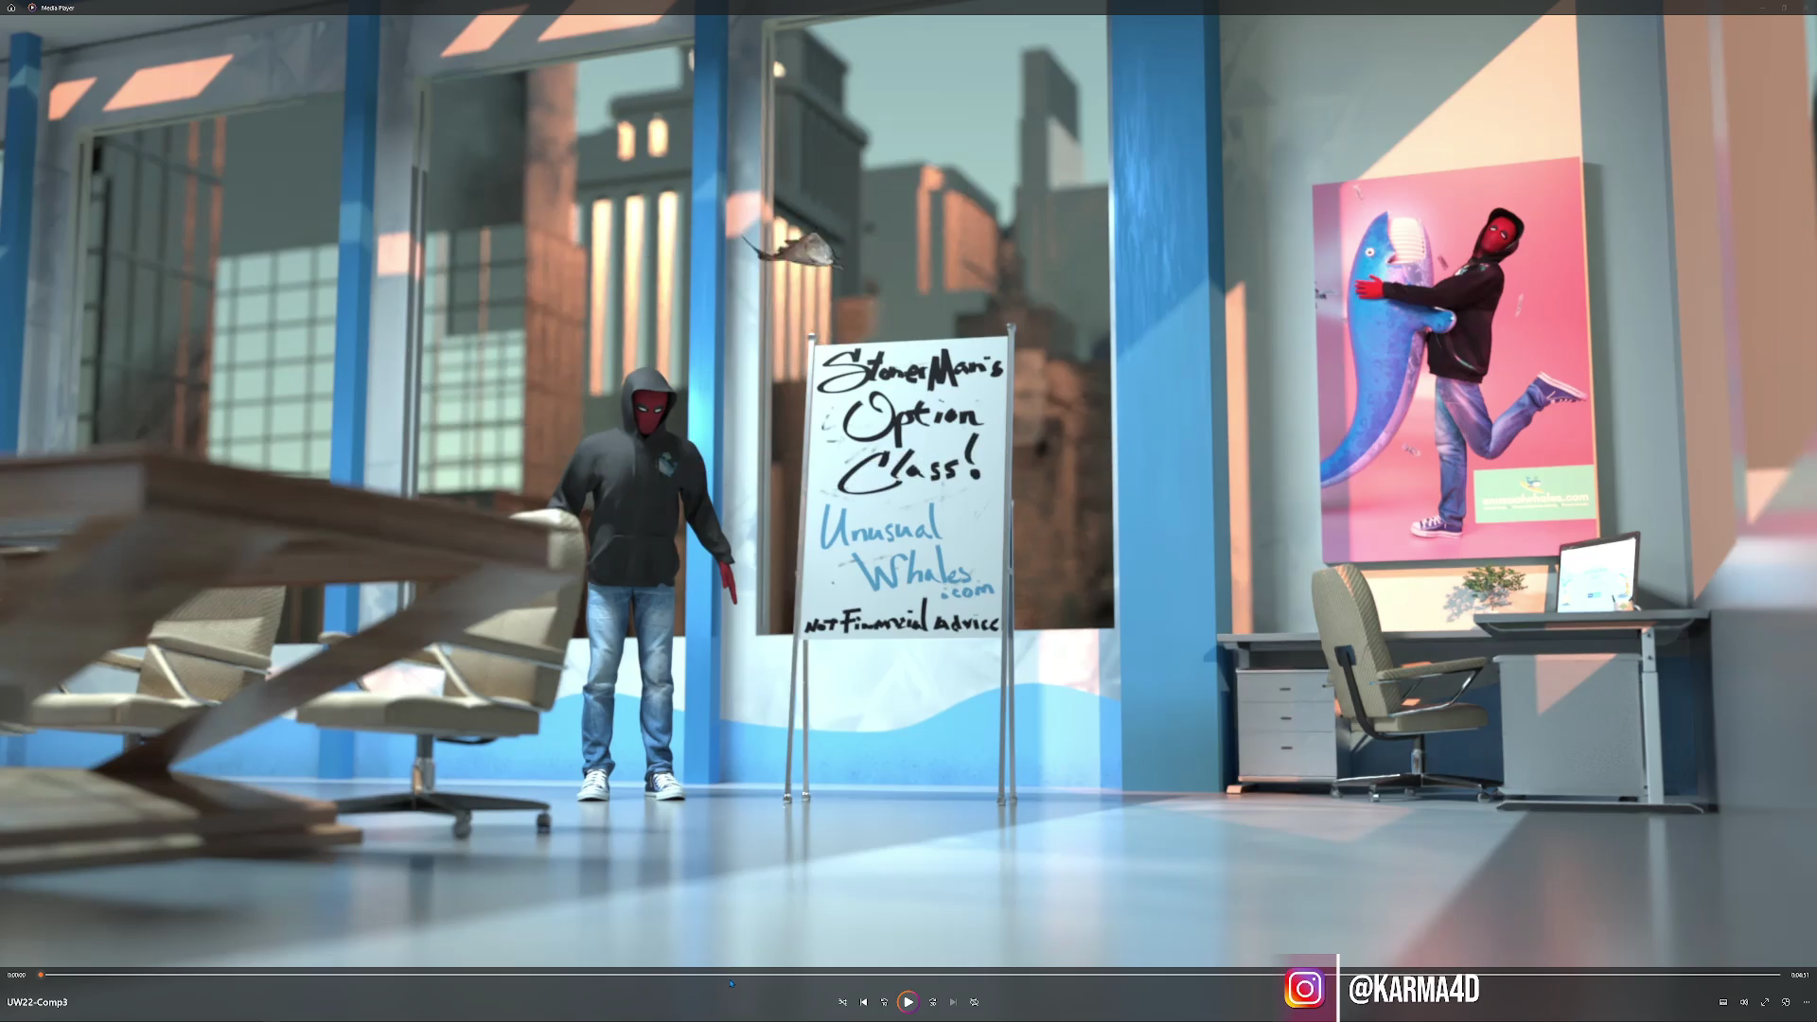
# Scrub UW22-Comp3 forward and pause it on the hooded figure.
pyautogui.click(795, 975)
pyautogui.moveTo(795, 976); pyautogui.dragTo(1082, 999)
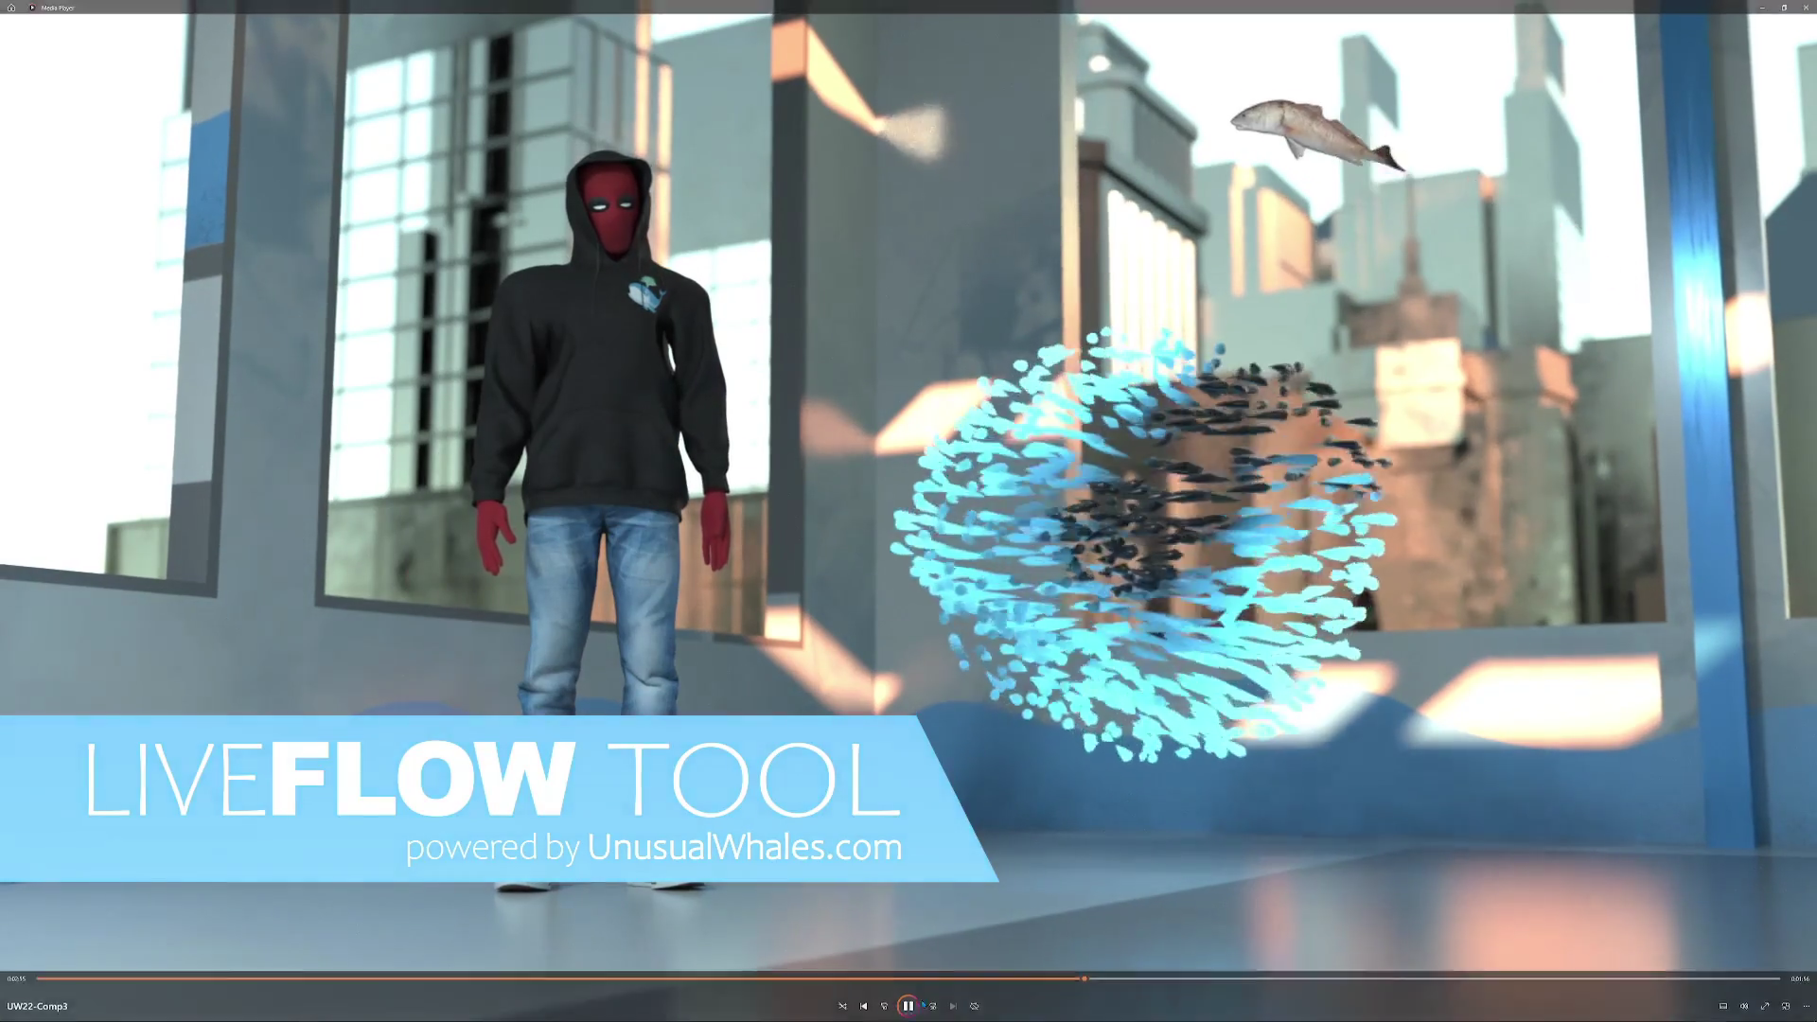
pyautogui.click(907, 1005)
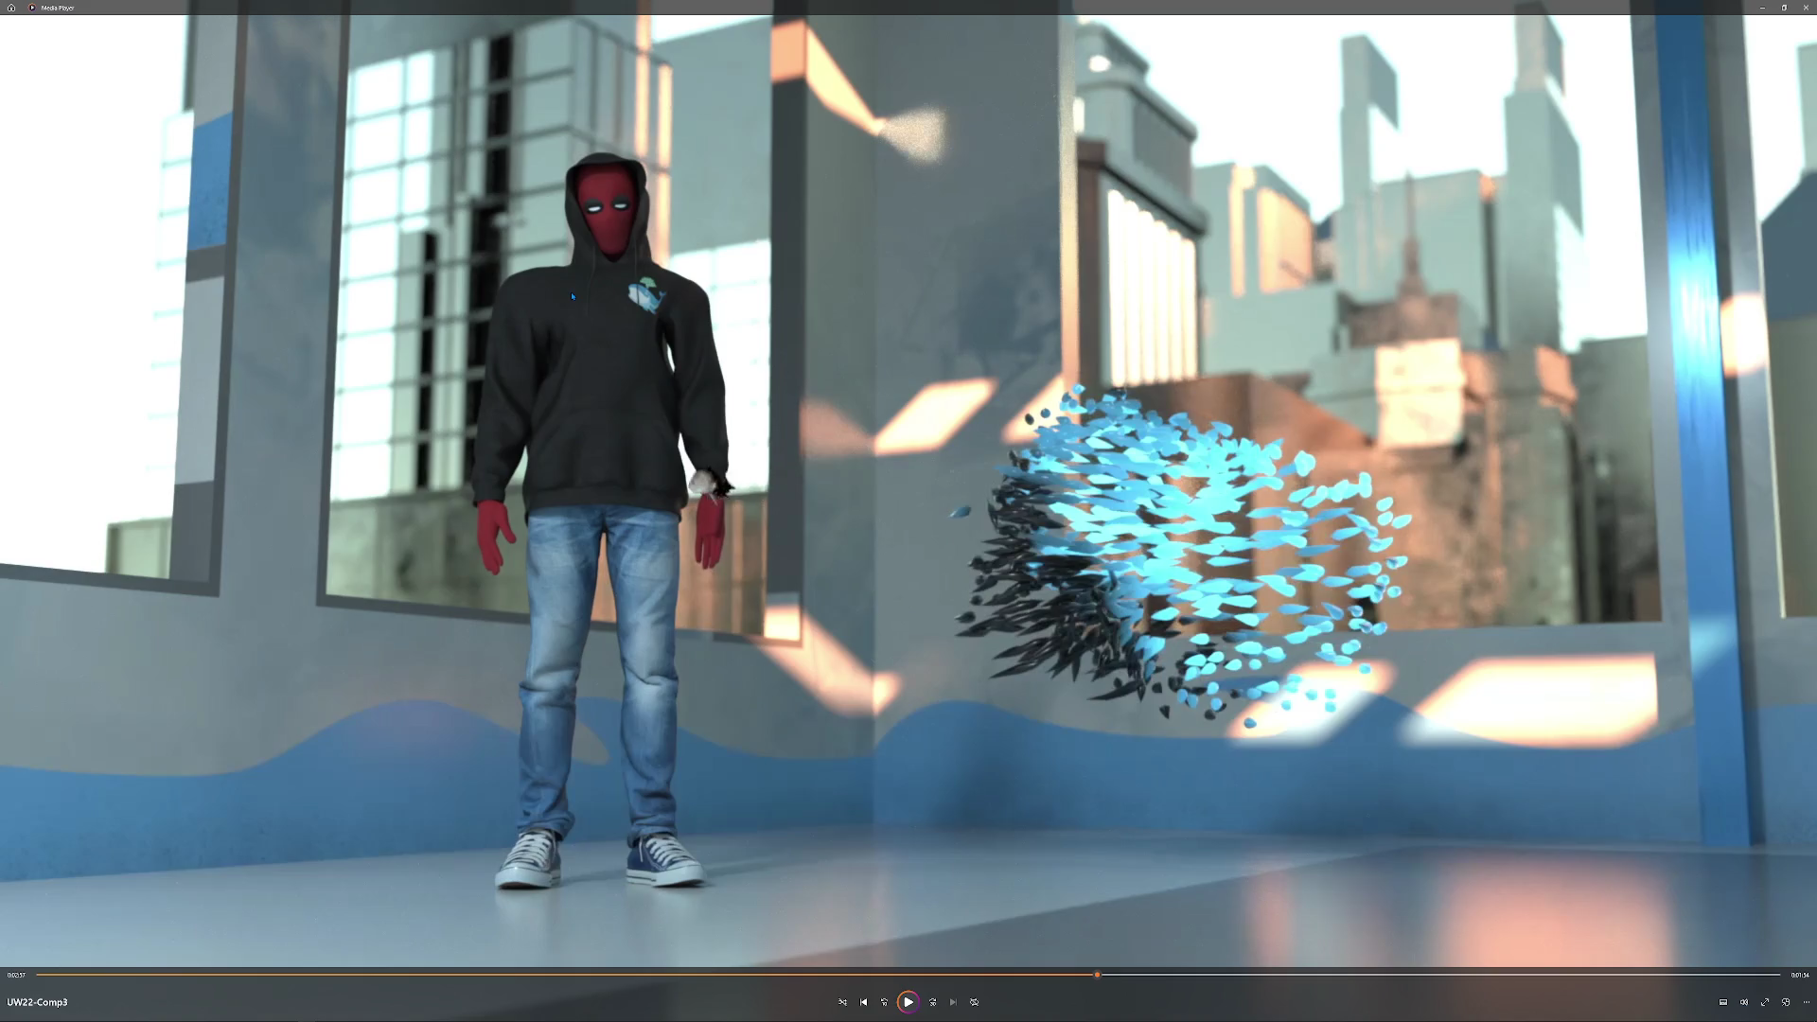
# Snip the area around the hooded figure and open it in Snip & Sketch.
pyautogui.press('super+shift+s')
pyautogui.moveTo(436, 131); pyautogui.dragTo(764, 598)
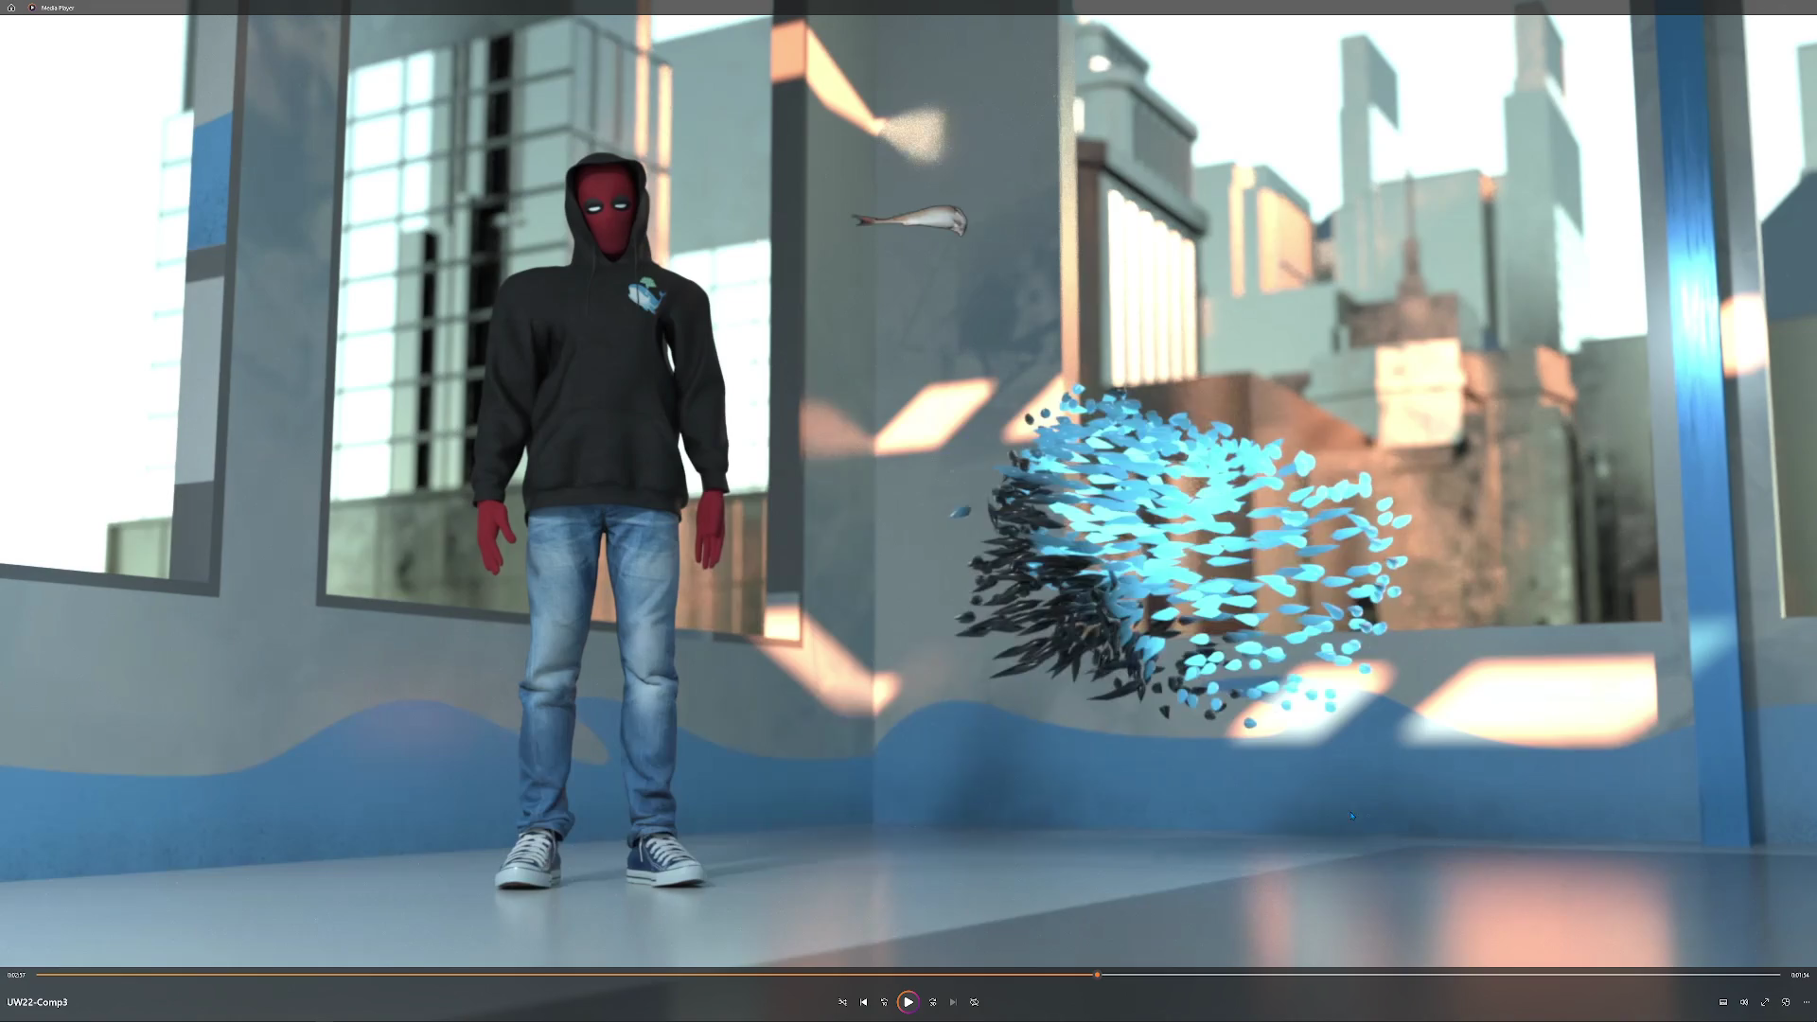
pyautogui.click(1351, 815)
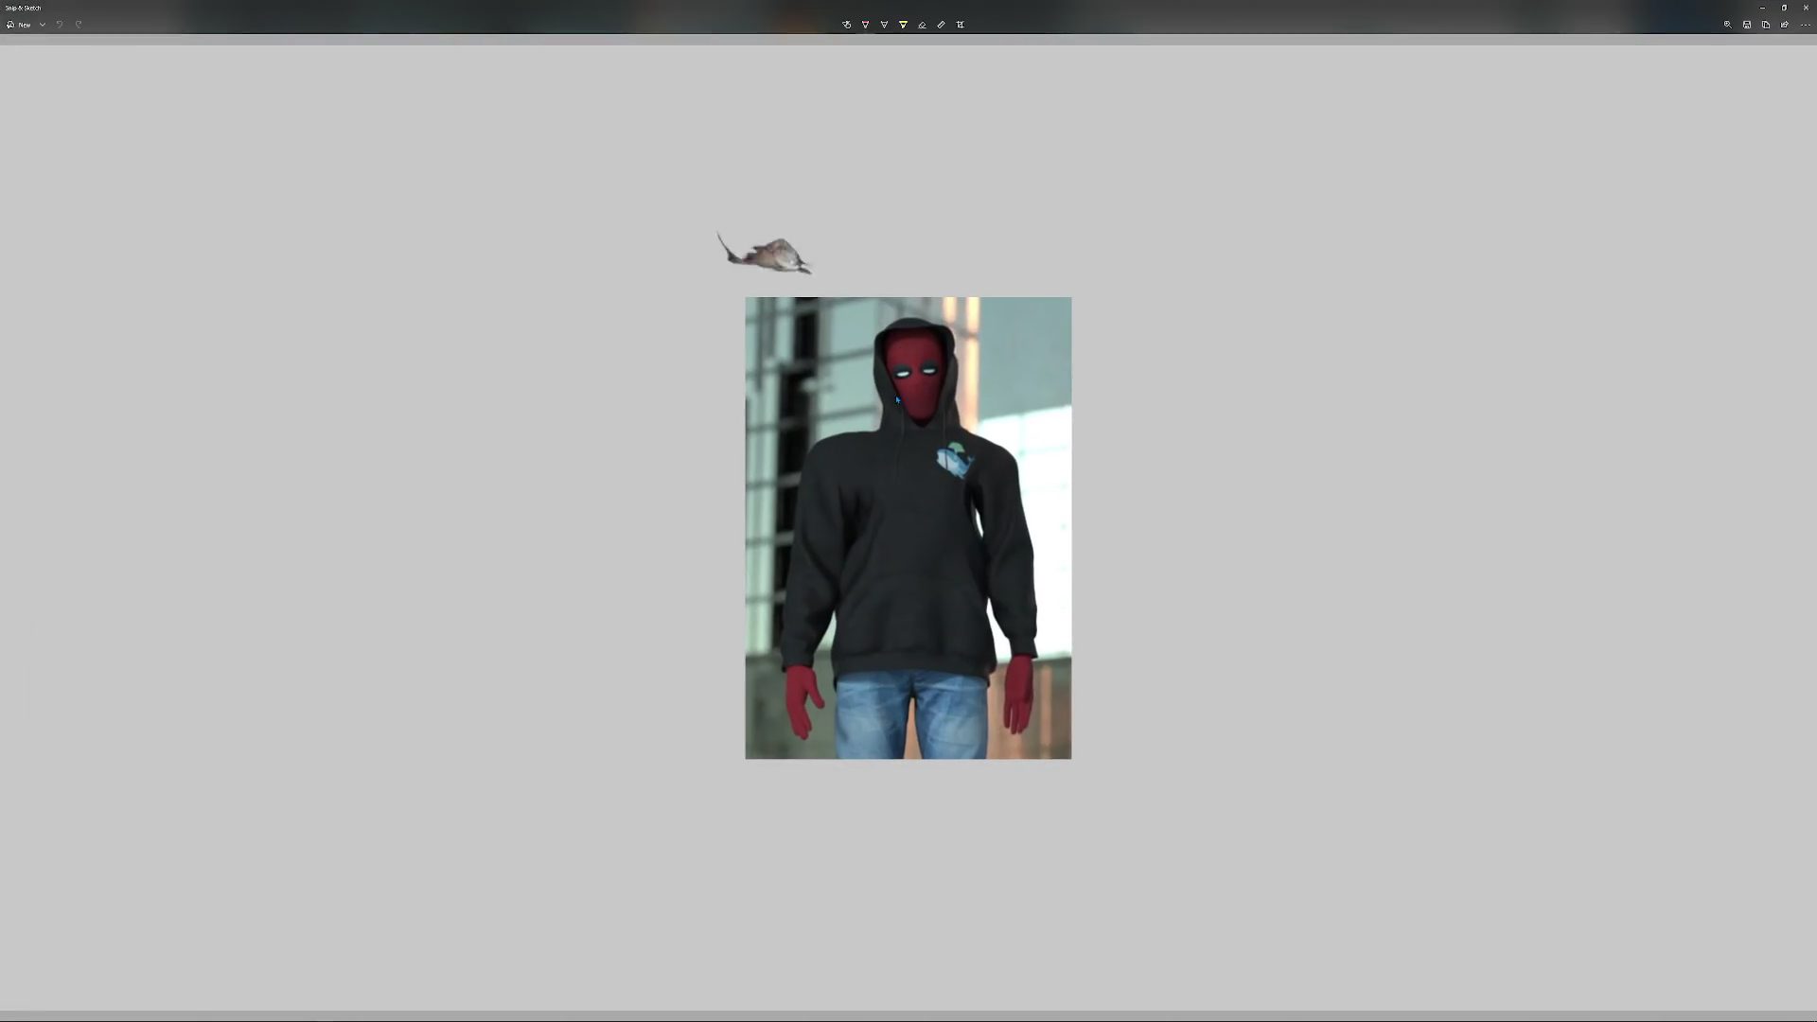
# Zoom in, draw red Ballpoint strokes on the hoodie, and undo each one.
pyautogui.scroll(5, 926, 466)
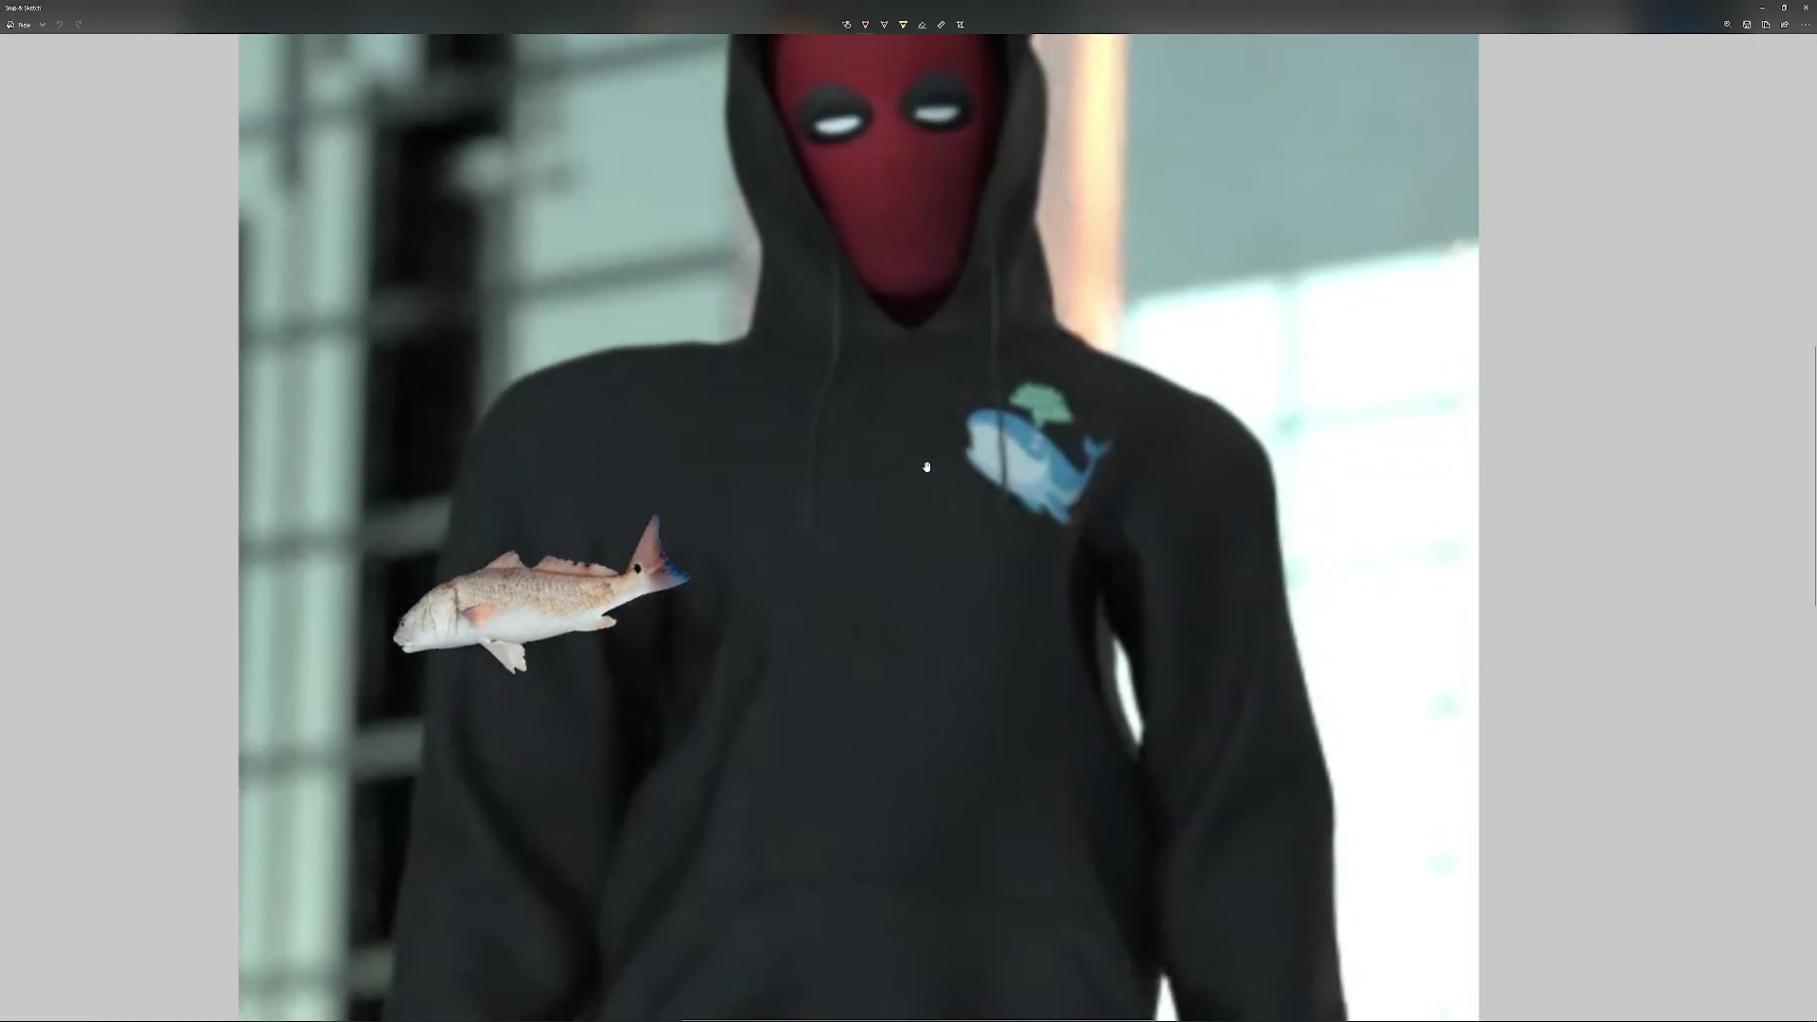
pyautogui.scroll(1, 927, 467)
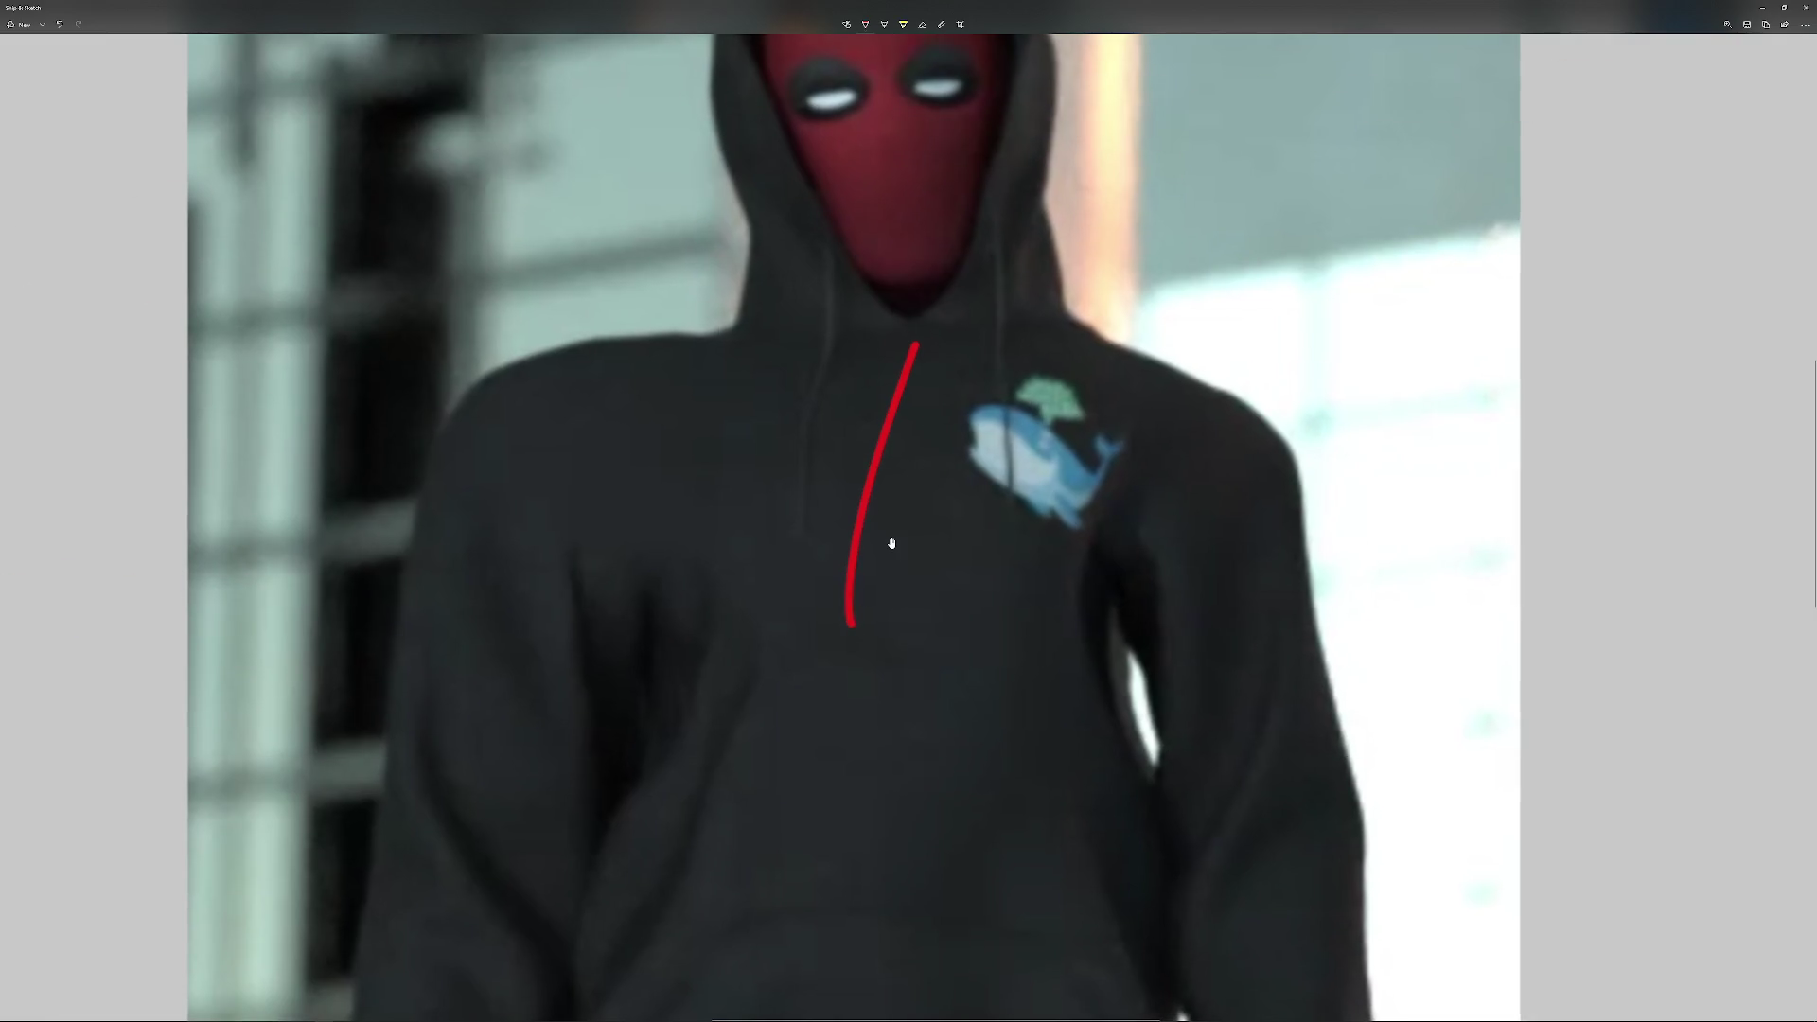
pyautogui.hotkey('ctrl', 'z')
pyautogui.moveTo(897, 407); pyautogui.dragTo(888, 686)
pyautogui.hotkey('ctrl', 'z')
pyautogui.moveTo(941, 574); pyautogui.dragTo(934, 670)
pyautogui.hotkey('ctrl', 'z')
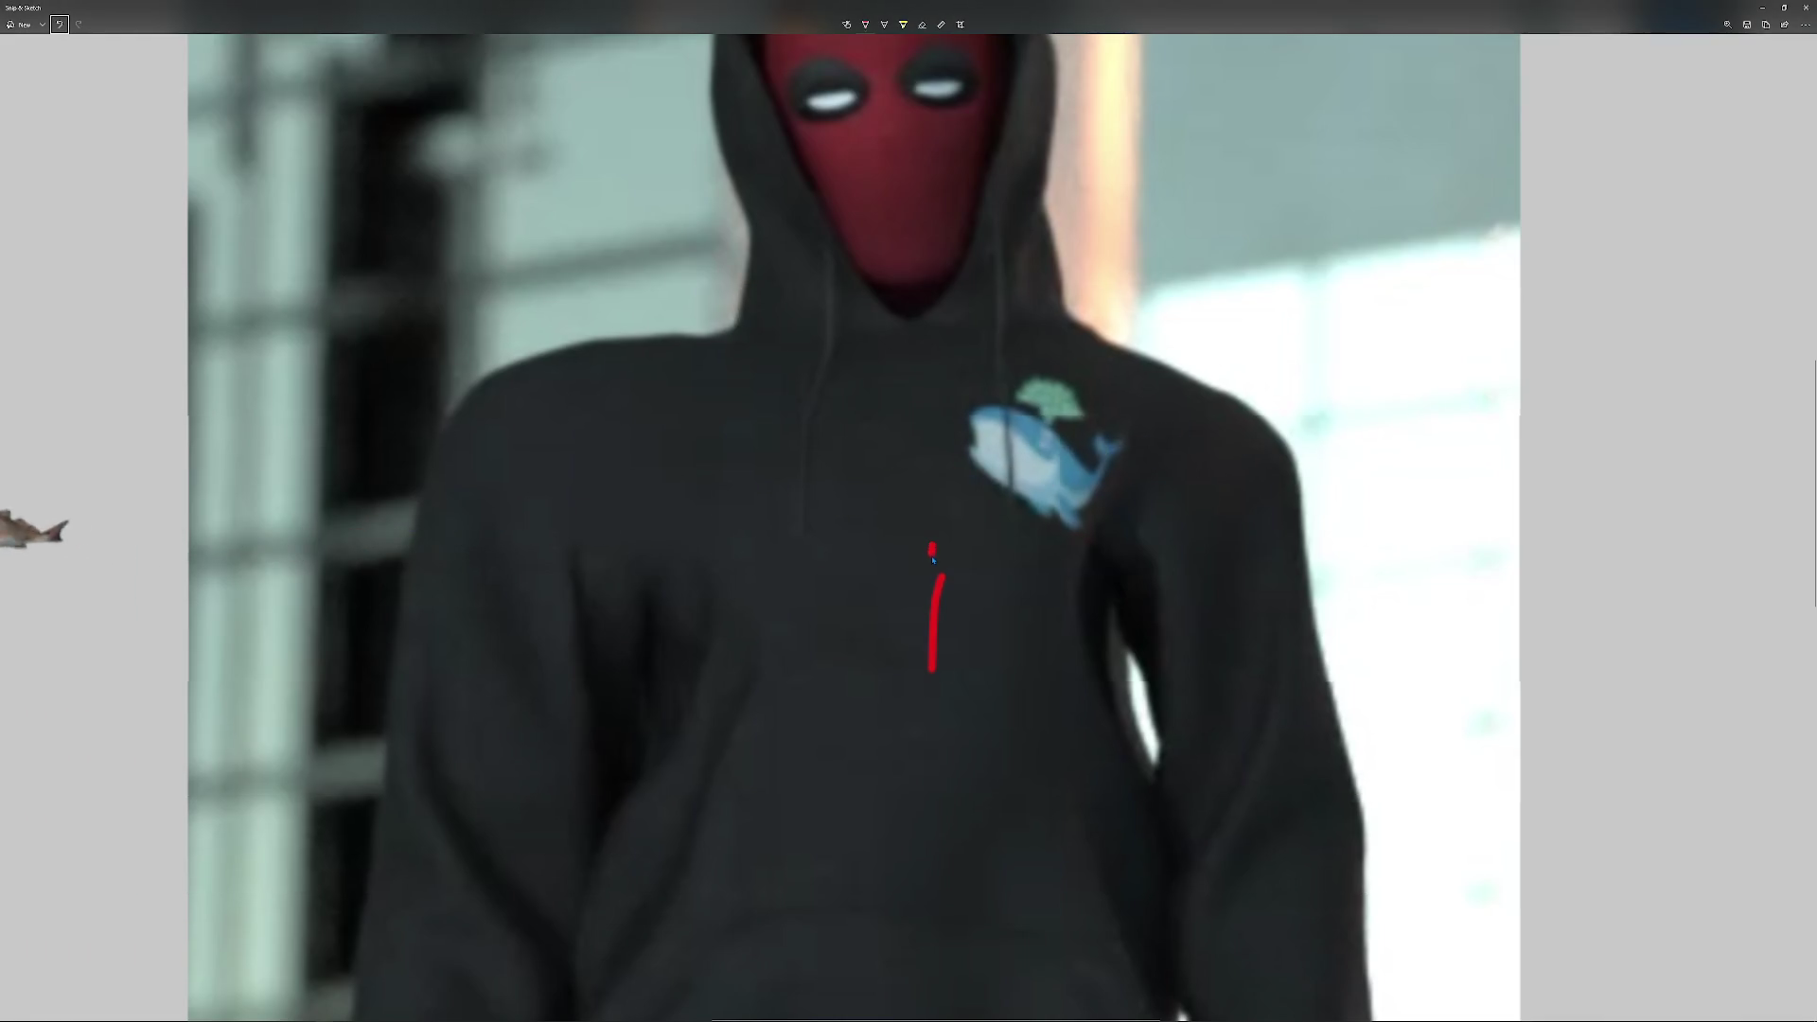
pyautogui.hotkey('ctrl', 'z')
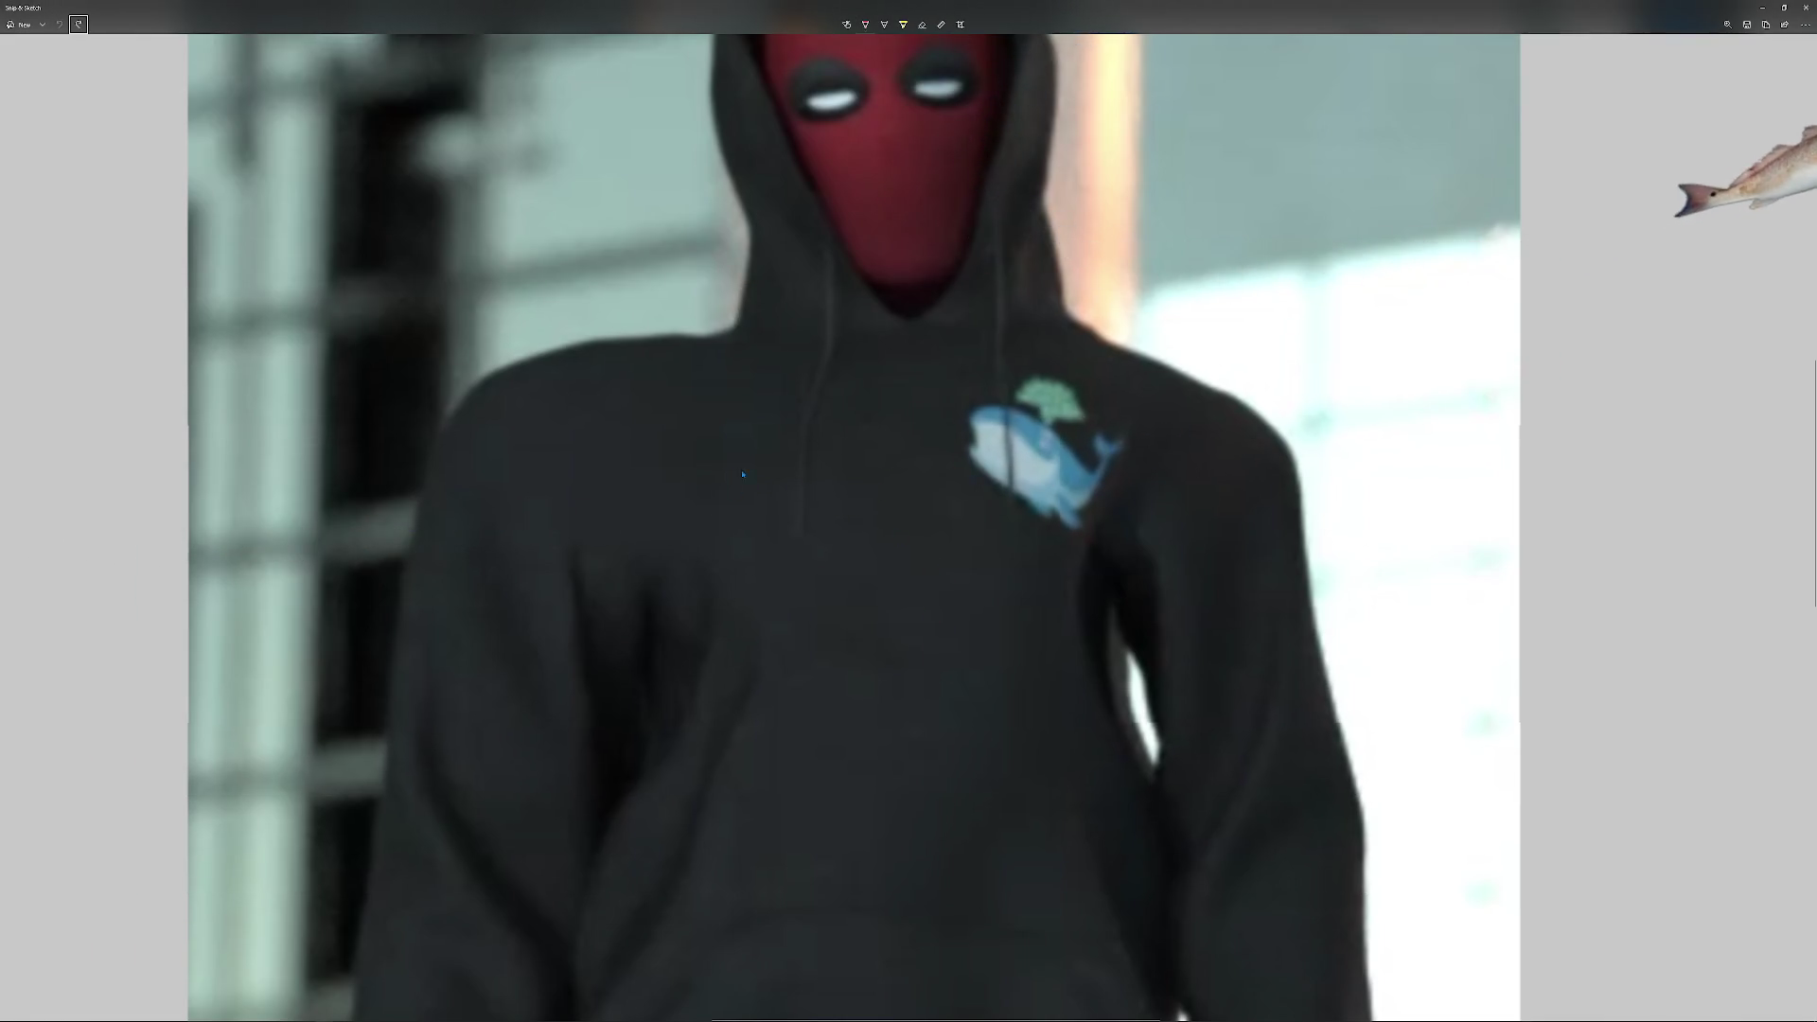
pyautogui.moveTo(810, 481); pyautogui.dragTo(815, 507)
pyautogui.hotkey('ctrl', 'z')
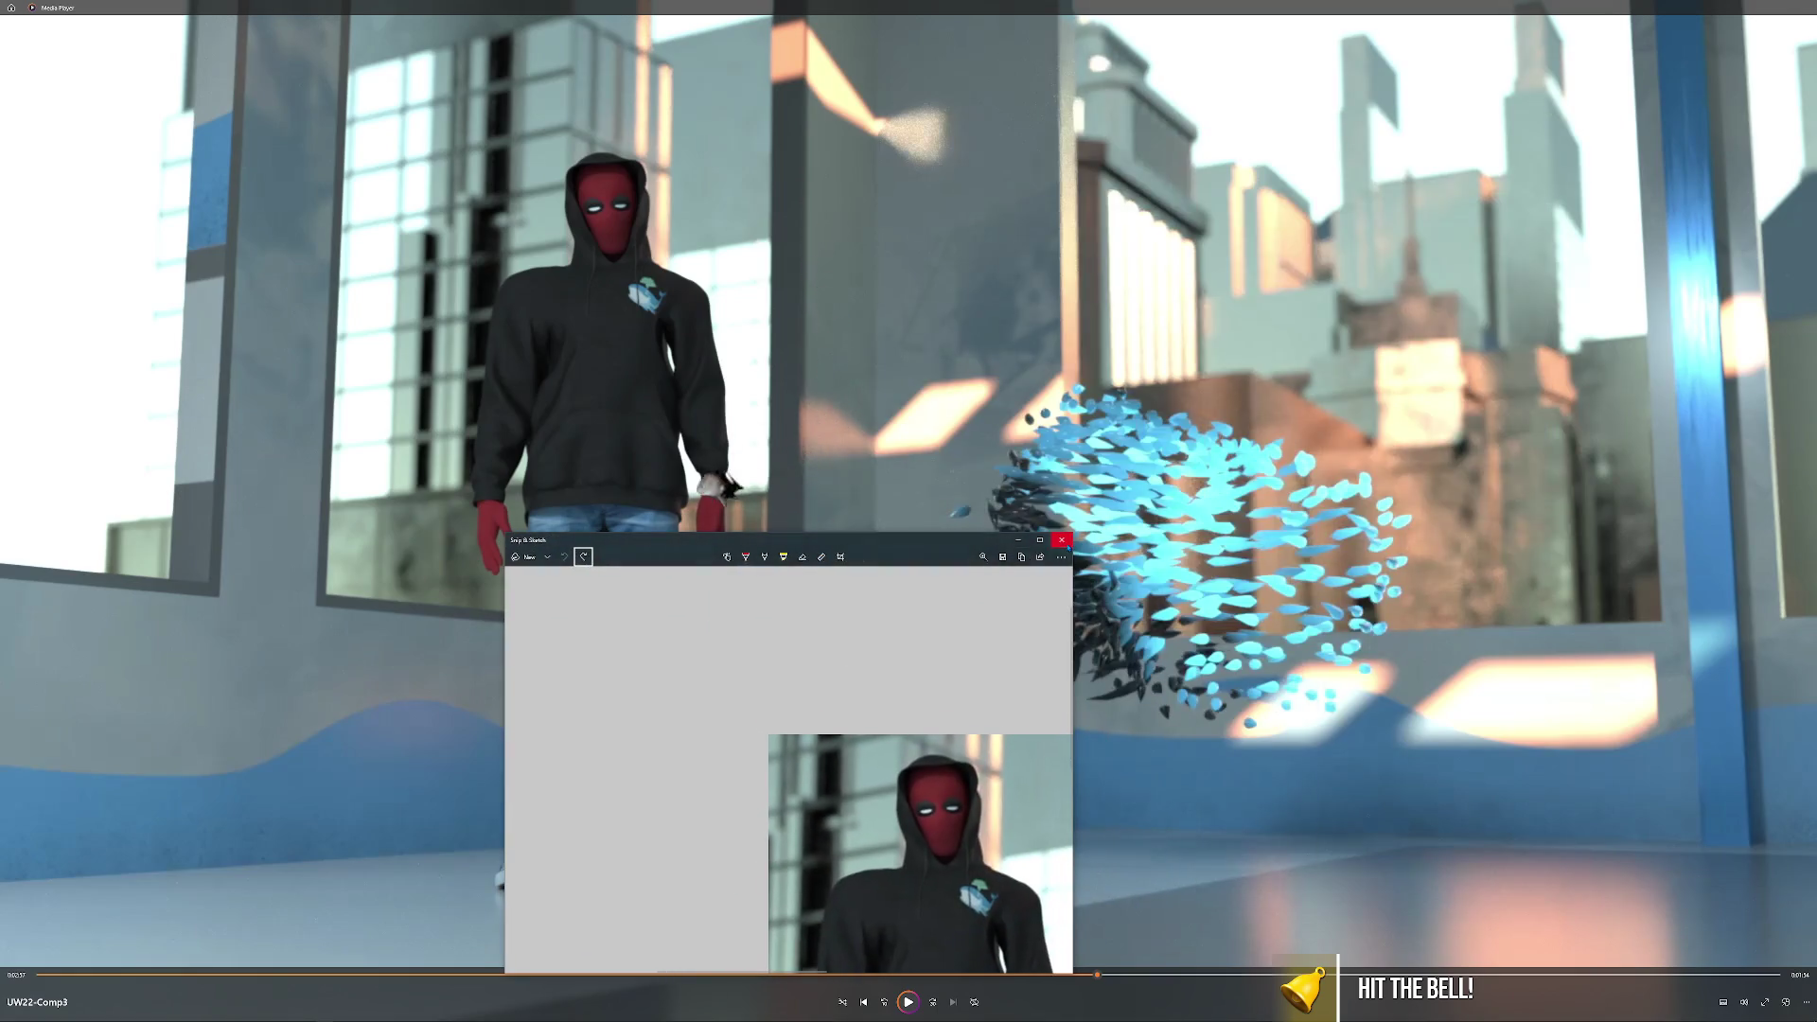
# Close Snip & Sketch and scrub to the hooded figure's close-up beside the whale PC case.
pyautogui.click(1063, 541)
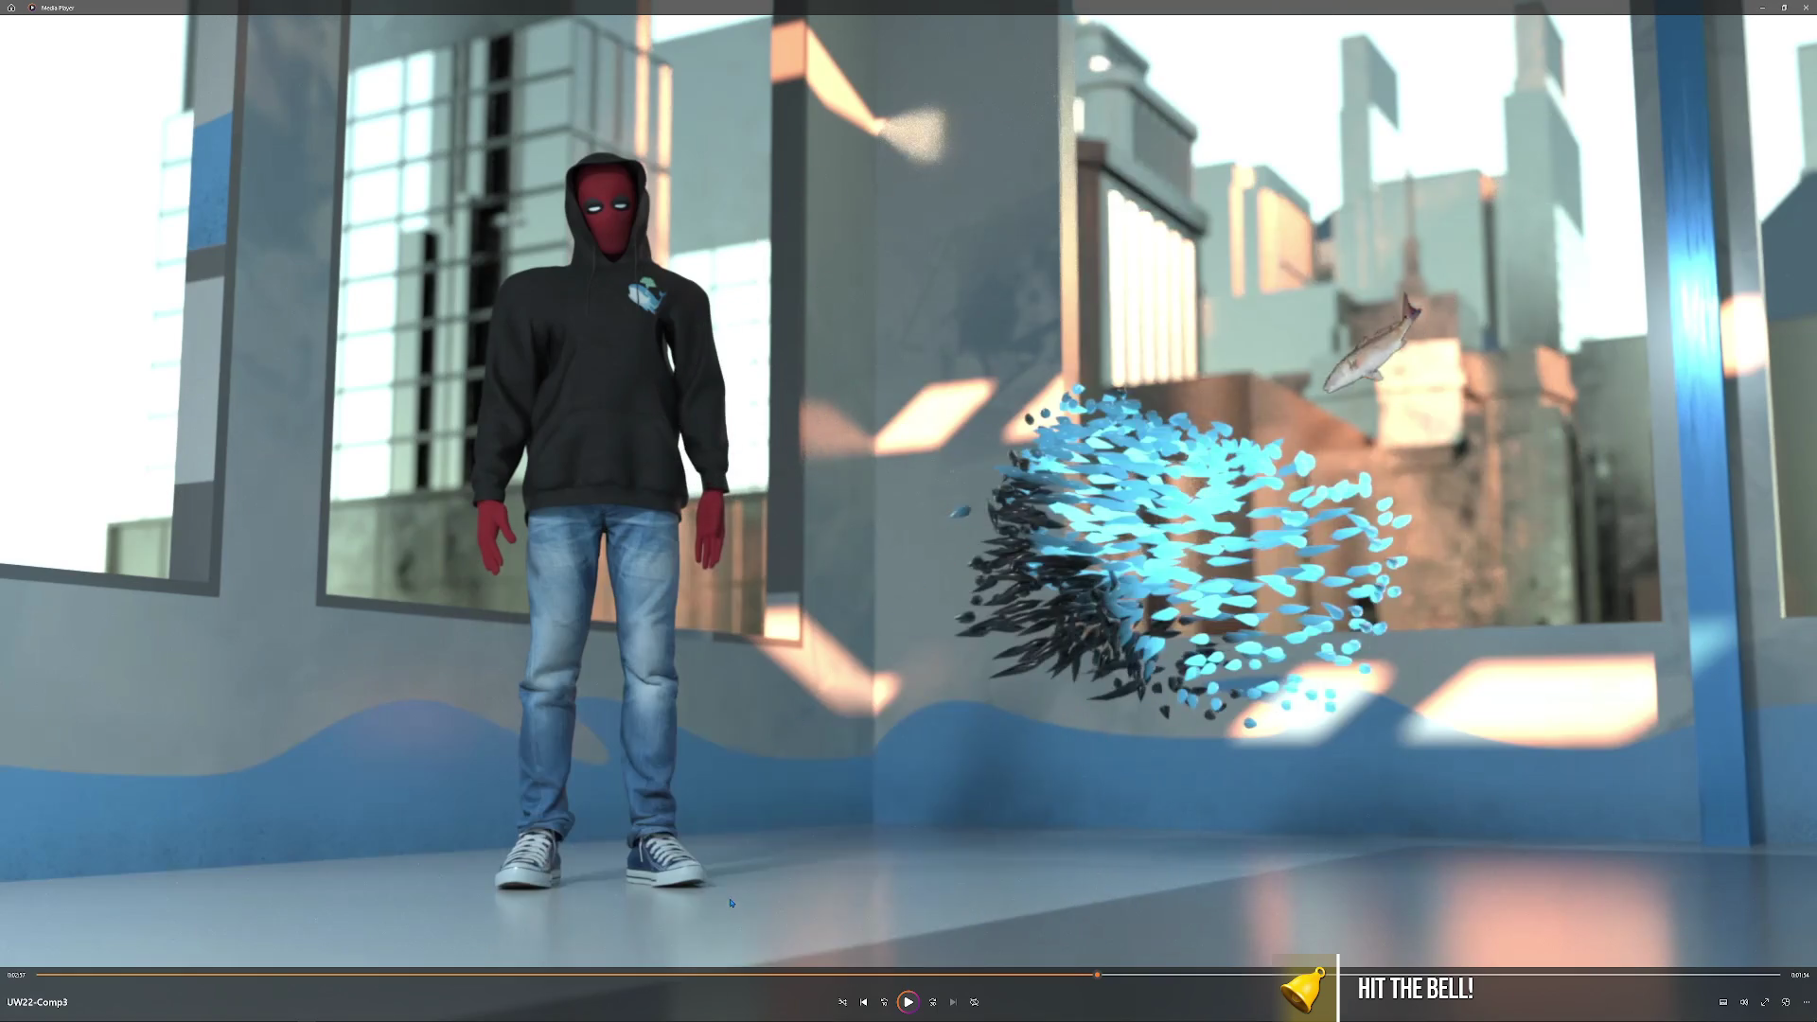
pyautogui.moveTo(740, 980); pyautogui.dragTo(1067, 987)
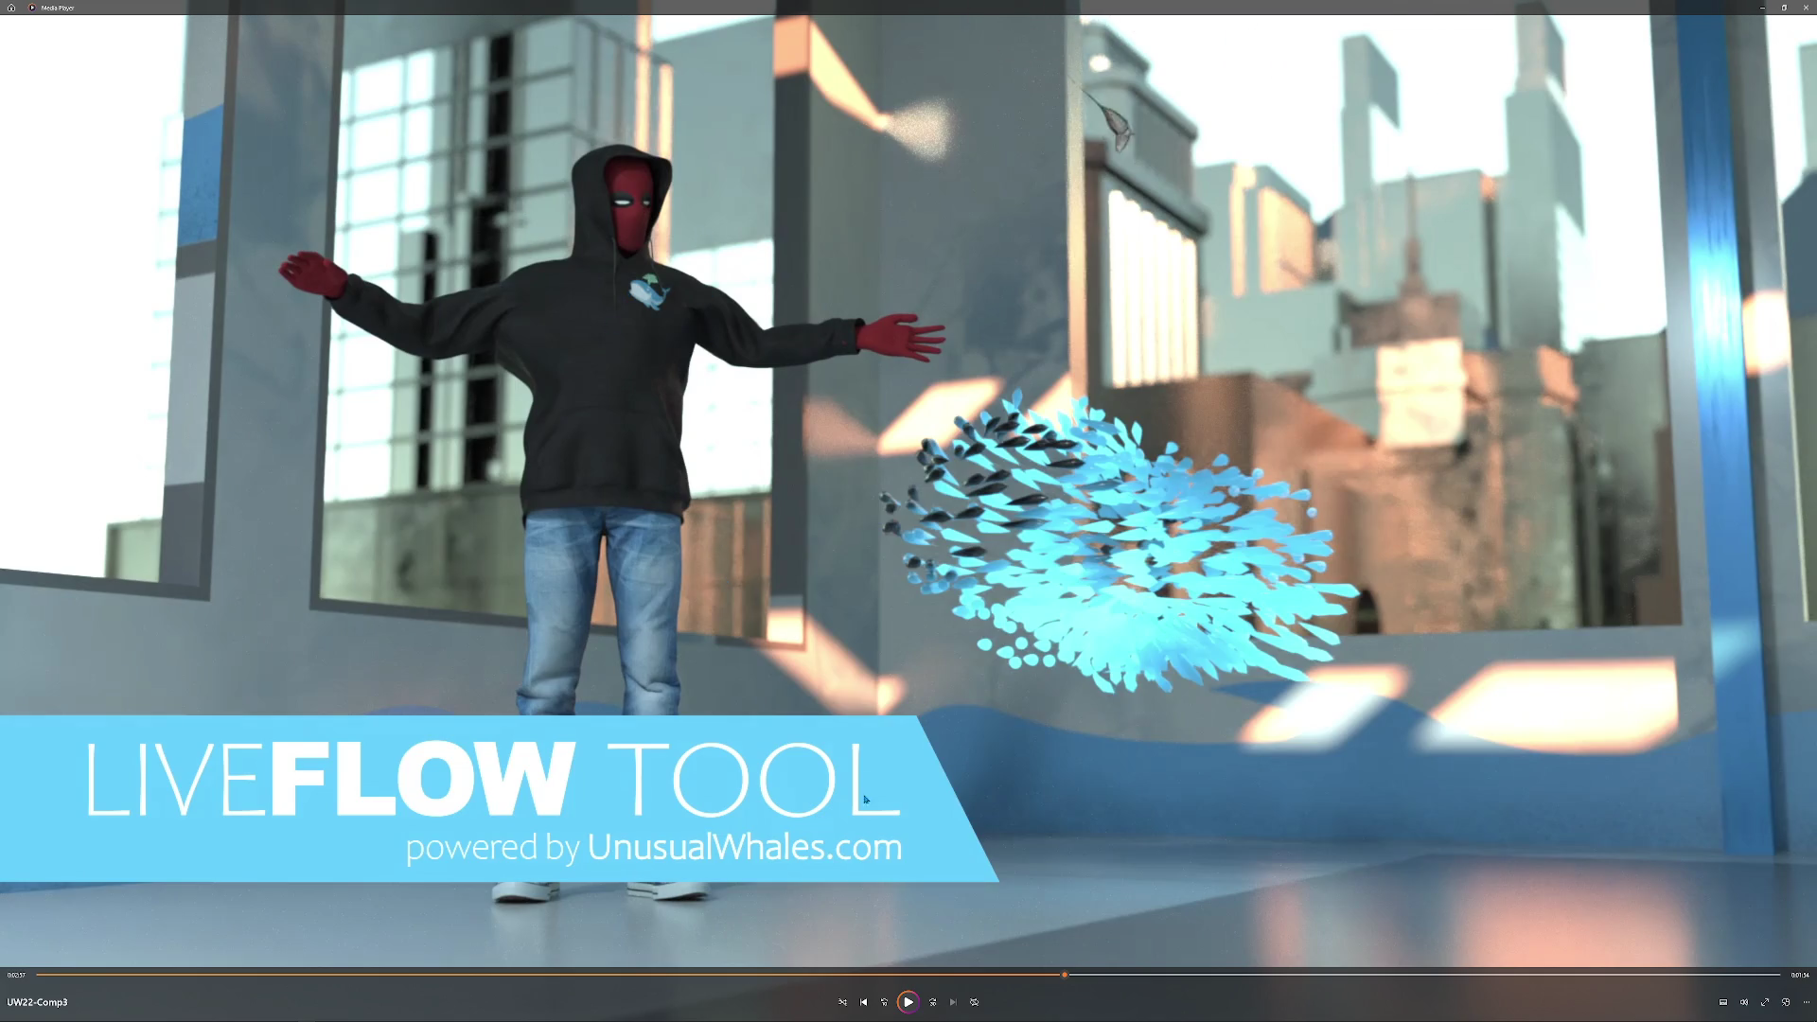
pyautogui.click(1113, 976)
pyautogui.click(1179, 976)
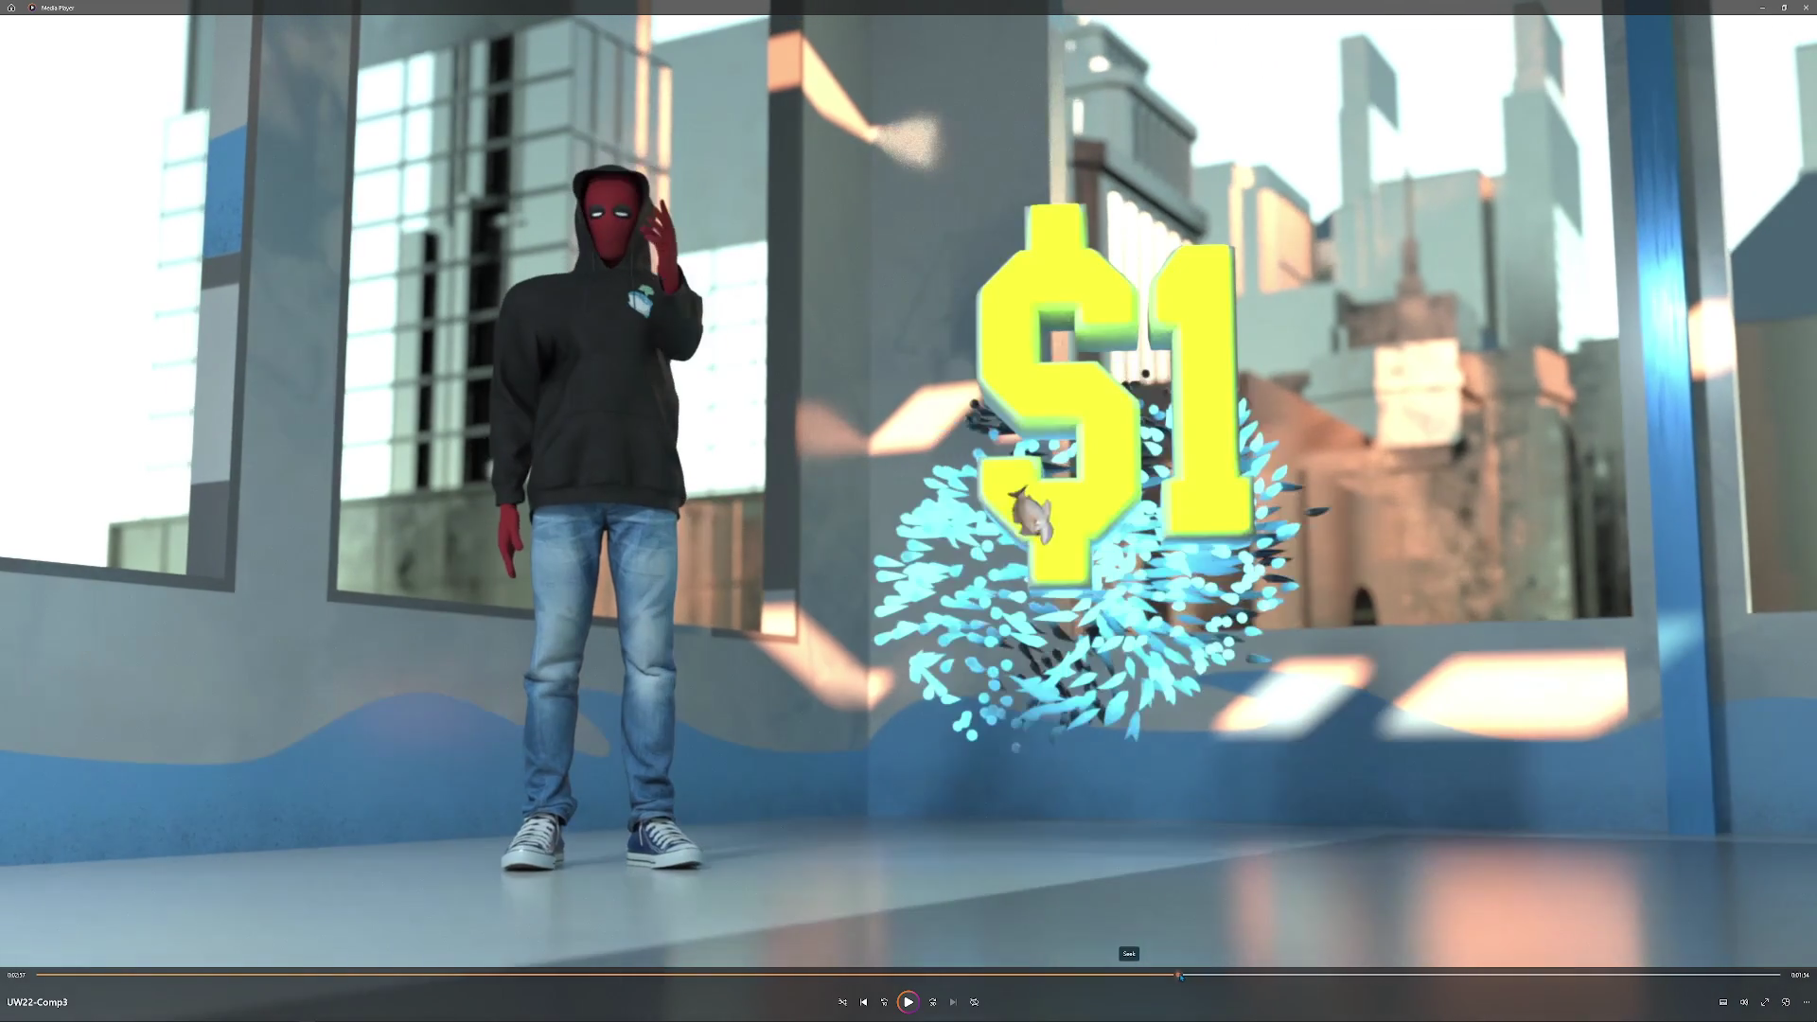
pyautogui.moveTo(1197, 977)
pyautogui.mouseDown()
pyautogui.moveTo(1338, 985)
pyautogui.moveTo(914, 976)
pyautogui.moveTo(624, 1009)
pyautogui.moveTo(820, 1019)
pyautogui.mouseUp()
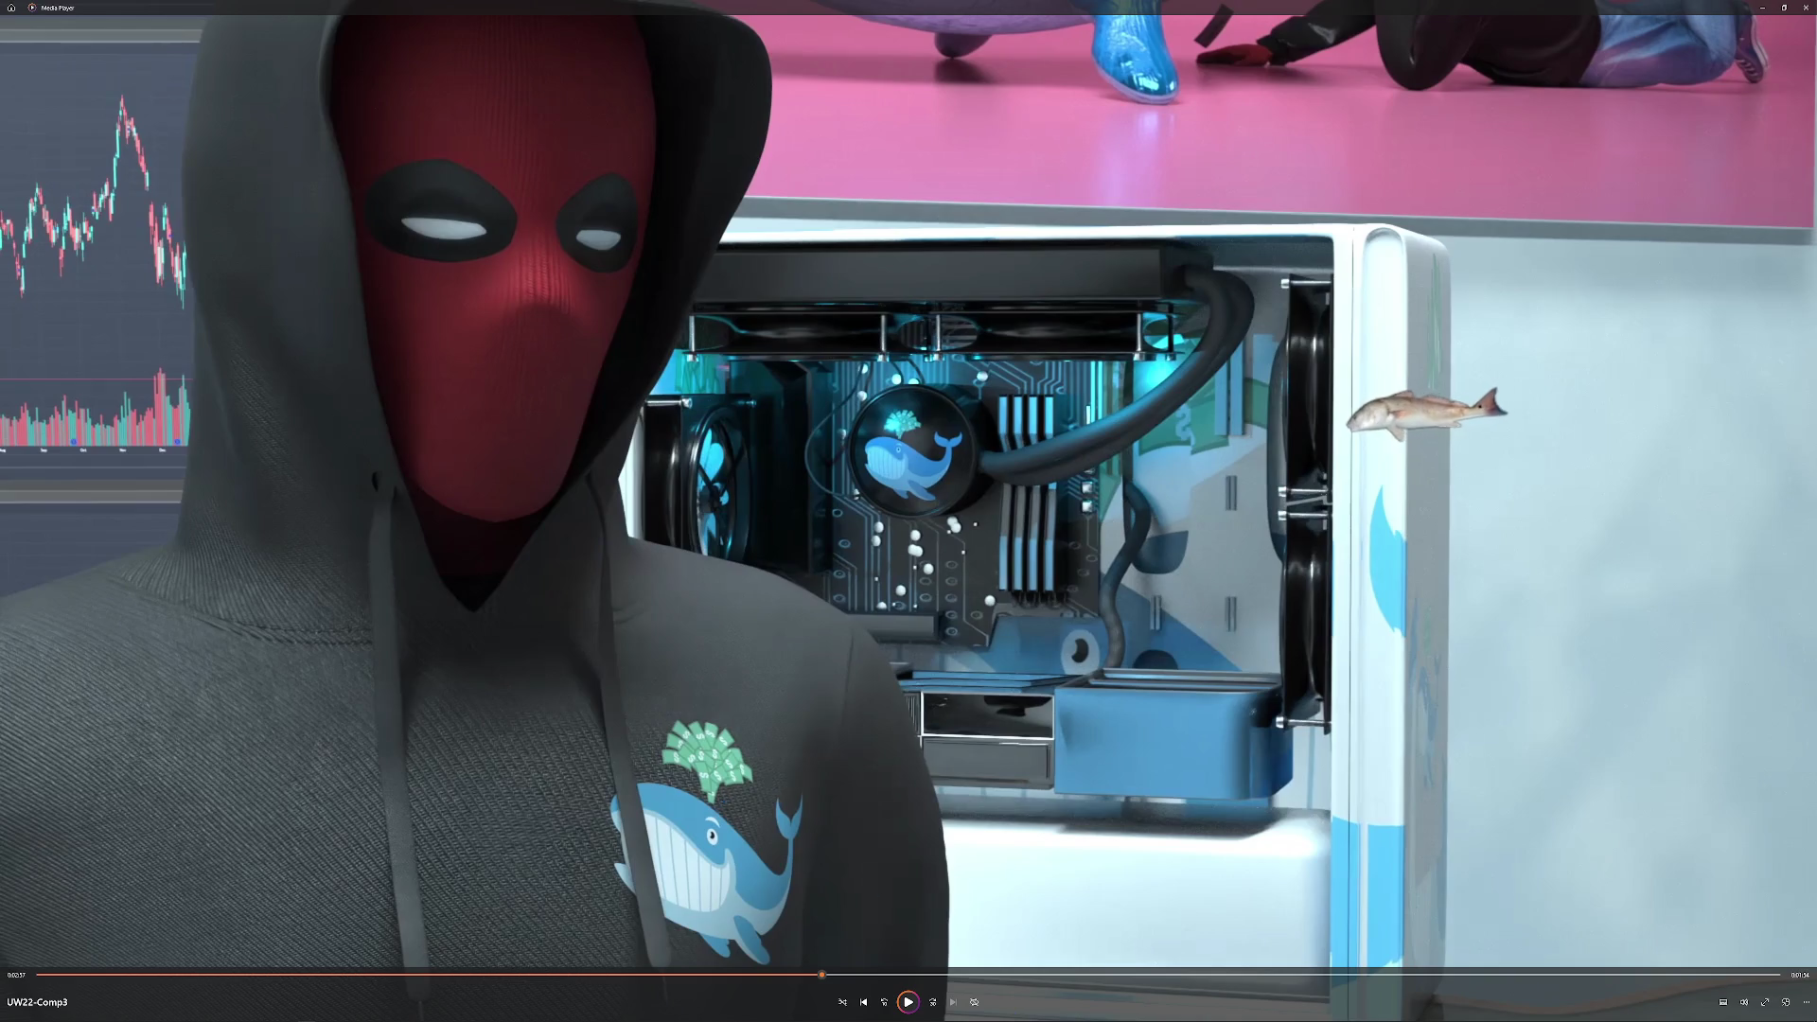
# Skim forward through the close-up shots to the wide studio shot.
pyautogui.click(1146, 975)
pyautogui.moveTo(1149, 981); pyautogui.dragTo(1207, 988)
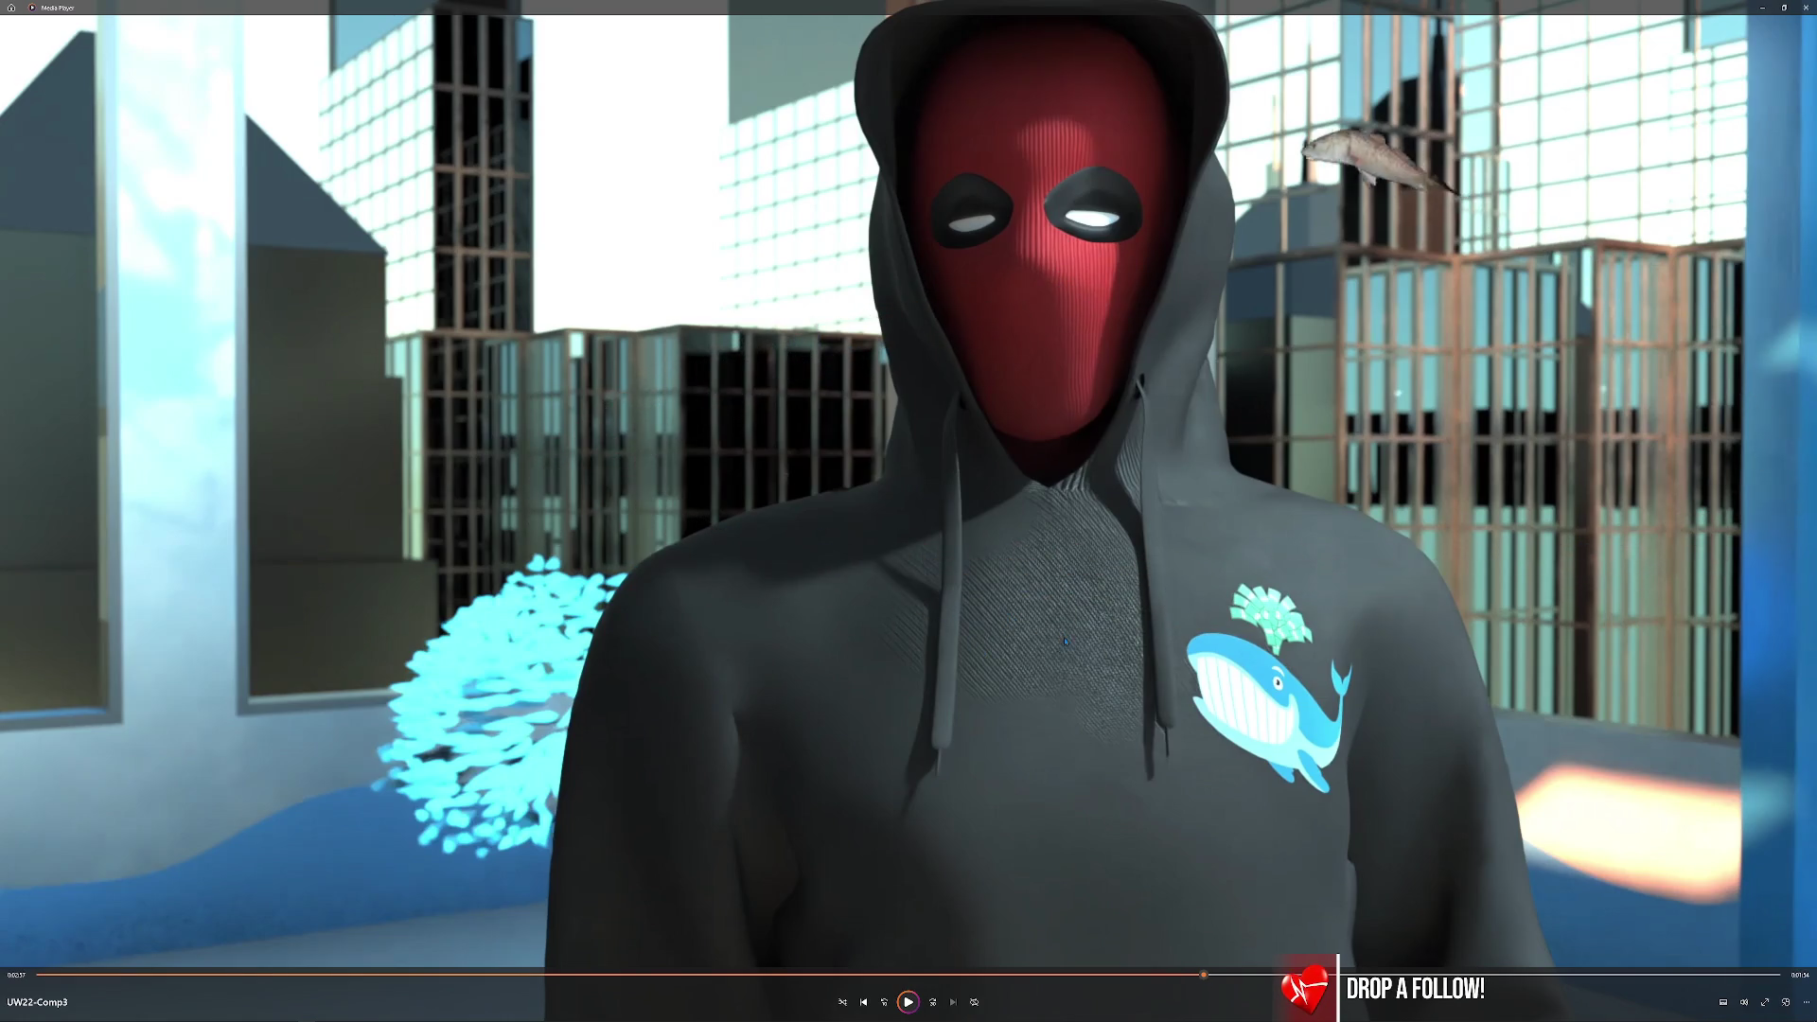
pyautogui.moveTo(1210, 980); pyautogui.dragTo(1262, 978)
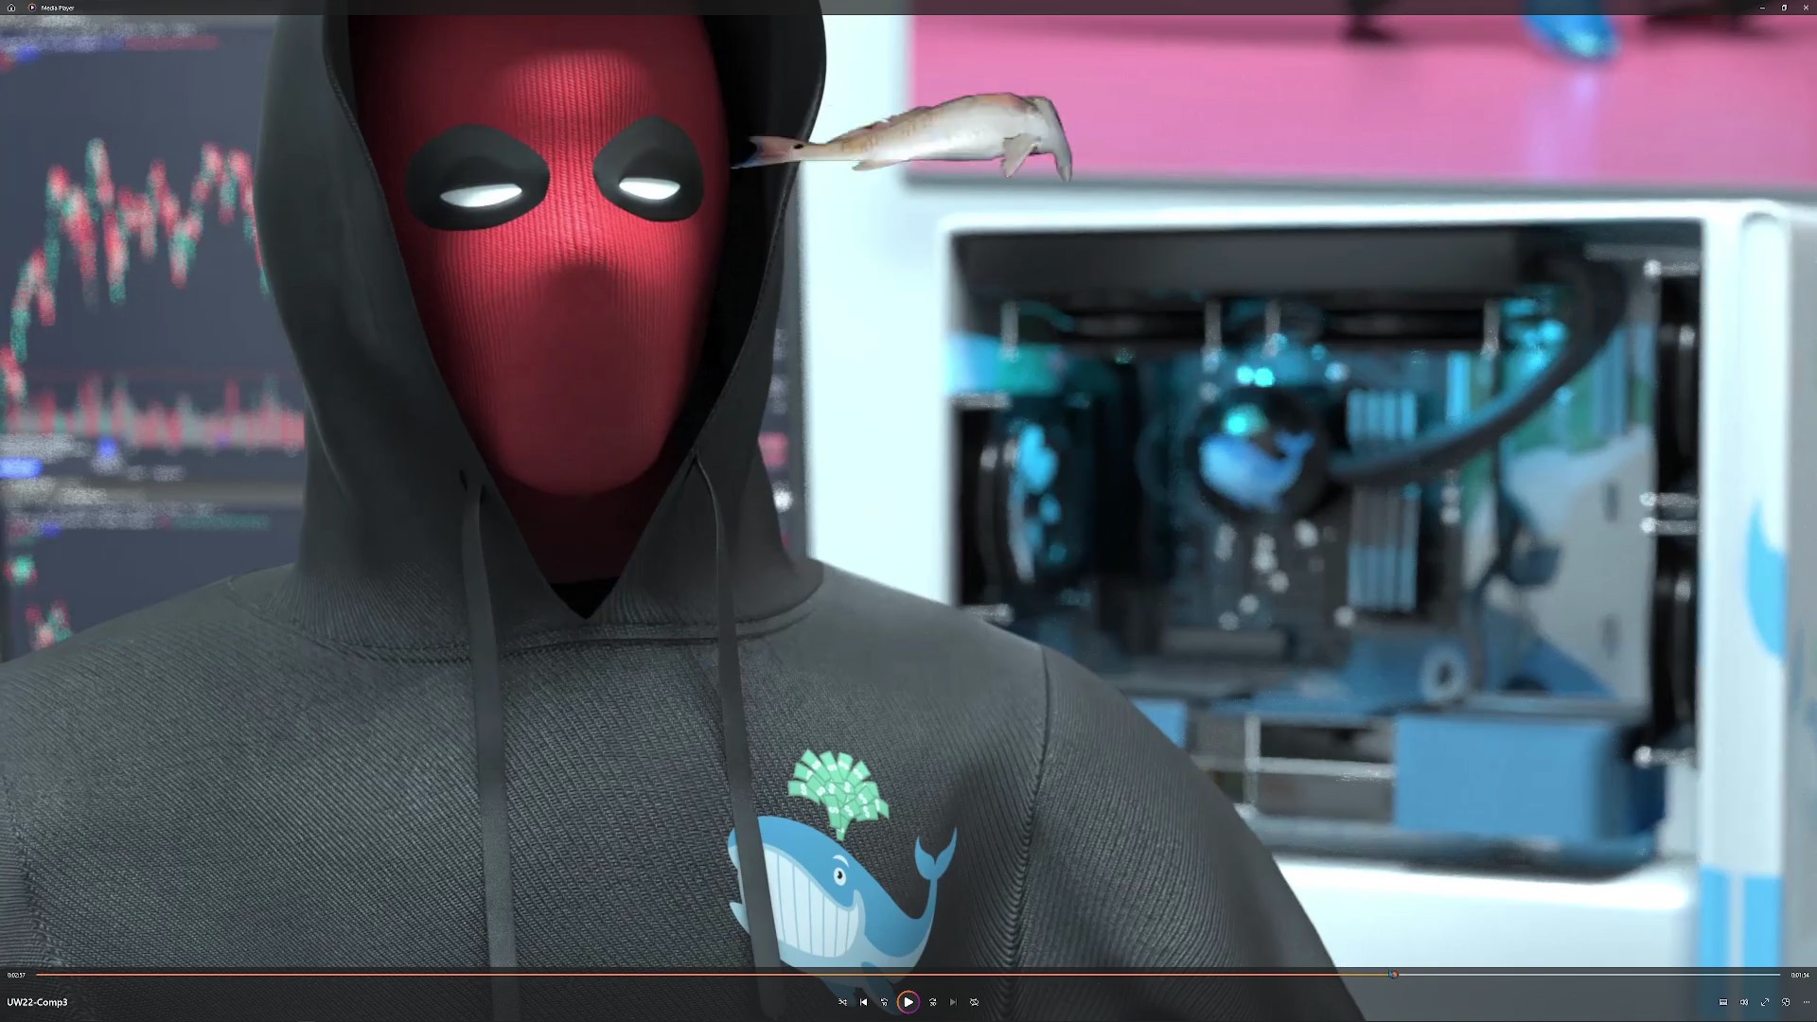
pyautogui.click(1465, 978)
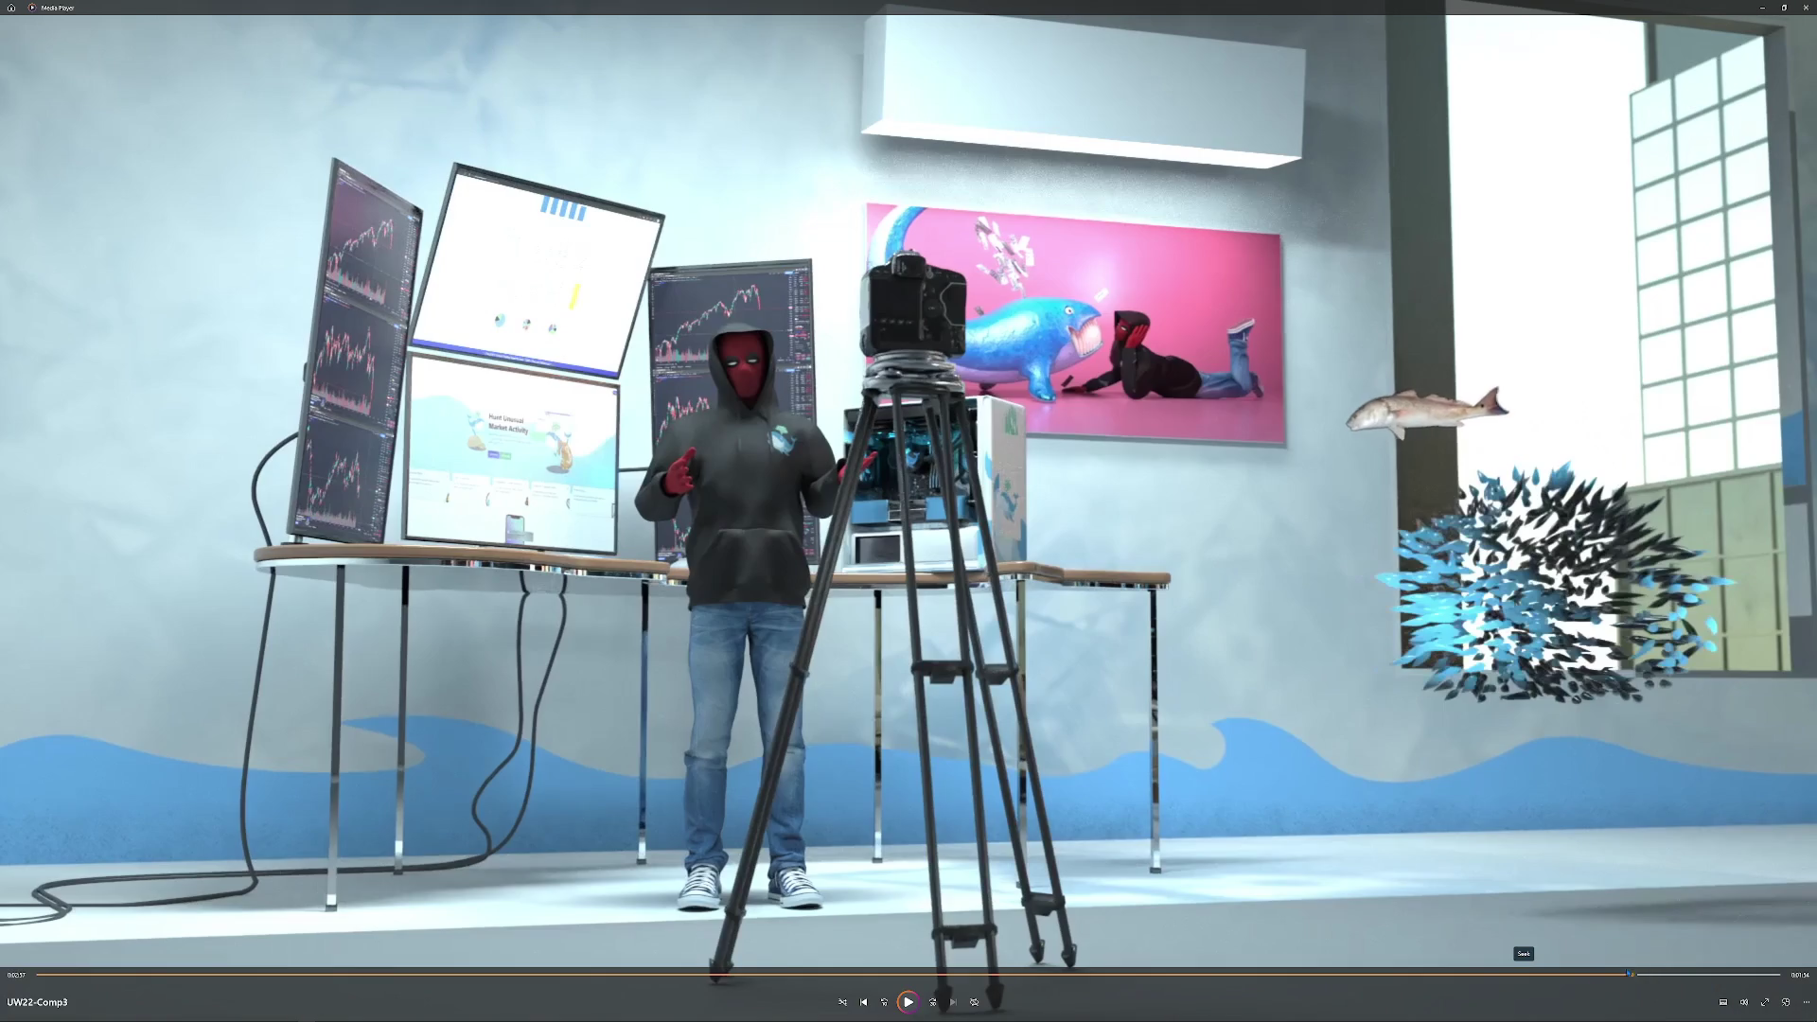
# Jump back through the PC close-up and desk shots toward the poster scene.
pyautogui.click(873, 975)
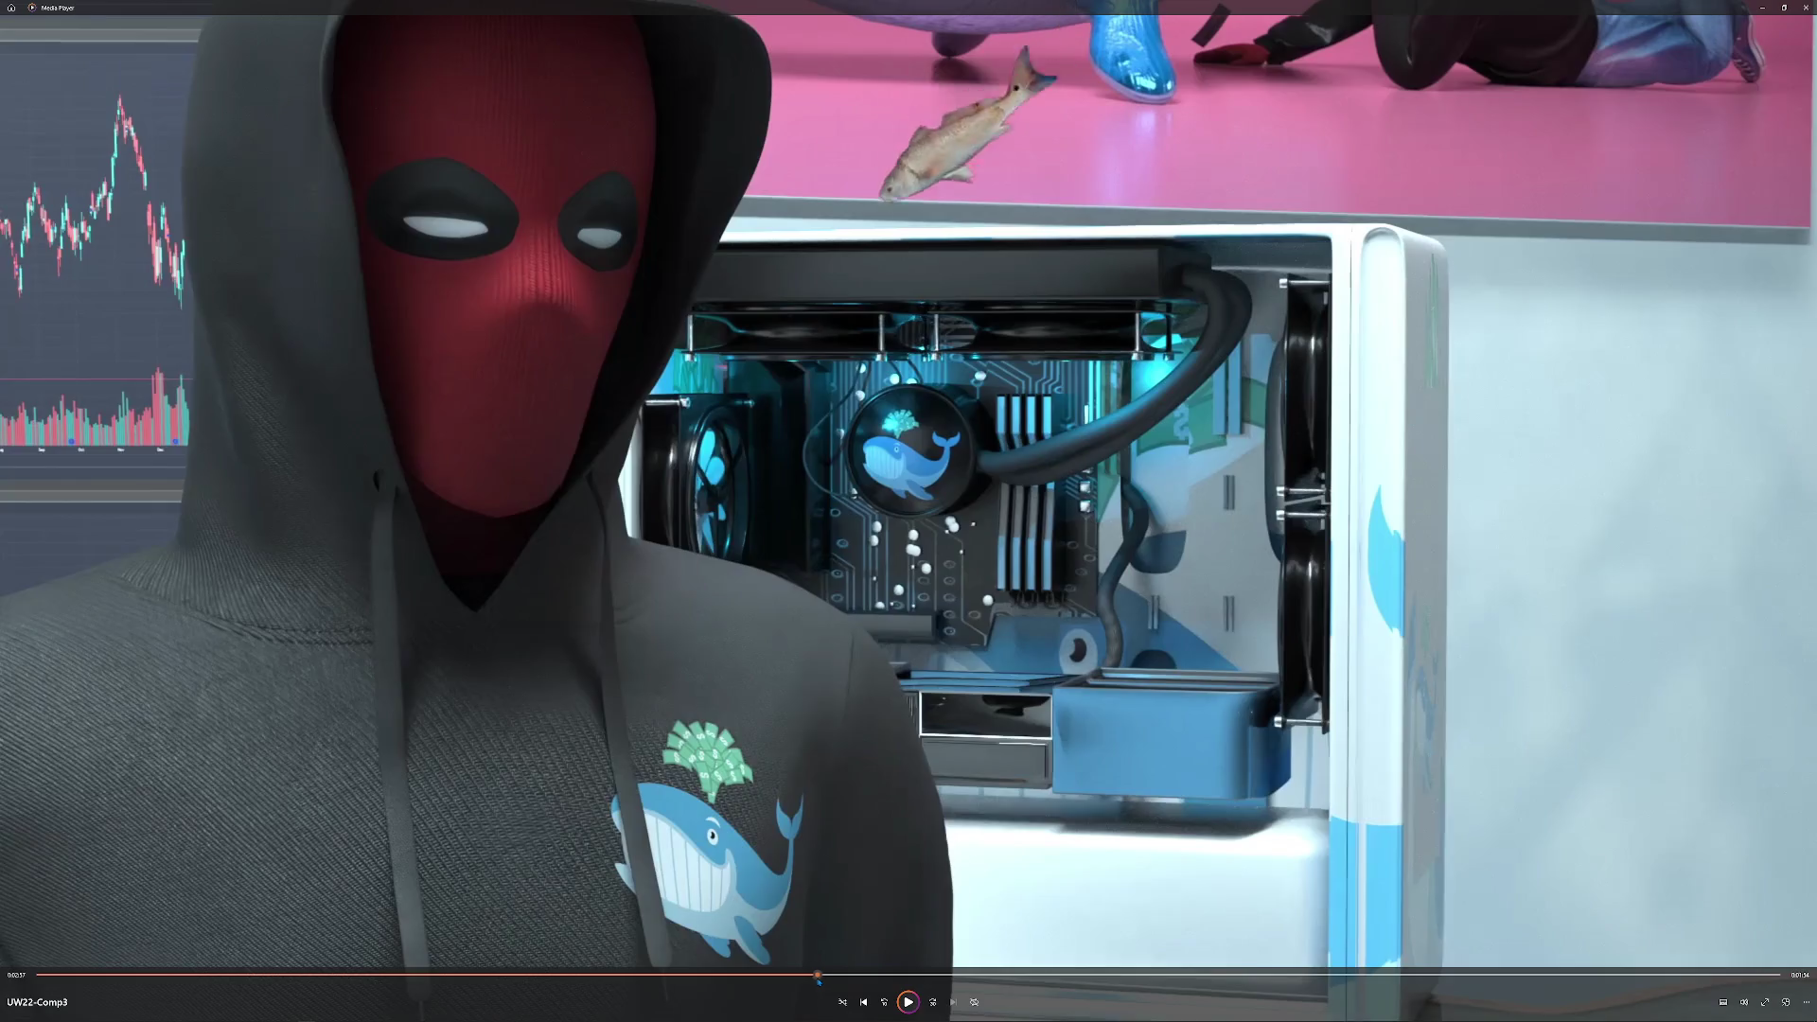
pyautogui.click(767, 974)
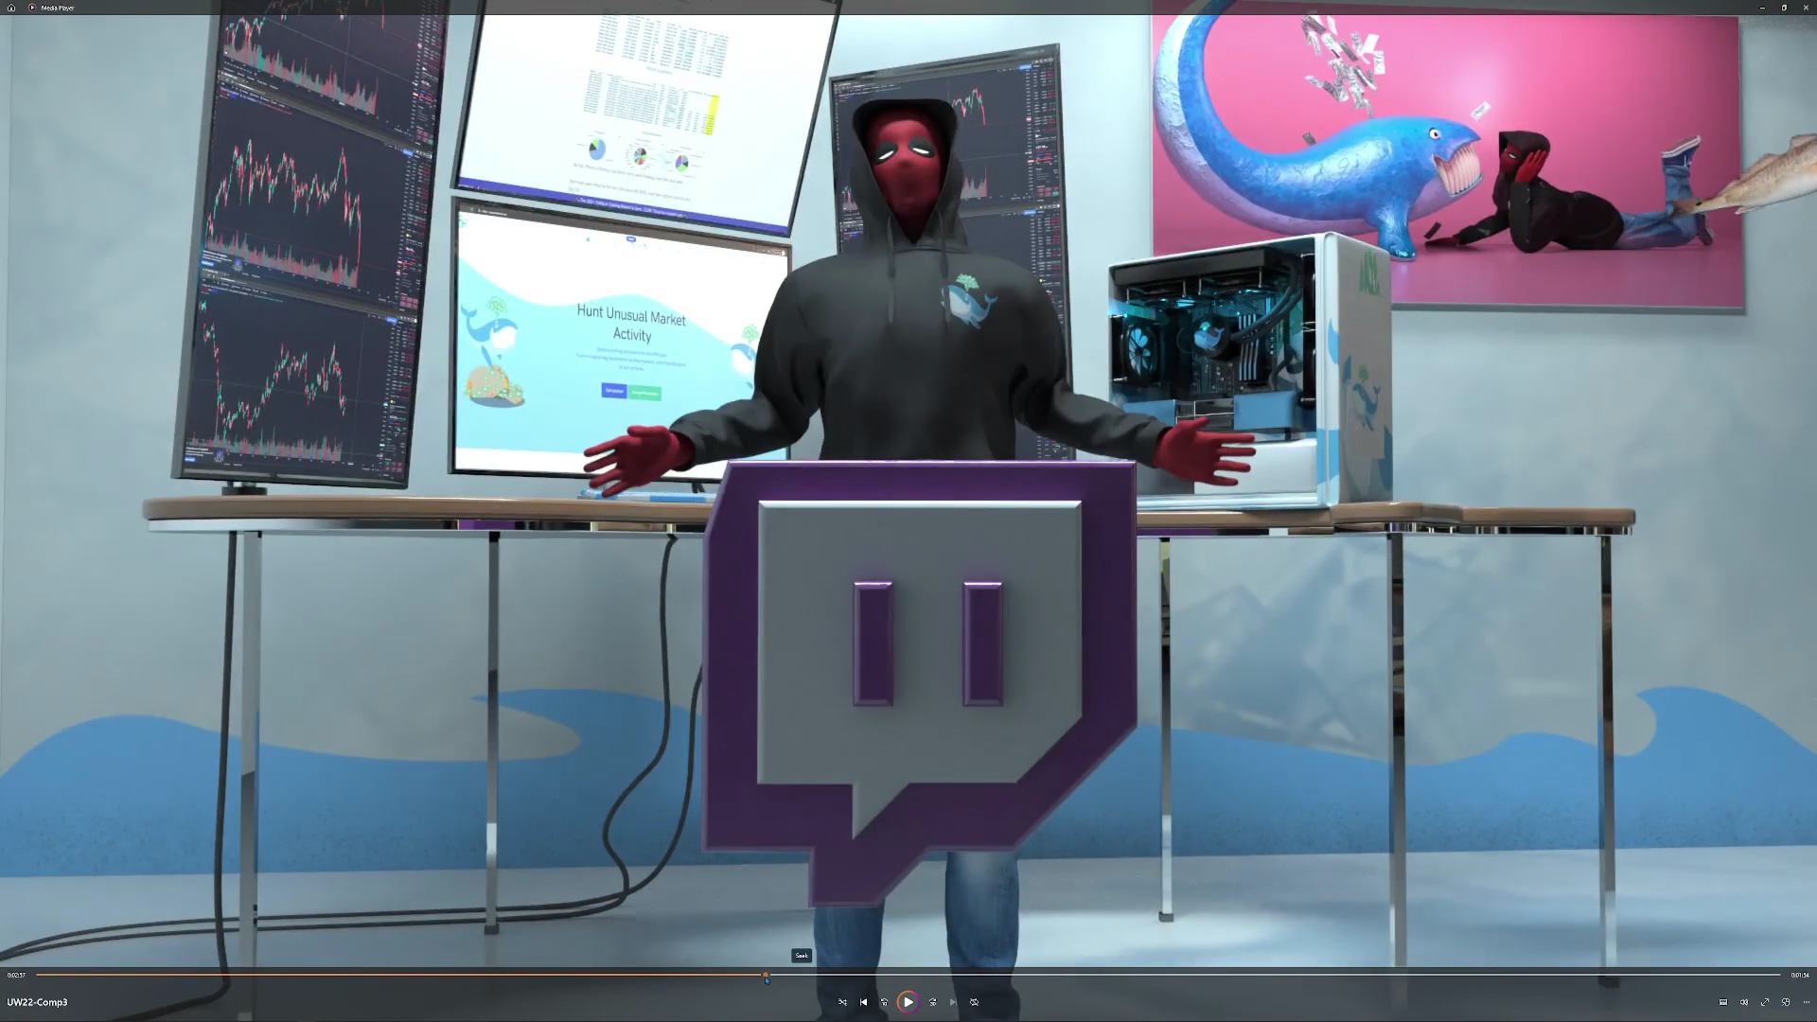
pyautogui.click(671, 975)
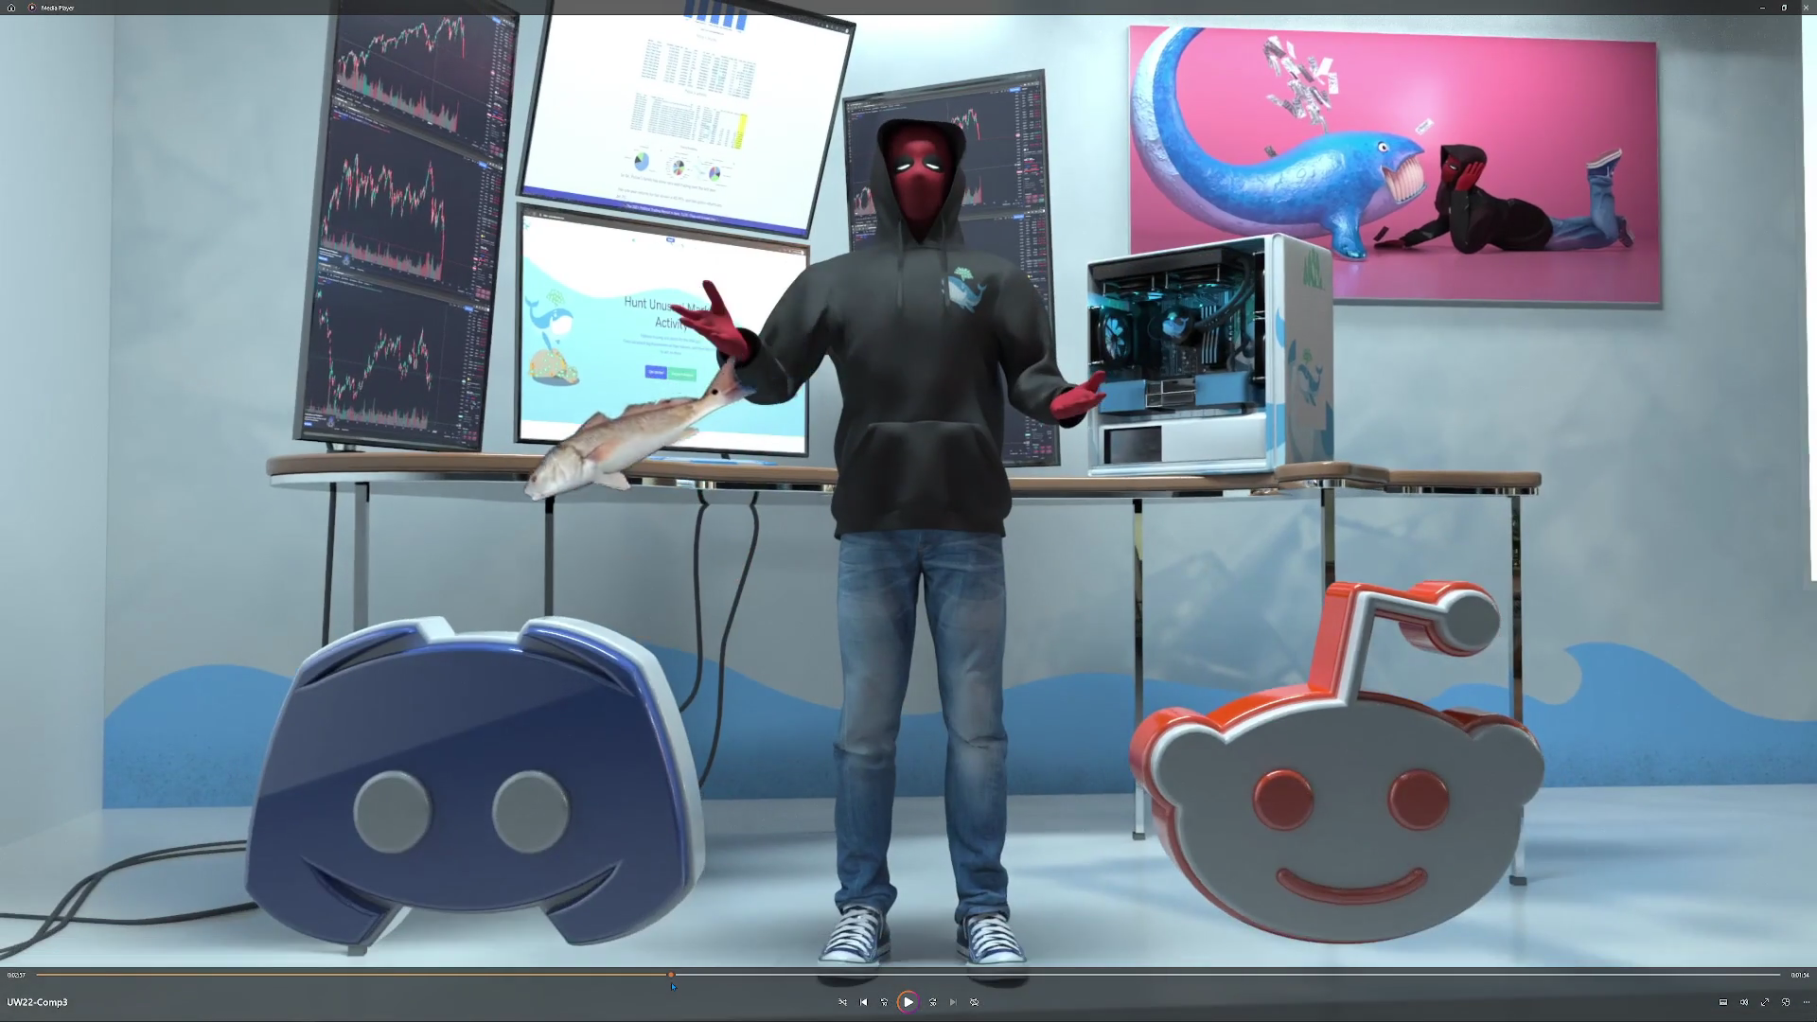
pyautogui.moveTo(672, 986); pyautogui.dragTo(357, 991)
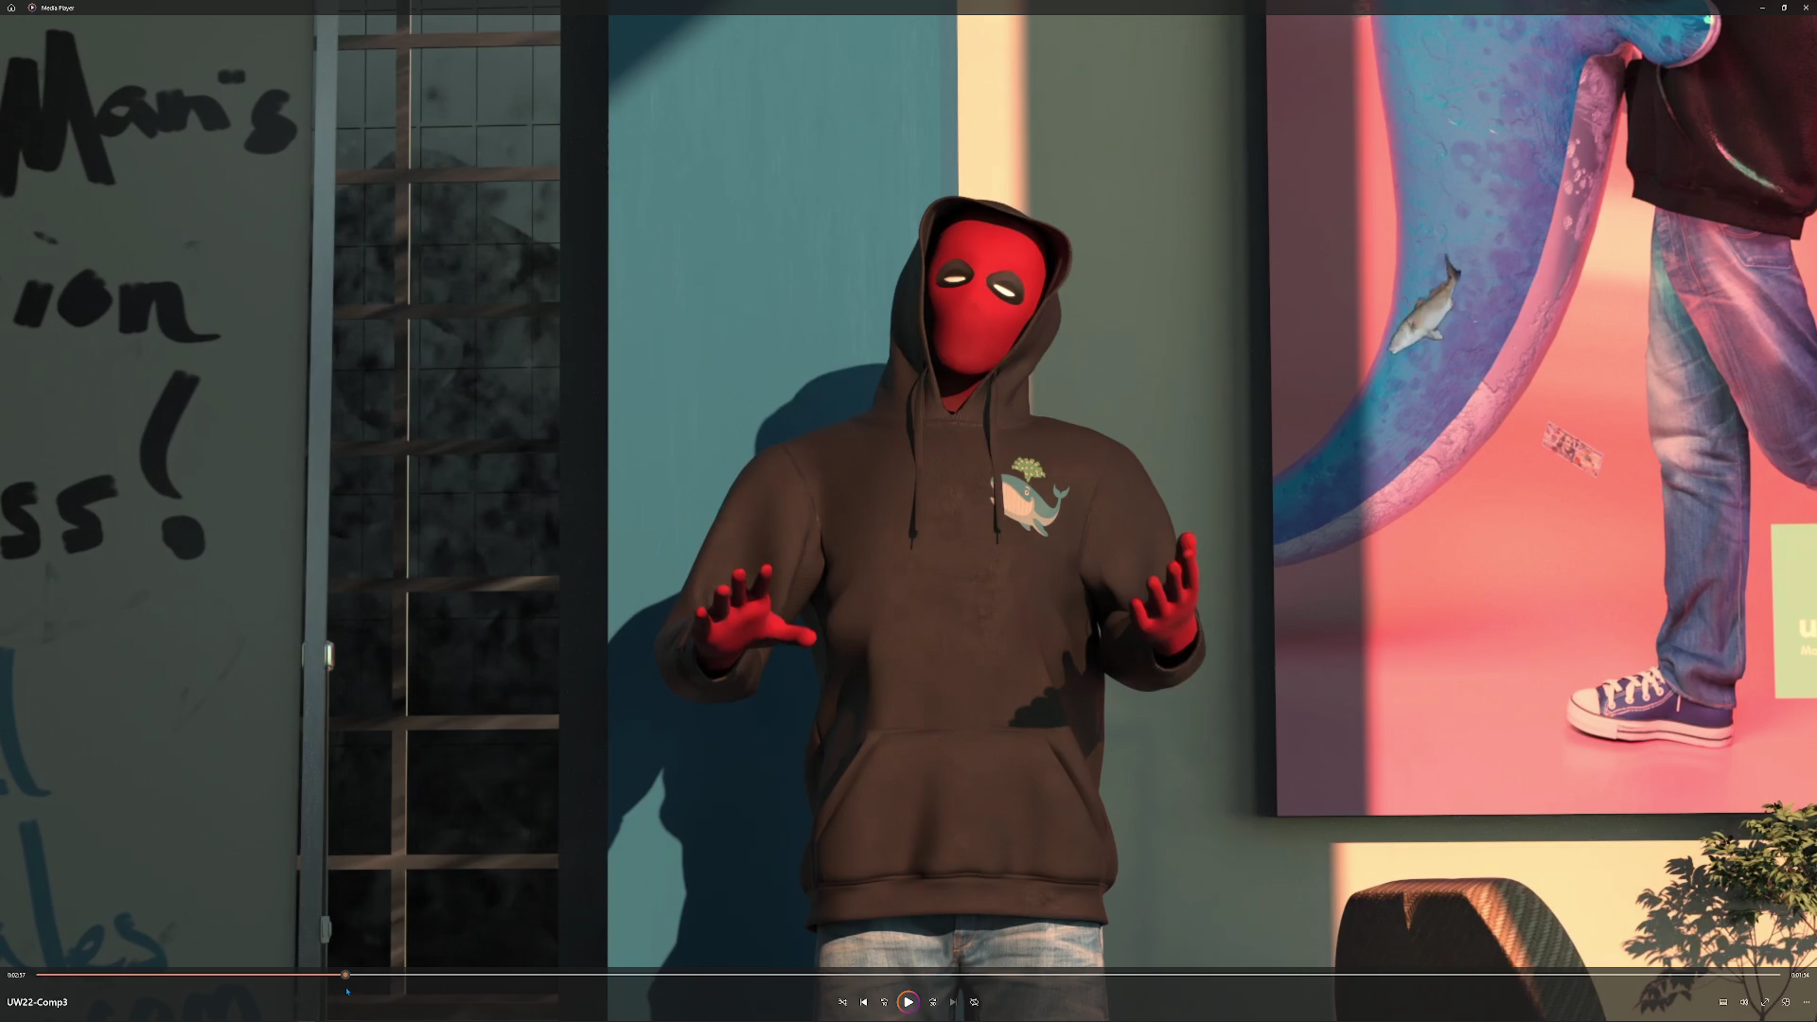
pyautogui.moveTo(349, 991)
pyautogui.mouseDown()
pyautogui.moveTo(368, 991)
pyautogui.moveTo(290, 991)
pyautogui.moveTo(693, 997)
pyautogui.moveTo(653, 994)
pyautogui.mouseUp()
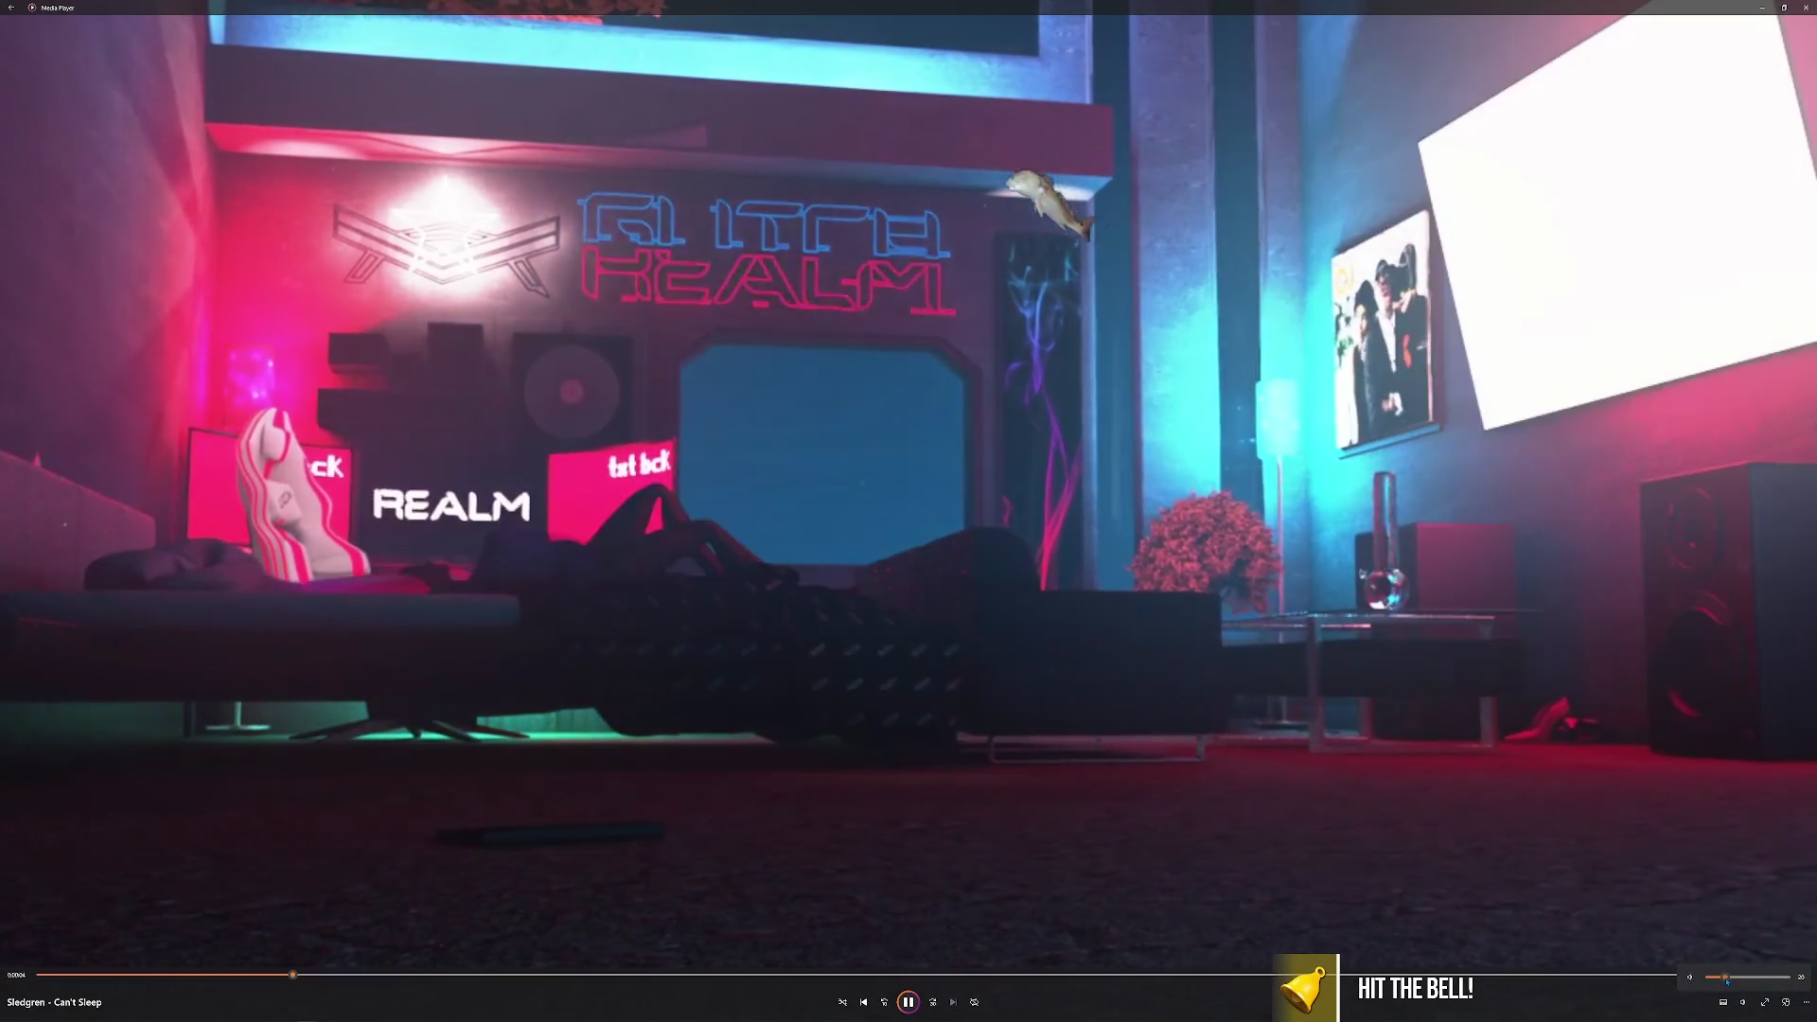
# Lower the Media Player volume slider from 12 to 2.
pyautogui.moveTo(1743, 1002)
pyautogui.moveTo(1719, 978); pyautogui.dragTo(1713, 978)
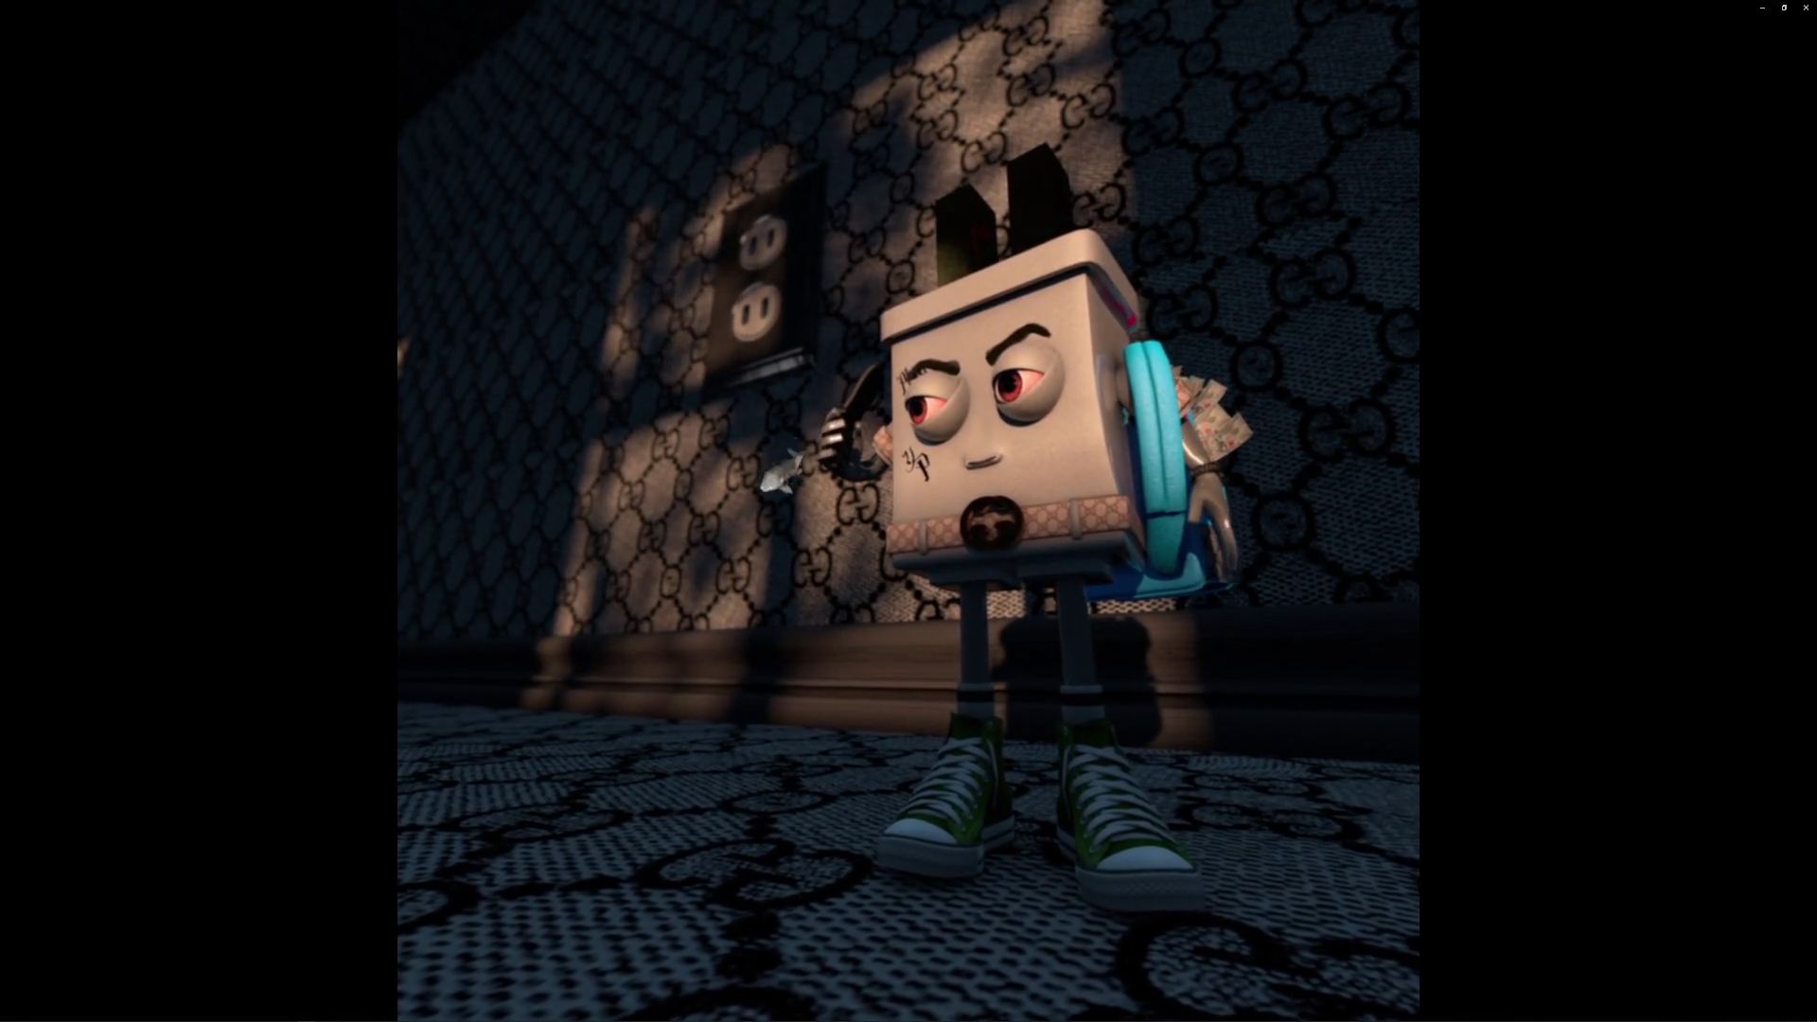
# Check the volume, then pause and resume the plug character video.
pyautogui.click(1744, 1003)
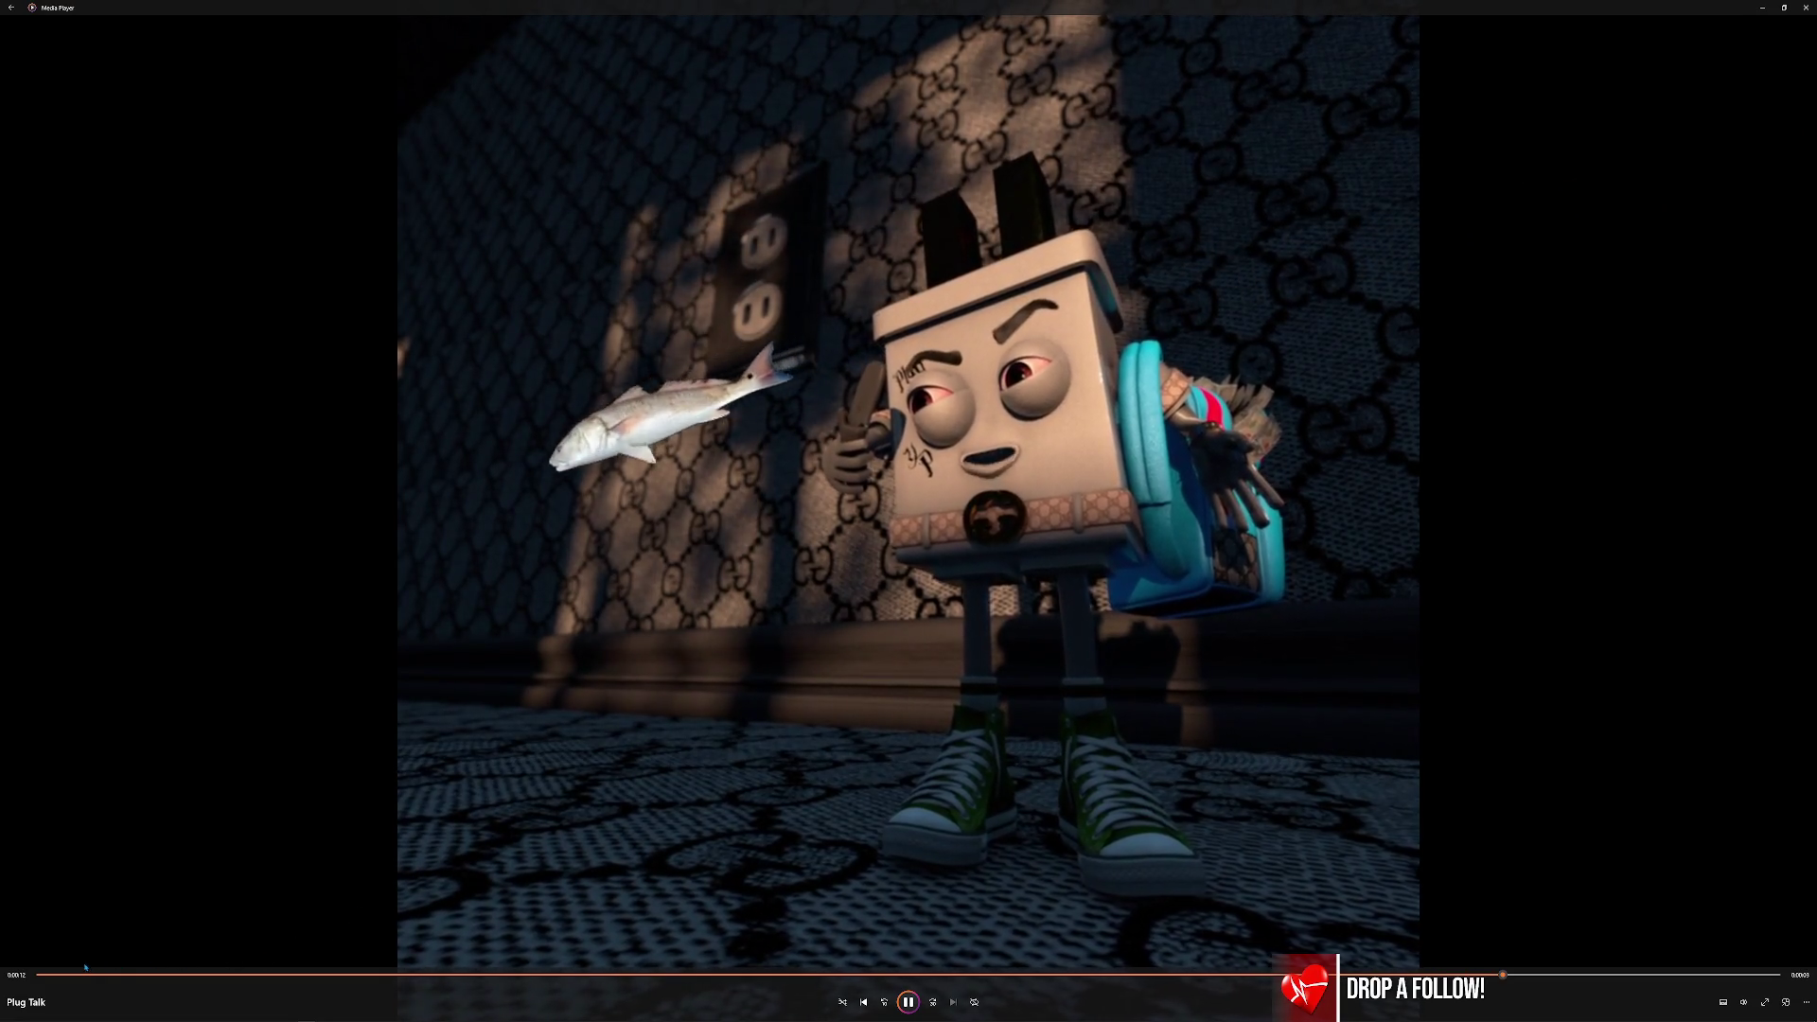
pyautogui.click(909, 1005)
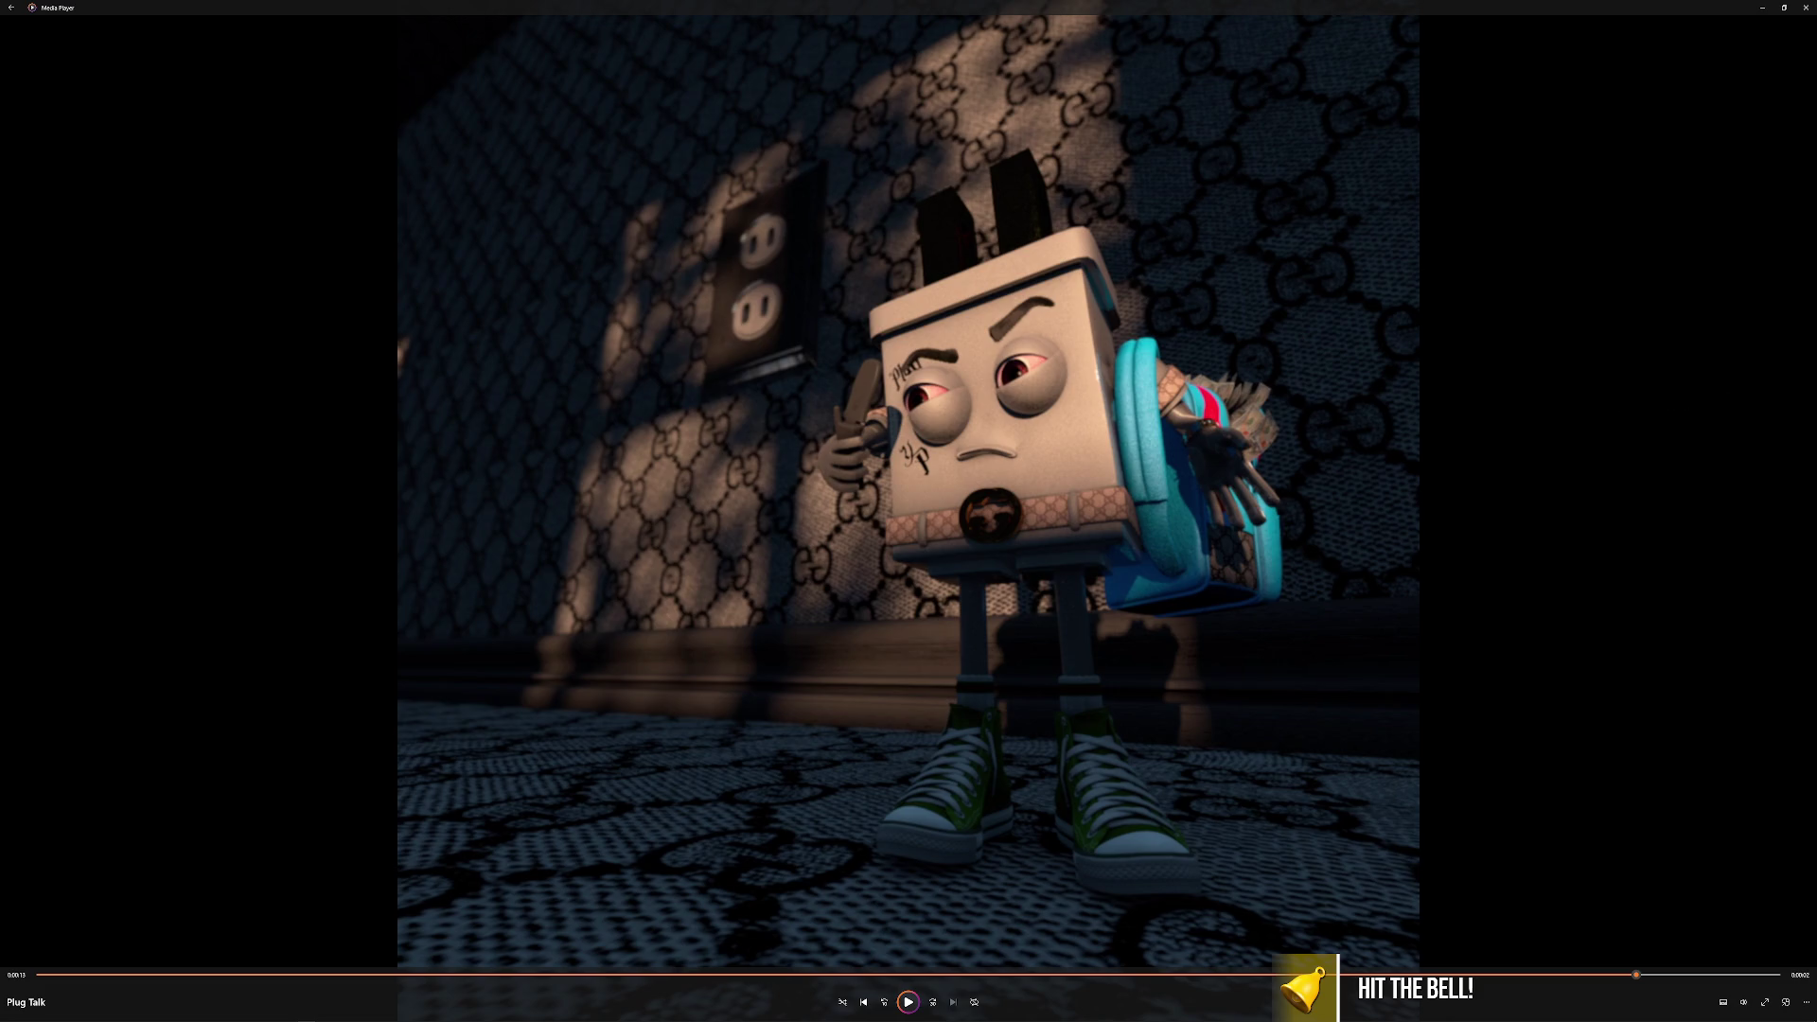
pyautogui.click(908, 1003)
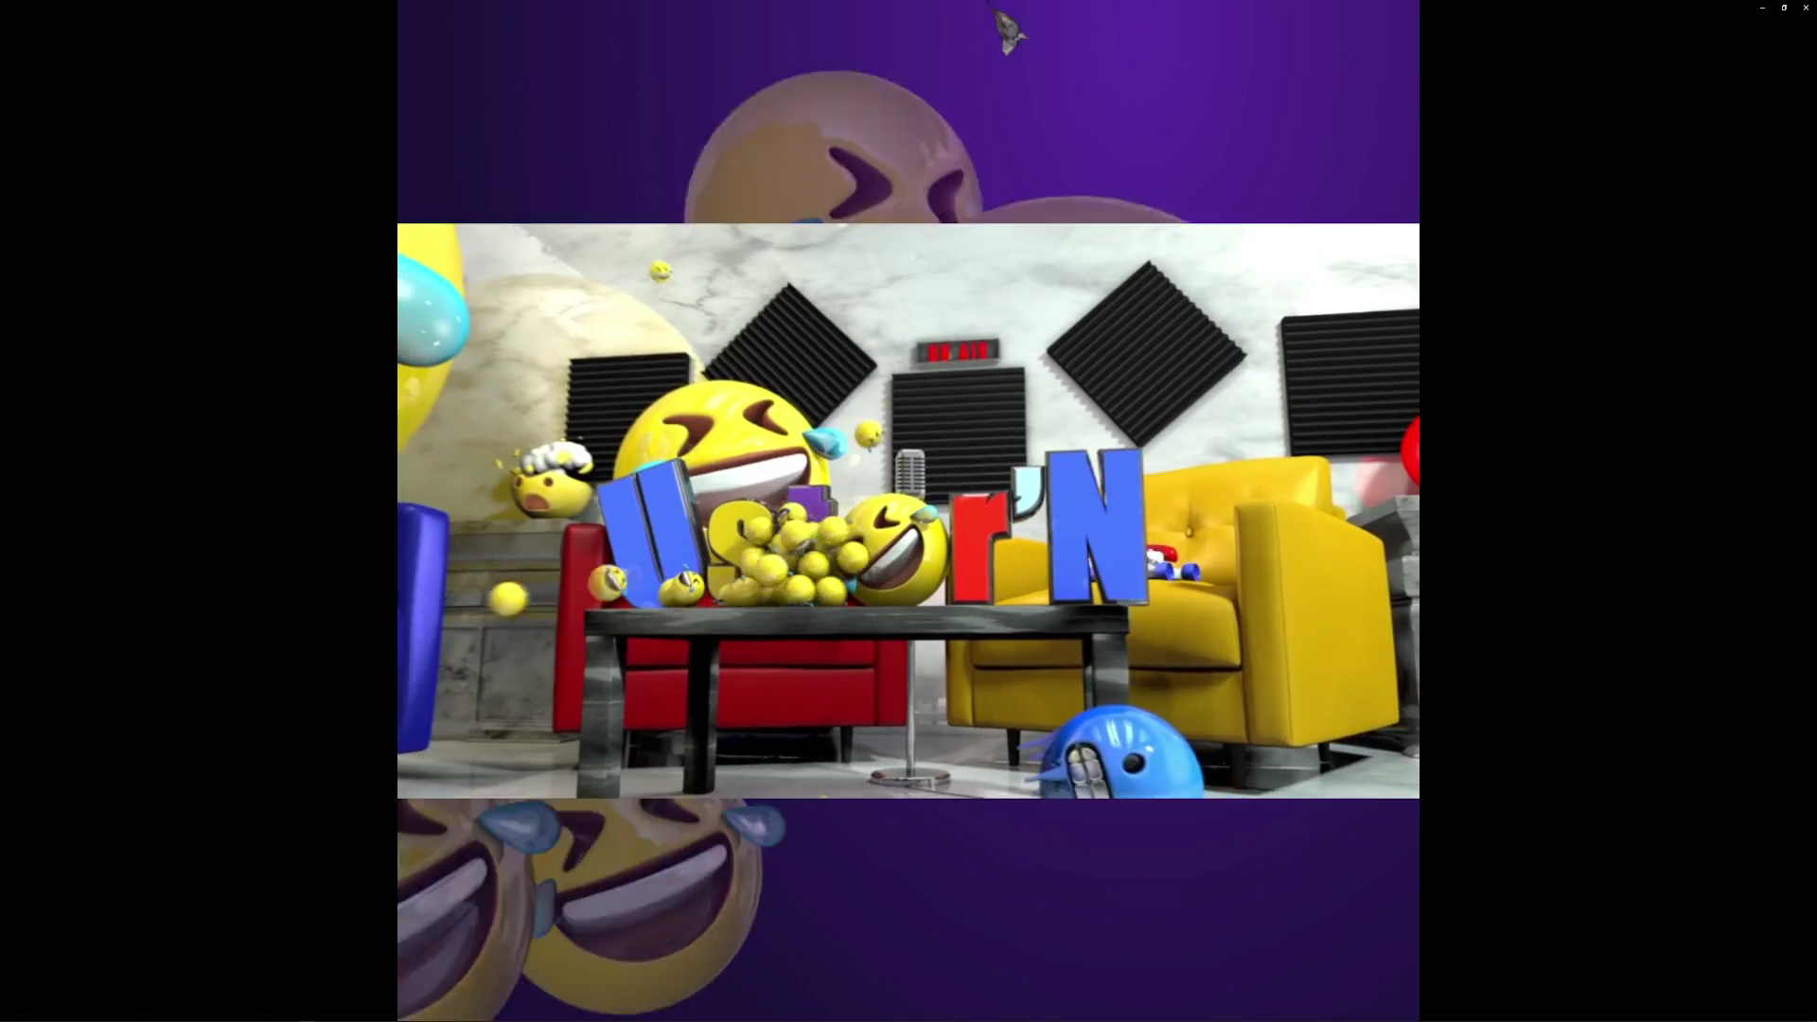
# Pause the emoji video and scrub near its end to the full Ustor'N logo.
pyautogui.moveTo(870, 970)
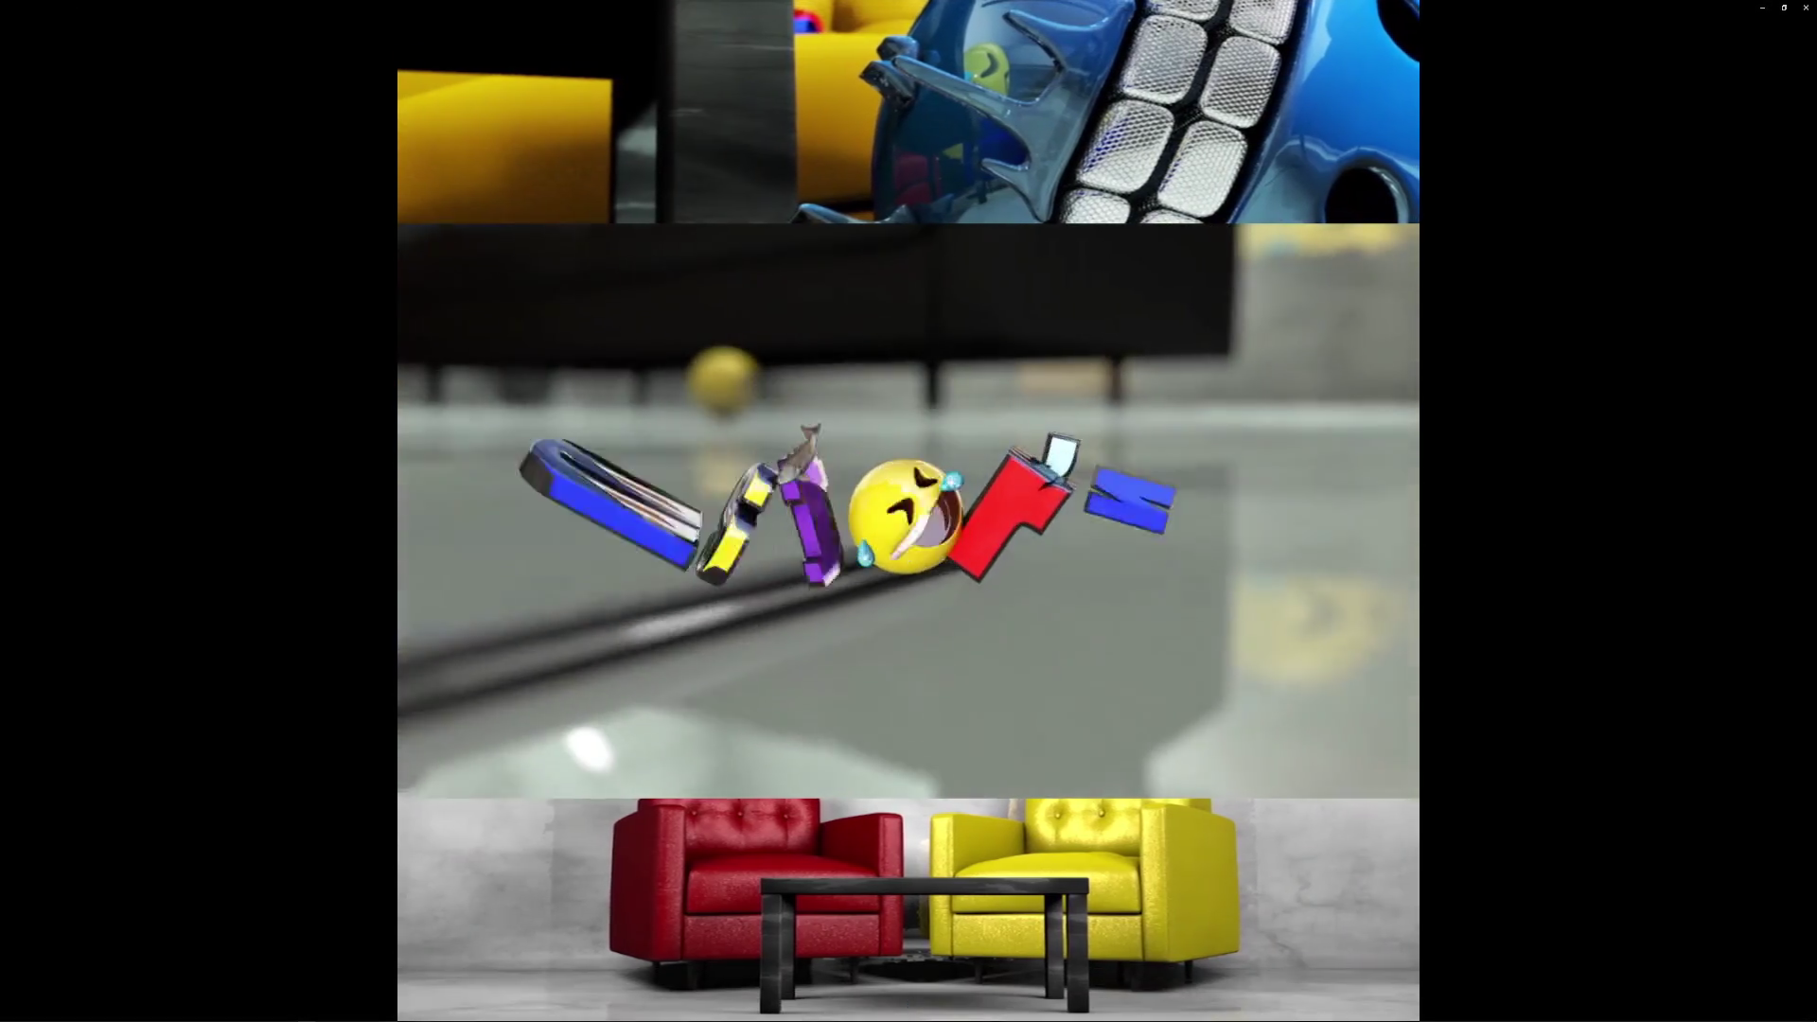
pyautogui.click(909, 1002)
pyautogui.click(1587, 984)
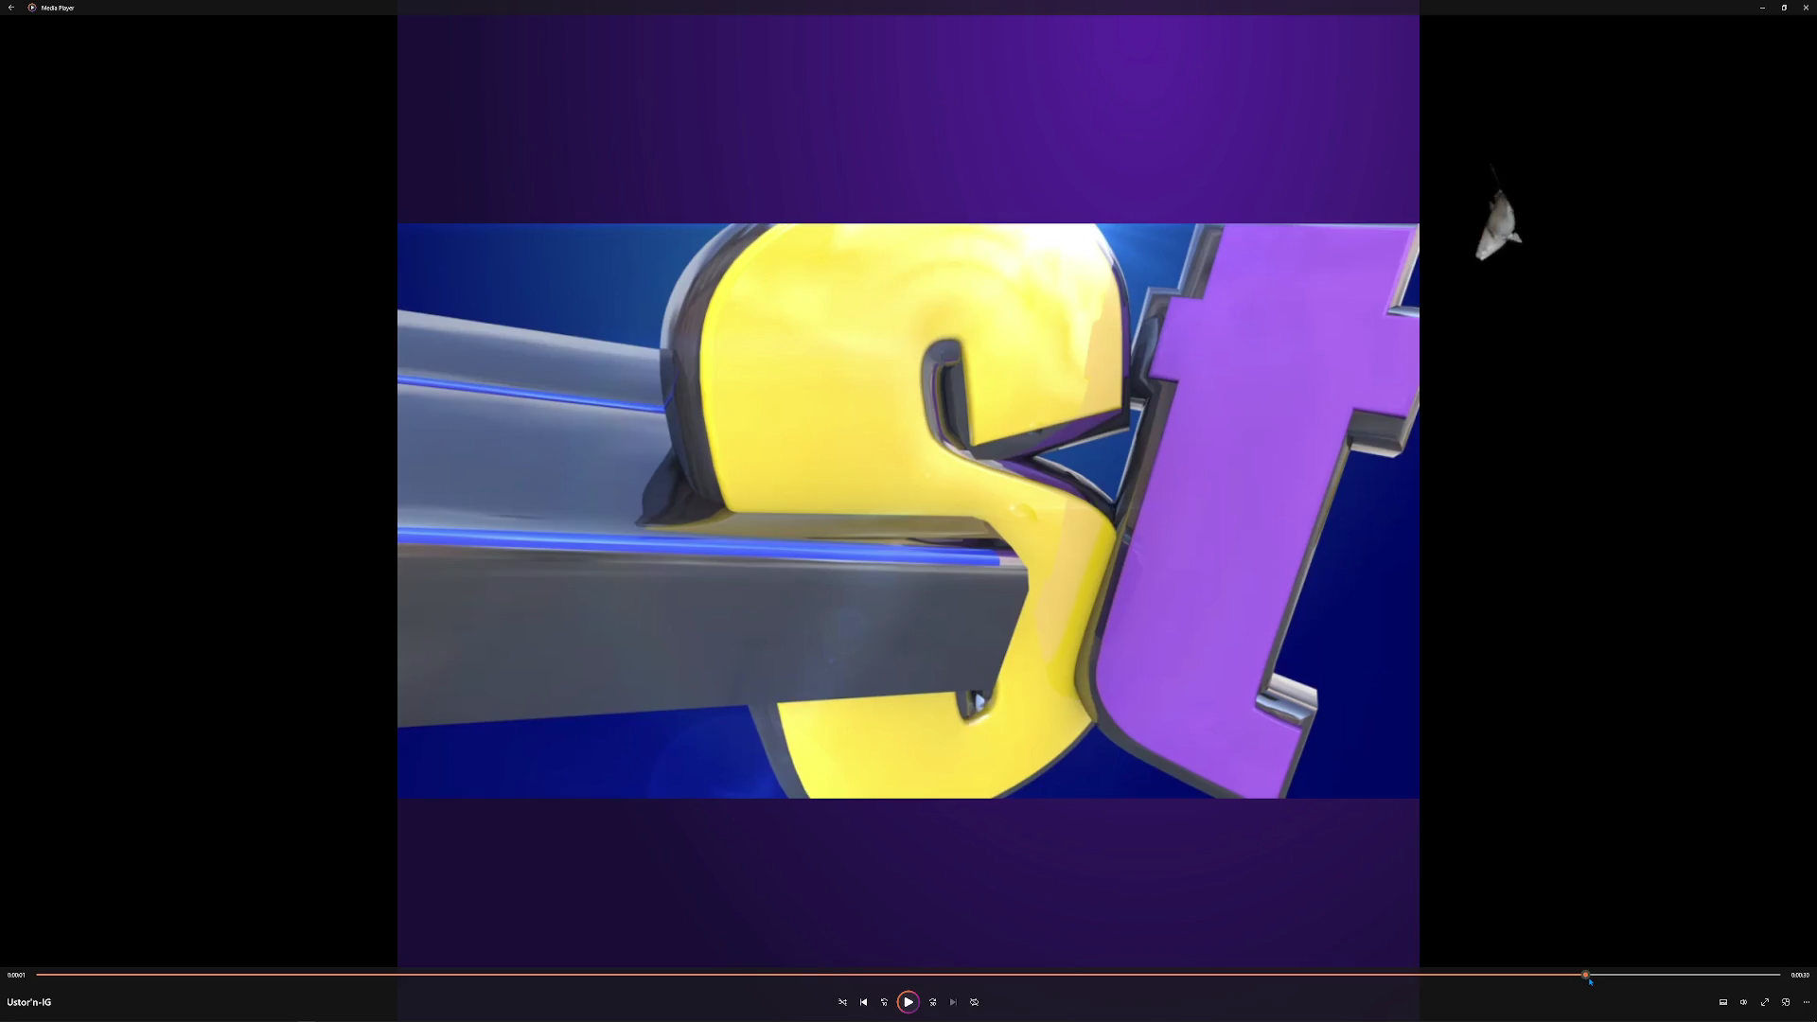
pyautogui.click(1625, 979)
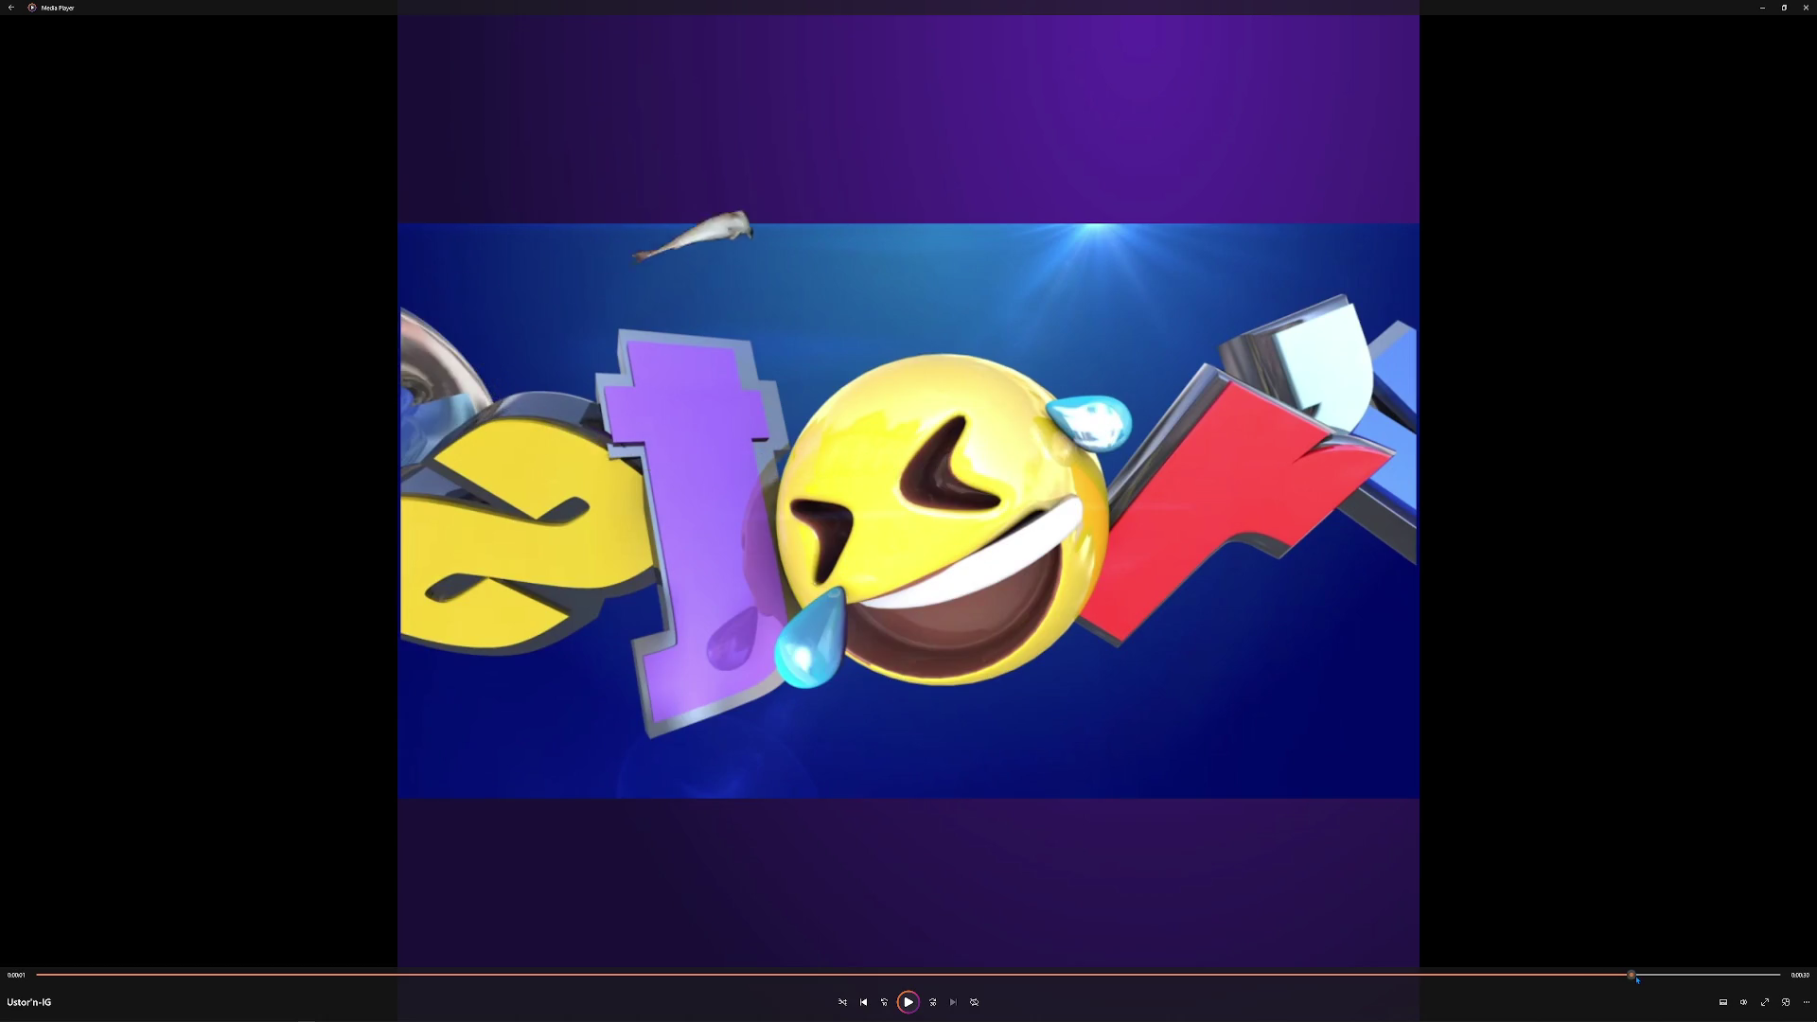
pyautogui.moveTo(1644, 981); pyautogui.dragTo(1749, 980)
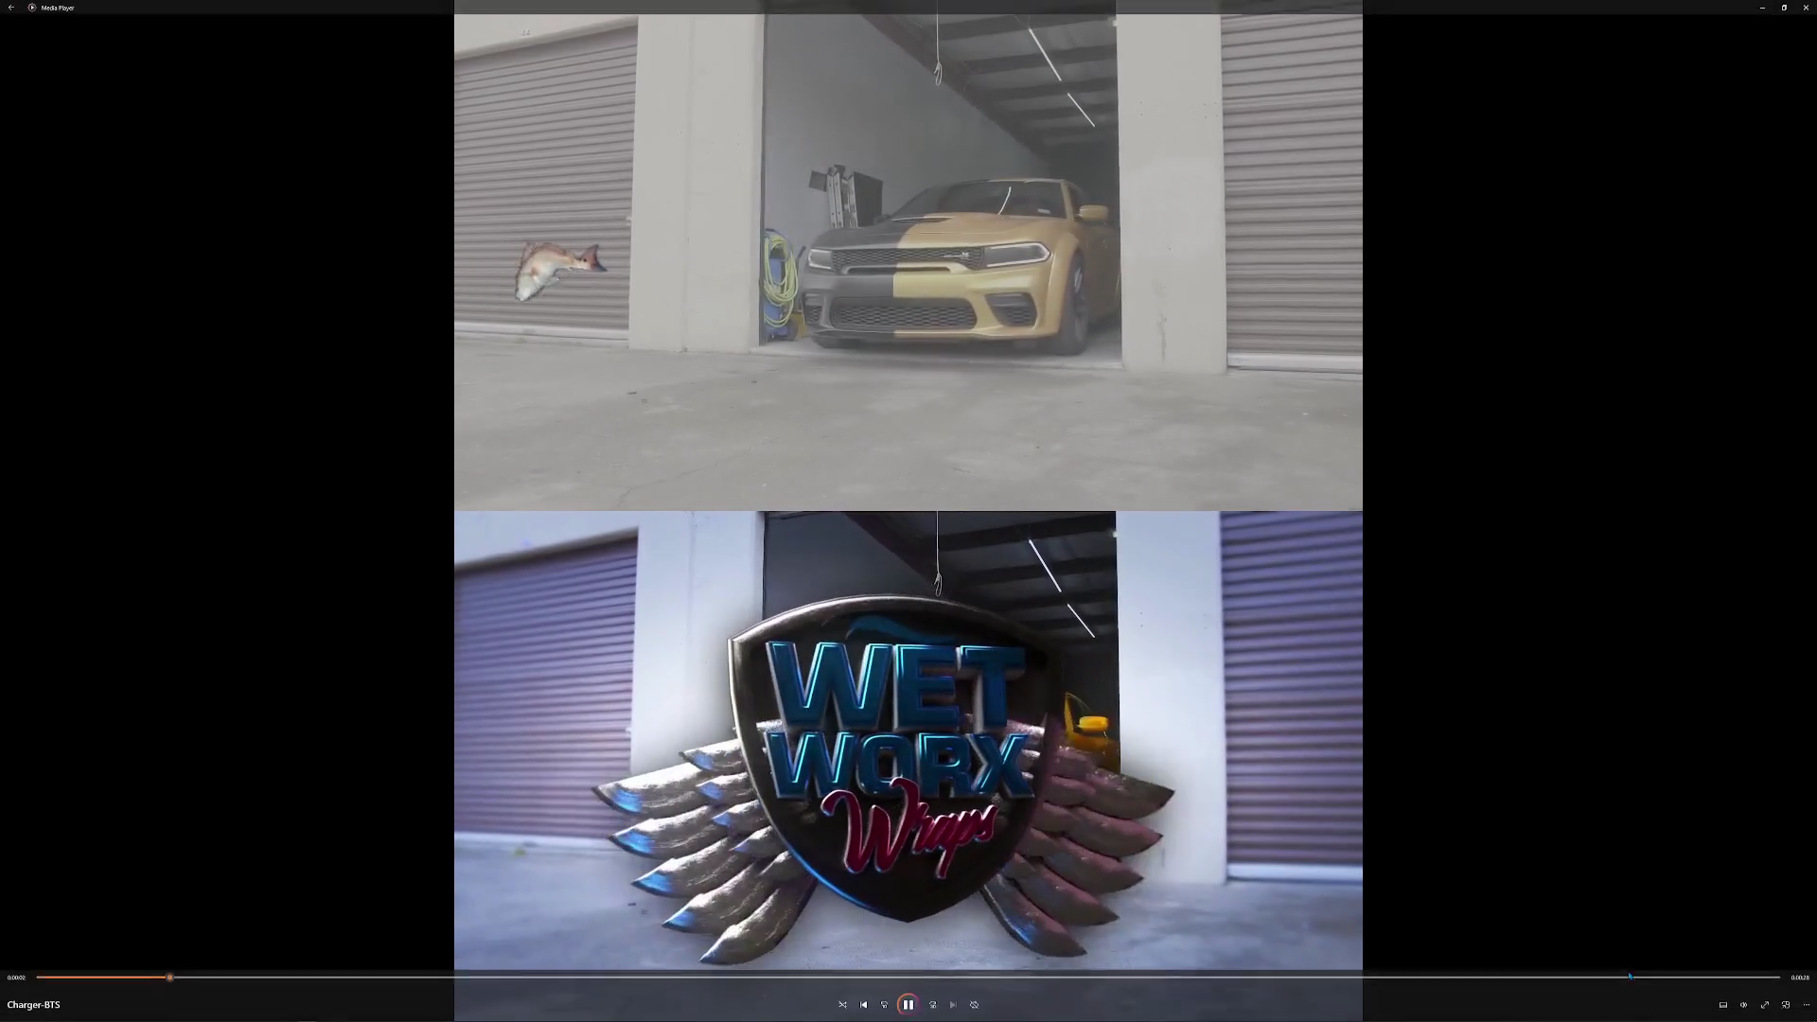
# Drop the volume slider from 54 to 15.
pyautogui.click(1745, 1002)
pyautogui.moveTo(1744, 985); pyautogui.dragTo(1724, 979)
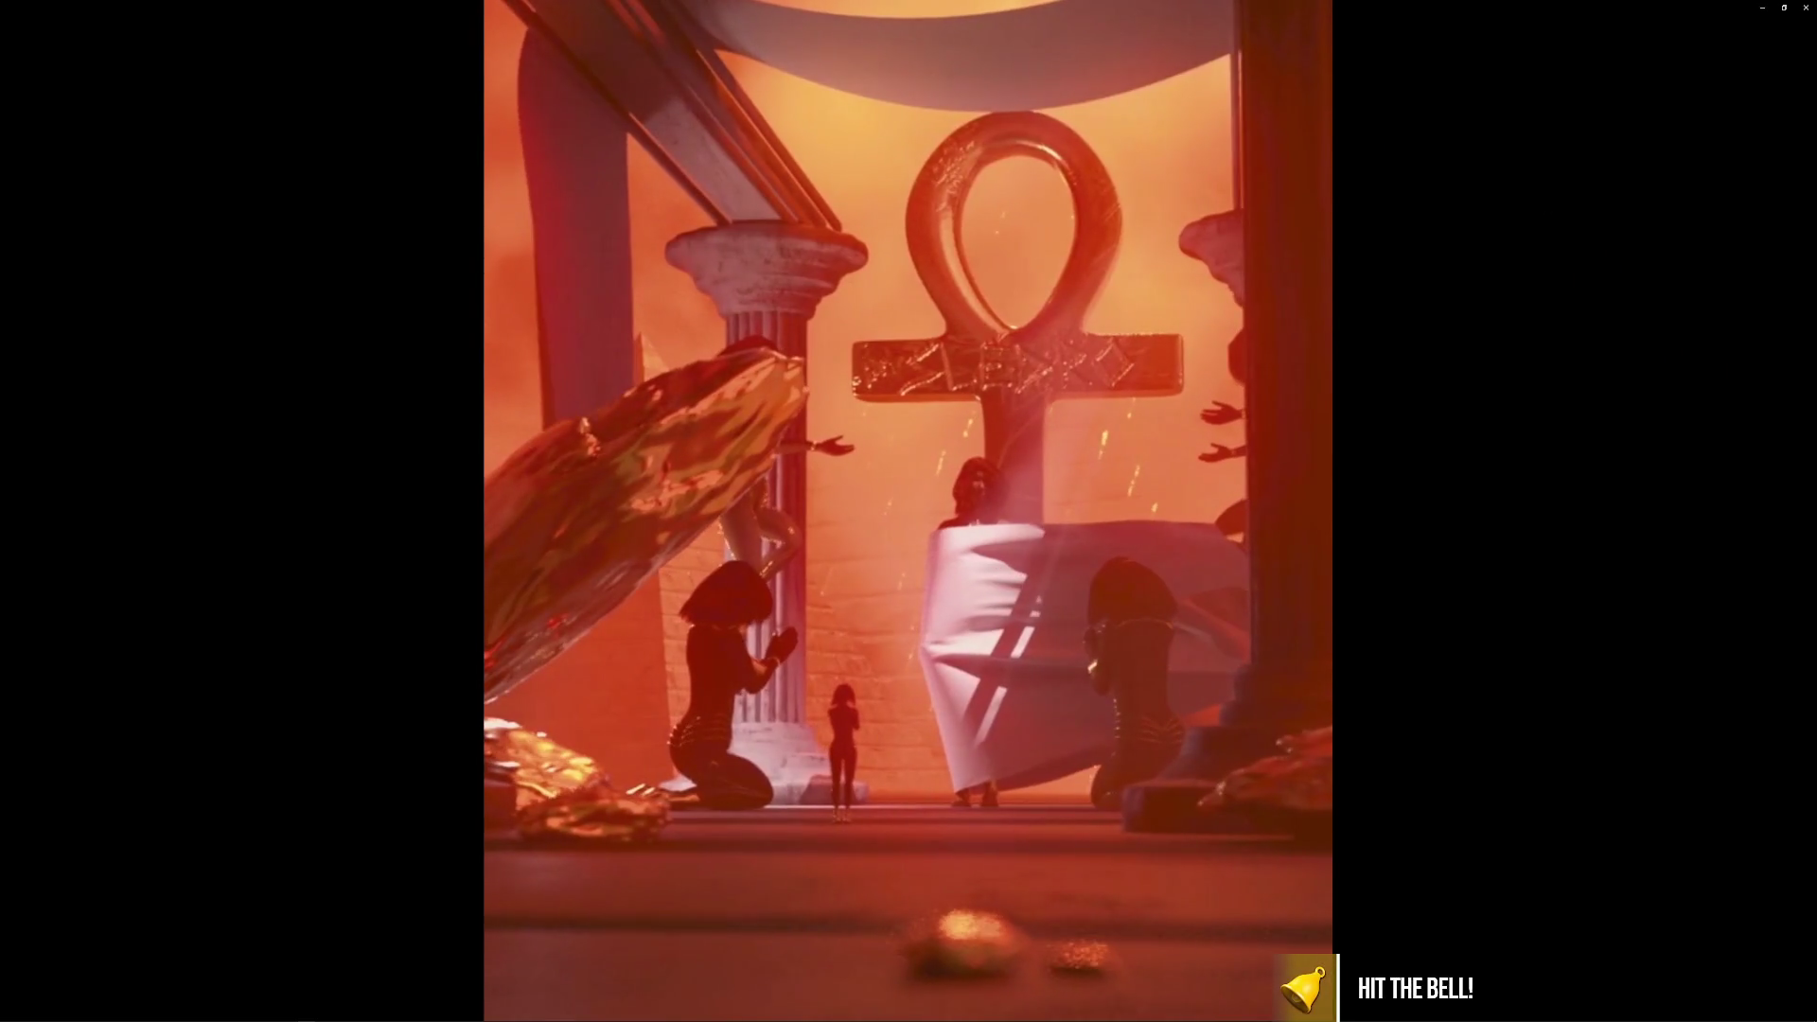
# Start the Mynoirity video playing from 0:00.
pyautogui.moveTo(998, 878)
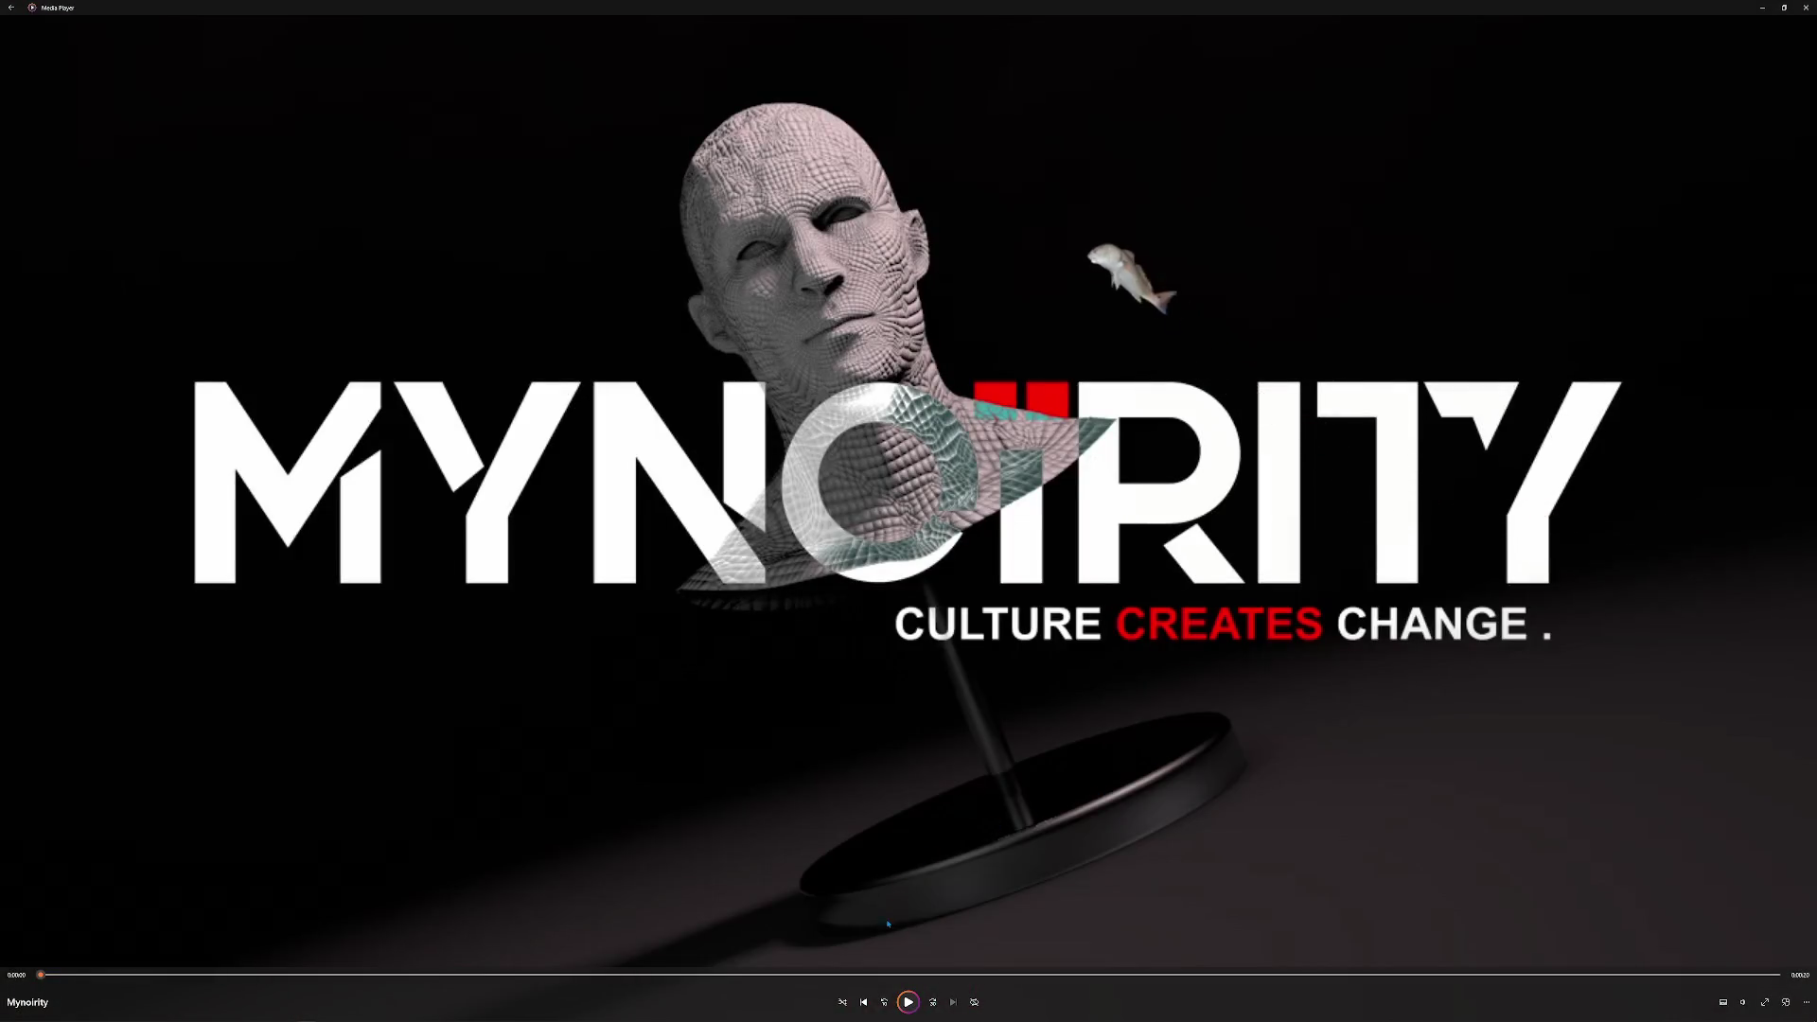
pyautogui.press('space')
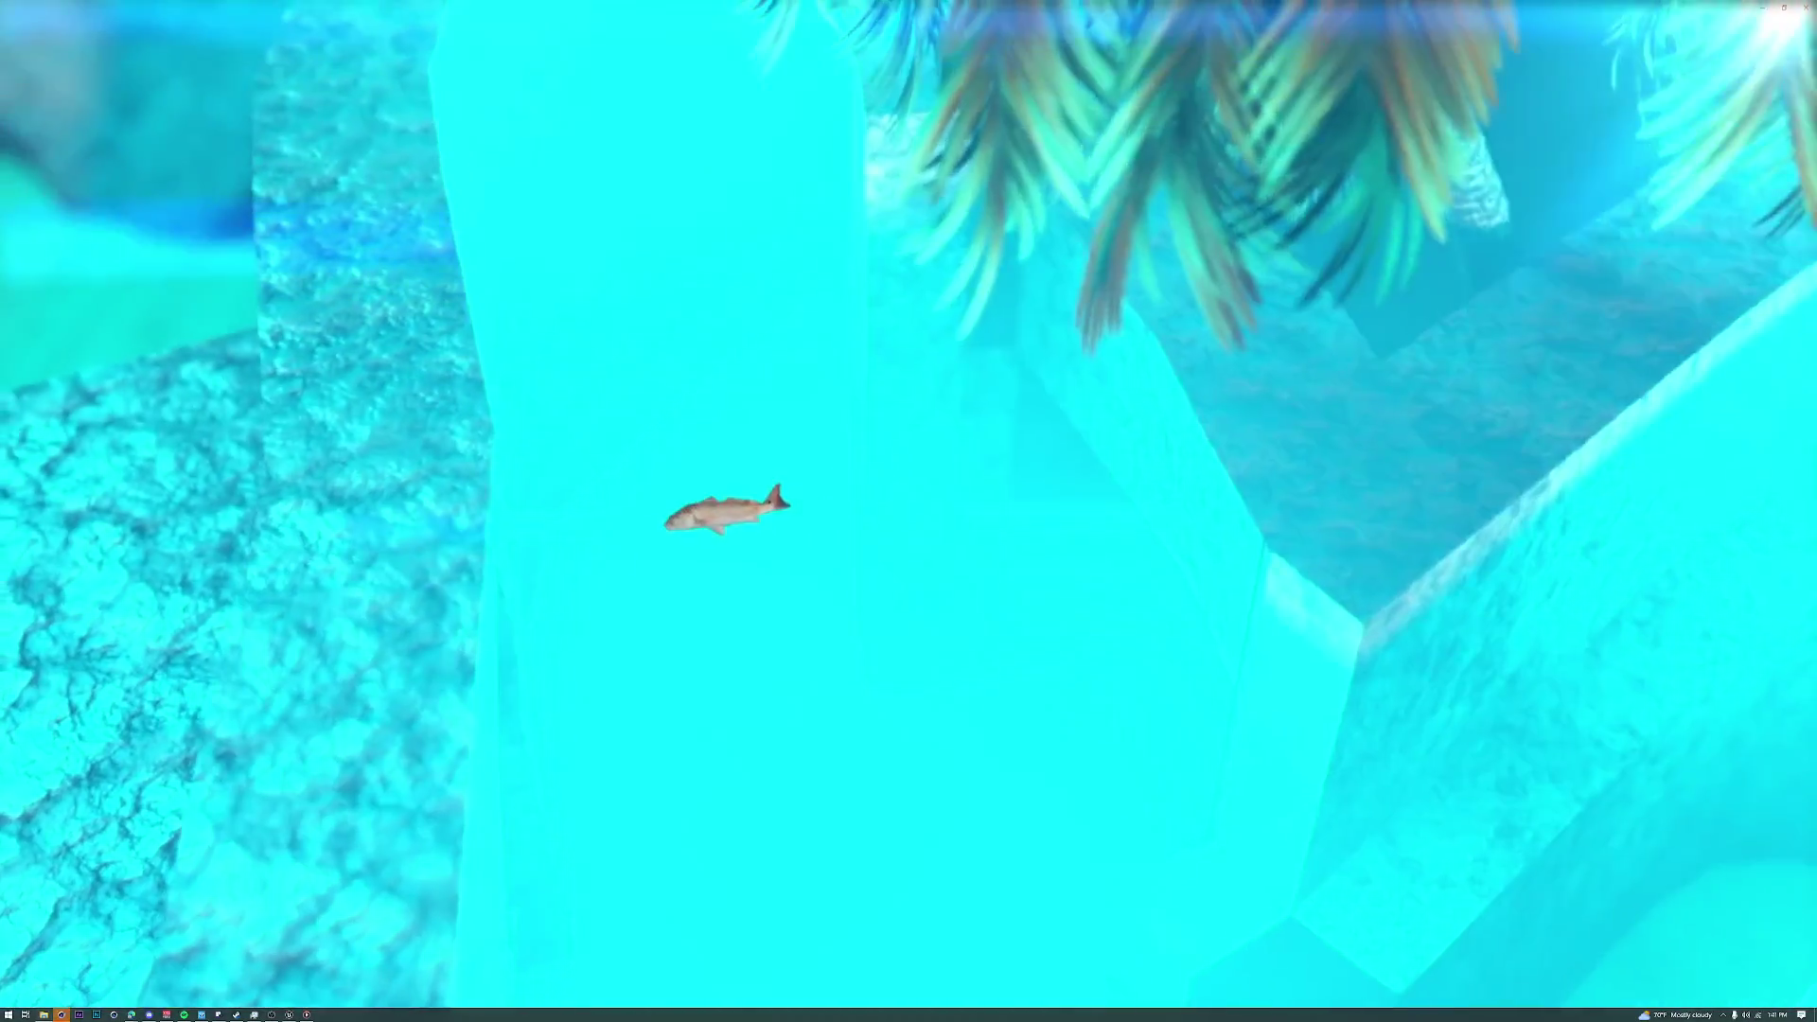
# Exit full screen, move the player window lower, and switch to Cinema 4D.
pyautogui.moveTo(1028, 185)
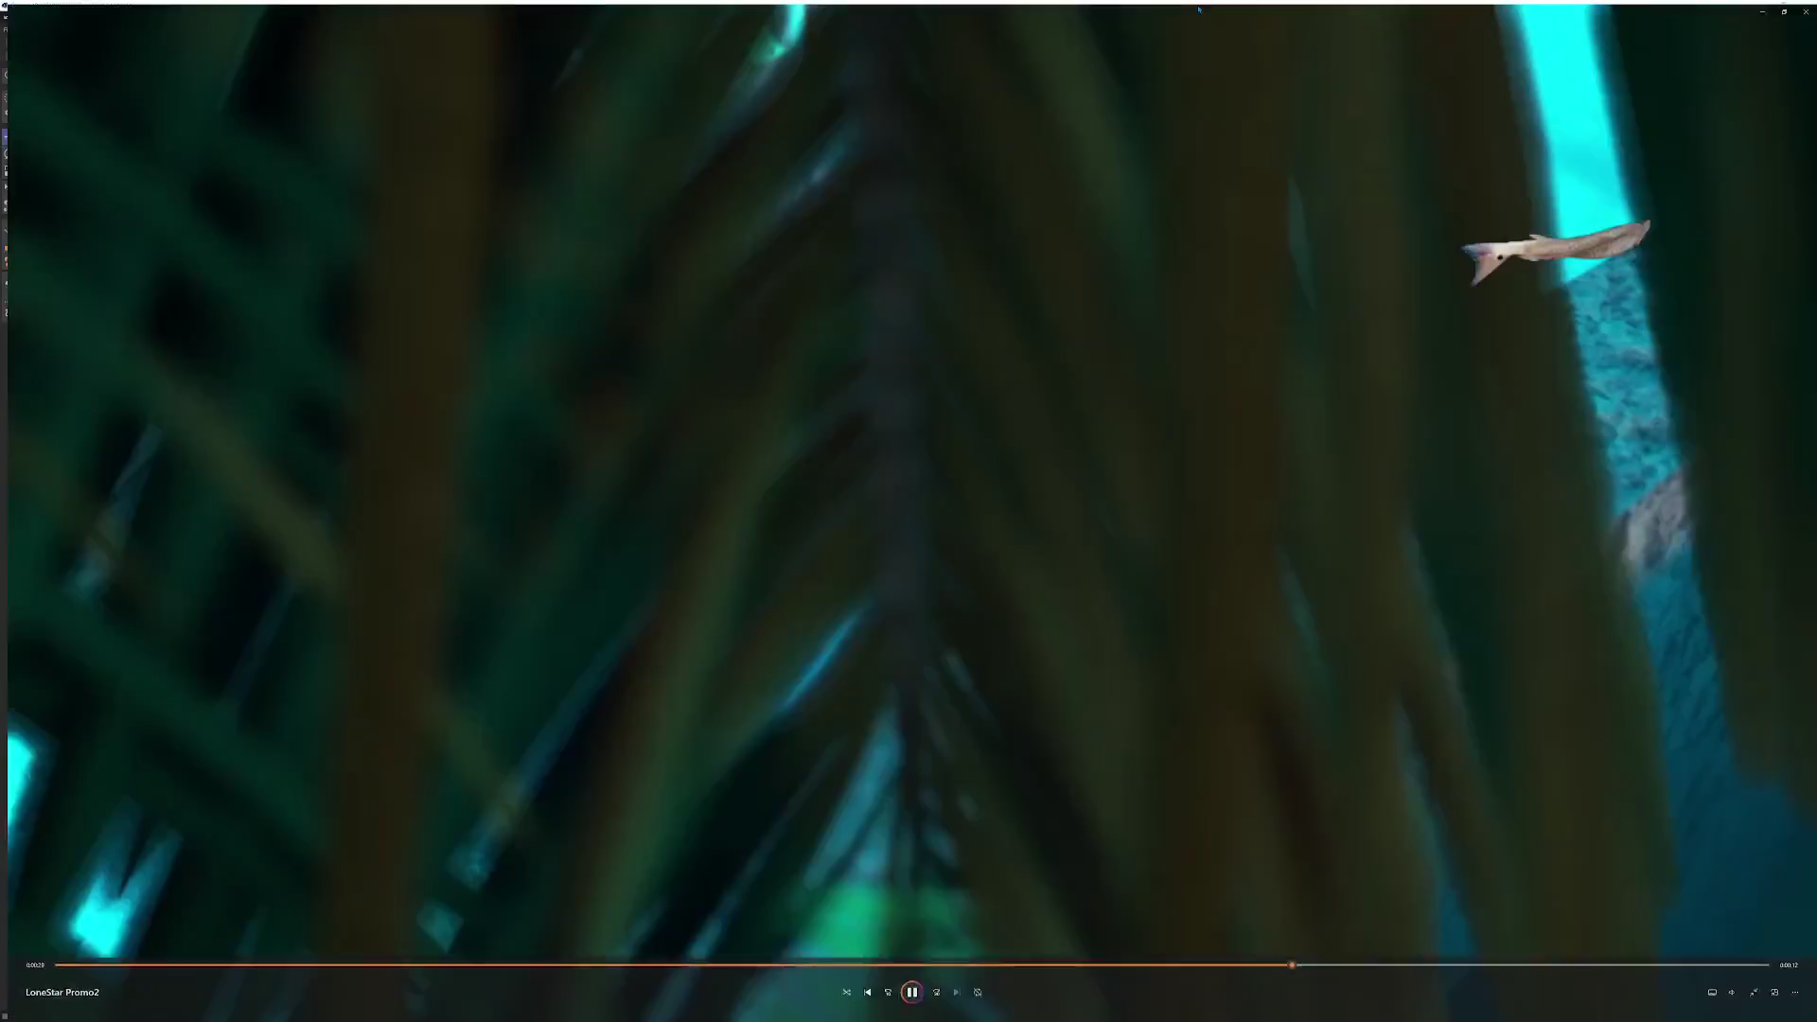
pyautogui.press('Escape')
pyautogui.moveTo(1302, 12); pyautogui.dragTo(1303, 351)
pyautogui.click(1334, 311)
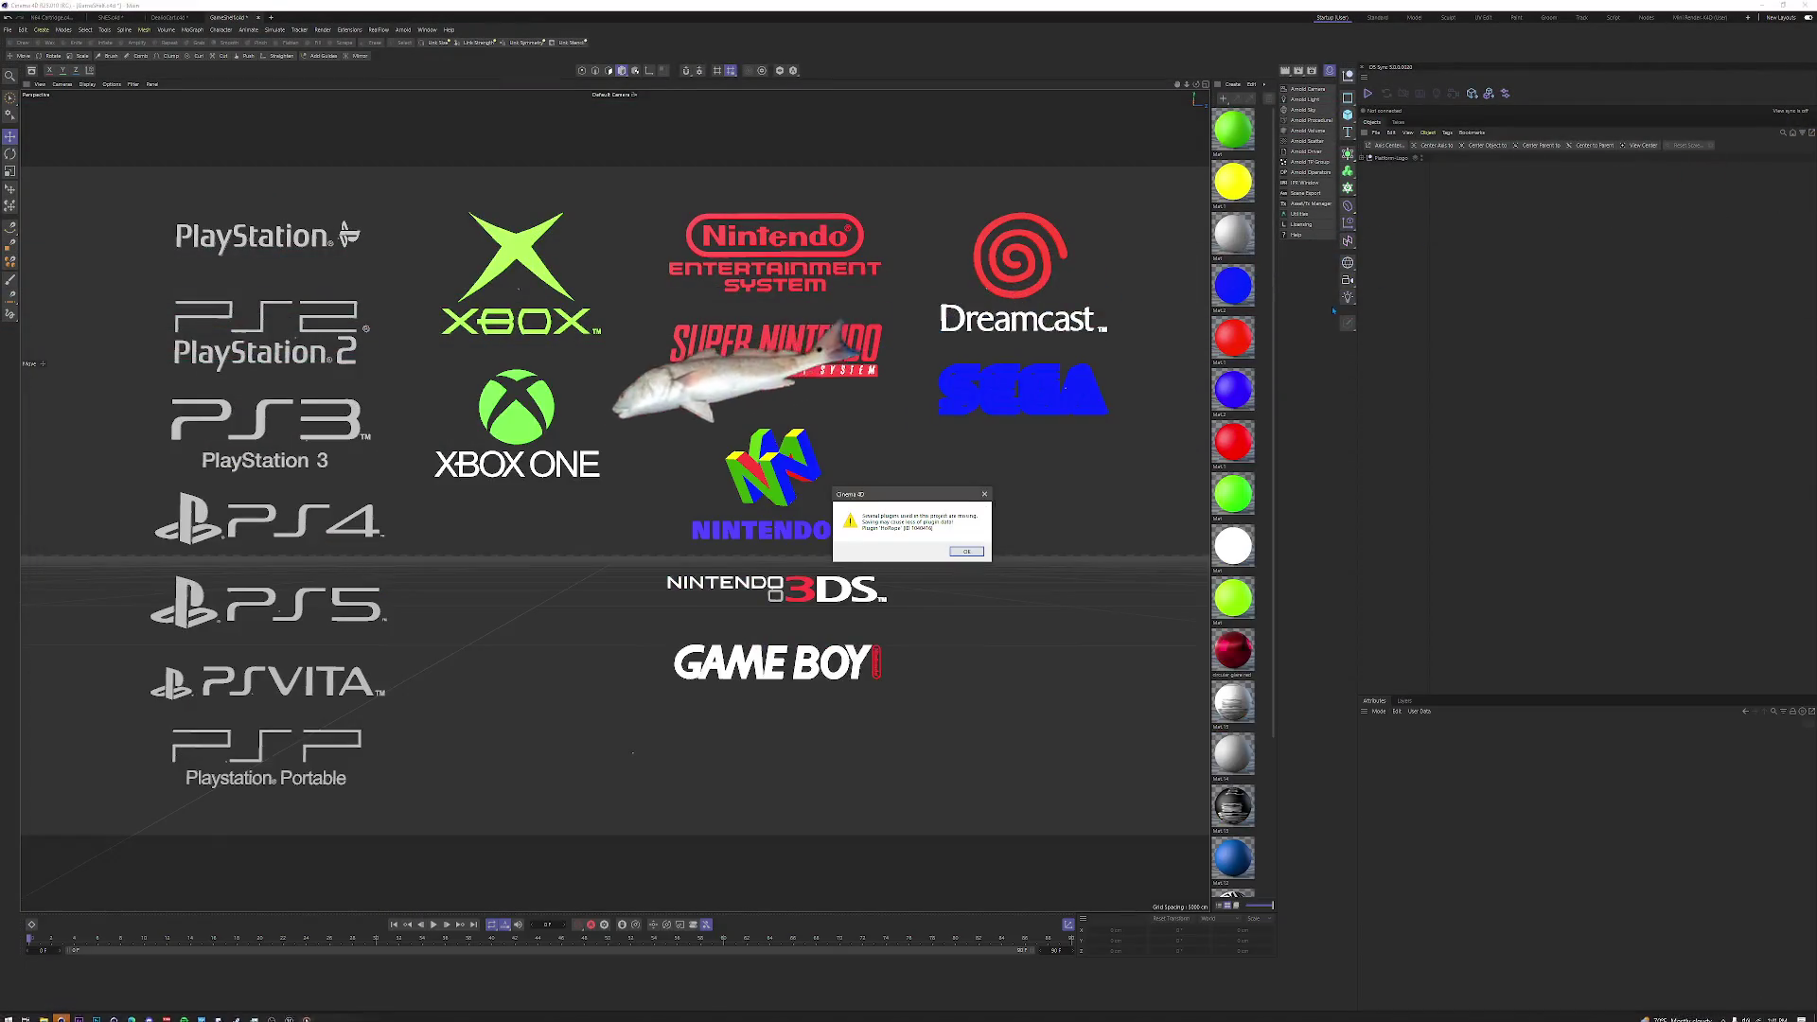
# Dismiss the missing-plugins warning, view the whole rope scene, and stop playback.
pyautogui.click(967, 551)
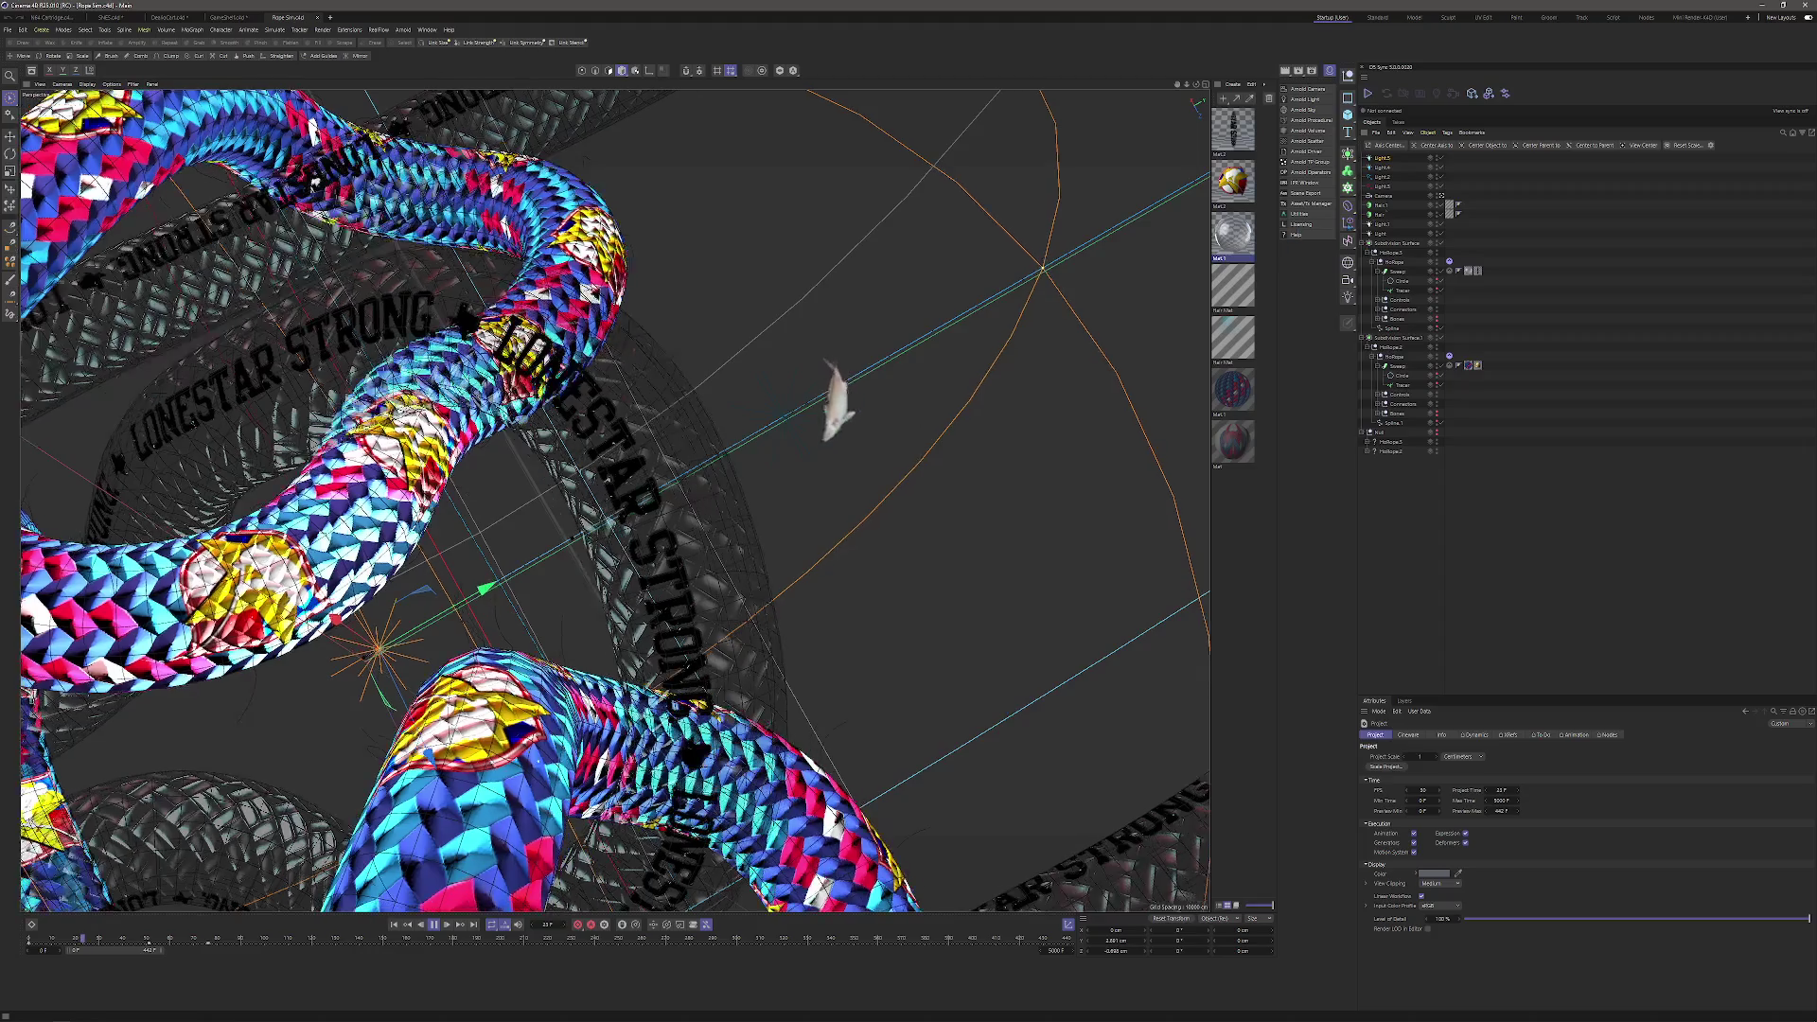
pyautogui.click(1441, 196)
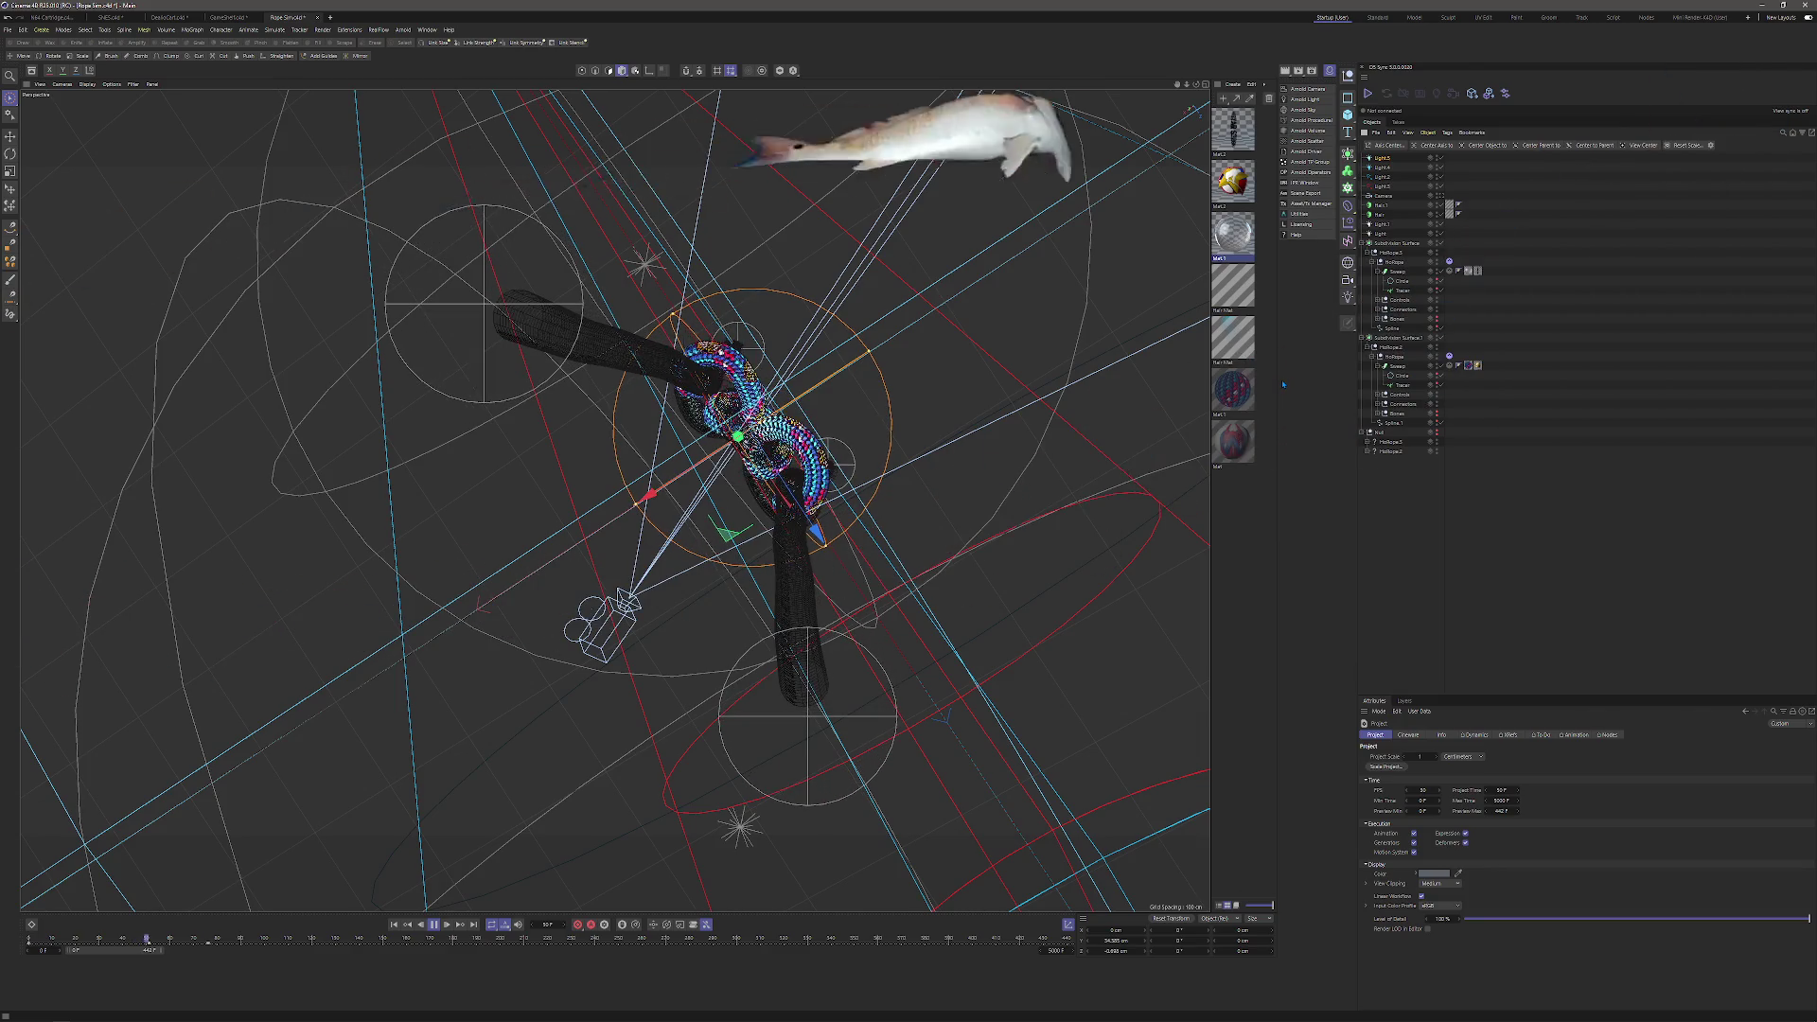
pyautogui.click(433, 925)
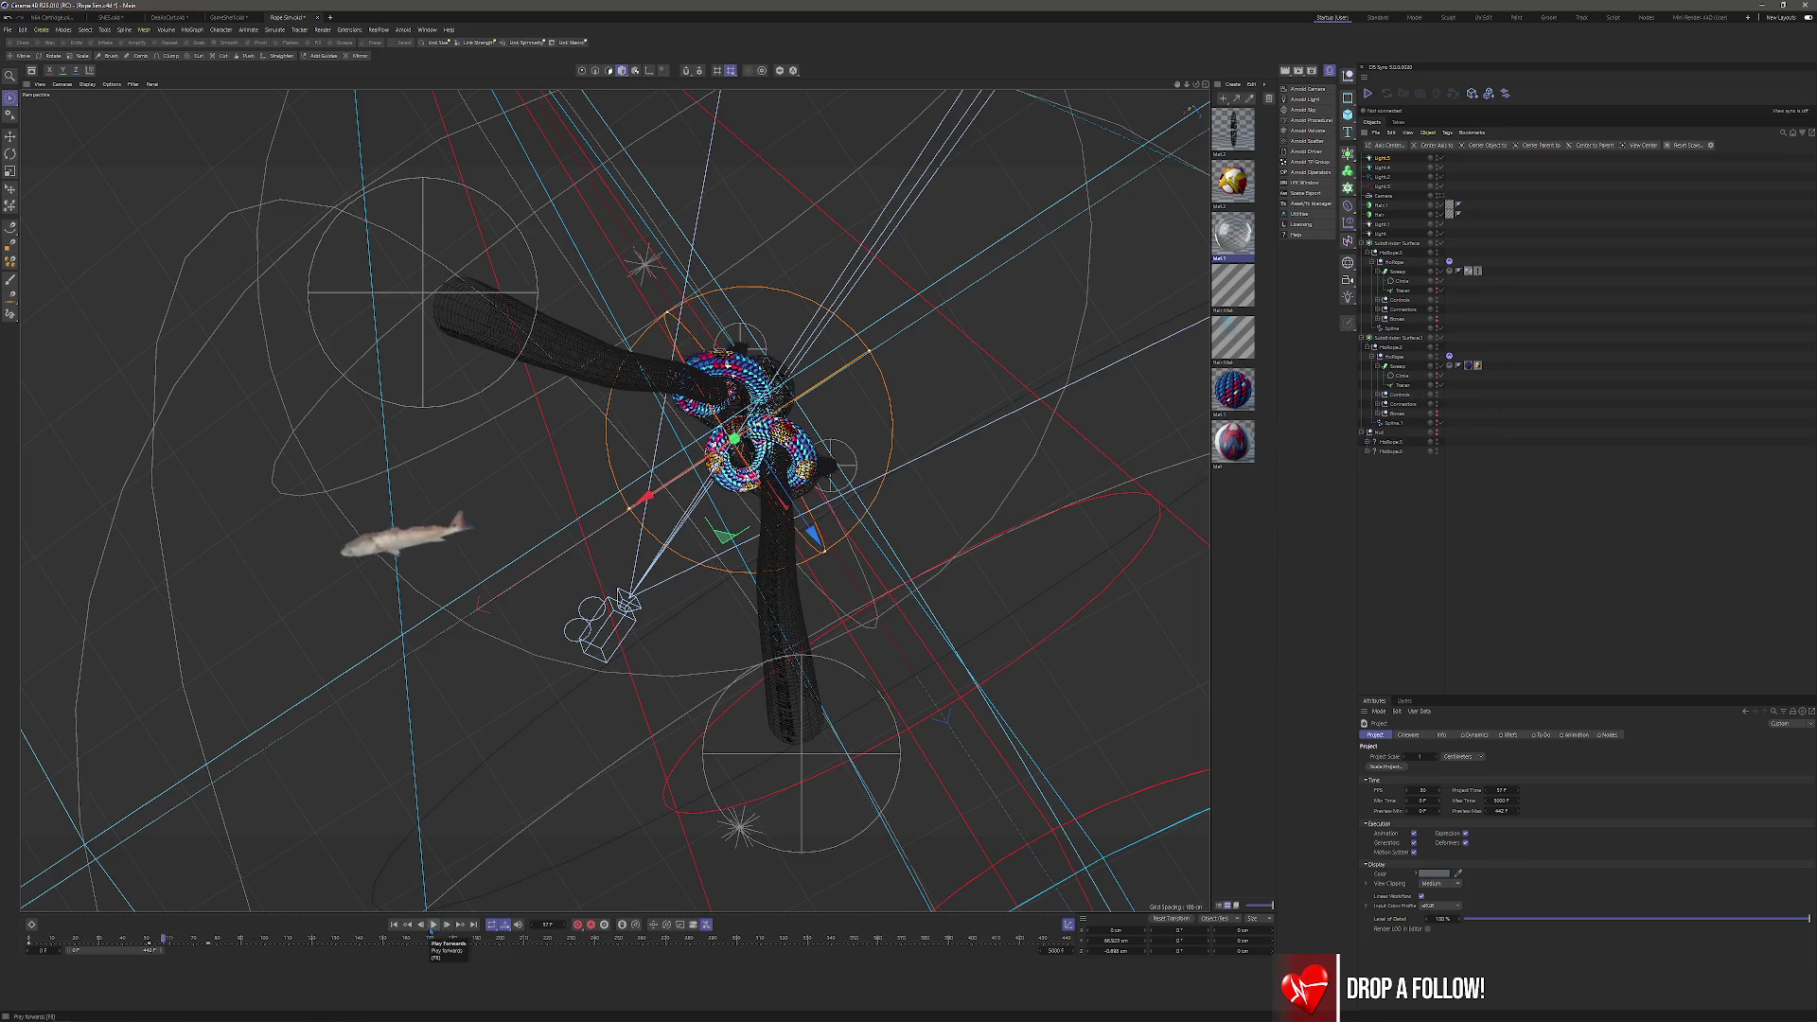
# Rewind the rope animation to frame start, look through the scene camera, and open Arnold IPR.
pyautogui.click(394, 925)
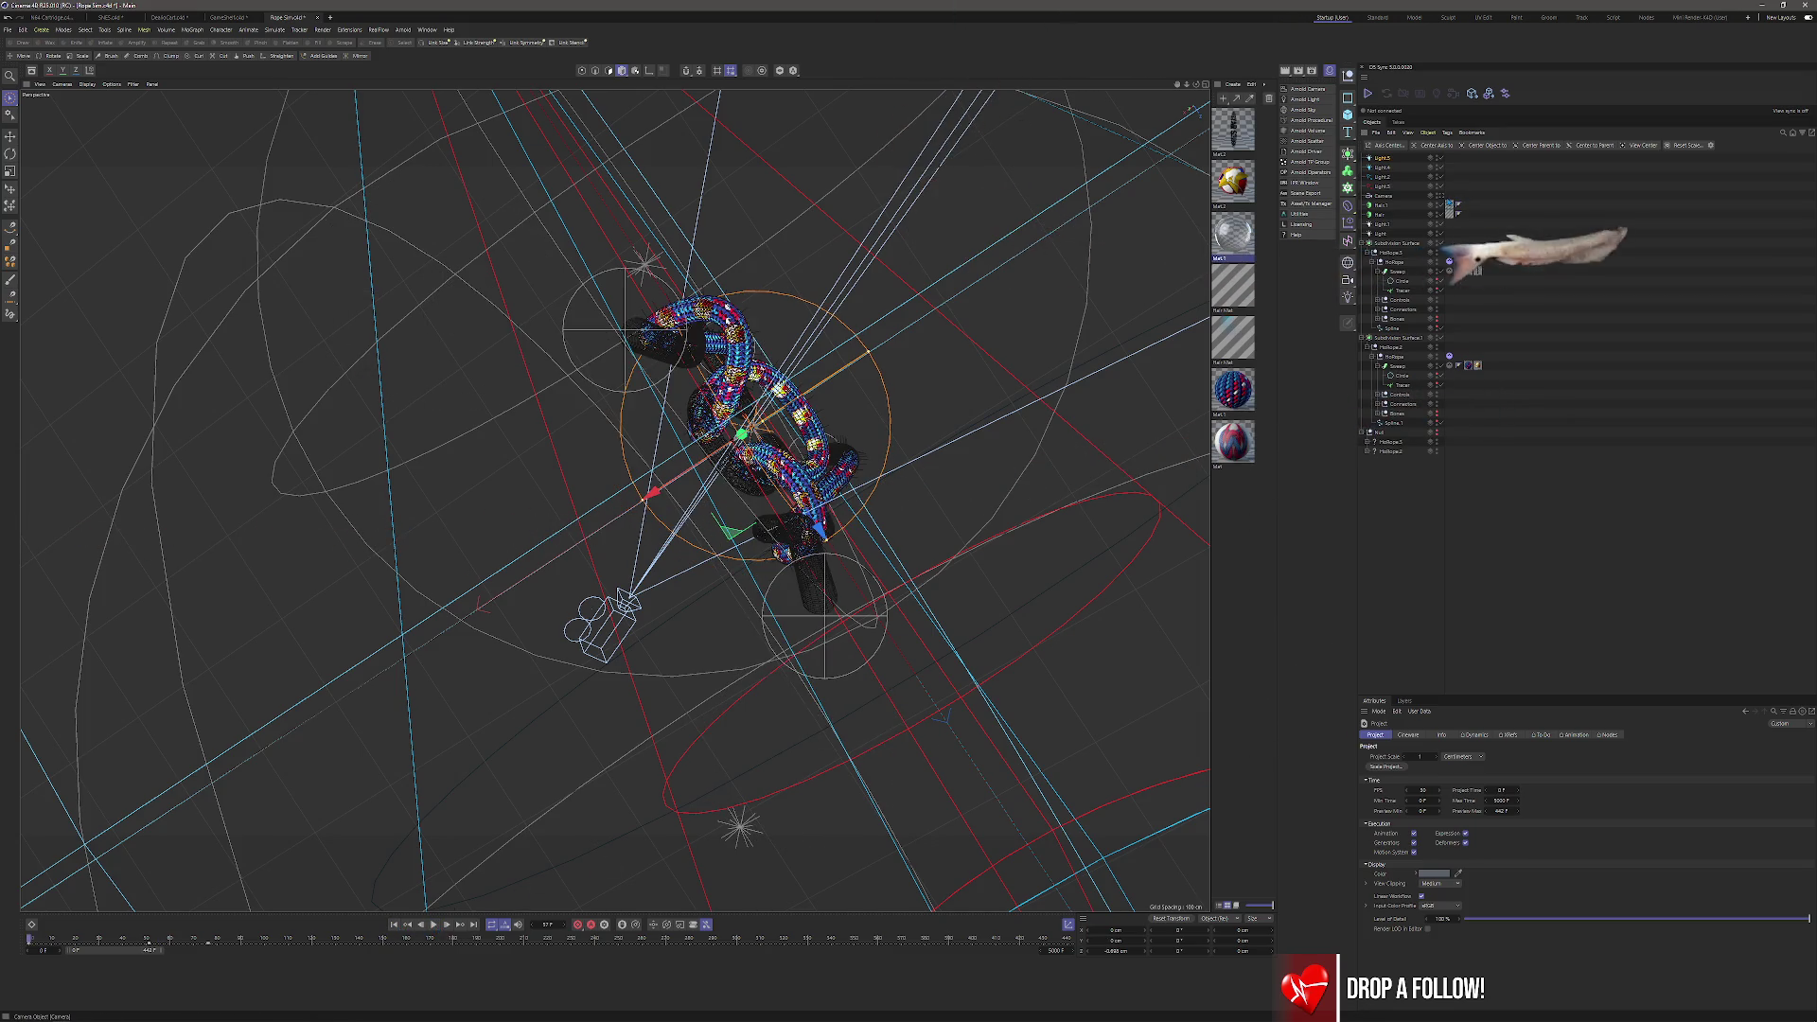
pyautogui.click(1440, 197)
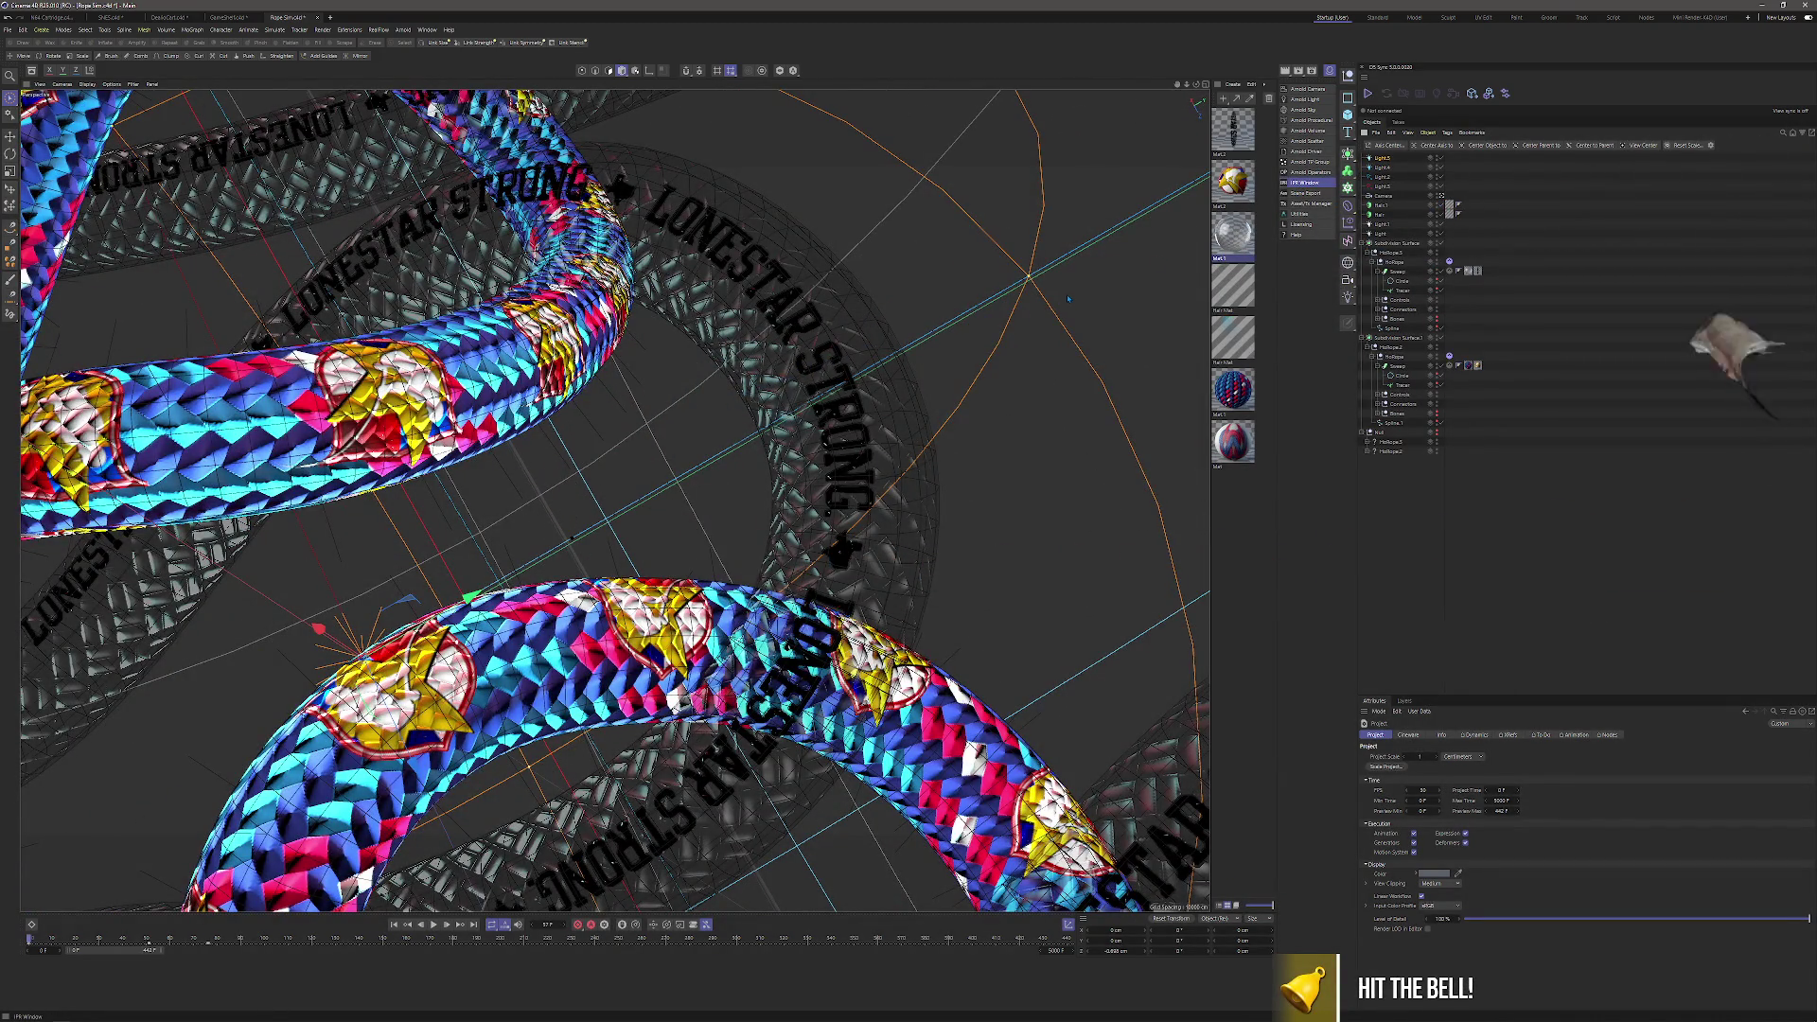
pyautogui.click(1307, 182)
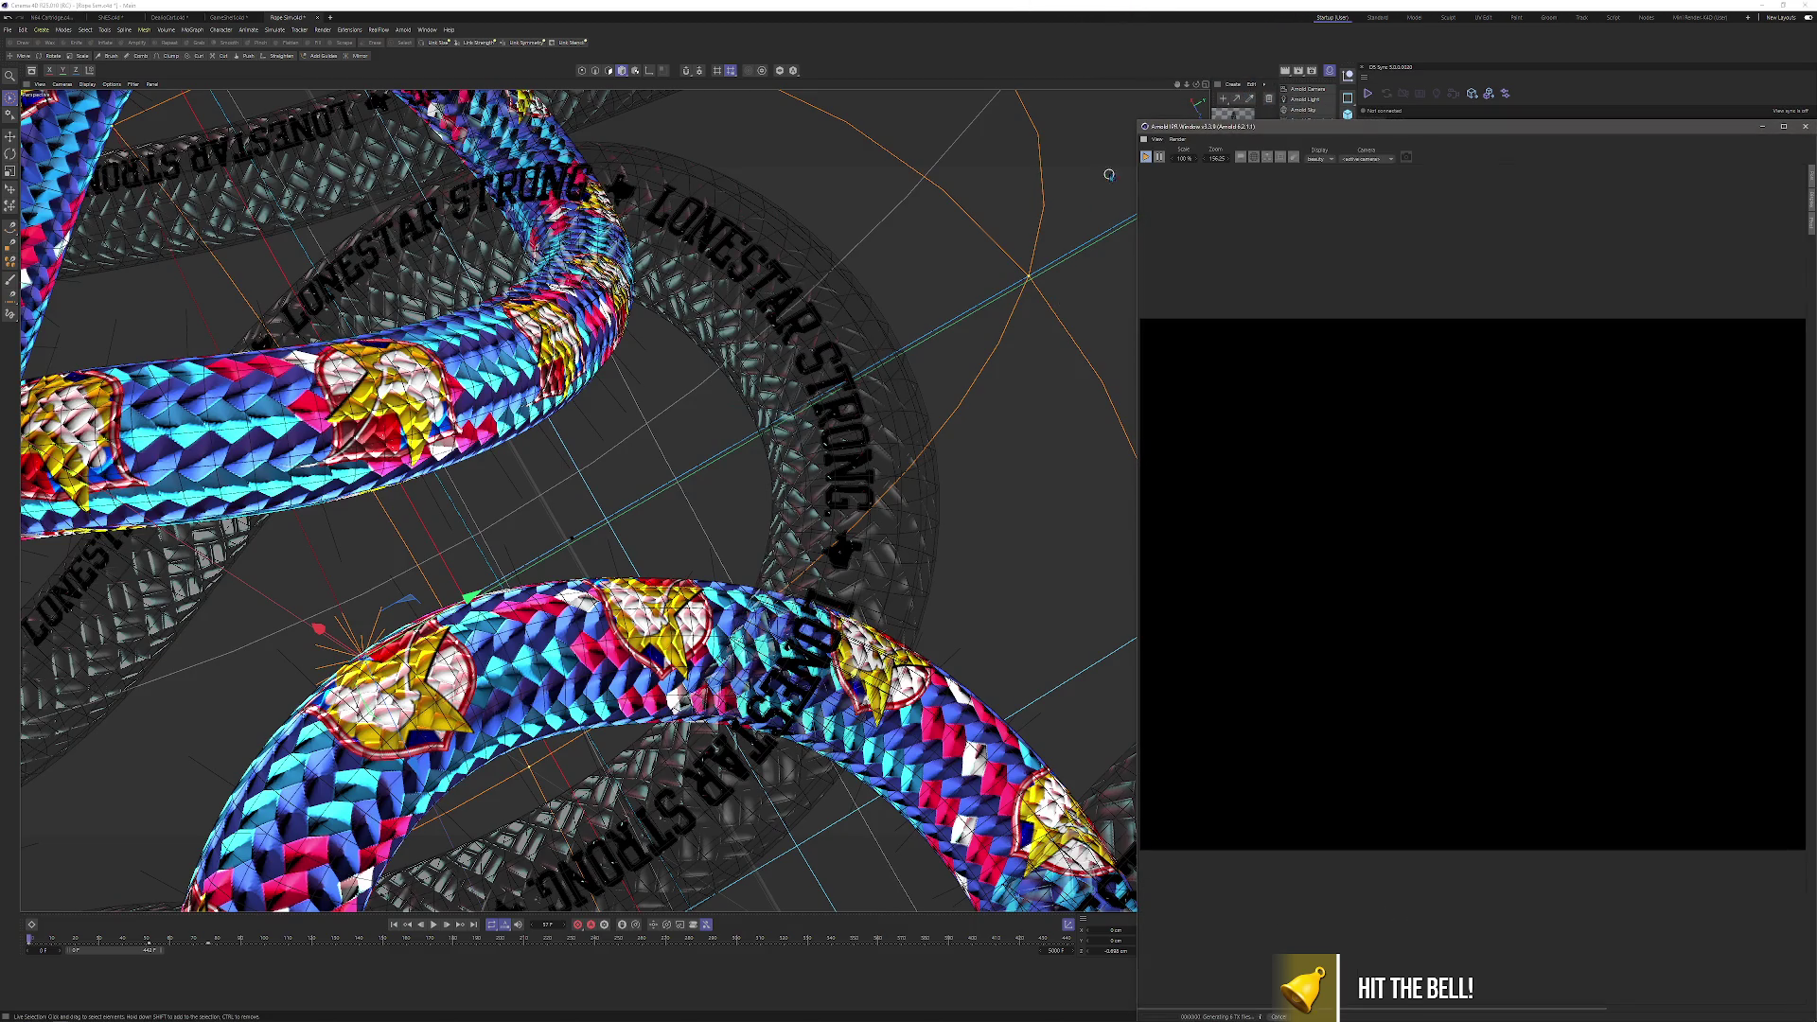
# Dock the Arnold IPR window above the viewport and drag its divider down to enlarge it.
pyautogui.moveTo(1192, 126); pyautogui.dragTo(568, 81)
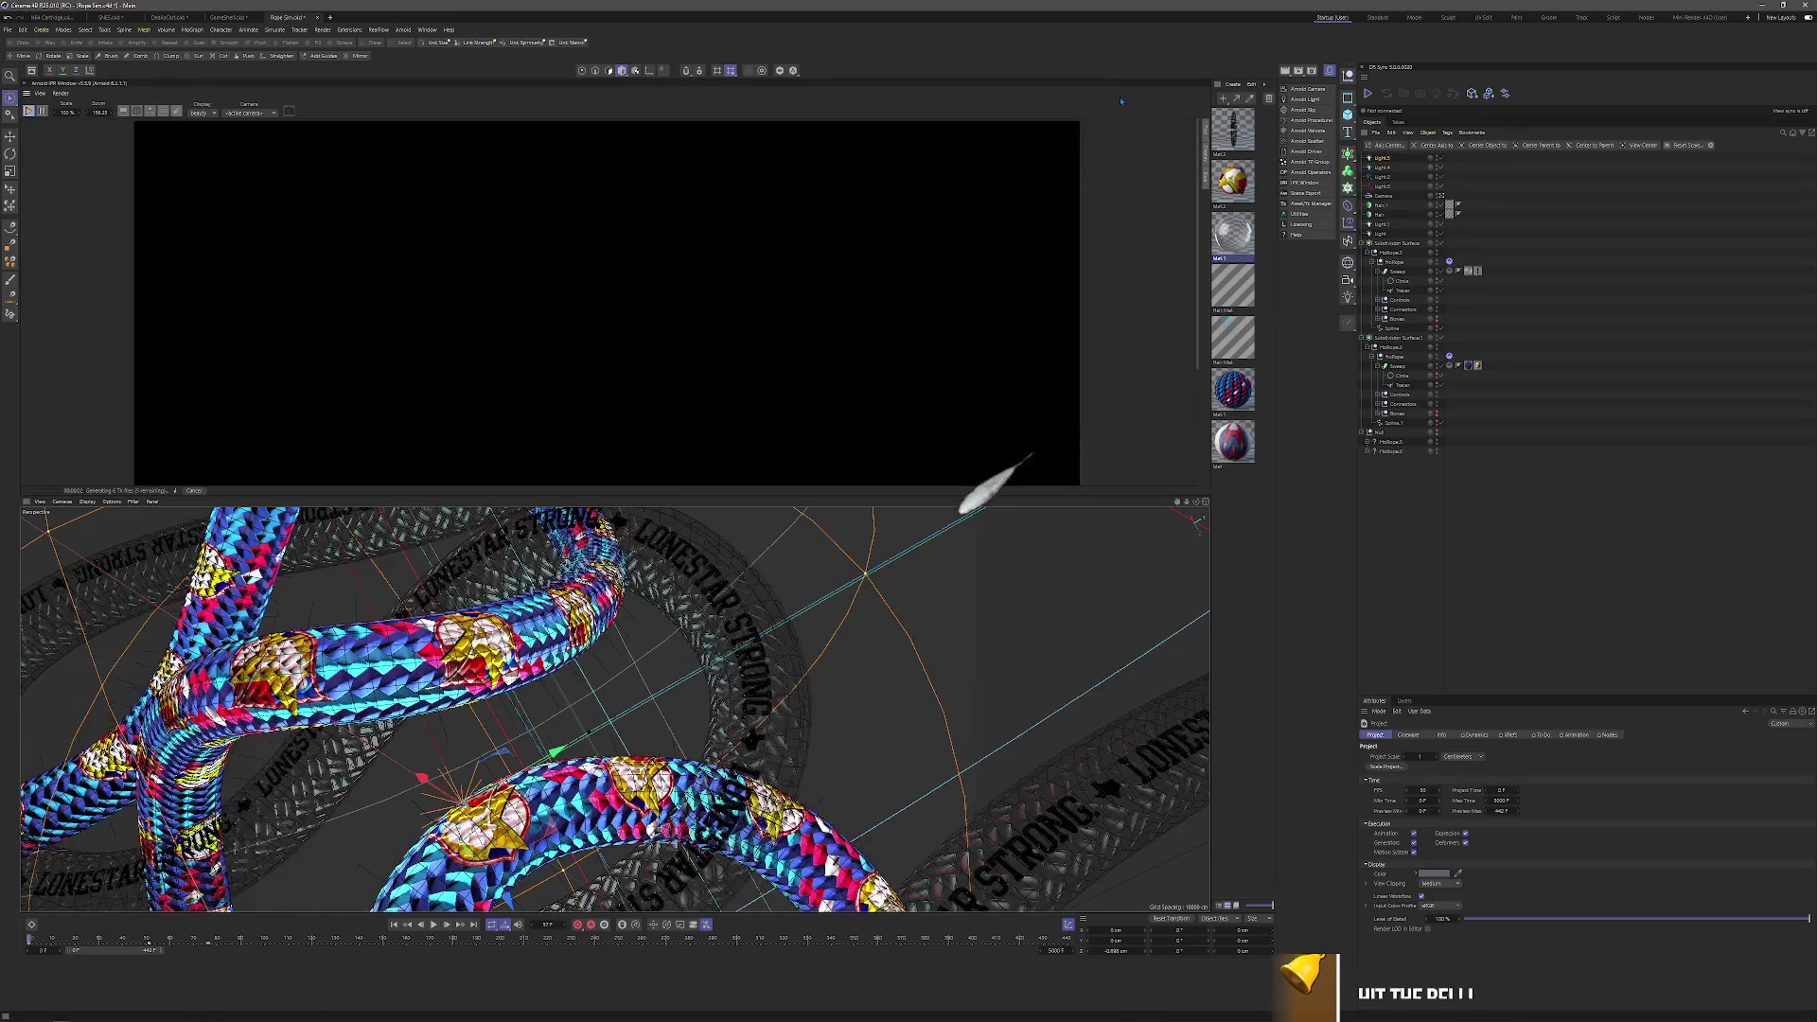
pyautogui.moveTo(892, 494); pyautogui.dragTo(893, 720)
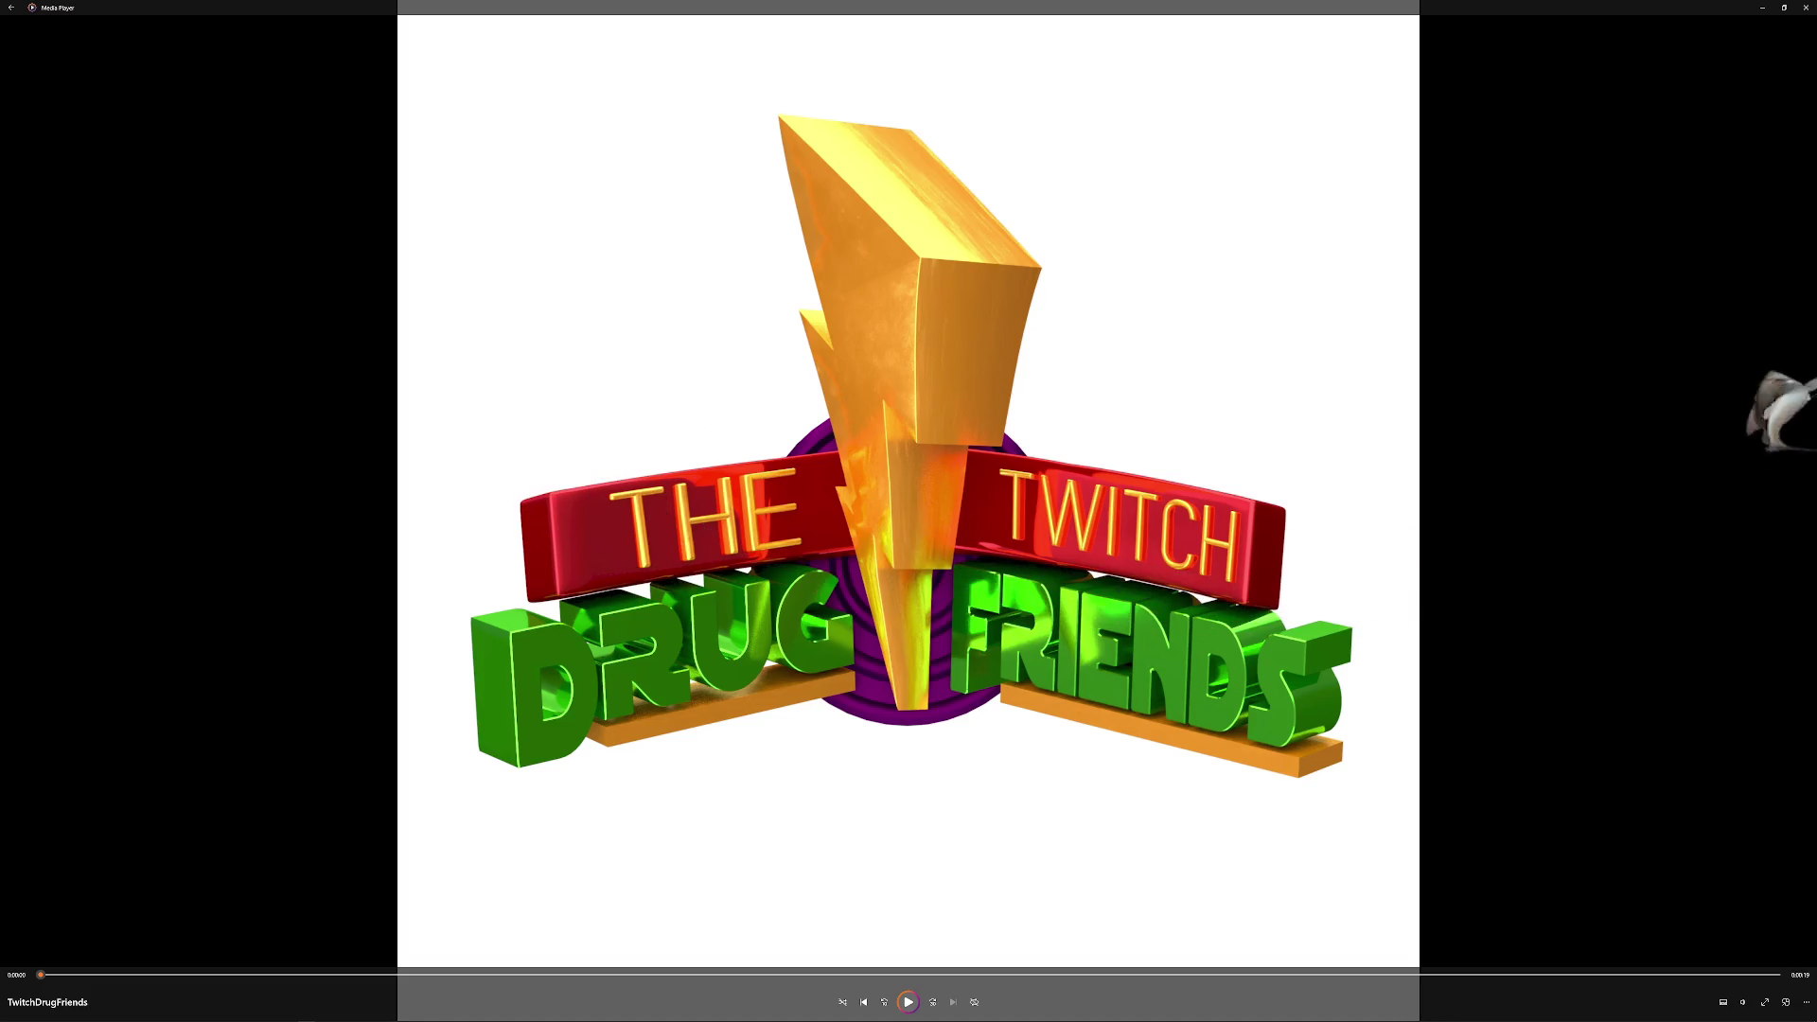
# Resume playback of the paused TwitchDrugFriends video with Space.
pyautogui.press('space')
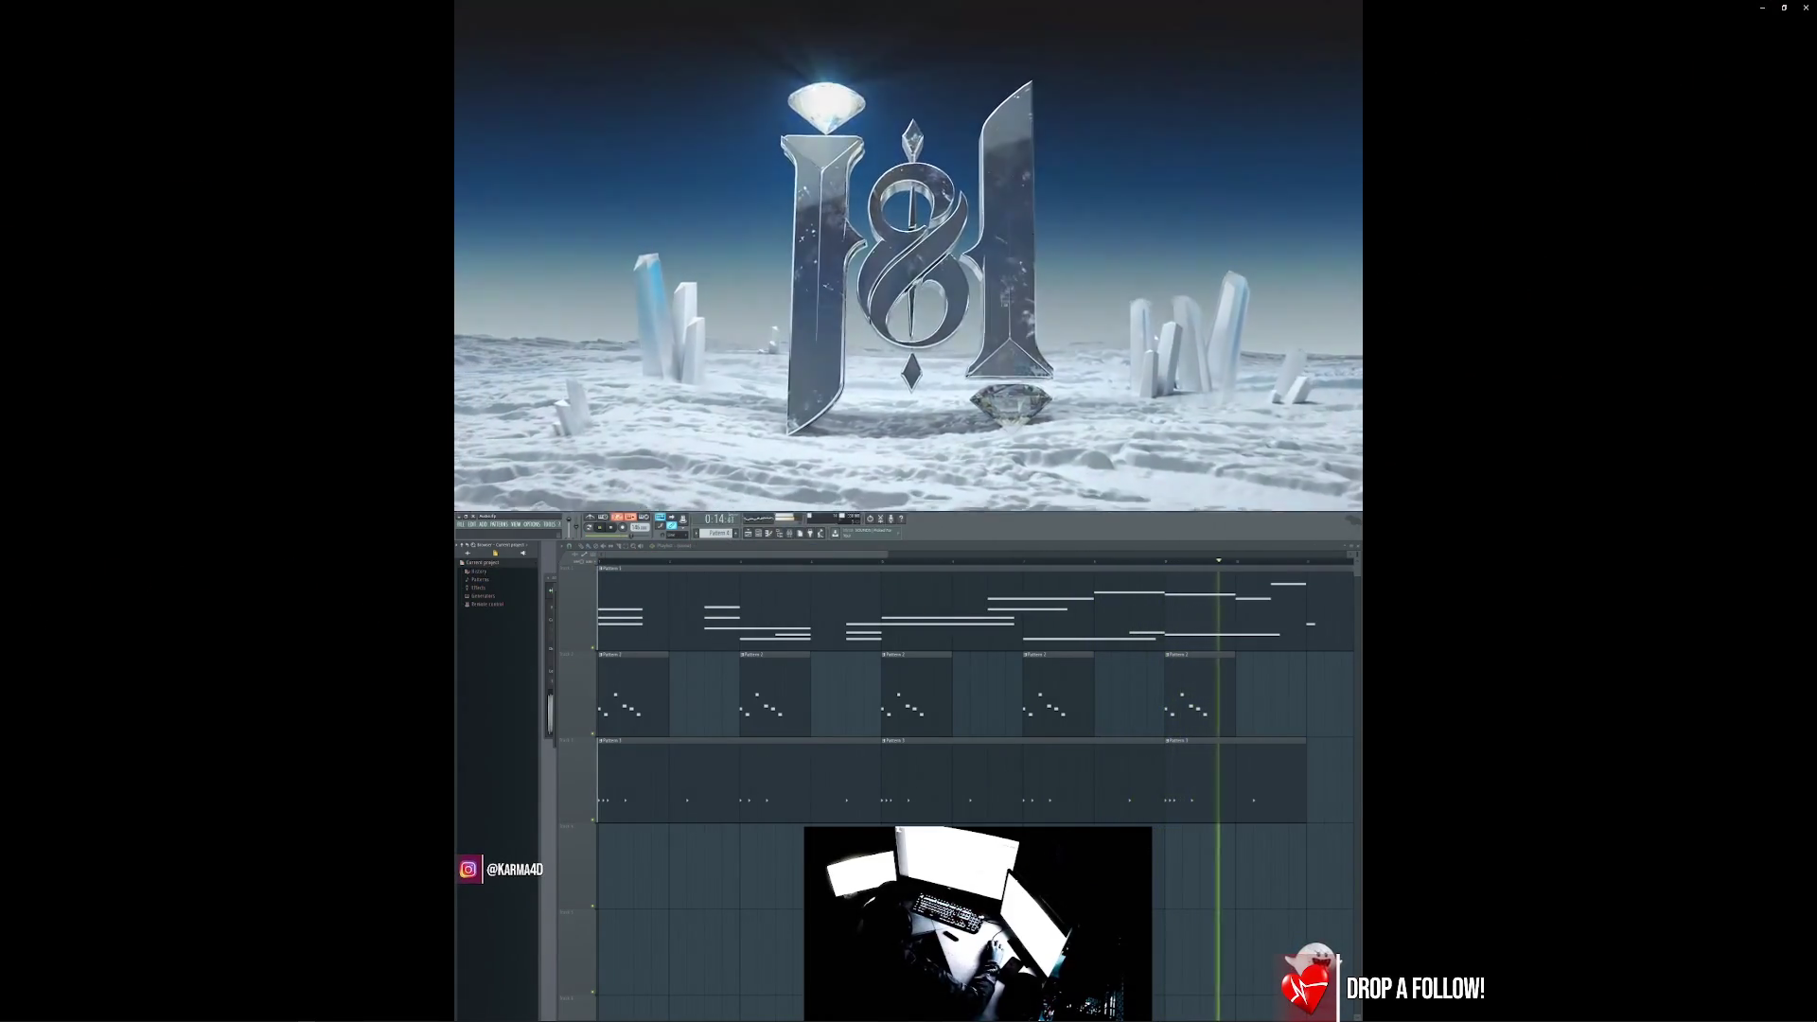
pyautogui.moveTo(1534, 604)
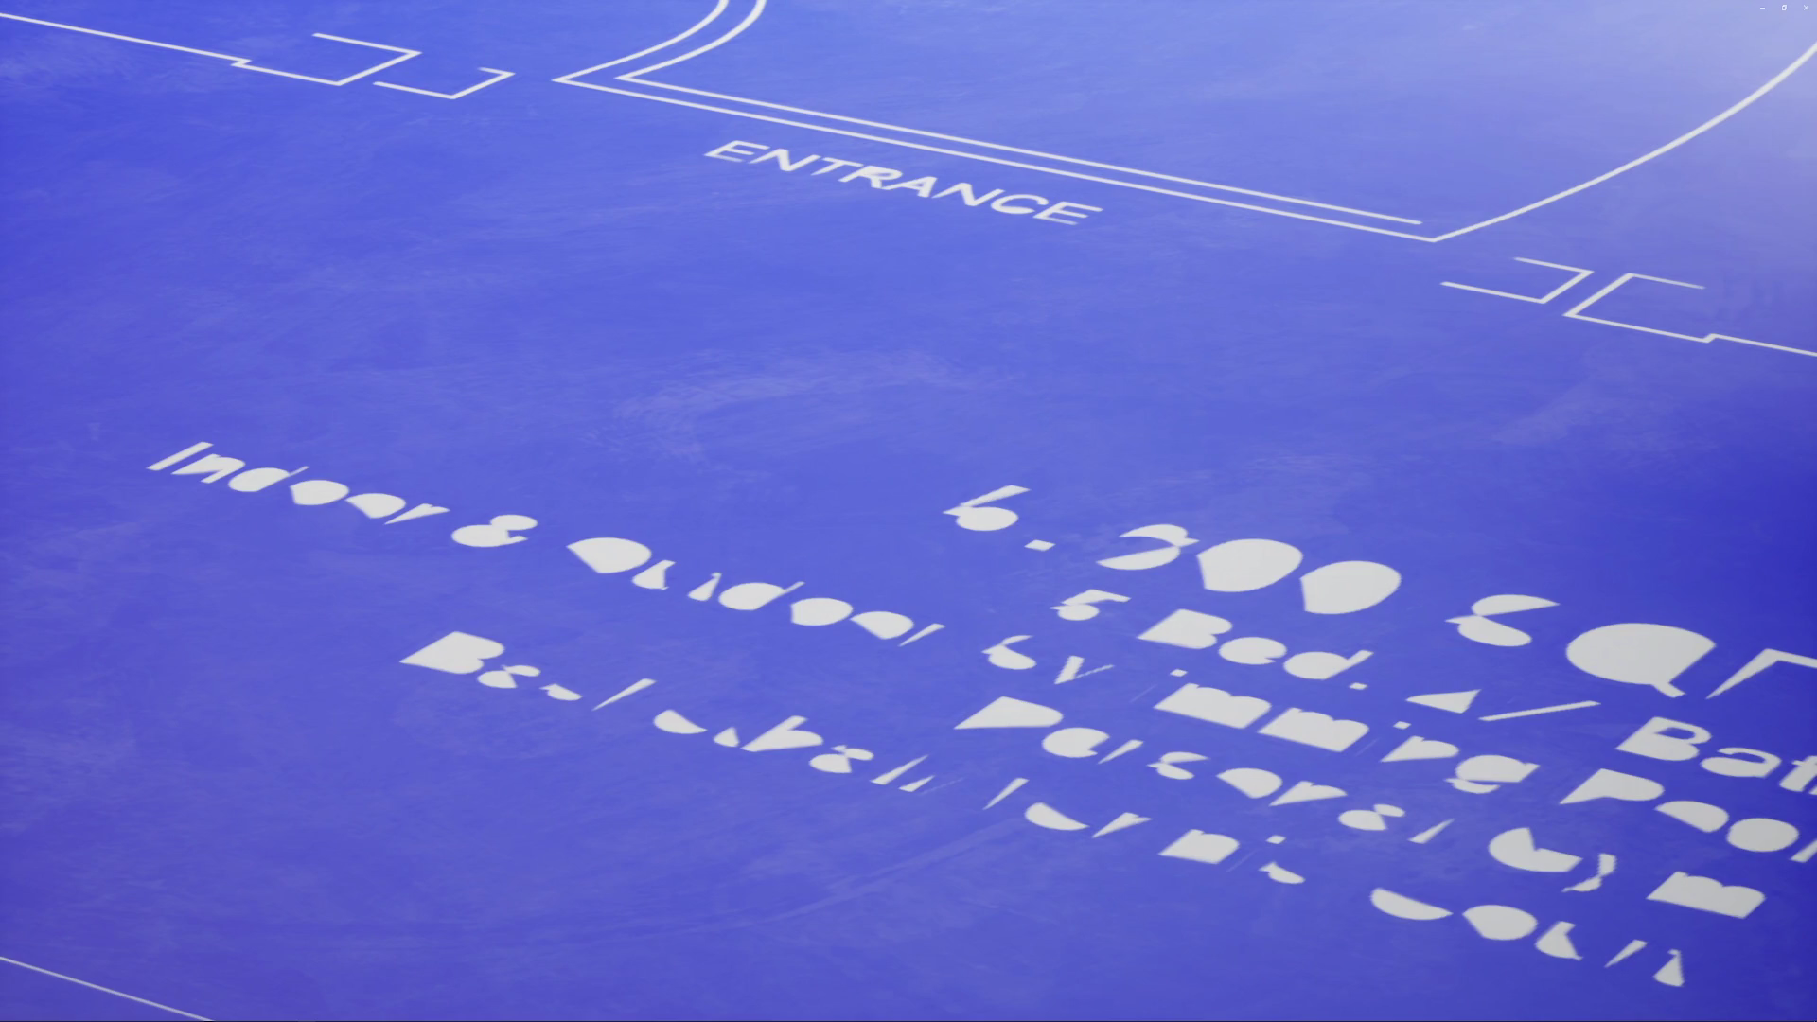
# Pause the GuardianRealEstate walkthrough video.
pyautogui.moveTo(1276, 753)
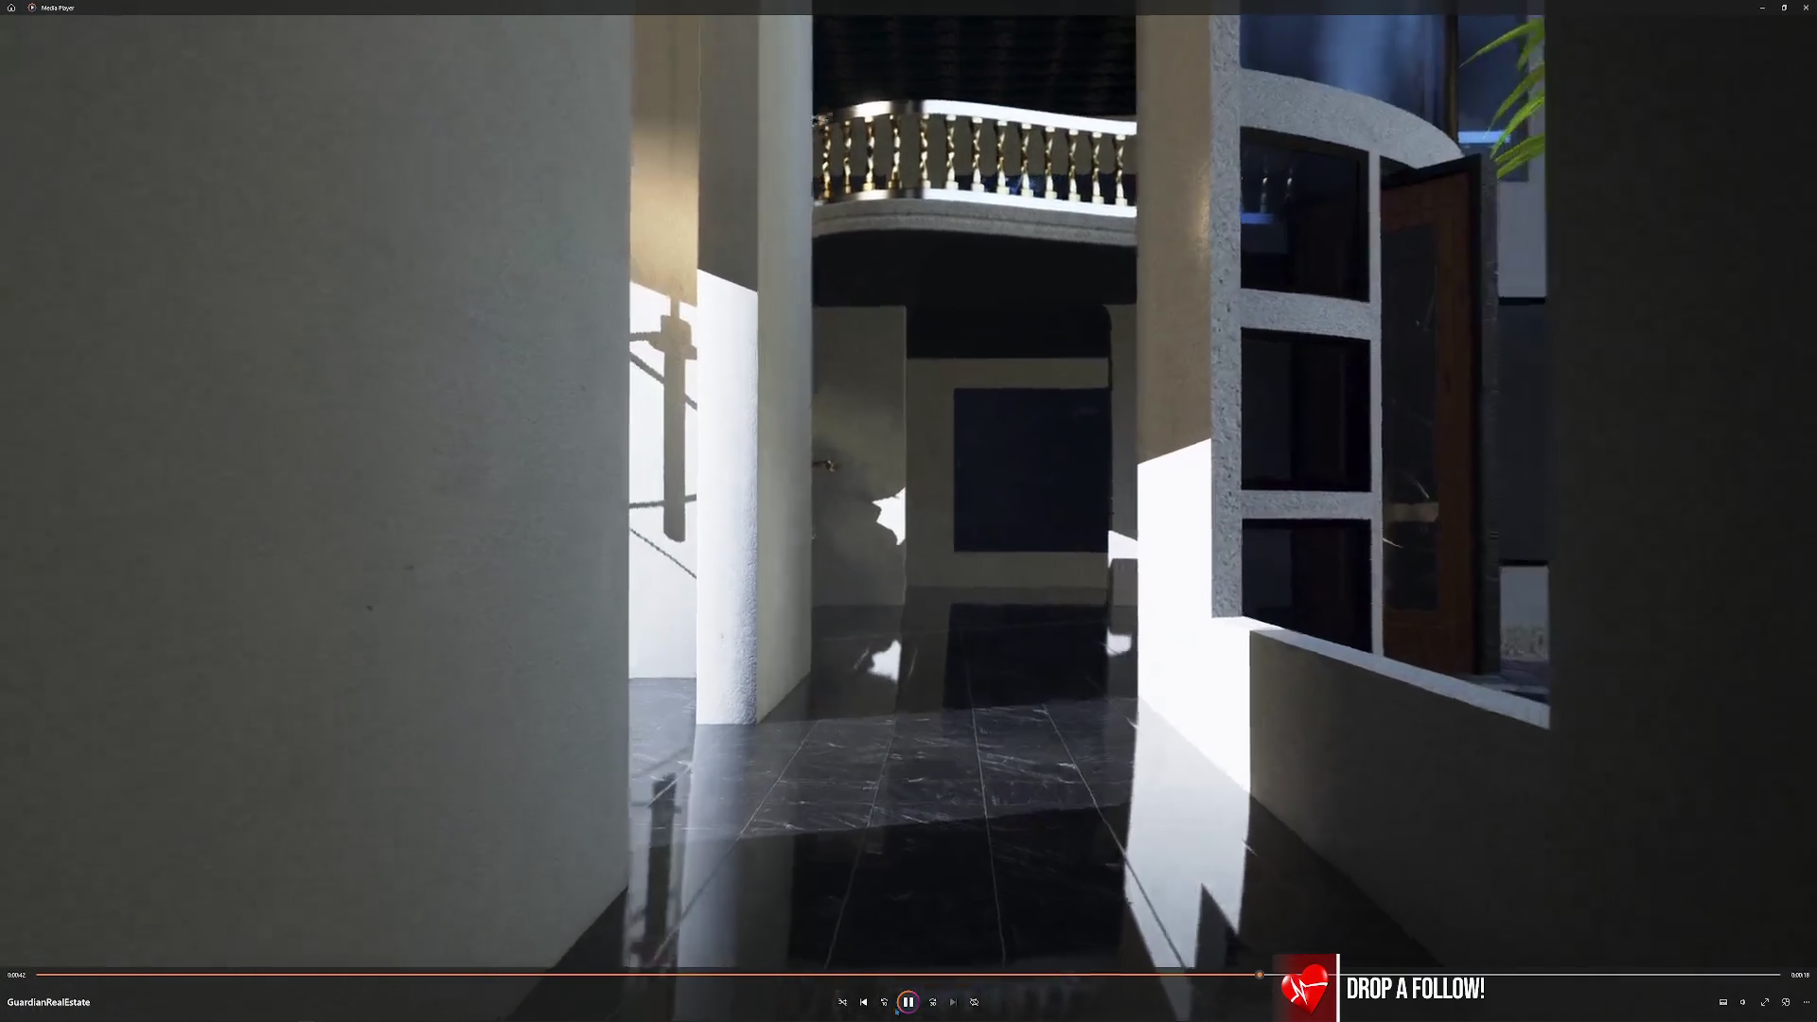
pyautogui.press('space')
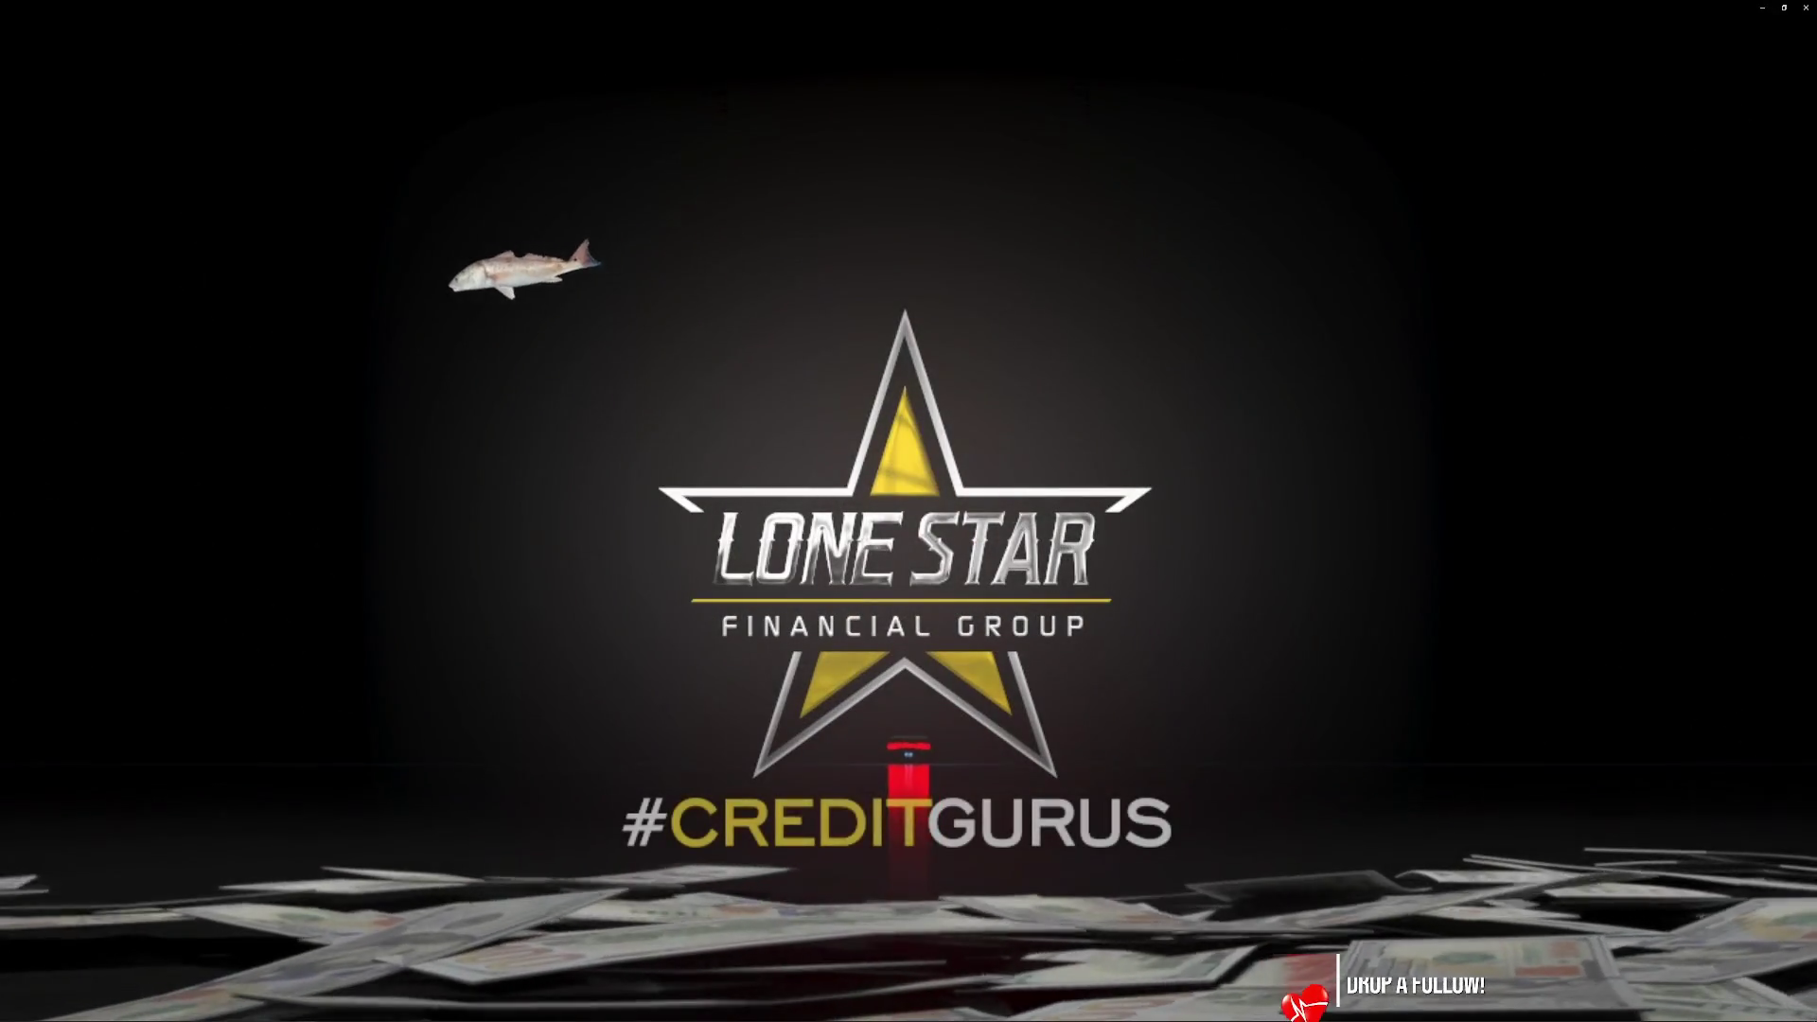
# Seek the Lone Star Financial Group video back to the COLLECTIONS card and let it play.
pyautogui.moveTo(1356, 902)
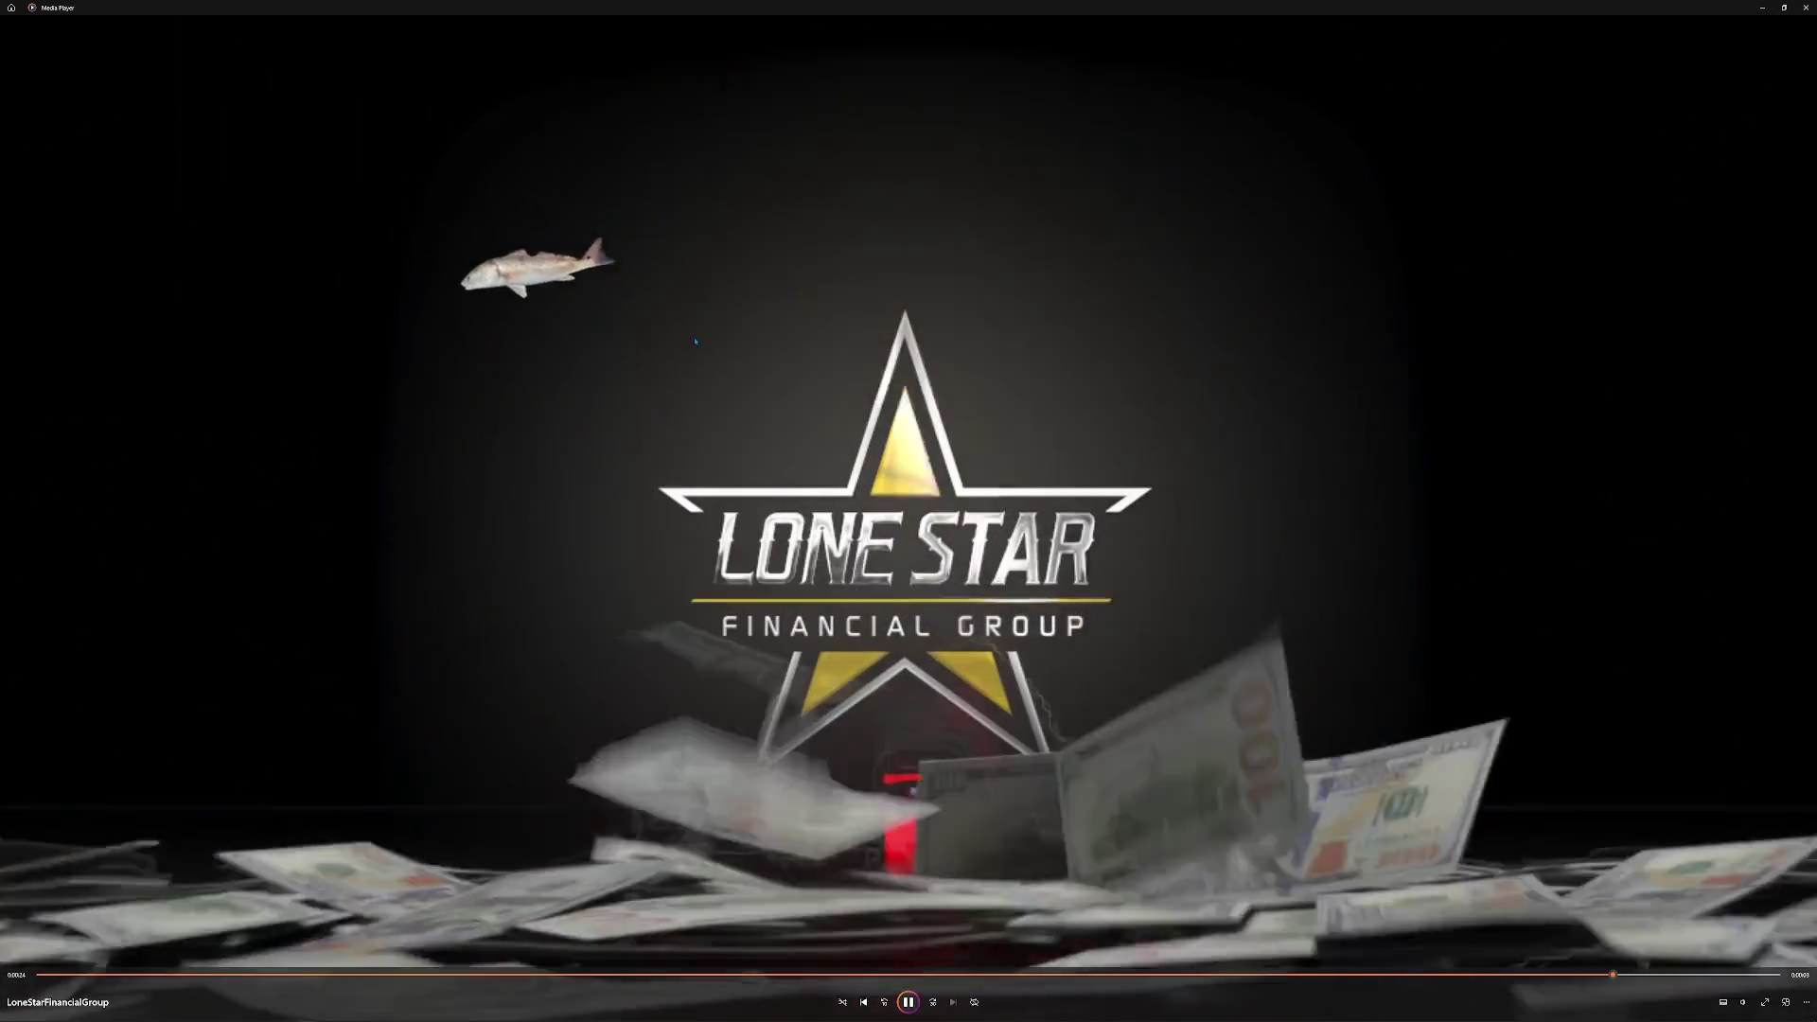
pyautogui.click(1311, 978)
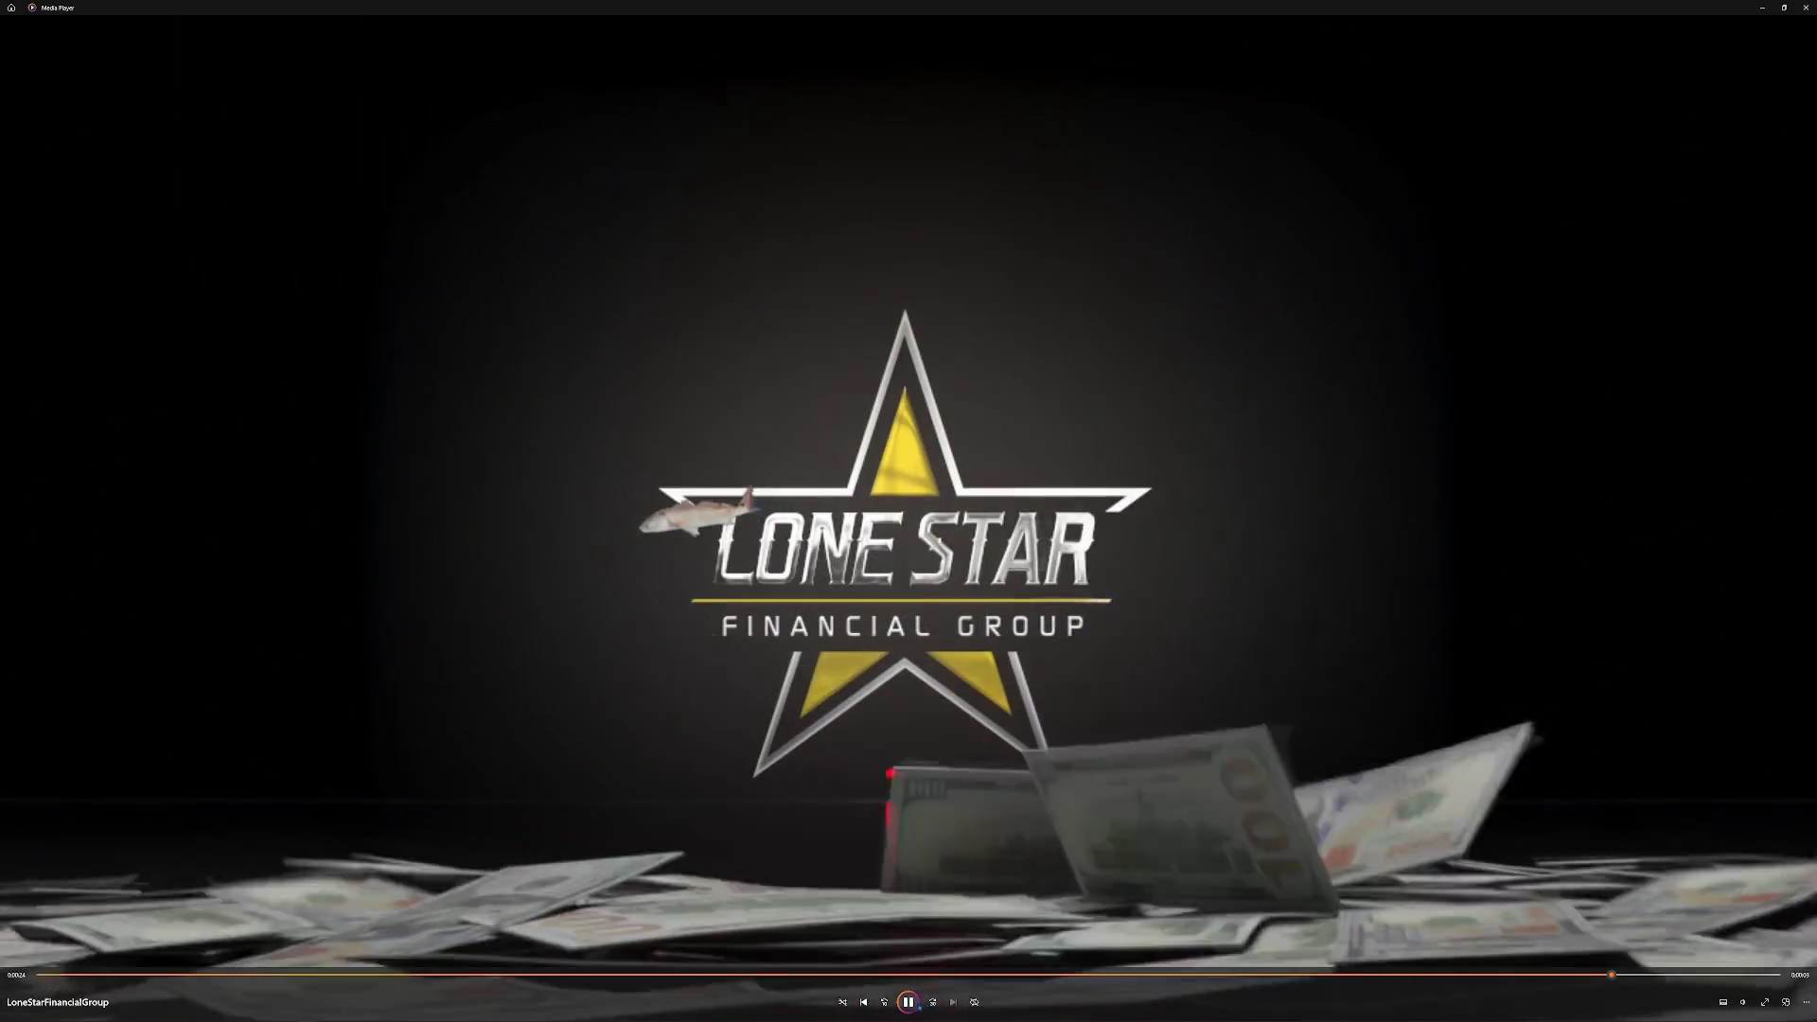
pyautogui.click(1250, 980)
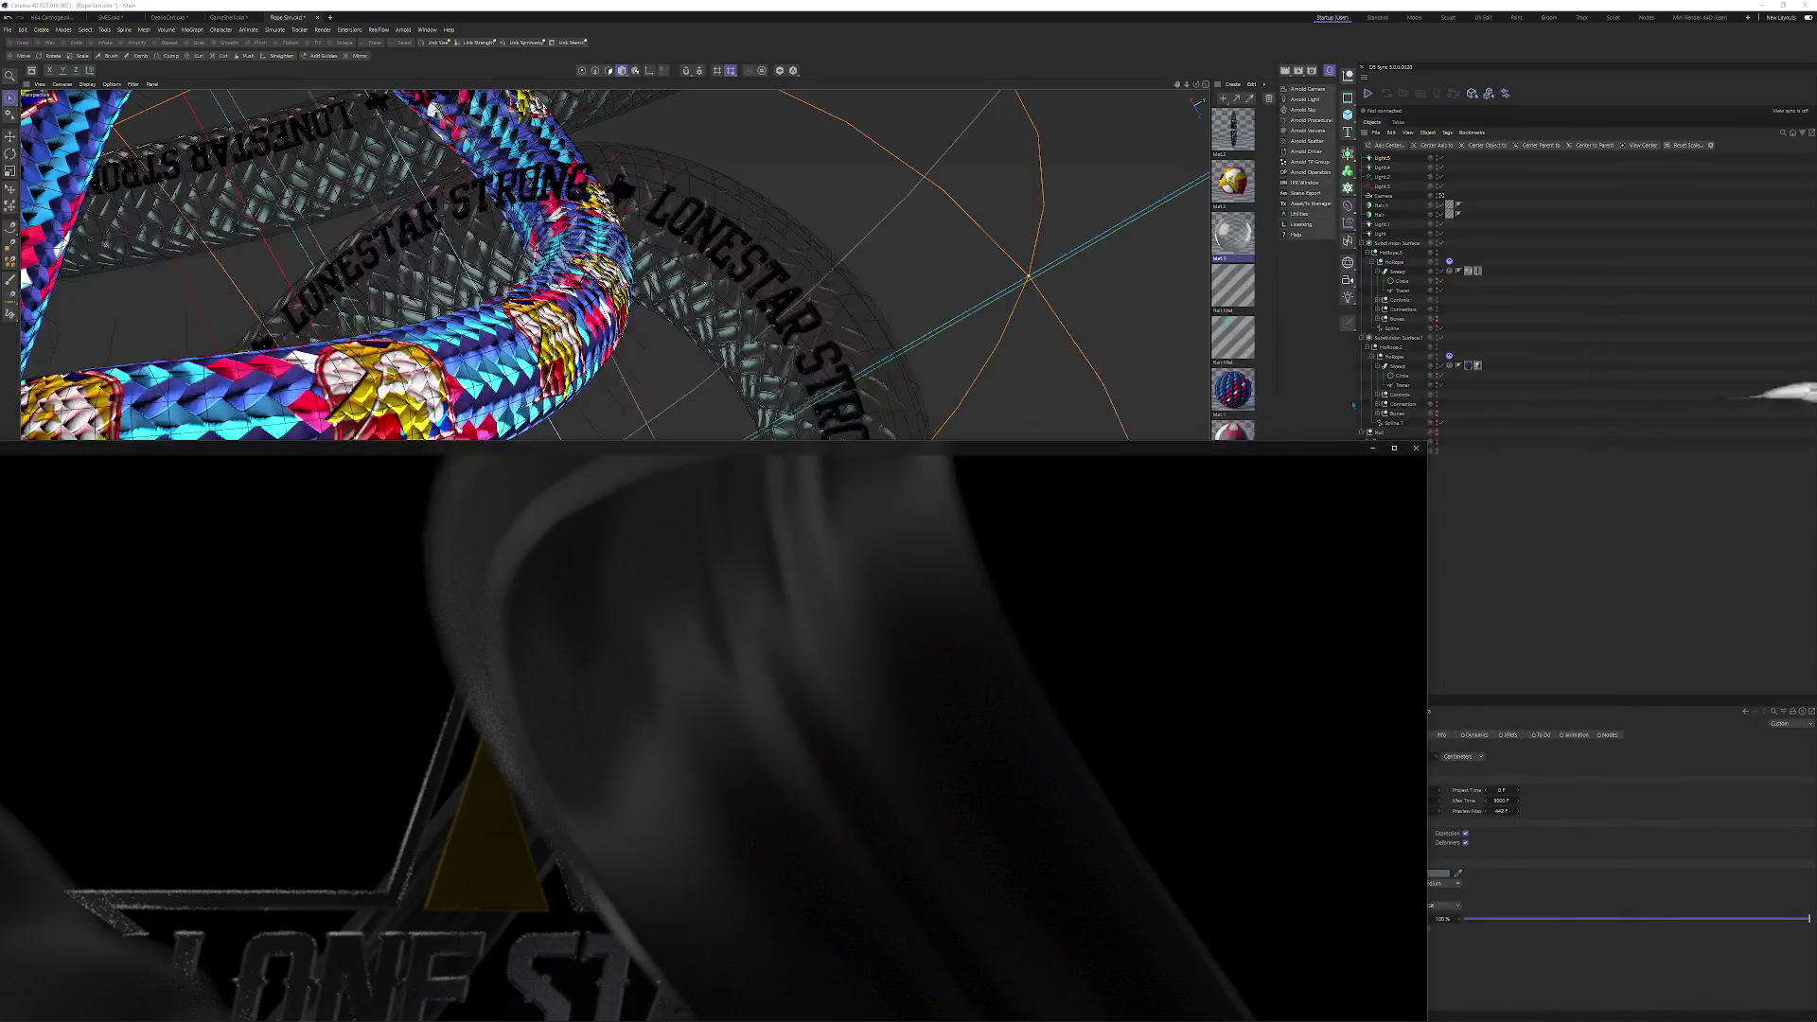
# Close the render window covering the viewport and return to the Cinema 4D rope scene.
pyautogui.click(1417, 449)
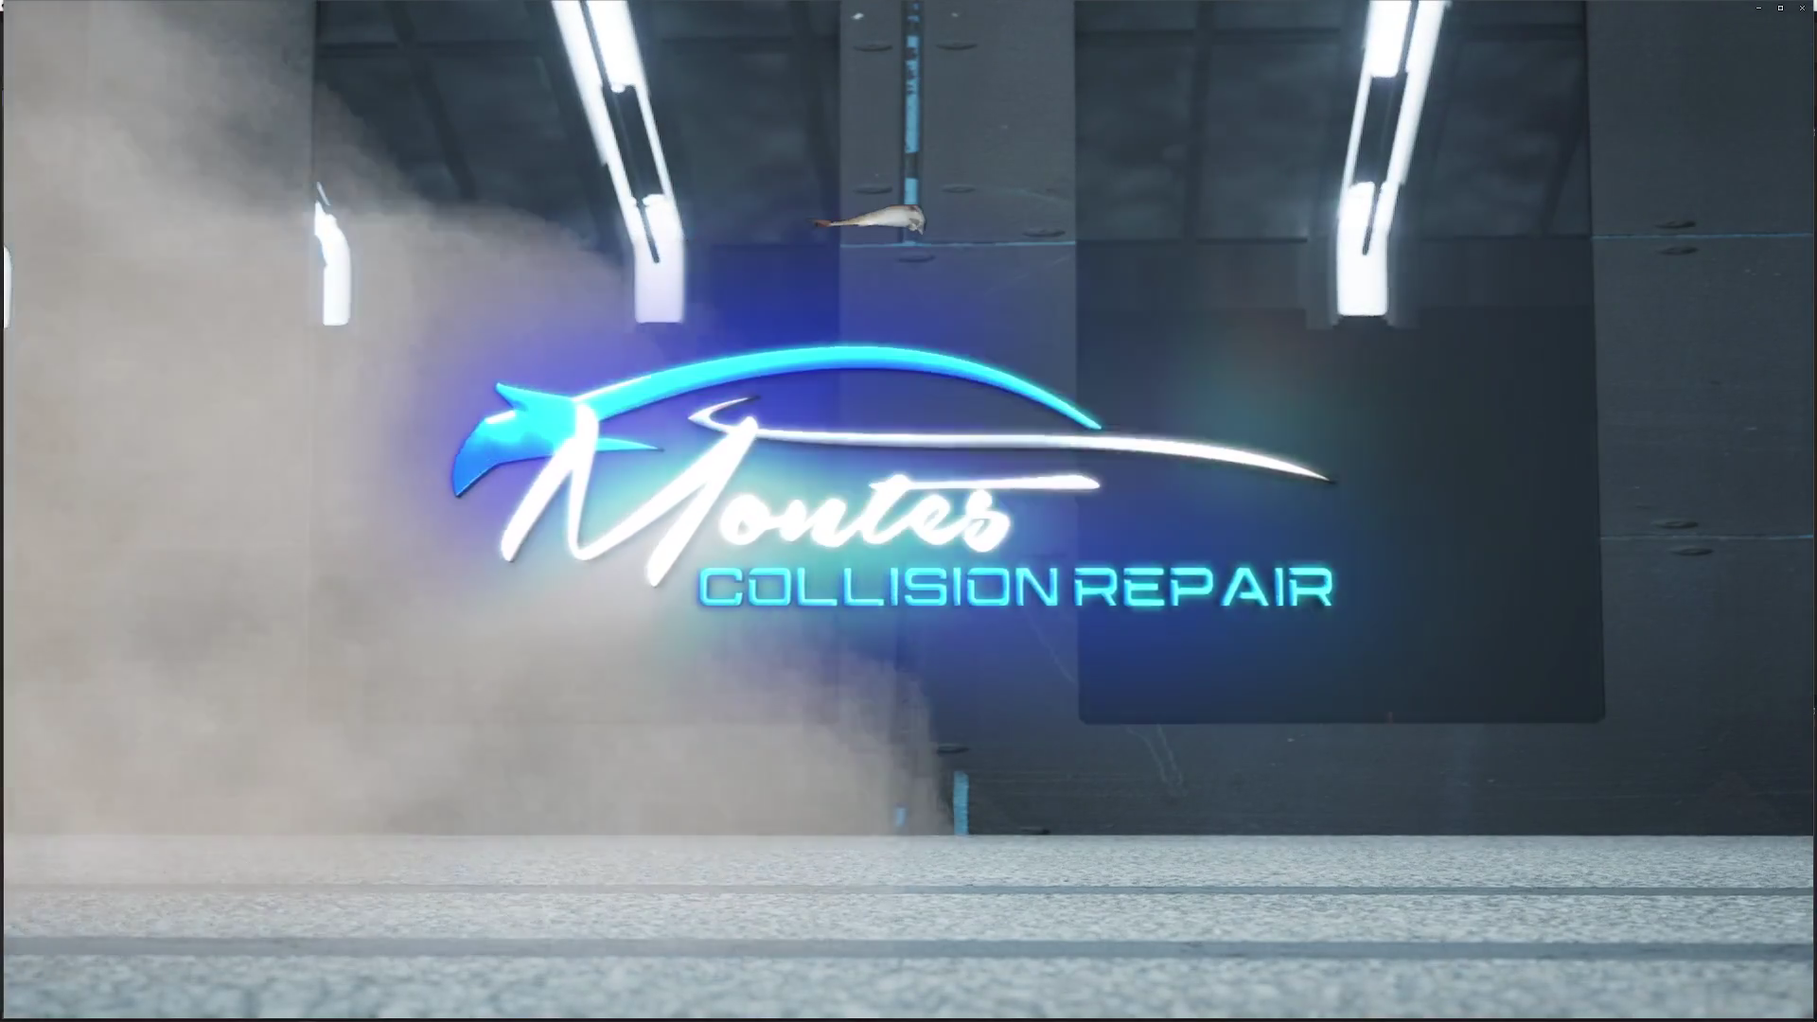
pyautogui.moveTo(1002, 653)
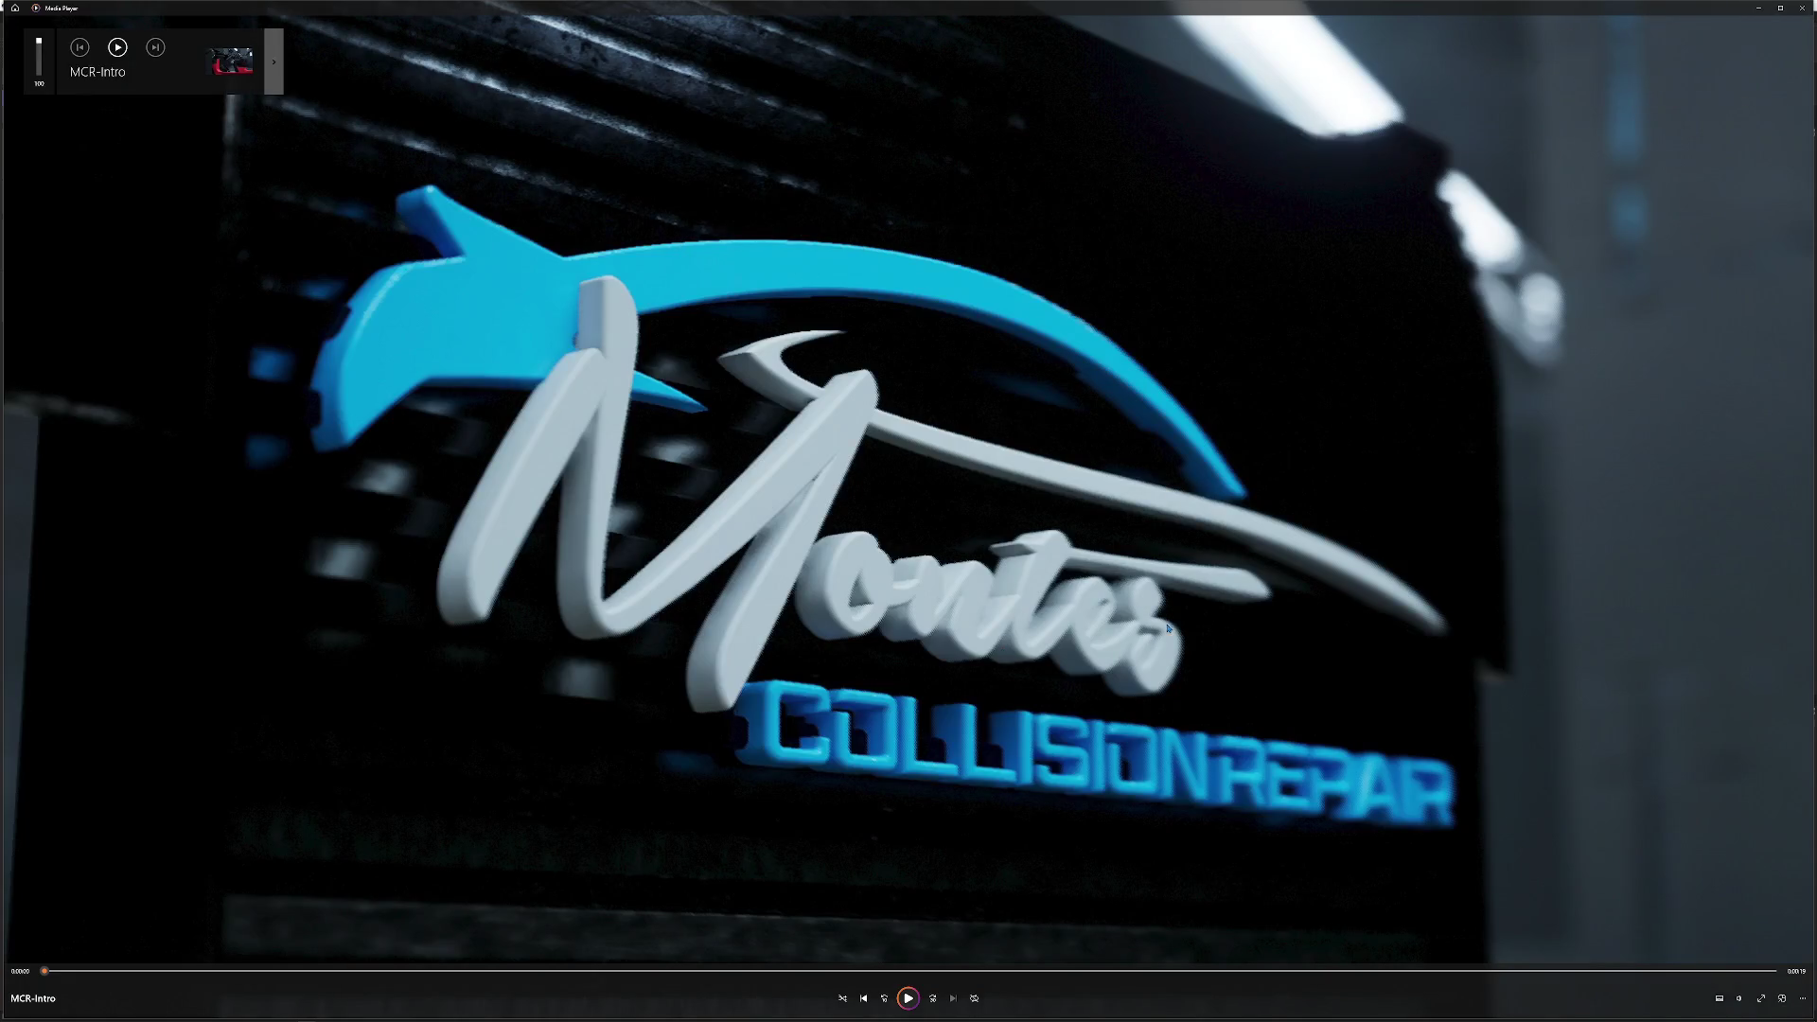
pyautogui.click(1758, 8)
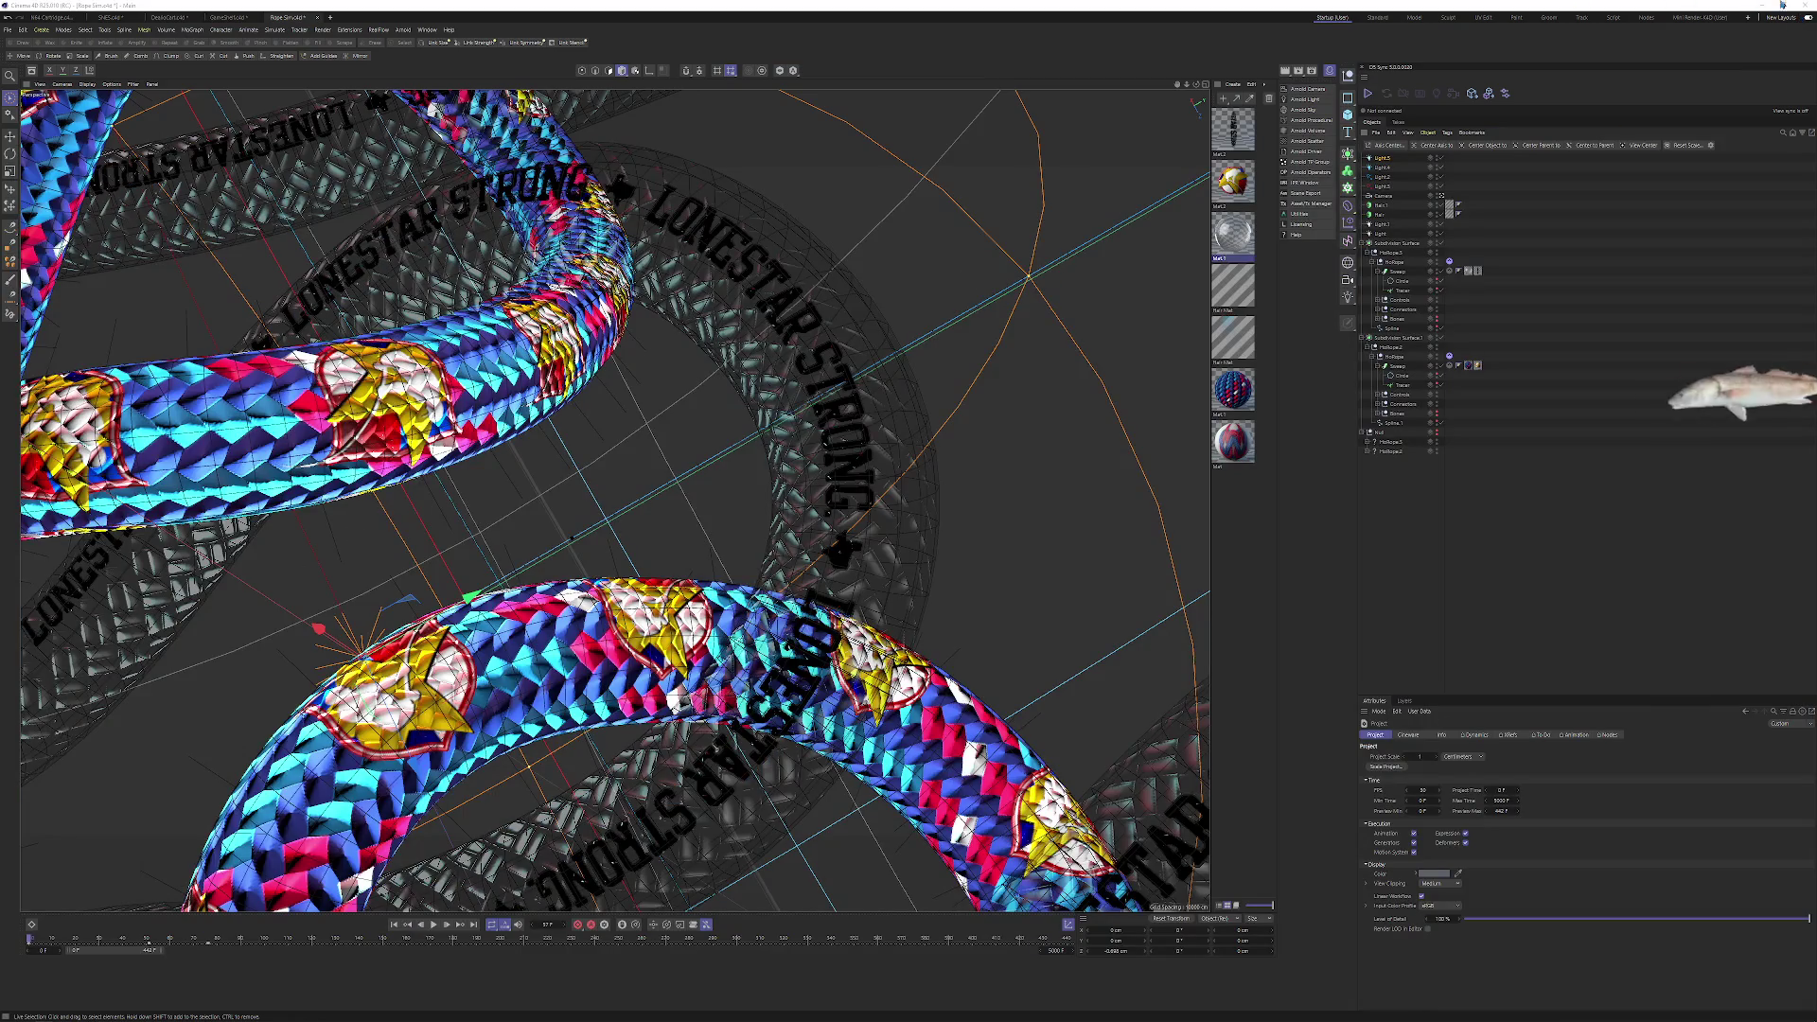
# Bring the game console logos scene to the front.
pyautogui.click(889, 556)
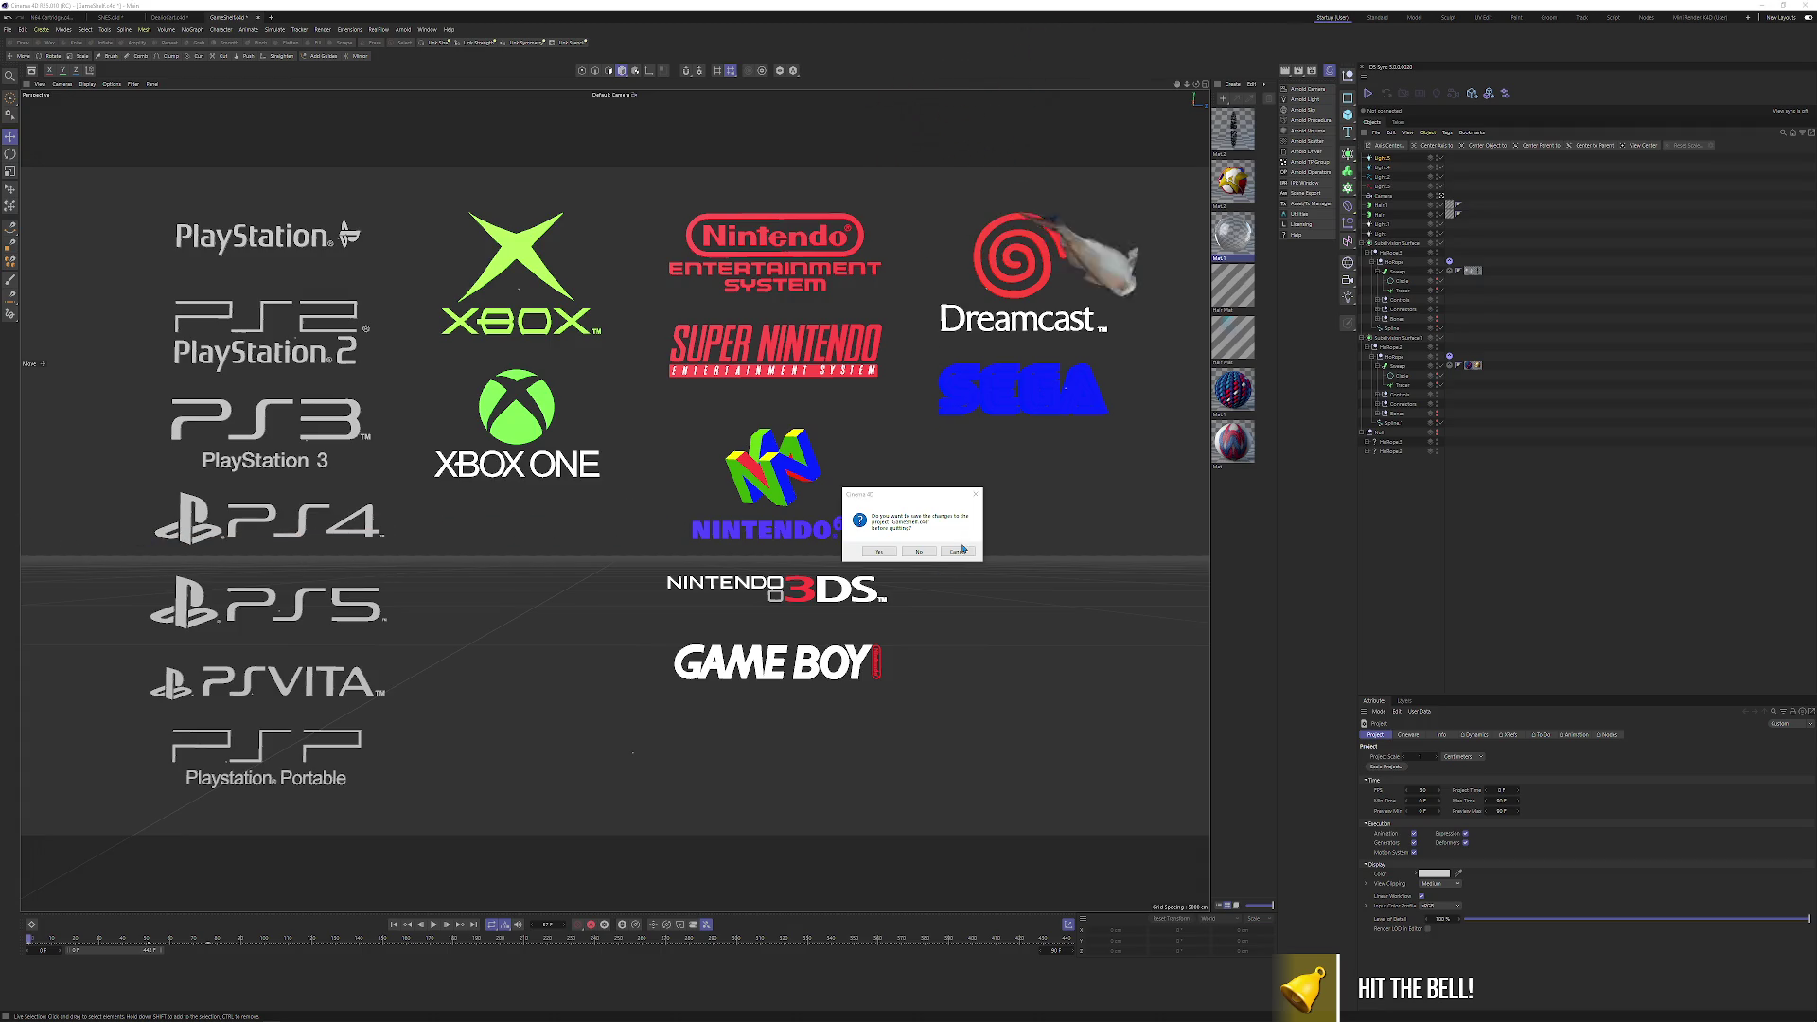
# Save the console logos project as PlatformLogos in the TrapHome 26 folder.
pyautogui.press('Return')
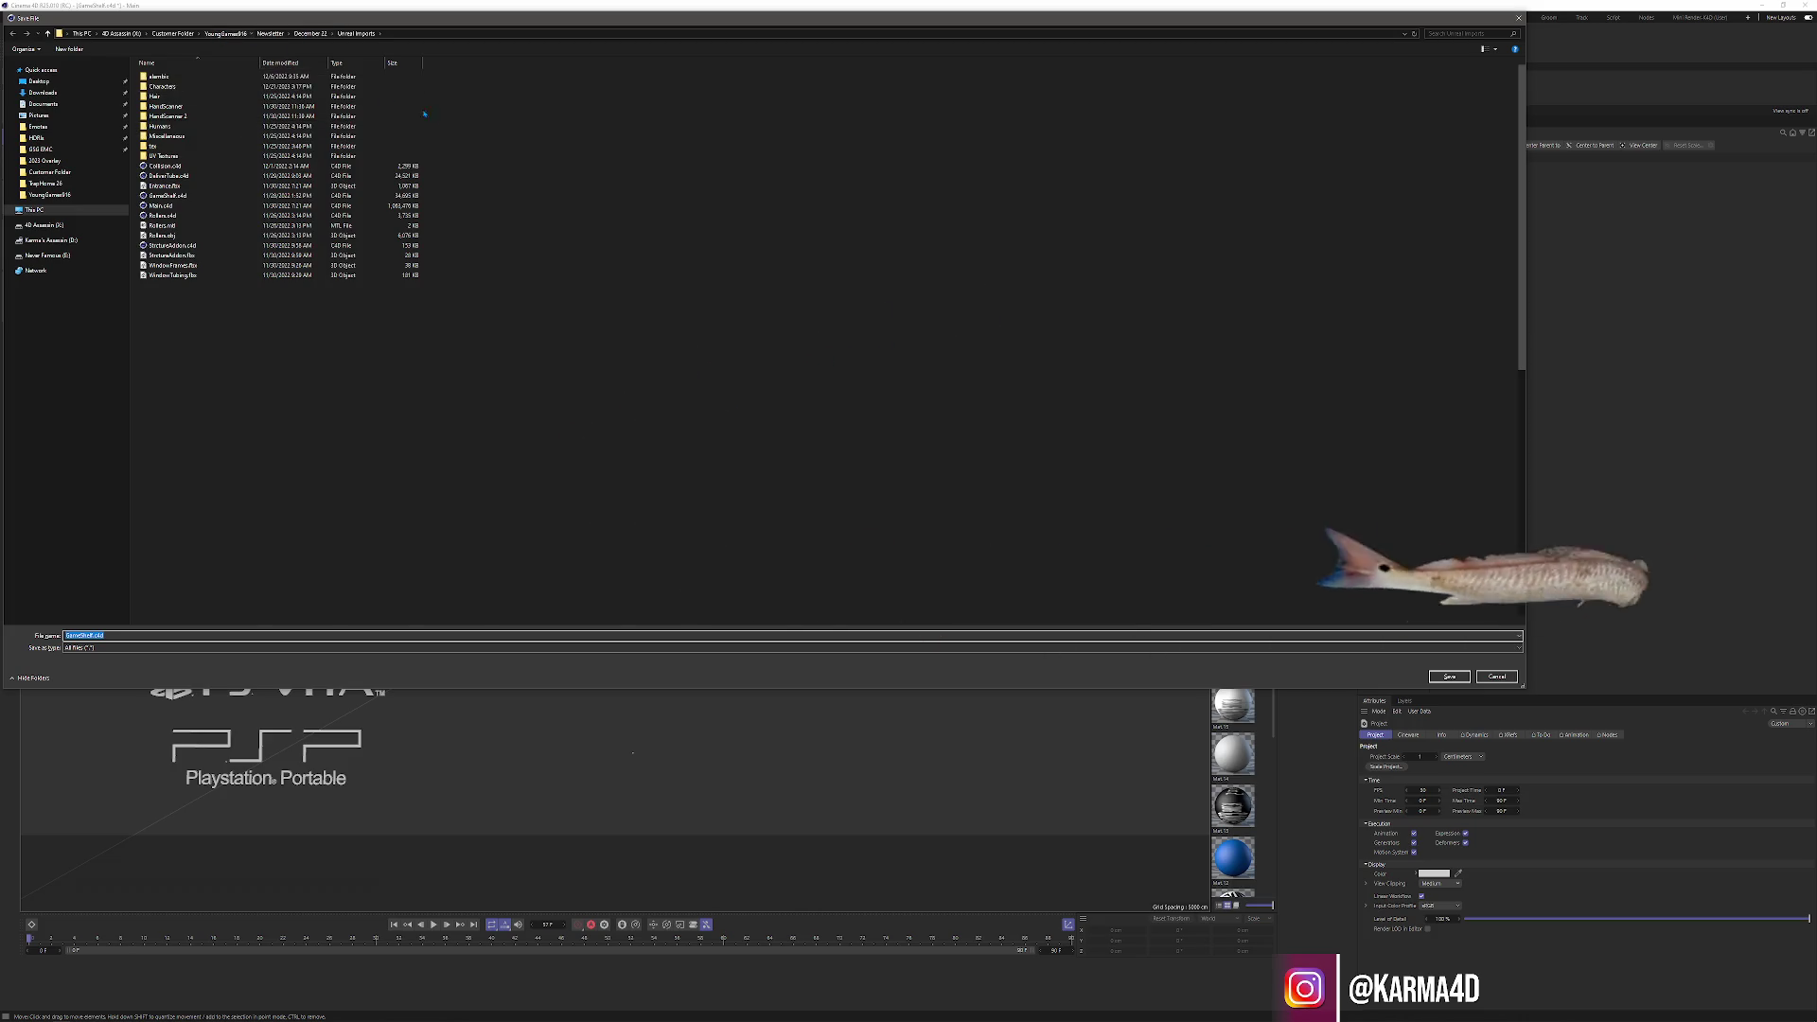
pyautogui.click(218, 34)
pyautogui.doubleClick(534, 251)
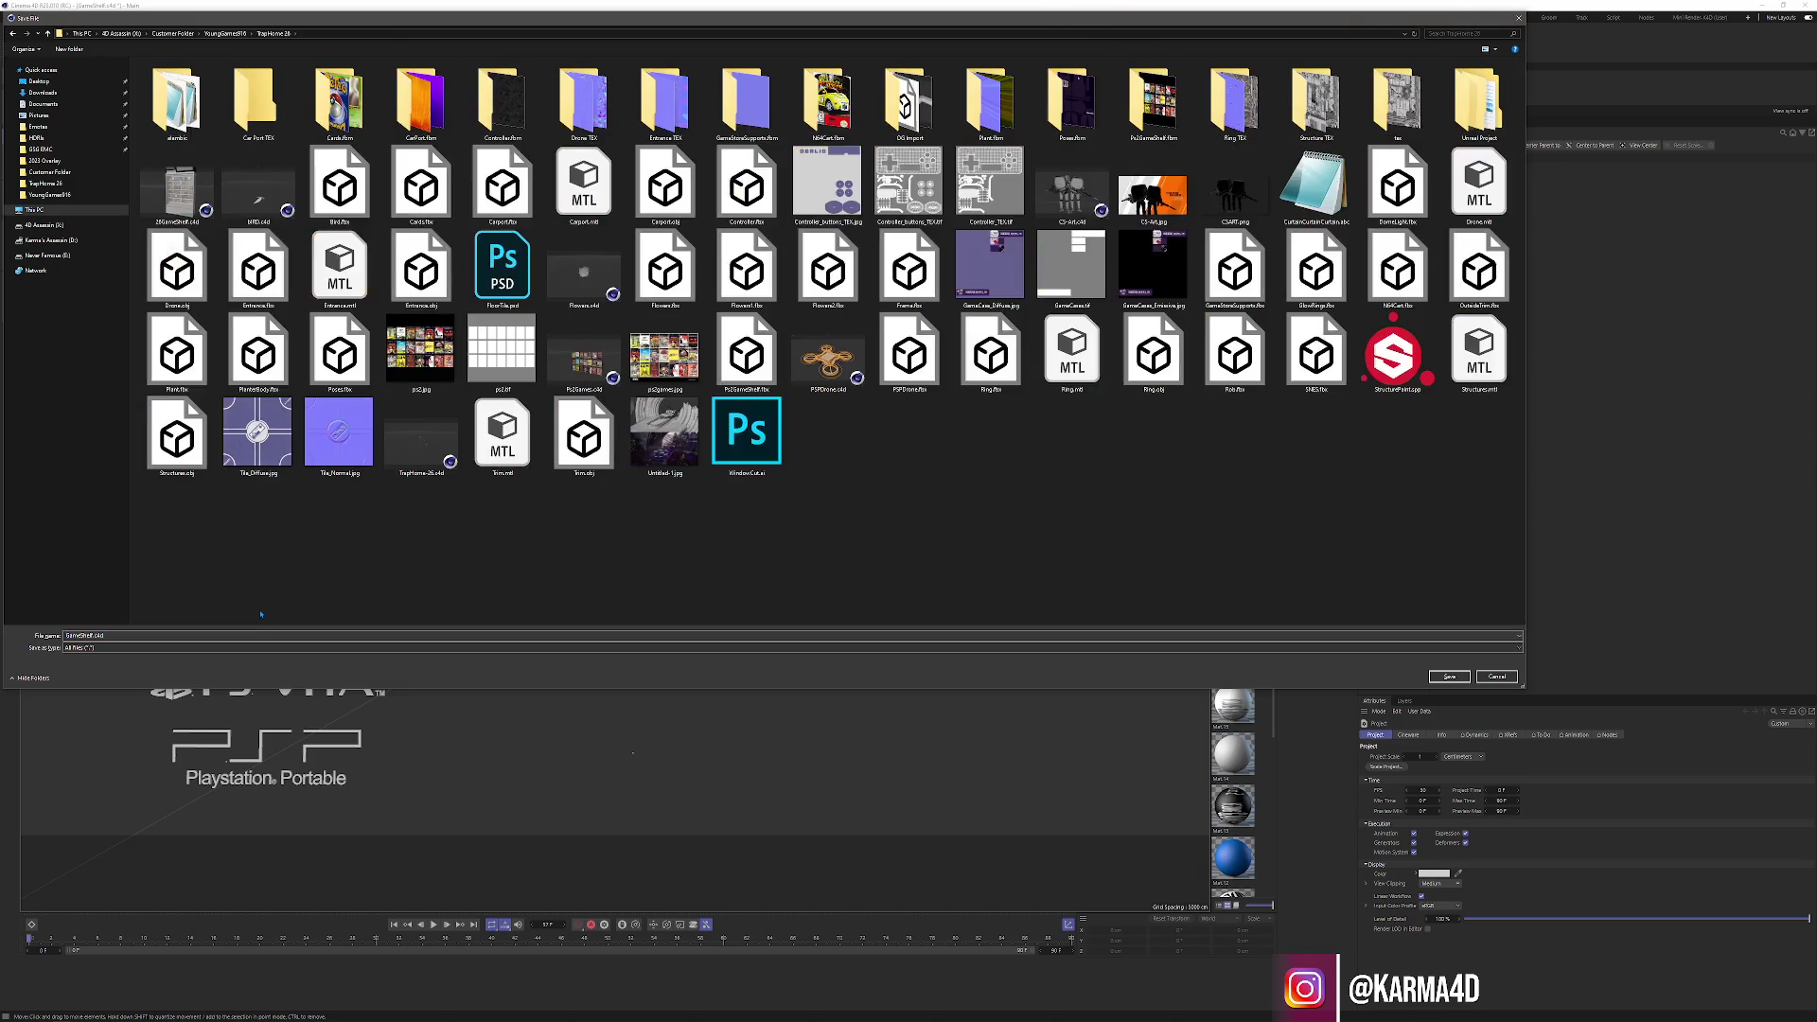
pyautogui.write('PlatformLogo')
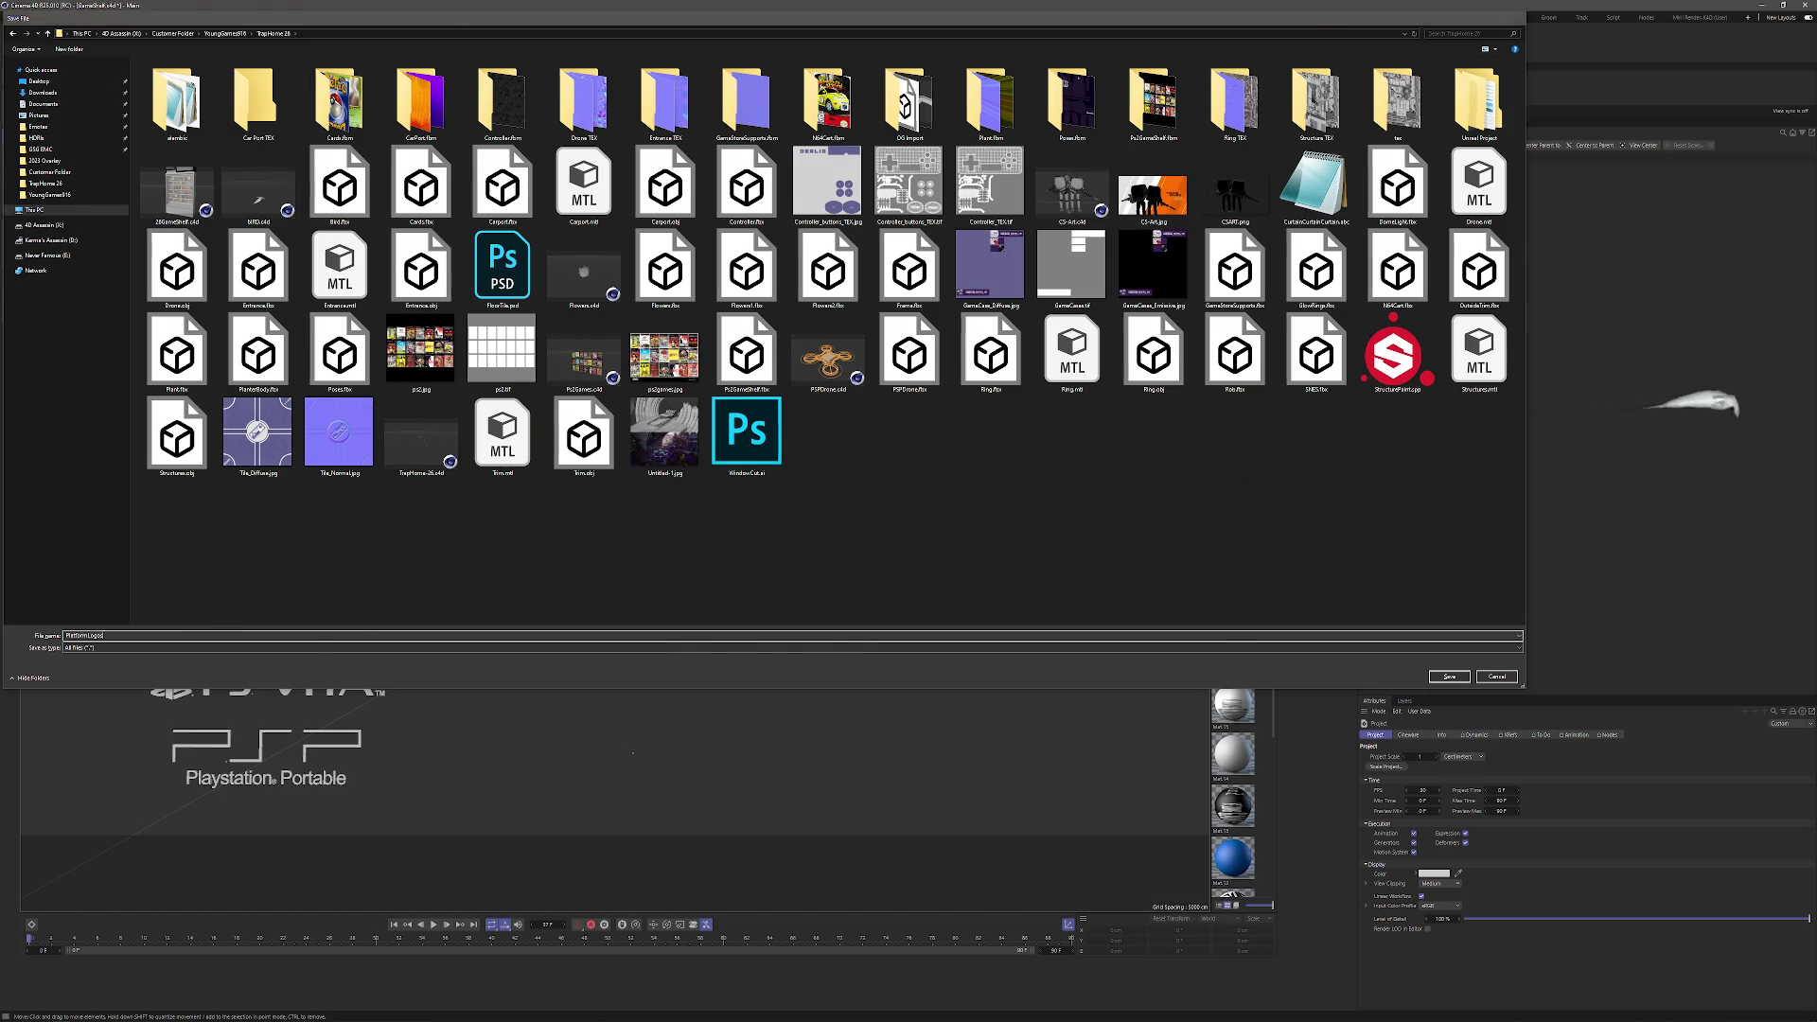
pyautogui.press('Return')
# Close the GameShelf, DealioCart, SNES and N64 documents, answering each save prompt.
pyautogui.hotkey('ctrl', 'F4')
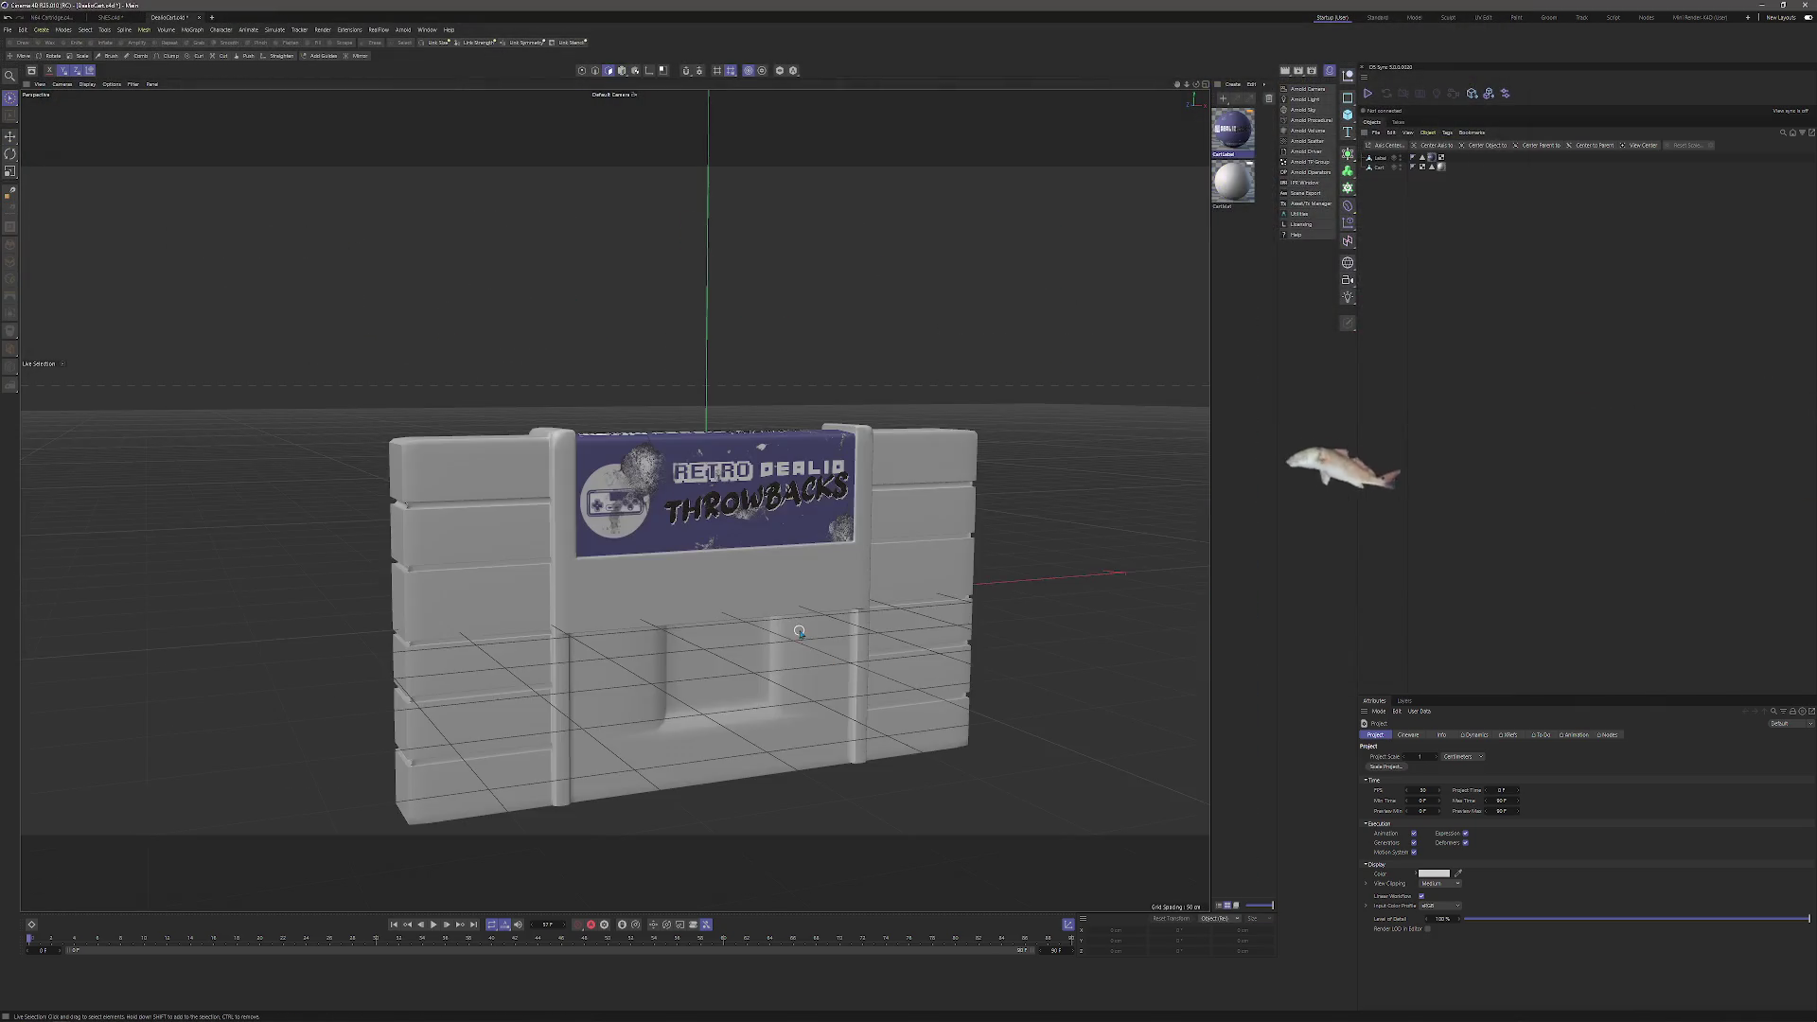
pyautogui.hotkey('ctrl', 'F4')
pyautogui.click(935, 554)
pyautogui.hotkey('ctrl', 'F4')
pyautogui.click(923, 553)
pyautogui.hotkey('ctrl', 'F4')
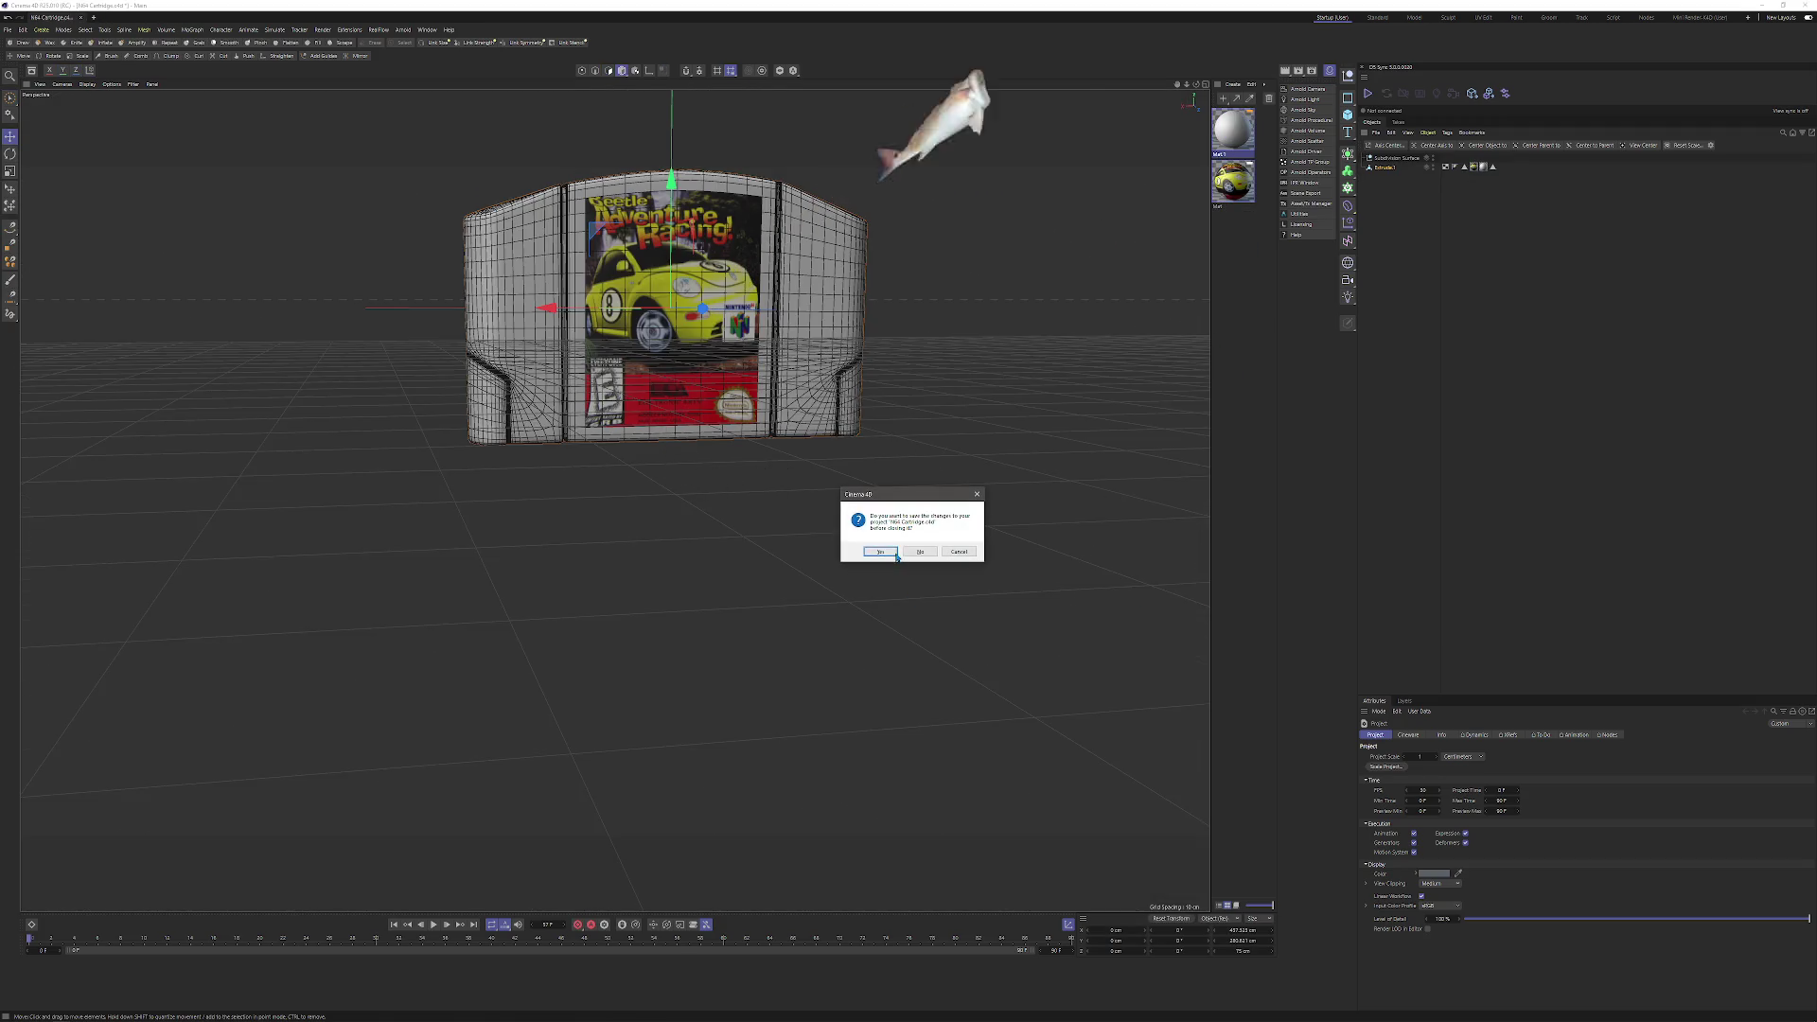
pyautogui.click(923, 553)
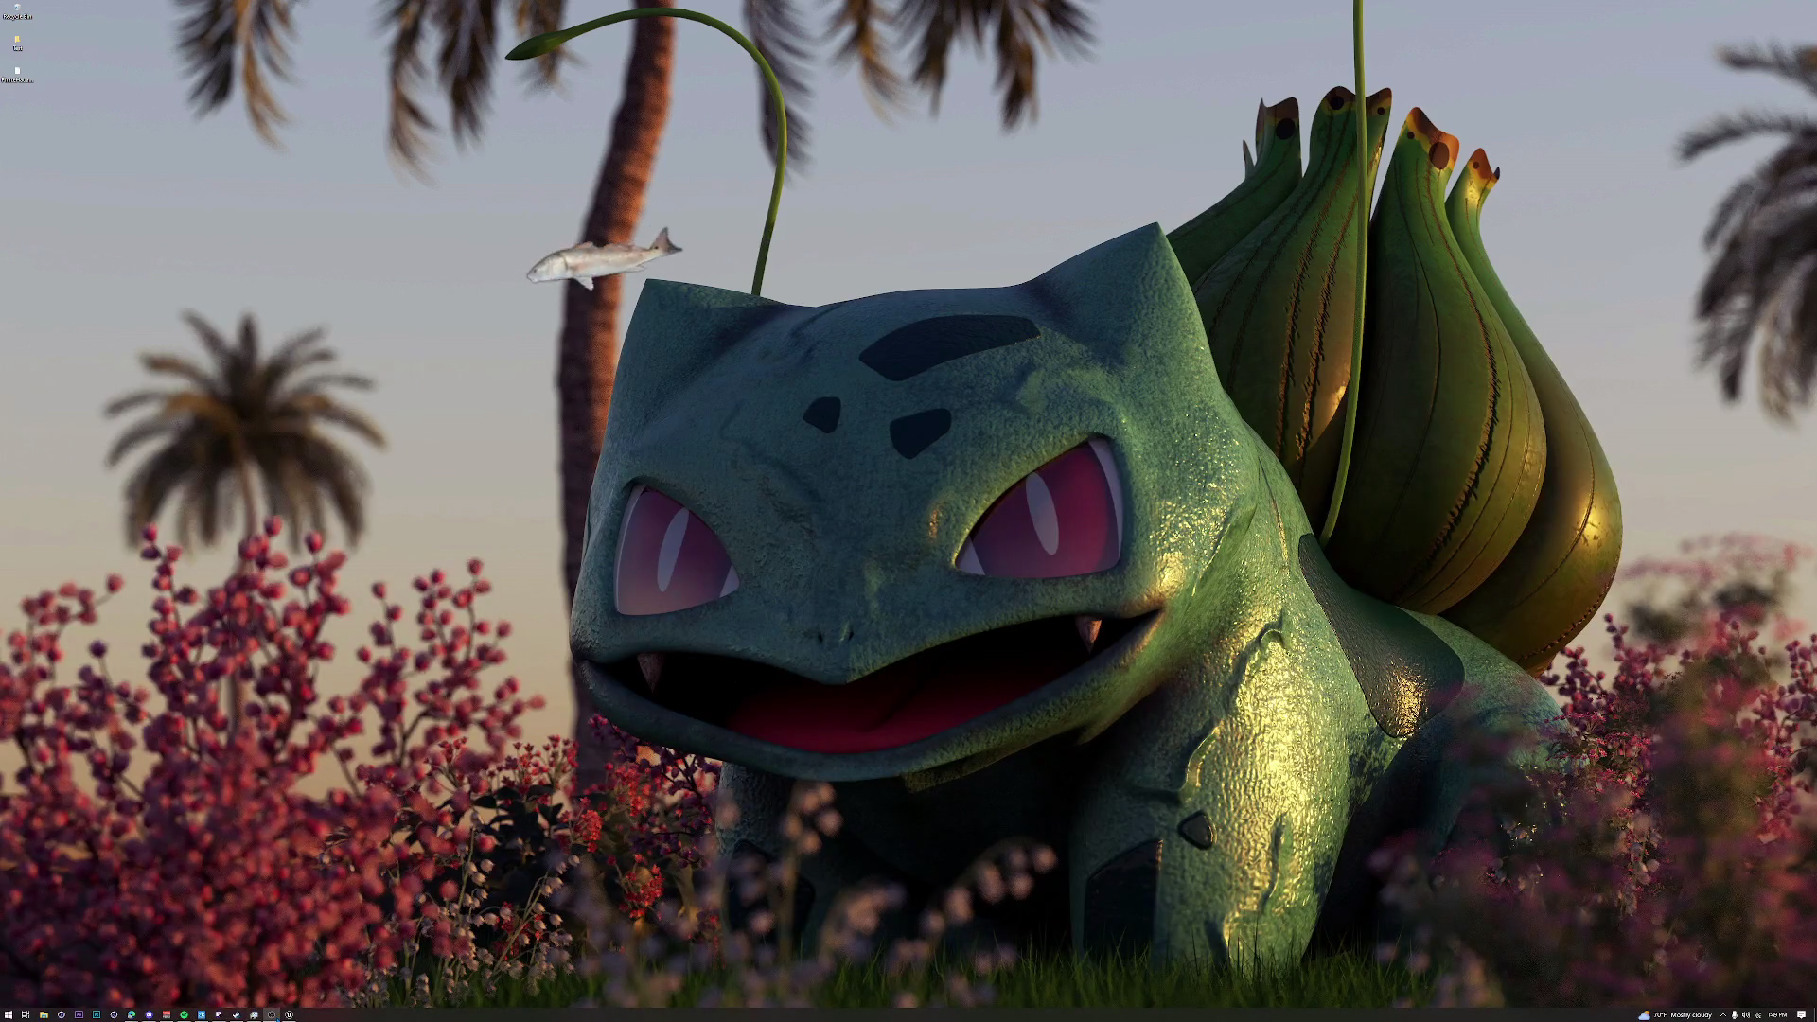
# In the TrapHome project, create a new ConsoleLogos folder under Content.
pyautogui.click(272, 1015)
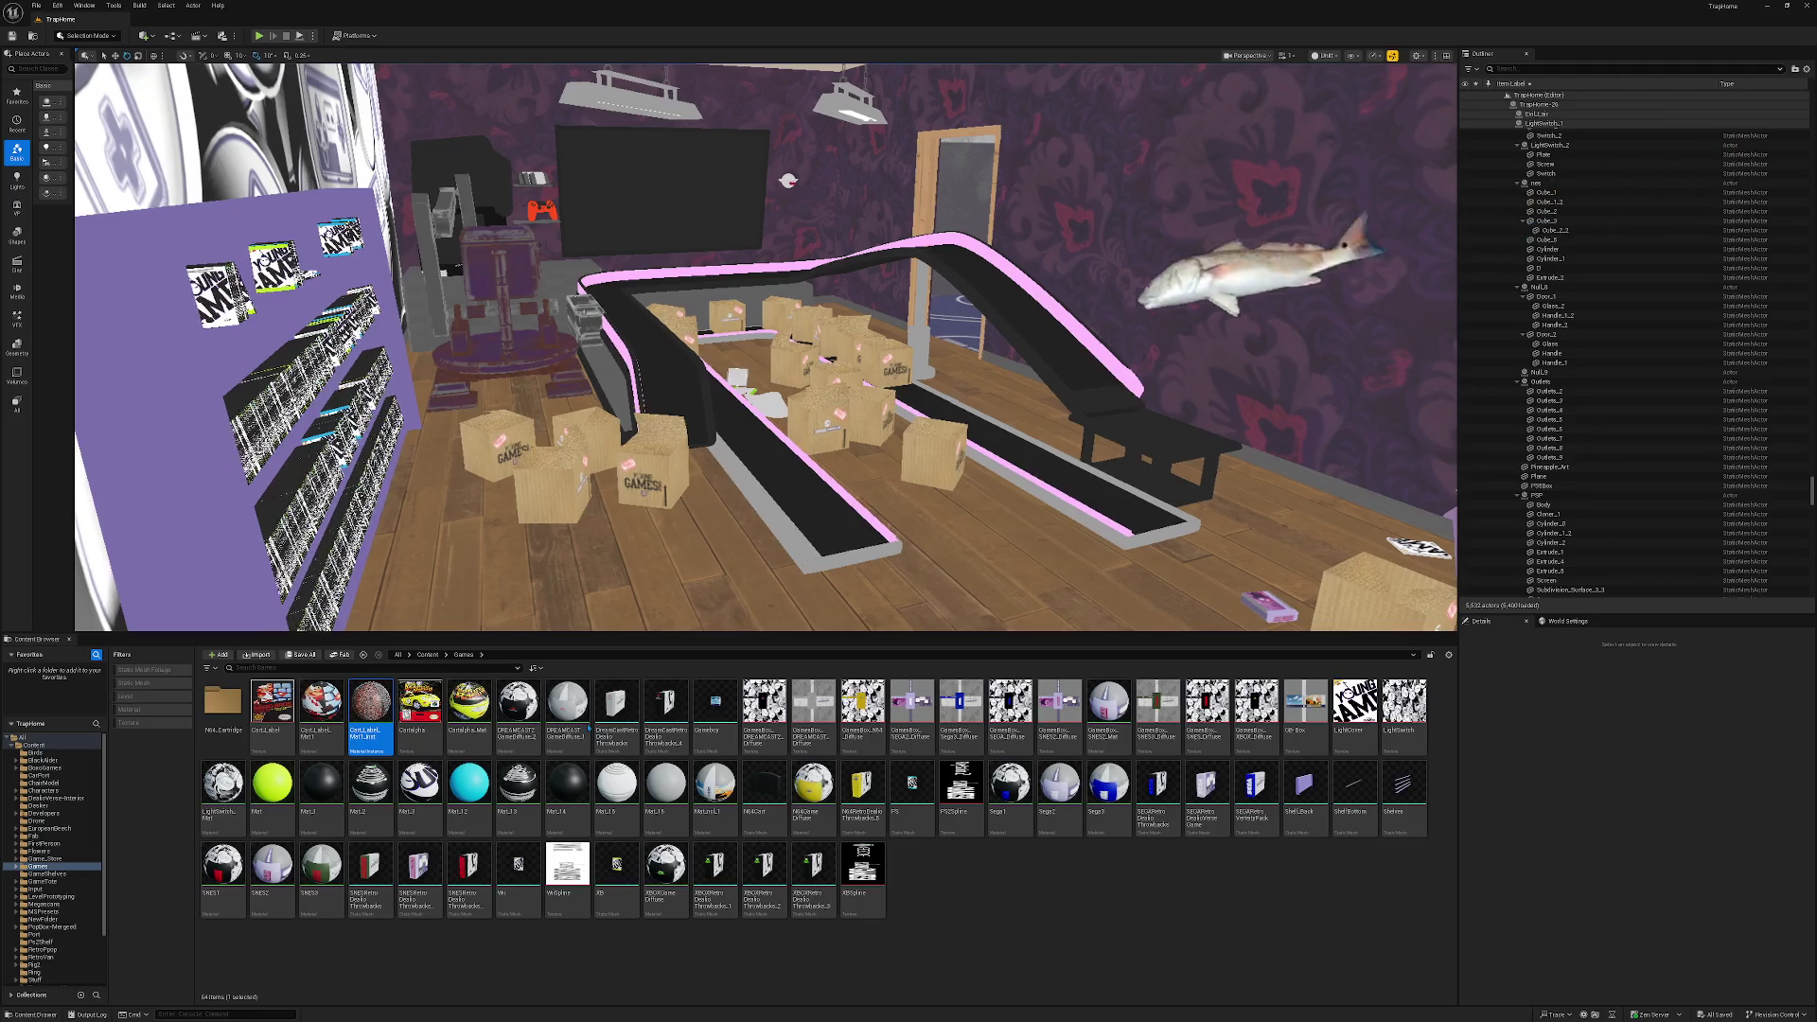
pyautogui.rightClick(33, 745)
pyautogui.click(69, 765)
pyautogui.write('ConsoleLogos')
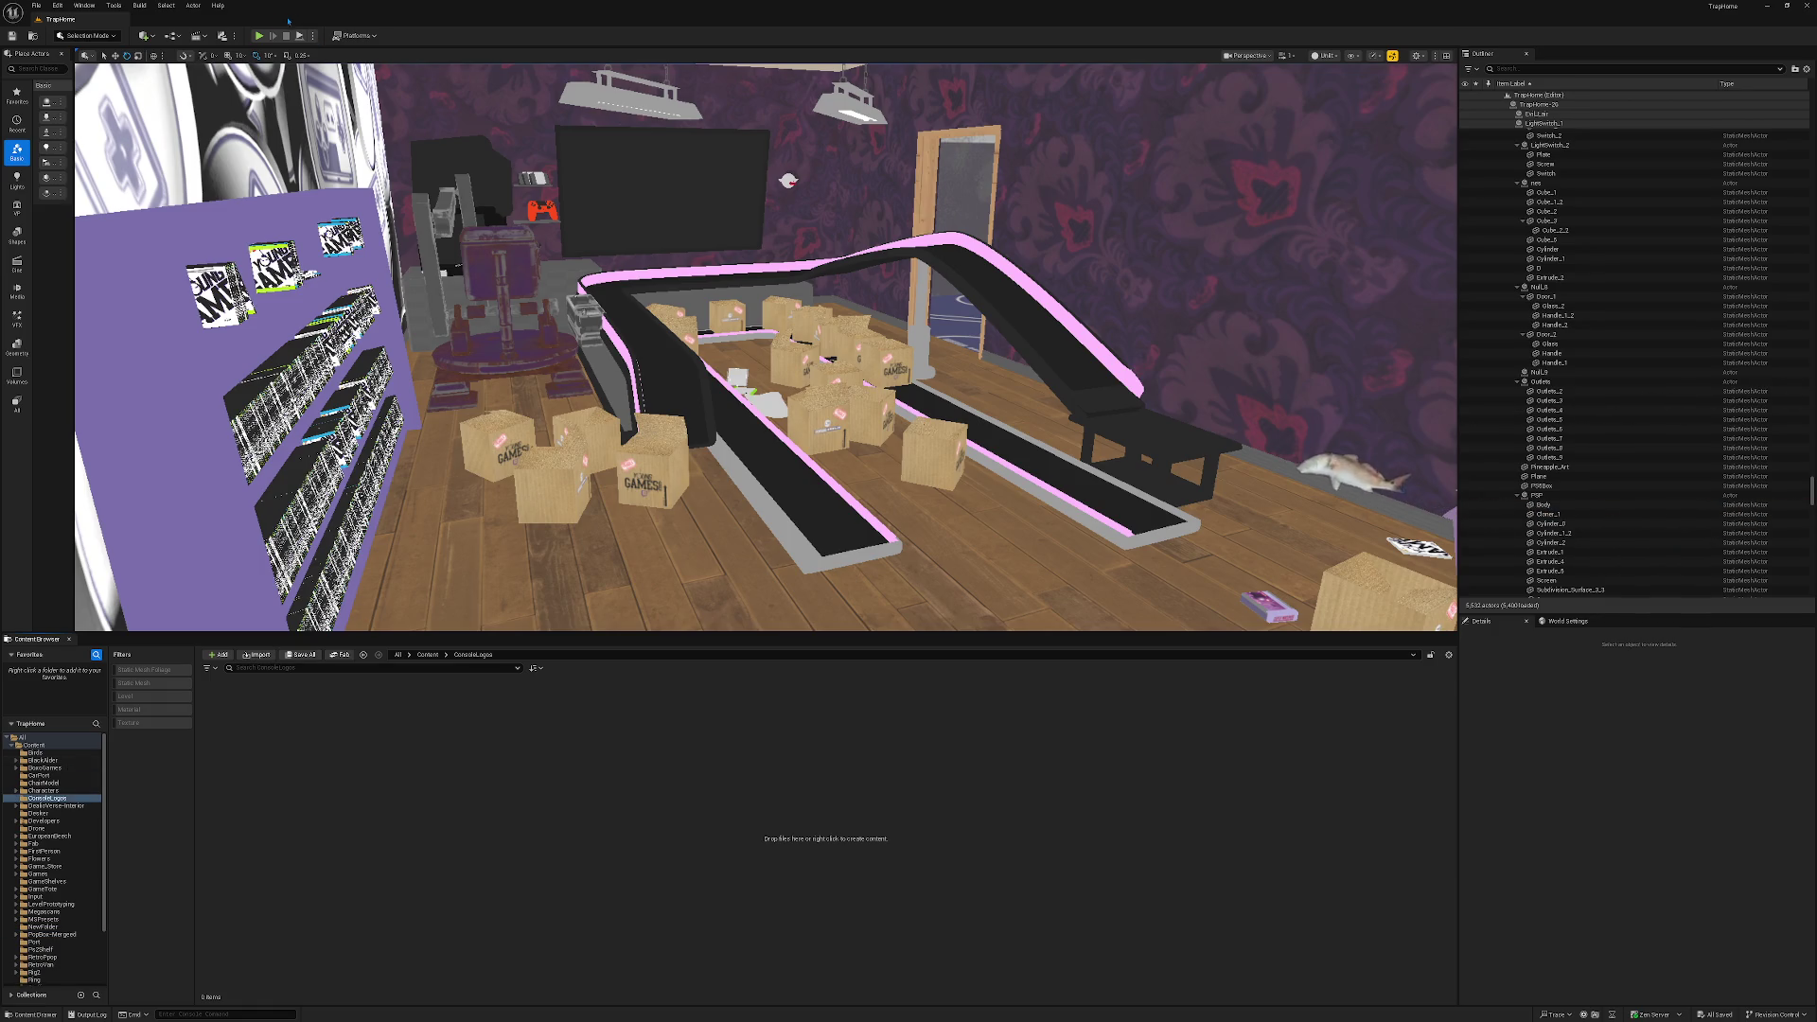
pyautogui.click(150, 36)
# Import PlatformLogos.c4d via Datasmith into the ConsoleLogos folder with default options.
pyautogui.click(264, 139)
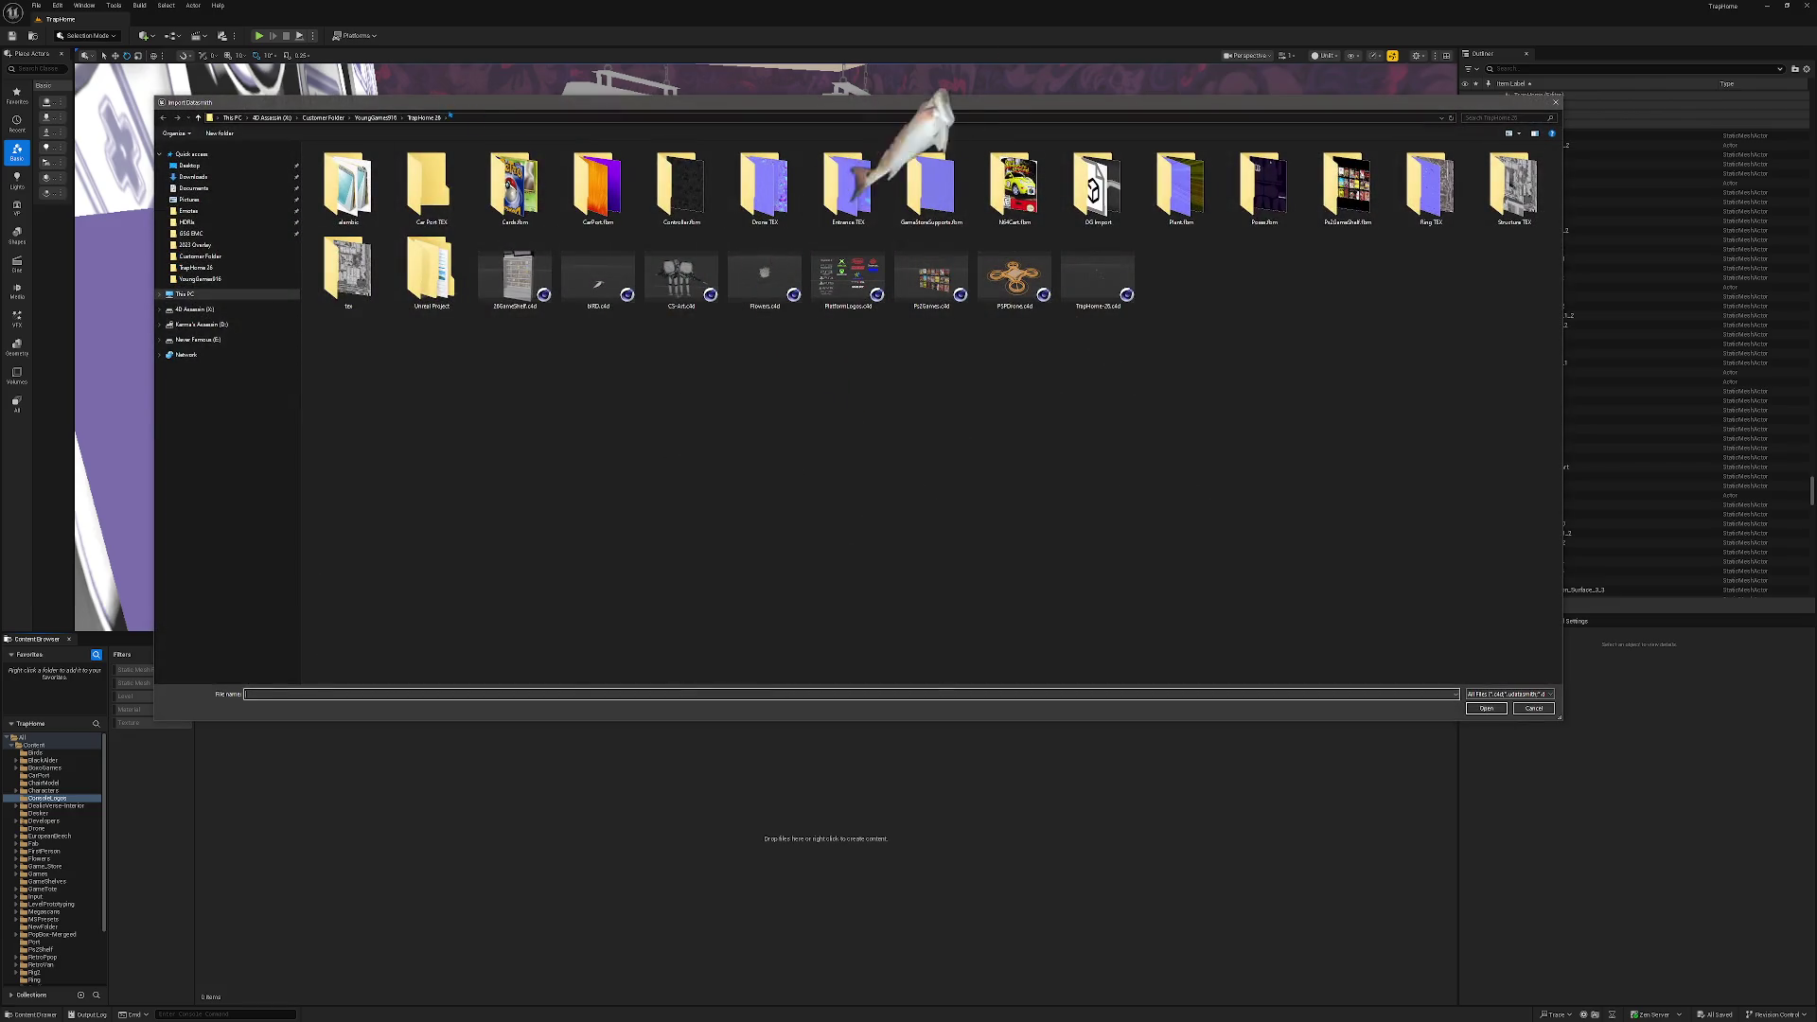
pyautogui.click(848, 279)
pyautogui.press('Return')
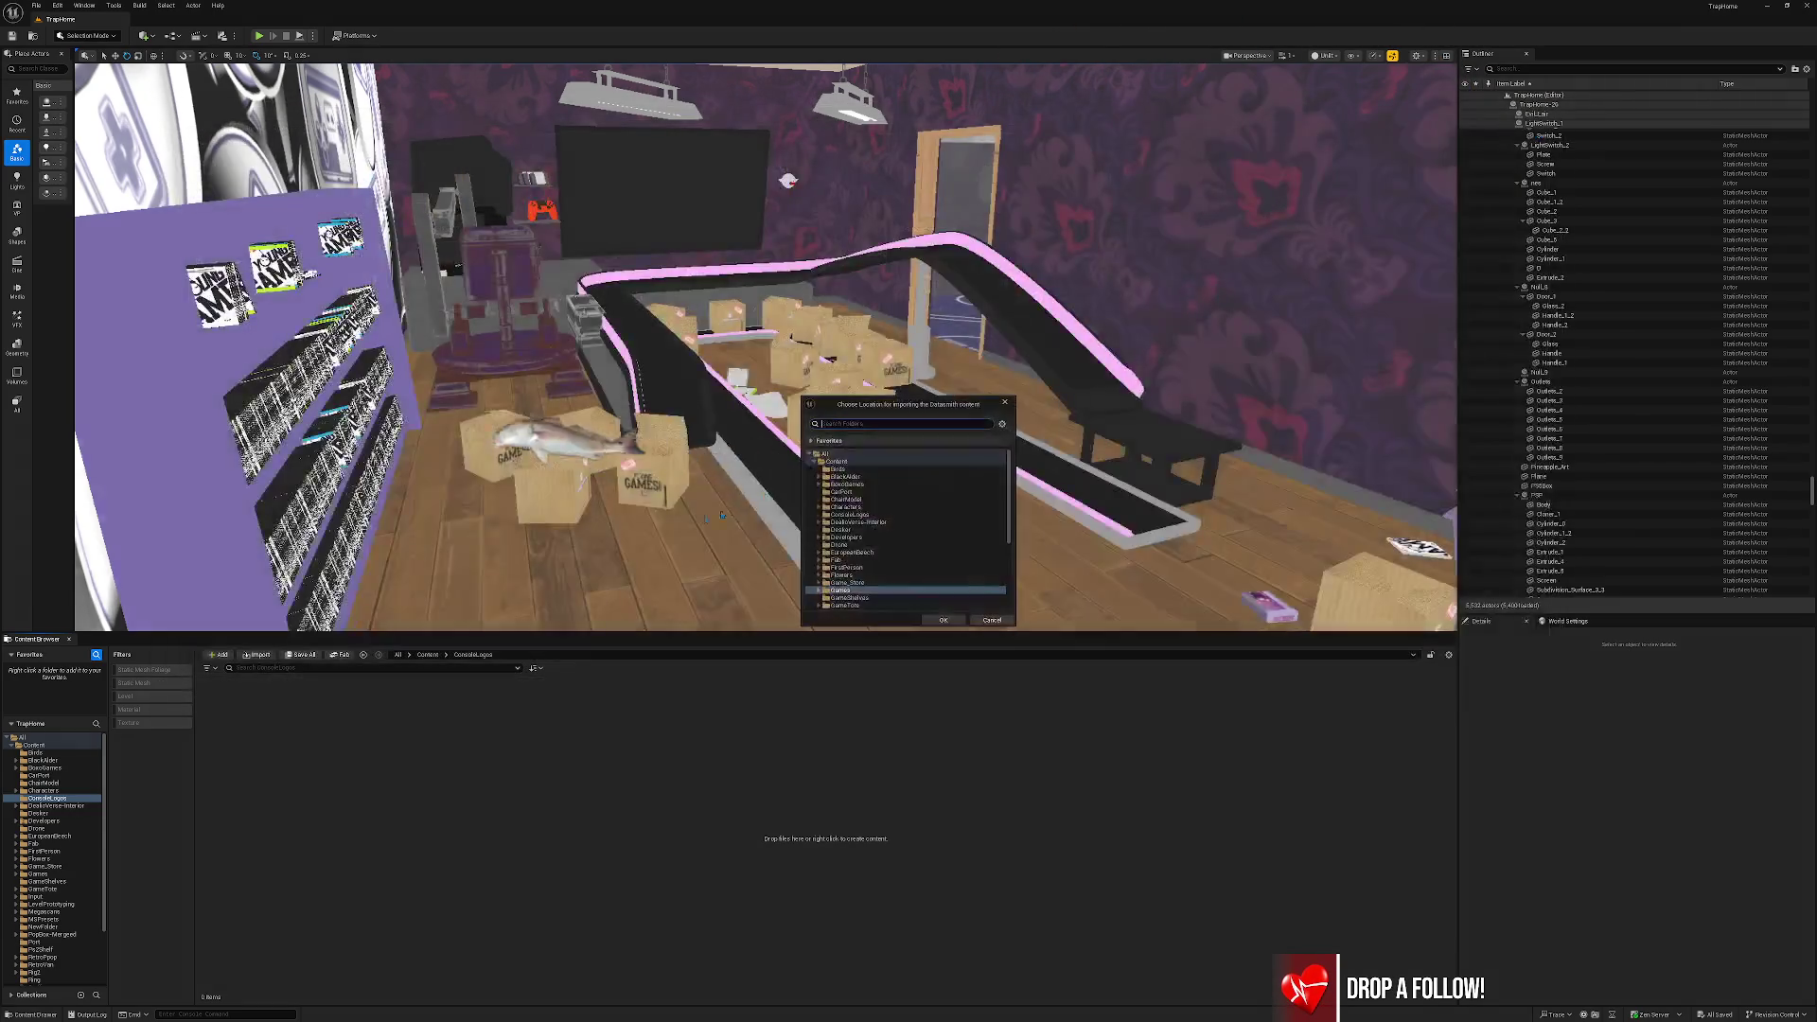
pyautogui.click(849, 514)
pyautogui.click(942, 620)
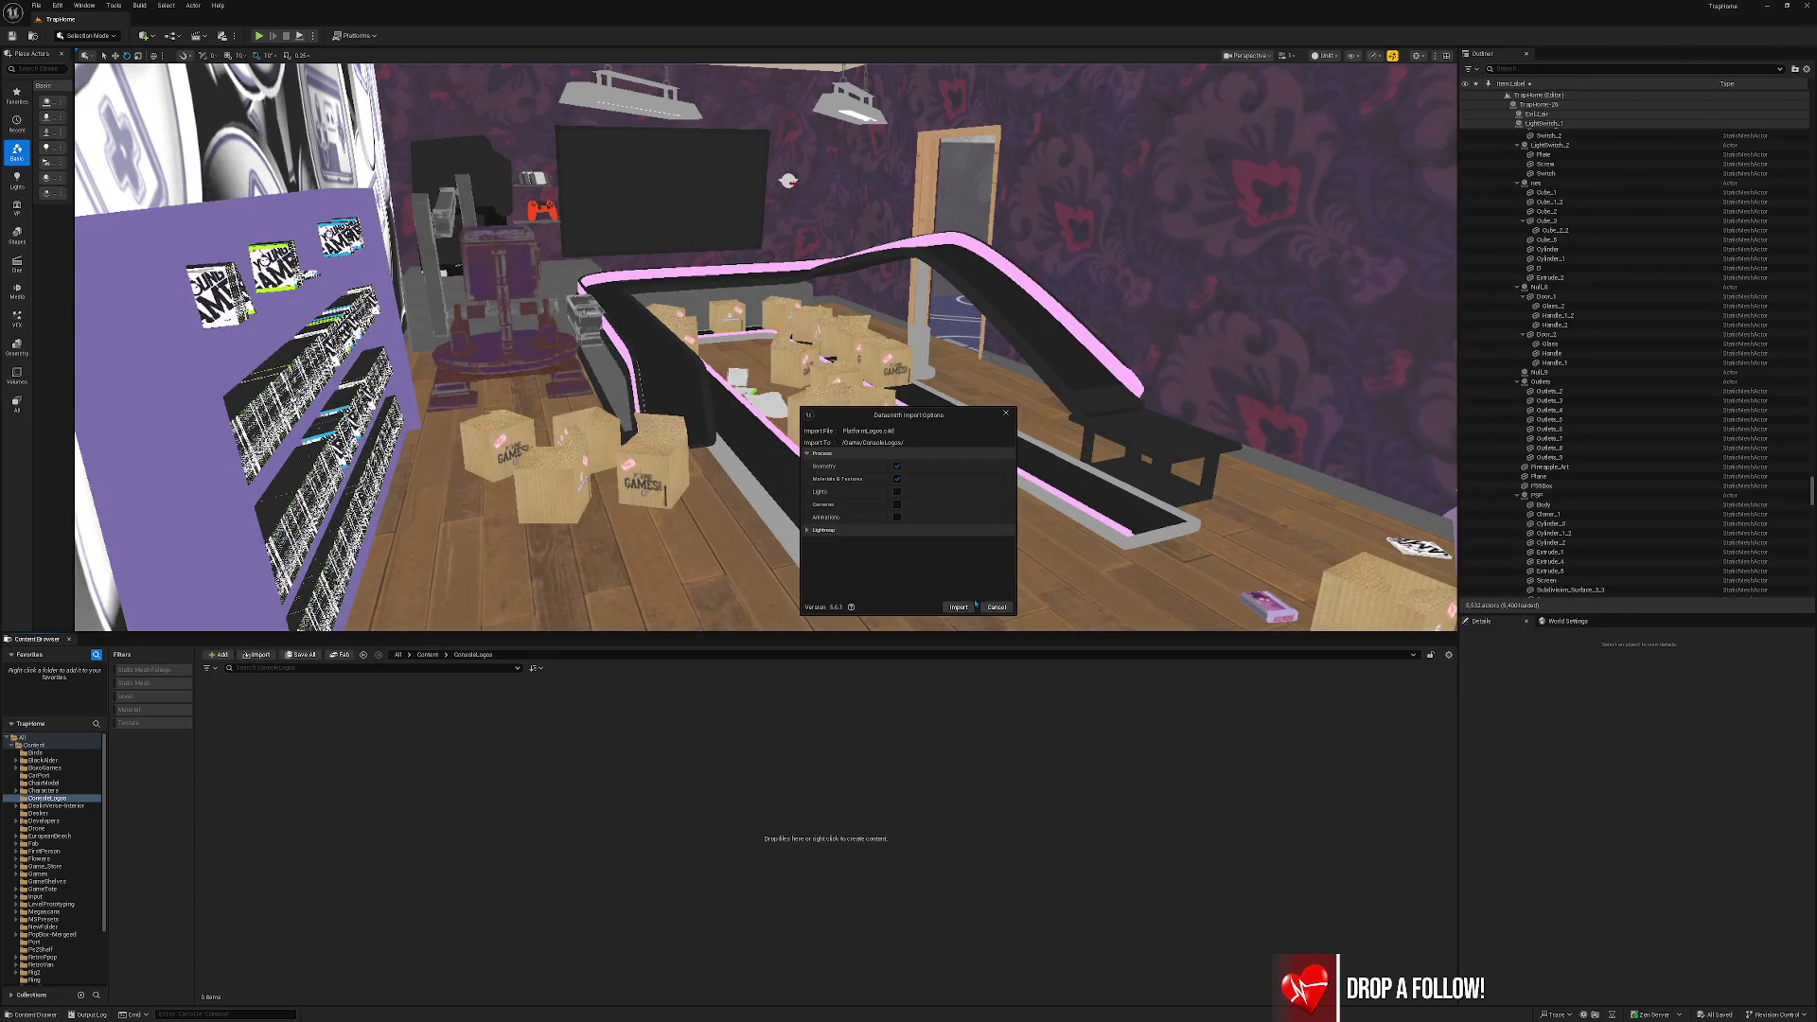
pyautogui.click(960, 607)
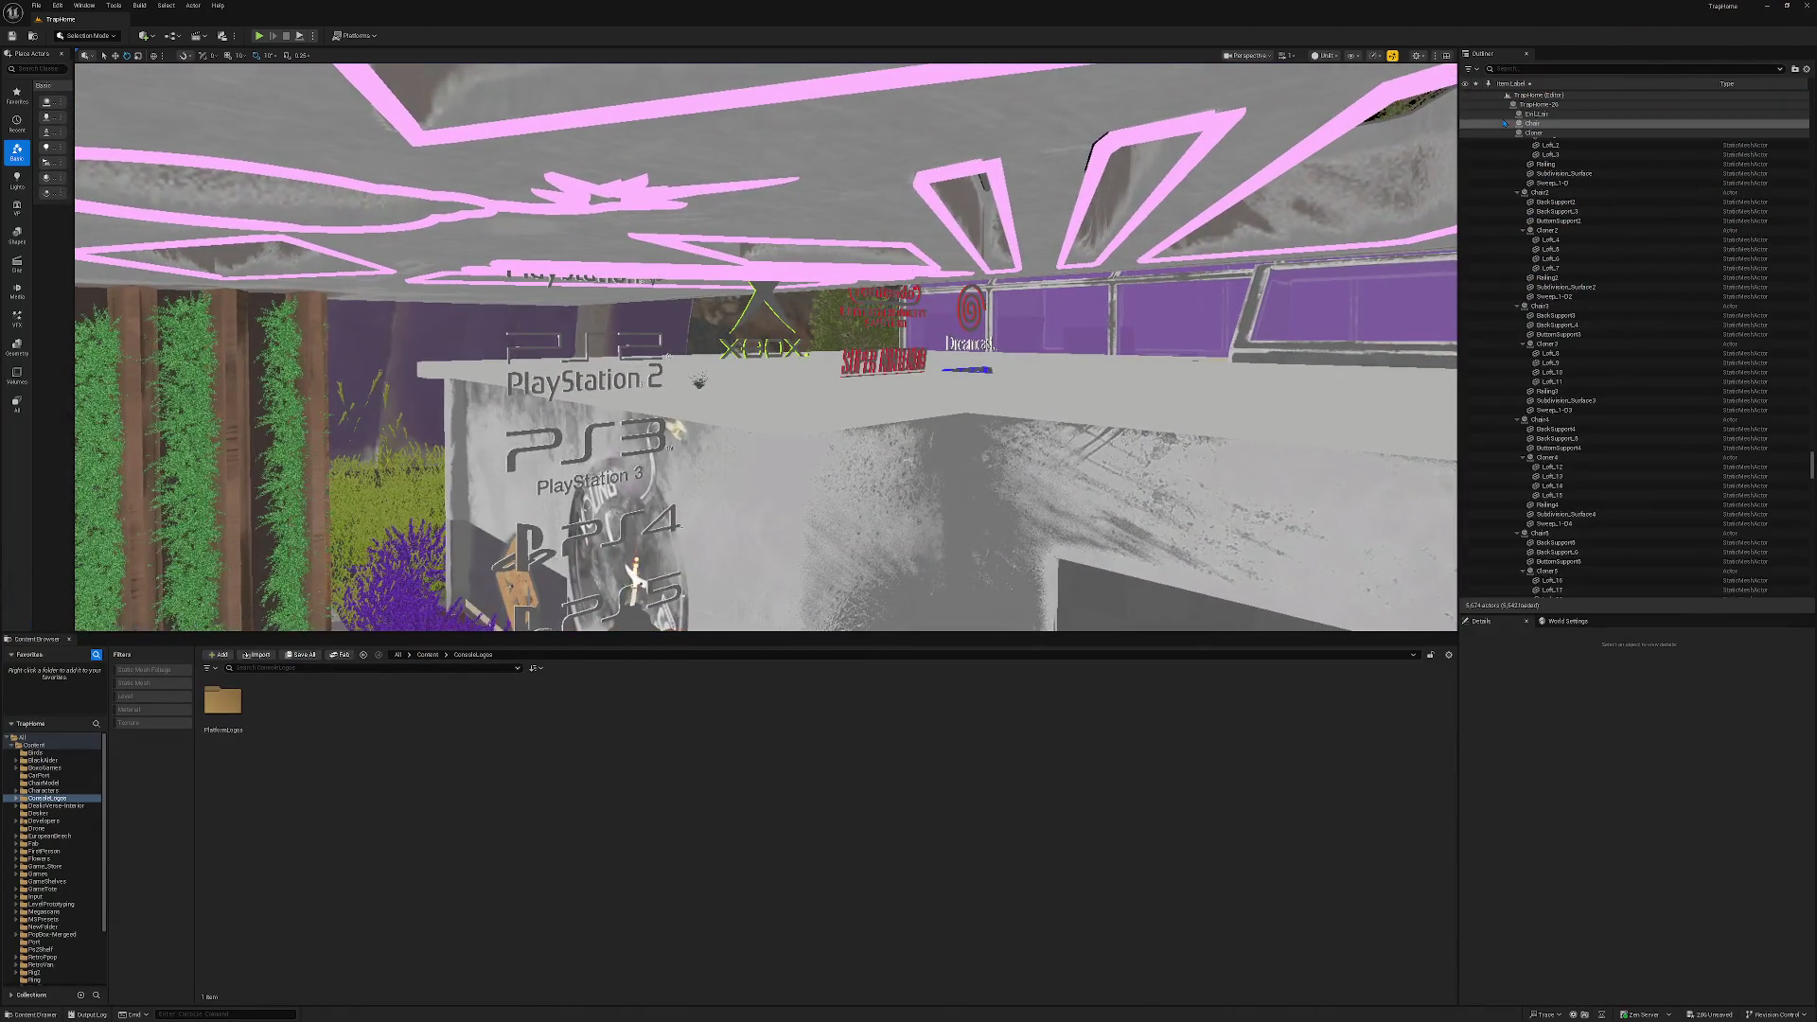
# Select the PlatformLogos actor in the Outliner and move it sideways along Y.
pyautogui.click(1505, 99)
pyautogui.scroll(-10, 1556, 387)
pyautogui.scroll(-9, 1556, 387)
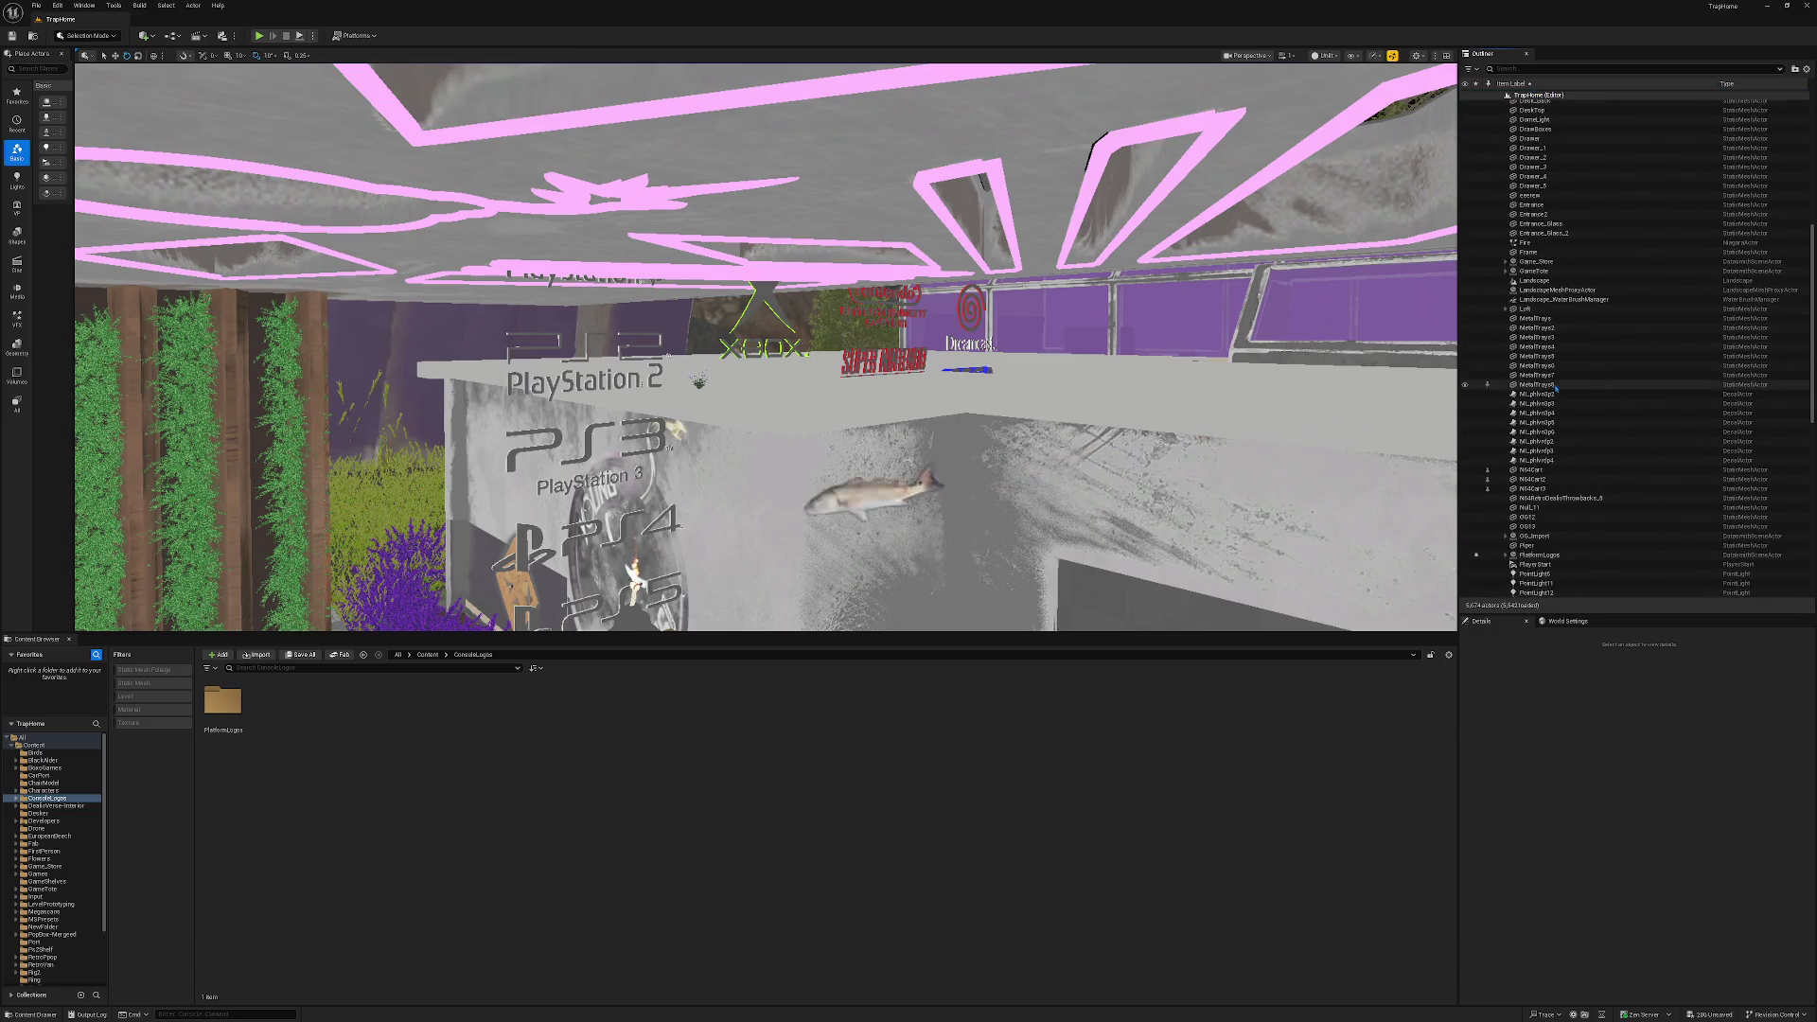
pyautogui.click(1542, 419)
pyautogui.press('f')
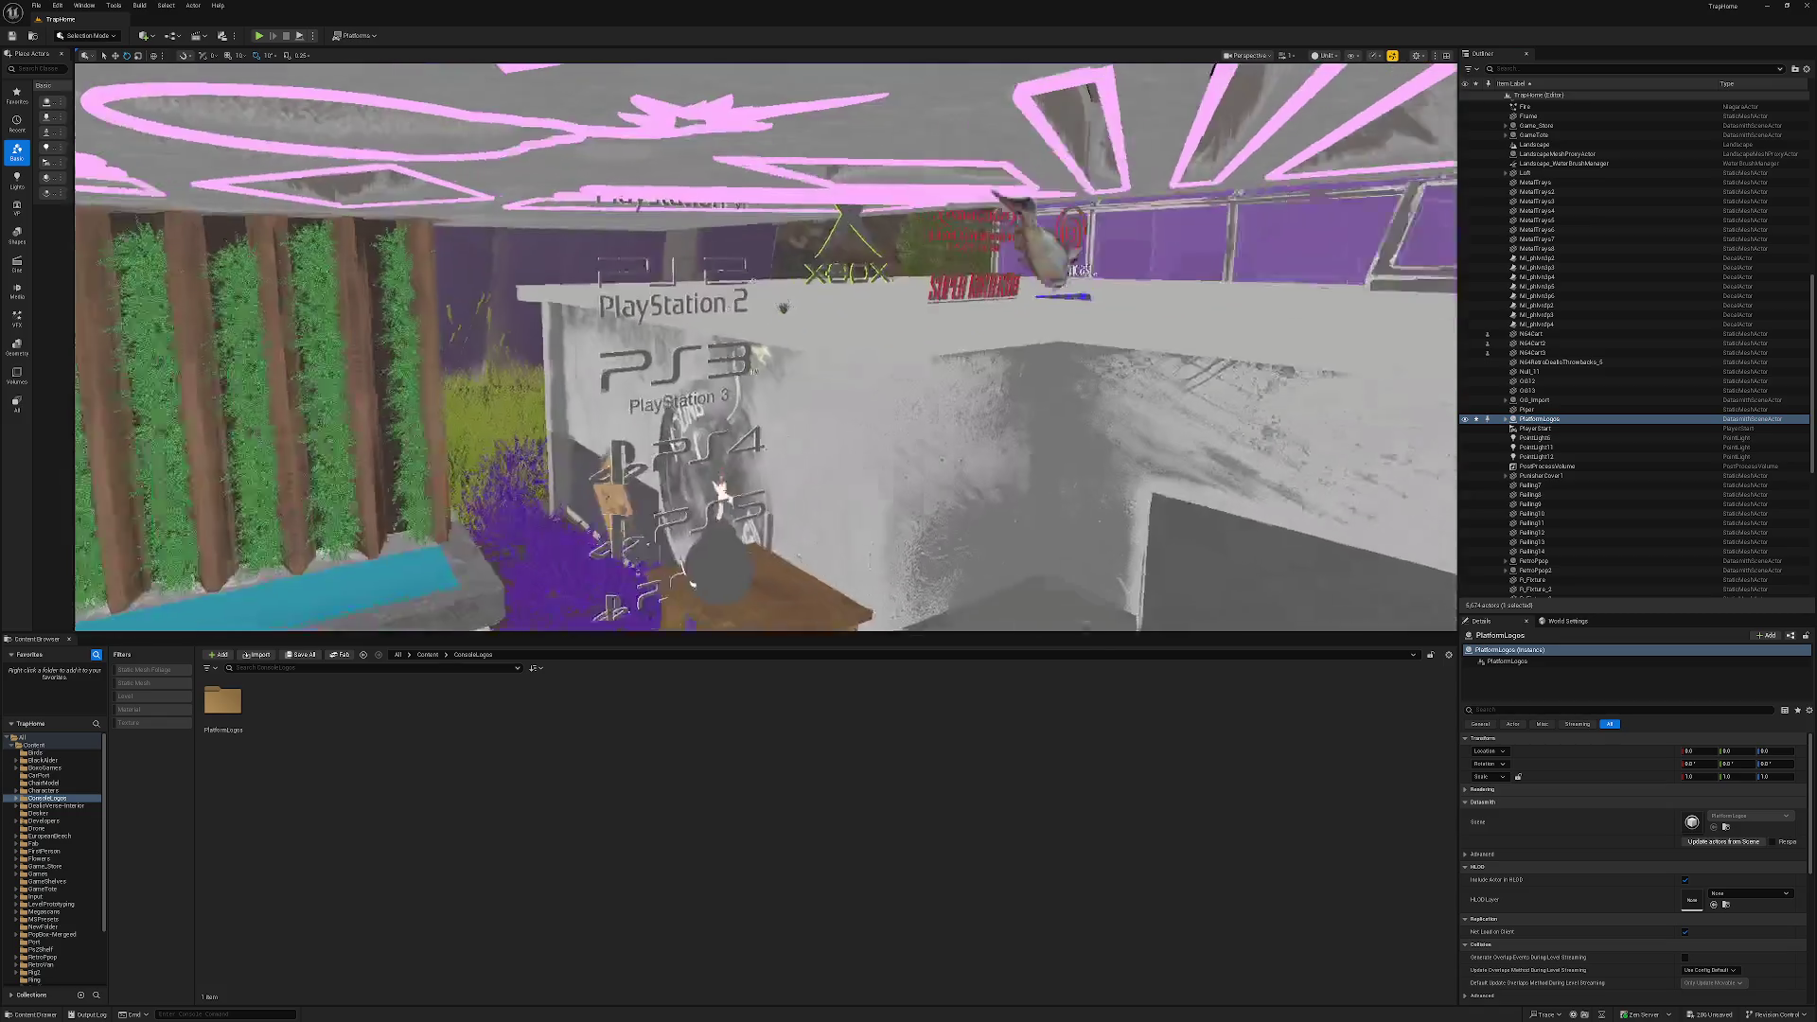
pyautogui.press('w')
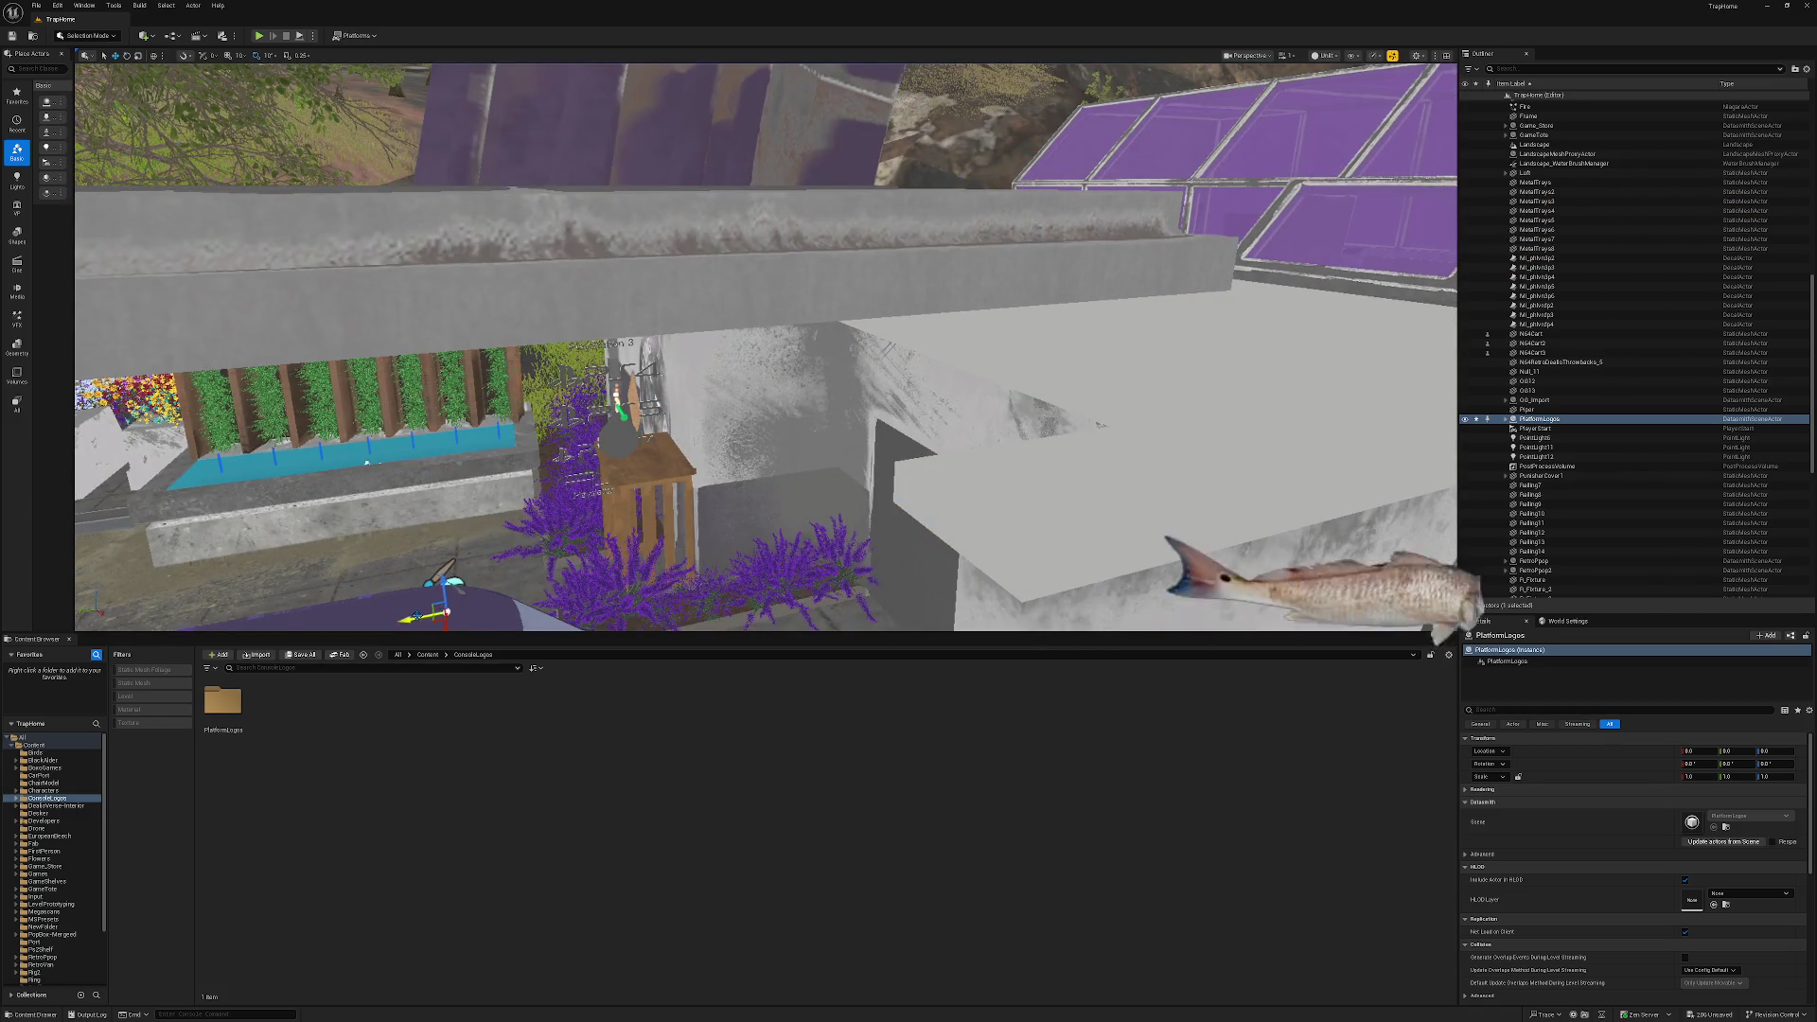
pyautogui.moveTo(421, 620)
pyautogui.mouseDown()
pyautogui.moveTo(629, 568)
pyautogui.moveTo(586, 620)
pyautogui.mouseUp()
pyautogui.press('f')
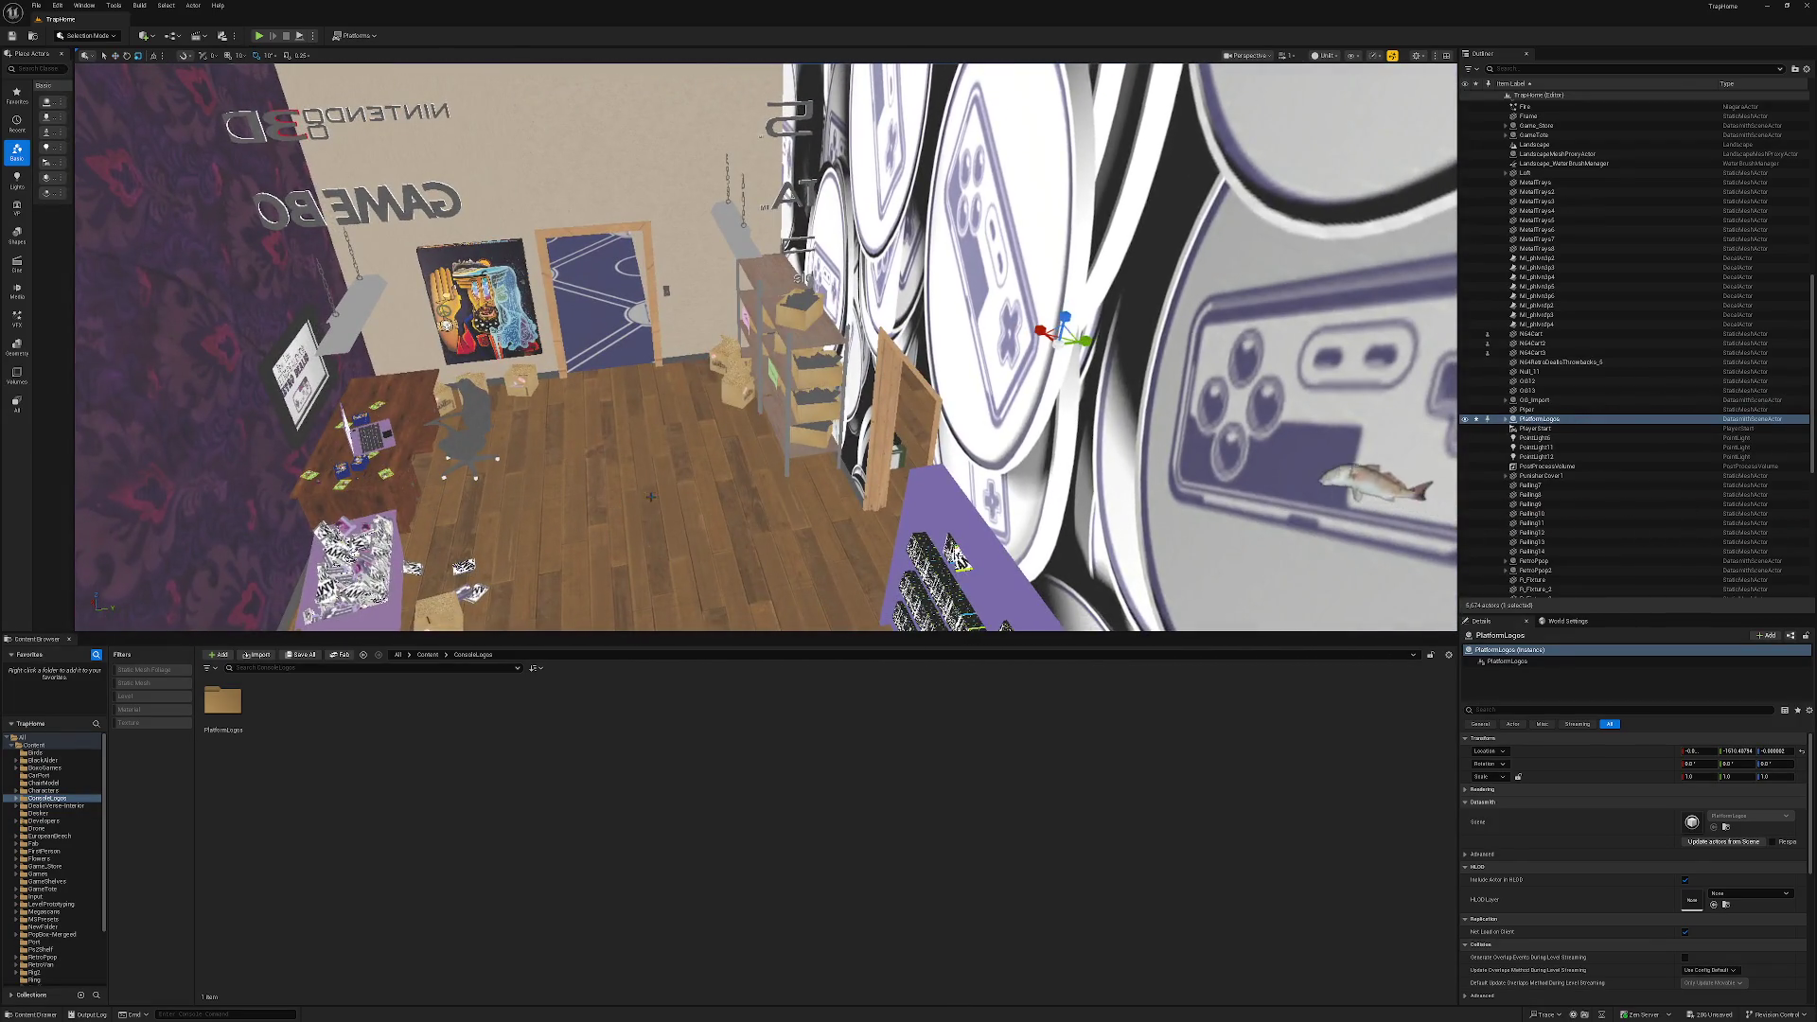
# Shrink PlatformLogos to about half size and slide it along the back wall.
pyautogui.moveTo(1060, 349); pyautogui.dragTo(1029, 367)
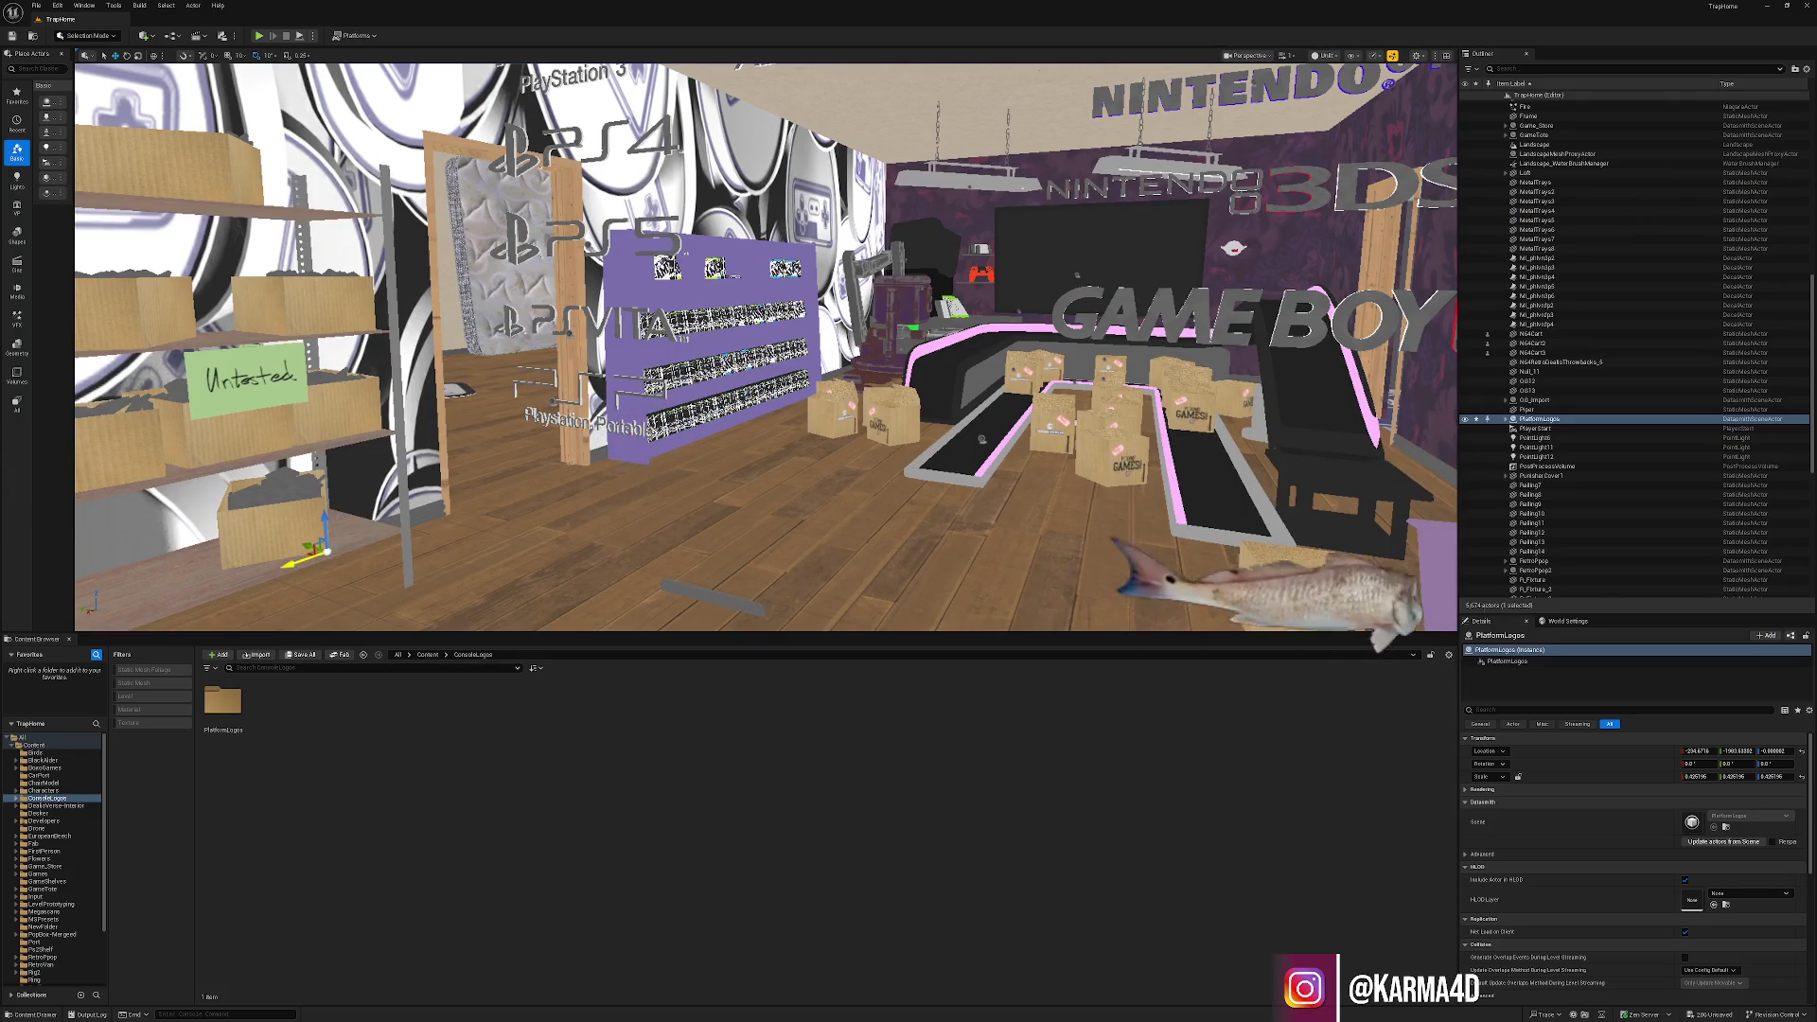
pyautogui.moveTo(301, 559); pyautogui.dragTo(478, 499)
pyautogui.moveTo(741, 485); pyautogui.dragTo(808, 480)
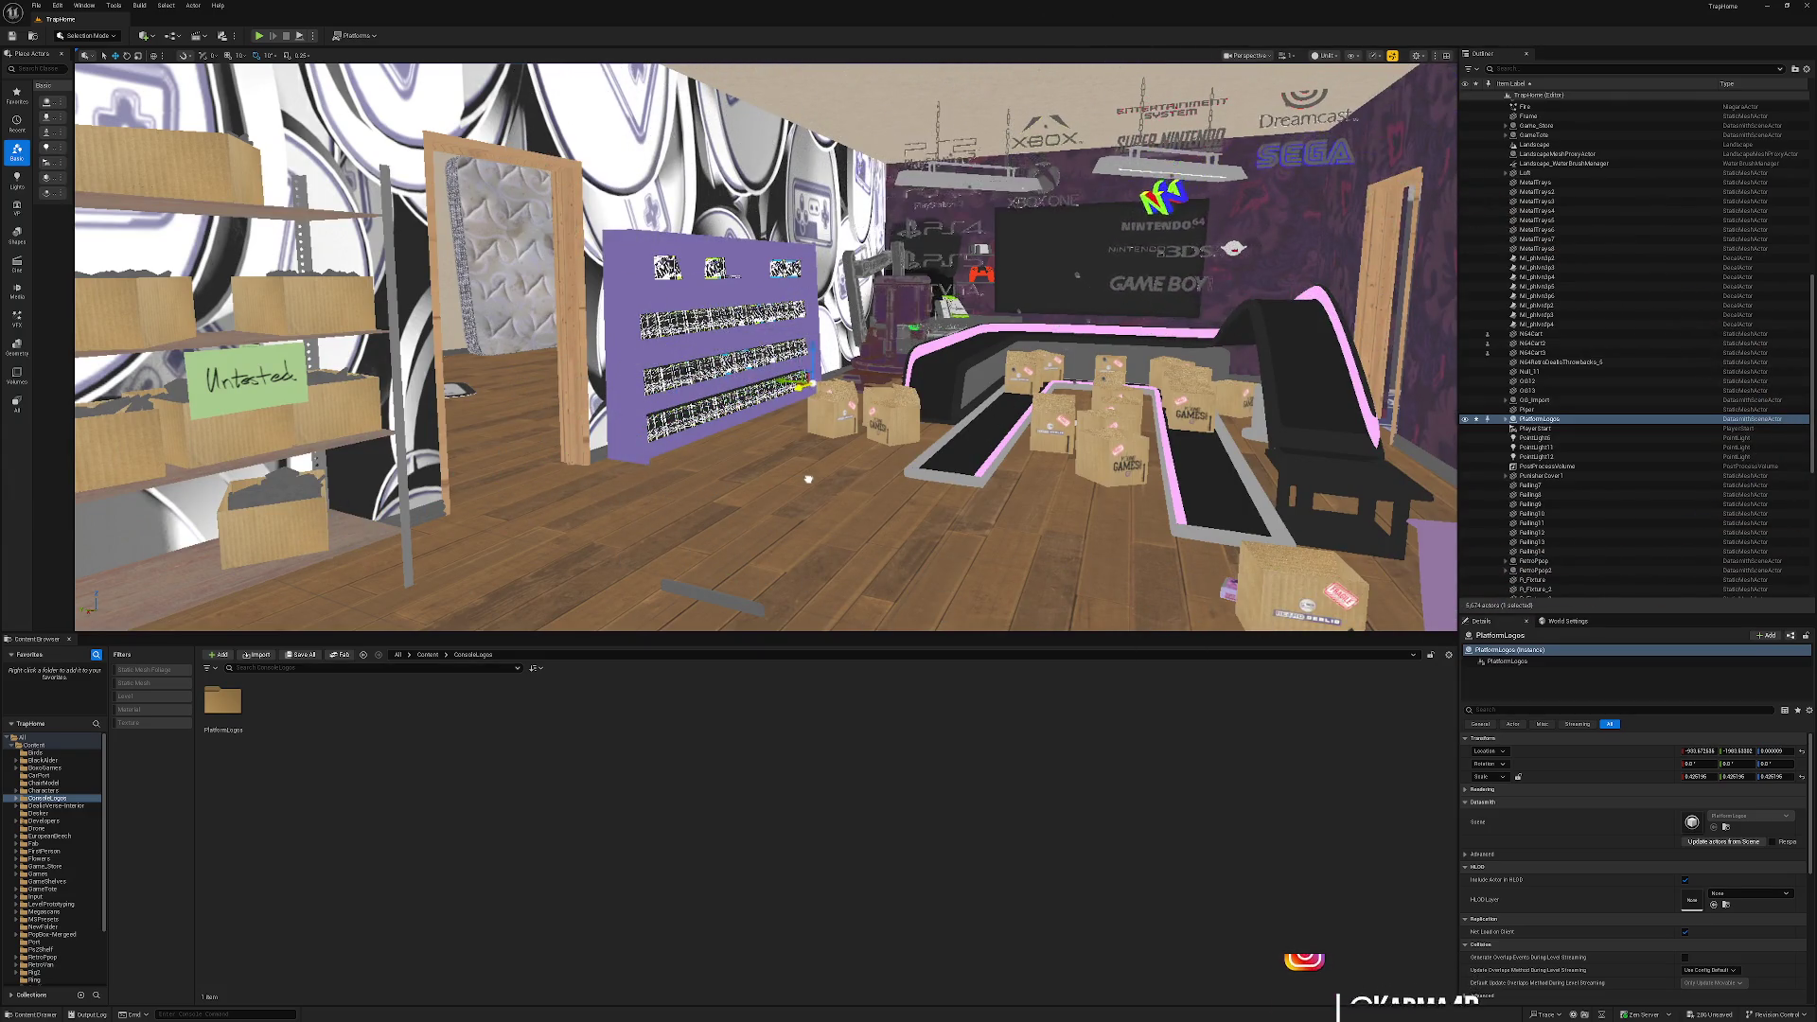
pyautogui.press('w')
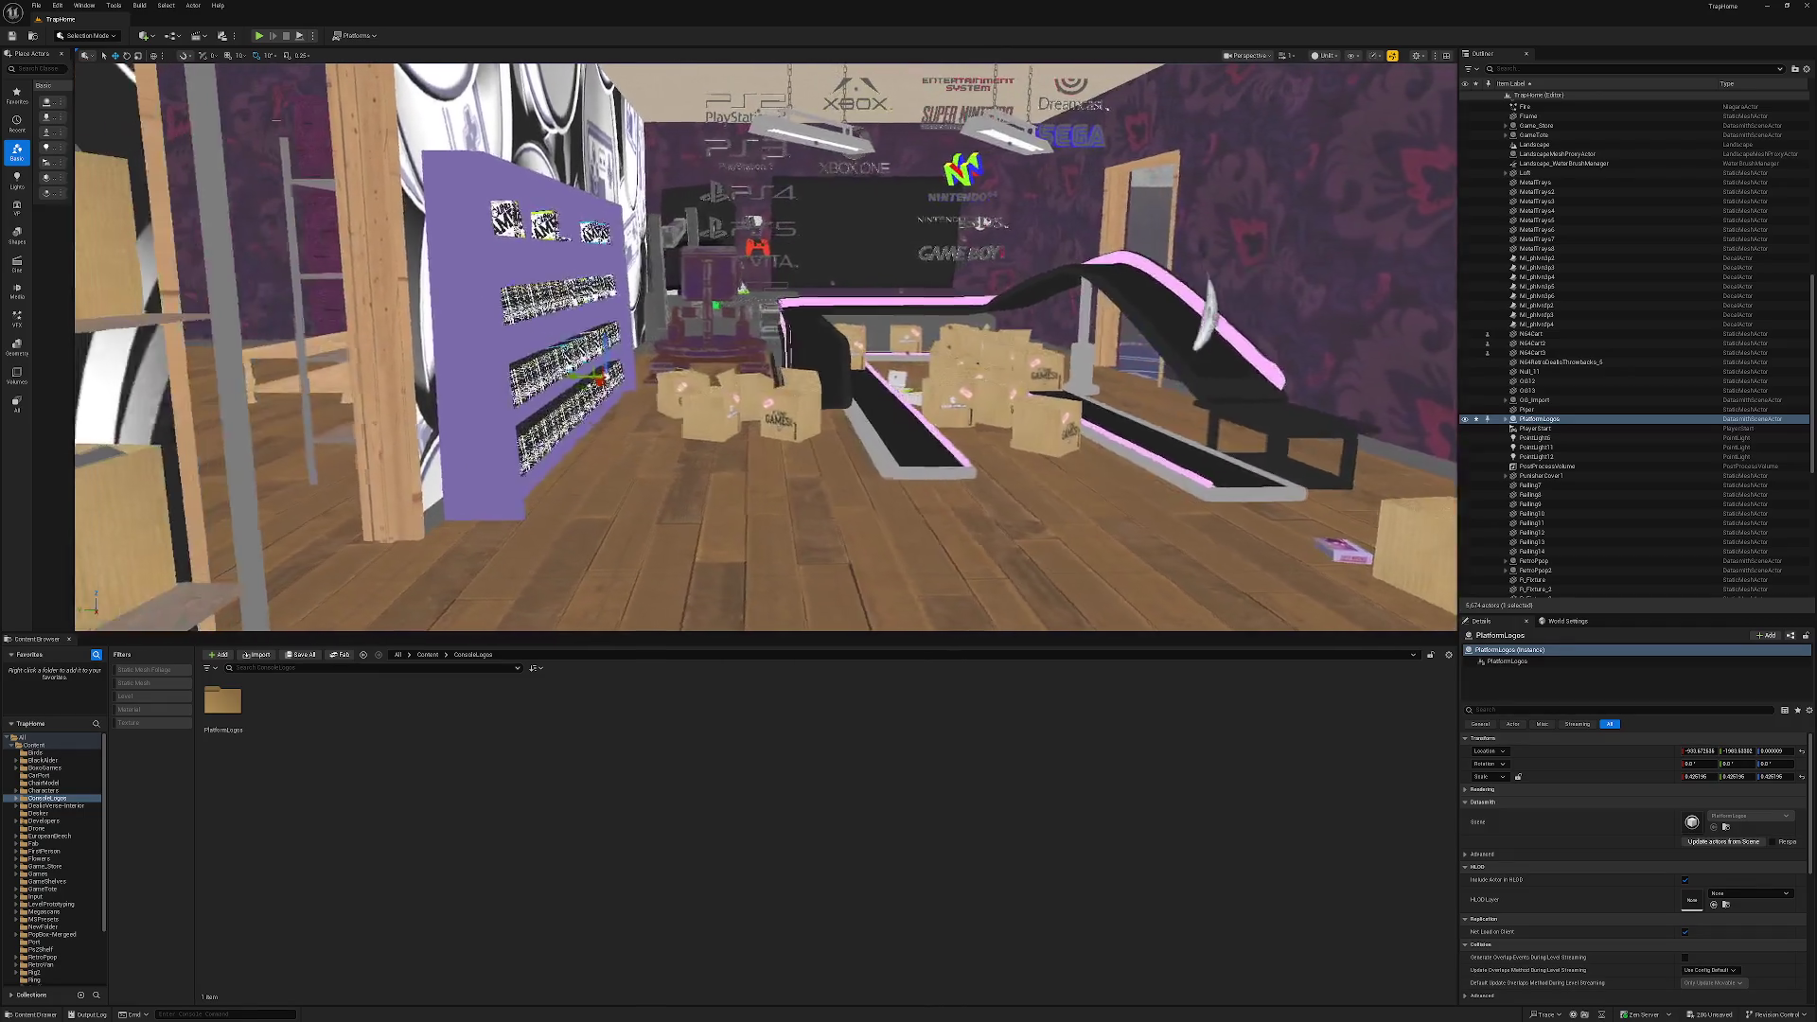
pyautogui.press('d')
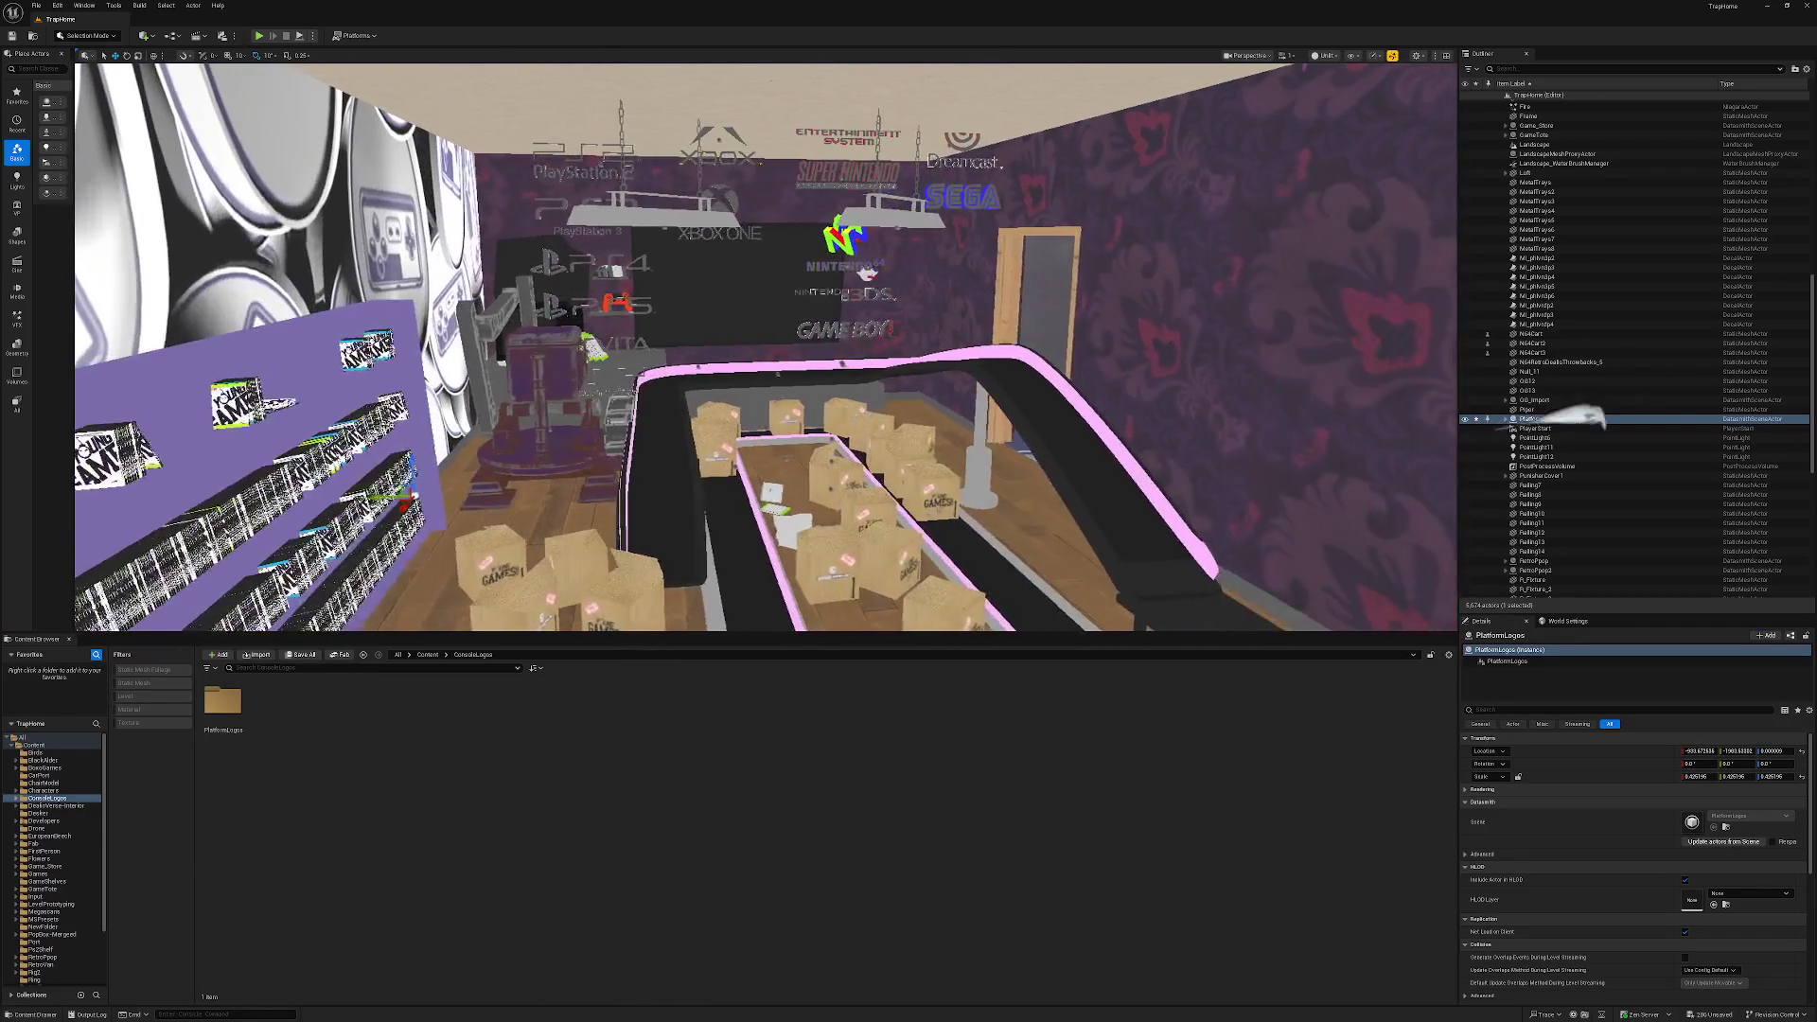
pyautogui.press('w')
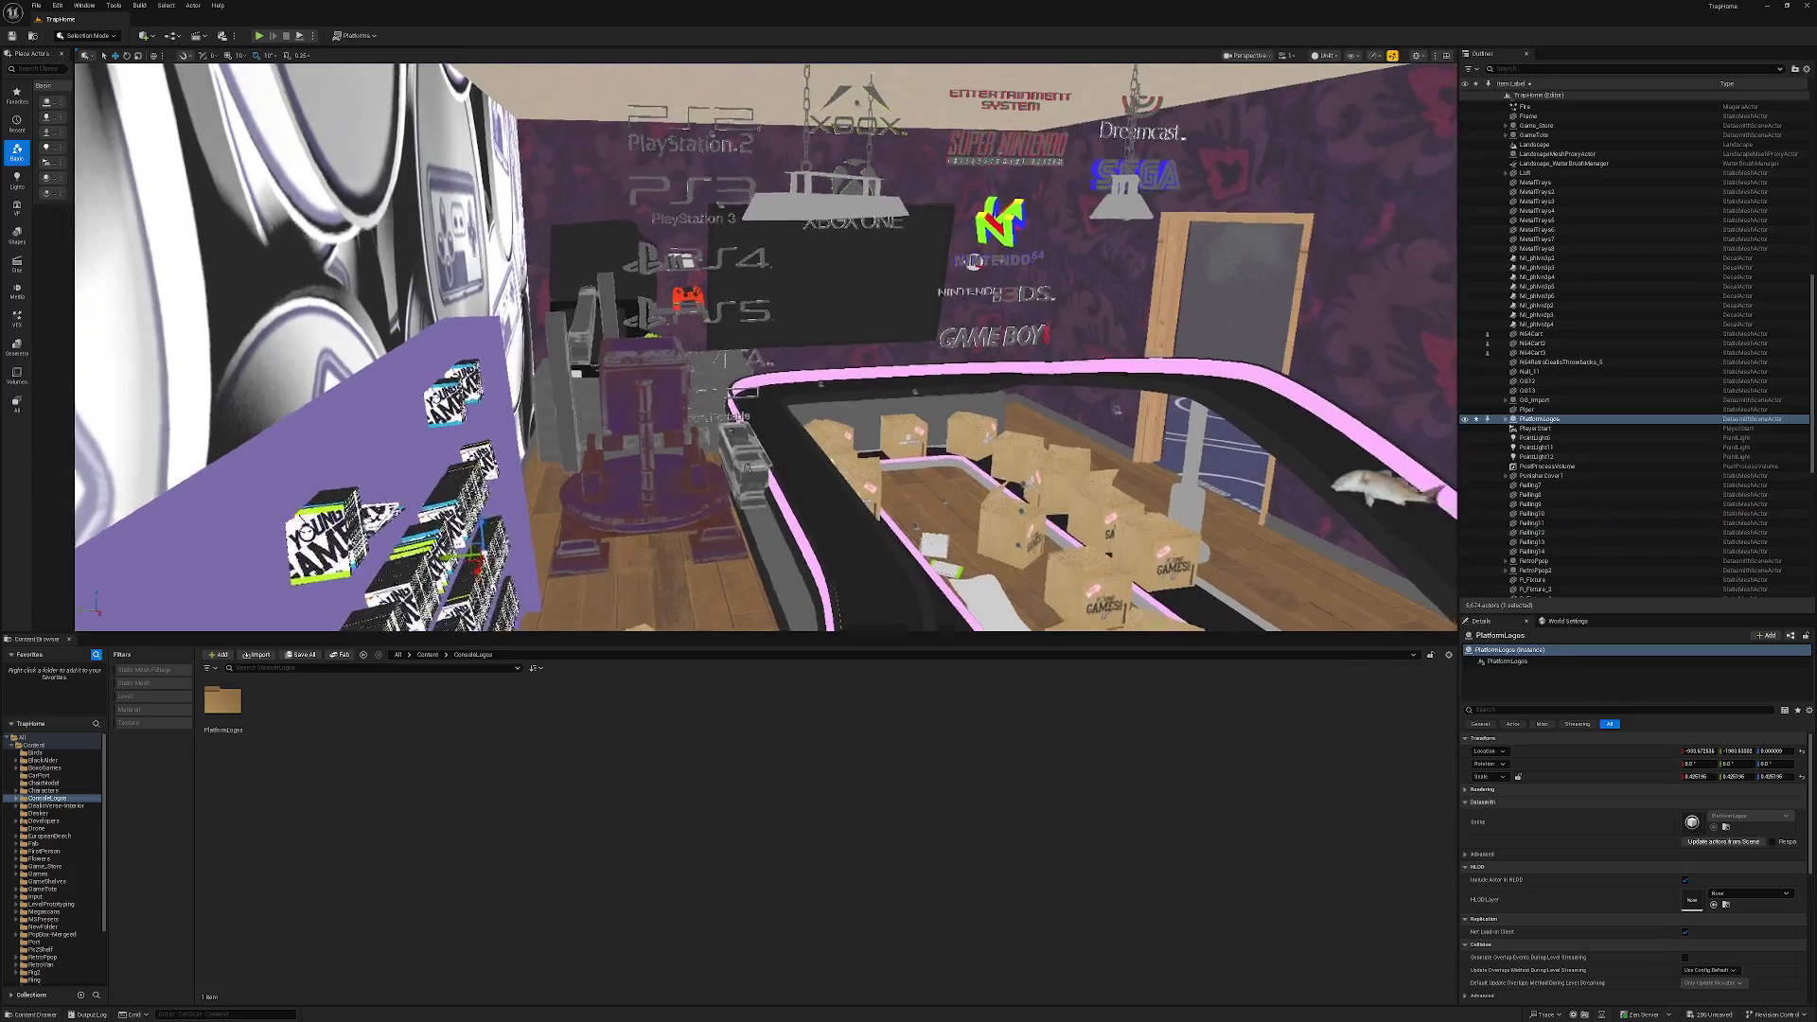
pyautogui.press('q')
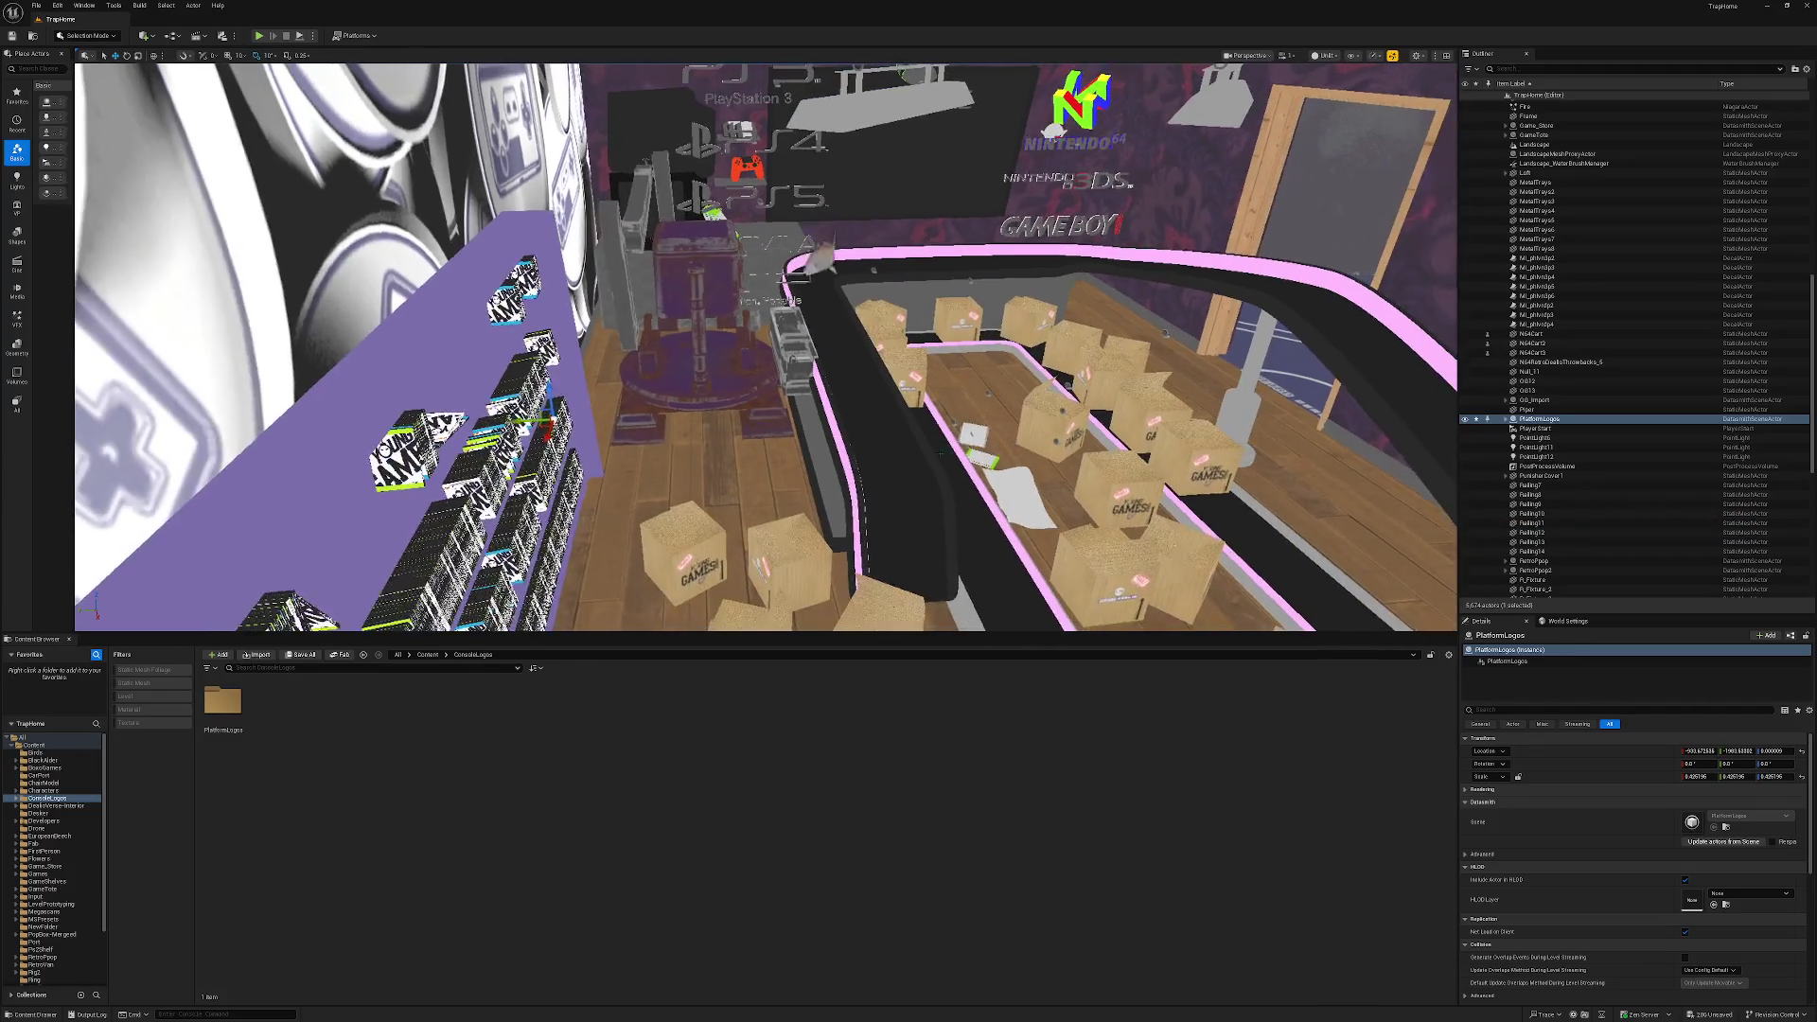
# Shrink the console logos to about a quarter and raise them above the counter.
pyautogui.moveTo(1699, 777); pyautogui.dragTo(1666, 776)
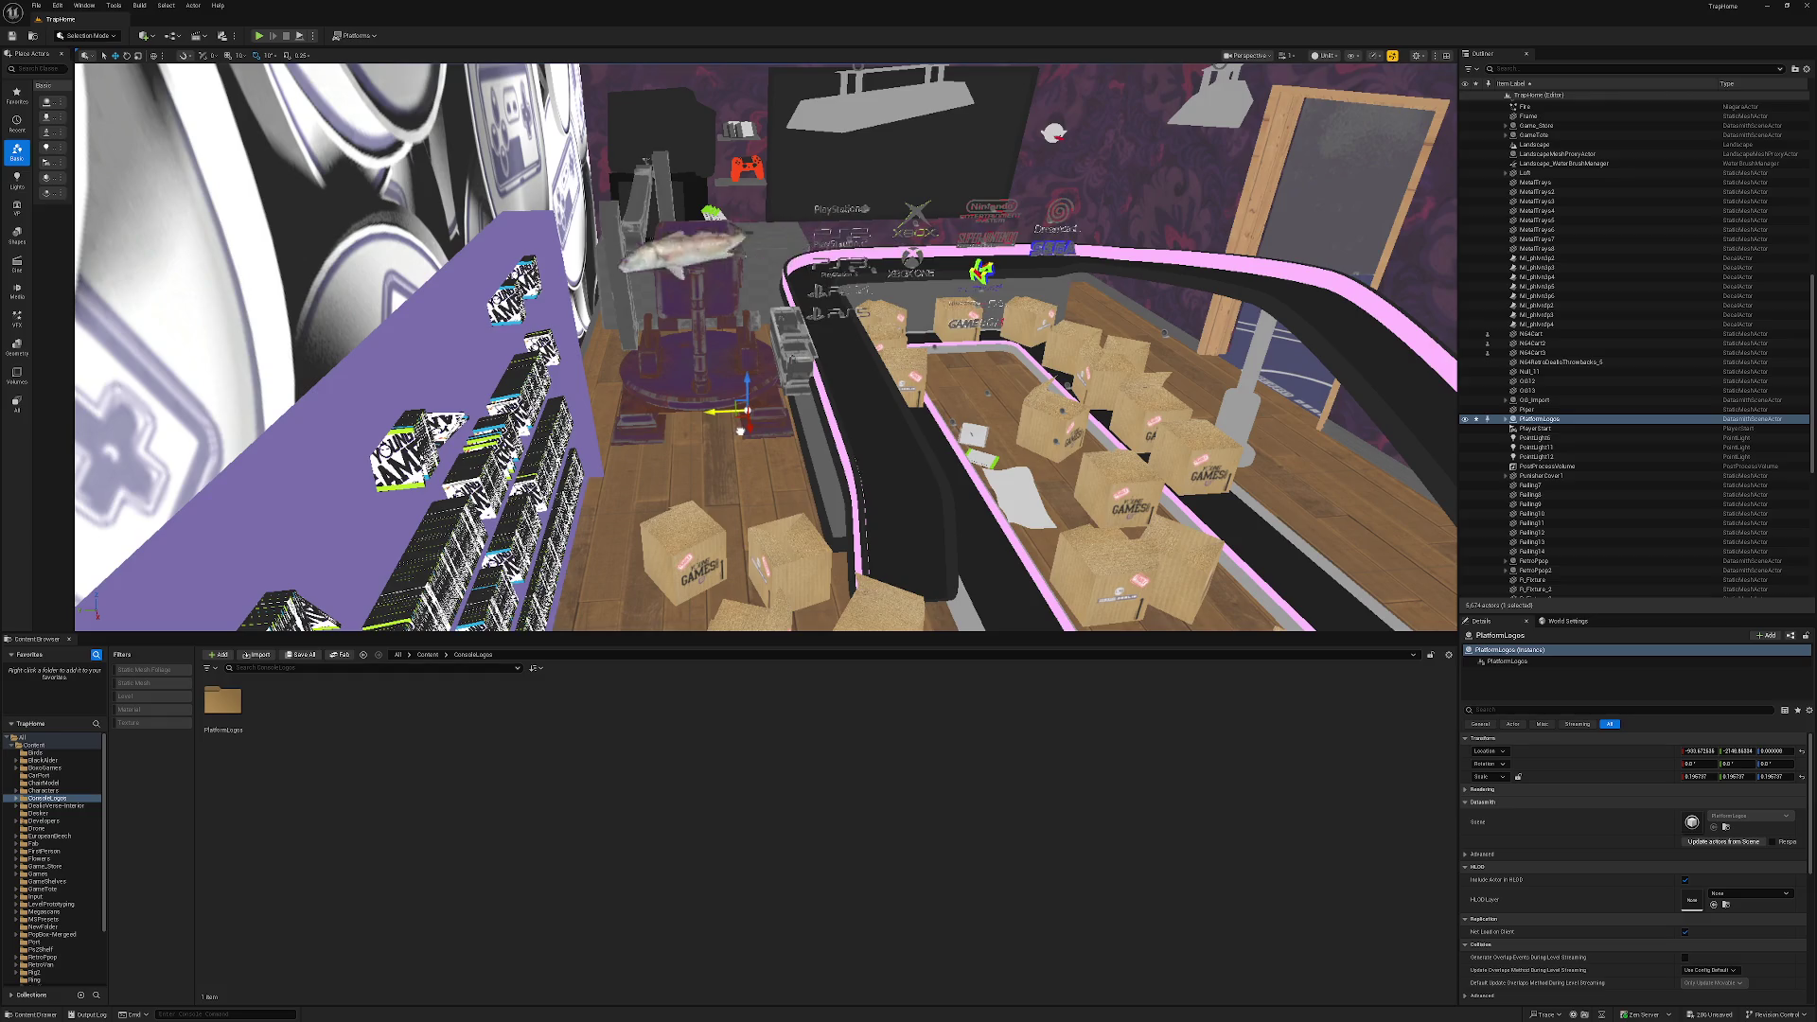
pyautogui.moveTo(1694, 776); pyautogui.dragTo(1675, 776)
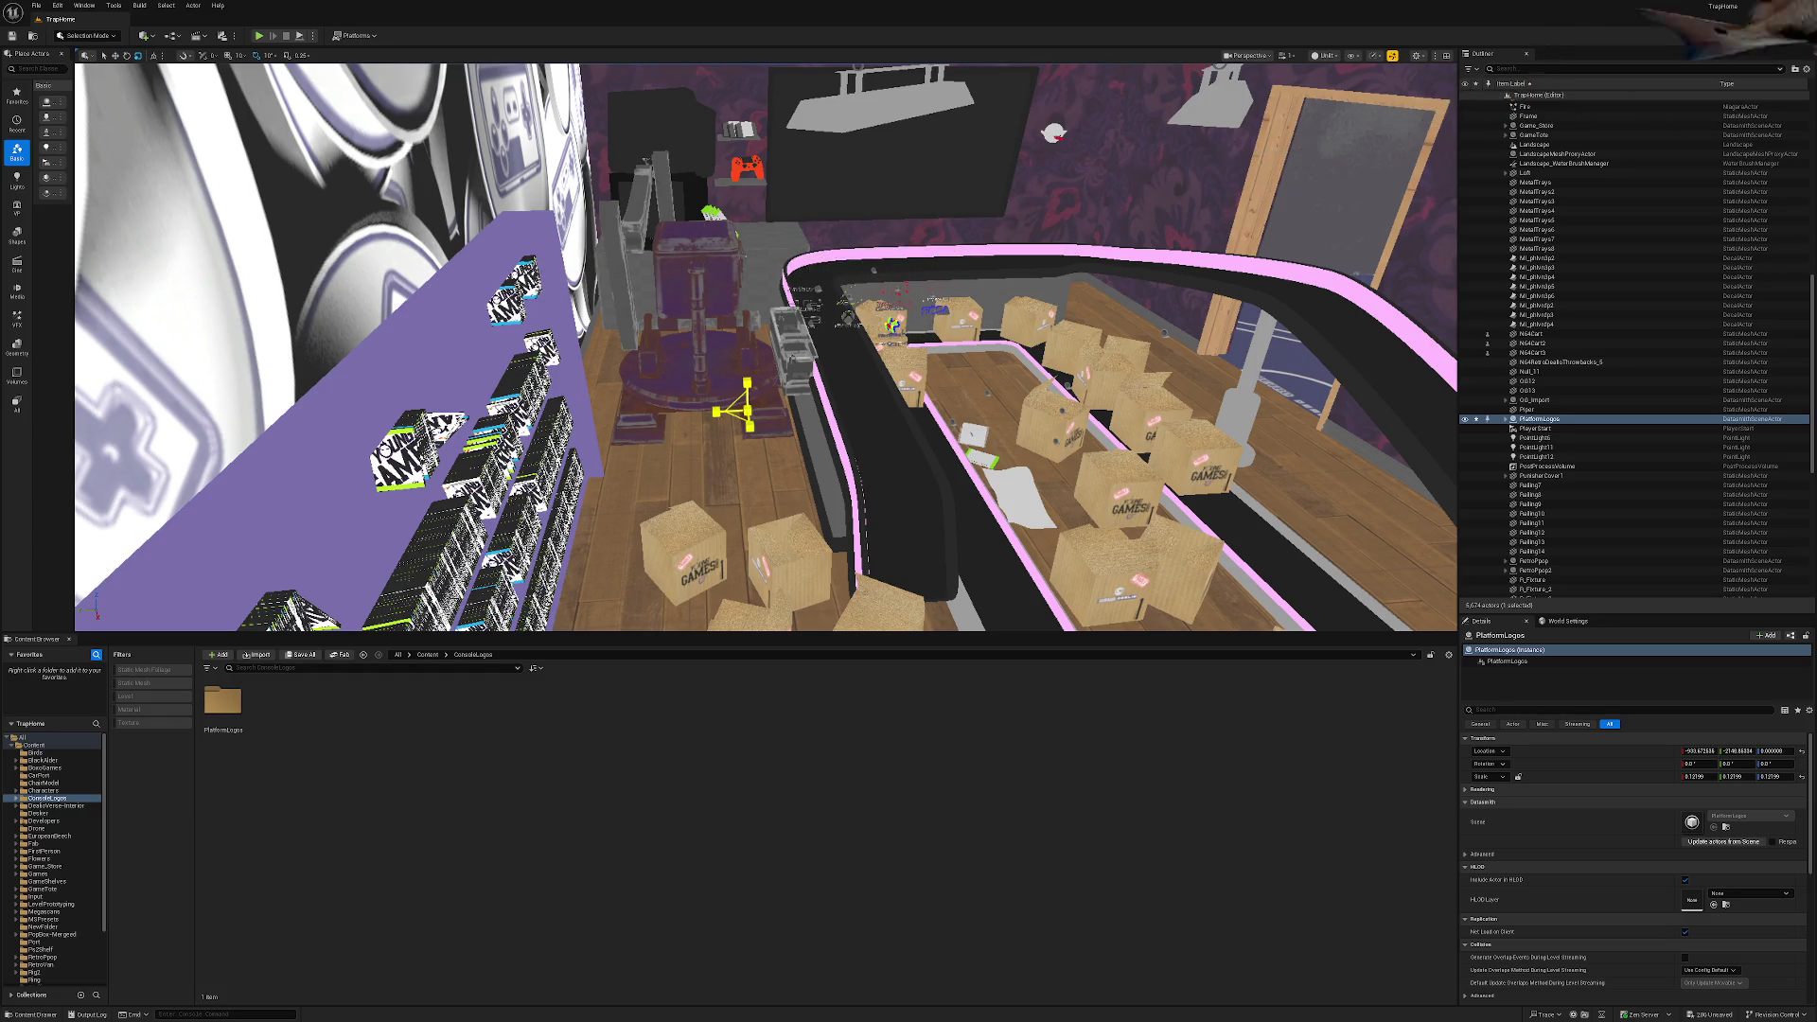
pyautogui.moveTo(747, 381); pyautogui.dragTo(747, 317)
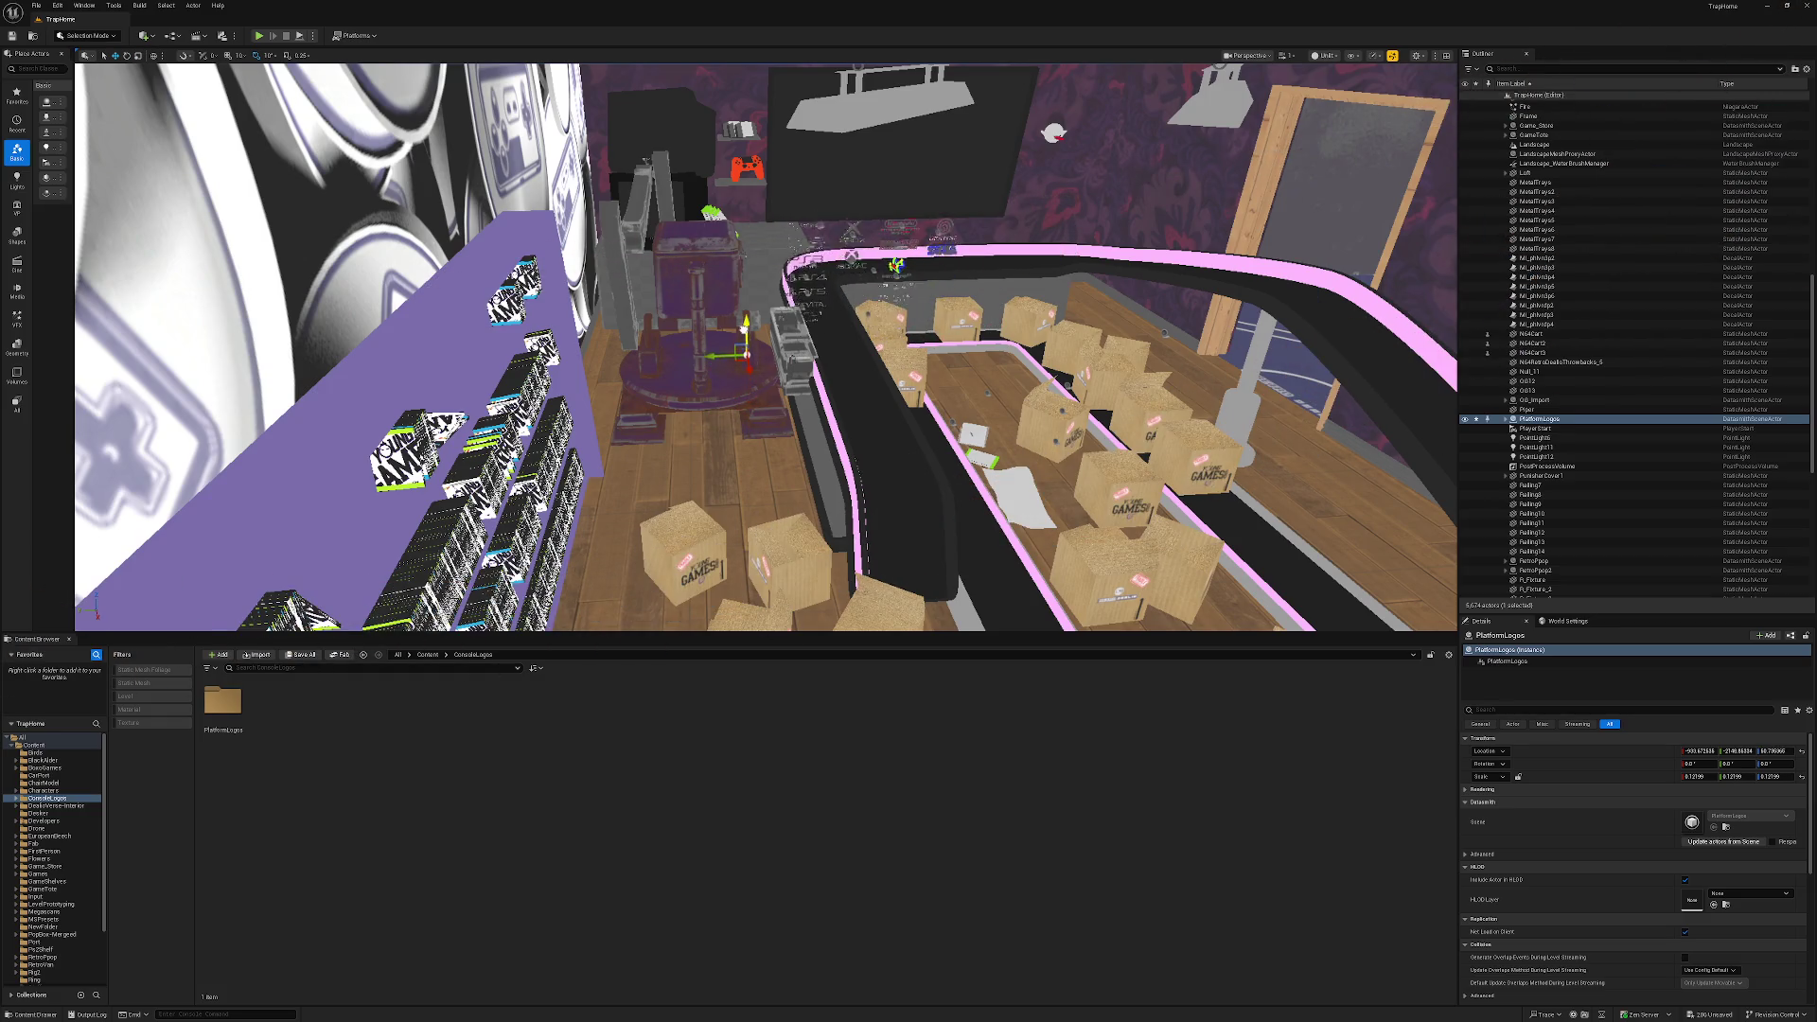
pyautogui.scroll(5, 767, 347)
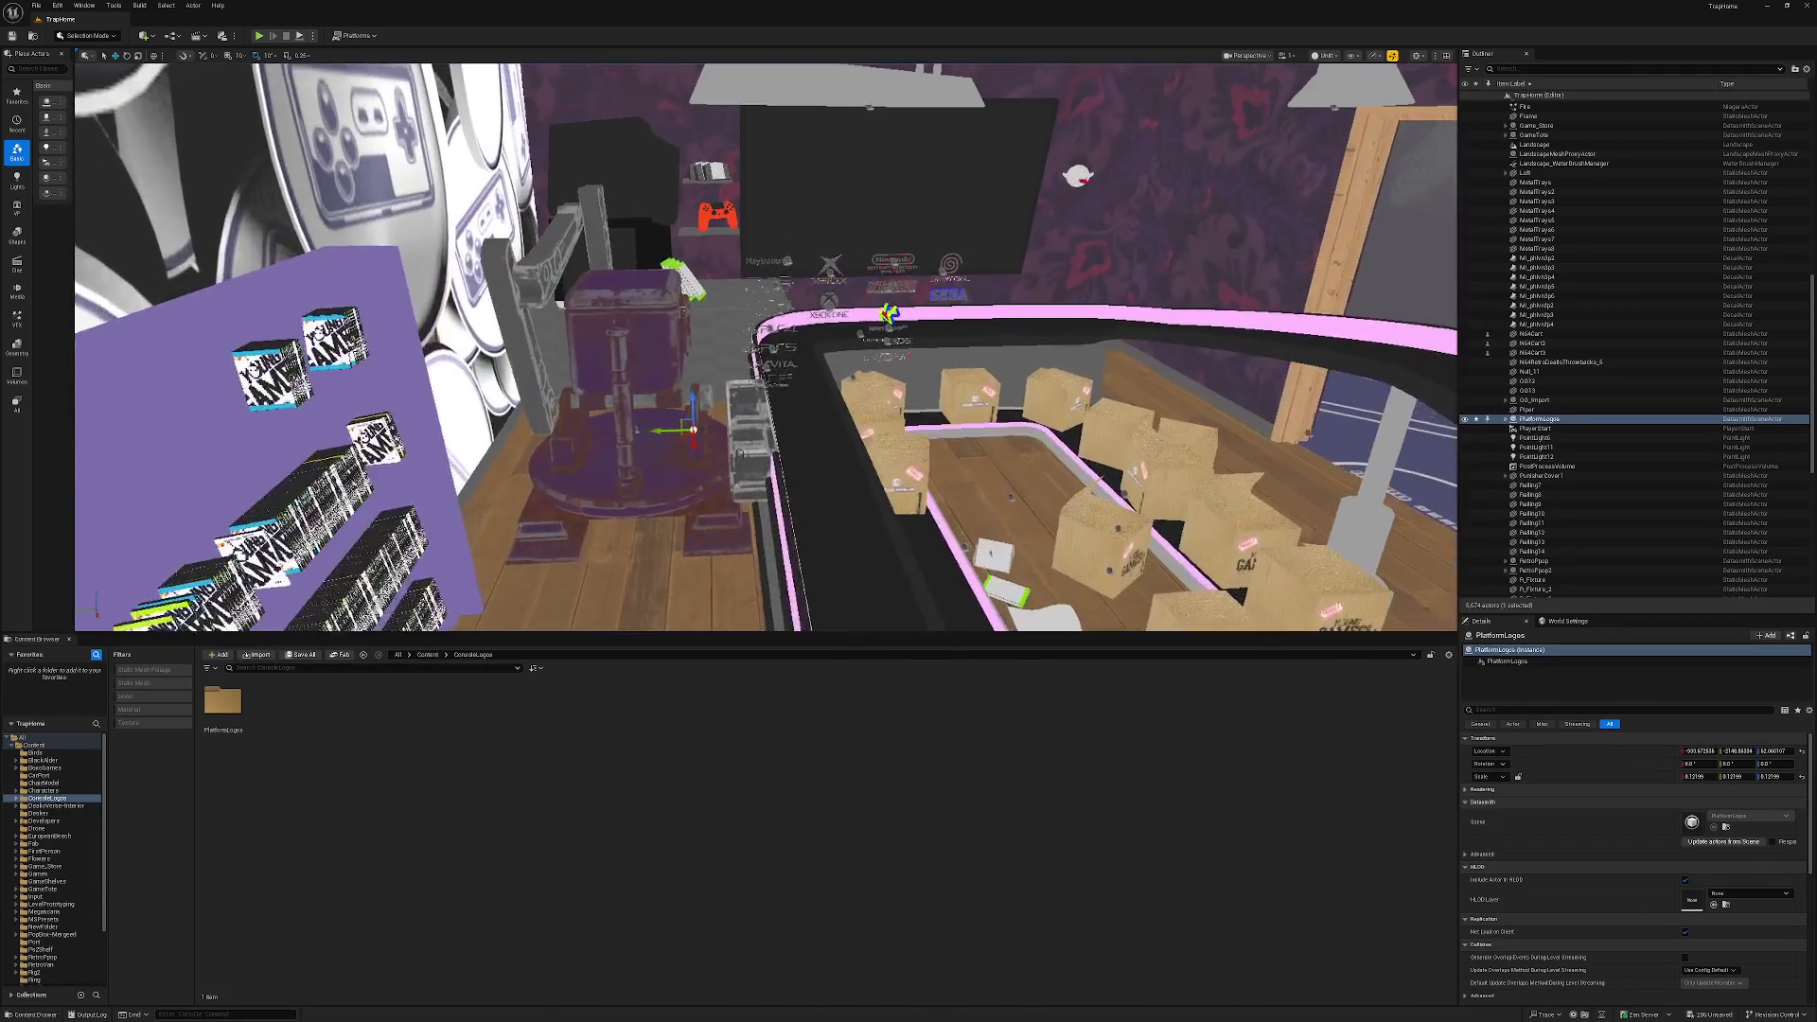
pyautogui.scroll(3, 766, 347)
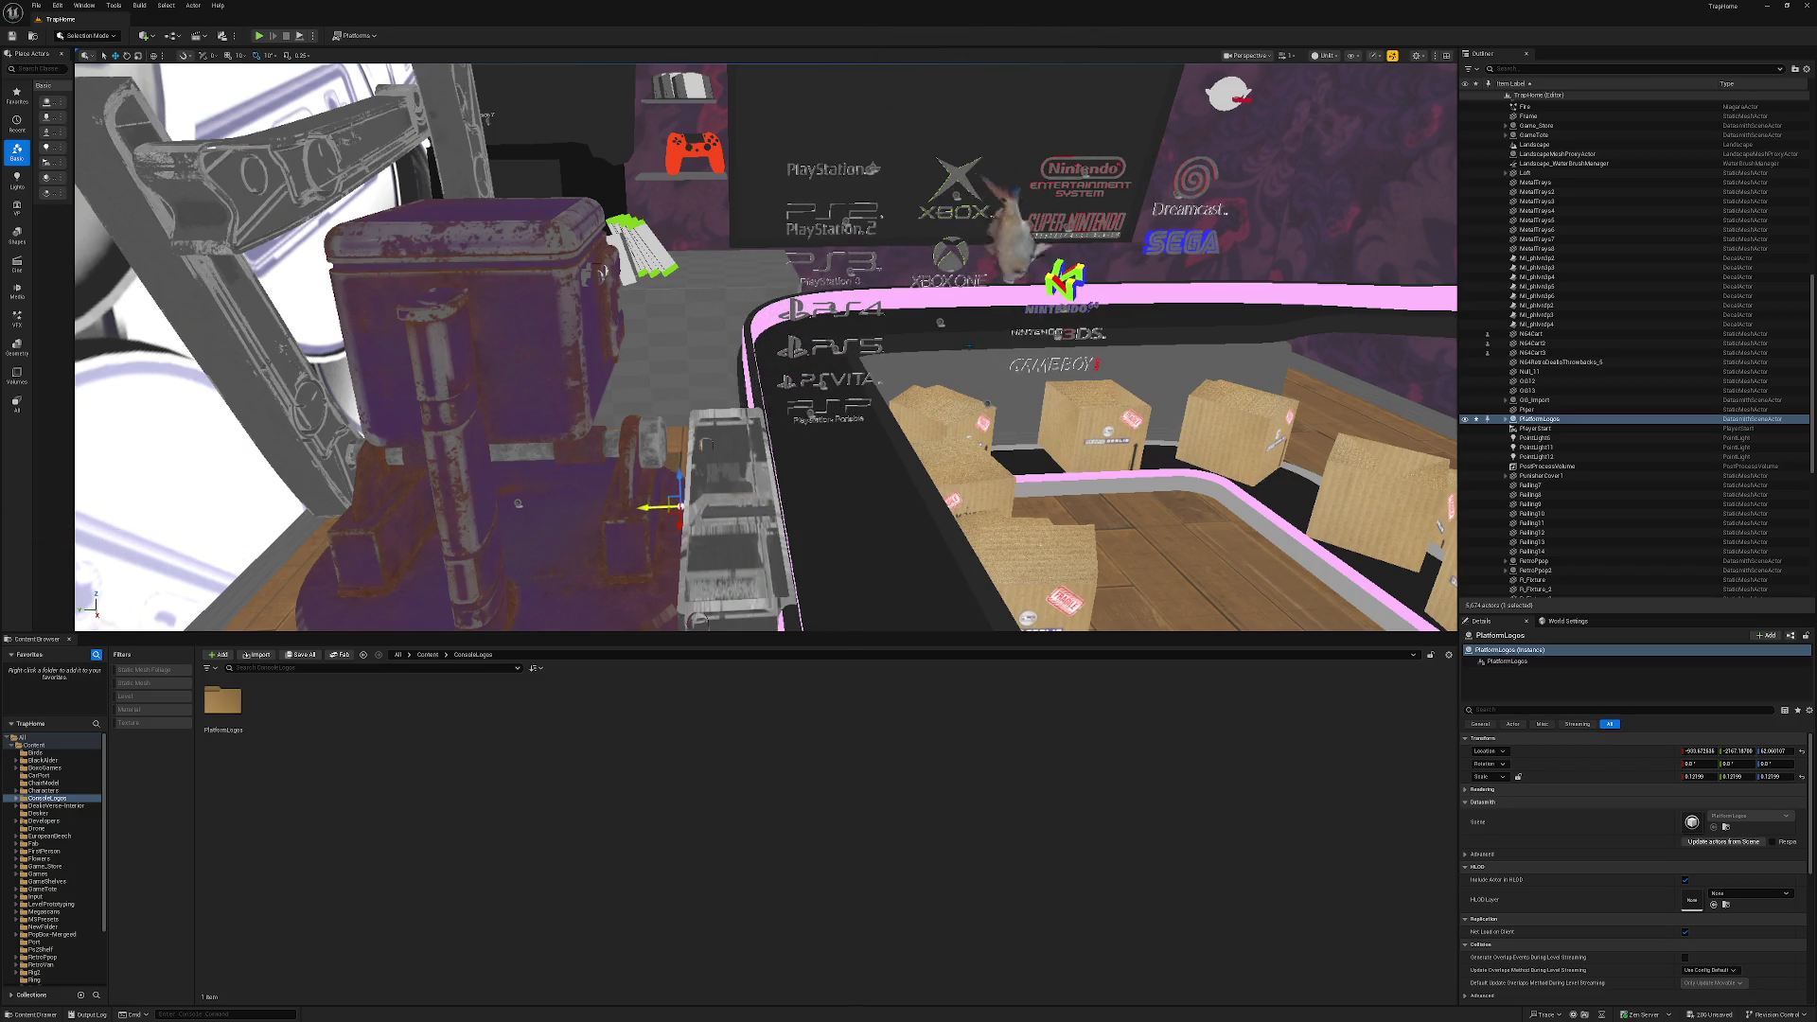
pyautogui.scroll(3, 766, 346)
pyautogui.scroll(-6, 767, 346)
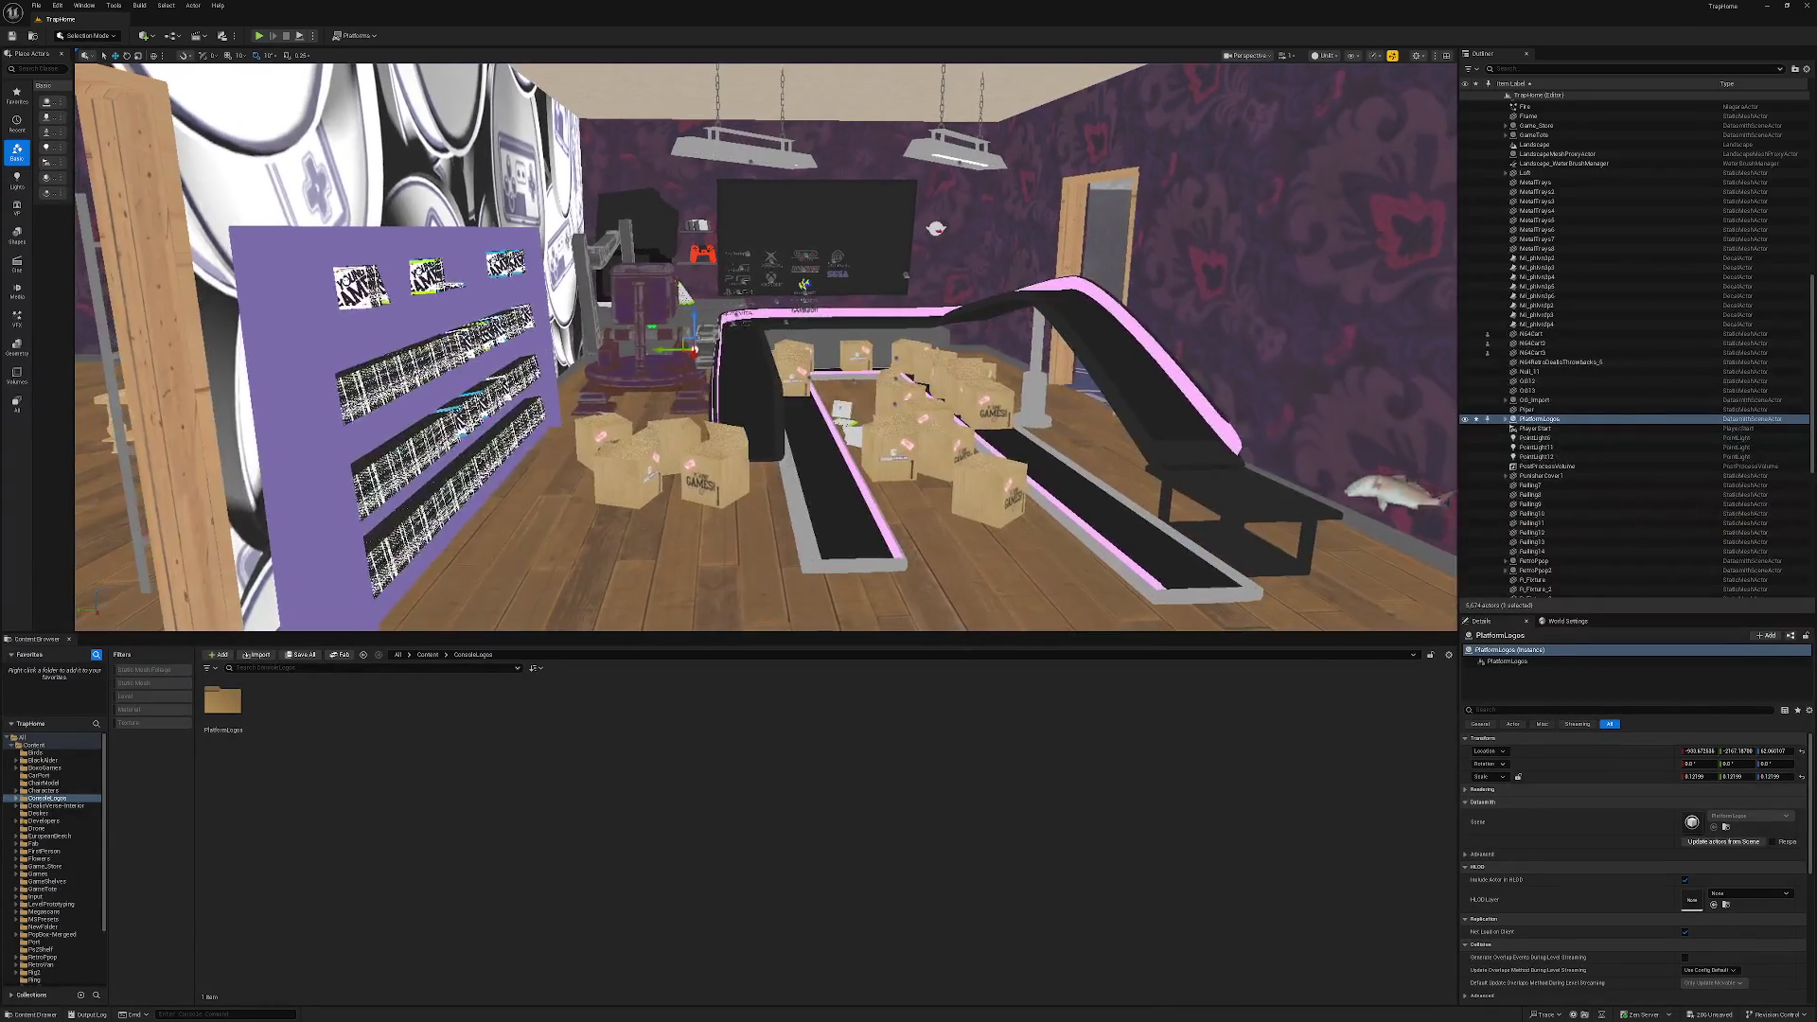
# Inspect the conveyor belt's static mesh options, then reselect and frame PlatformLogos.
pyautogui.click(1199, 400)
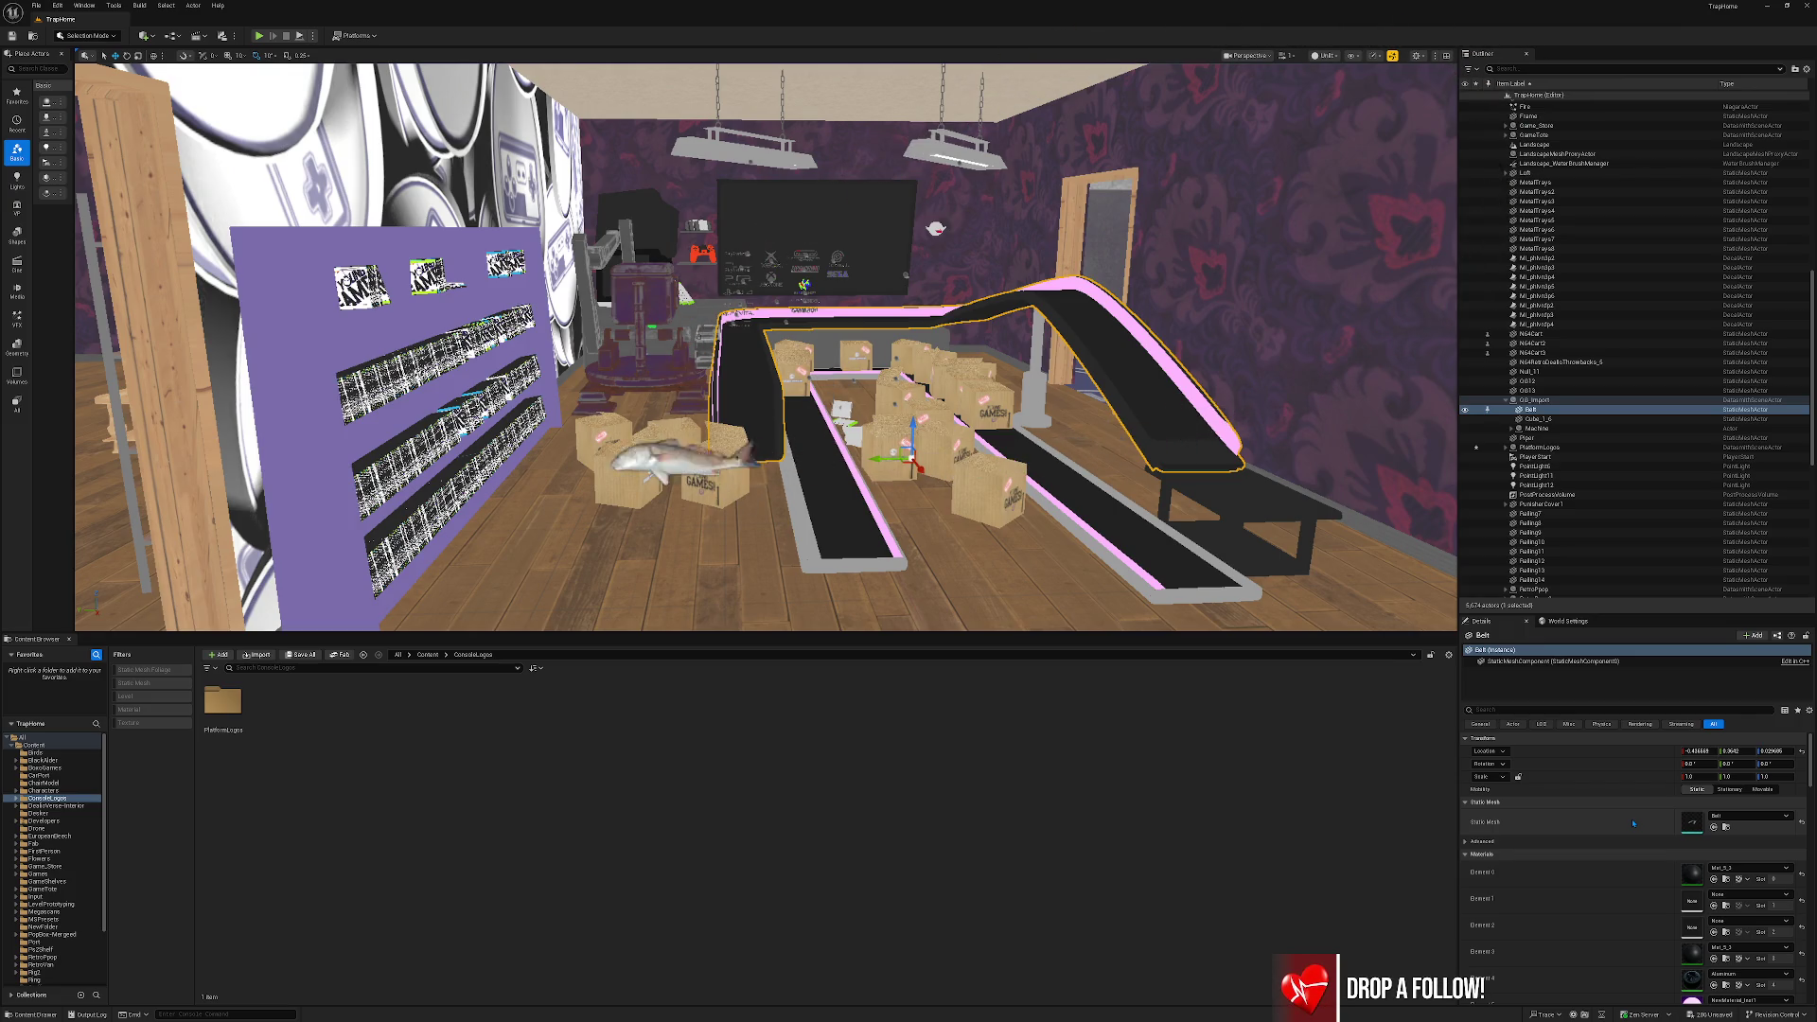
pyautogui.rightClick(1634, 823)
pyautogui.moveTo(1083, 569); pyautogui.dragTo(1096, 539)
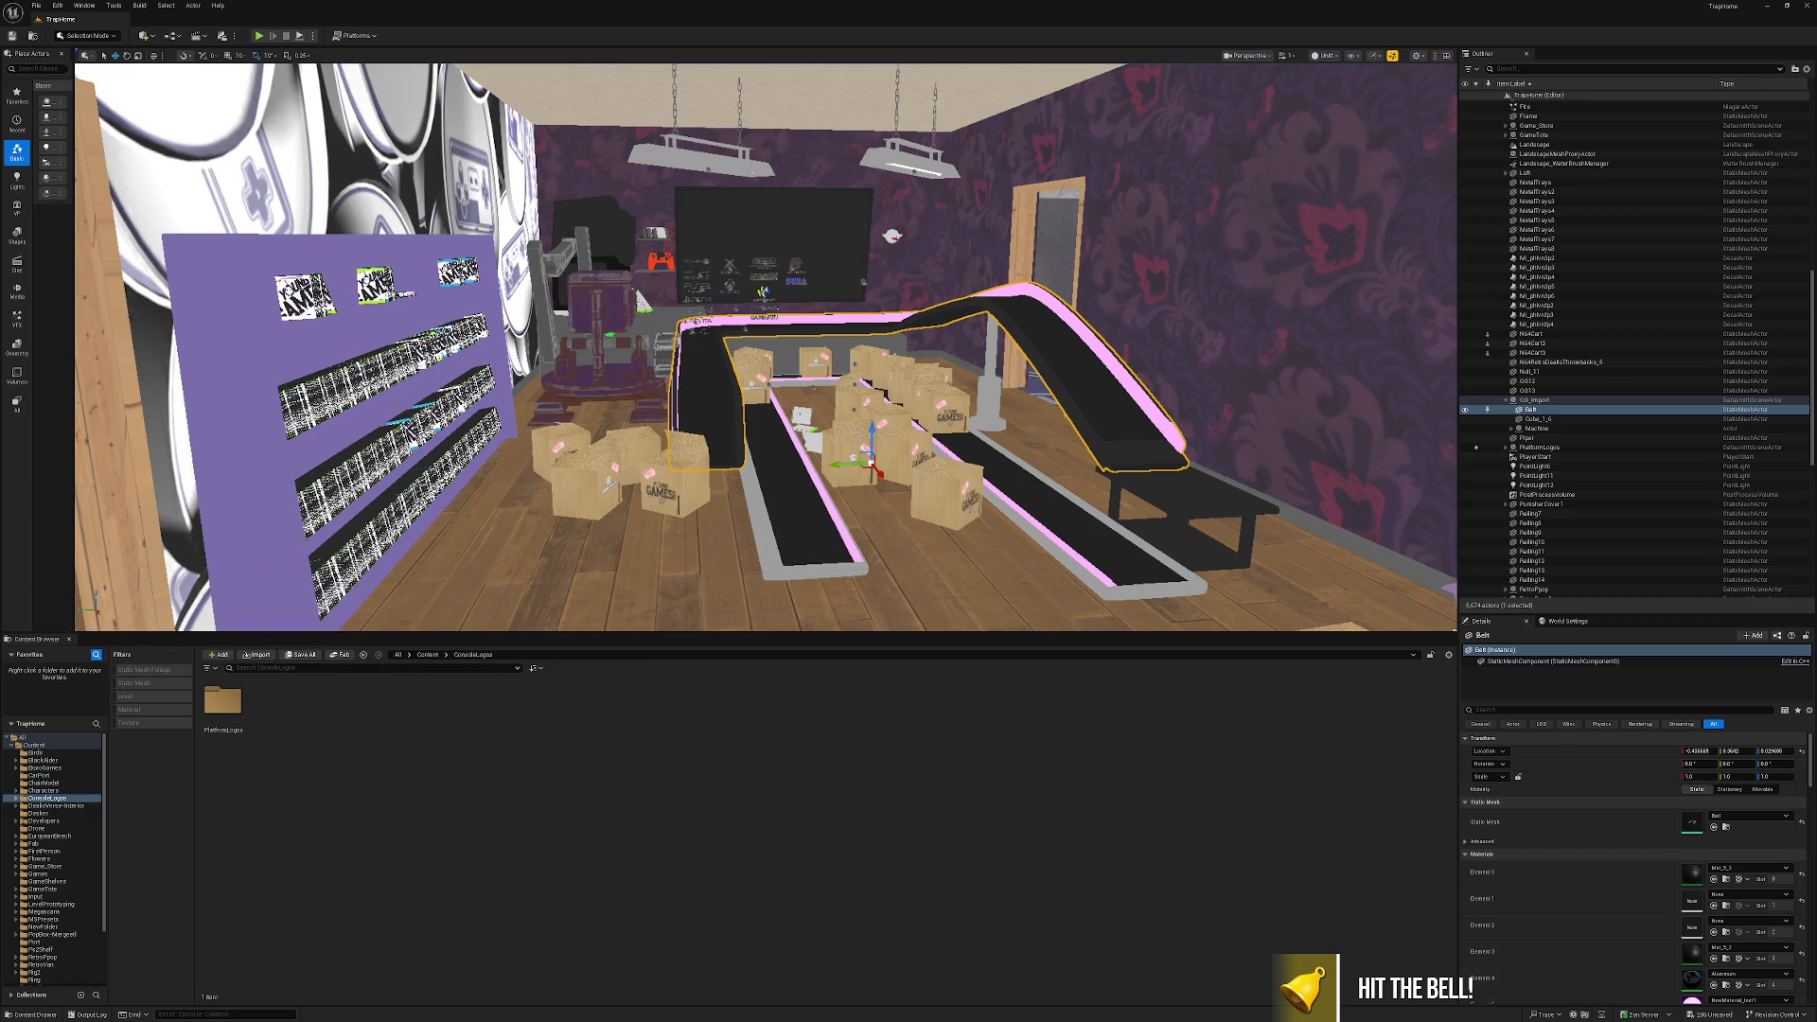
pyautogui.click(1540, 447)
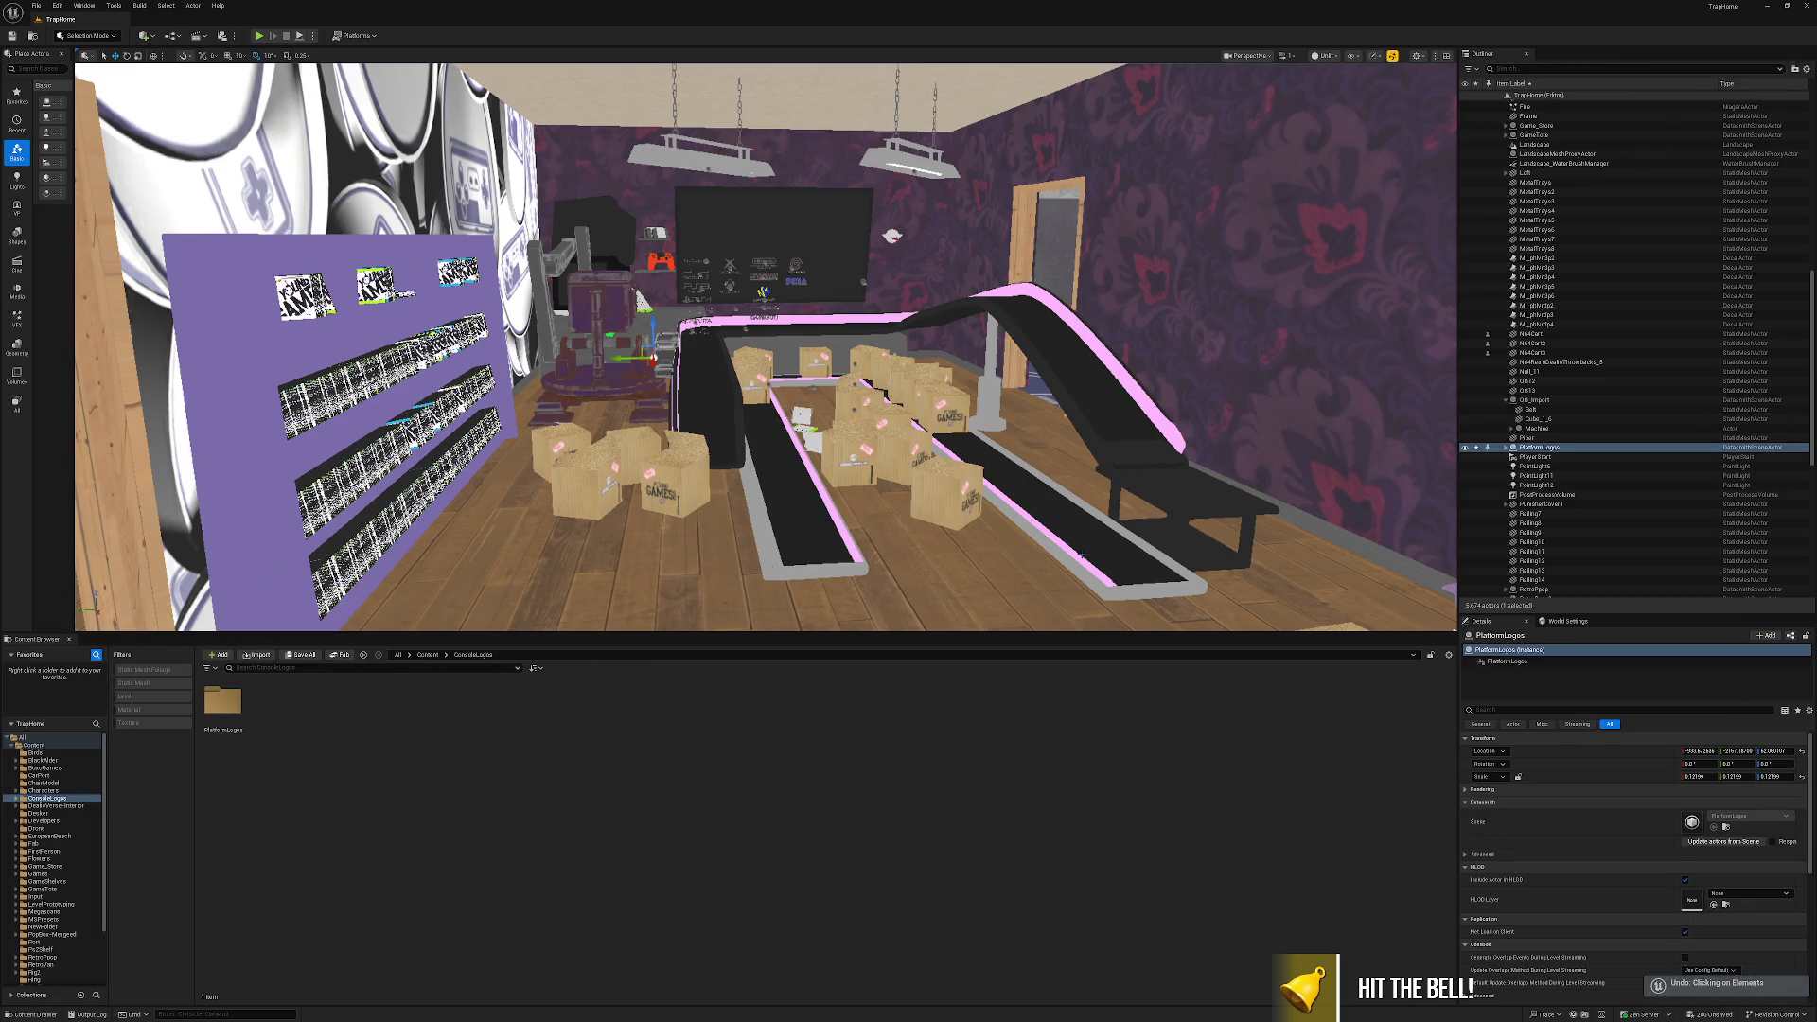
pyautogui.press('f')
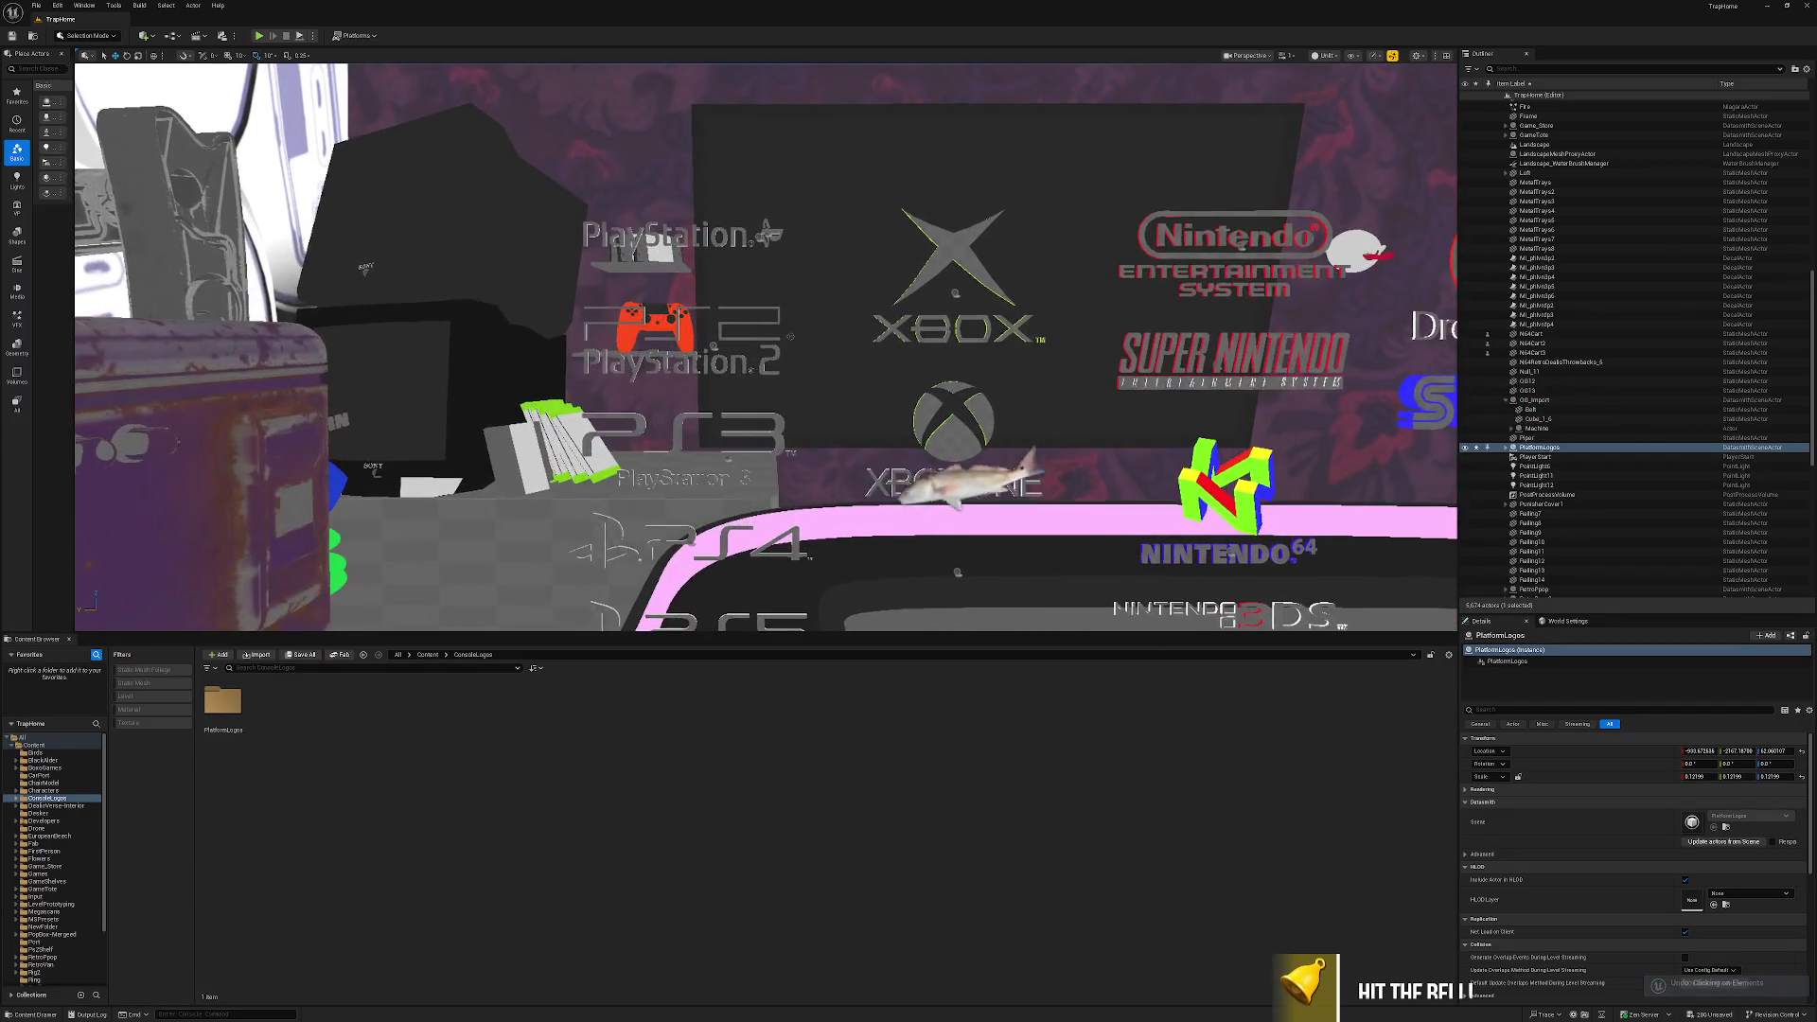
# Check the Xbox One logo, then select the whole PlatformLogos group with all 142 logos.
pyautogui.click(933, 442)
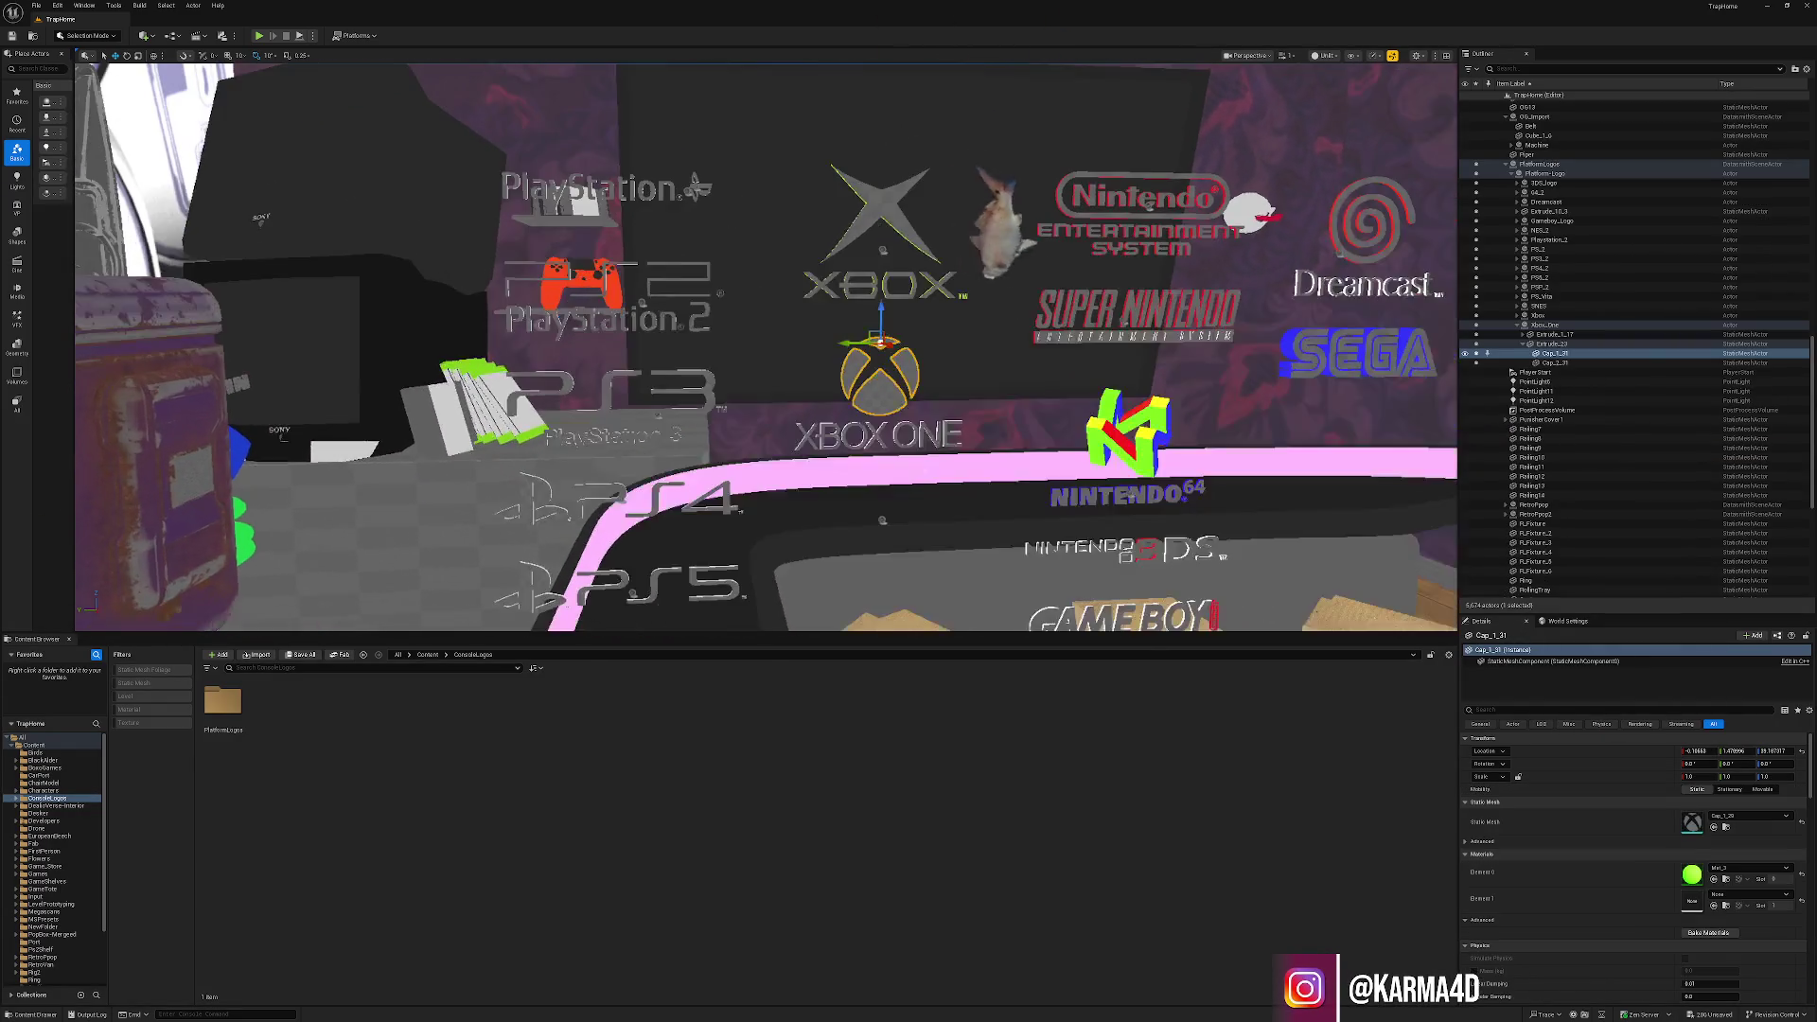
pyautogui.scroll(-5, 766, 346)
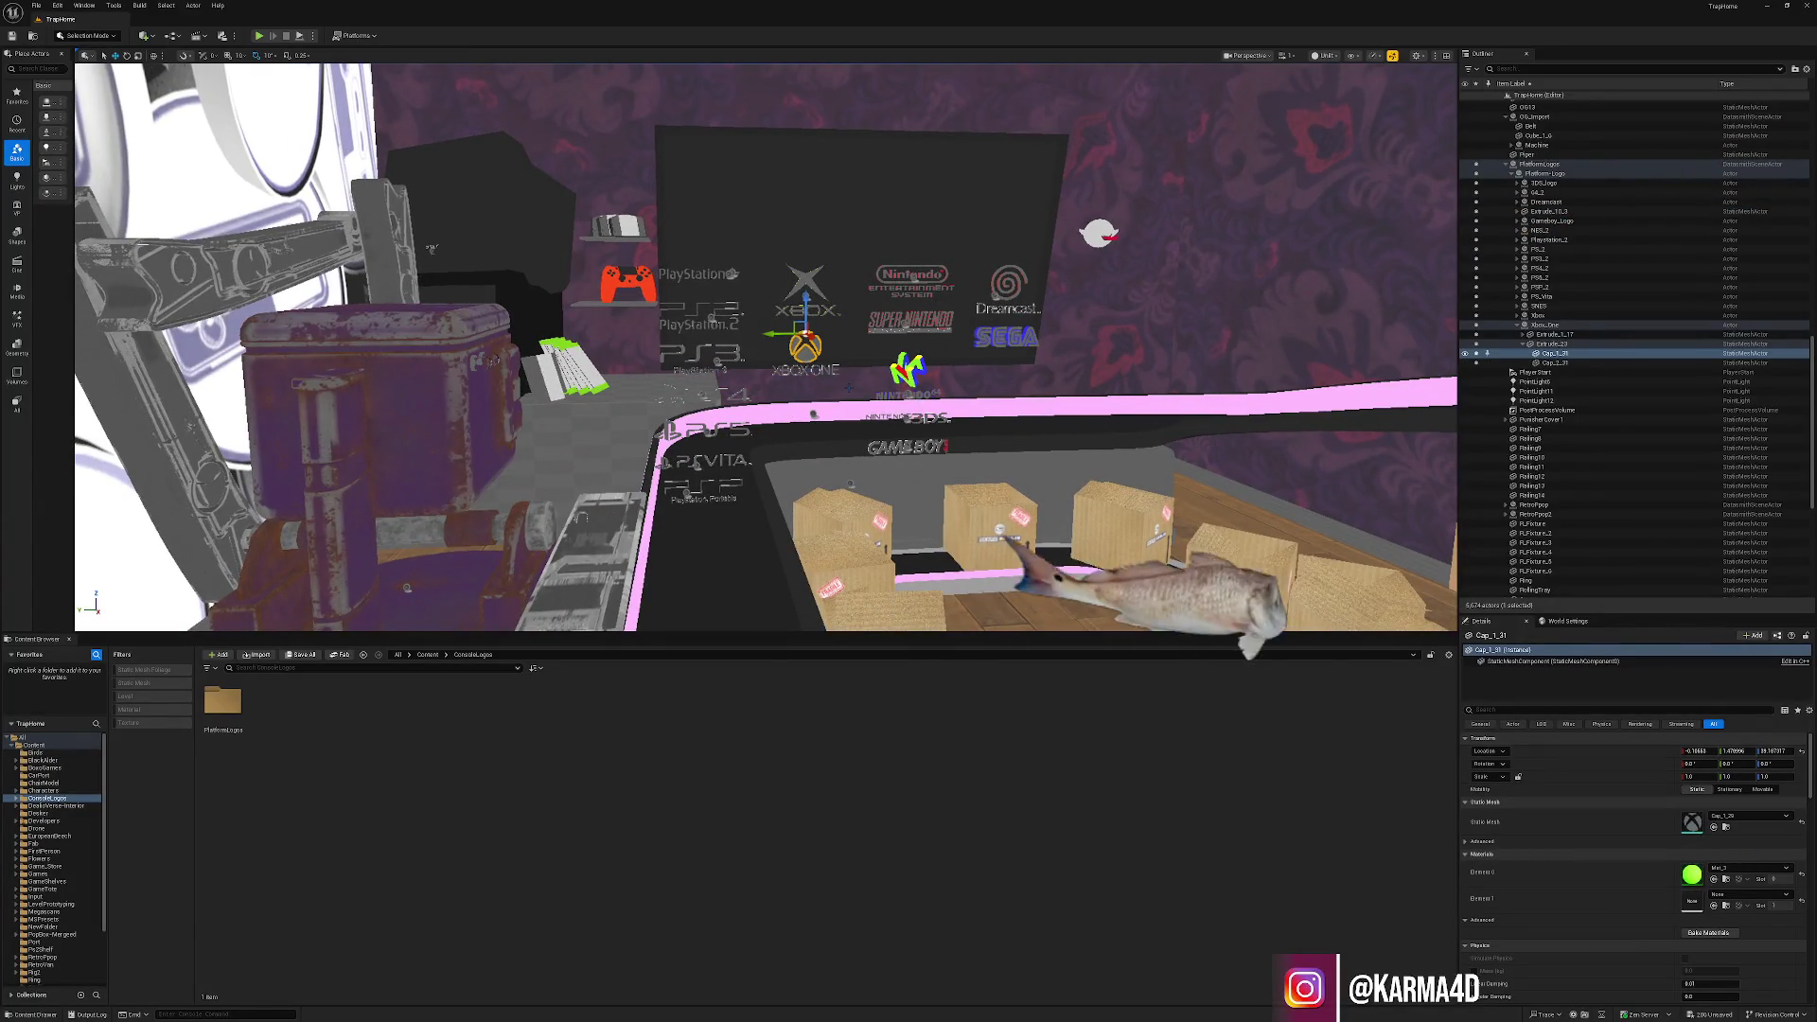
pyautogui.scroll(-5, 767, 346)
pyautogui.scroll(4, 766, 347)
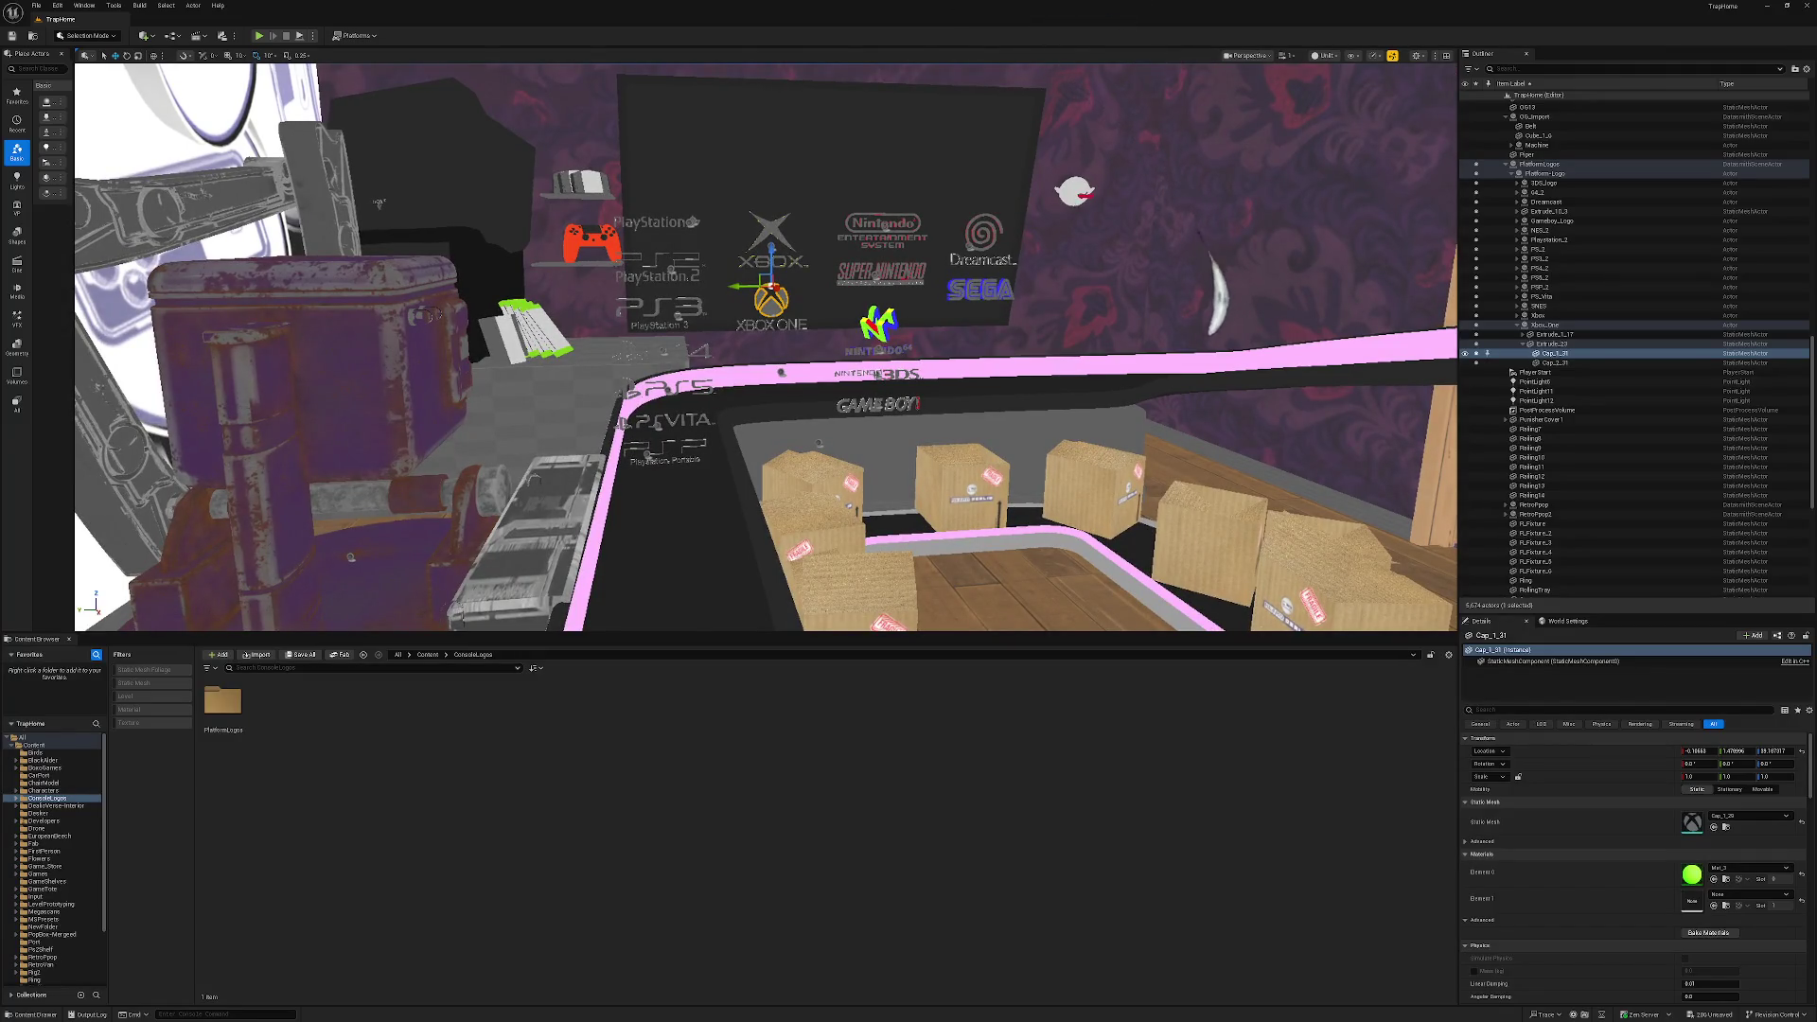
pyautogui.click(1539, 165)
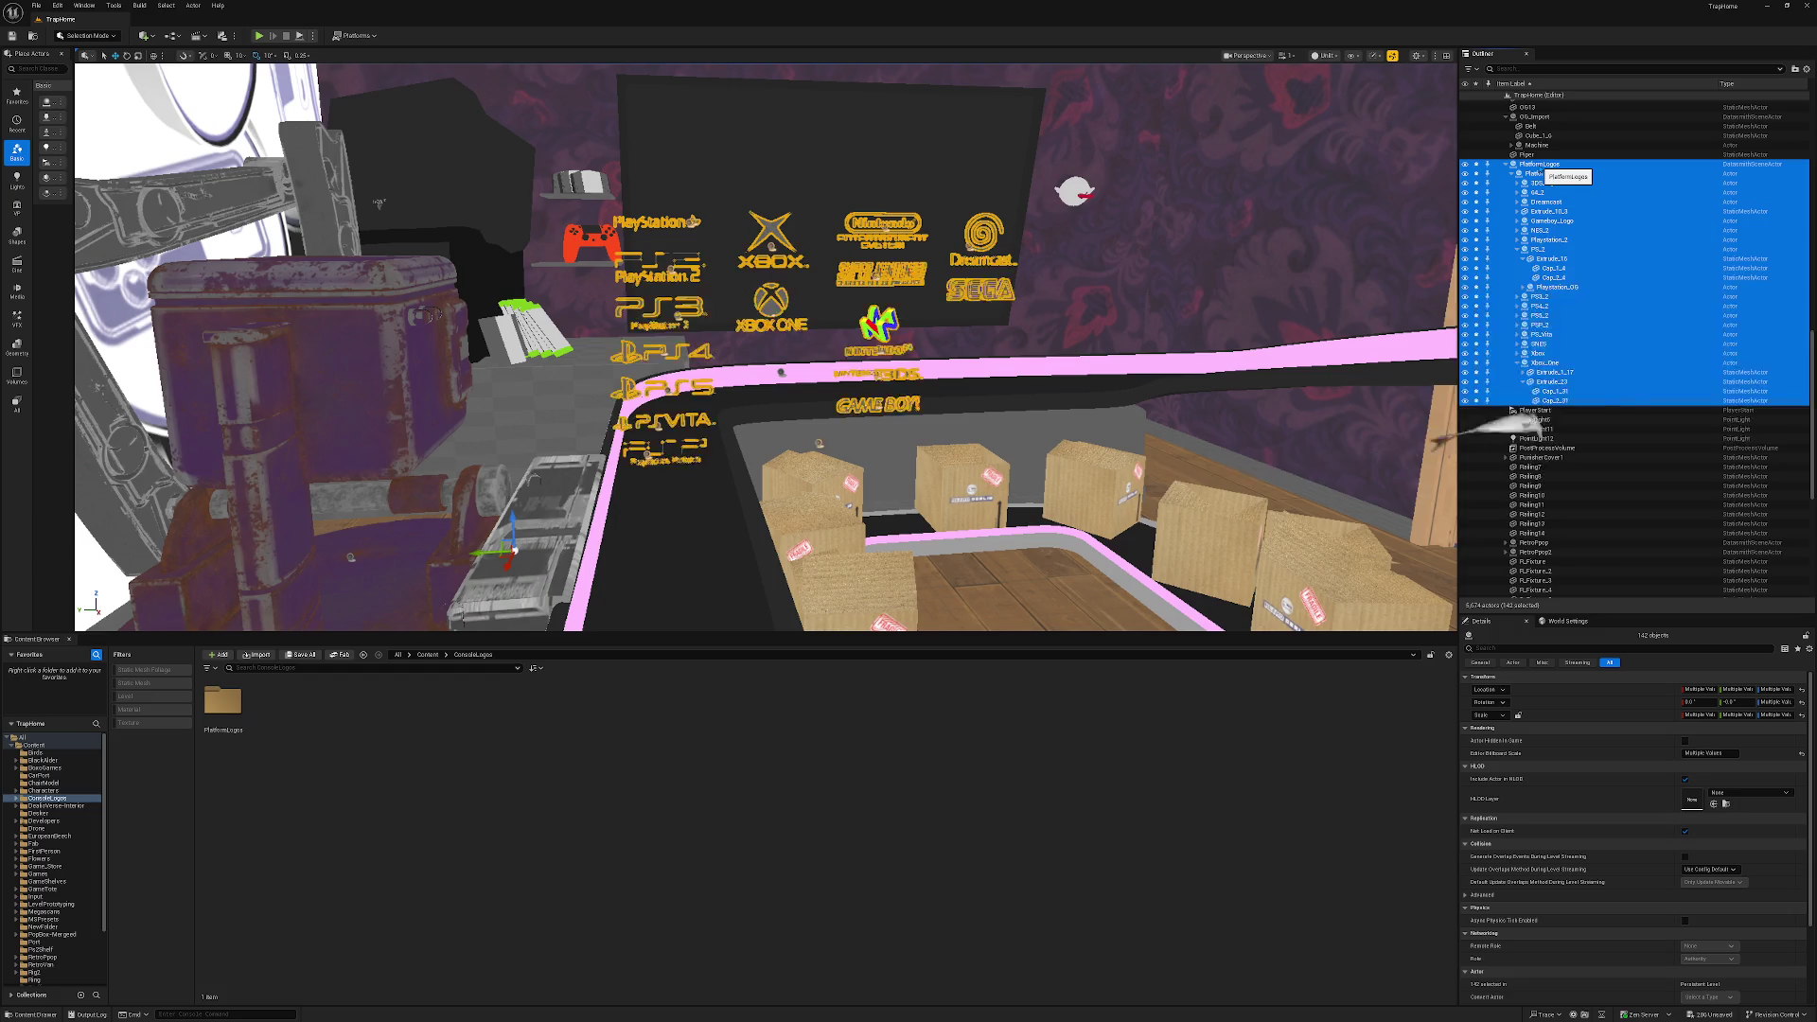
# Delete the console logos, browse to the Belt mesh asset, and launch Cinema 4D.
pyautogui.press('Delete')
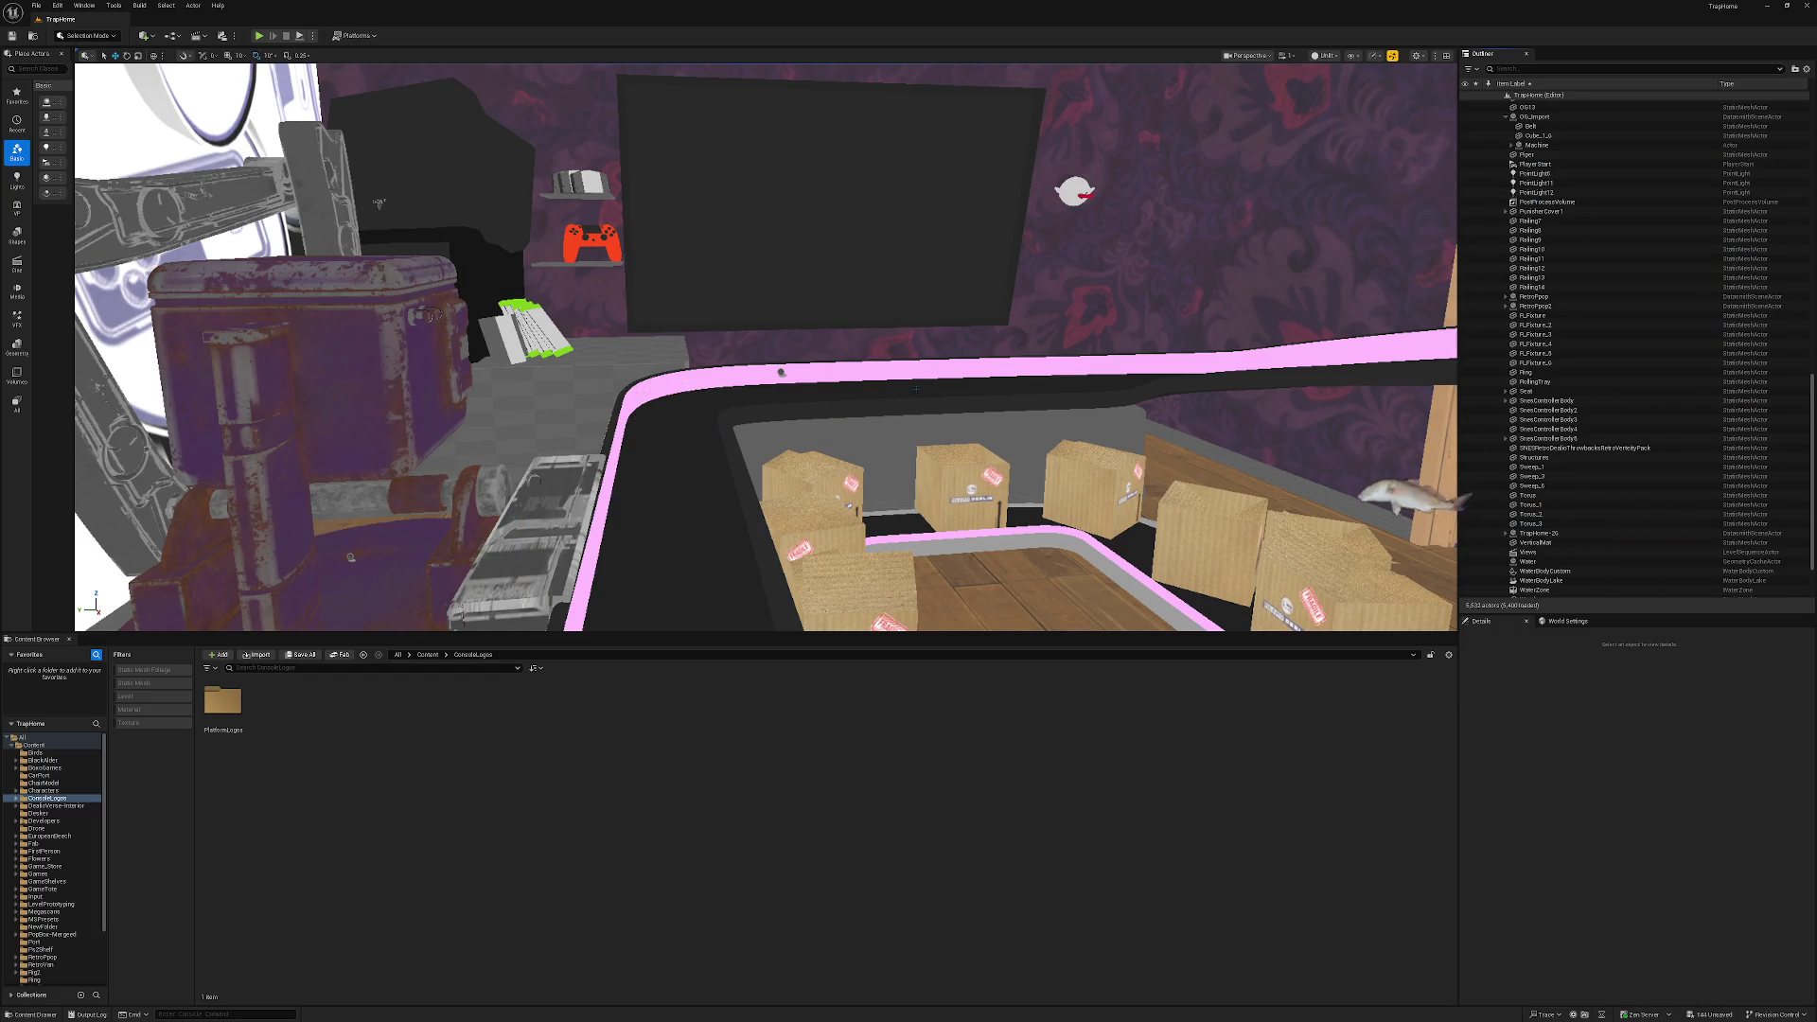
pyautogui.click(689, 492)
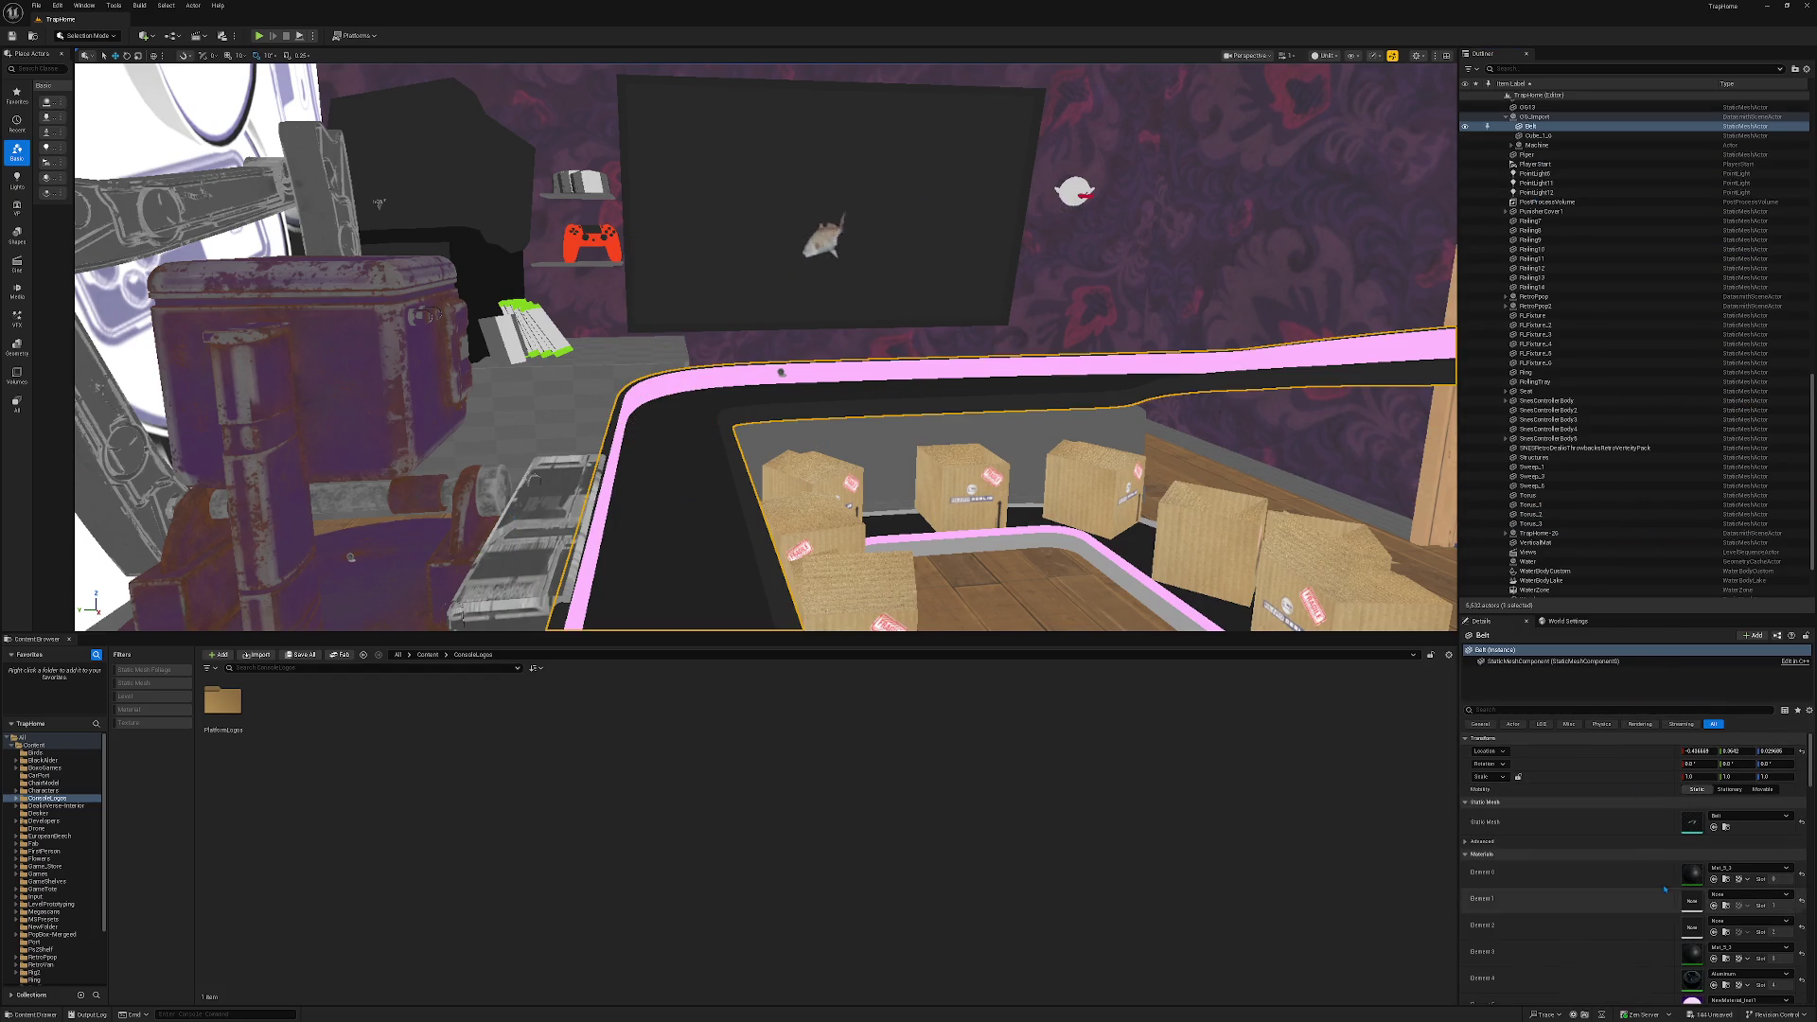
pyautogui.click(1727, 827)
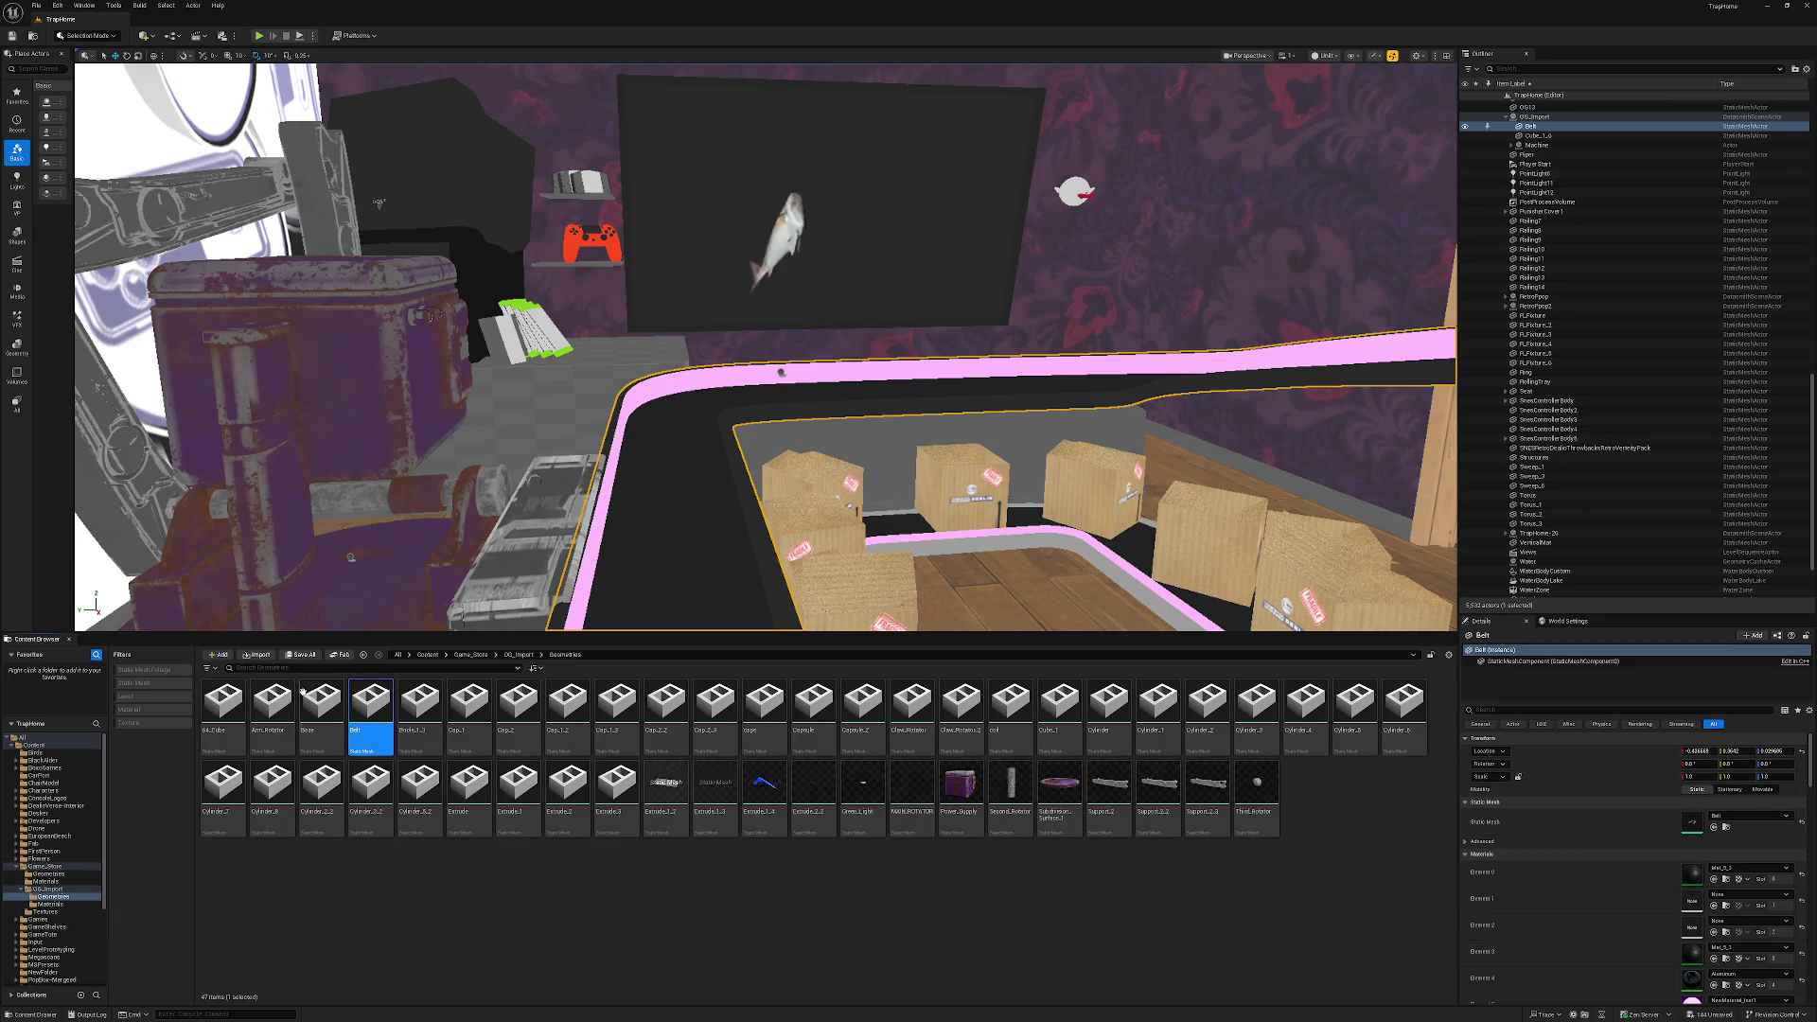
pyautogui.moveTo(364, 700)
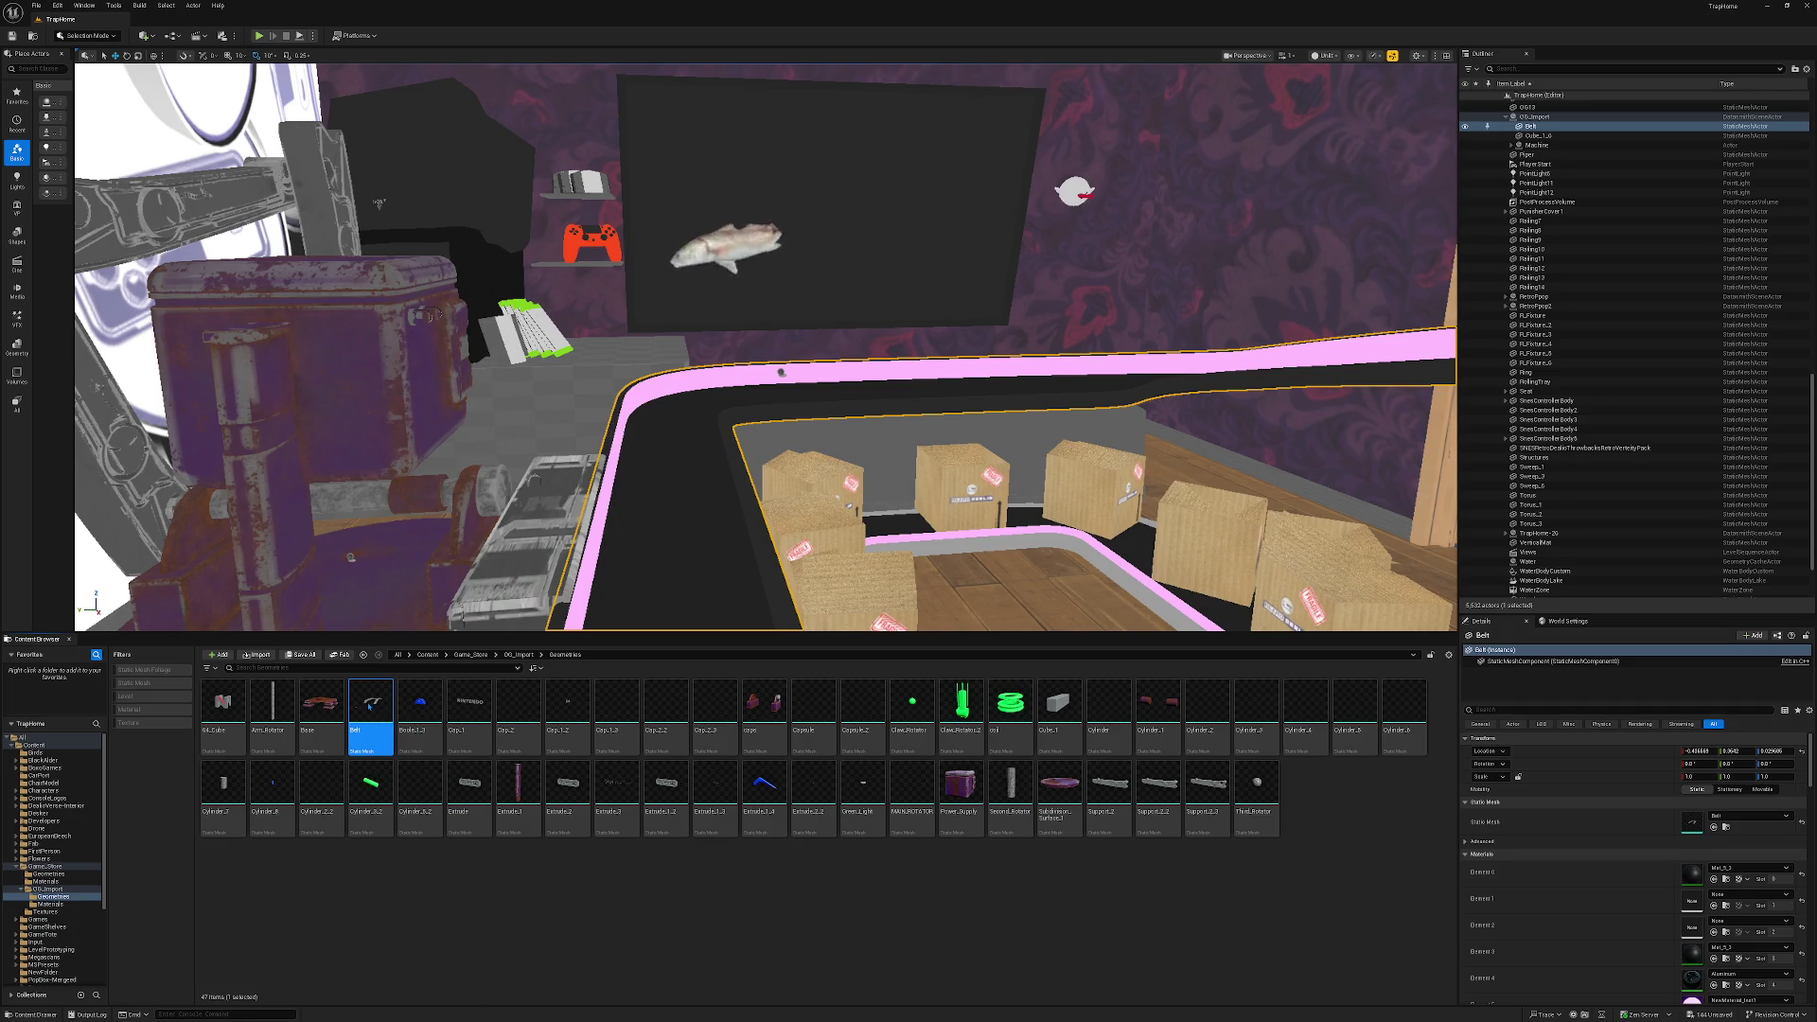
pyautogui.press('super')
pyautogui.press('Escape')
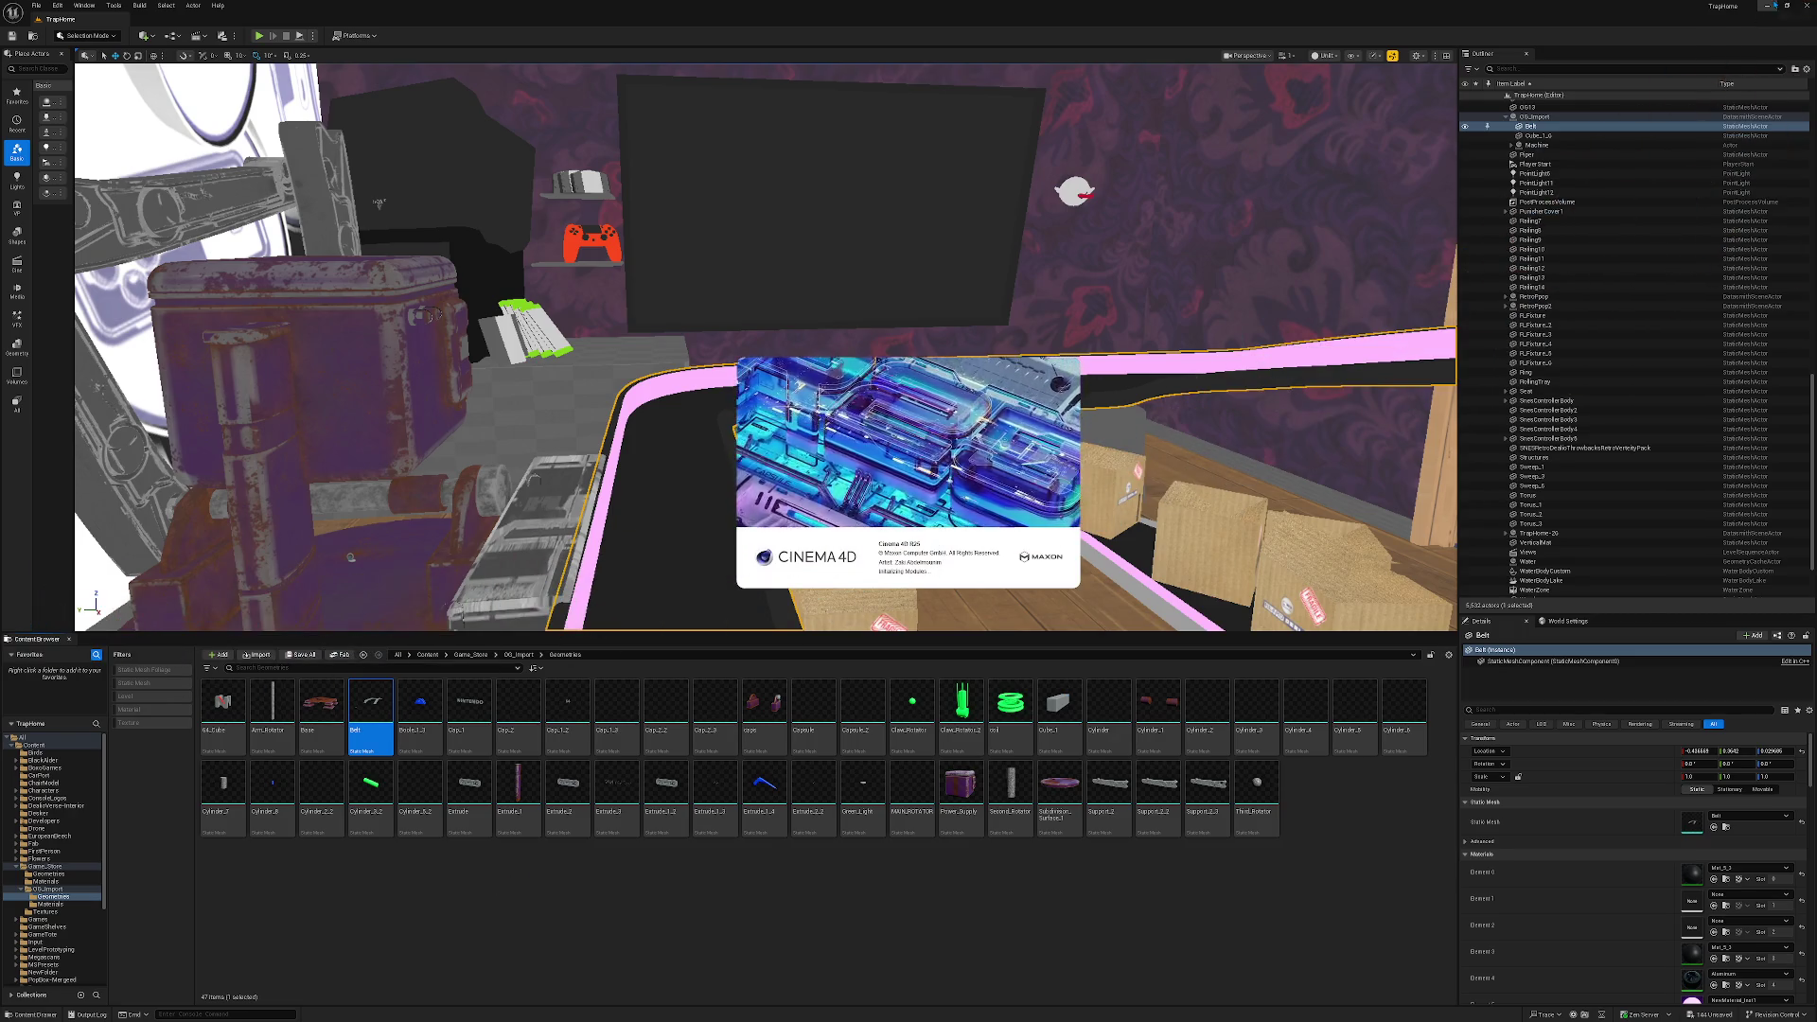
# Open OG Import.c4d from the OG Import folder via File > Open Project.
pyautogui.press('super+d')
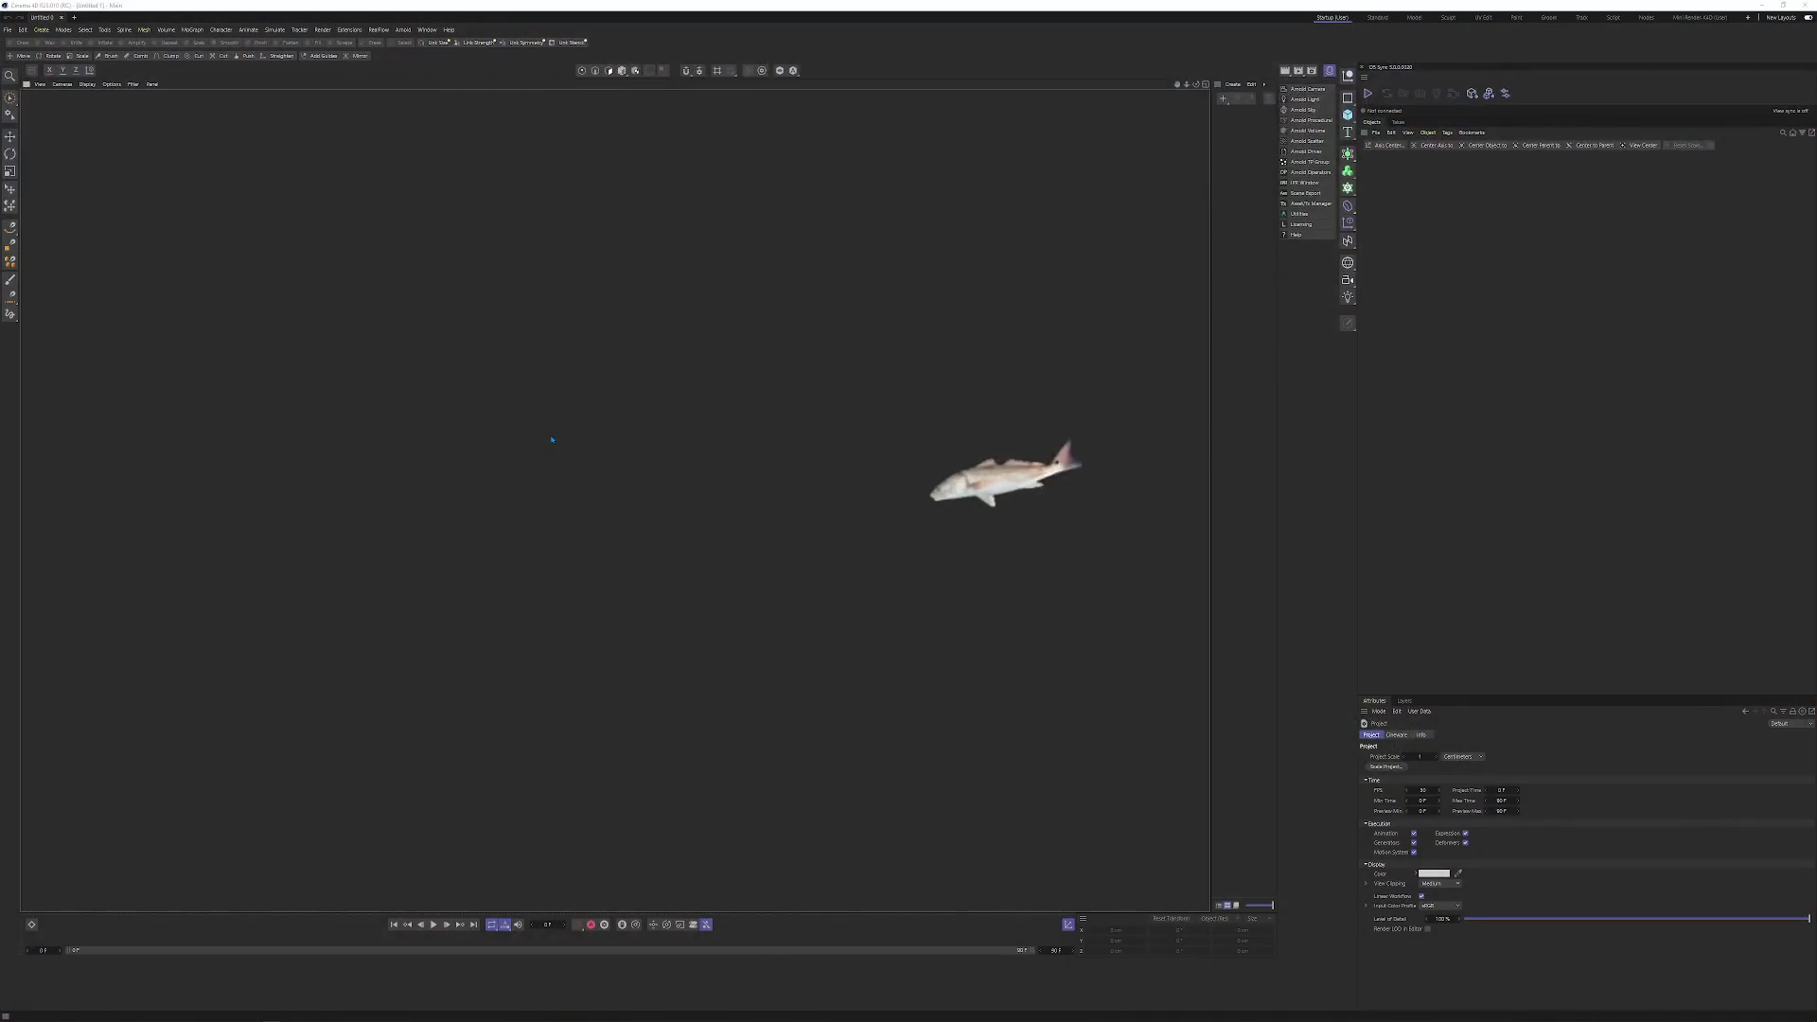
pyautogui.click(7, 29)
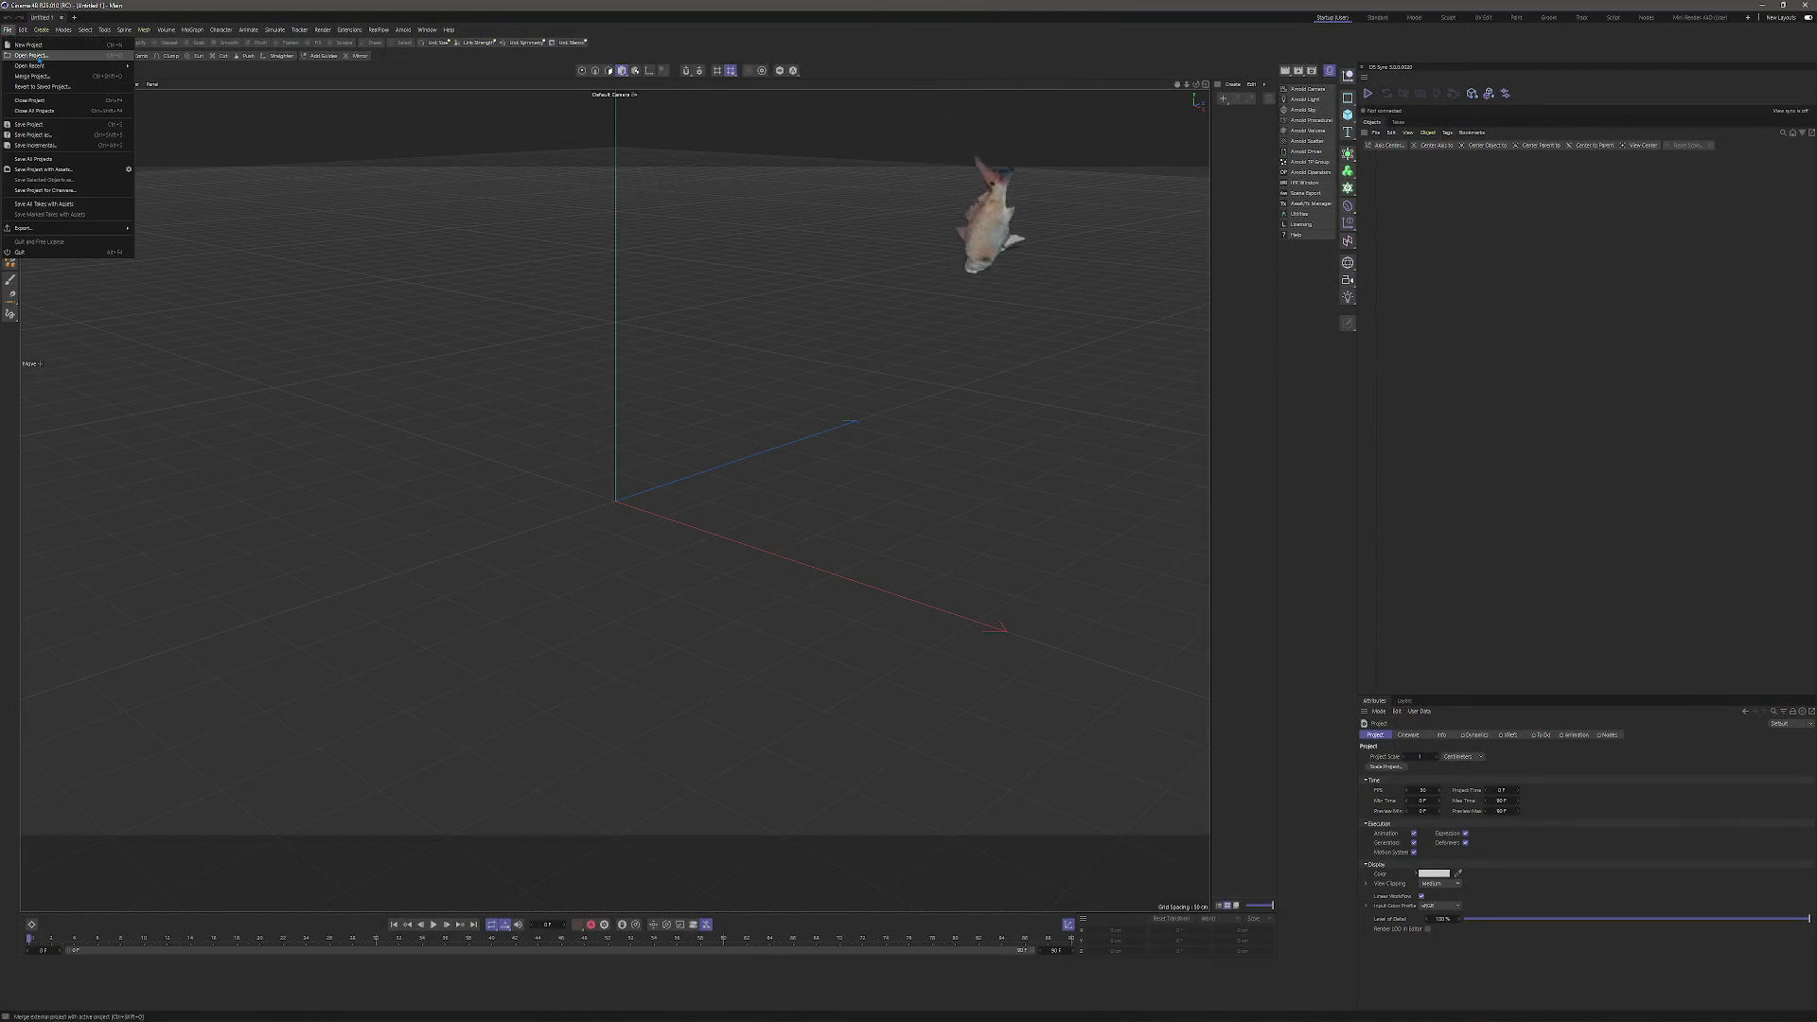
pyautogui.moveTo(52, 66)
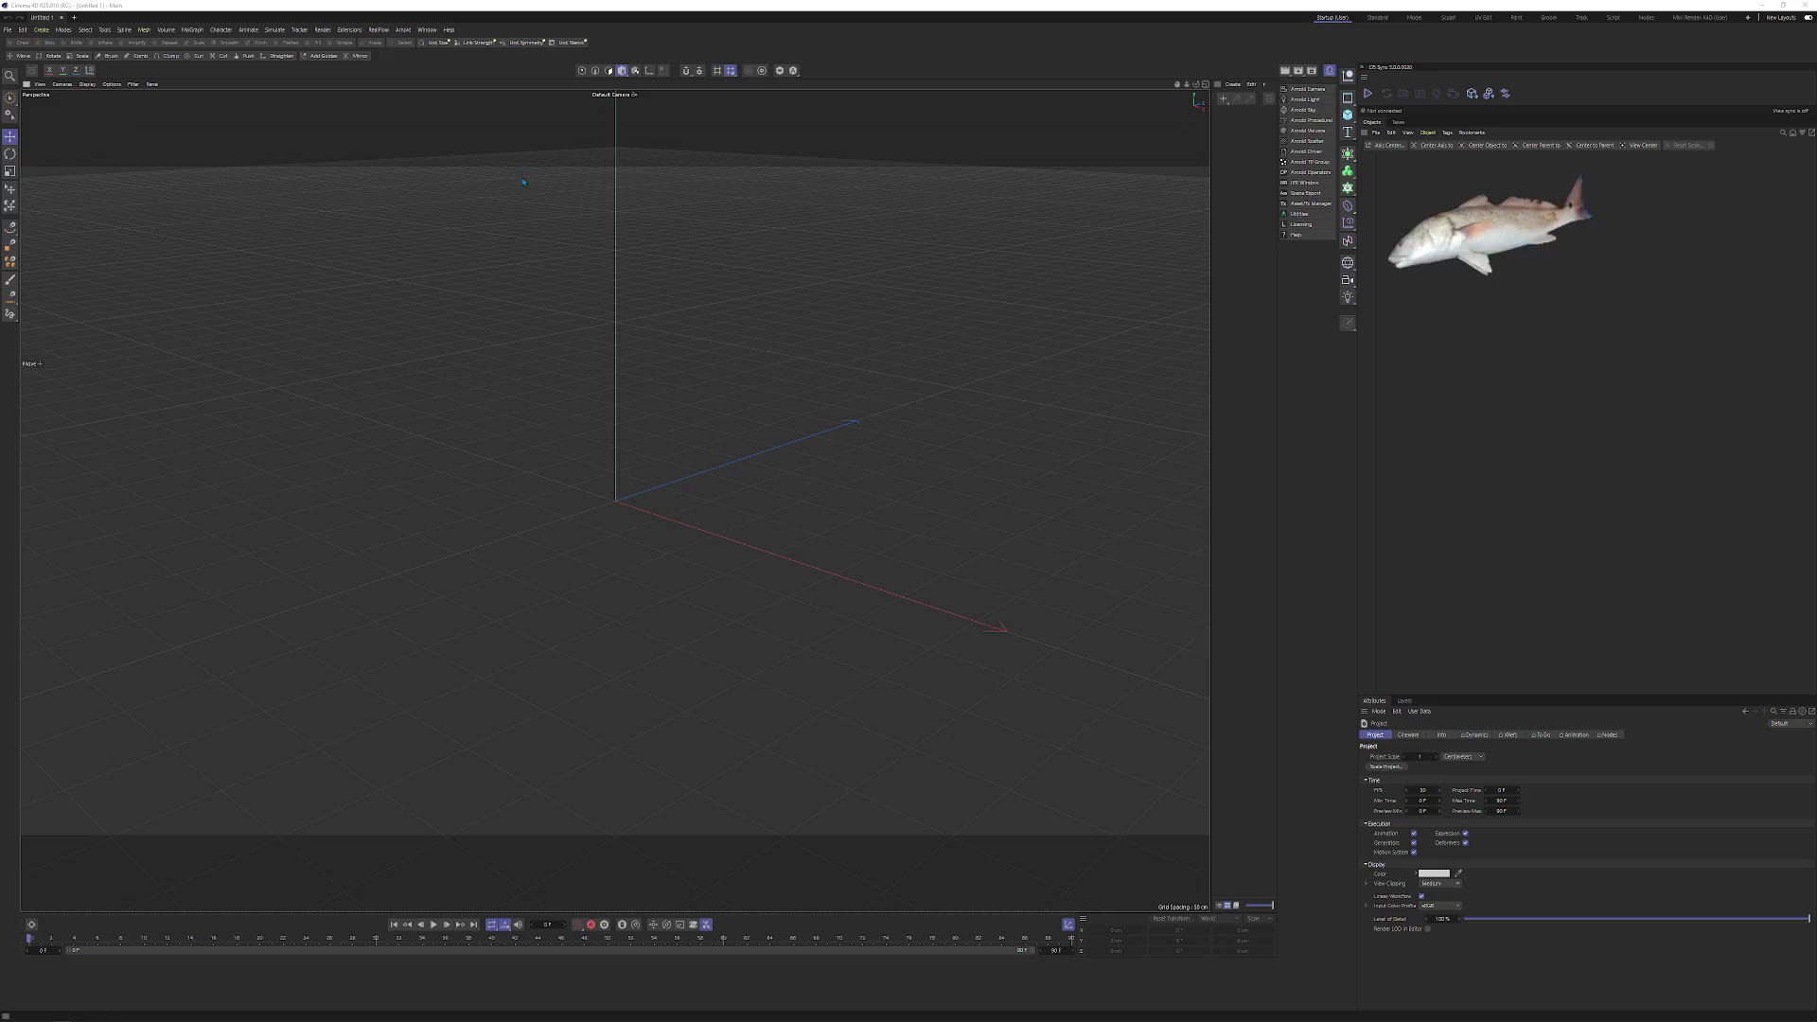
pyautogui.click(30, 55)
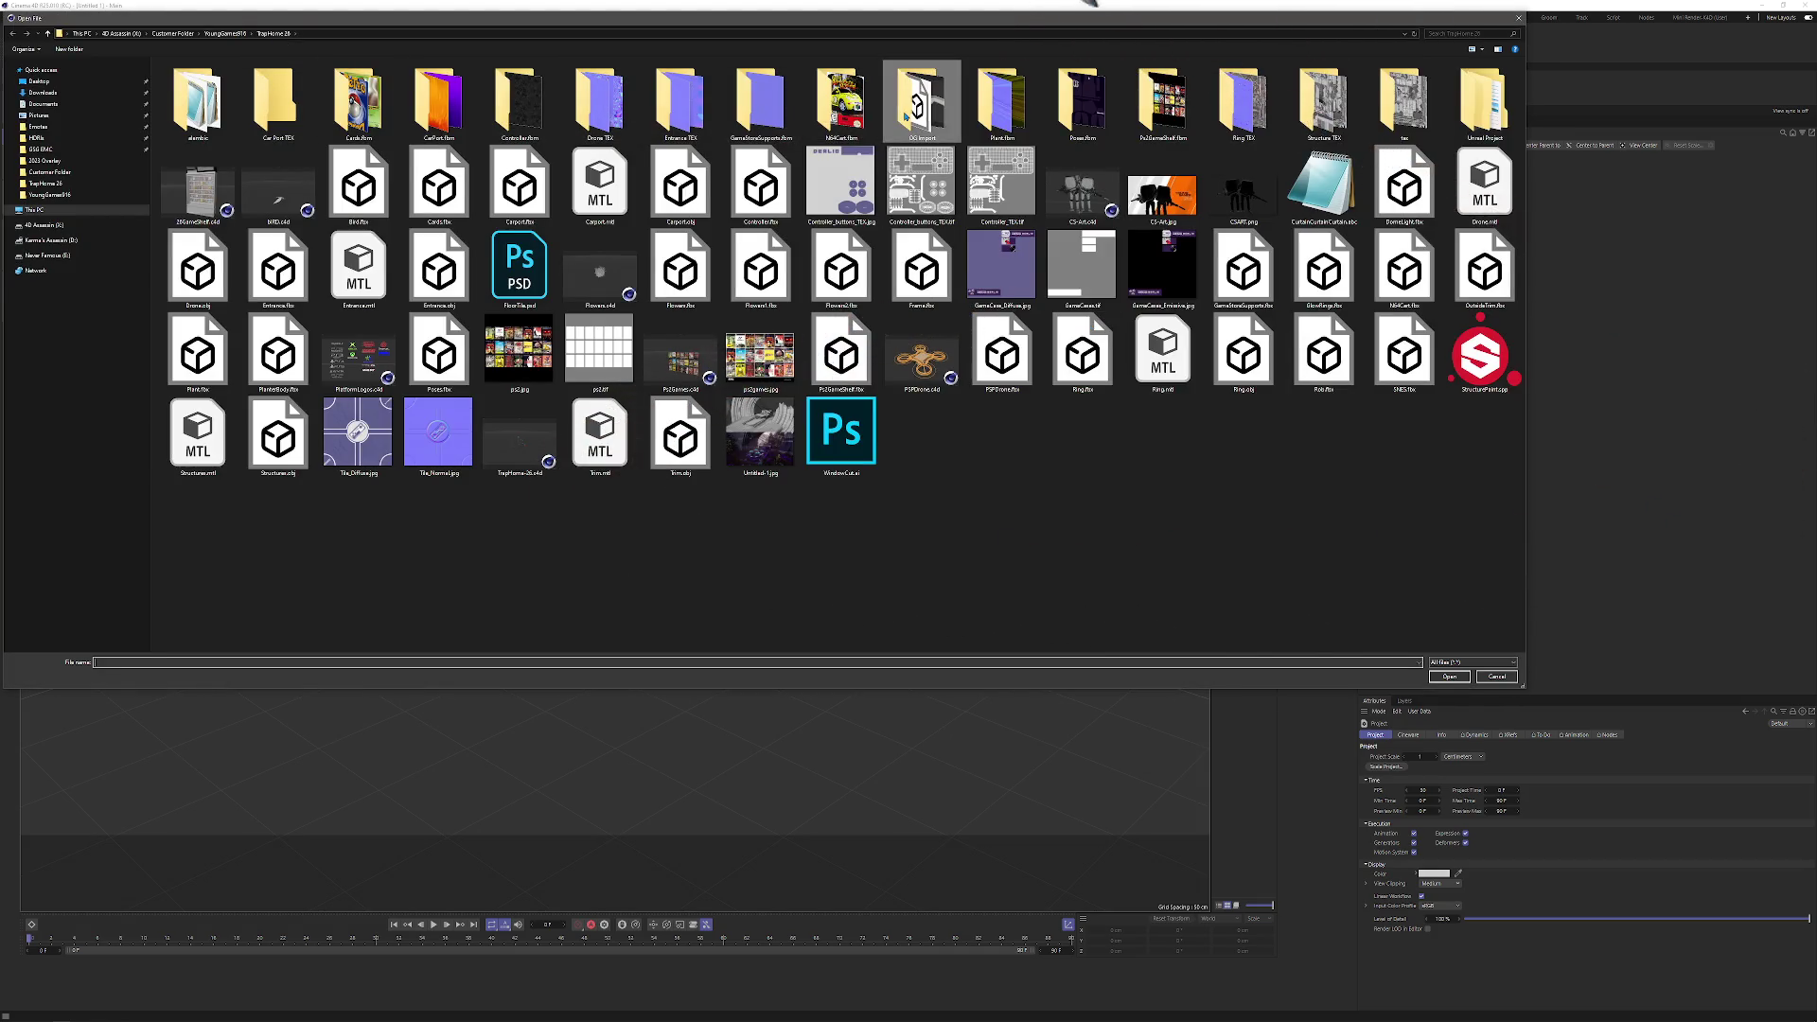
pyautogui.doubleClick(921, 103)
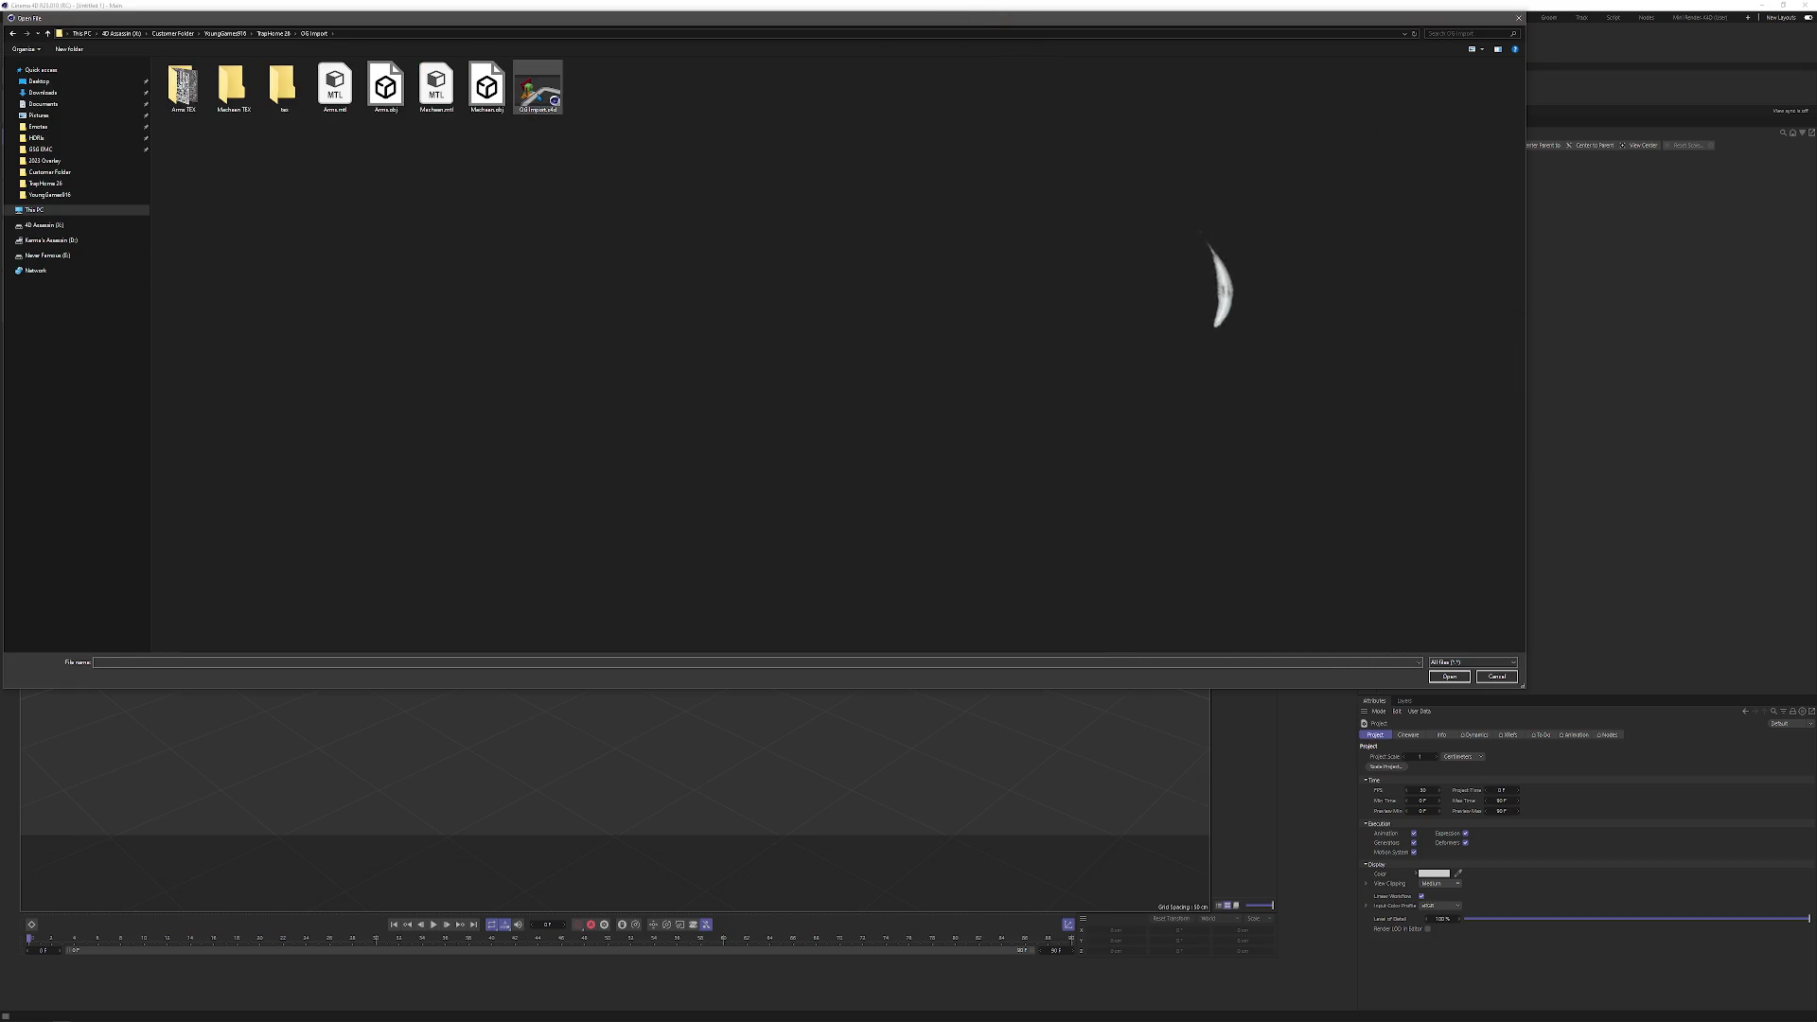
pyautogui.press('Return')
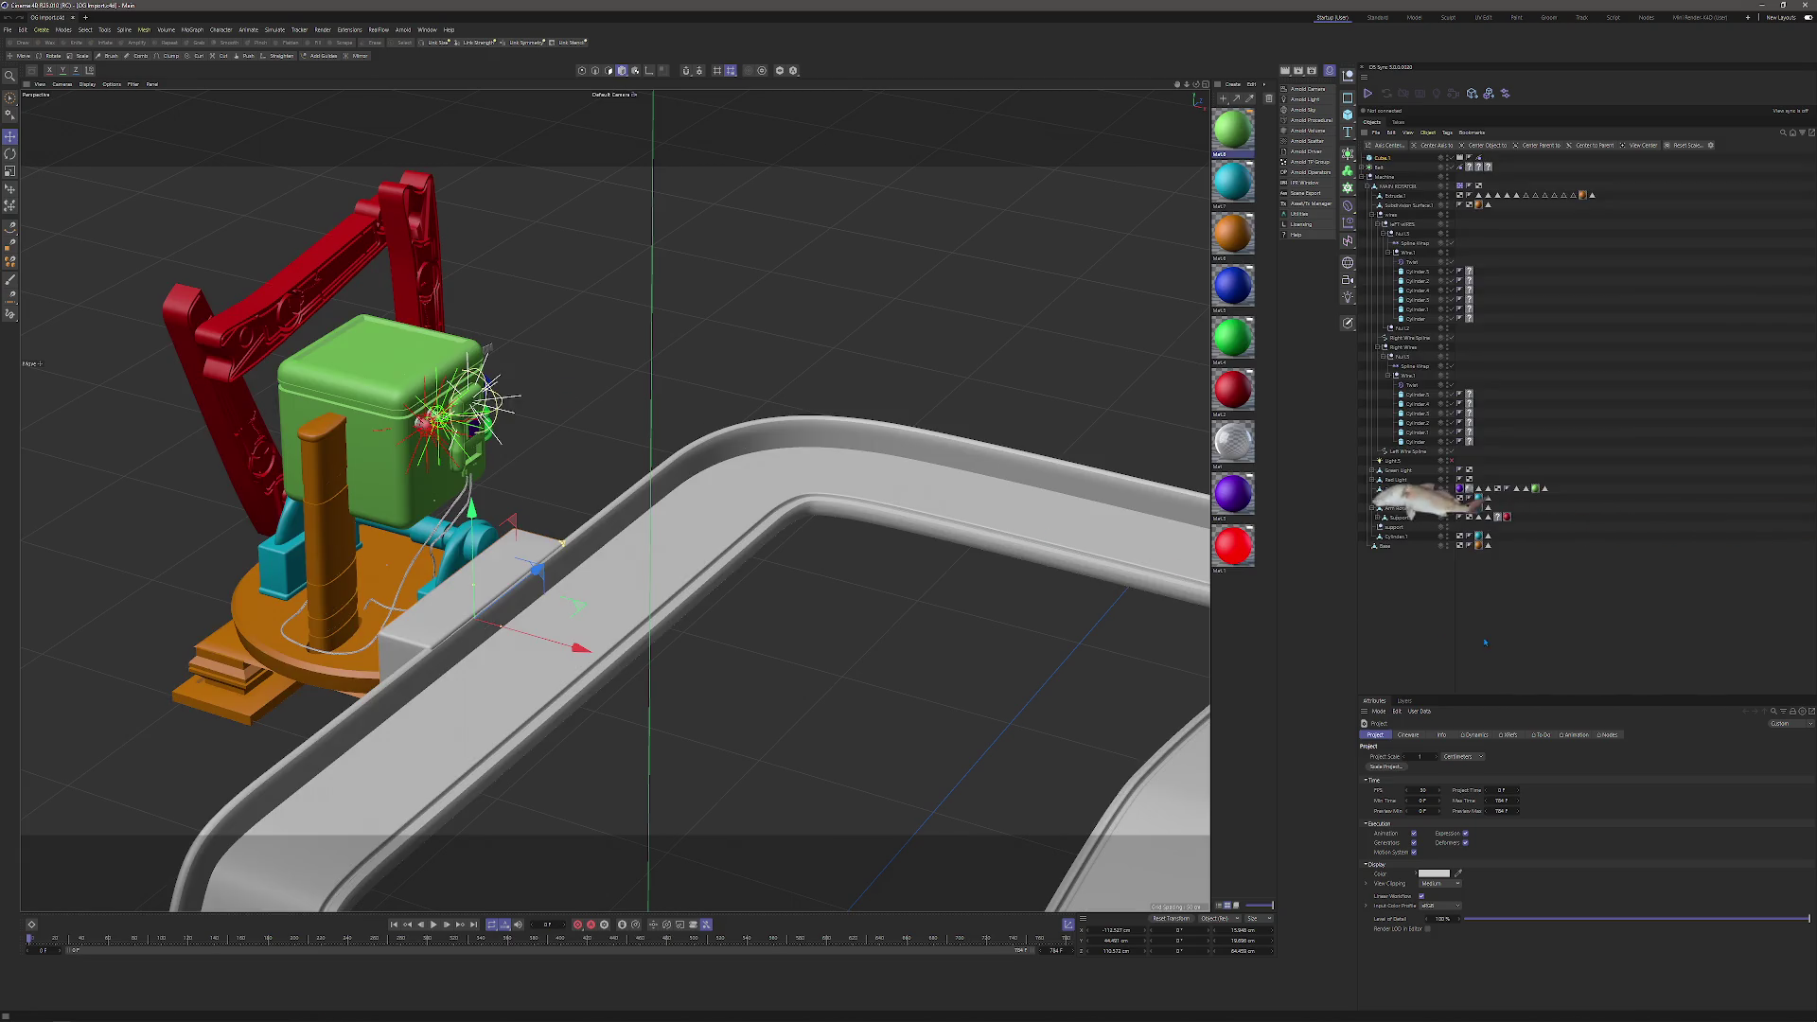
# Frame the conveyor belt and make it an editable polygon mesh.
pyautogui.moveTo(776, 568)
pyautogui.mouseDown()
pyautogui.moveTo(961, 662)
pyautogui.moveTo(617, 495)
pyautogui.moveTo(810, 512)
pyautogui.moveTo(247, 96)
pyautogui.mouseUp()
pyautogui.moveTo(849, 779); pyautogui.dragTo(412, 524)
pyautogui.moveTo(655, 449); pyautogui.dragTo(785, 437)
pyautogui.click(785, 437)
pyautogui.press('o')
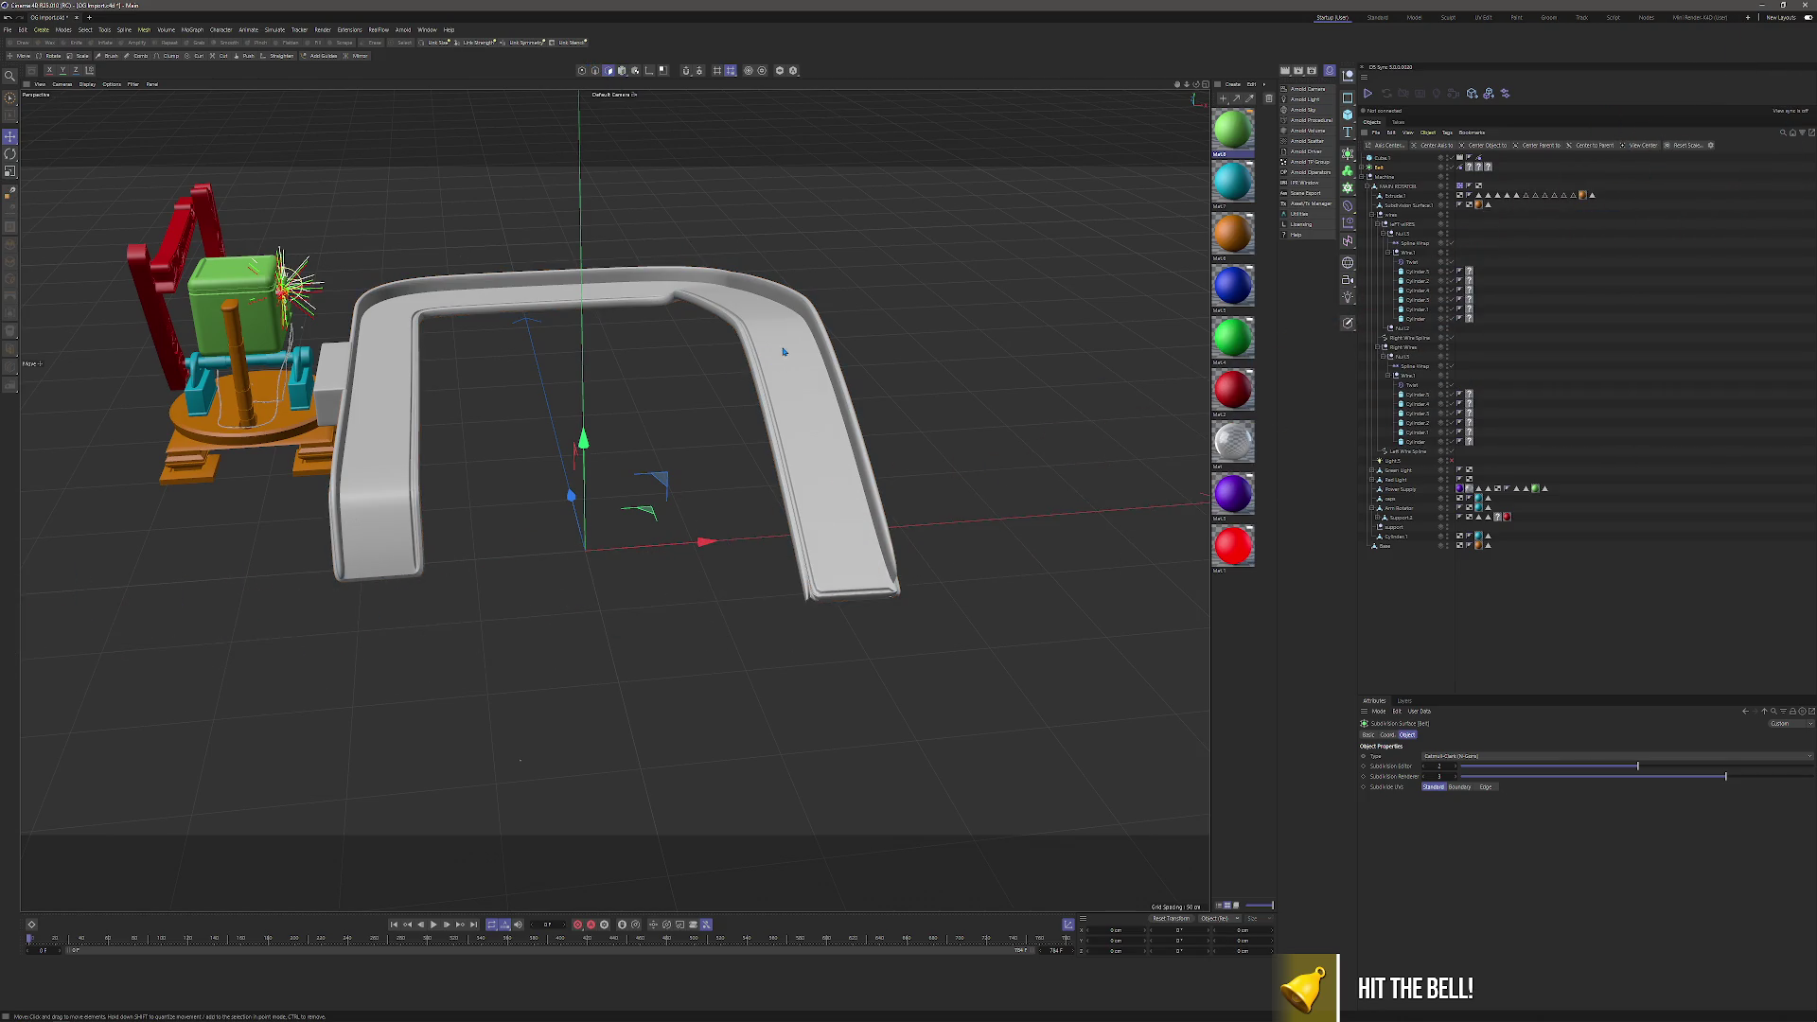
pyautogui.moveTo(519, 760); pyautogui.dragTo(528, 821)
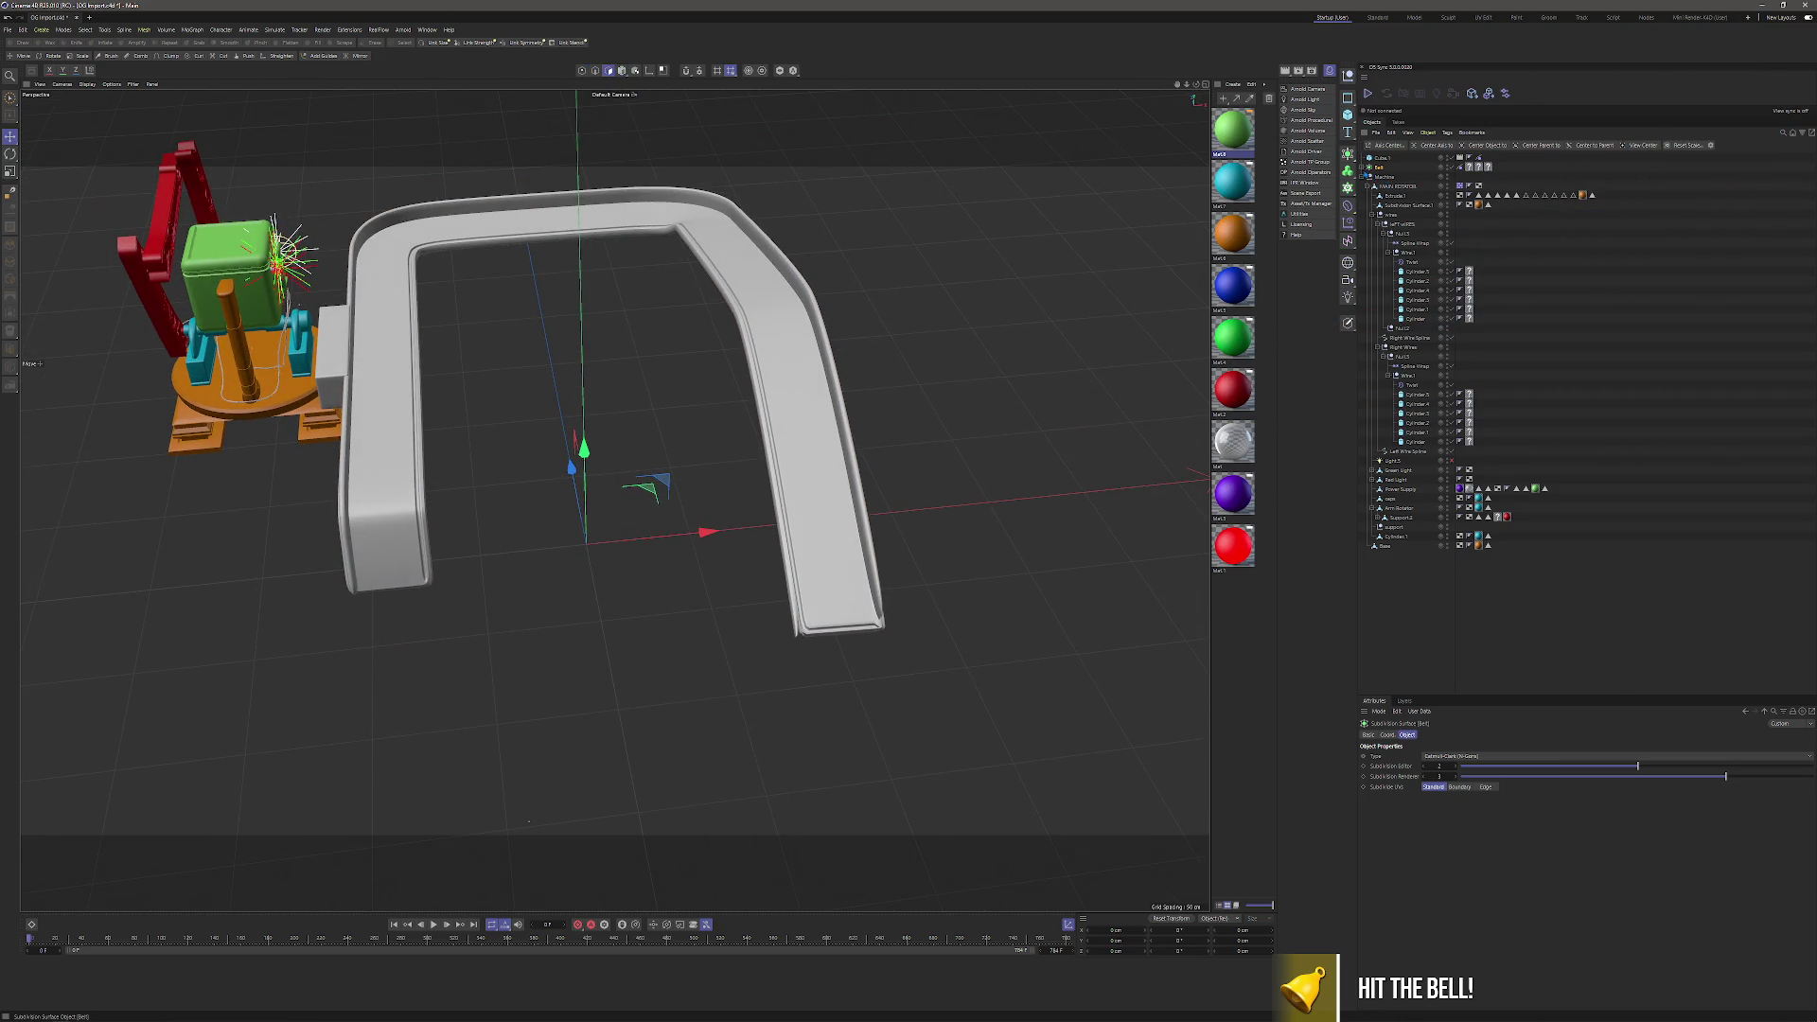
pyautogui.press('c')
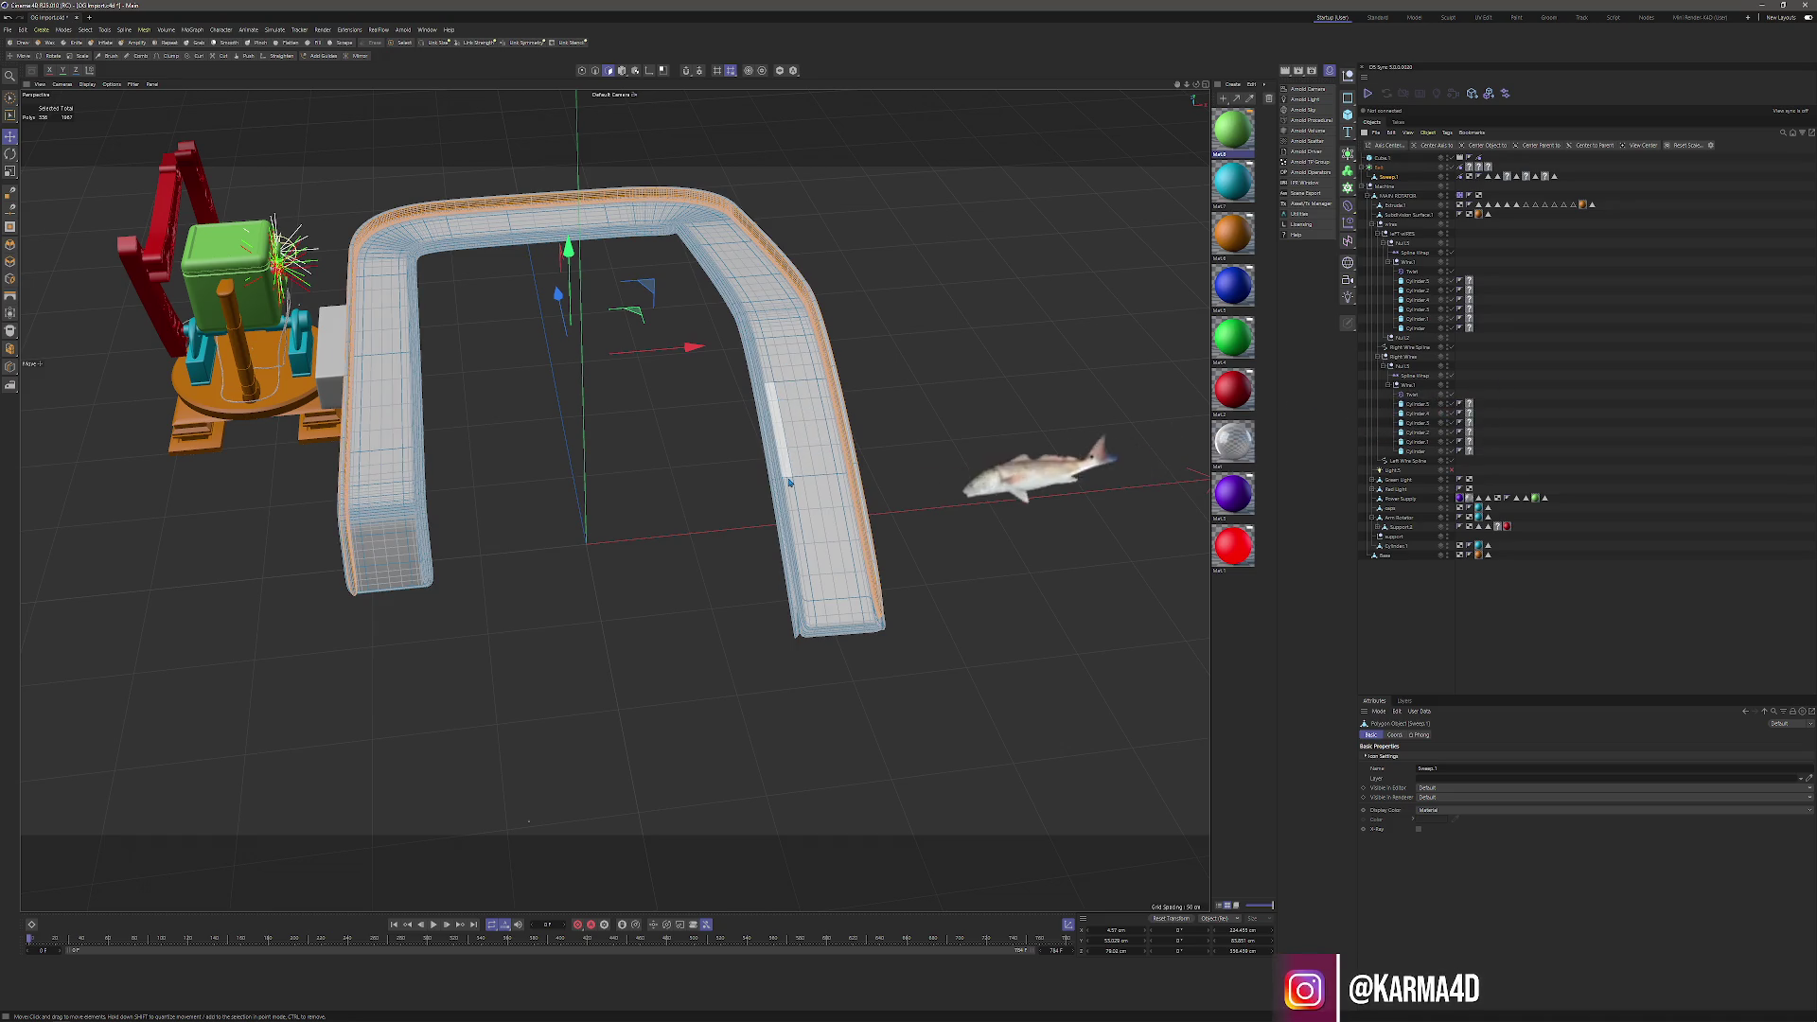
pyautogui.moveTo(789, 482); pyautogui.dragTo(781, 407)
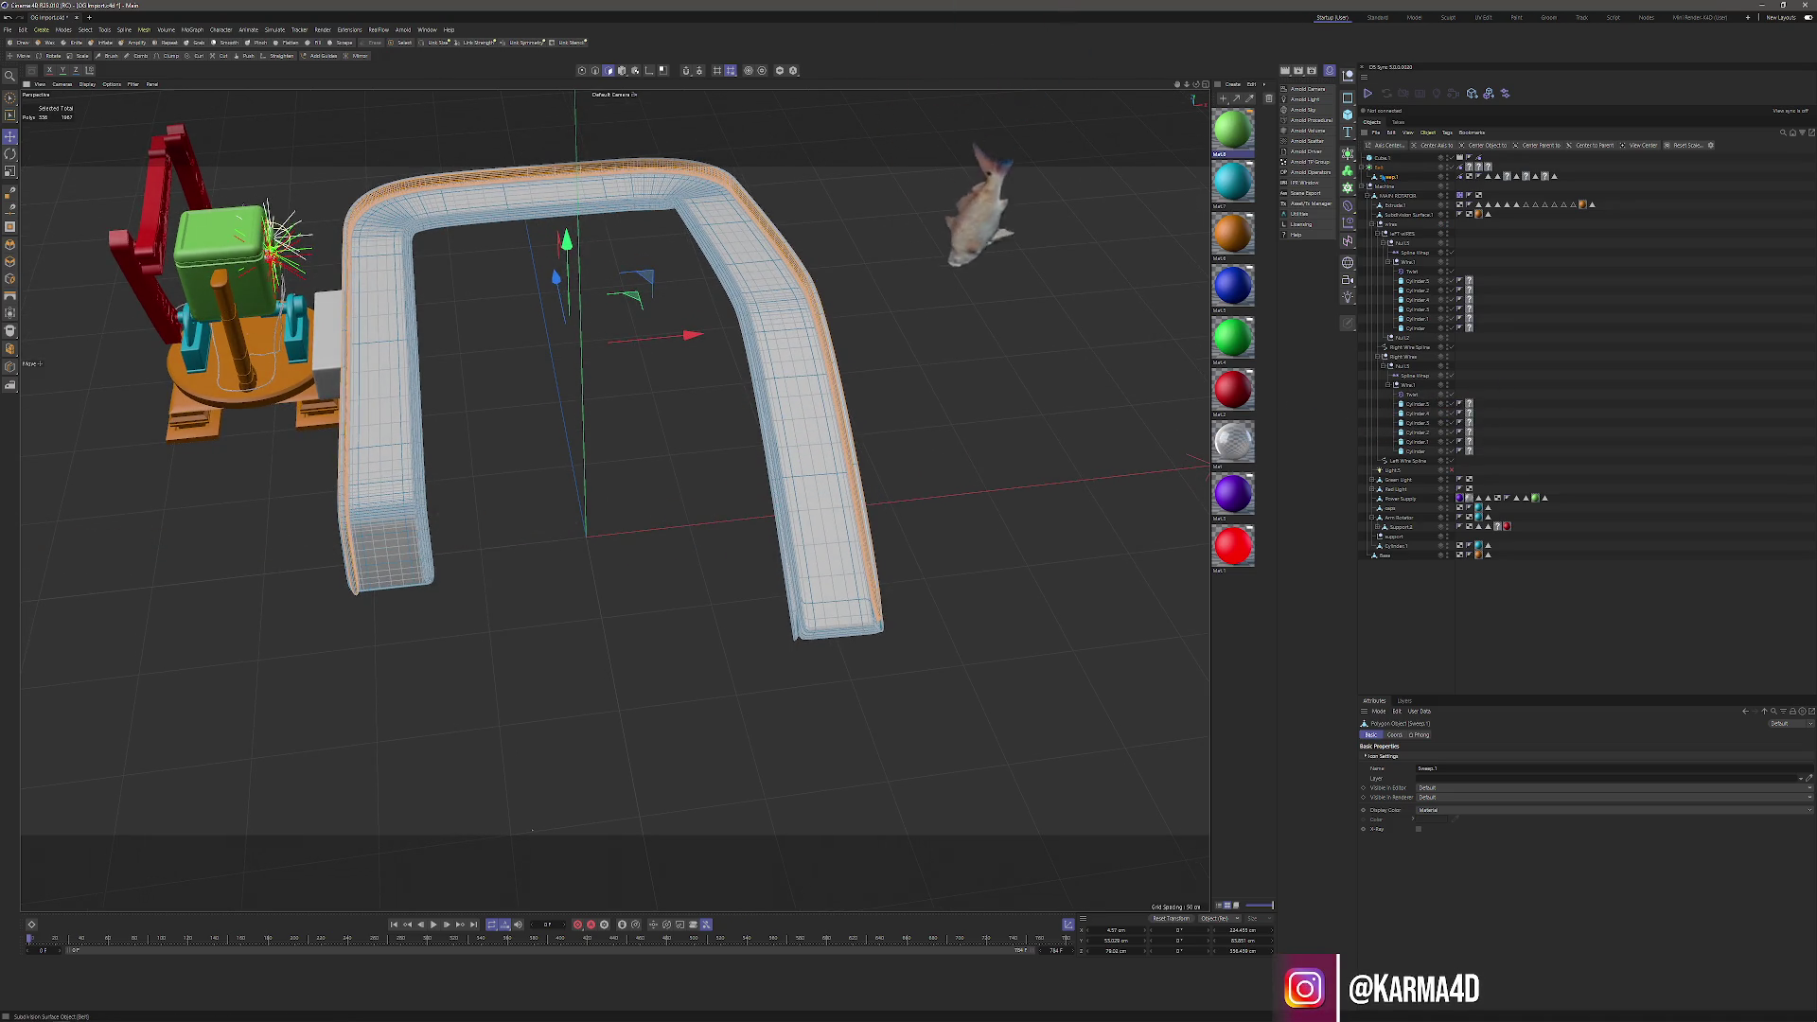
# Select the belt's polygon mesh and switch to Edges mode with loop selection.
pyautogui.click(1379, 166)
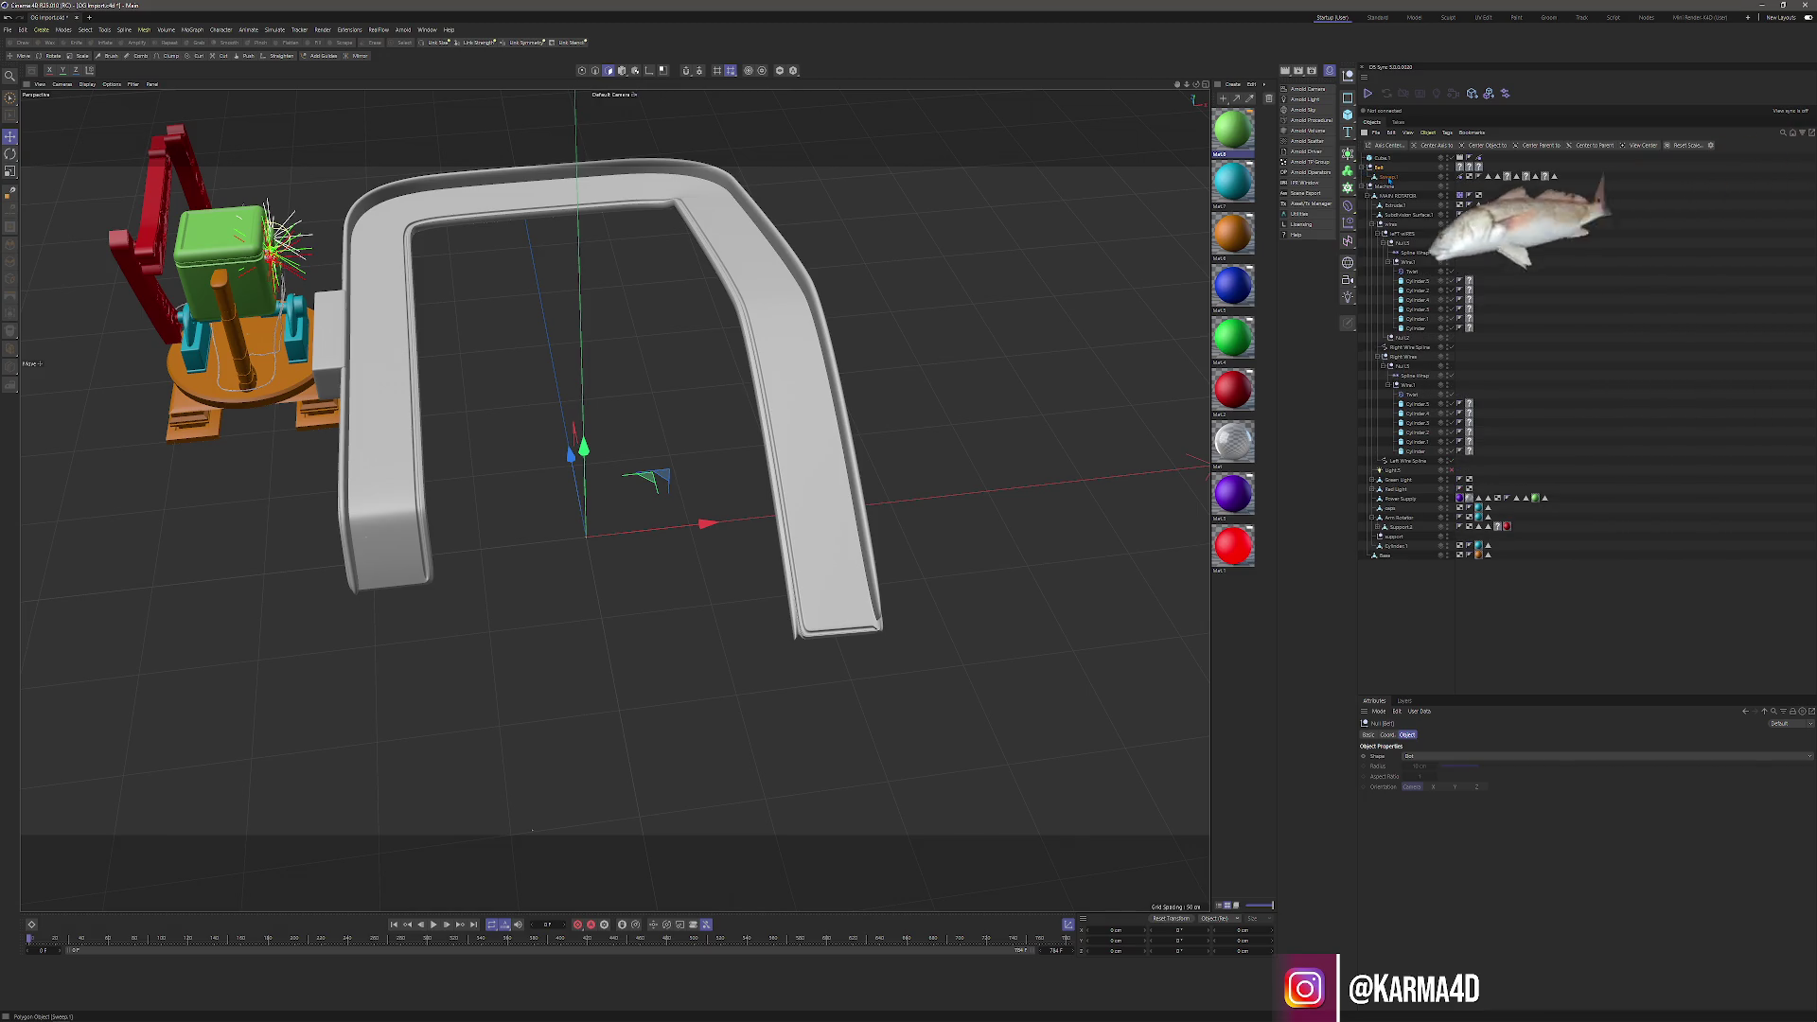
pyautogui.click(840, 495)
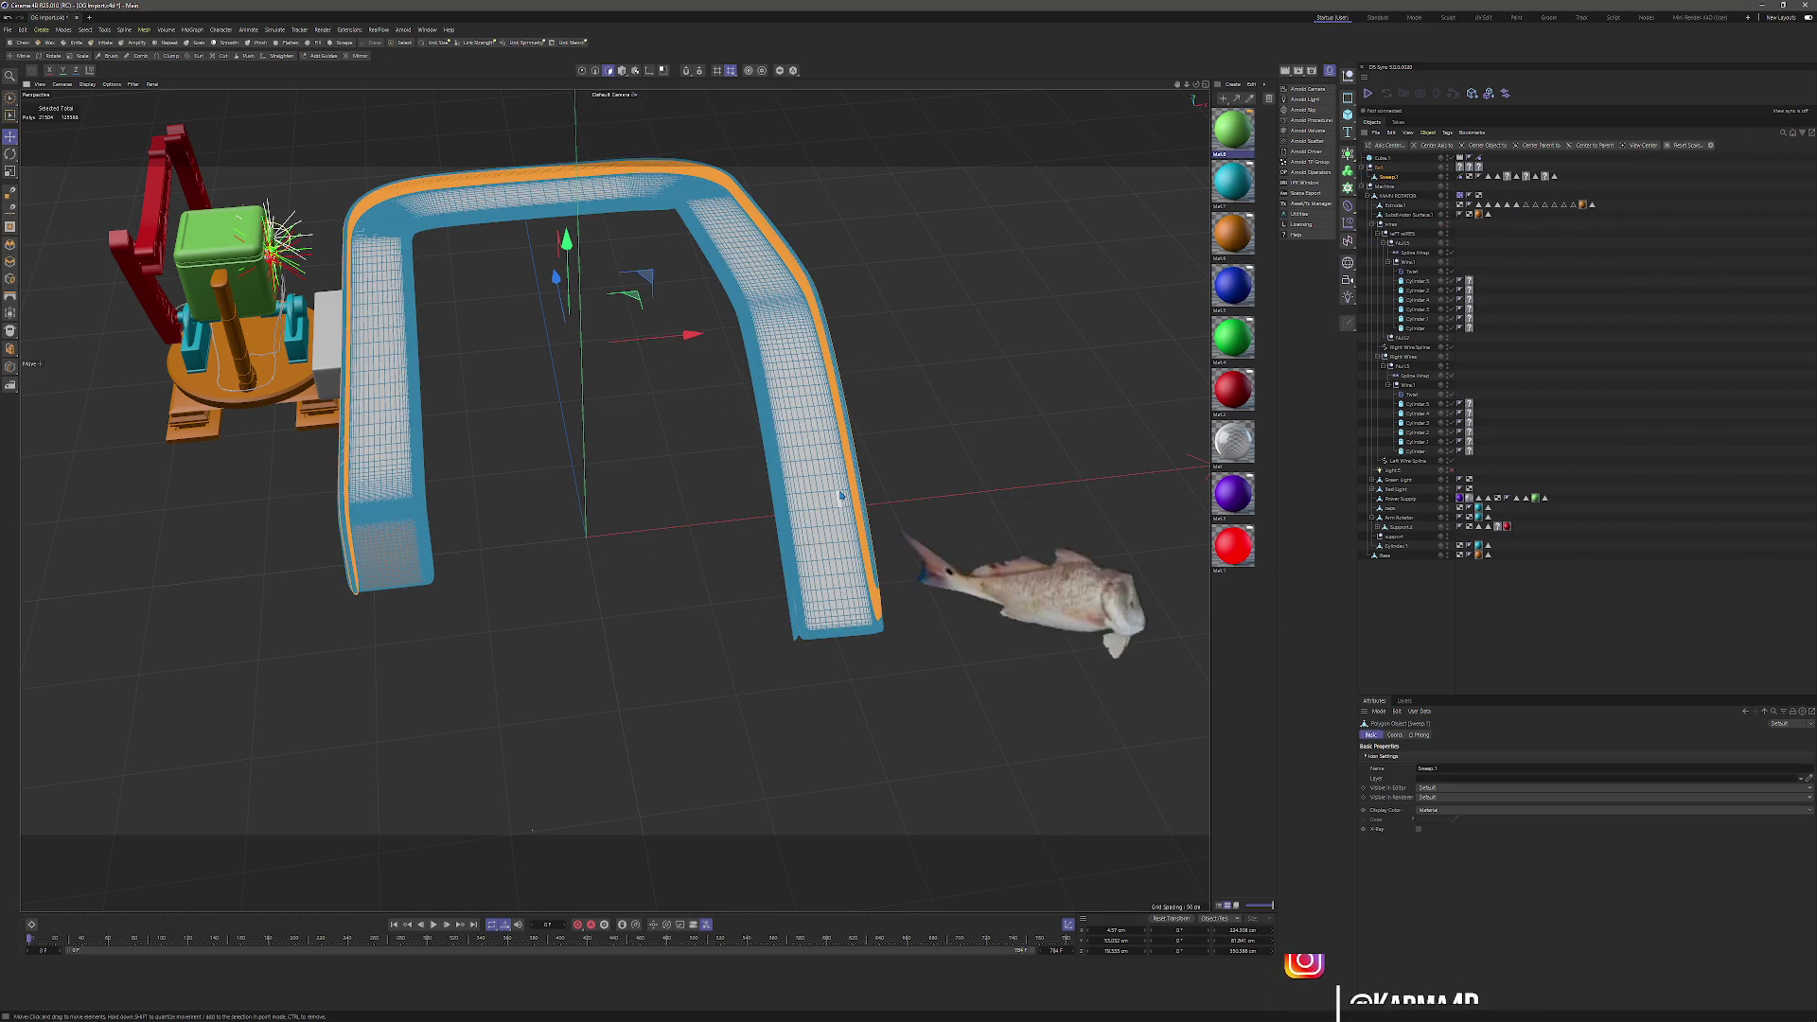
pyautogui.press('u')
pyautogui.press('l')
pyautogui.click(595, 70)
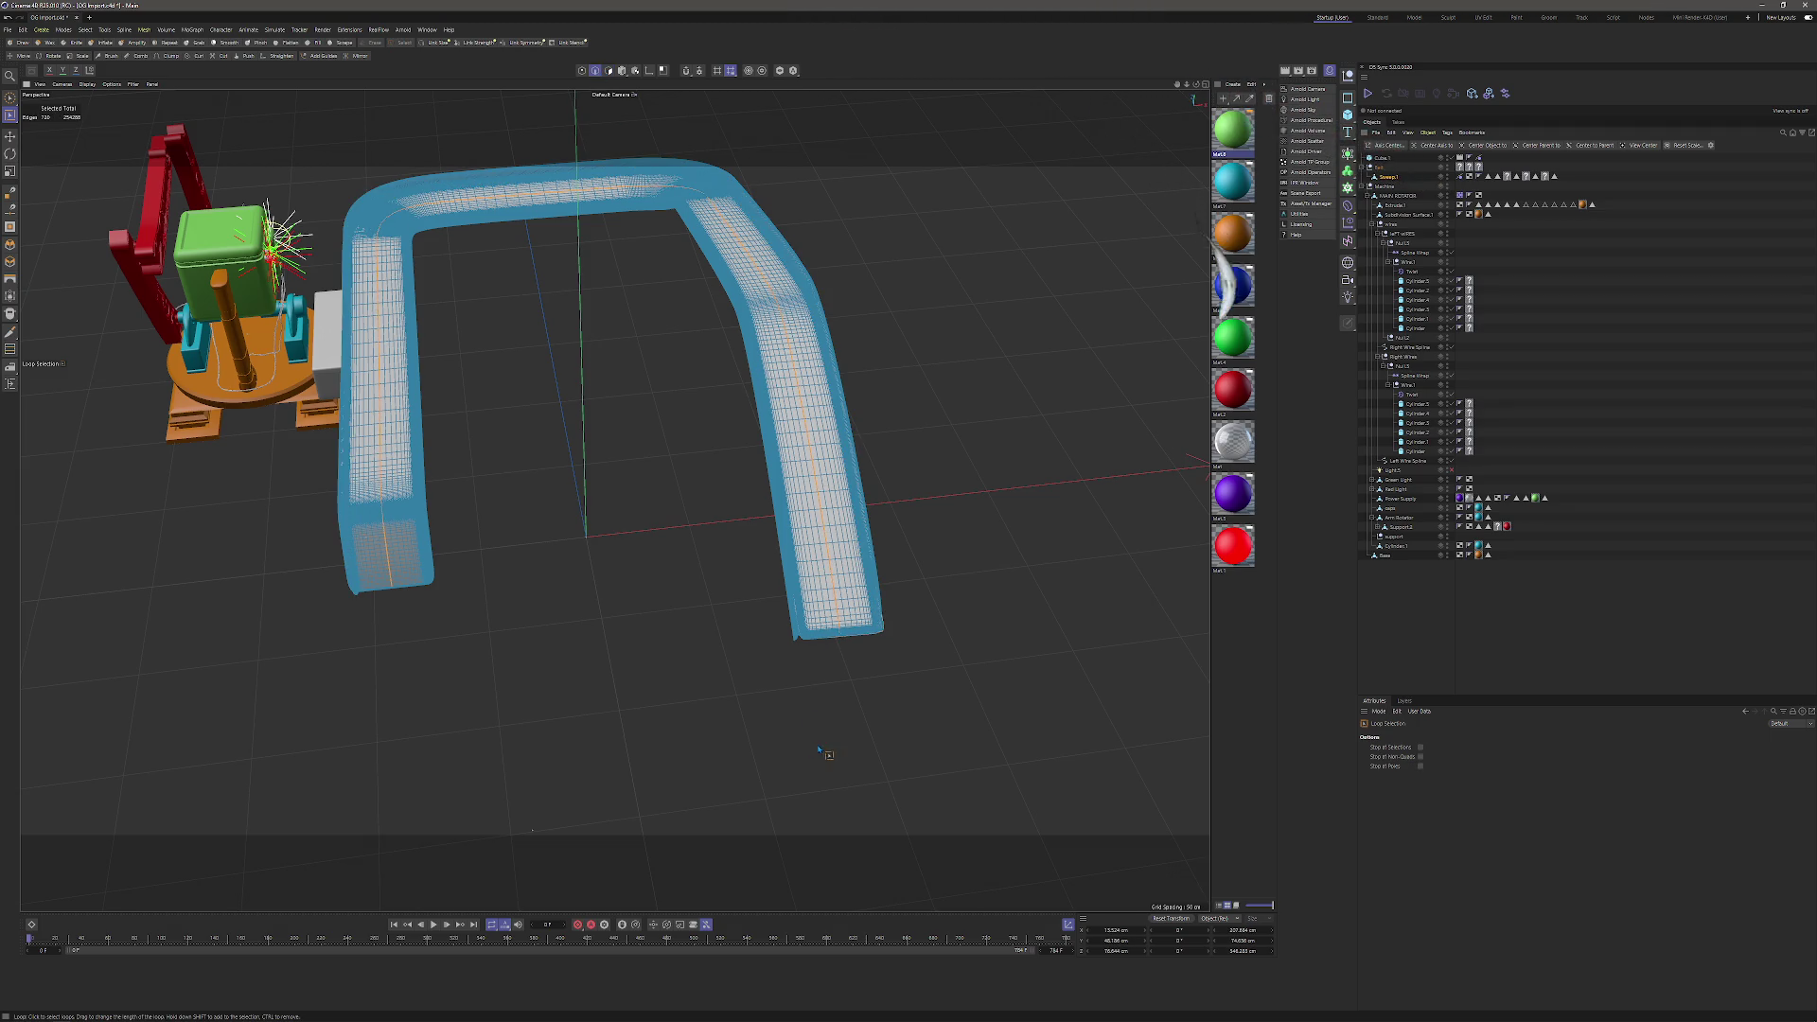
pyautogui.moveTo(827, 641)
pyautogui.mouseDown()
pyautogui.moveTo(763, 629)
pyautogui.moveTo(807, 642)
pyautogui.mouseUp()
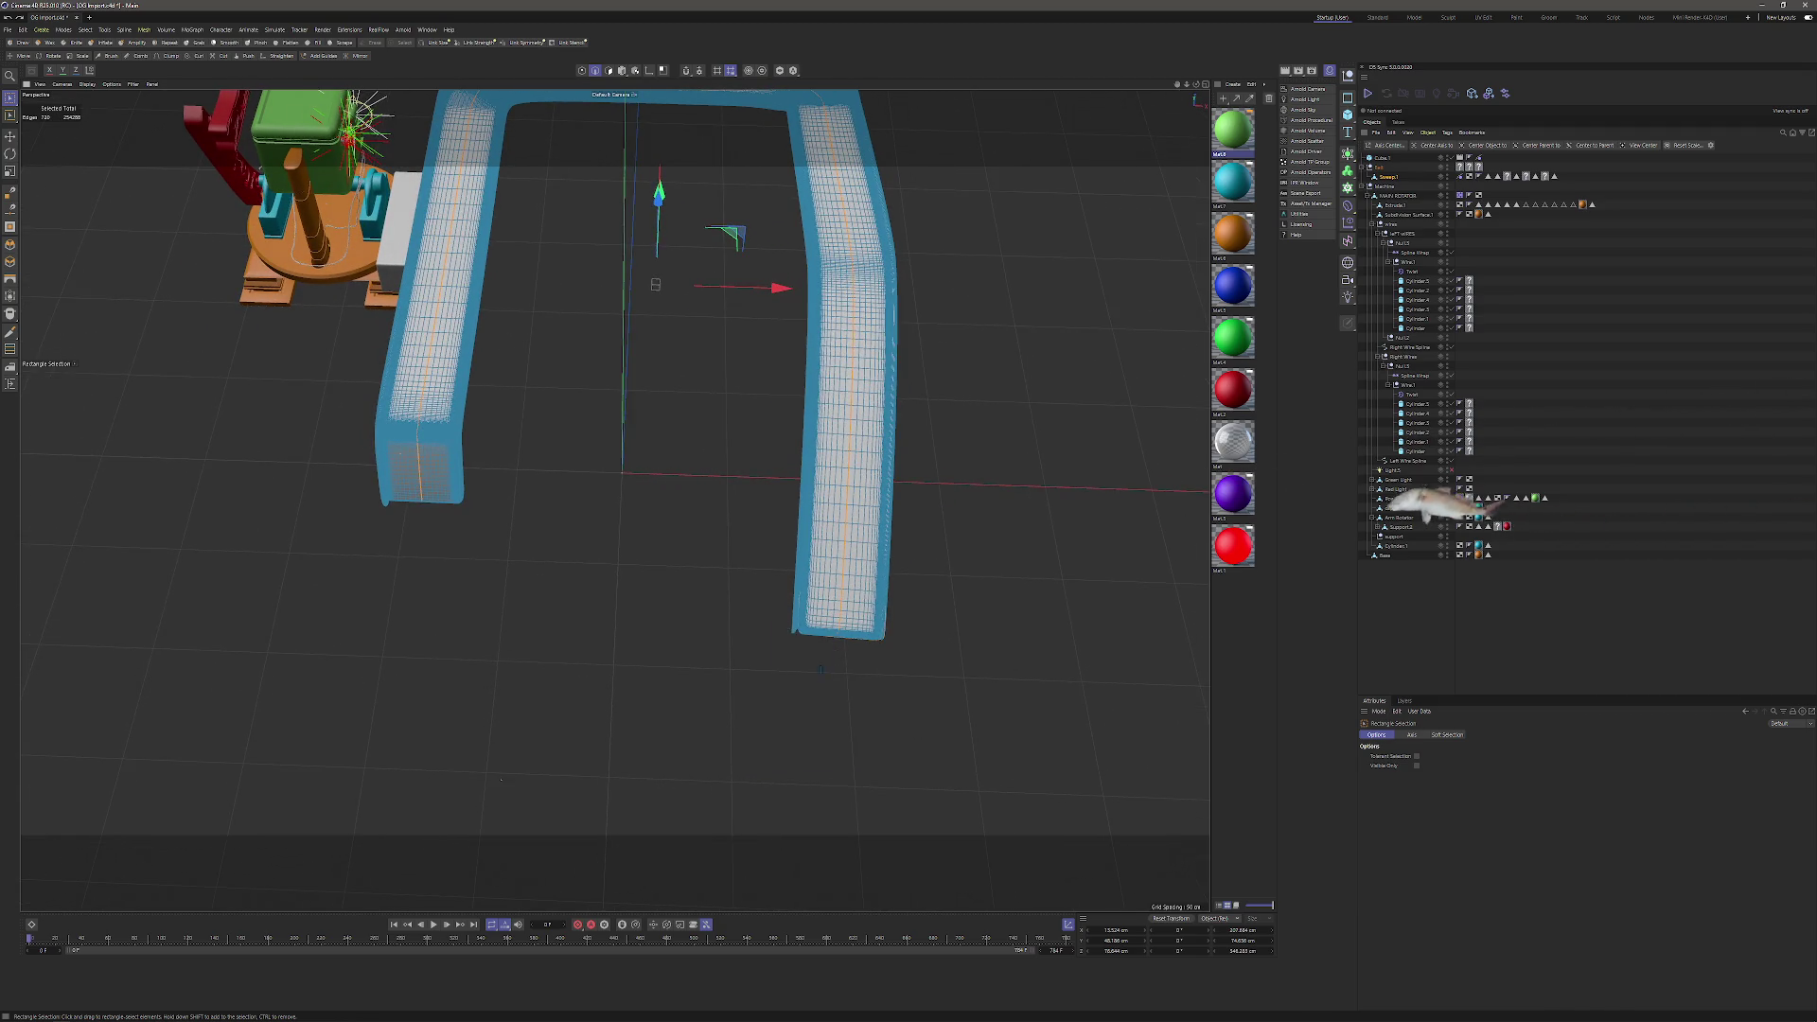
pyautogui.moveTo(872, 730)
pyautogui.mouseDown()
pyautogui.moveTo(527, 568)
pyautogui.moveTo(608, 499)
pyautogui.moveTo(336, 547)
pyautogui.moveTo(494, 632)
pyautogui.moveTo(690, 474)
pyautogui.moveTo(378, 451)
pyautogui.moveTo(414, 495)
pyautogui.mouseUp()
pyautogui.keyDown('alt'); pyautogui.moveTo(659, 527); pyautogui.dragTo(632, 532); pyautogui.keyUp('alt')
pyautogui.keyDown('alt'); pyautogui.moveTo(798, 472); pyautogui.dragTo(950, 490); pyautogui.keyUp('alt')
# Frame the belt in the top view and look over its modelling commands.
pyautogui.press('F2')
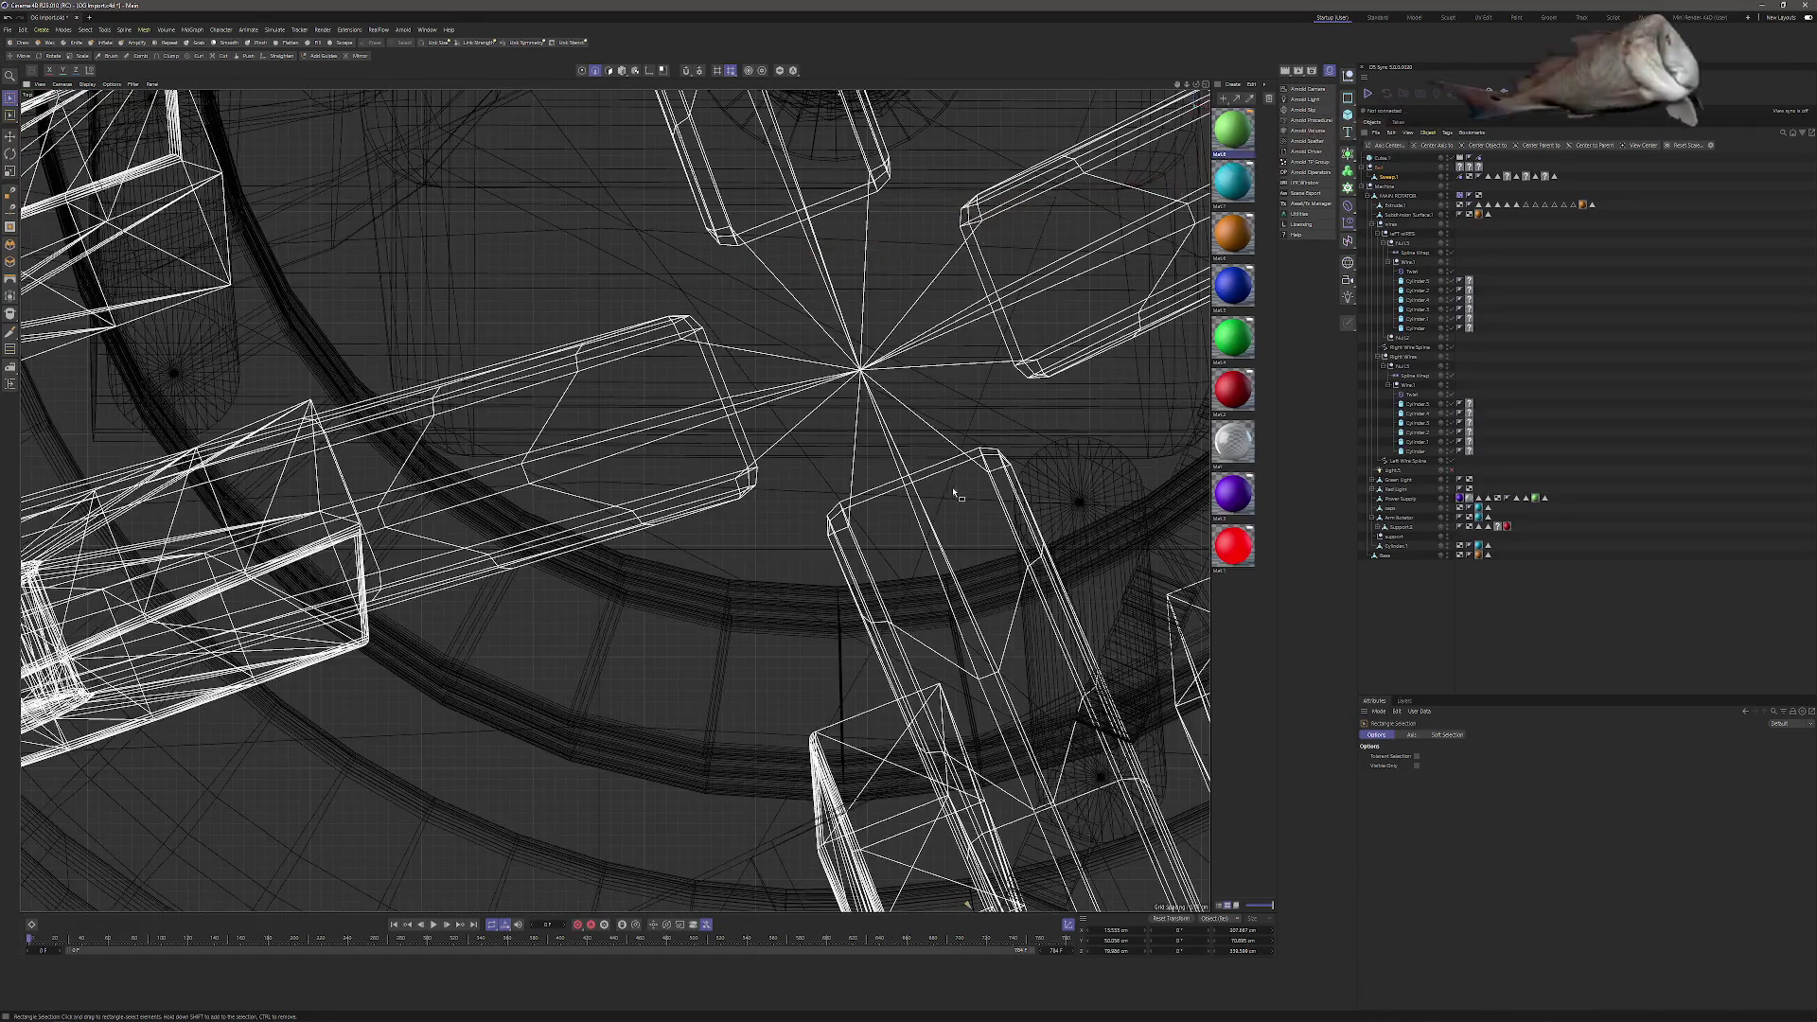
pyautogui.scroll(-6, 729, 502)
pyautogui.scroll(-3, 729, 503)
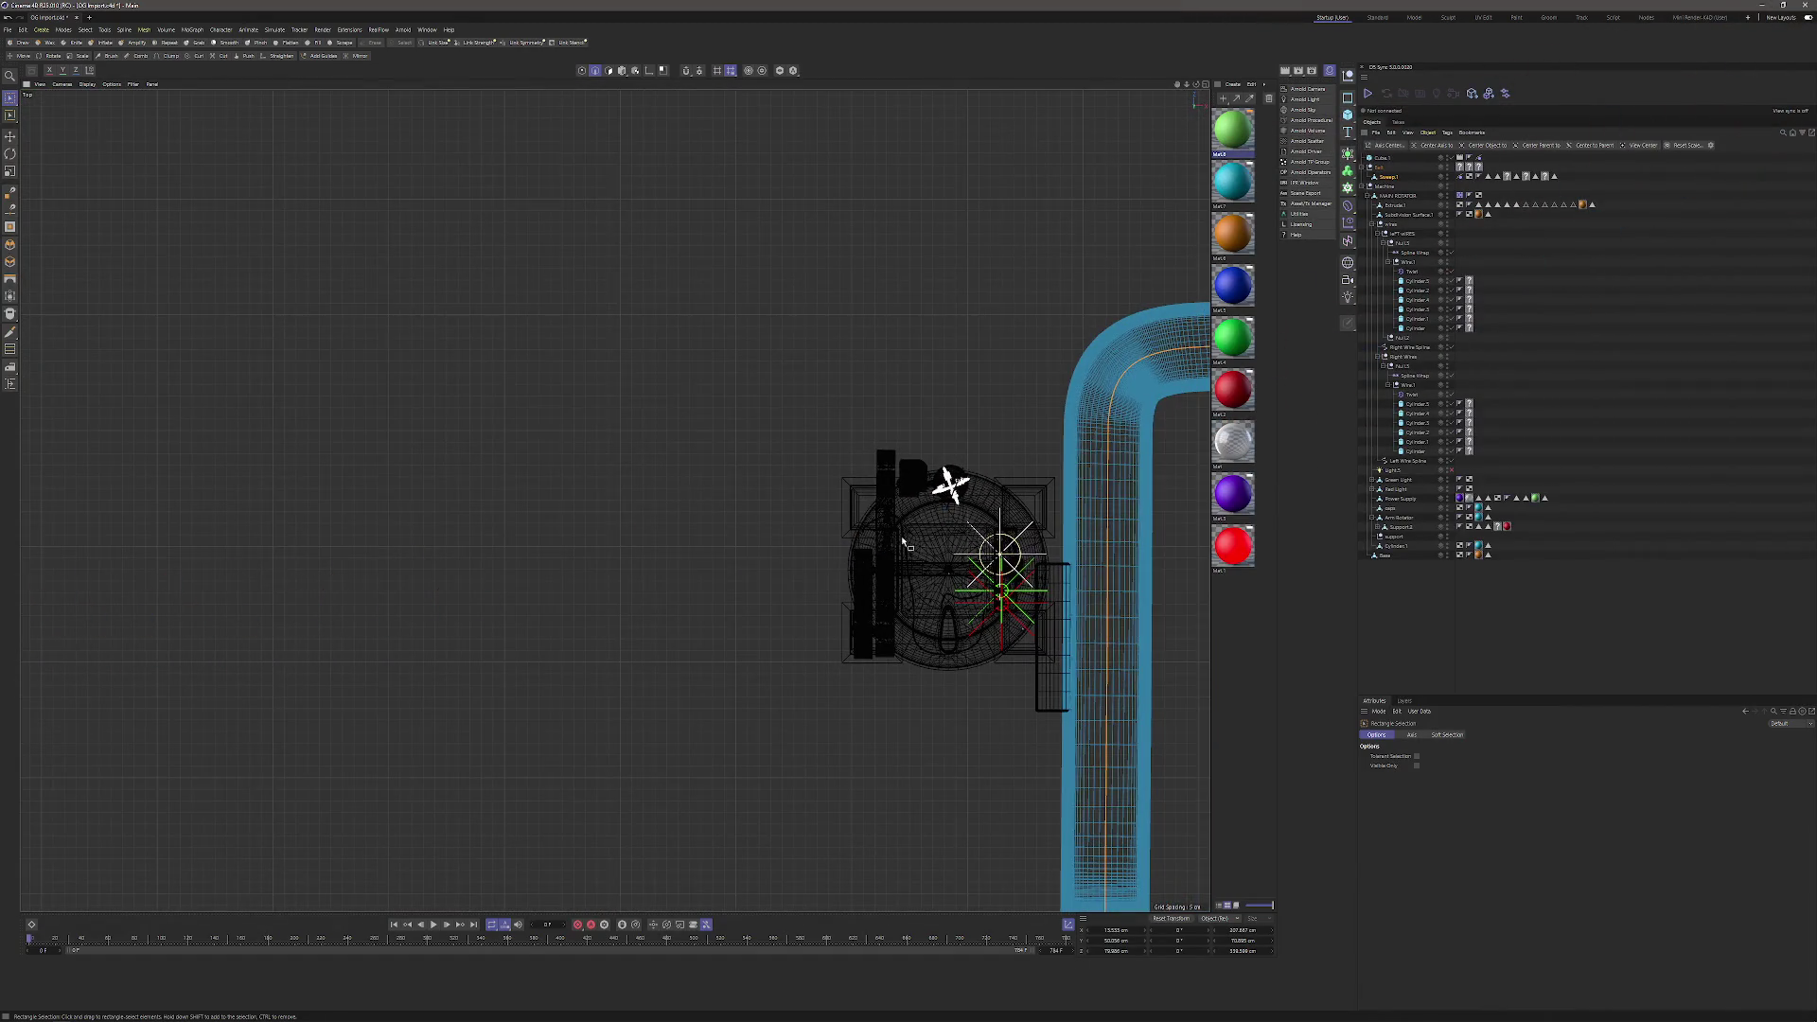
pyautogui.press('o')
pyautogui.scroll(-2, 624, 368)
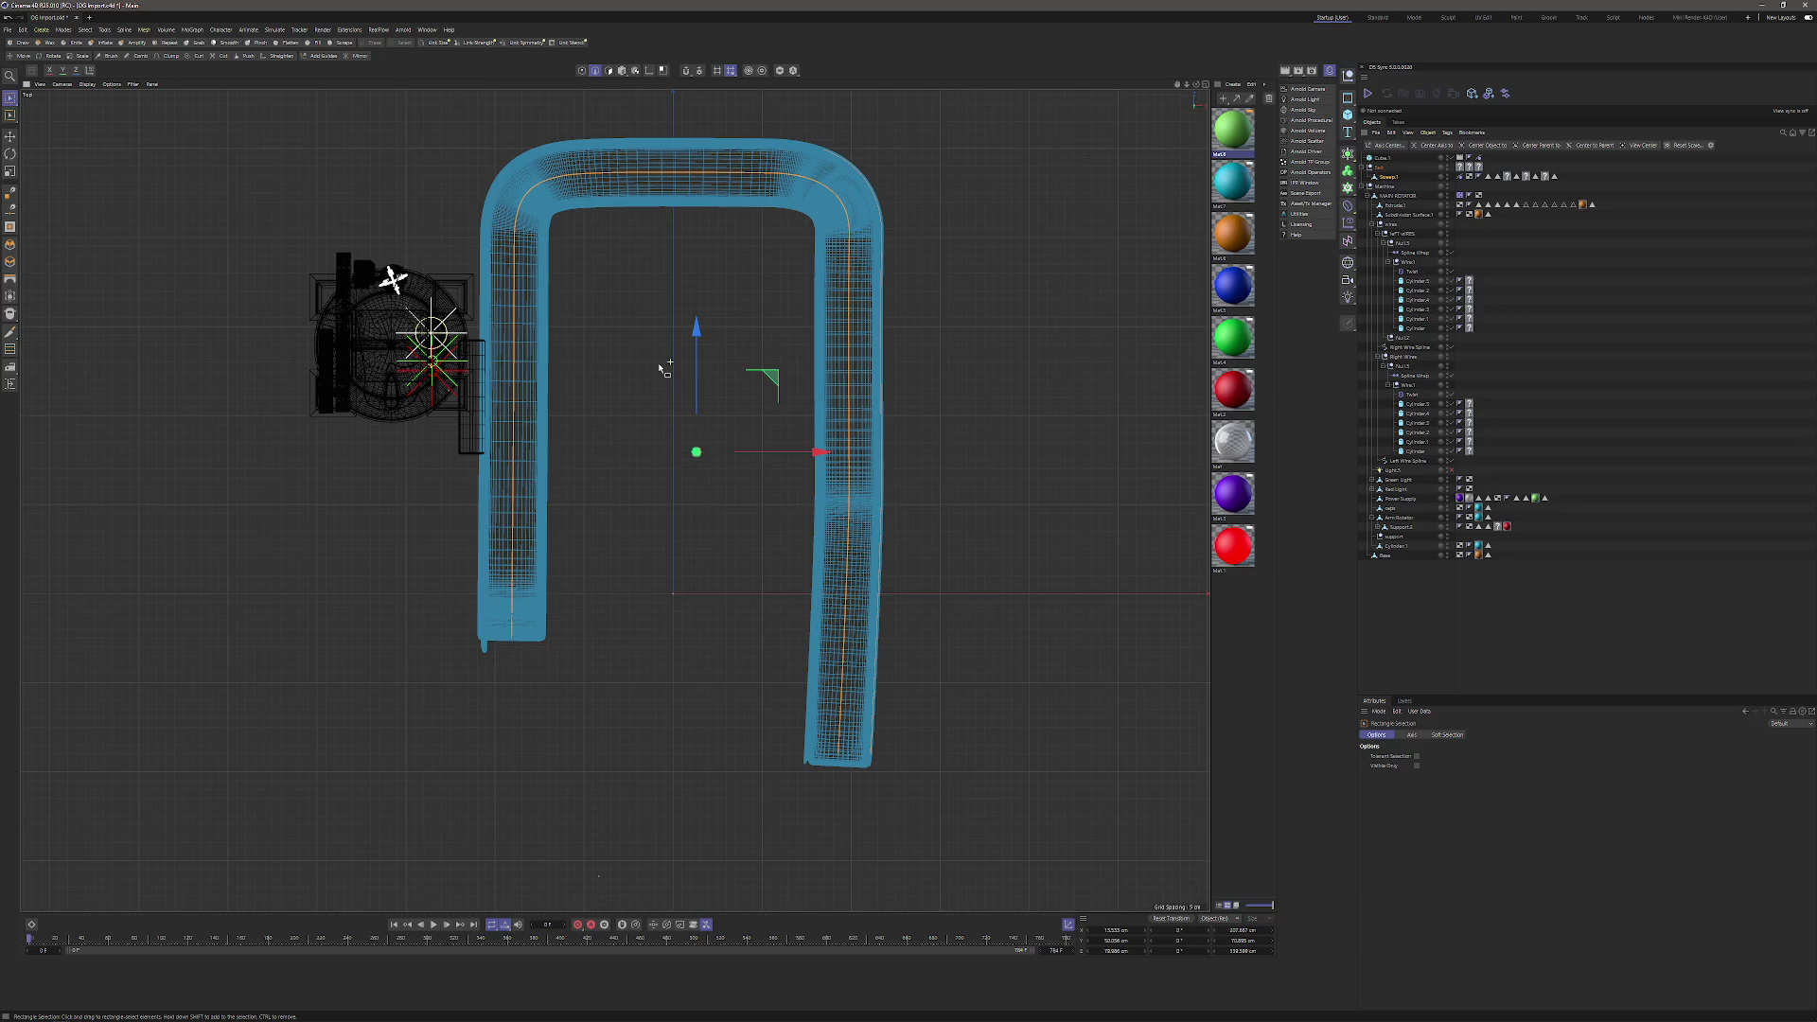
pyautogui.rightClick(695, 409)
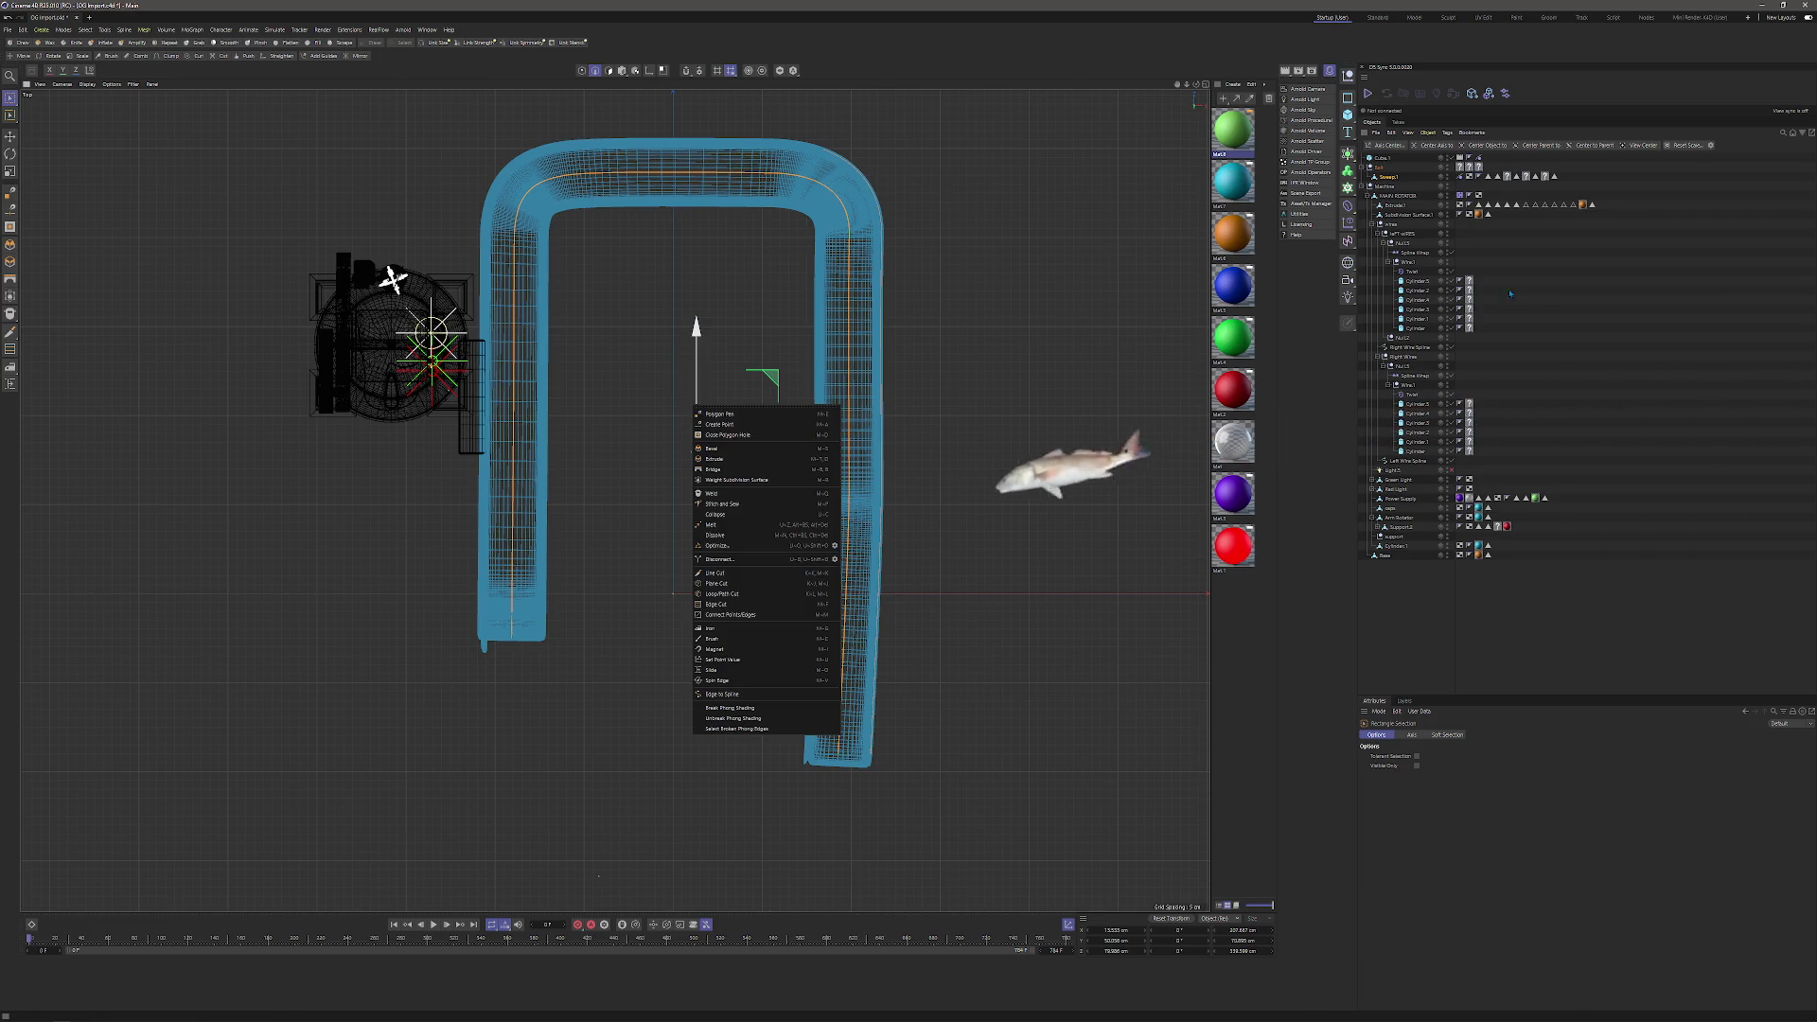
pyautogui.press('Escape')
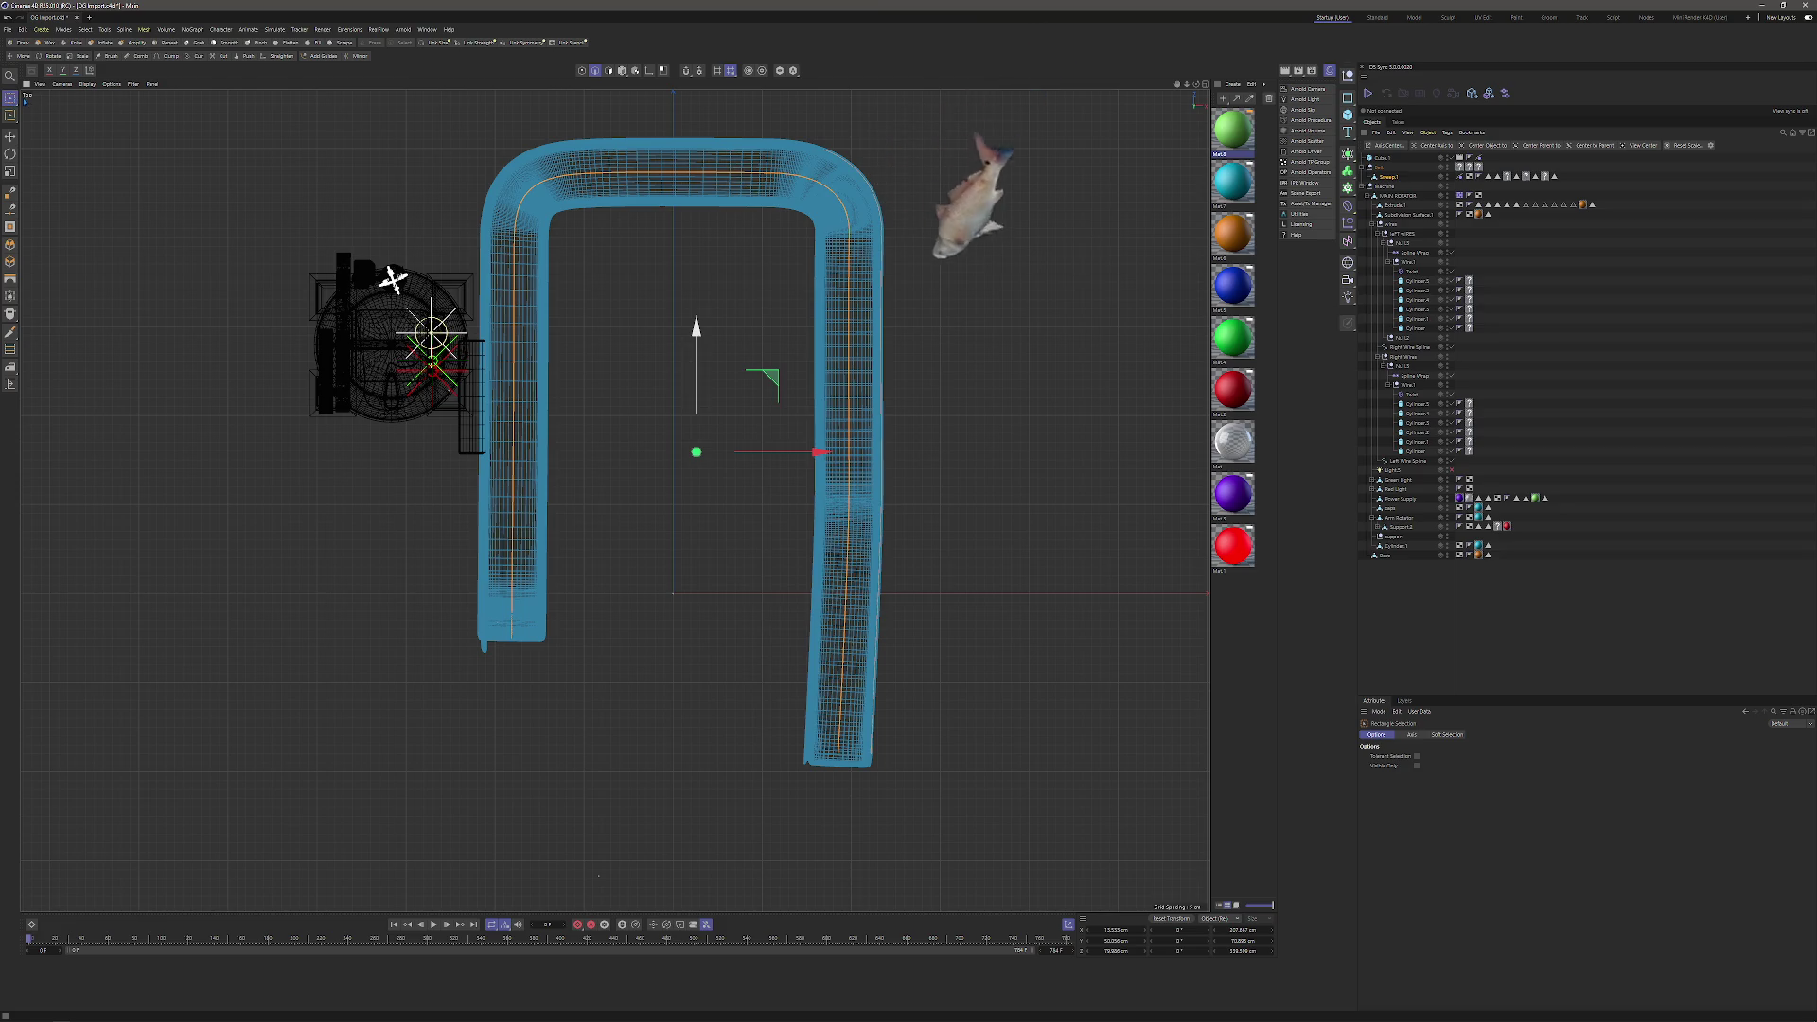
# Choose Lasso Selection and return to a perspective view looking down on the conveyor.
pyautogui.click(9, 98)
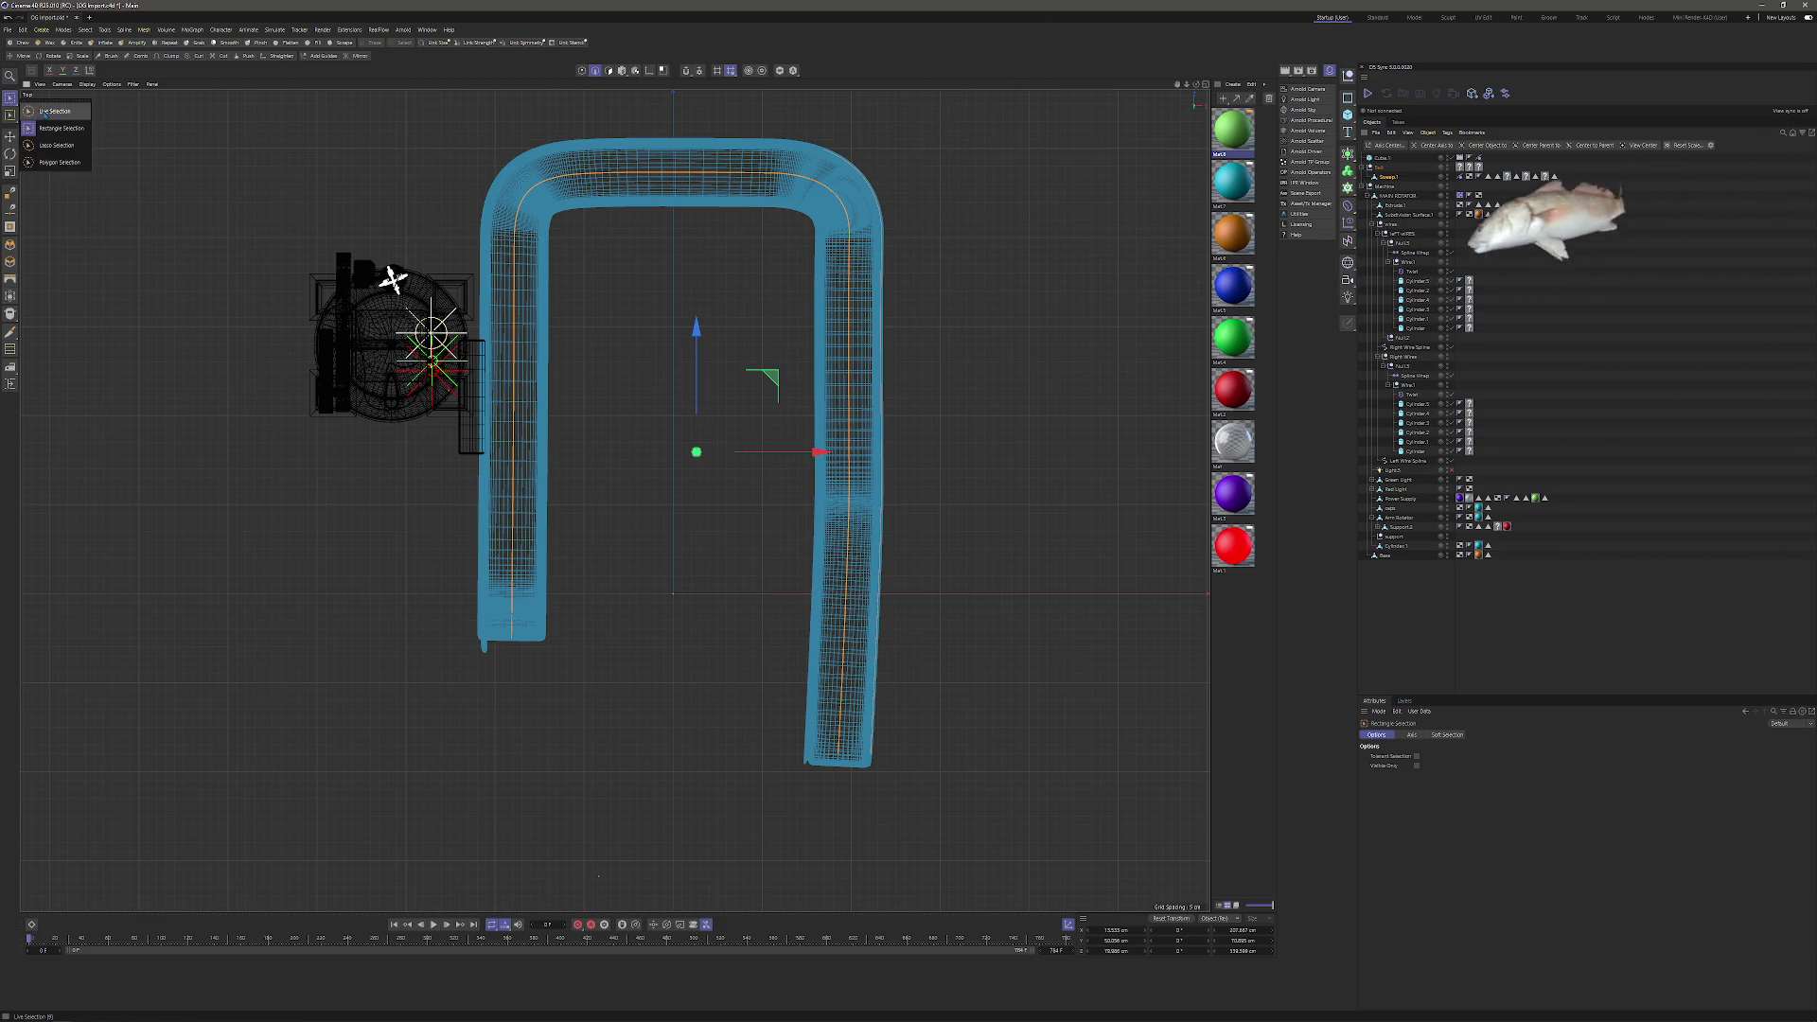
pyautogui.click(59, 127)
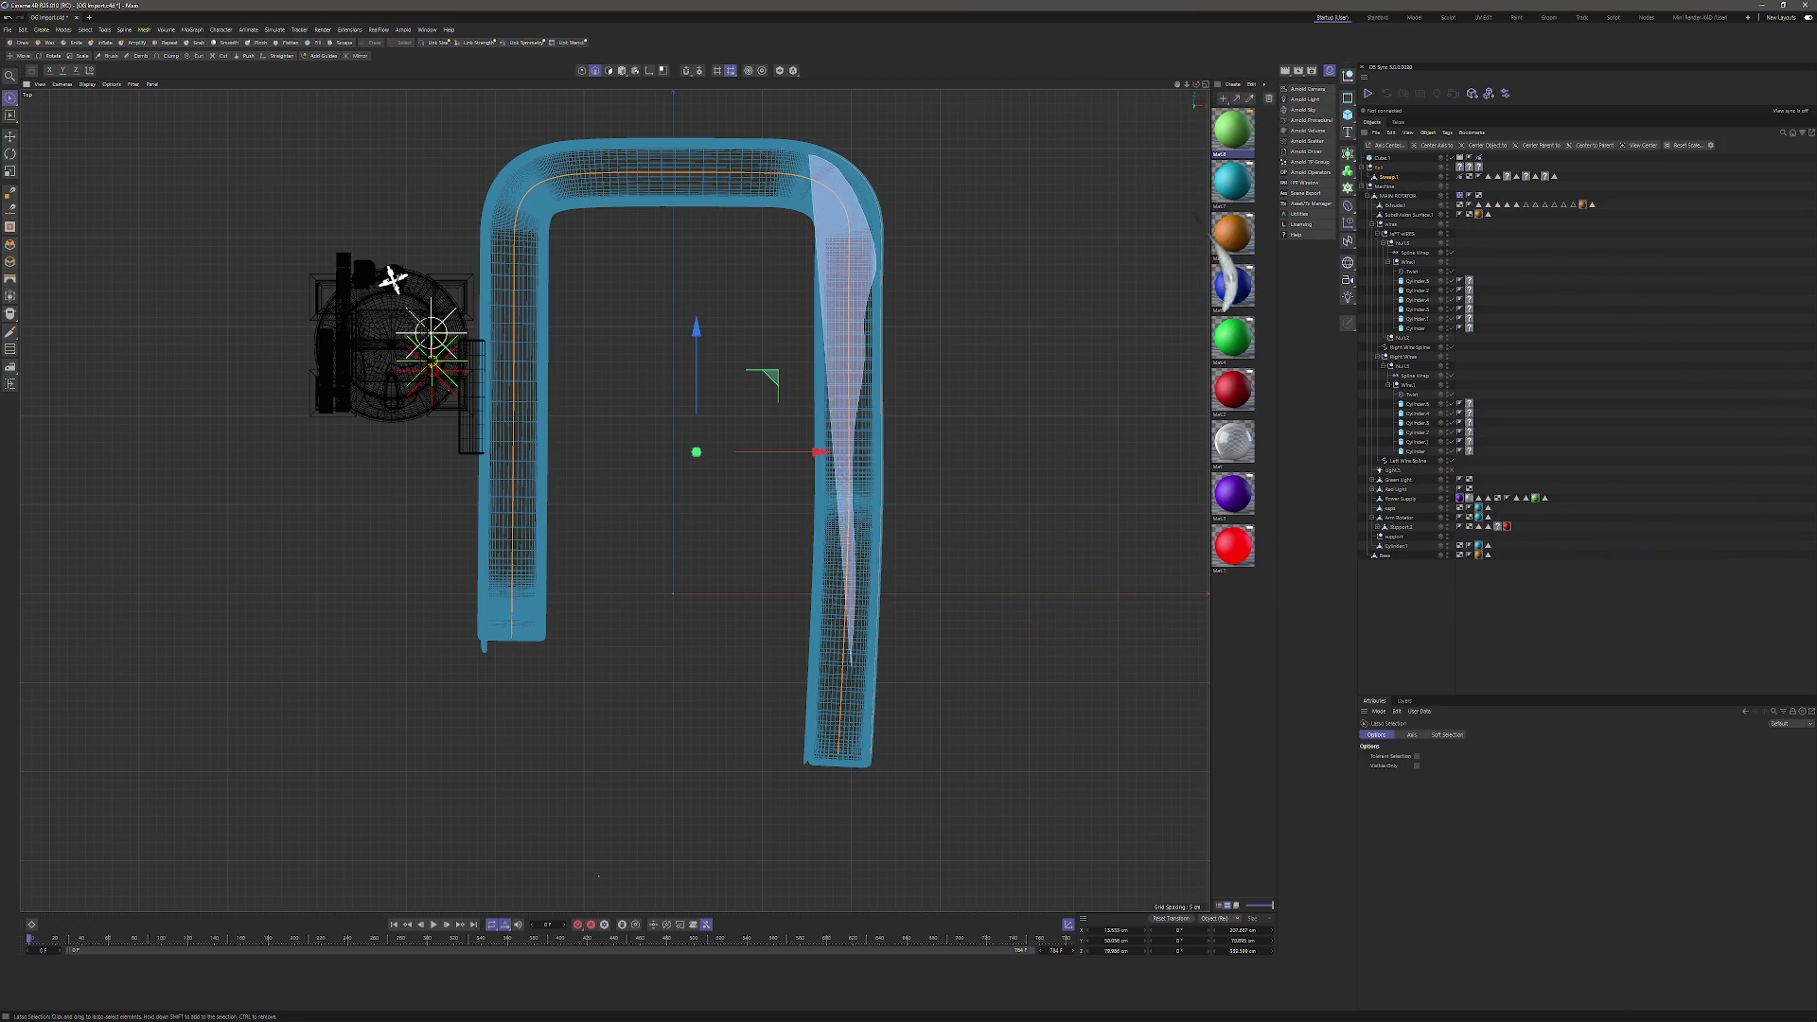
pyautogui.press('F1')
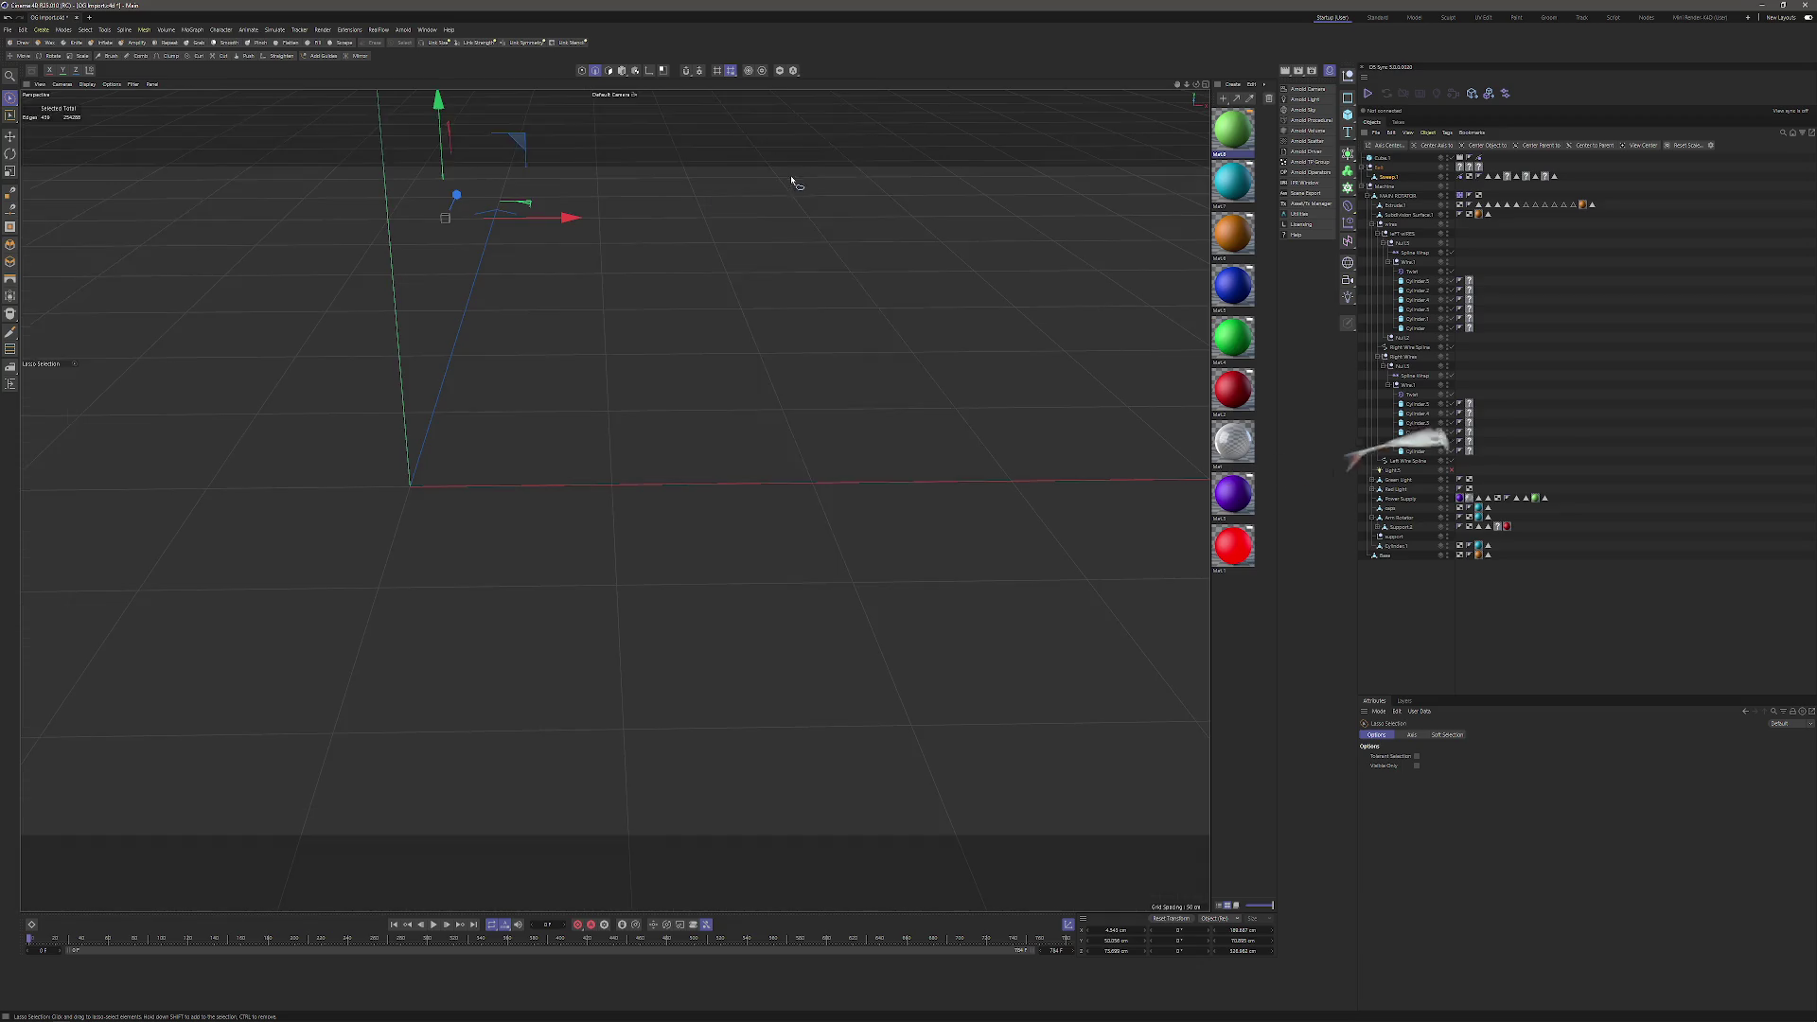
pyautogui.scroll(-5, 793, 181)
pyautogui.press('e')
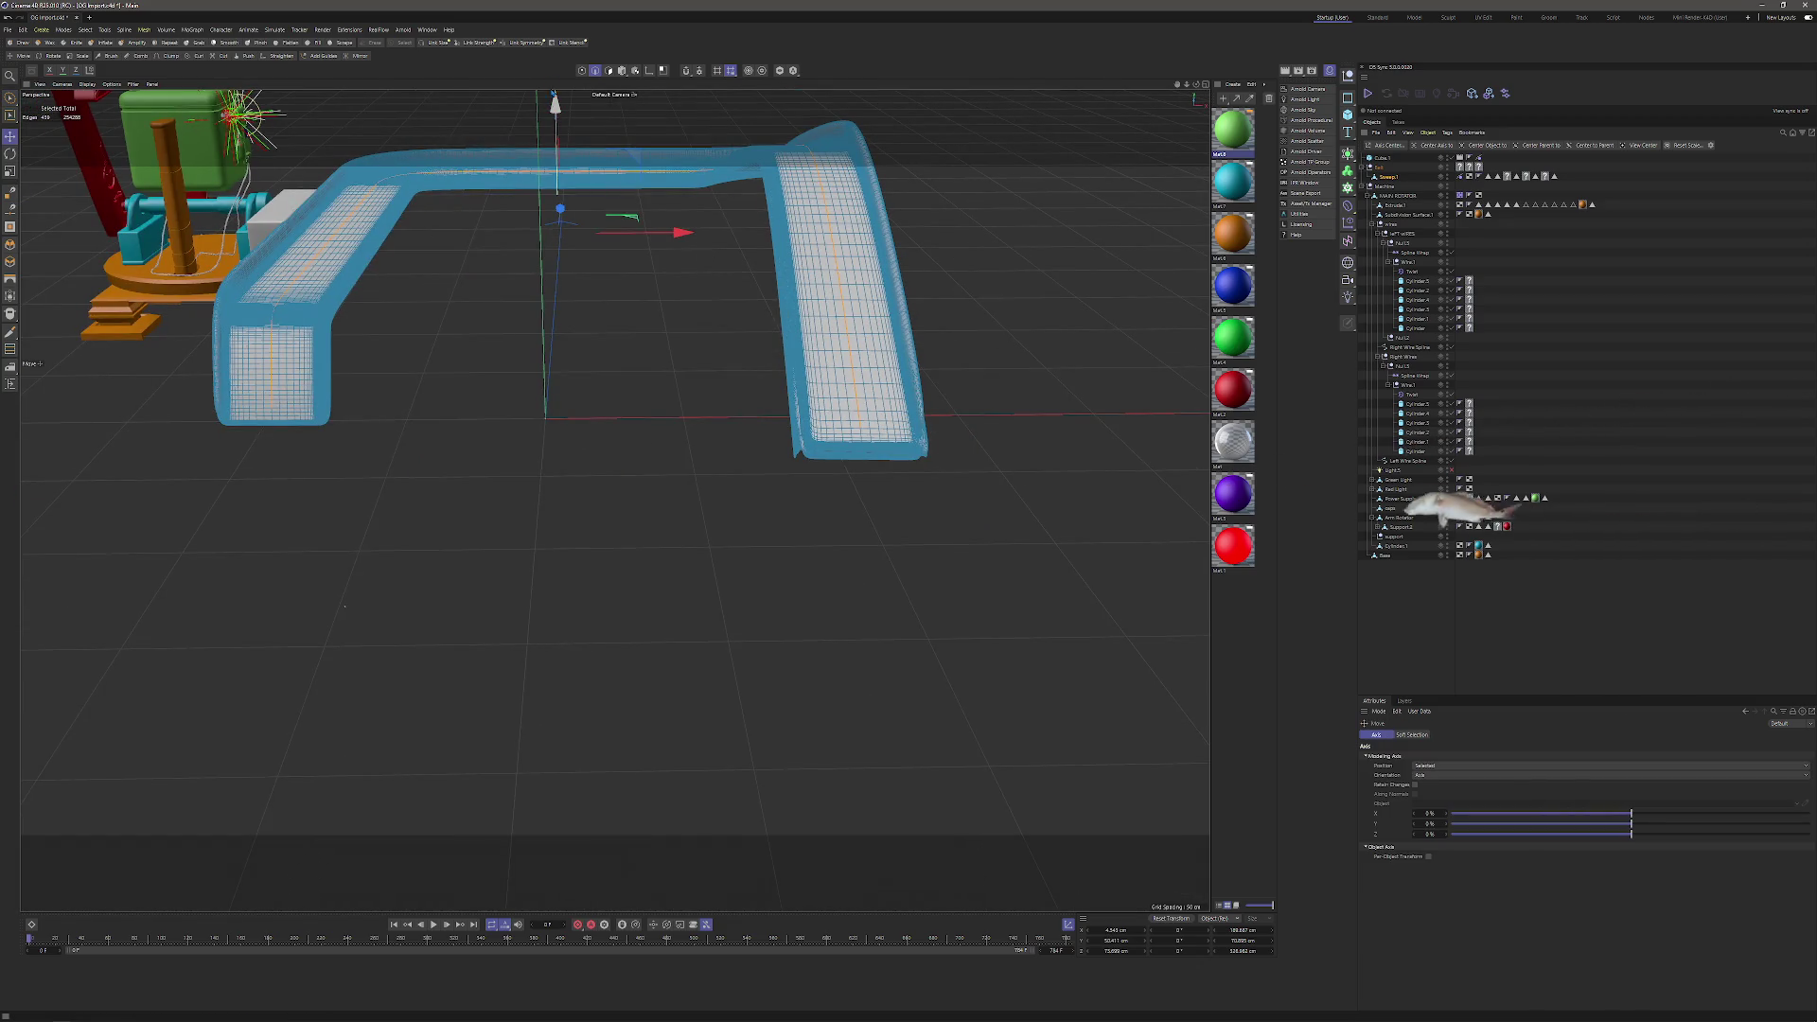
pyautogui.moveTo(556, 104); pyautogui.dragTo(523, 90)
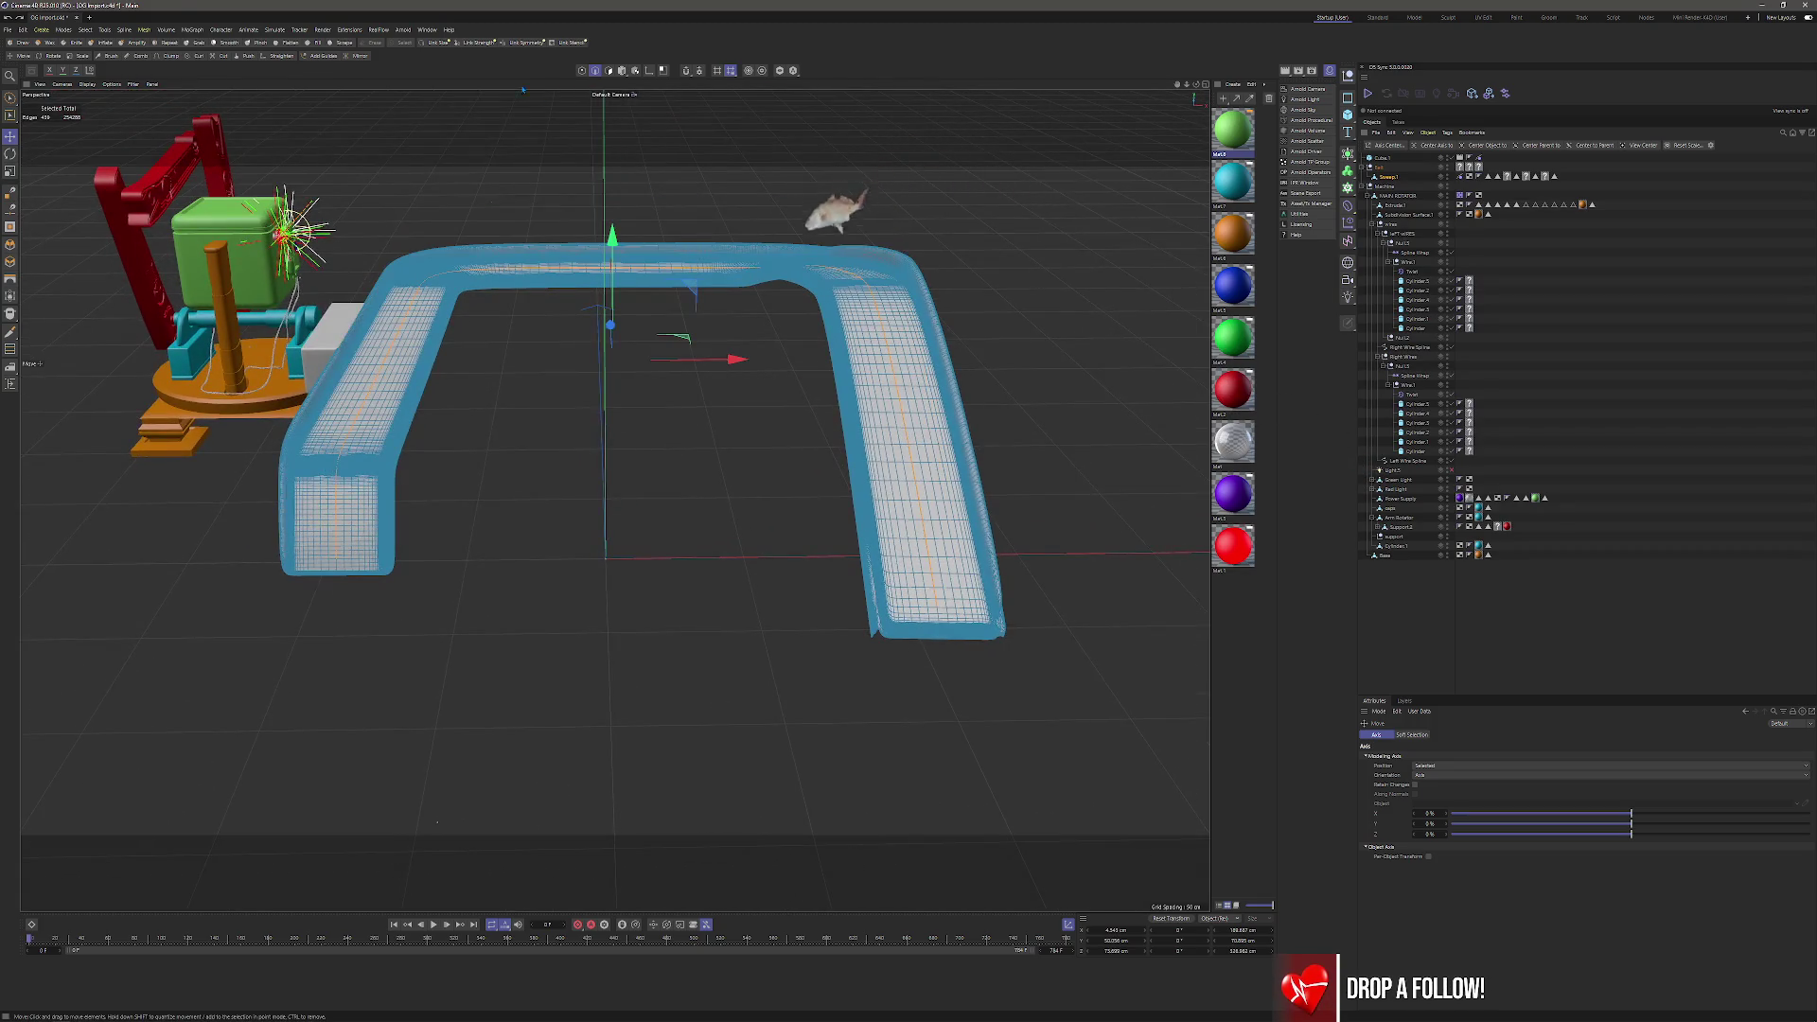
pyautogui.click(145, 30)
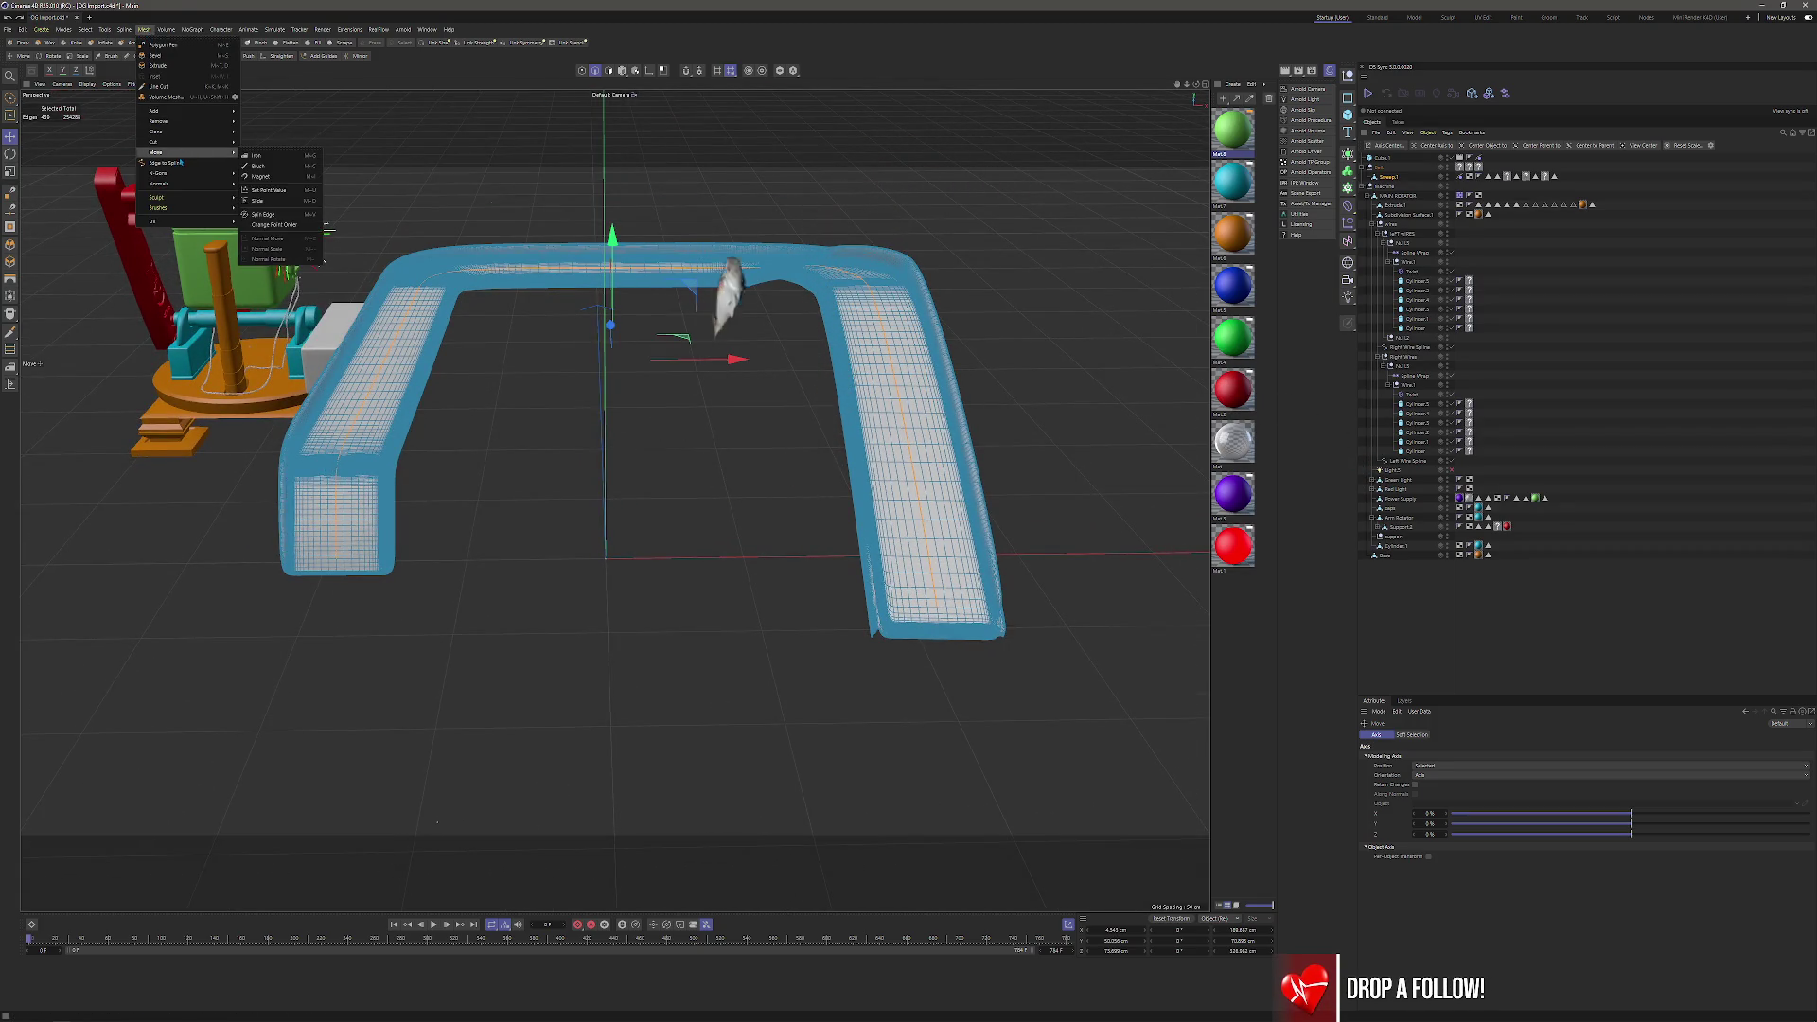
# Extract the tube's path as Sweep.1 Spline and test-move one of its points.
pyautogui.moveTo(189, 152)
pyautogui.click(279, 254)
pyautogui.click(1404, 186)
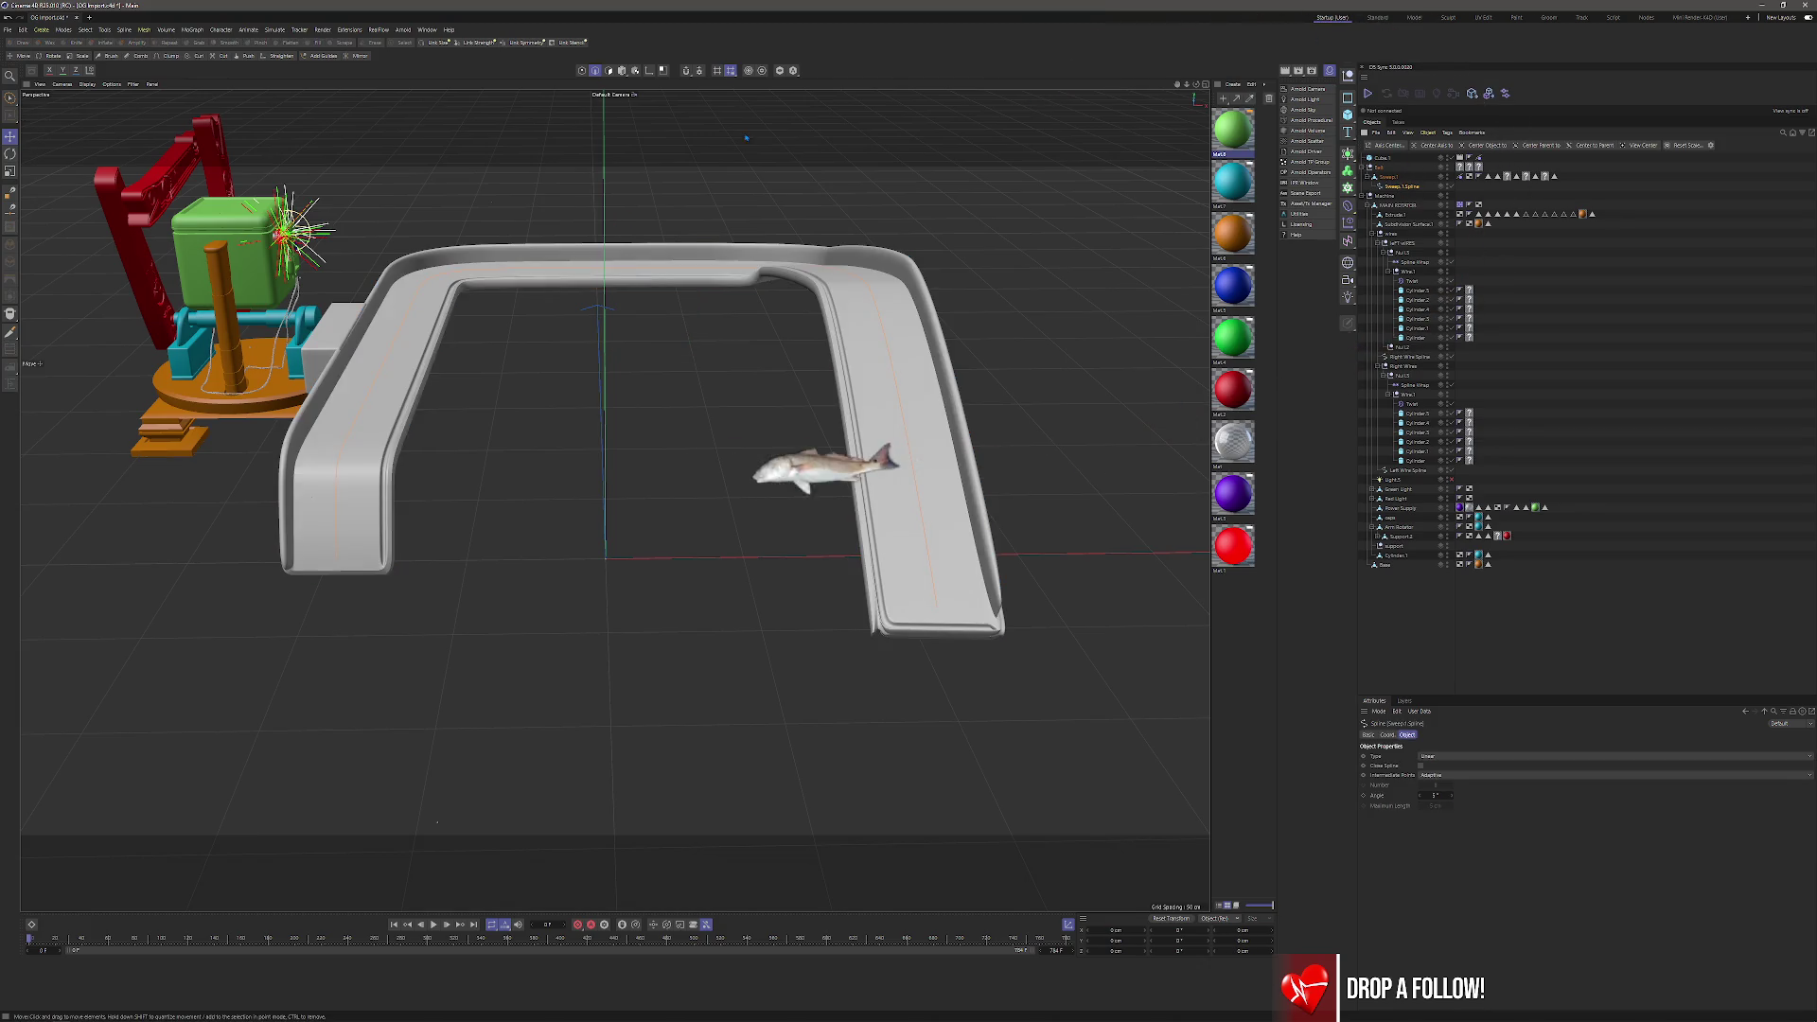
pyautogui.click(622, 72)
pyautogui.moveTo(778, 459); pyautogui.dragTo(785, 282)
pyautogui.moveTo(611, 180)
pyautogui.mouseDown()
pyautogui.moveTo(612, 53)
pyautogui.moveTo(613, 232)
pyautogui.mouseUp()
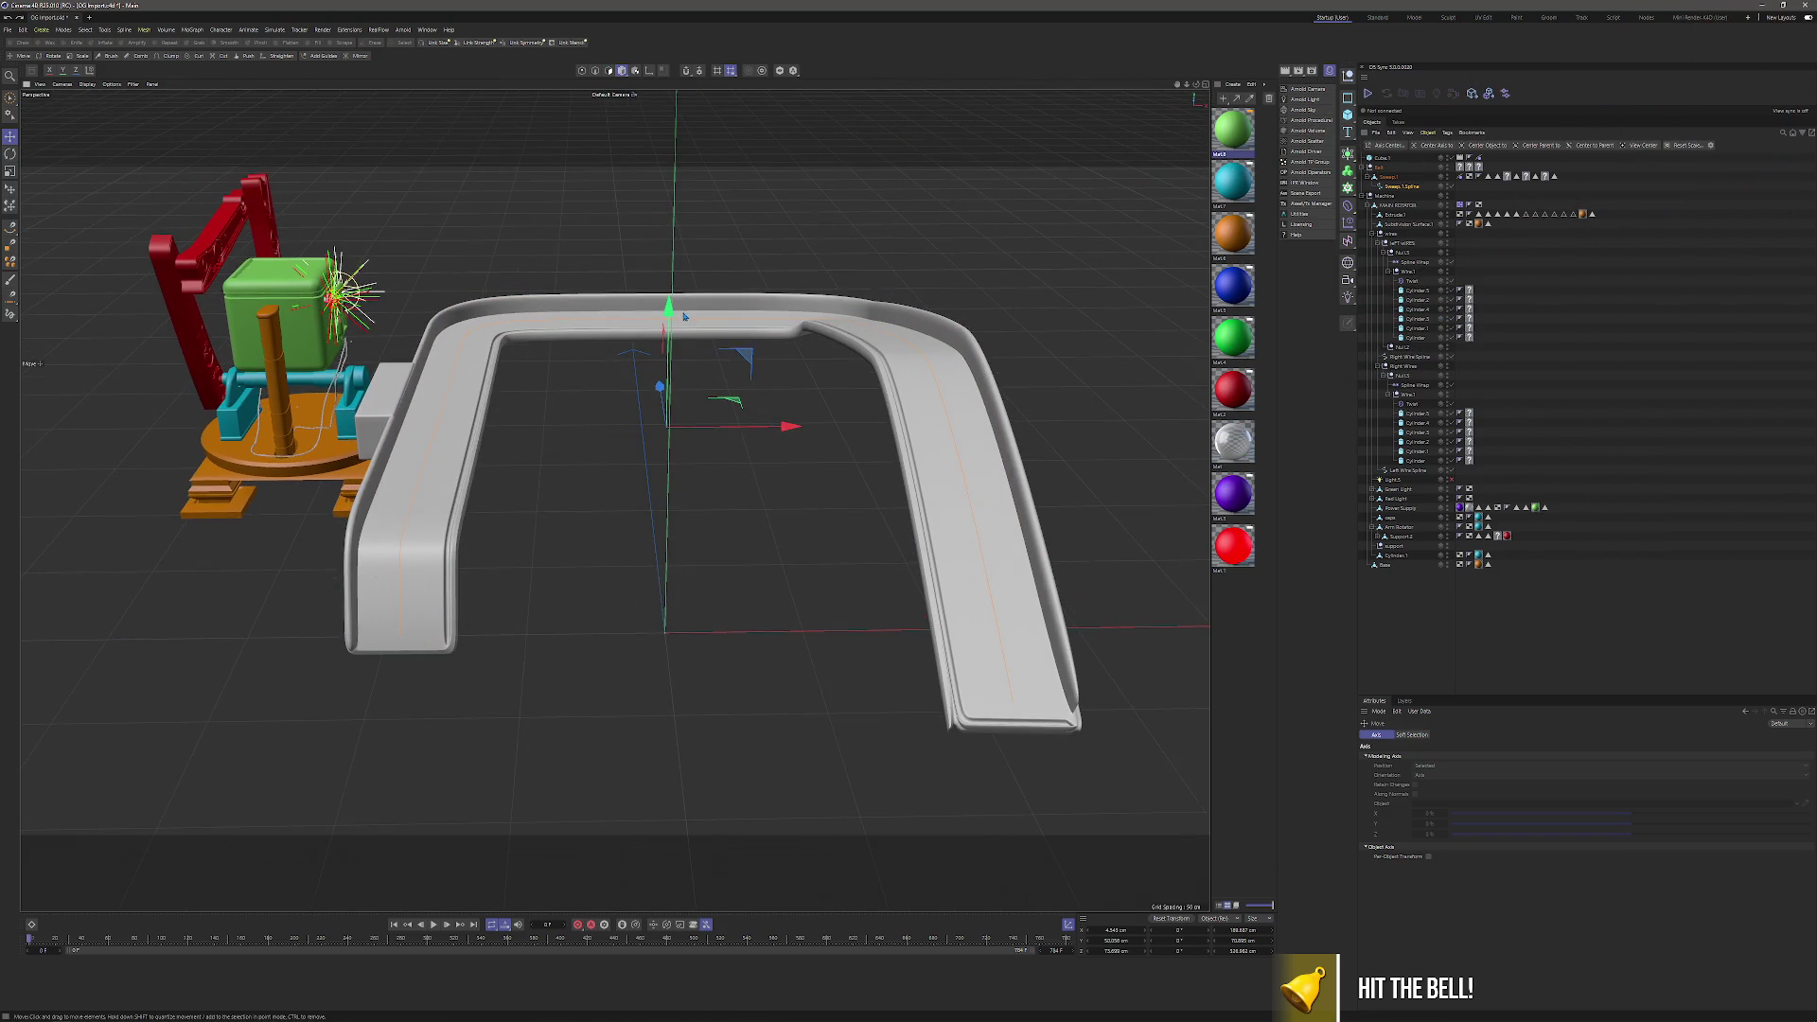
pyautogui.moveTo(667, 292)
pyautogui.mouseDown()
pyautogui.moveTo(536, 282)
pyautogui.moveTo(609, 499)
pyautogui.moveTo(960, 491)
pyautogui.mouseUp()
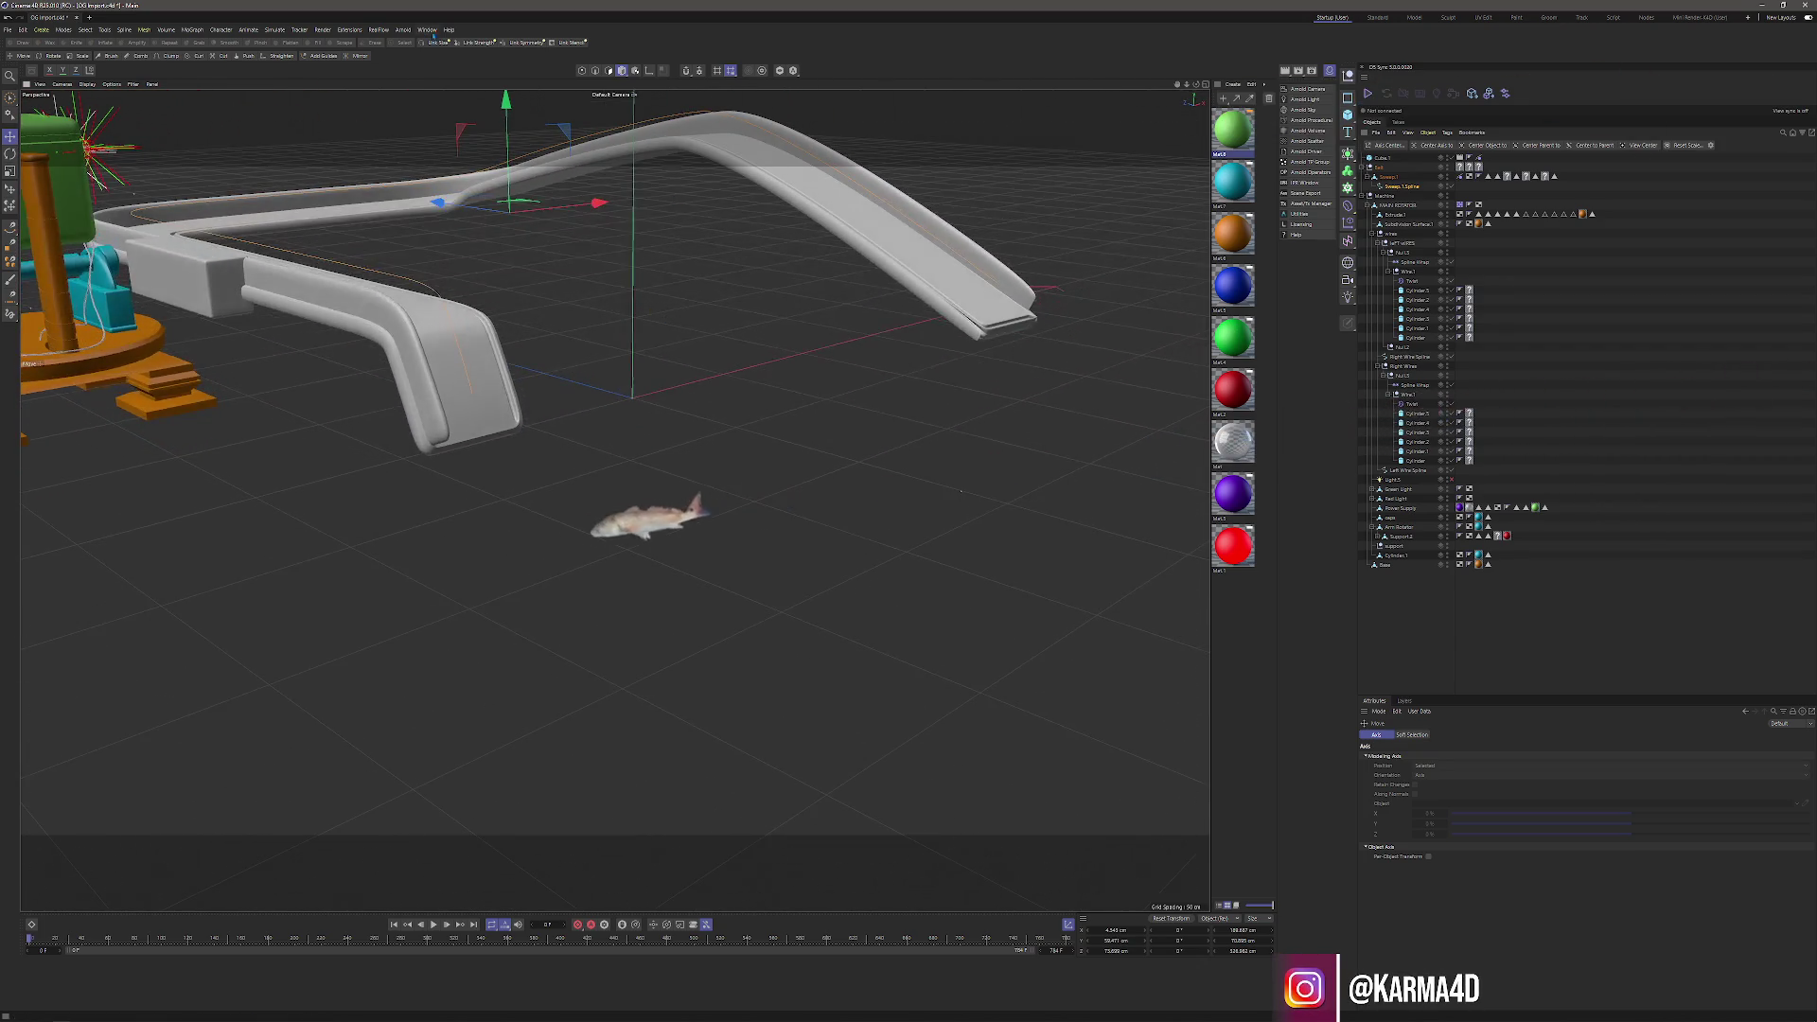
# Select the points at the spline's bent corner and shift them right along X.
pyautogui.click(582, 71)
pyautogui.press('0')
pyautogui.click(462, 364)
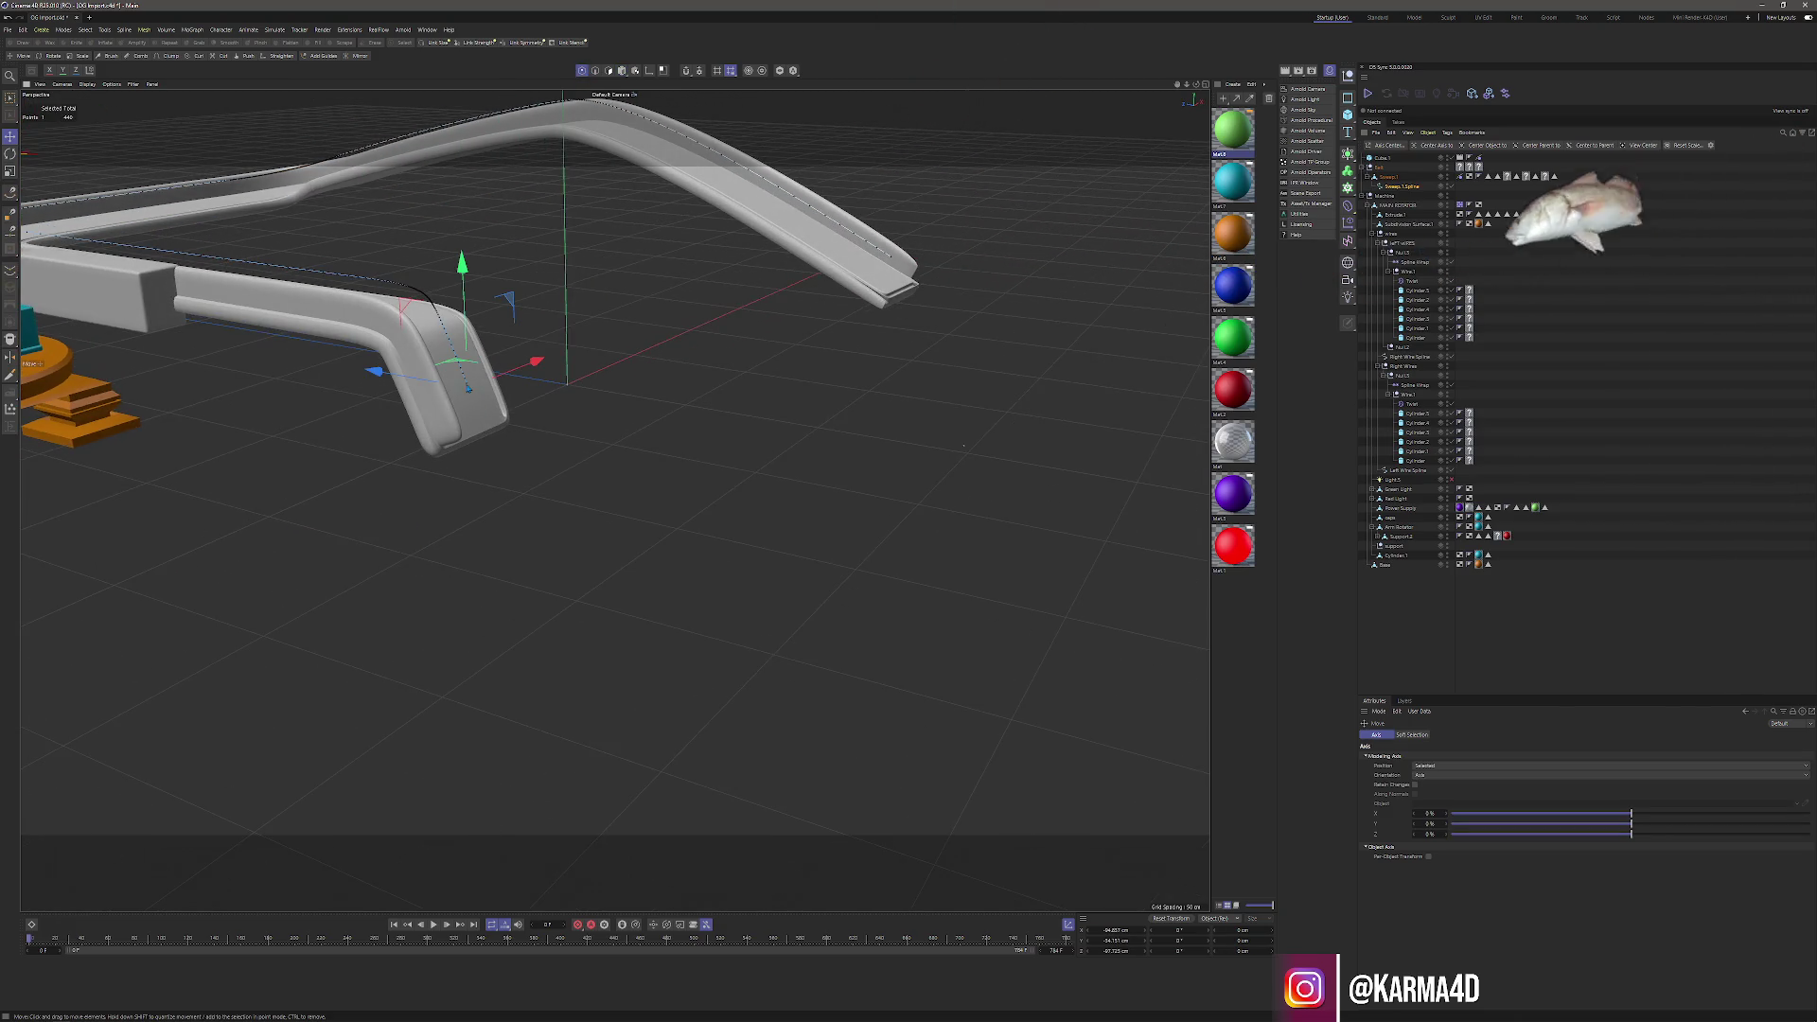
pyautogui.click(448, 392)
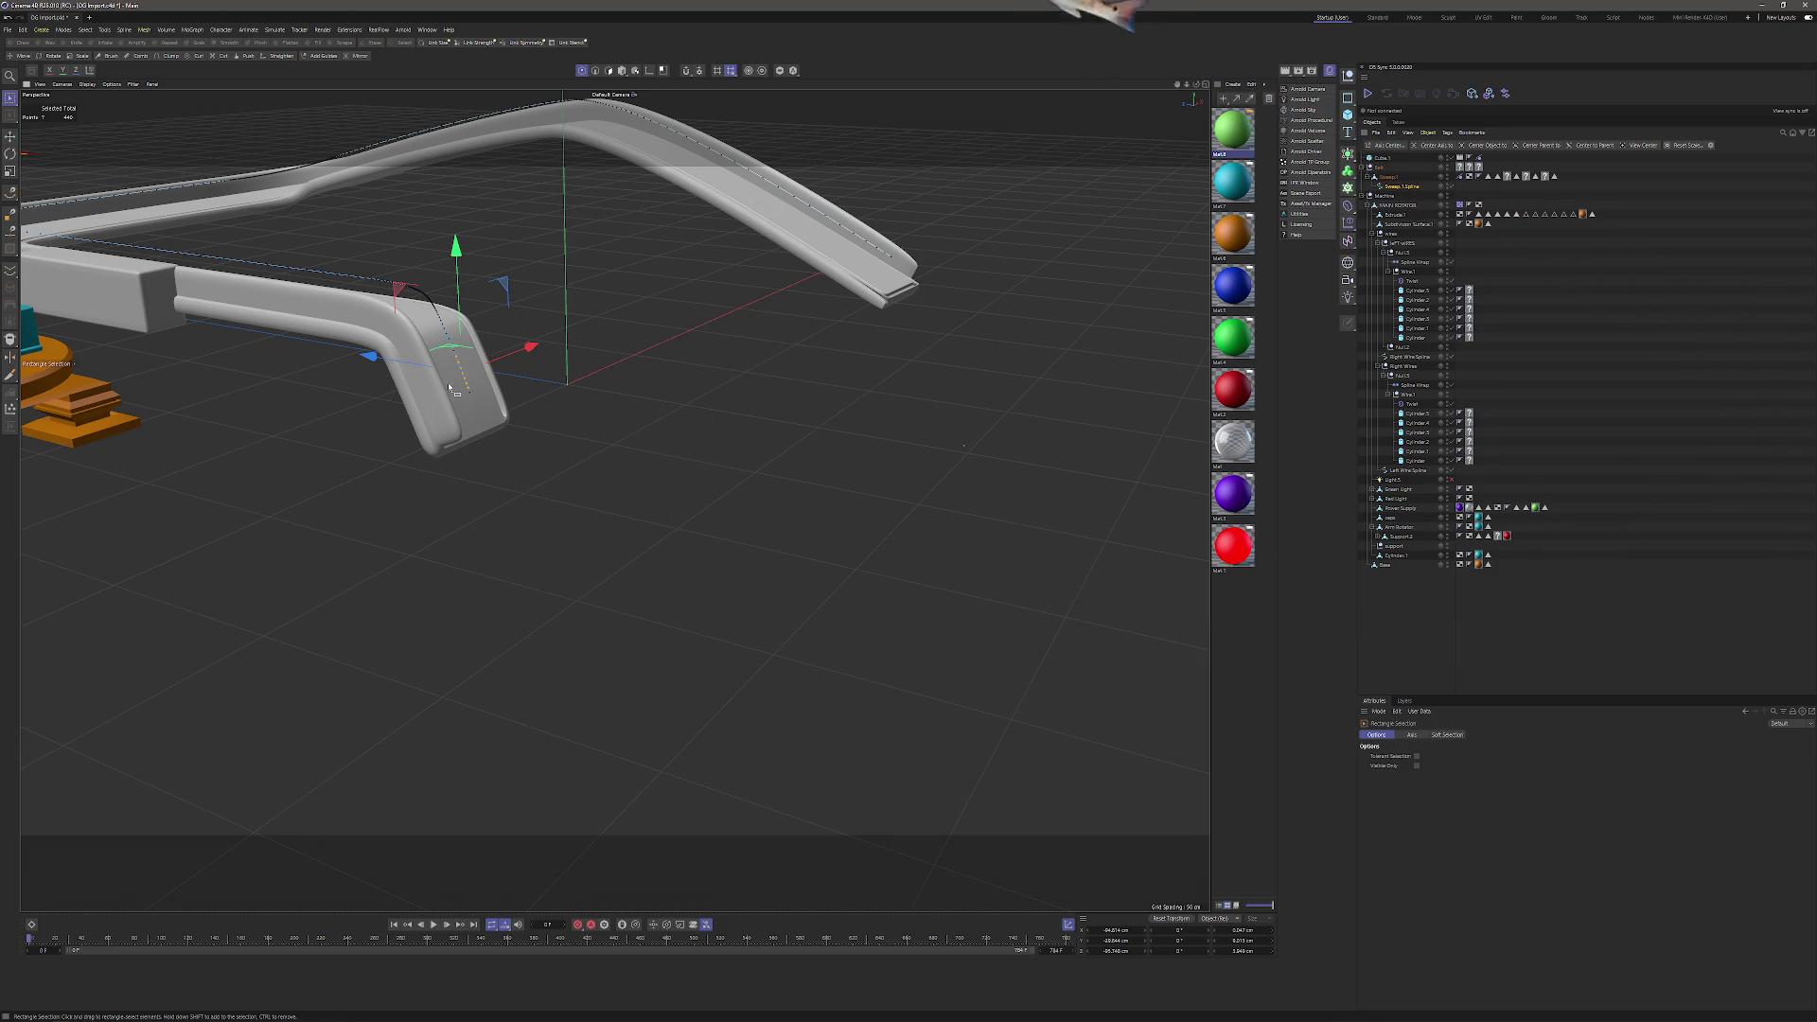
pyautogui.press('e')
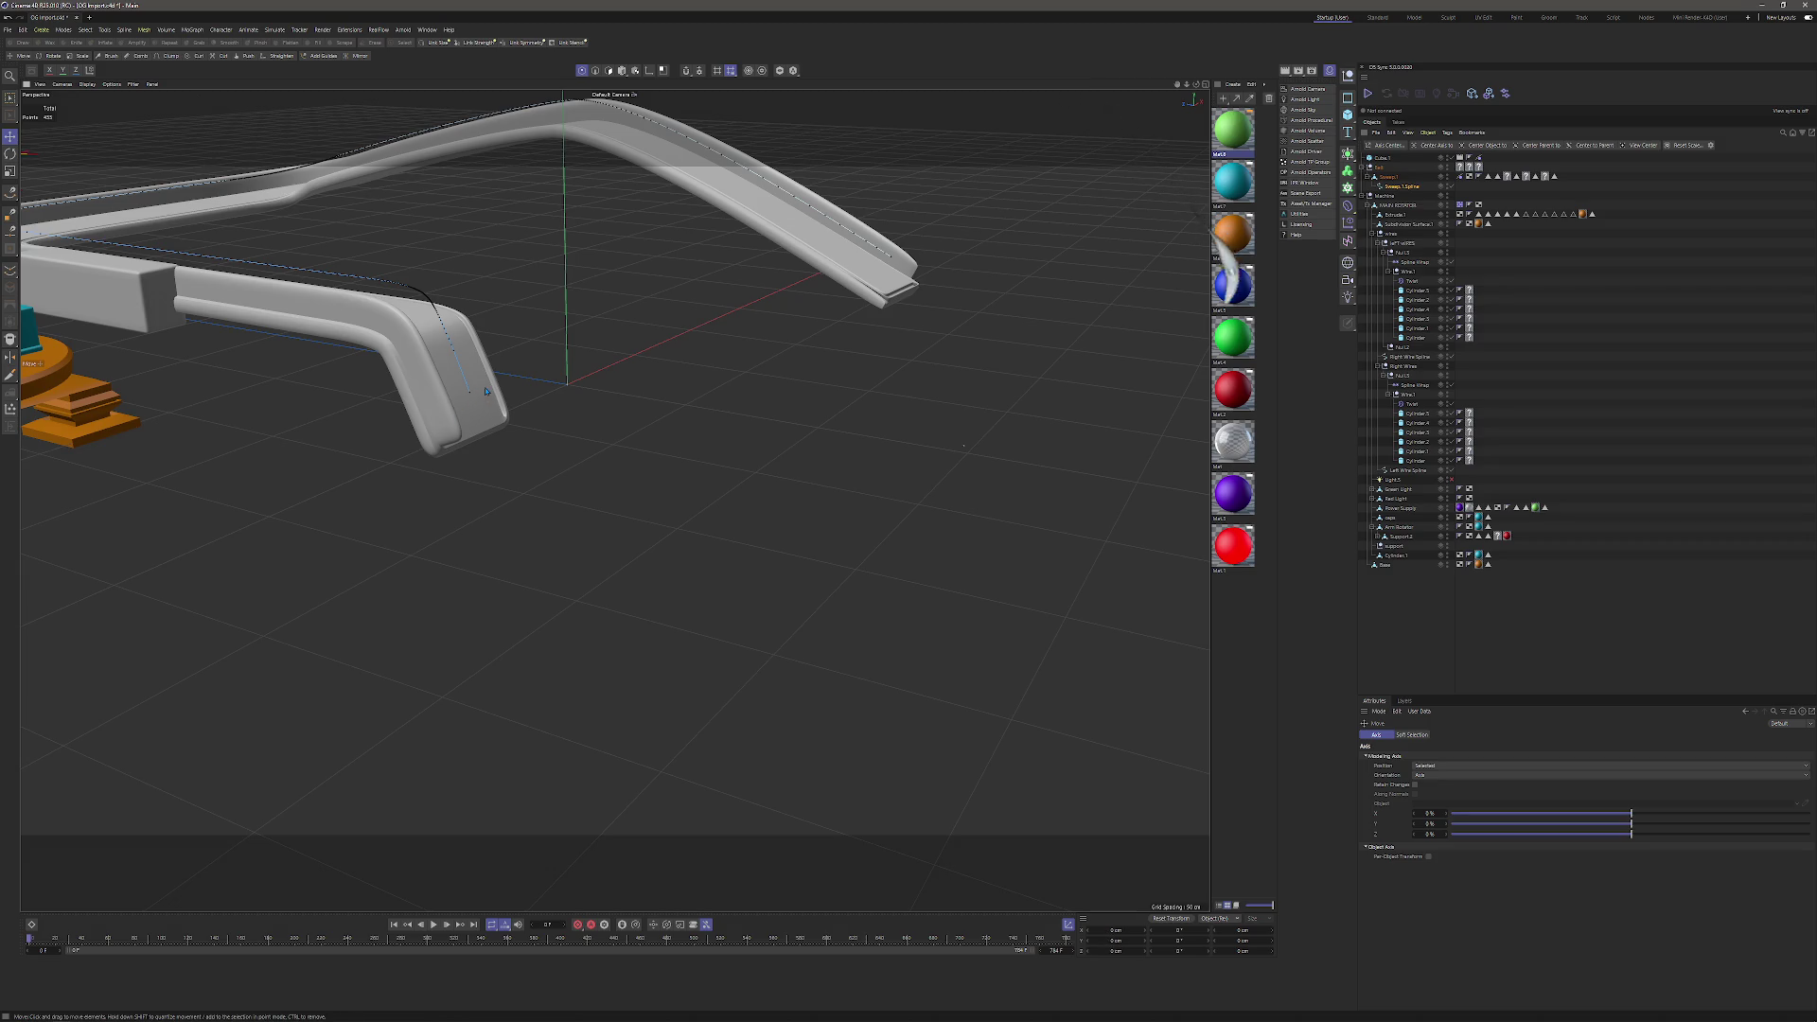
pyautogui.press('0')
pyautogui.moveTo(498, 368); pyautogui.dragTo(423, 423)
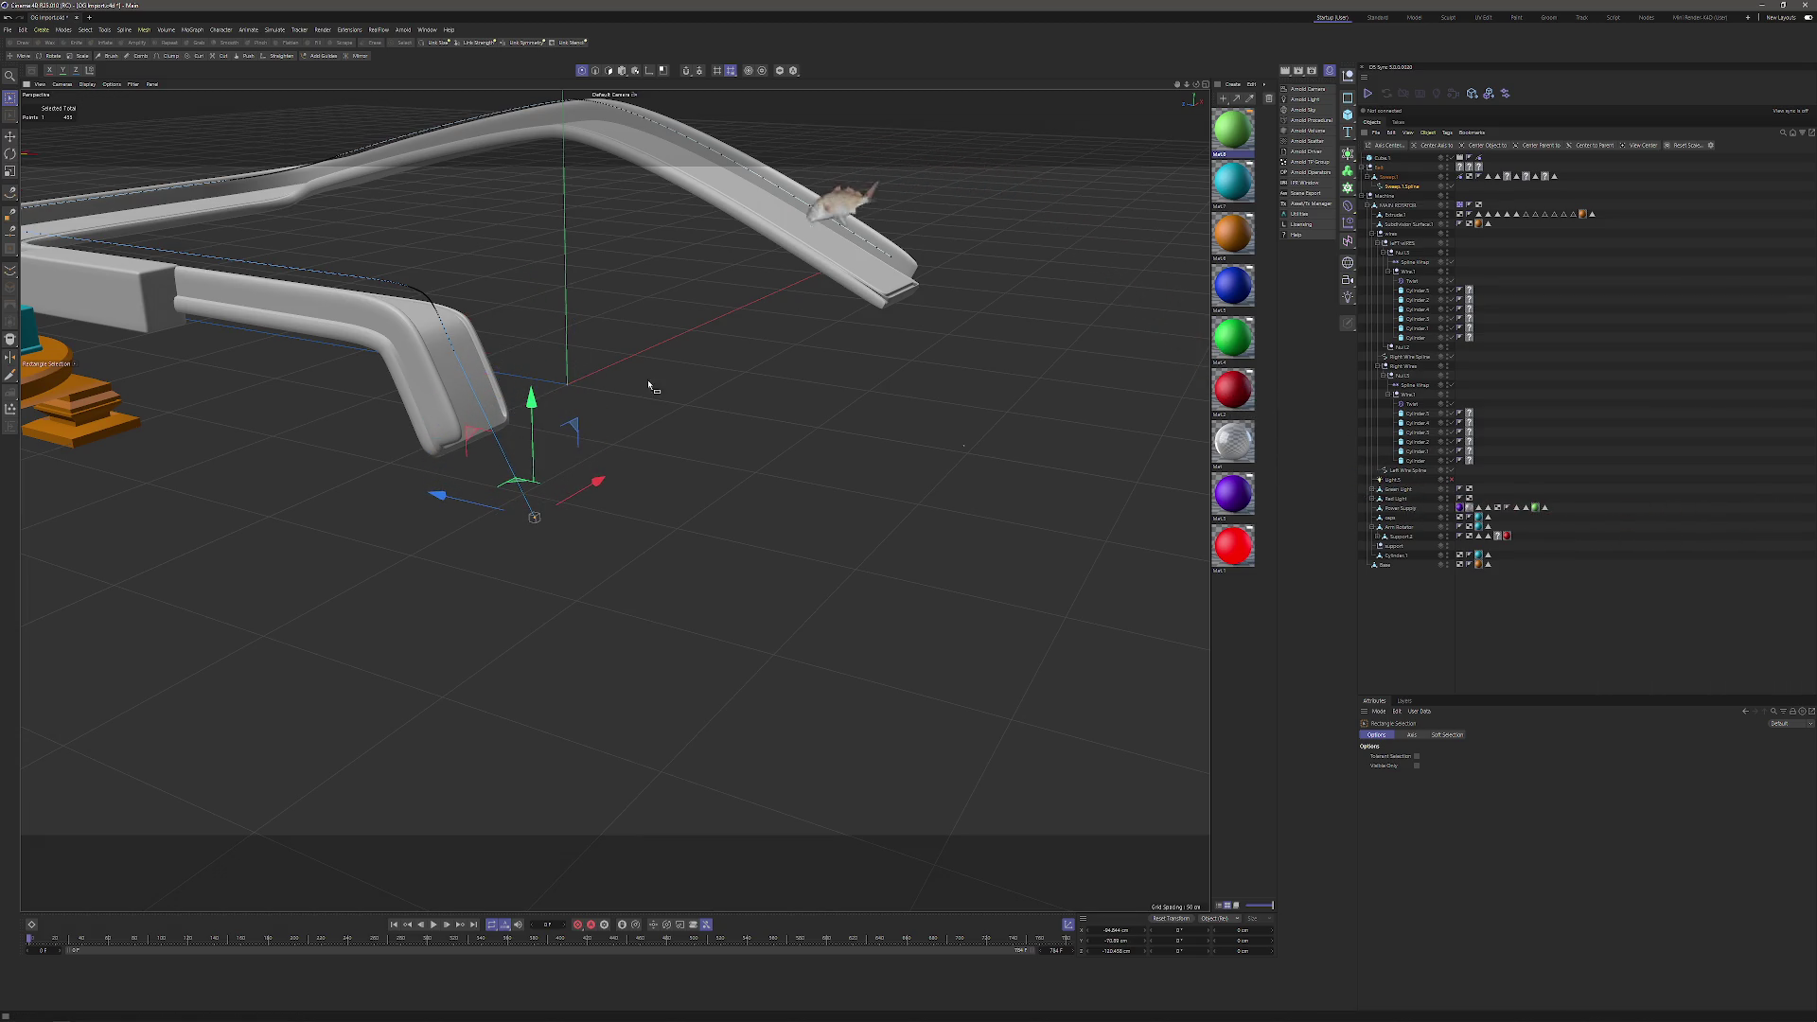
pyautogui.press('e')
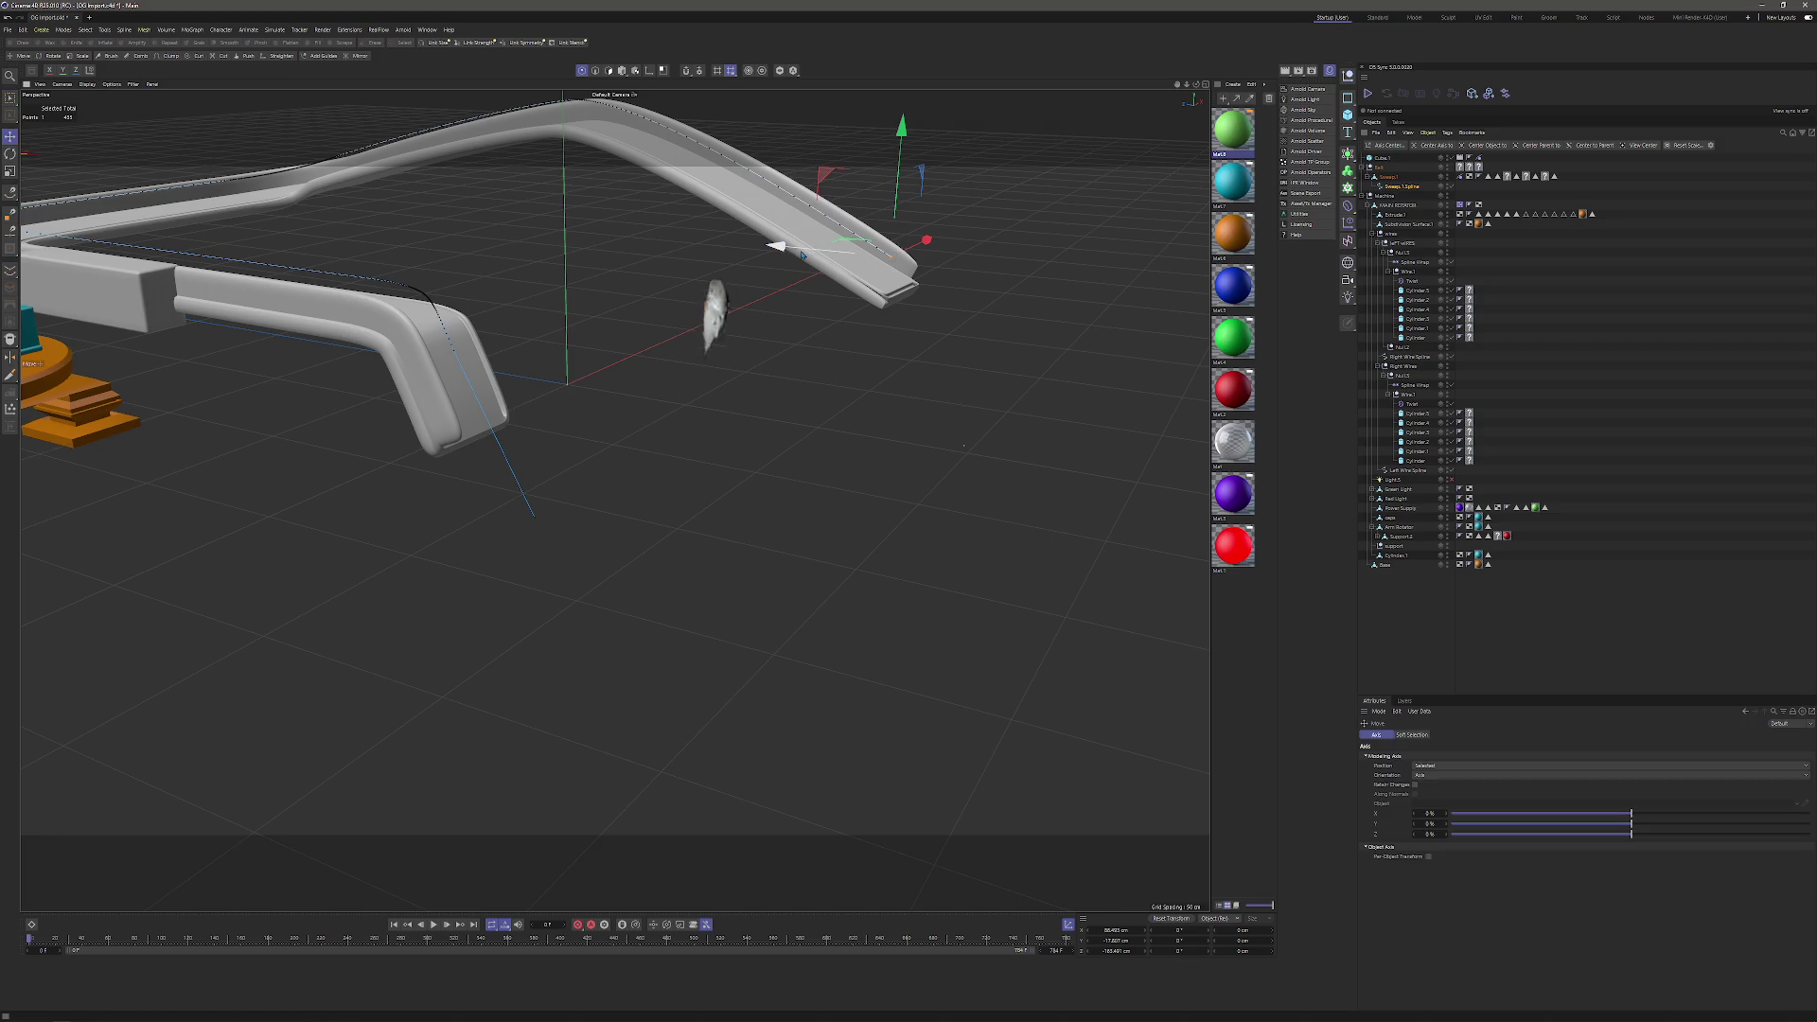
pyautogui.moveTo(821, 251); pyautogui.dragTo(851, 256)
pyautogui.rightClick(855, 299)
pyautogui.click(878, 251)
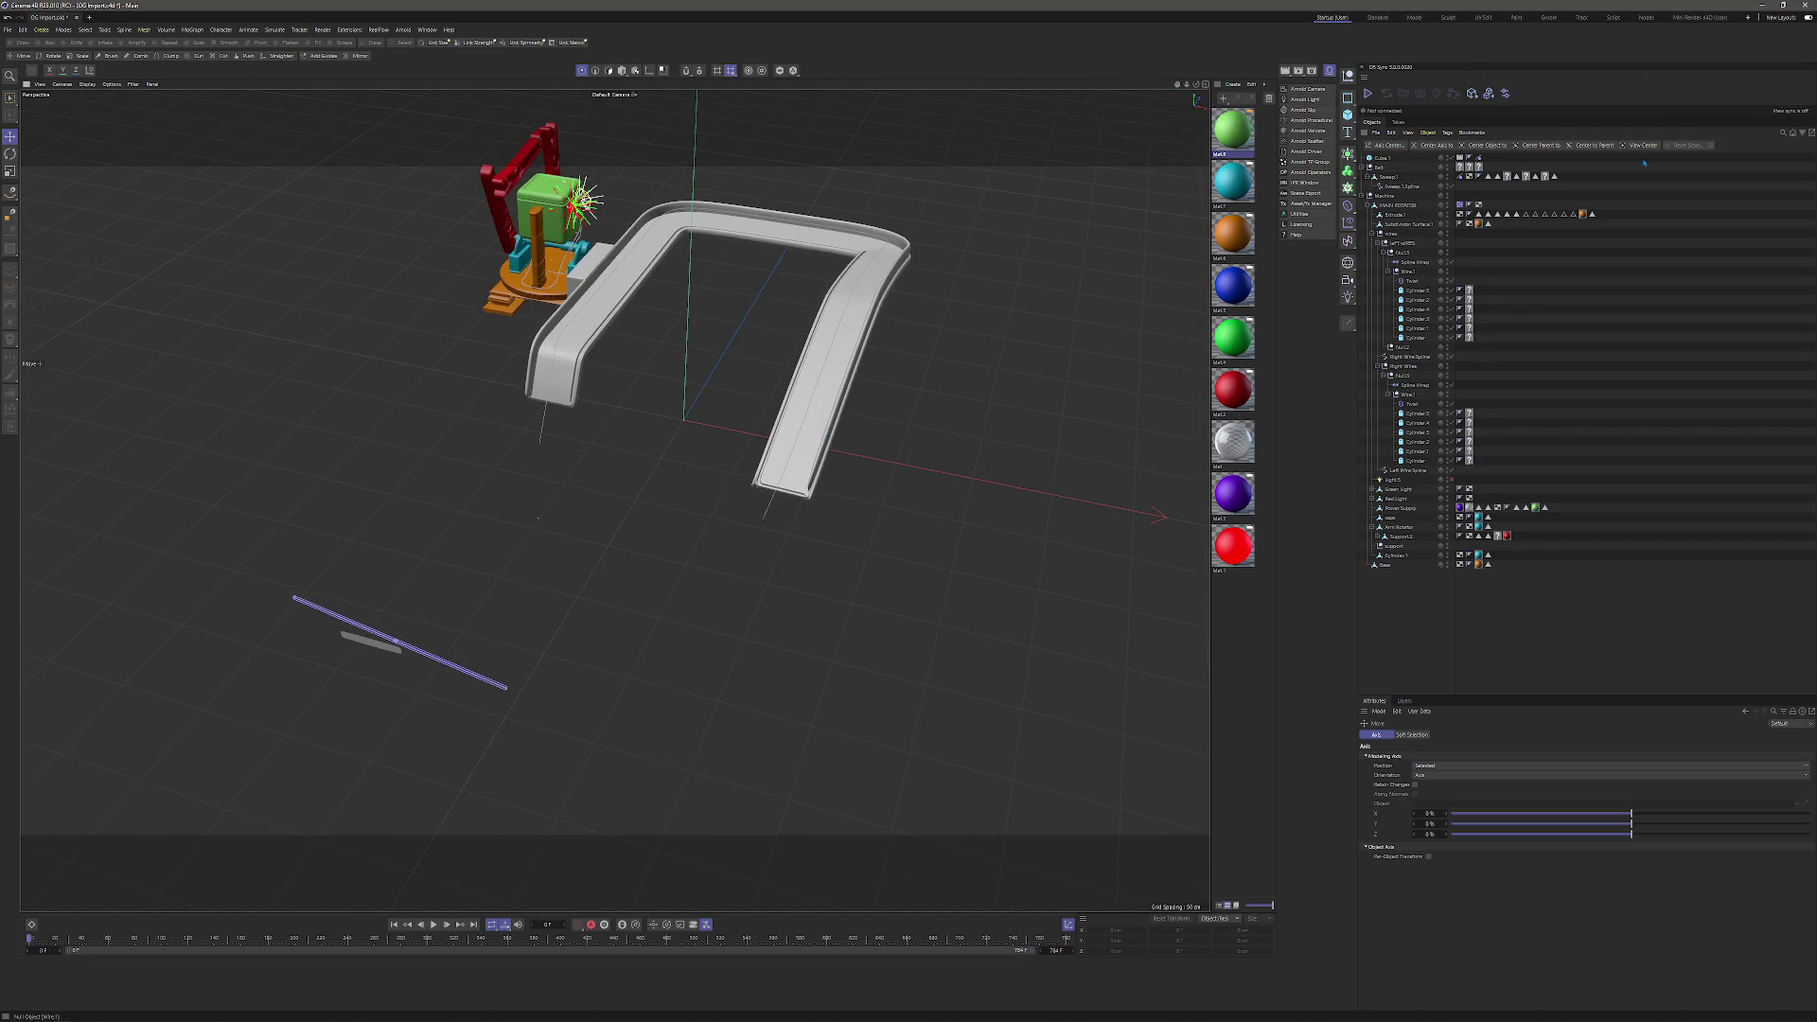
# Copy Sweep.1.Spline into a new empty document.
pyautogui.click(1380, 157)
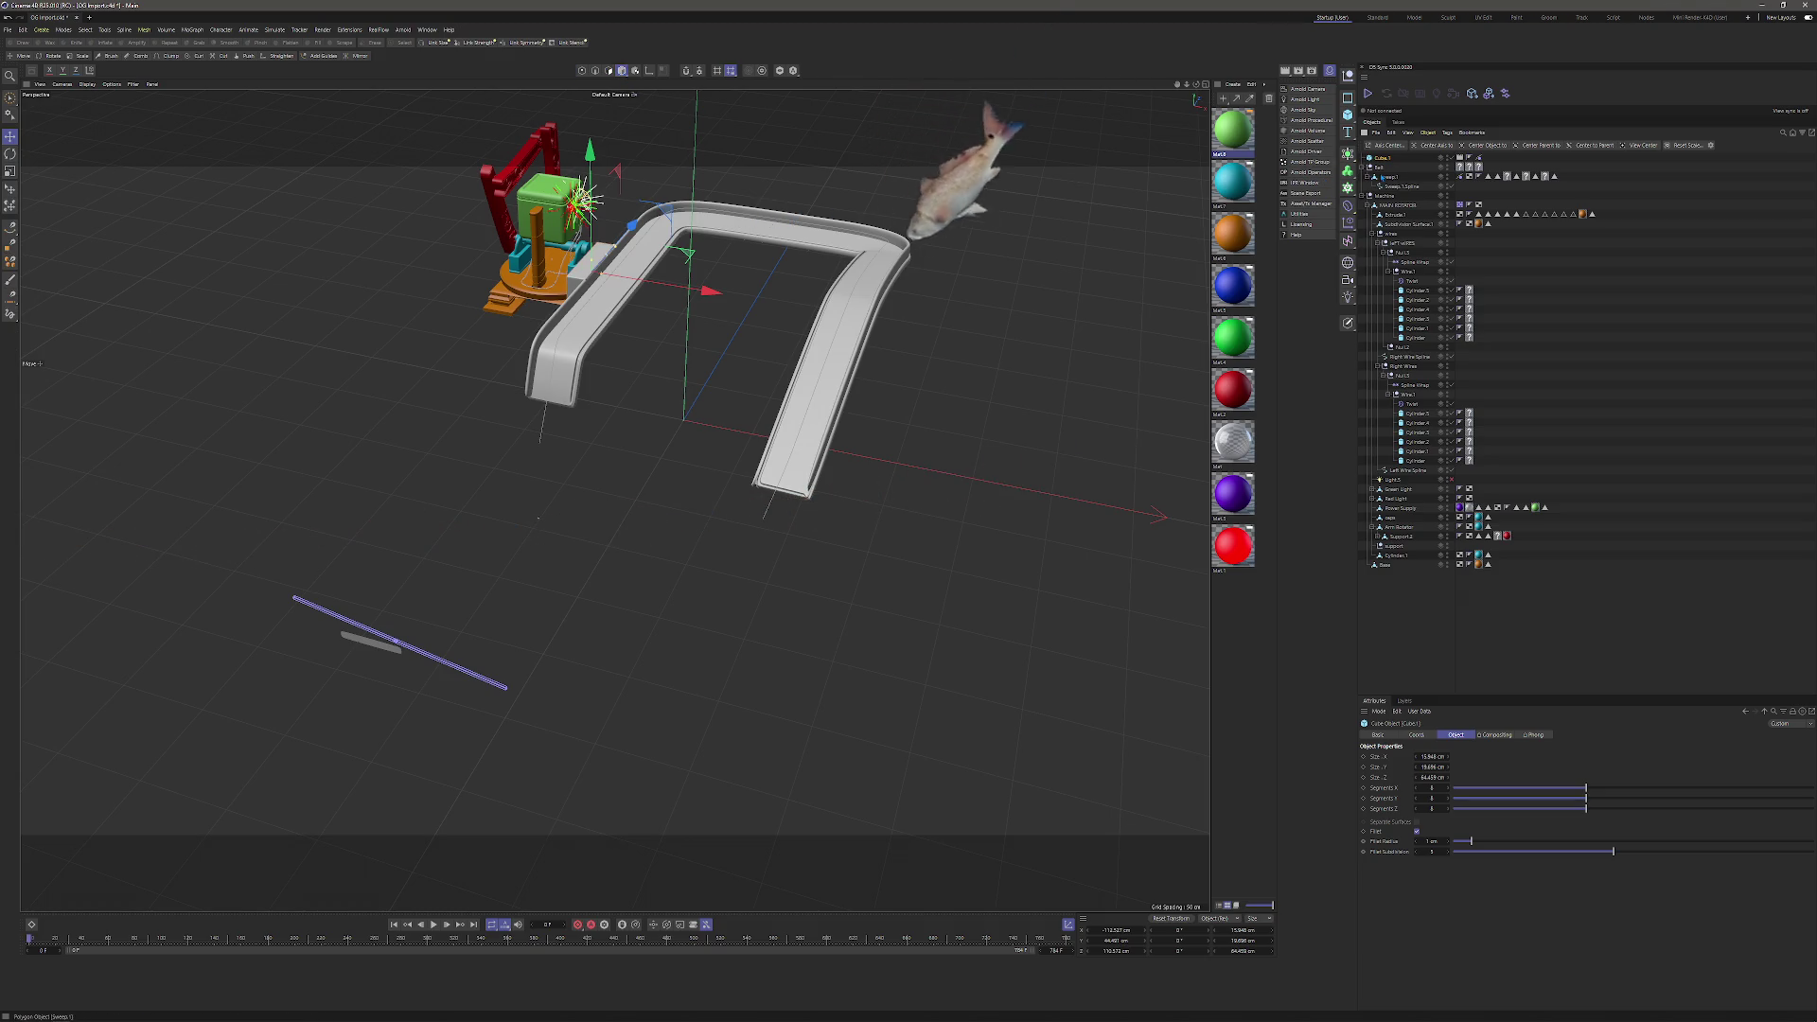
pyautogui.click(543, 436)
pyautogui.hotkey('ctrl', 'c')
pyautogui.hotkey('ctrl', 'n')
pyautogui.hotkey('ctrl', 'v')
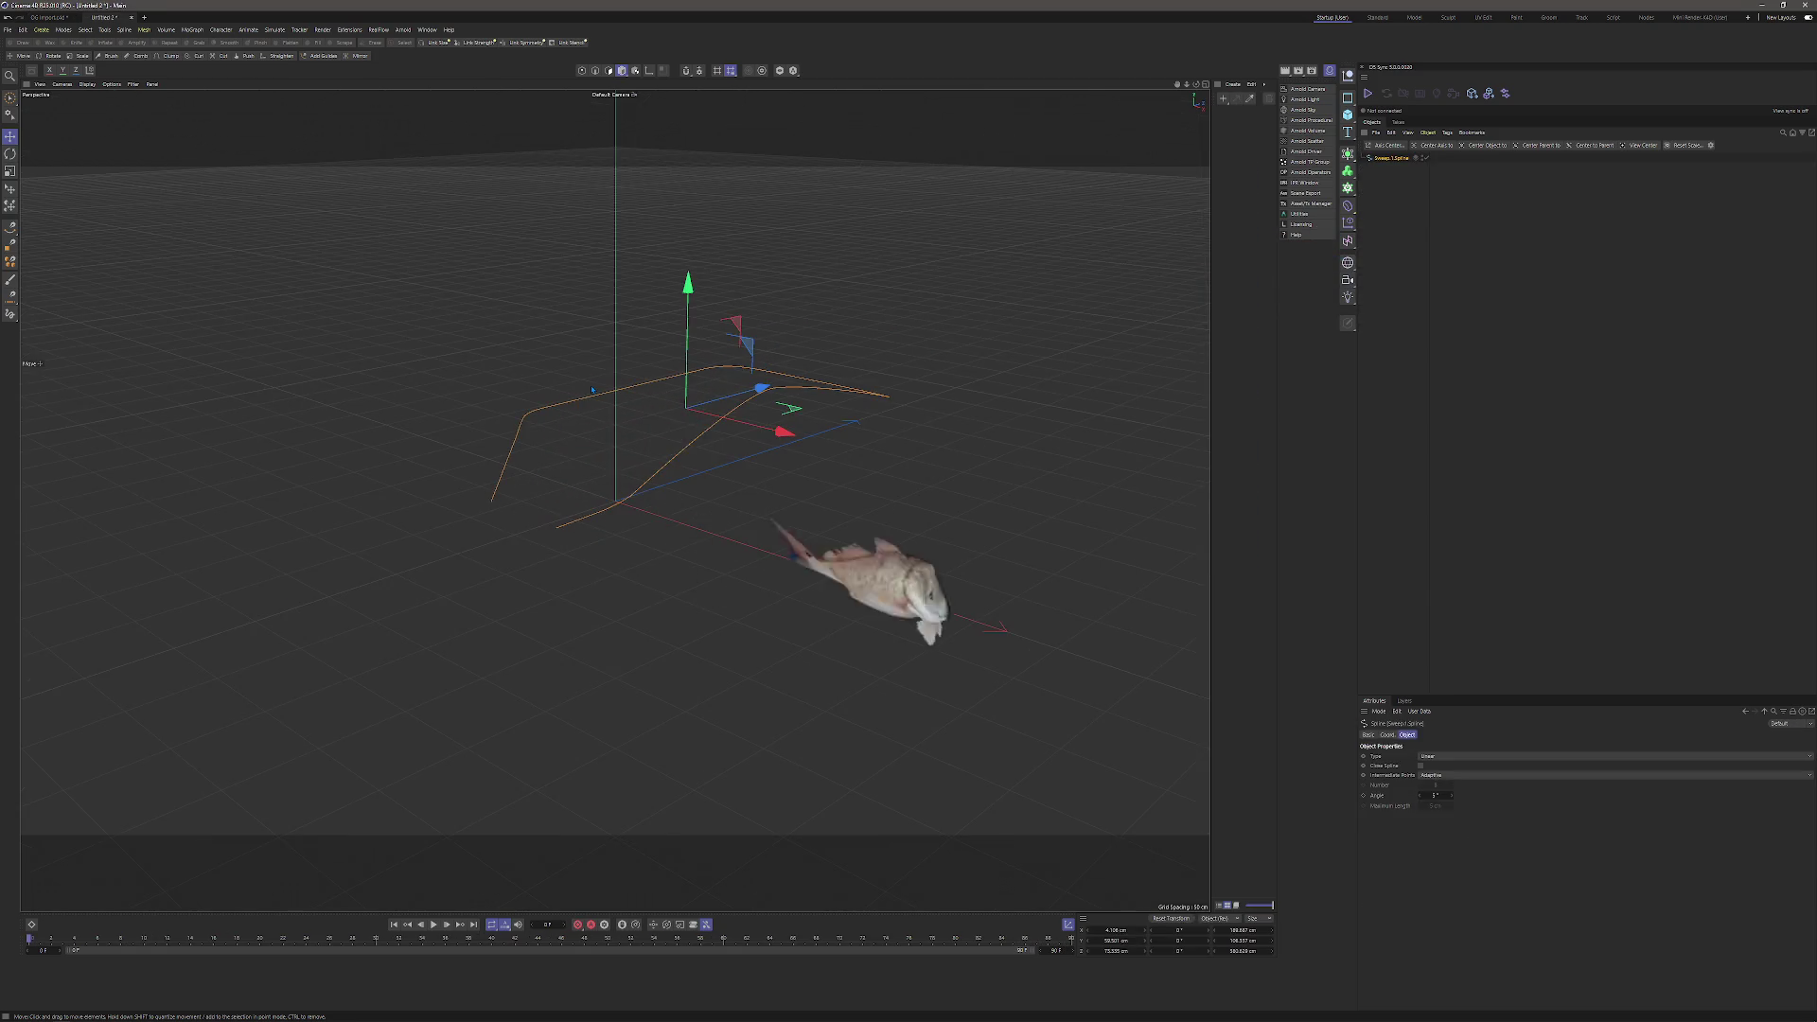
# Open PlatformLogos.c4d from the recent projects list.
pyautogui.click(8, 29)
pyautogui.moveTo(29, 66)
pyautogui.click(223, 76)
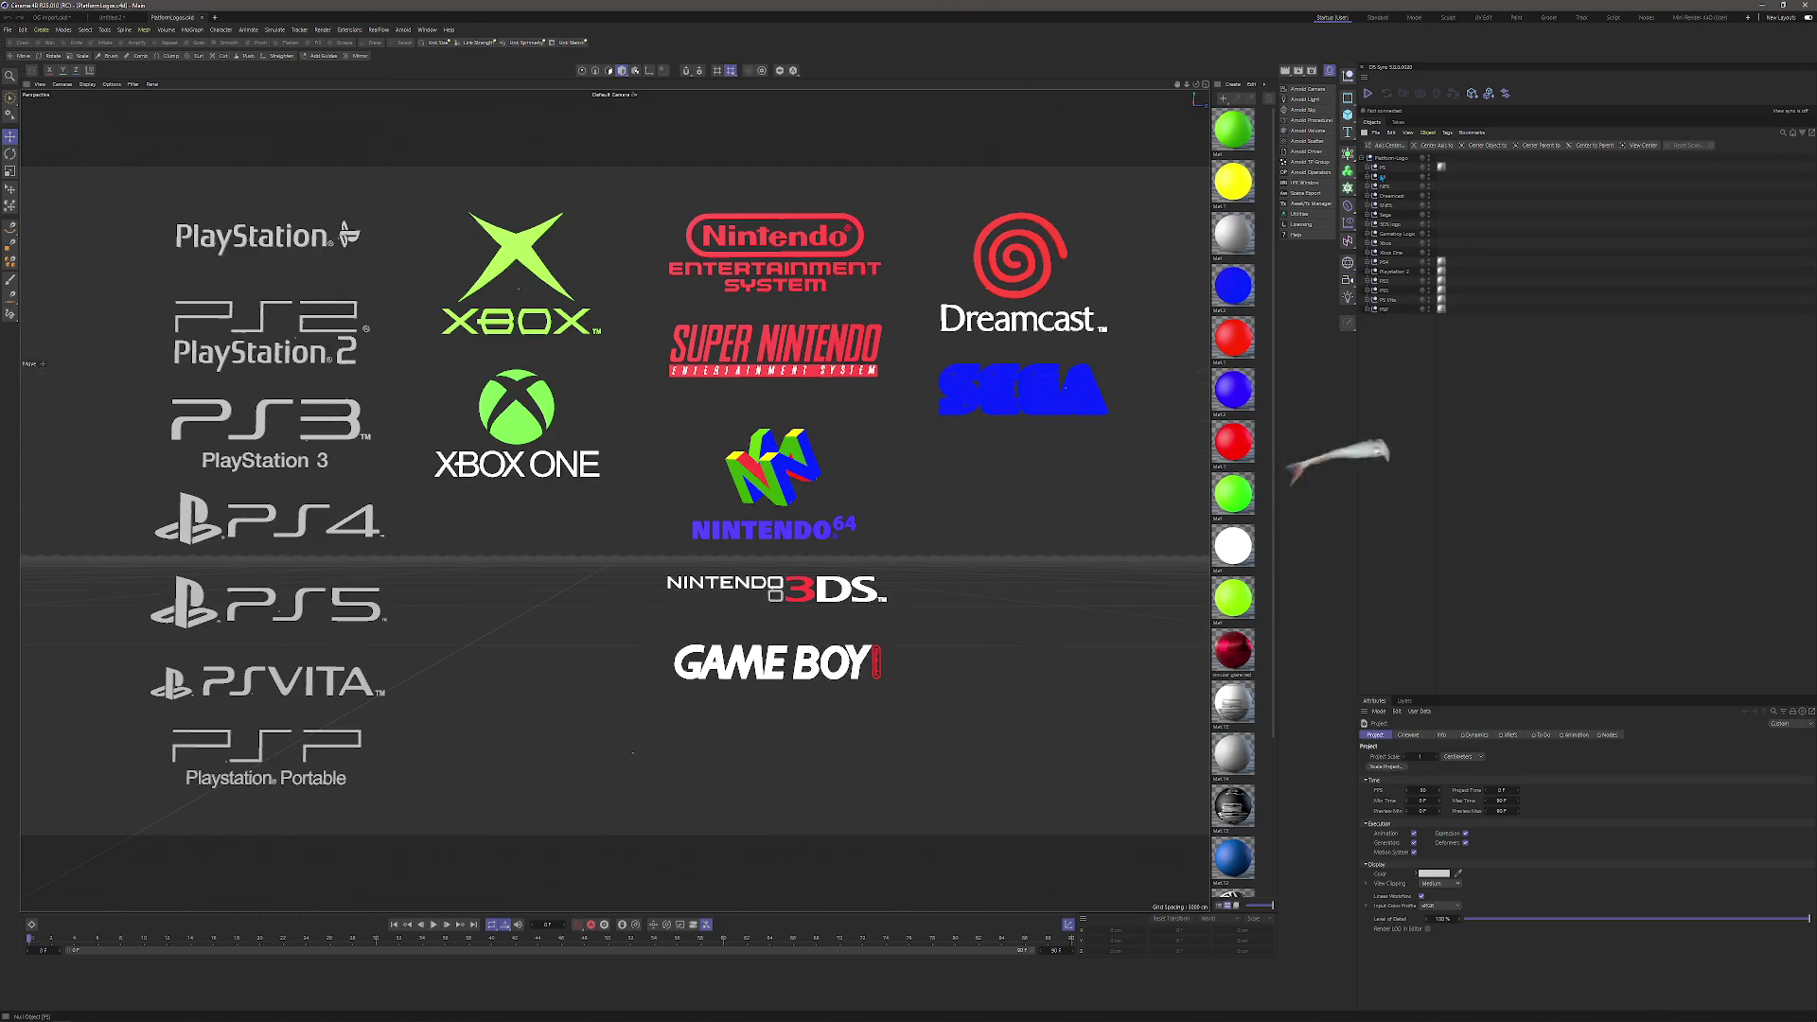
# Connect Objects + Delete the PS, Nintendo 64, Dreamcast, SNES, SEGA, 3DS, Gameboy and Xbox logos.
pyautogui.rightClick(1383, 177)
pyautogui.click(1469, 490)
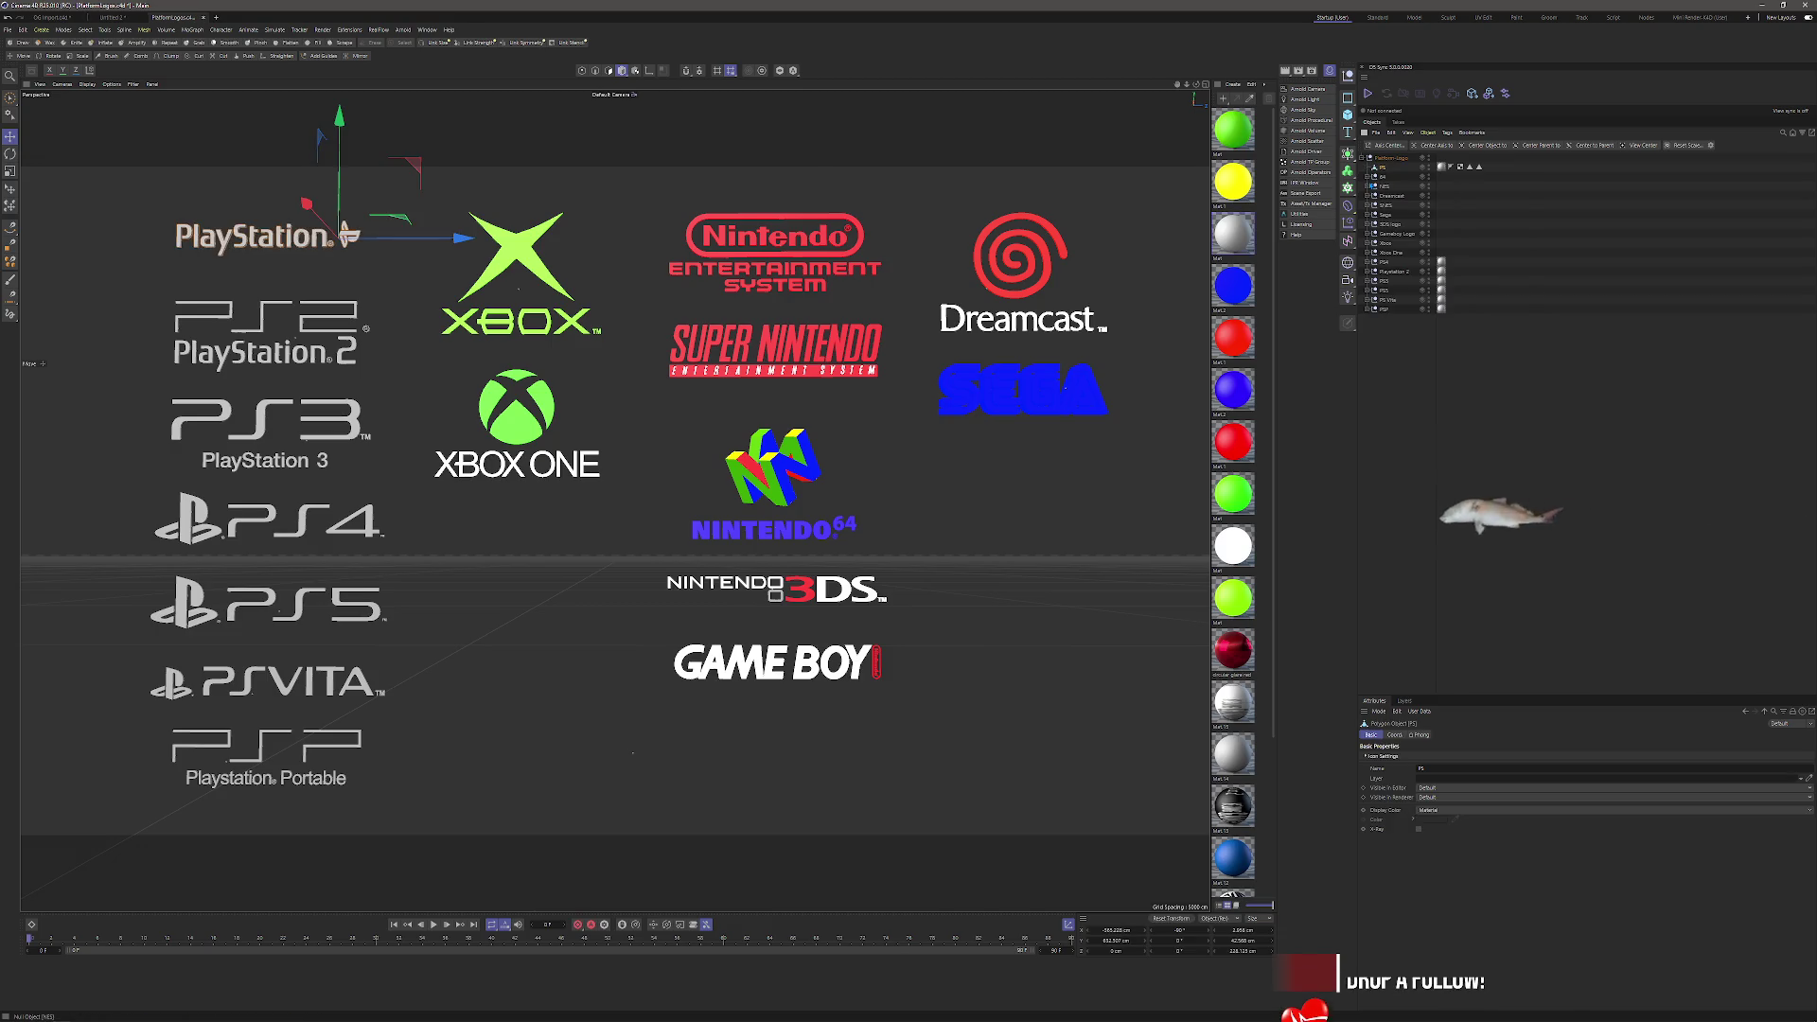
pyautogui.click(1384, 176)
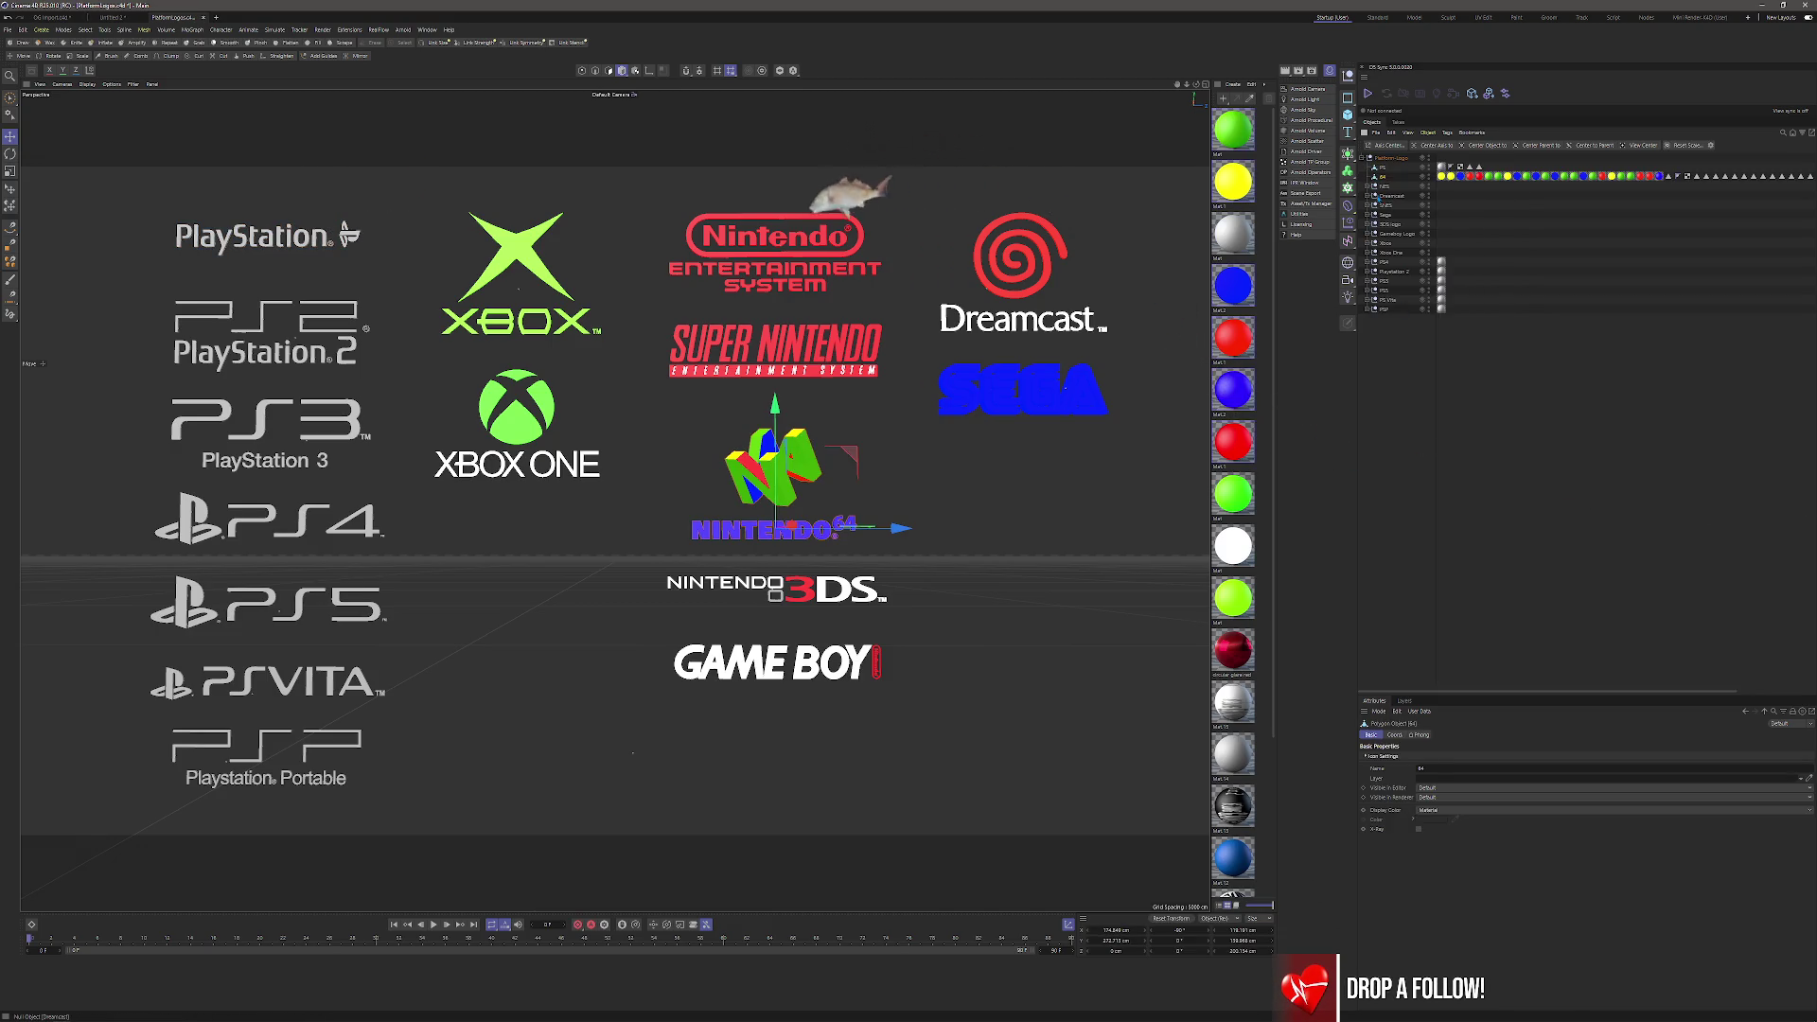
pyautogui.rightClick(1384, 177)
pyautogui.click(1428, 507)
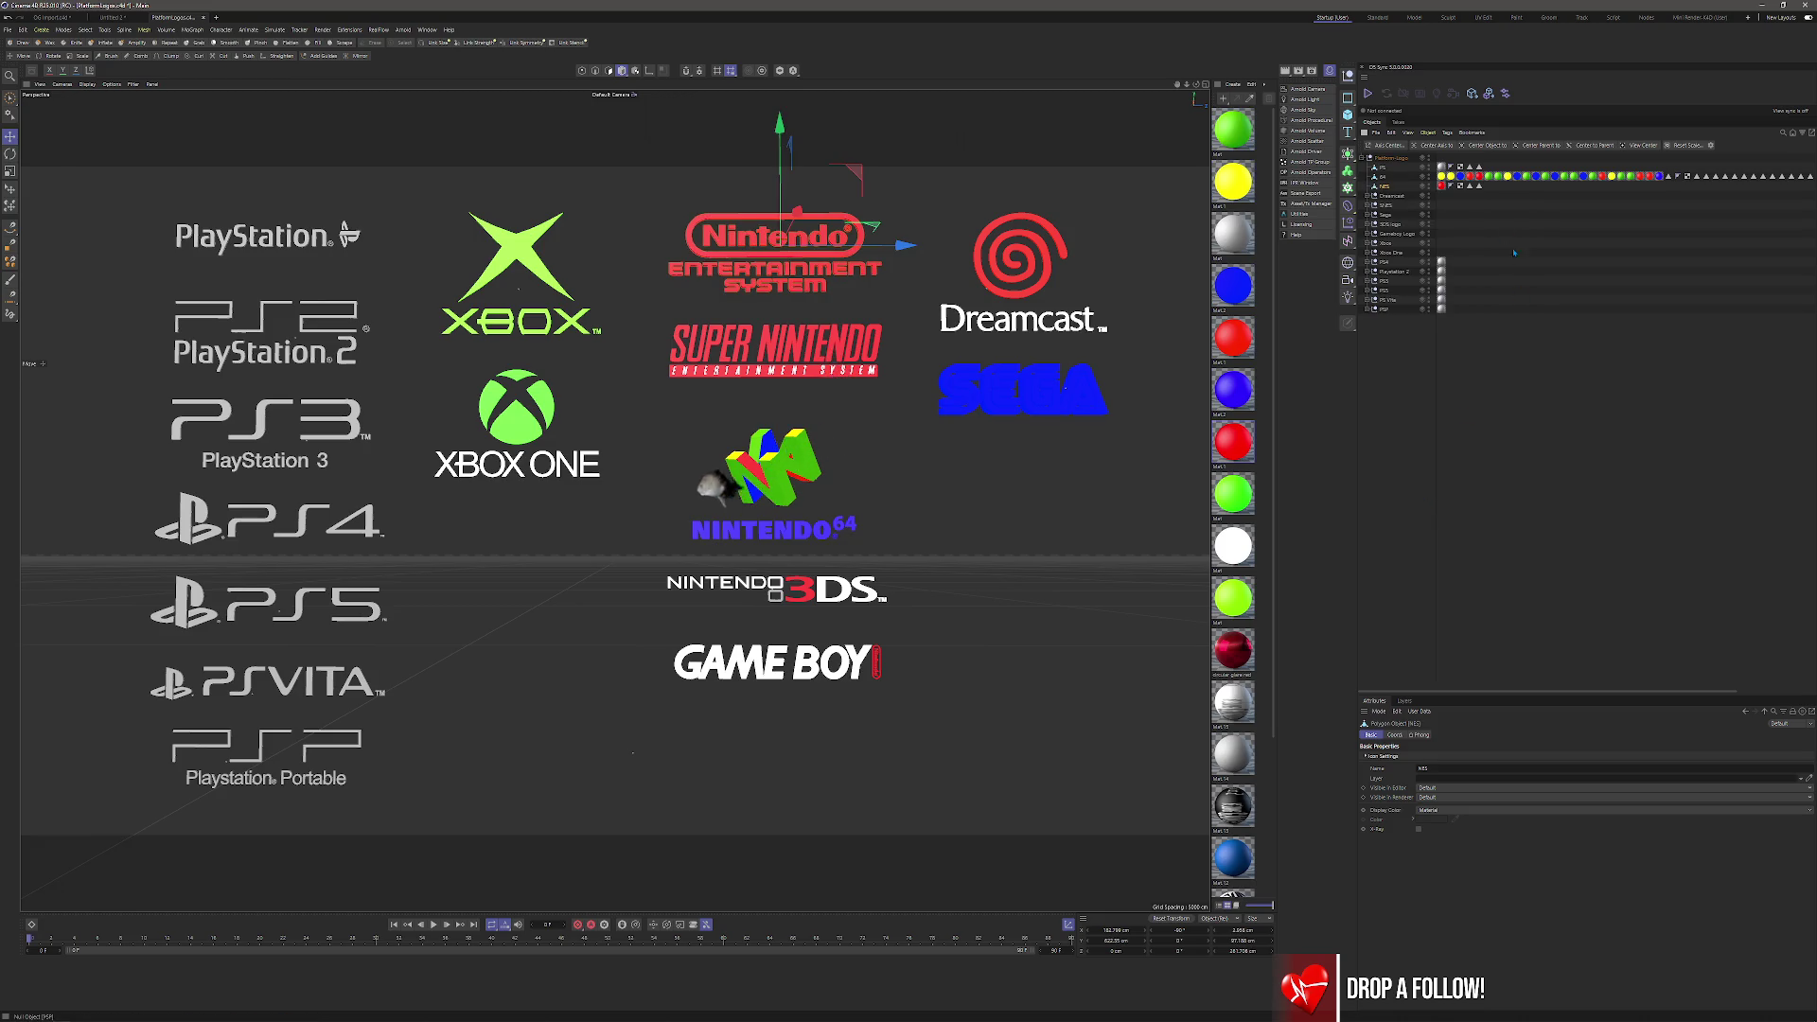
pyautogui.rightClick(1387, 195)
pyautogui.click(1426, 507)
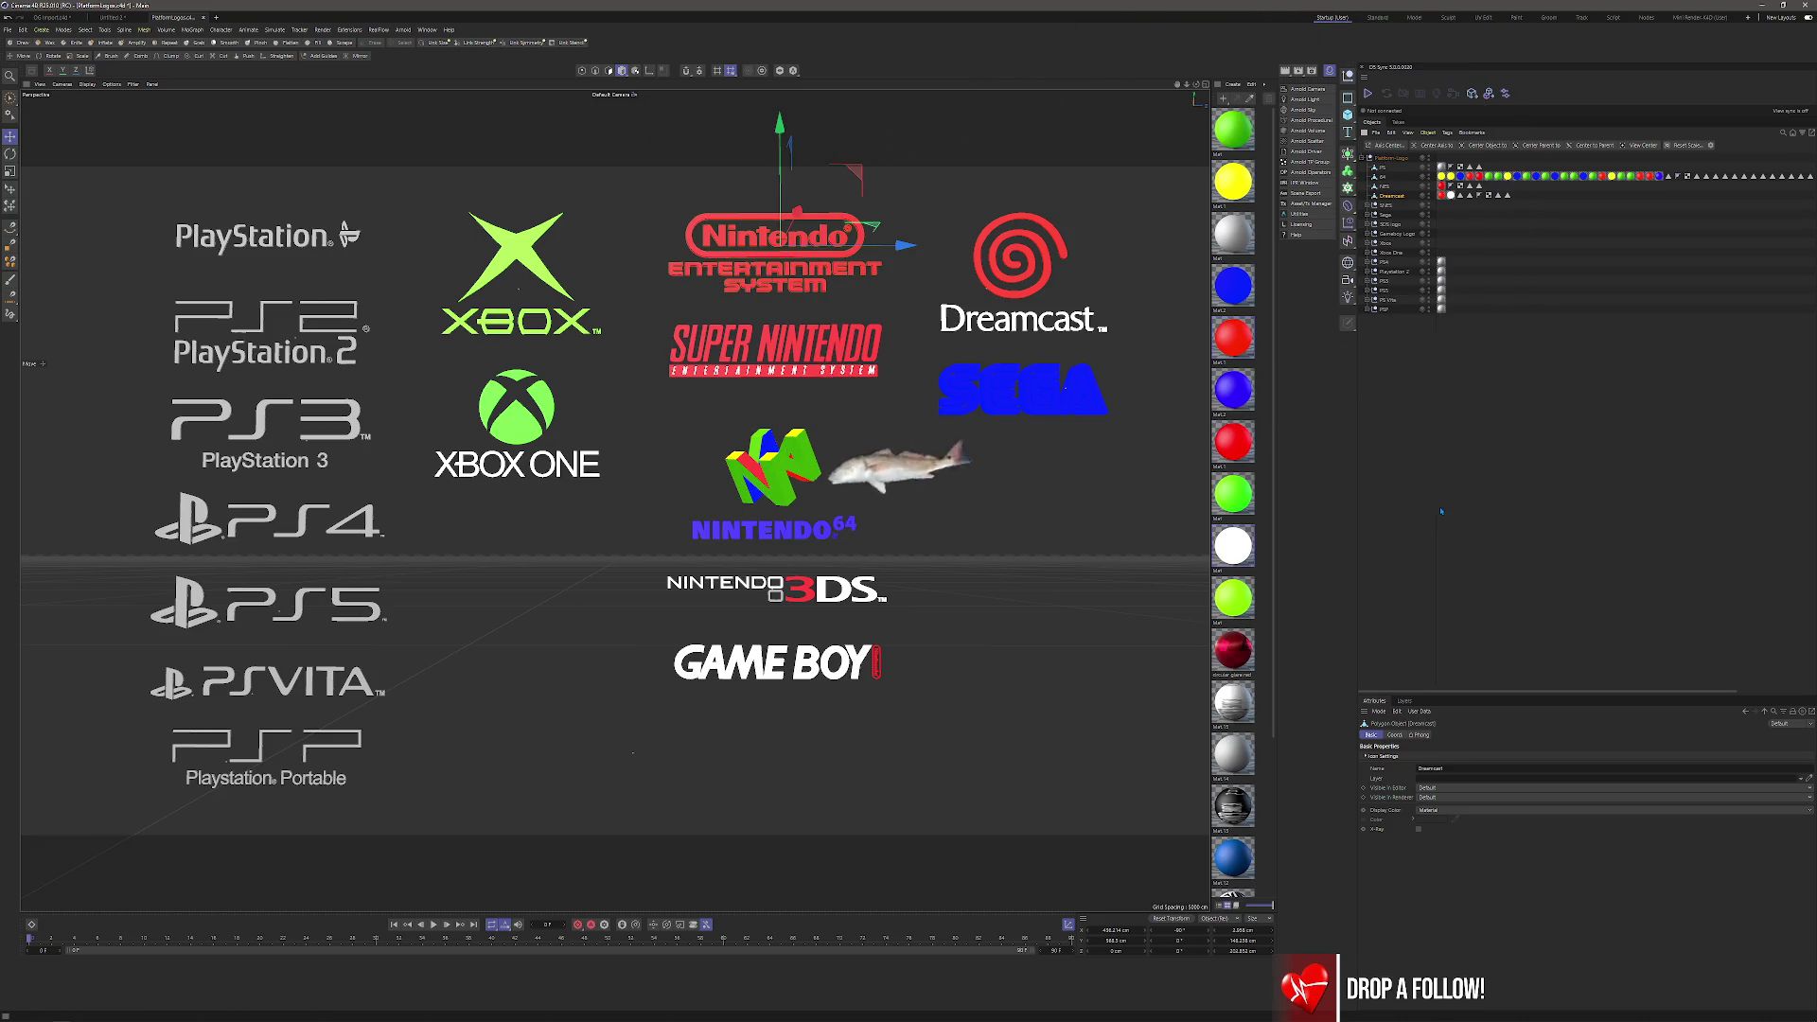
pyautogui.rightClick(1385, 206)
pyautogui.click(1425, 527)
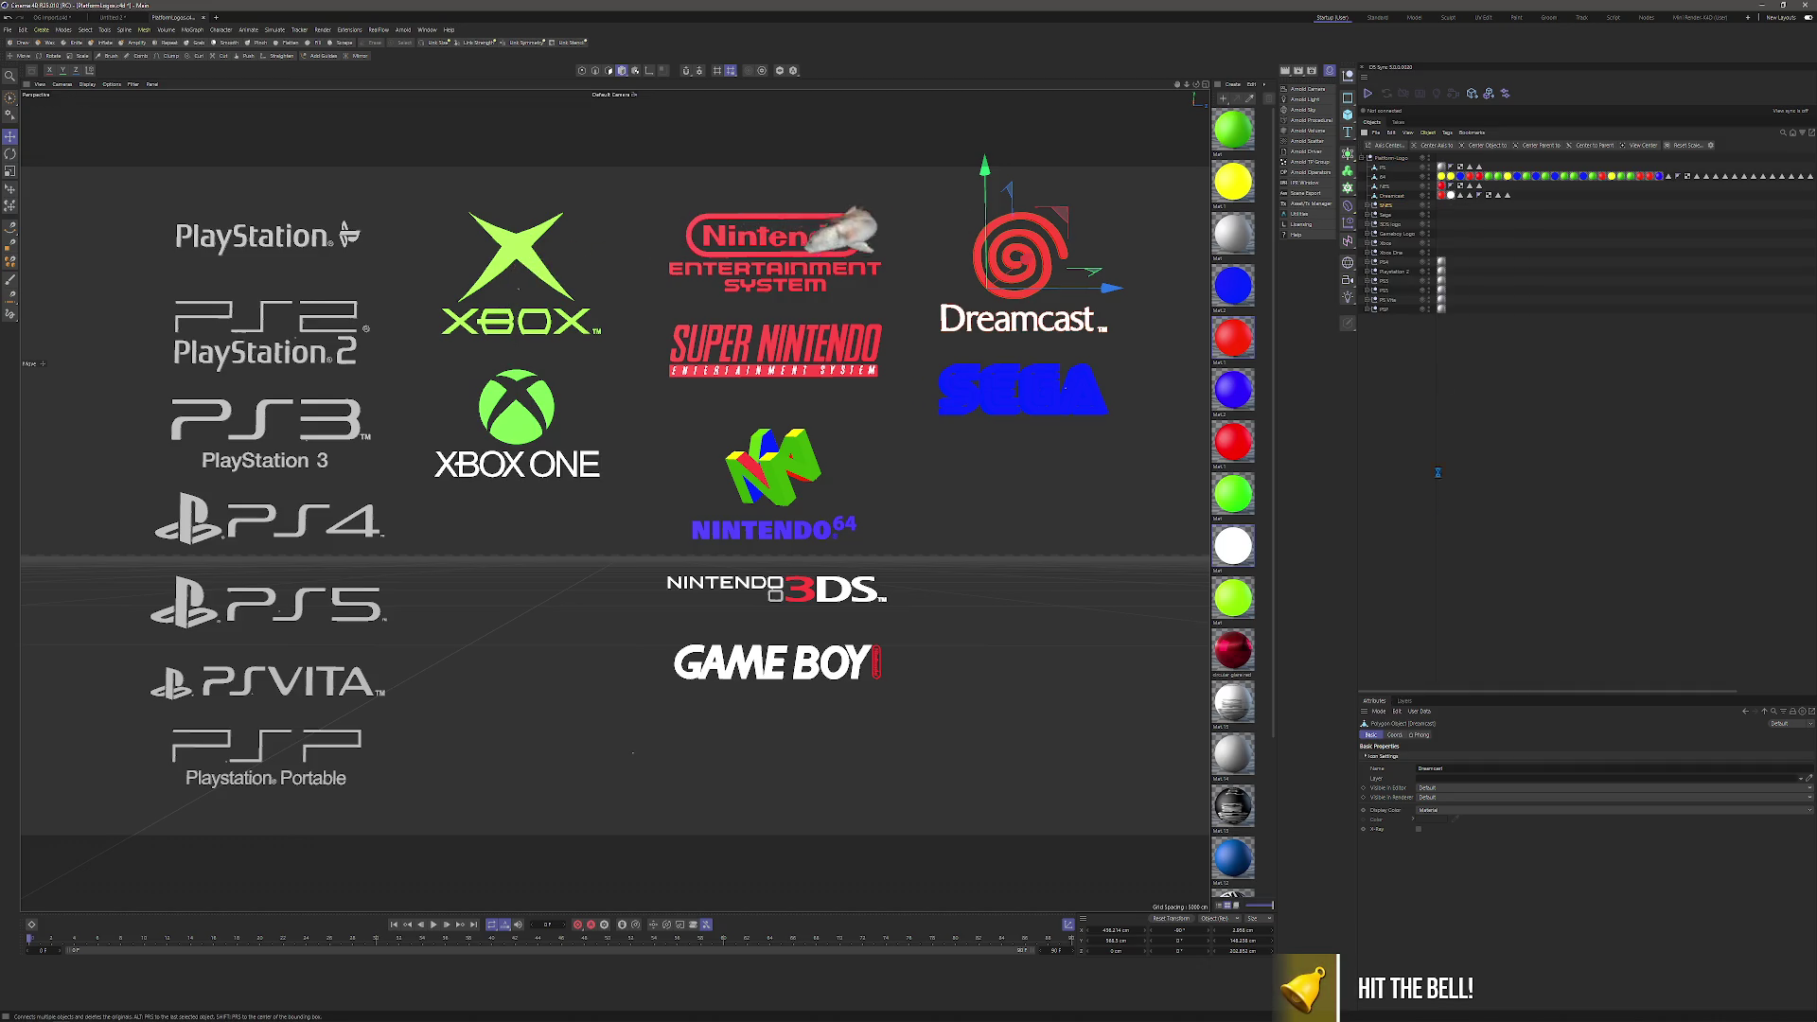
pyautogui.rightClick(1383, 214)
pyautogui.click(1420, 524)
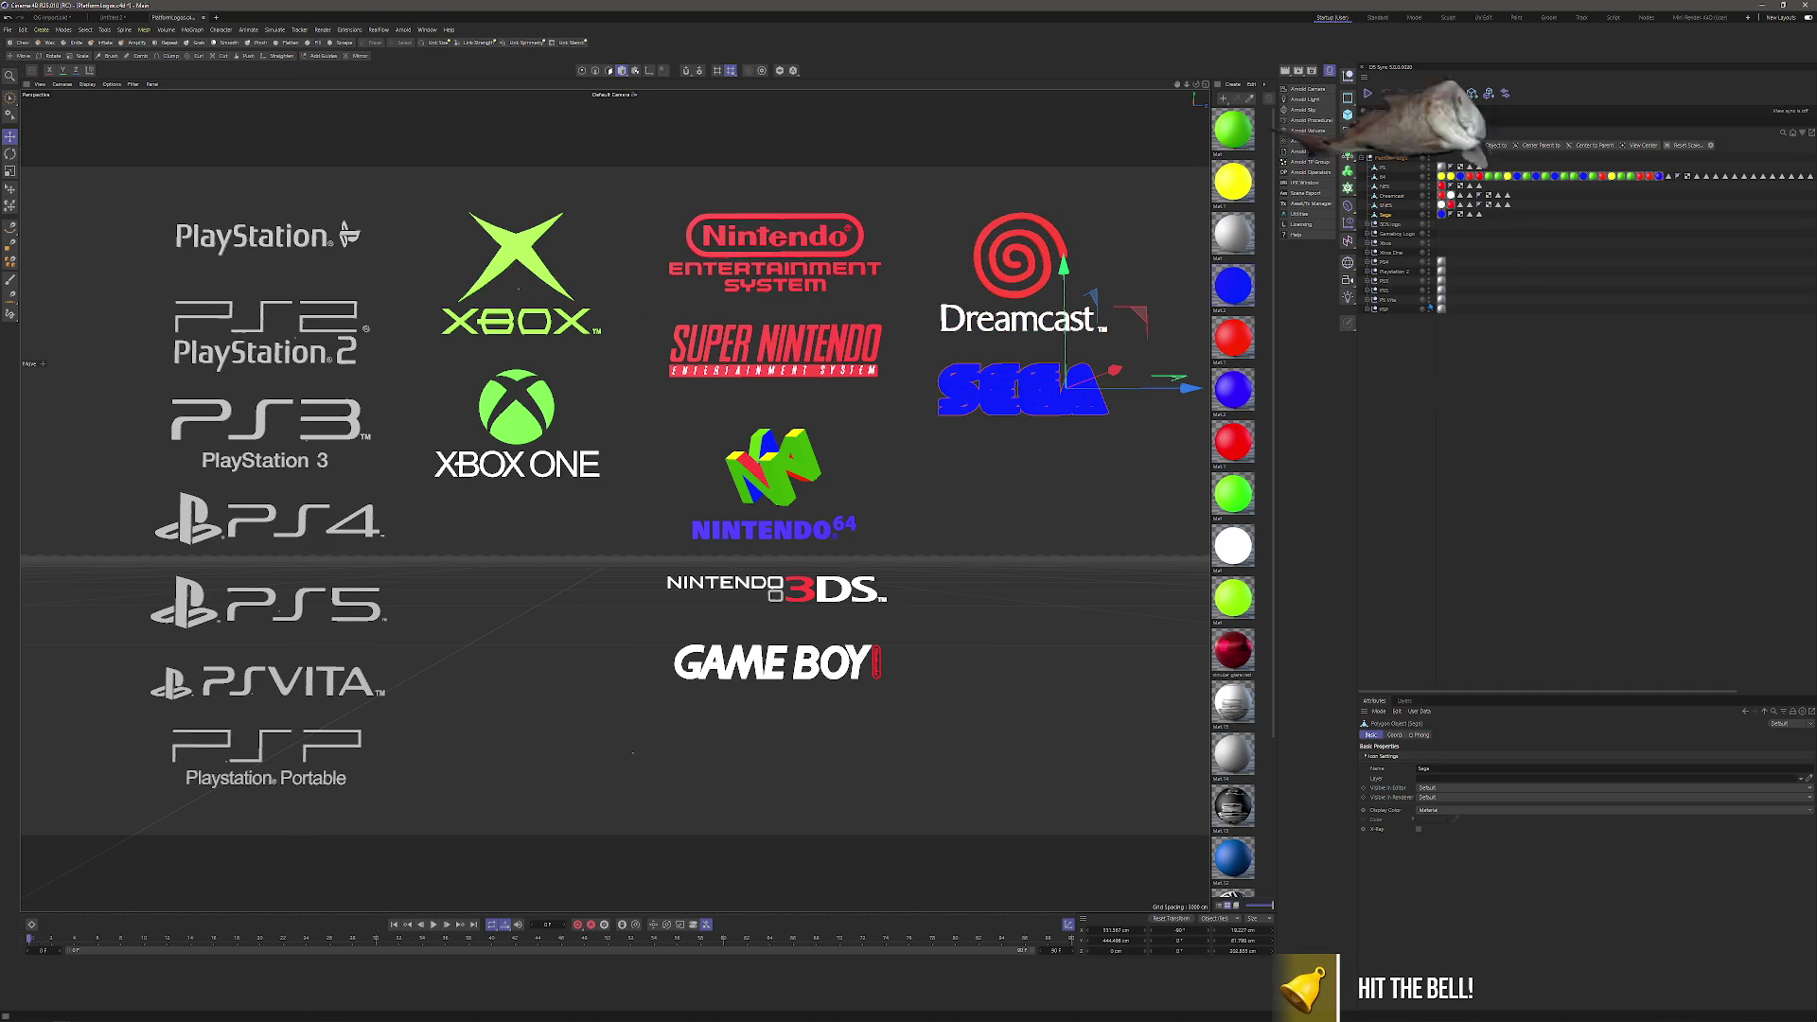
pyautogui.rightClick(1384, 224)
pyautogui.click(1432, 537)
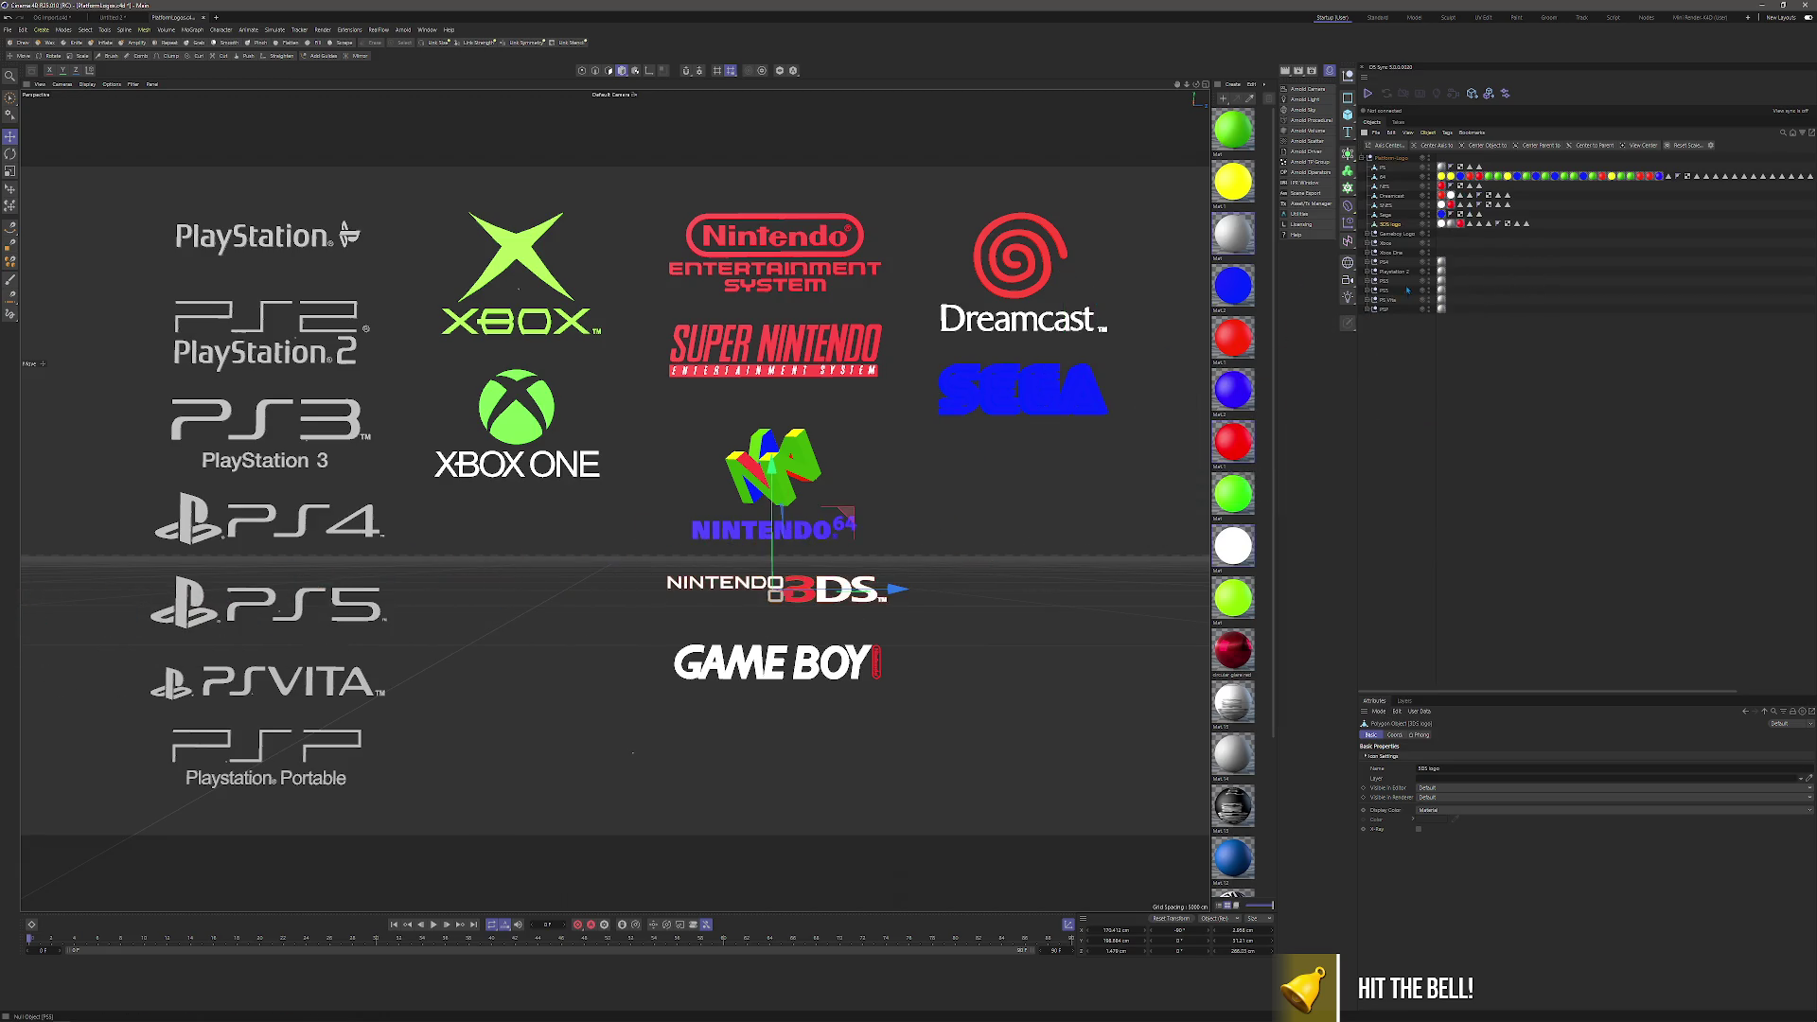
pyautogui.rightClick(1401, 235)
pyautogui.click(1467, 554)
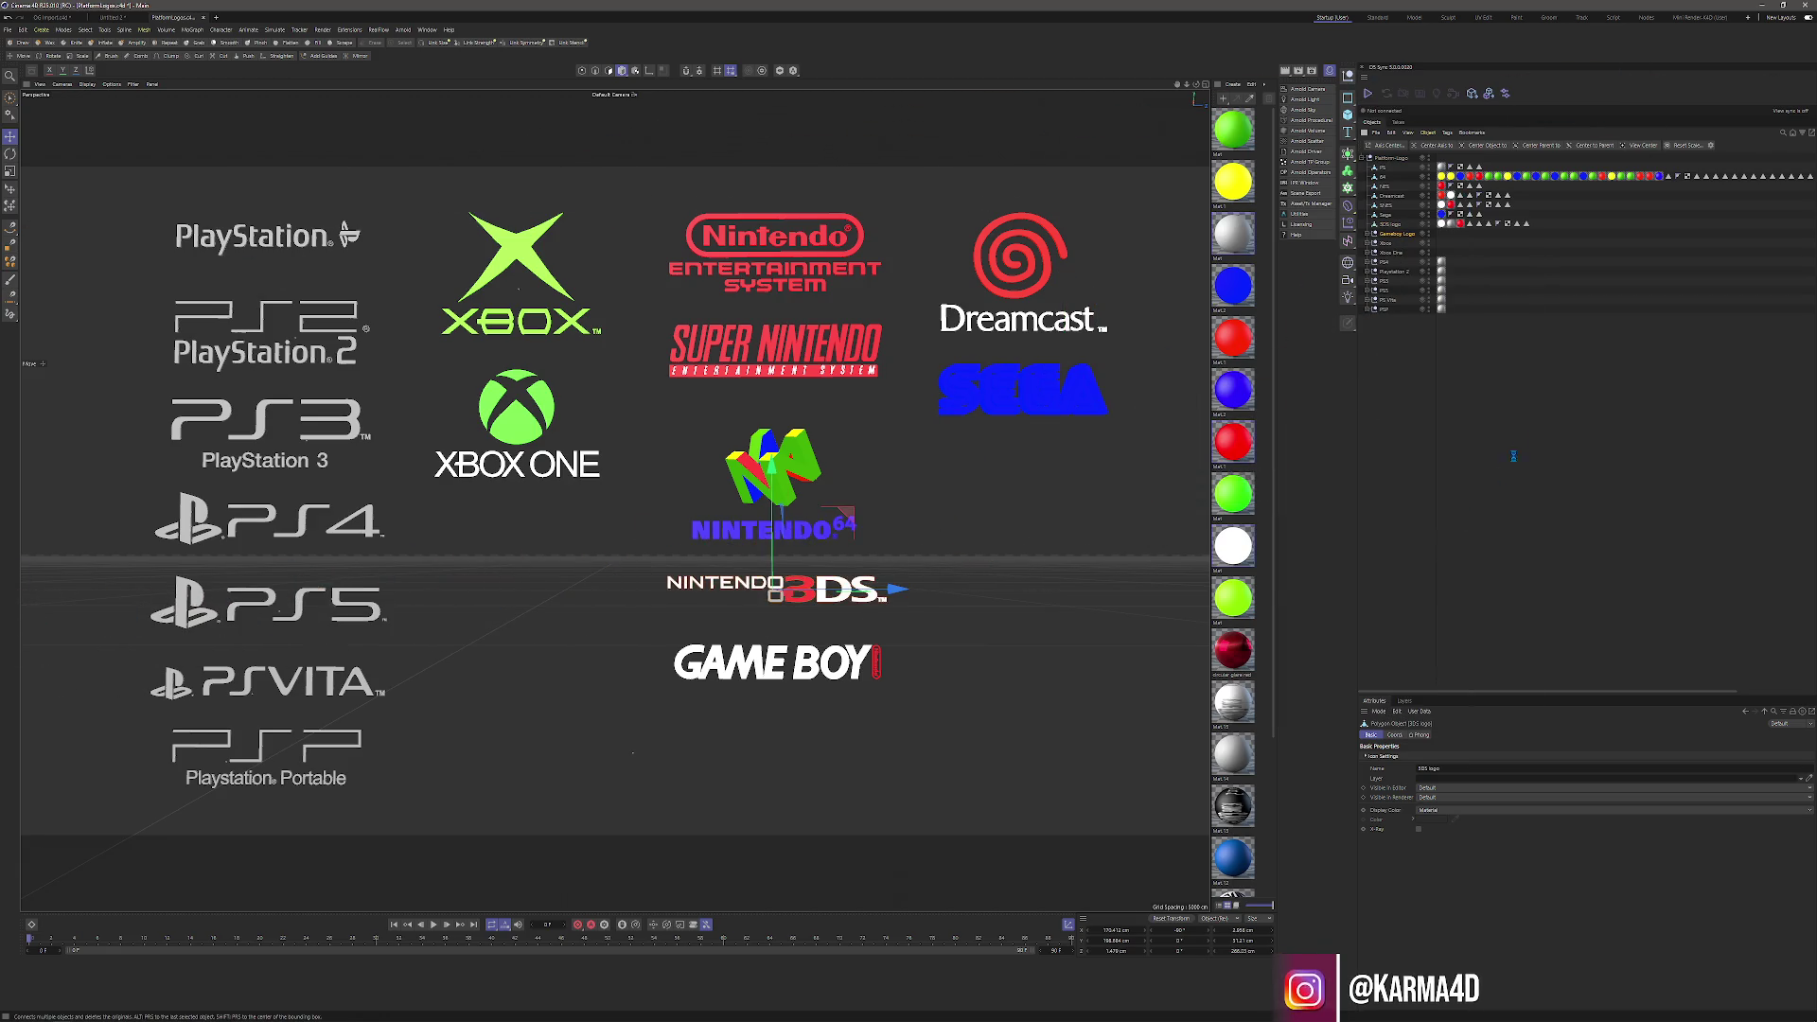
pyautogui.rightClick(1385, 244)
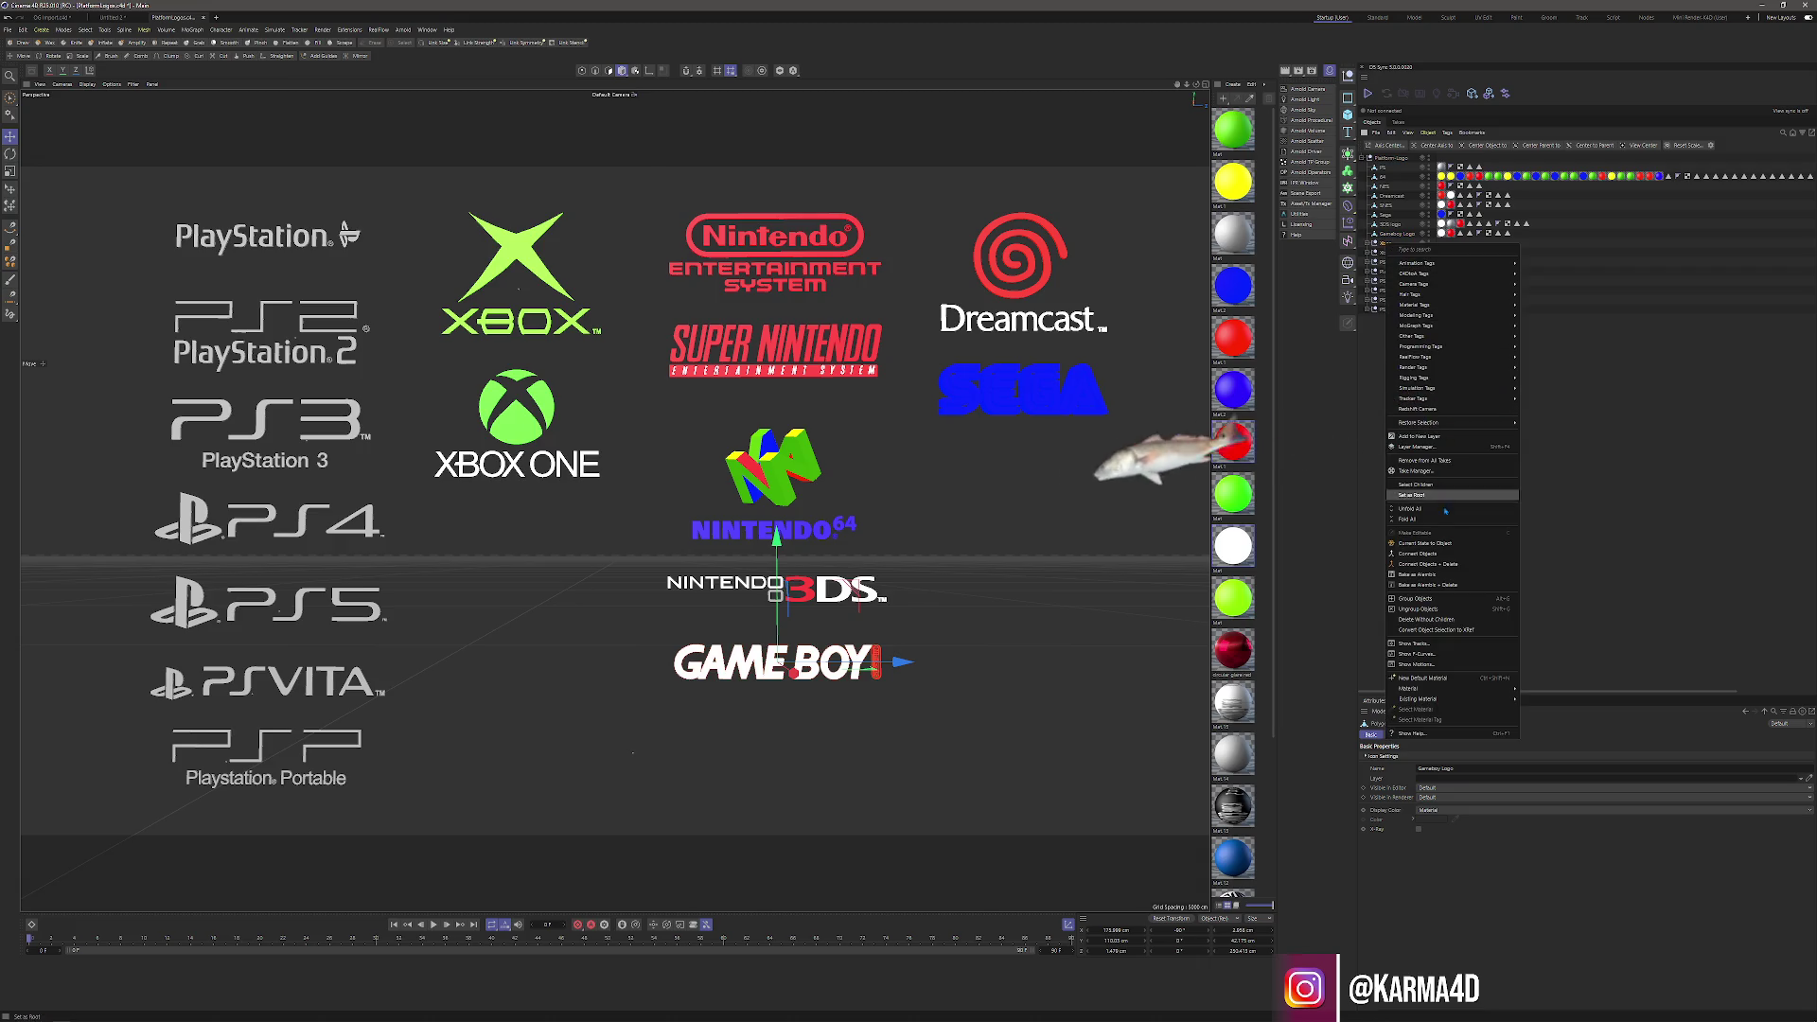
pyautogui.click(1431, 566)
# Connect Objects + Delete the Xbox One, PS4, PS2, PS3, PS5, PS Vita and PSP logos.
pyautogui.rightClick(1390, 253)
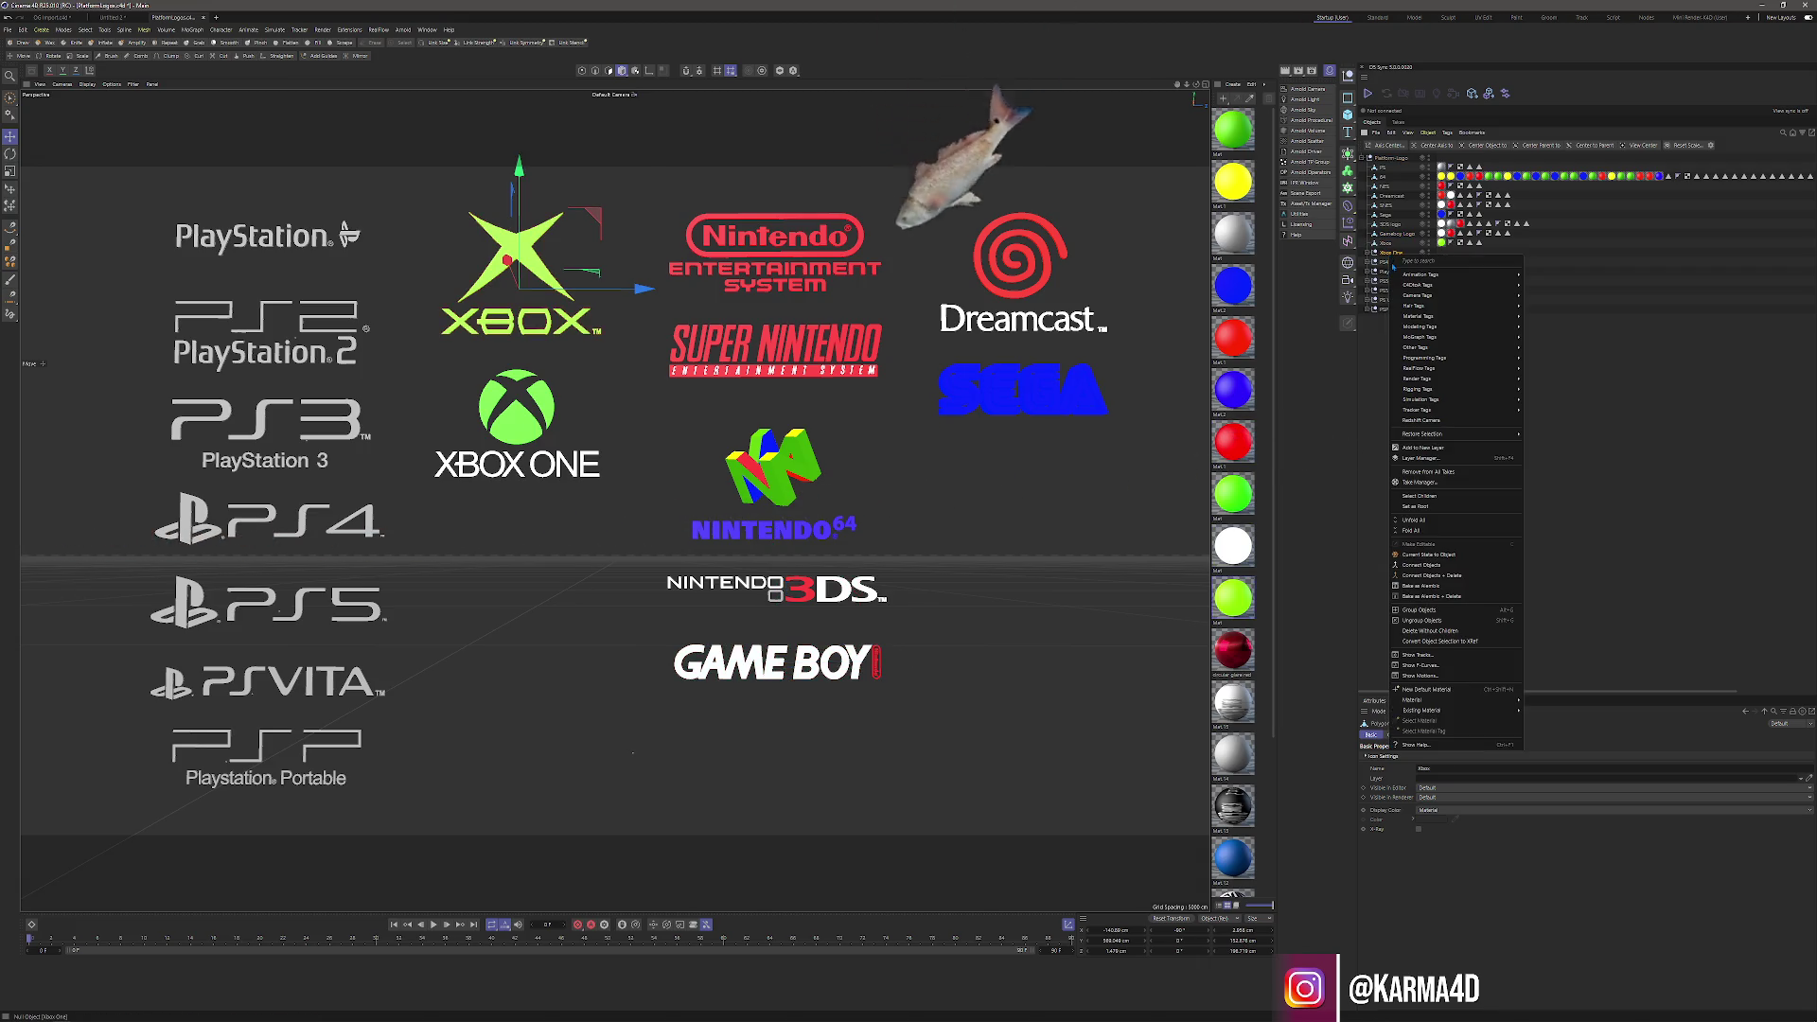
pyautogui.click(1436, 574)
pyautogui.rightClick(1387, 261)
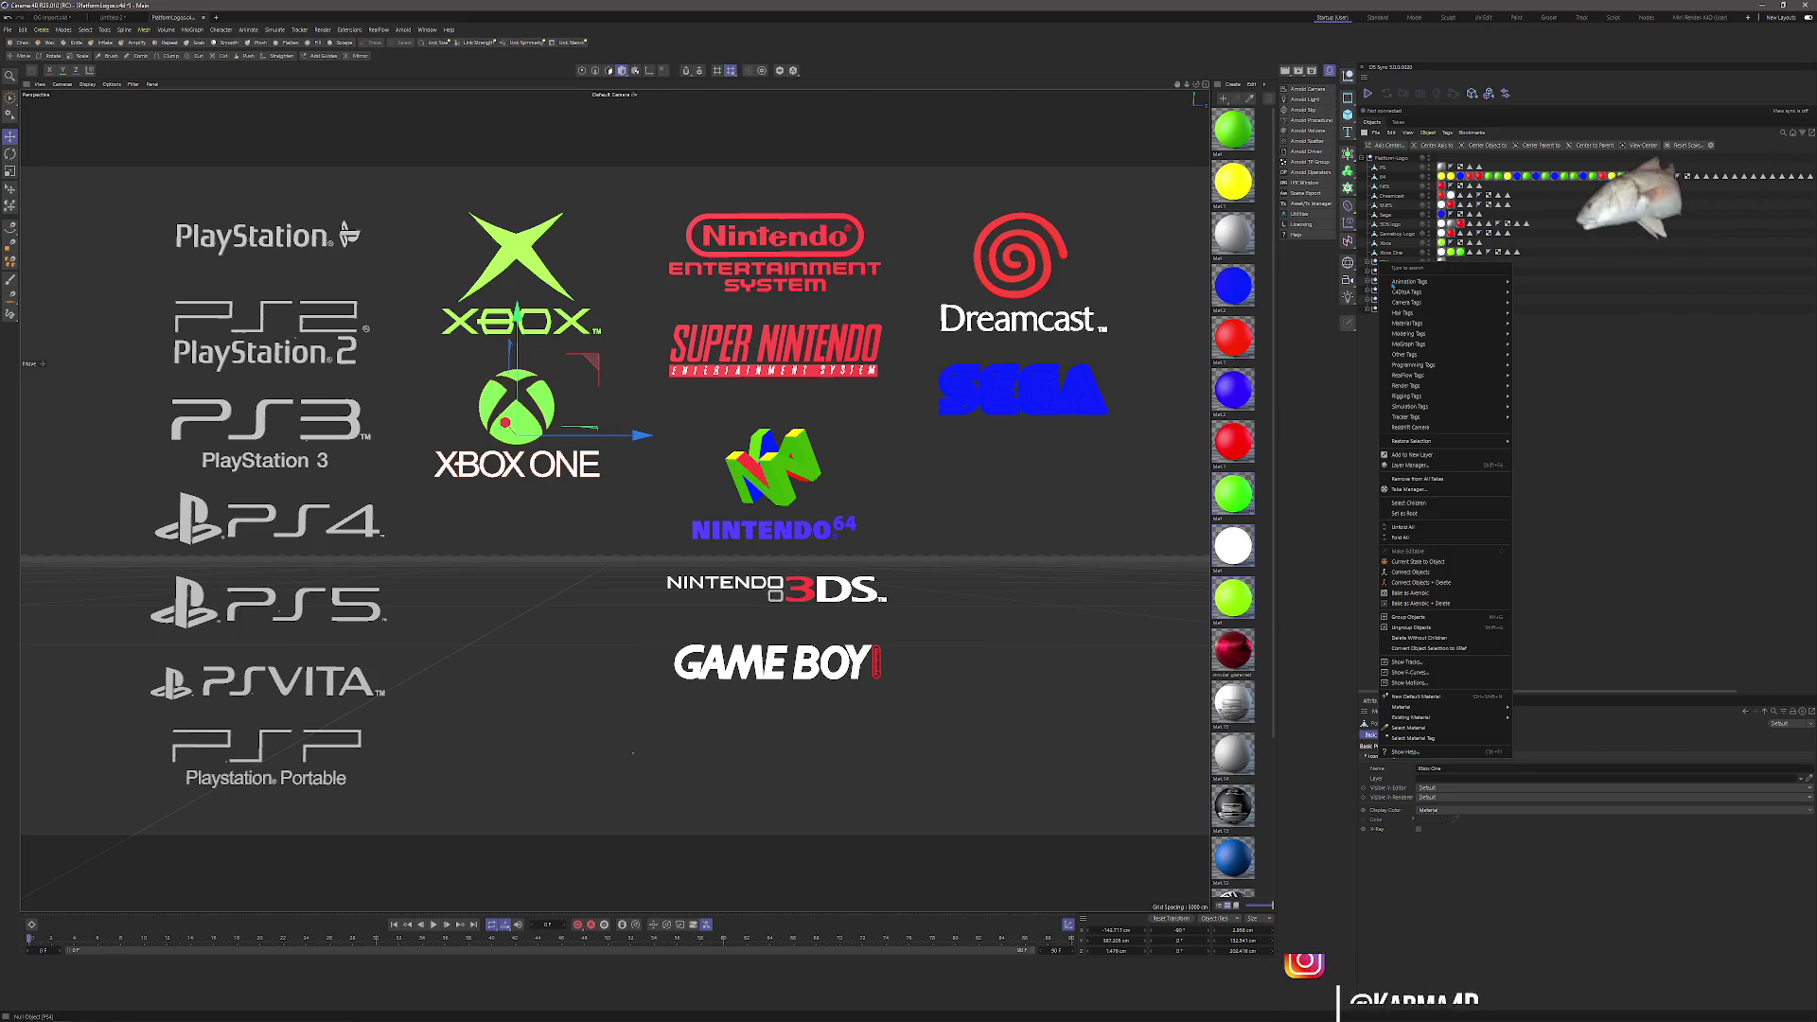
pyautogui.click(1433, 583)
pyautogui.rightClick(1391, 272)
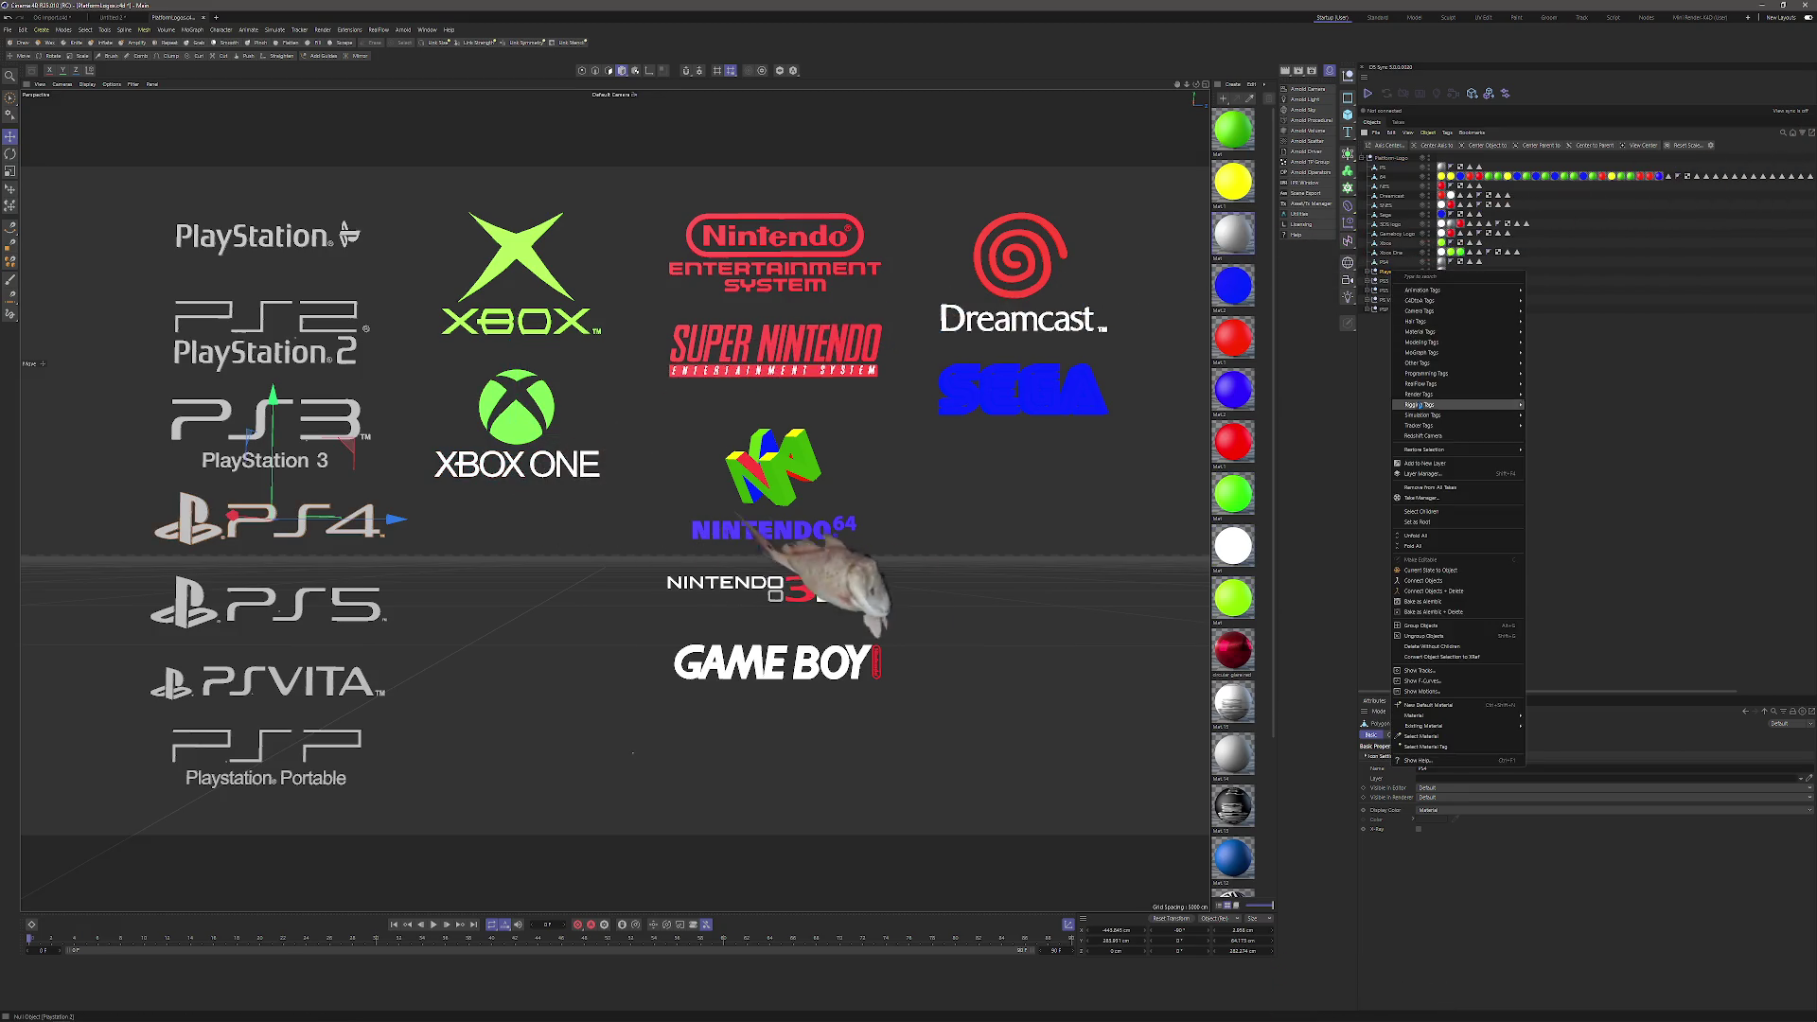
pyautogui.click(1435, 591)
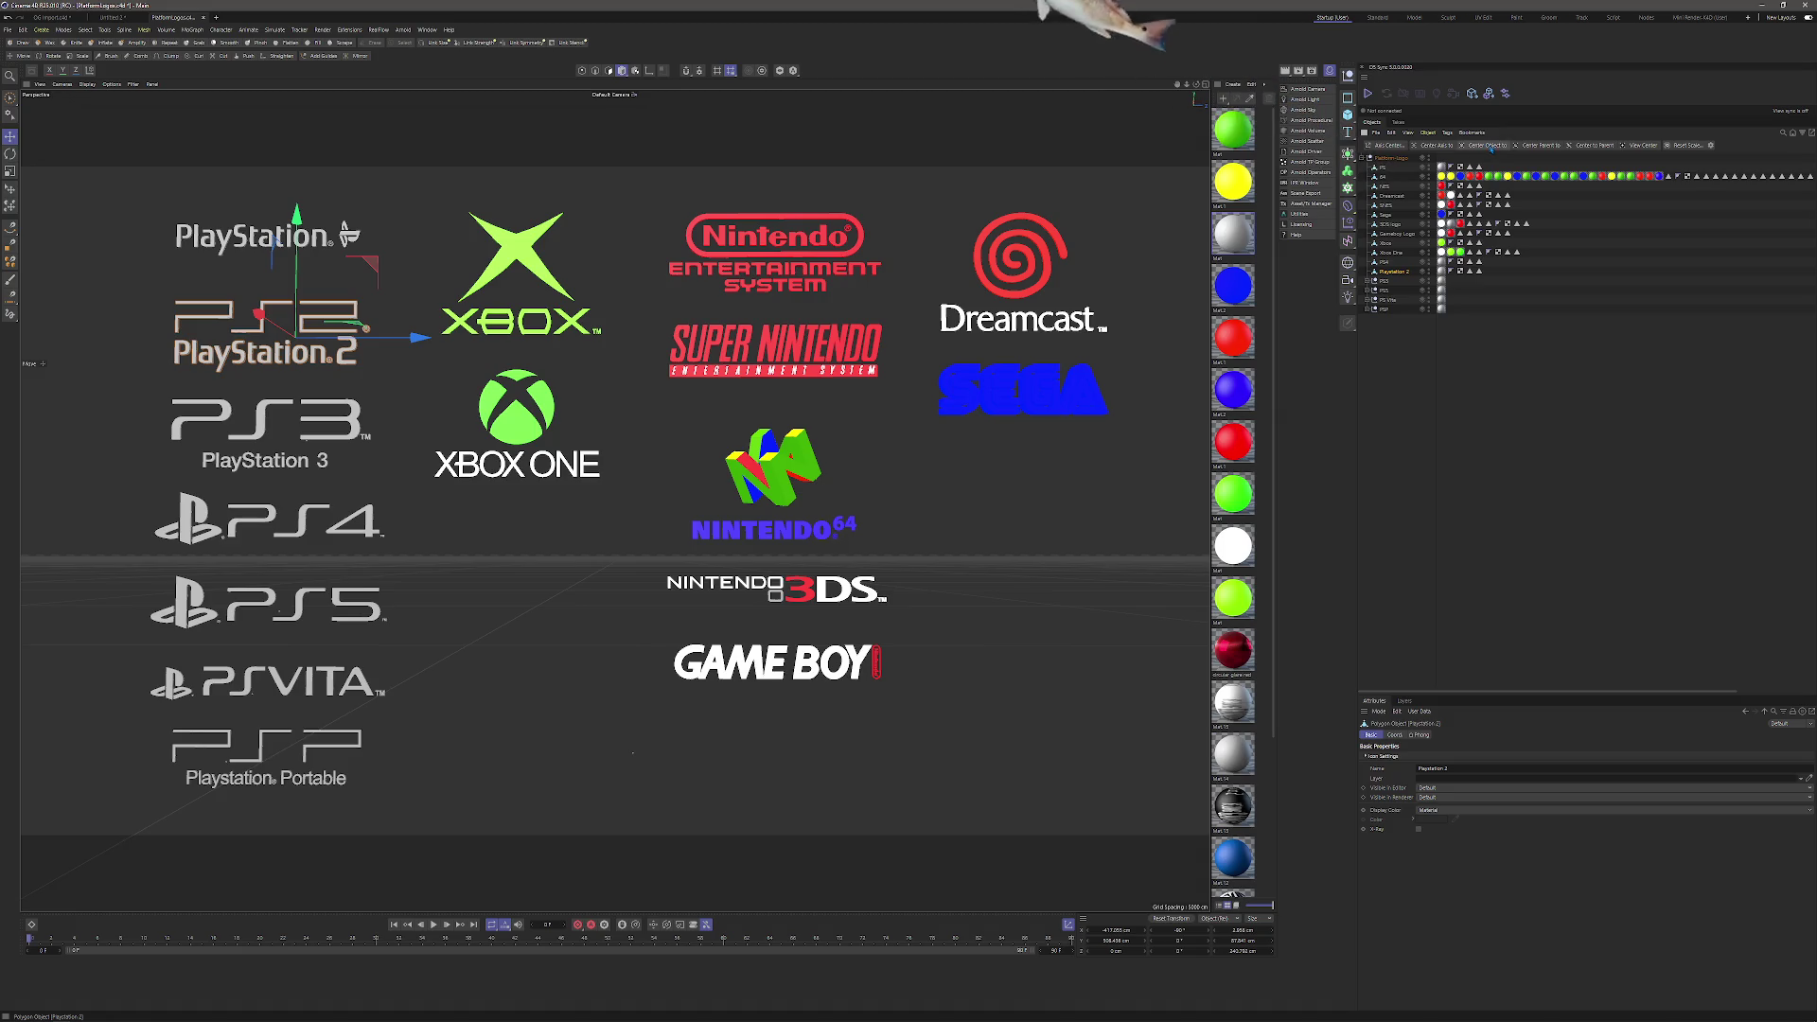
pyautogui.rightClick(1384, 282)
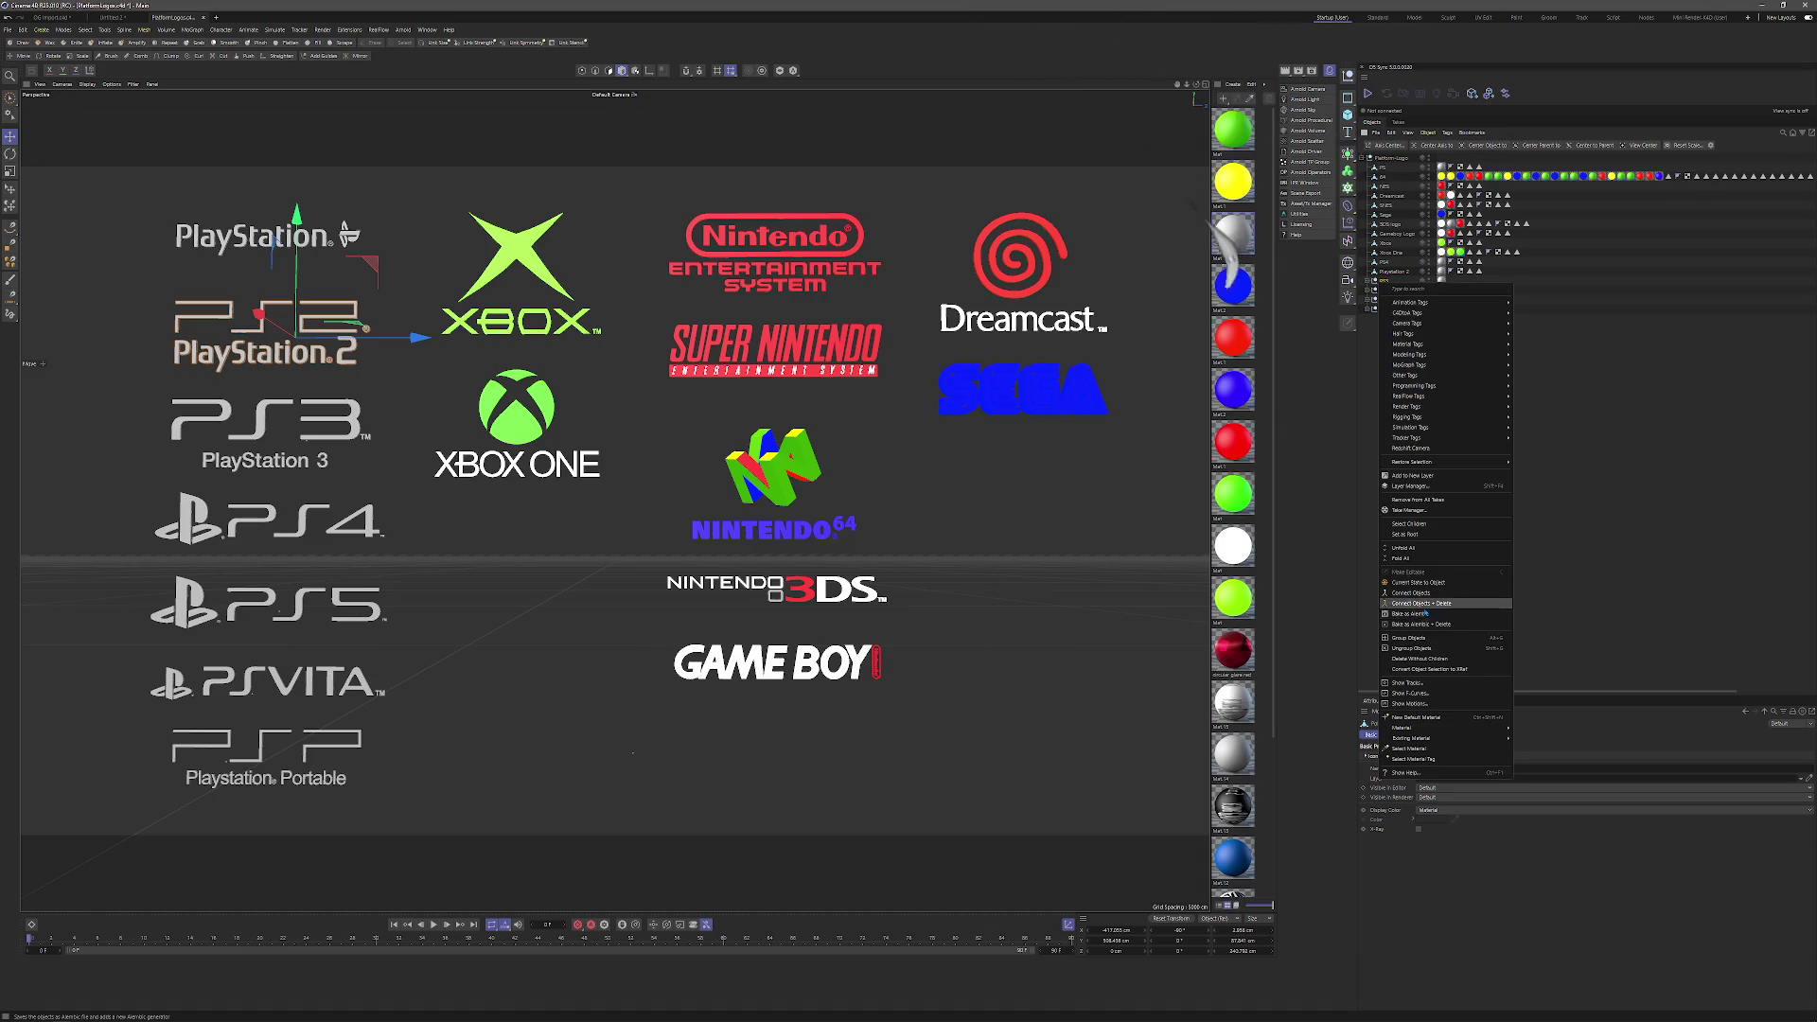
pyautogui.click(1425, 603)
pyautogui.rightClick(1383, 295)
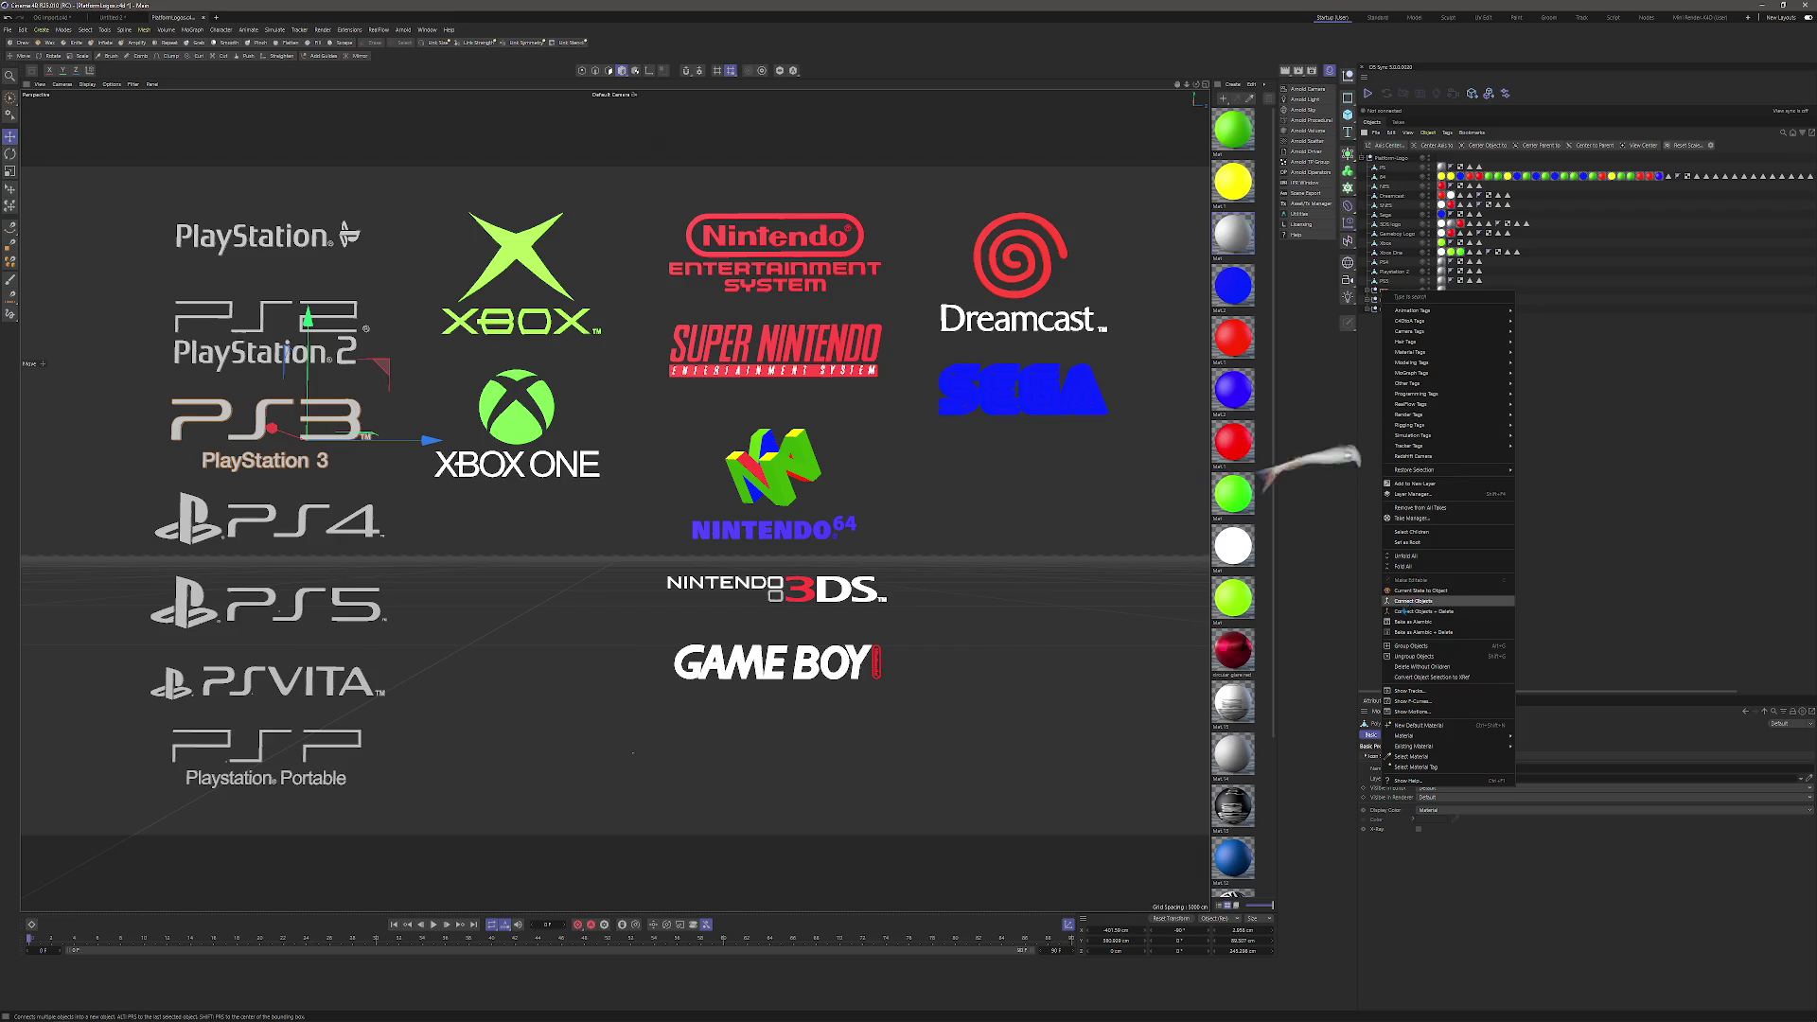
pyautogui.click(1406, 610)
pyautogui.rightClick(1379, 310)
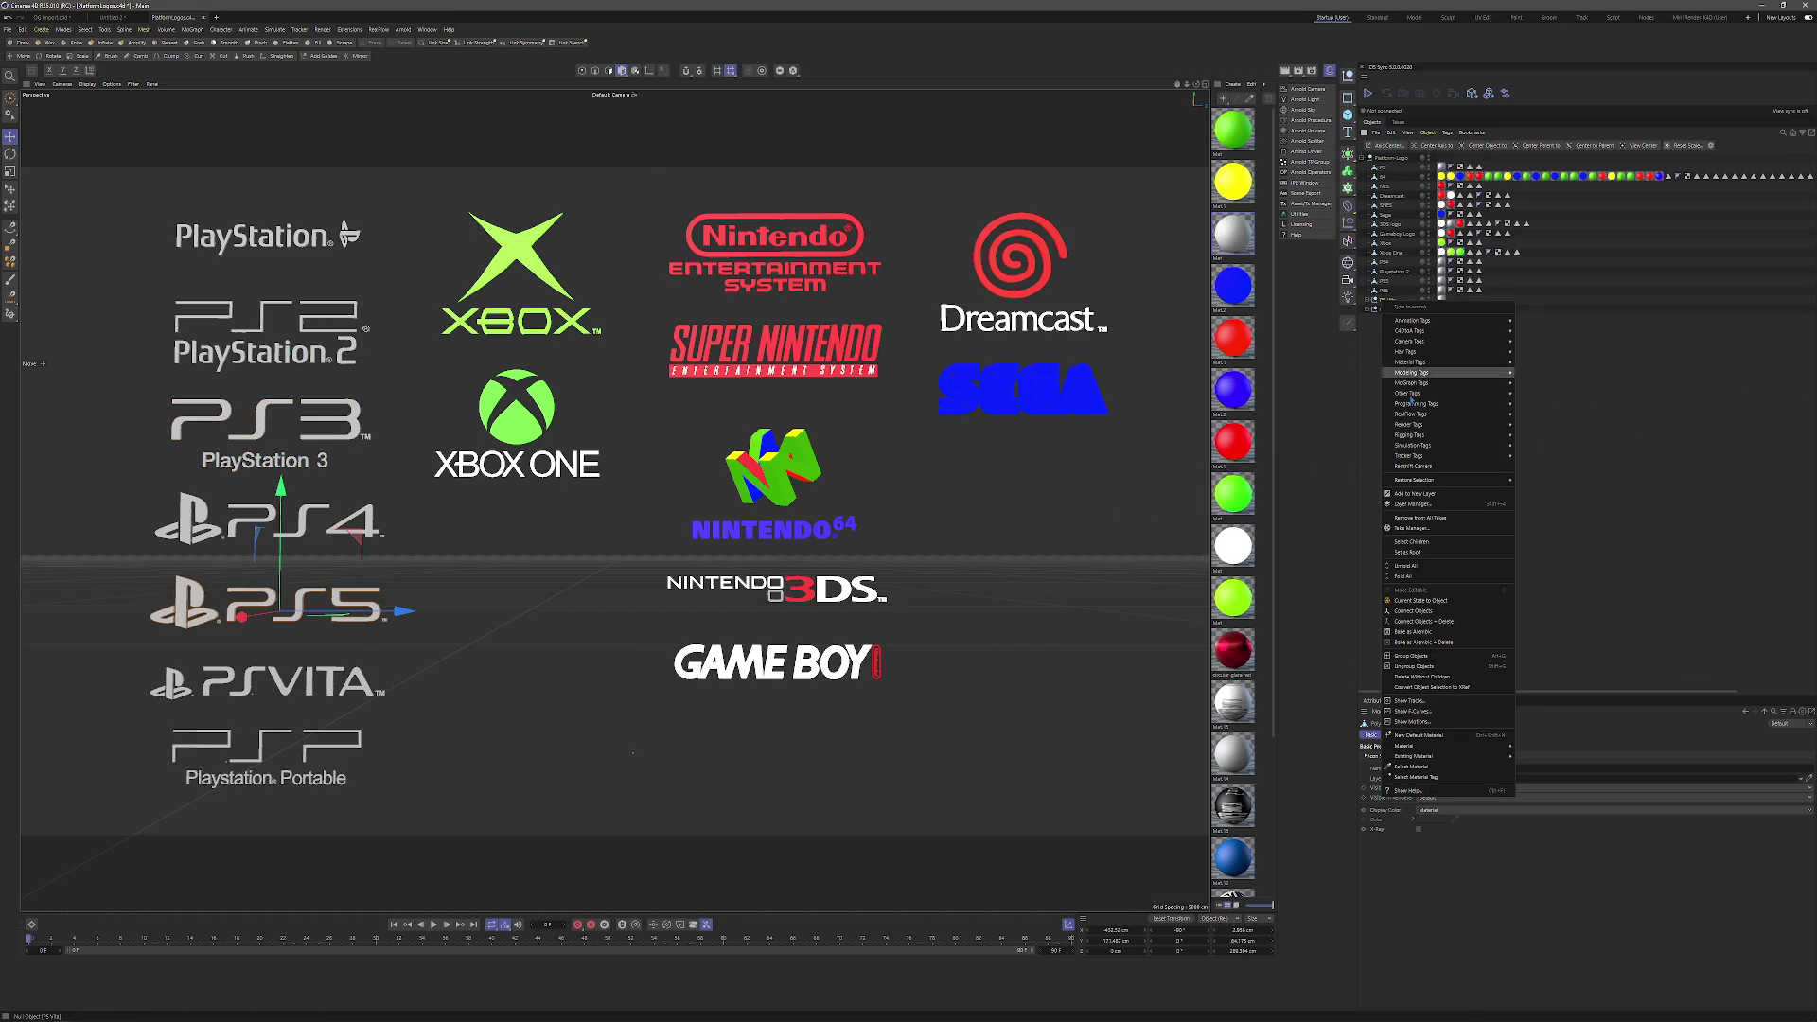
pyautogui.click(1416, 614)
pyautogui.rightClick(1385, 310)
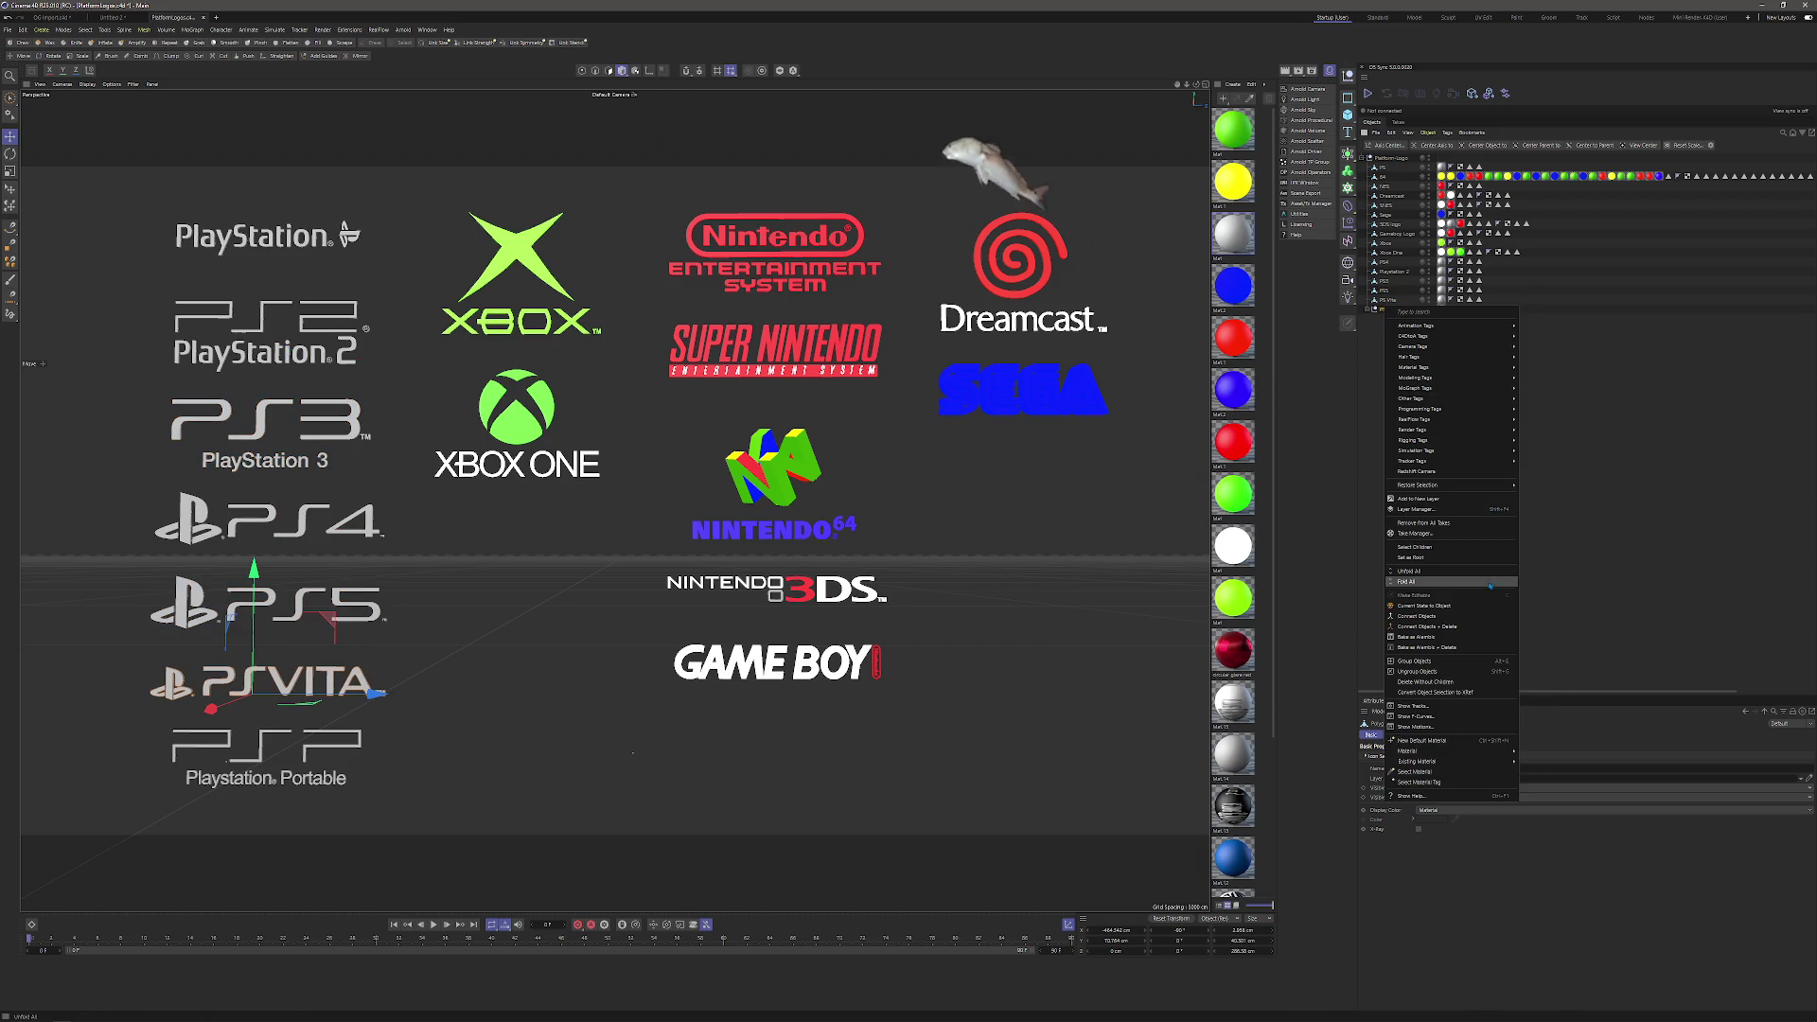
pyautogui.click(1420, 622)
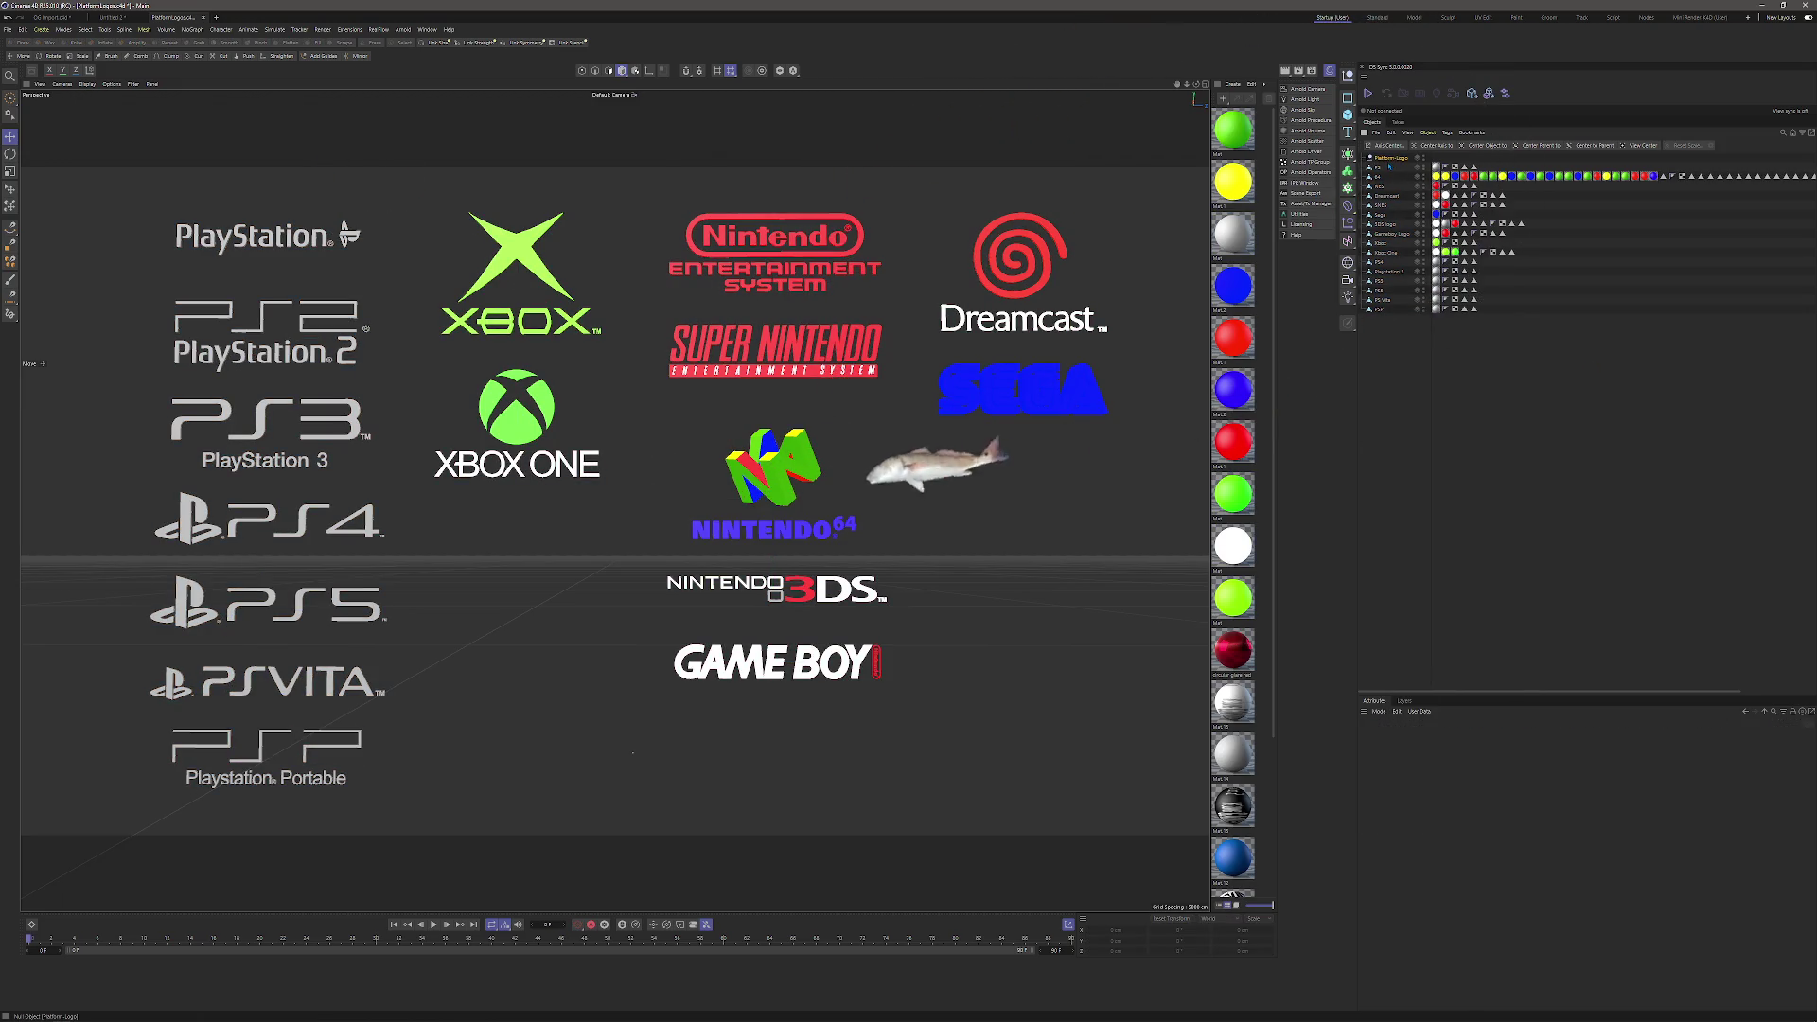
# Bring the 16 merged logos into the Untitled 2 spline scene and parent them under a new Cloner.
pyautogui.click(1389, 166)
pyautogui.keyDown('shift'); pyautogui.click(1381, 299); pyautogui.keyUp('shift')
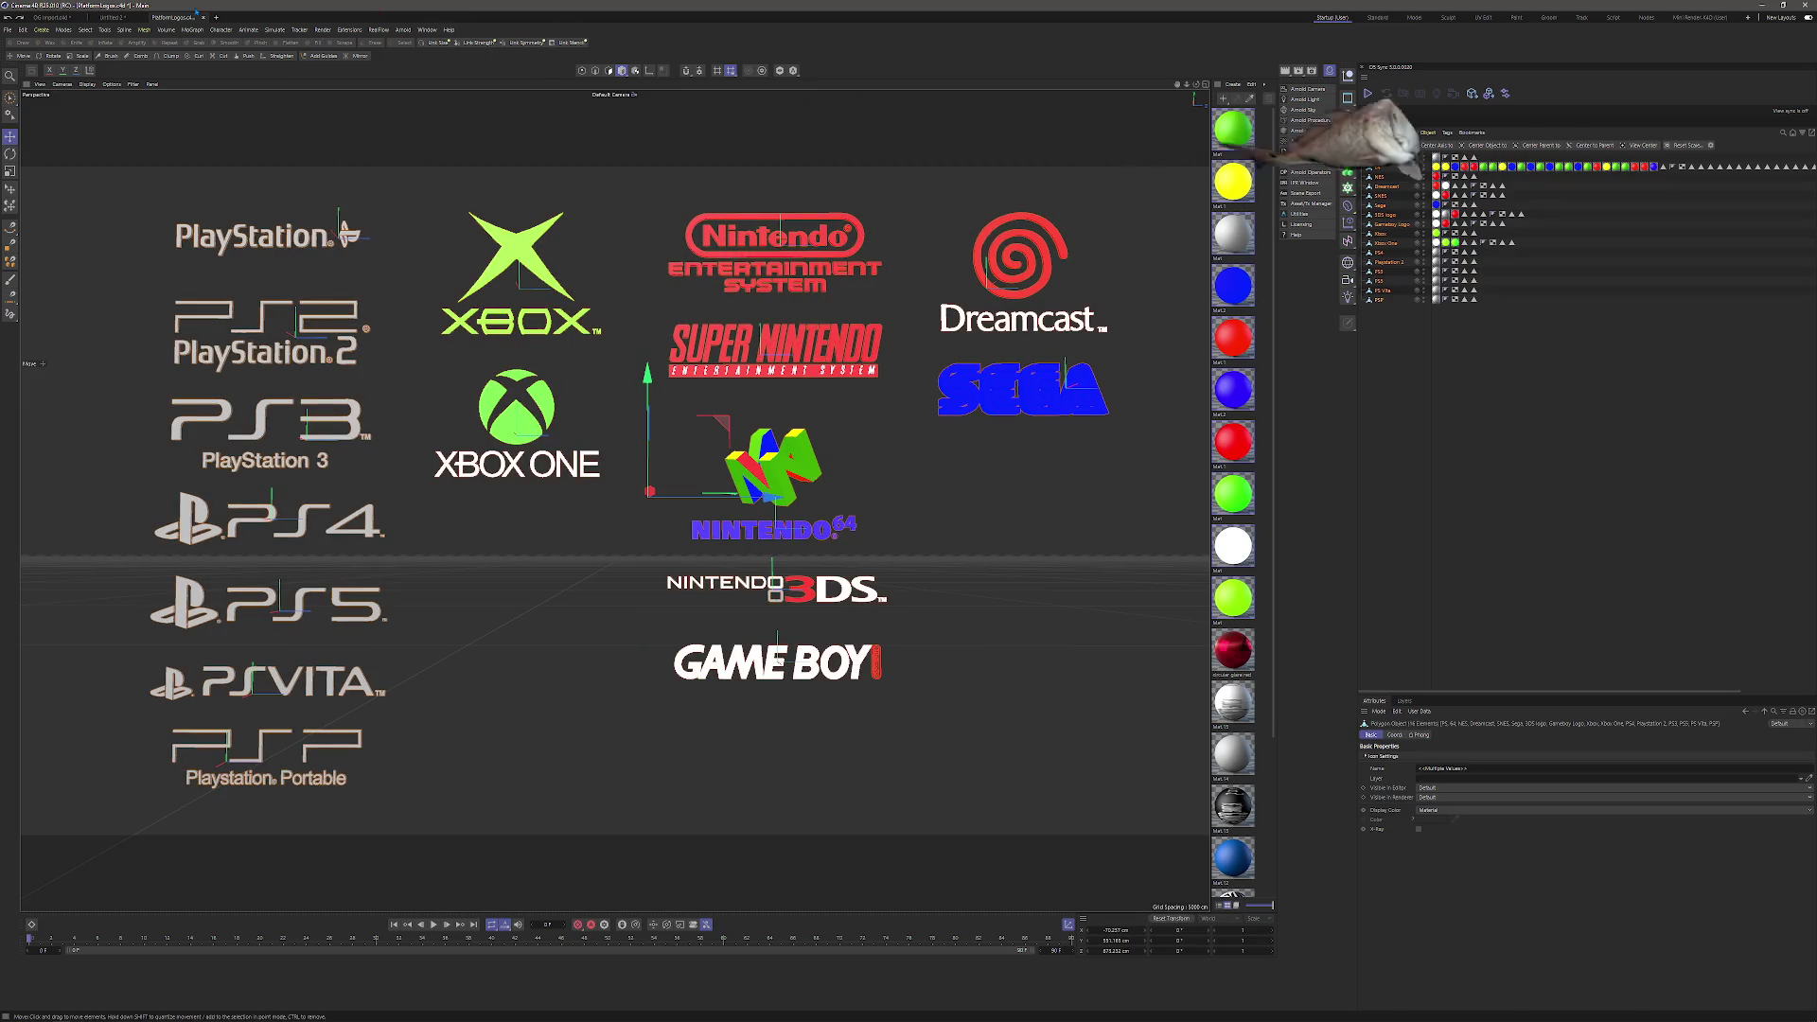
pyautogui.click(111, 17)
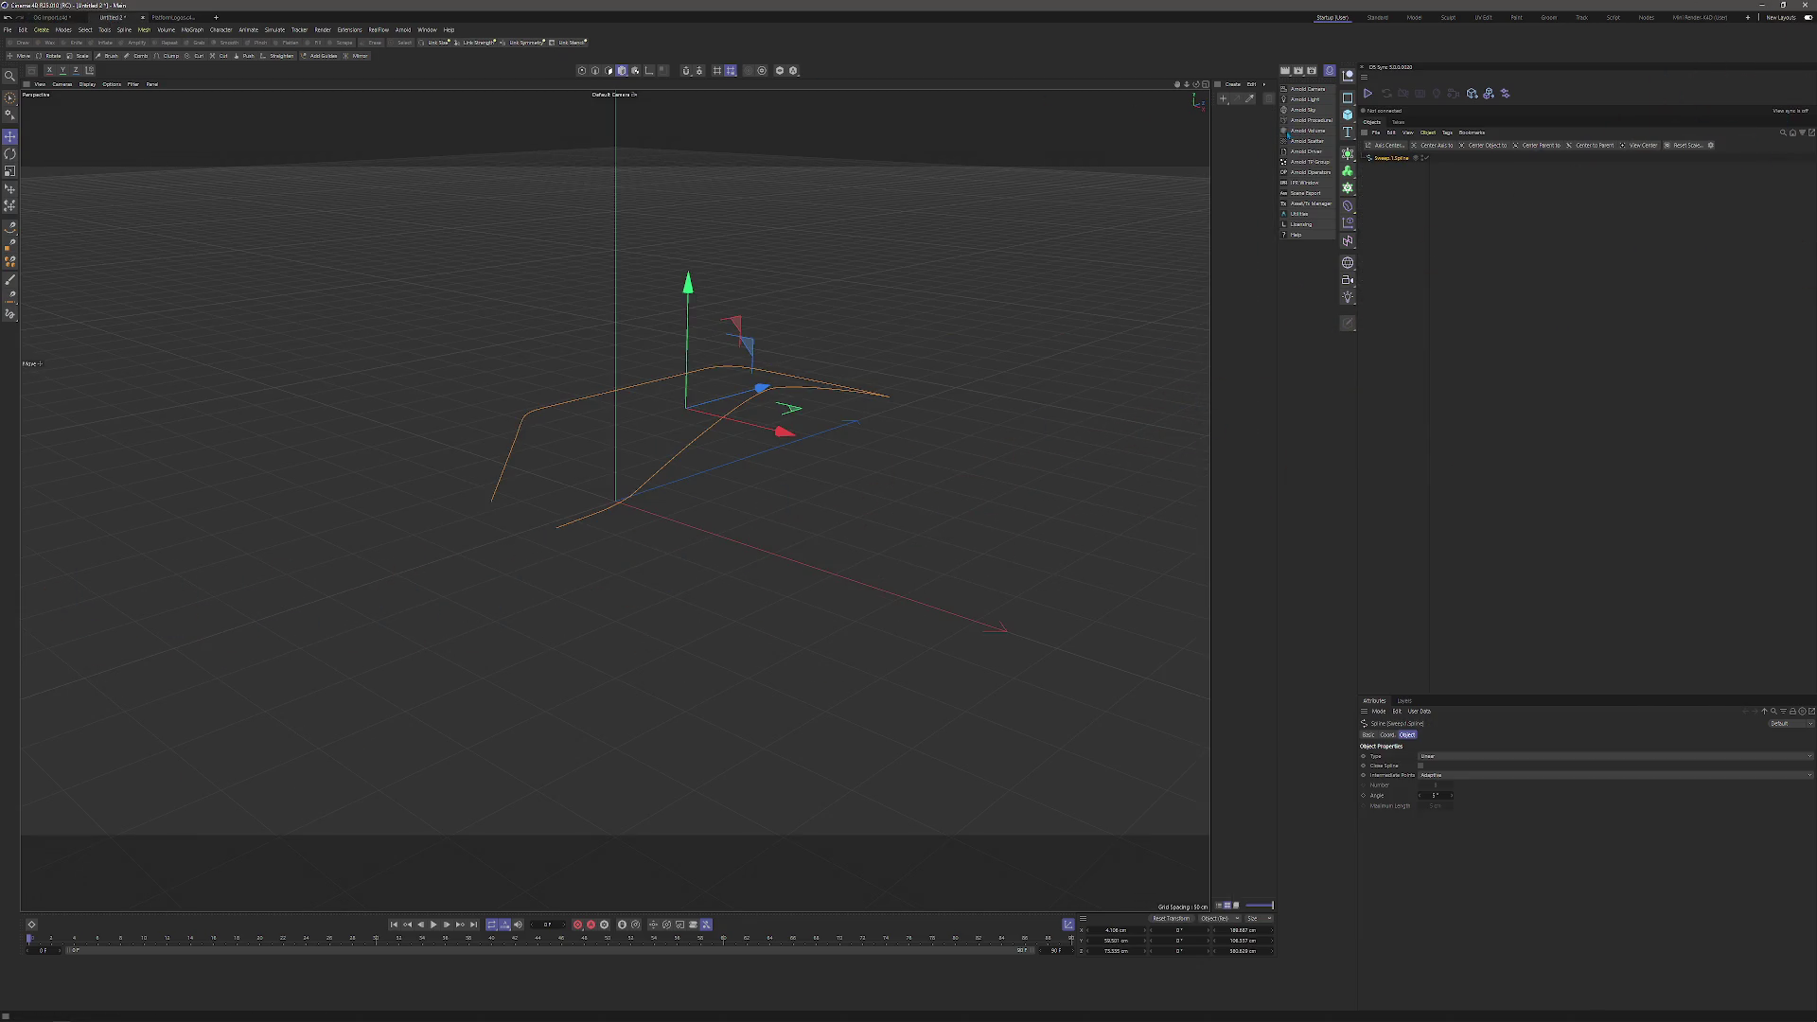
pyautogui.hotkey('ctrl', 'z')
pyautogui.click(170, 17)
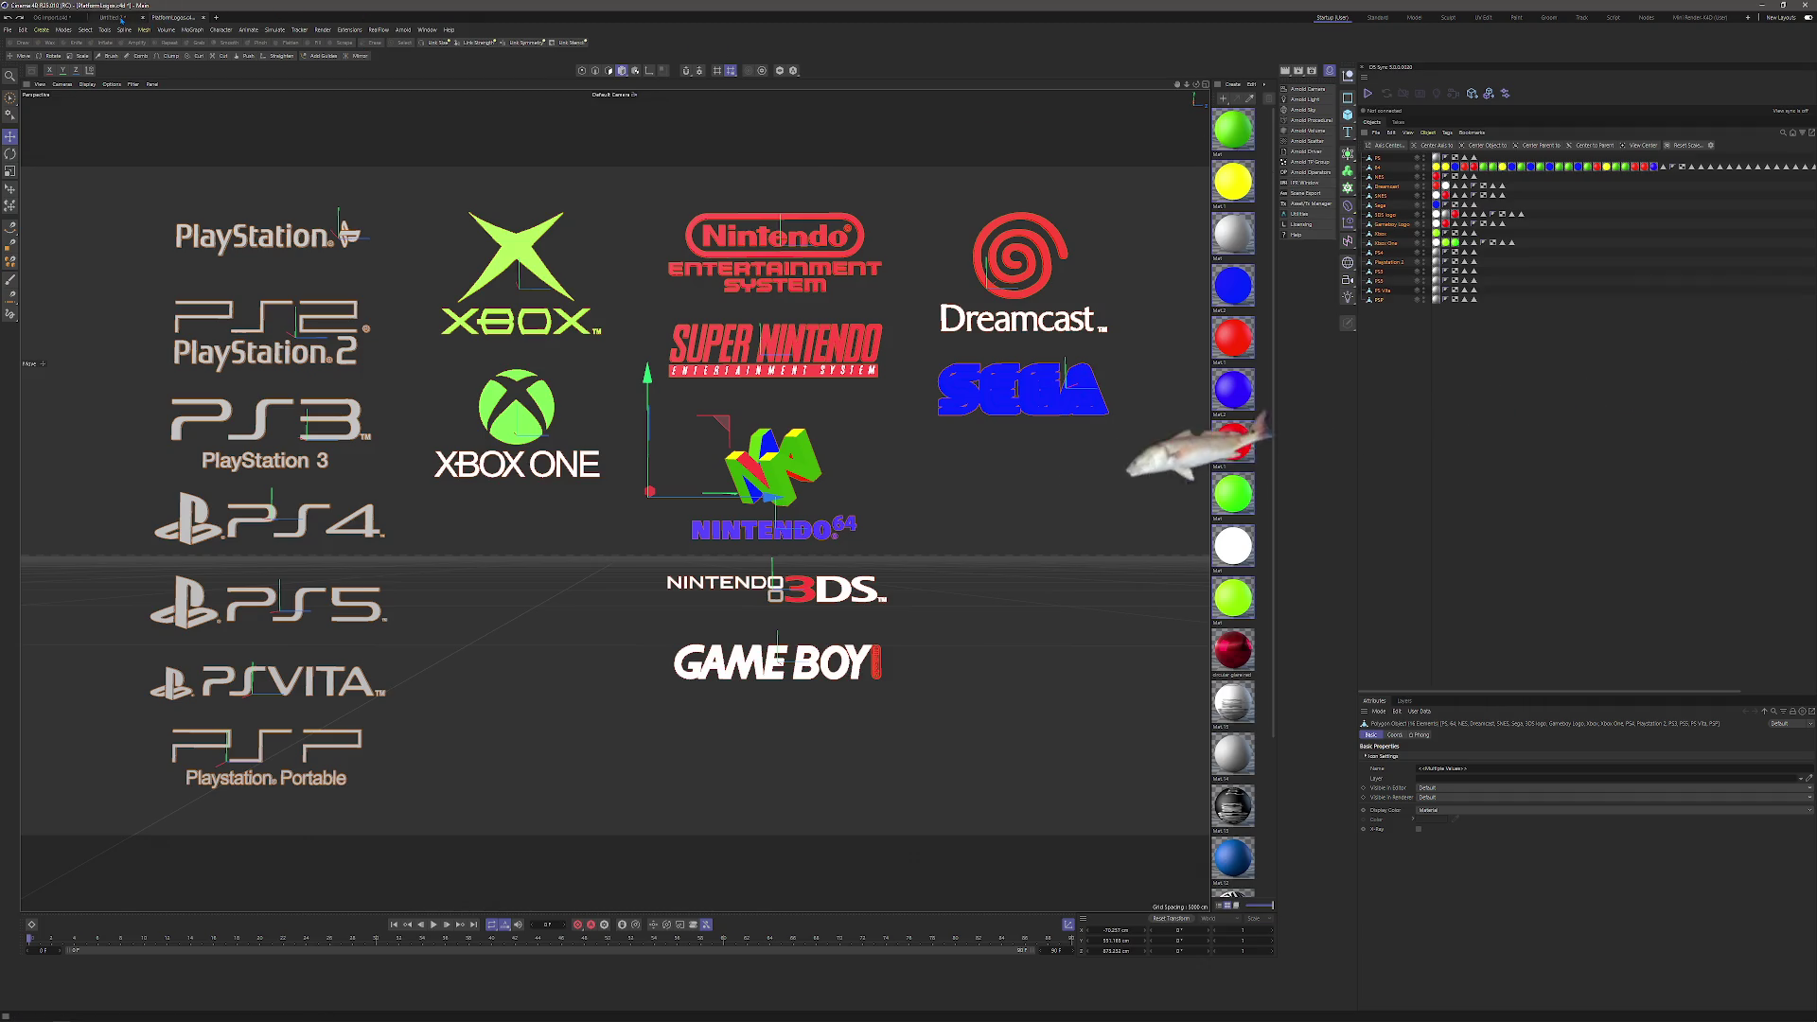
pyautogui.click(114, 17)
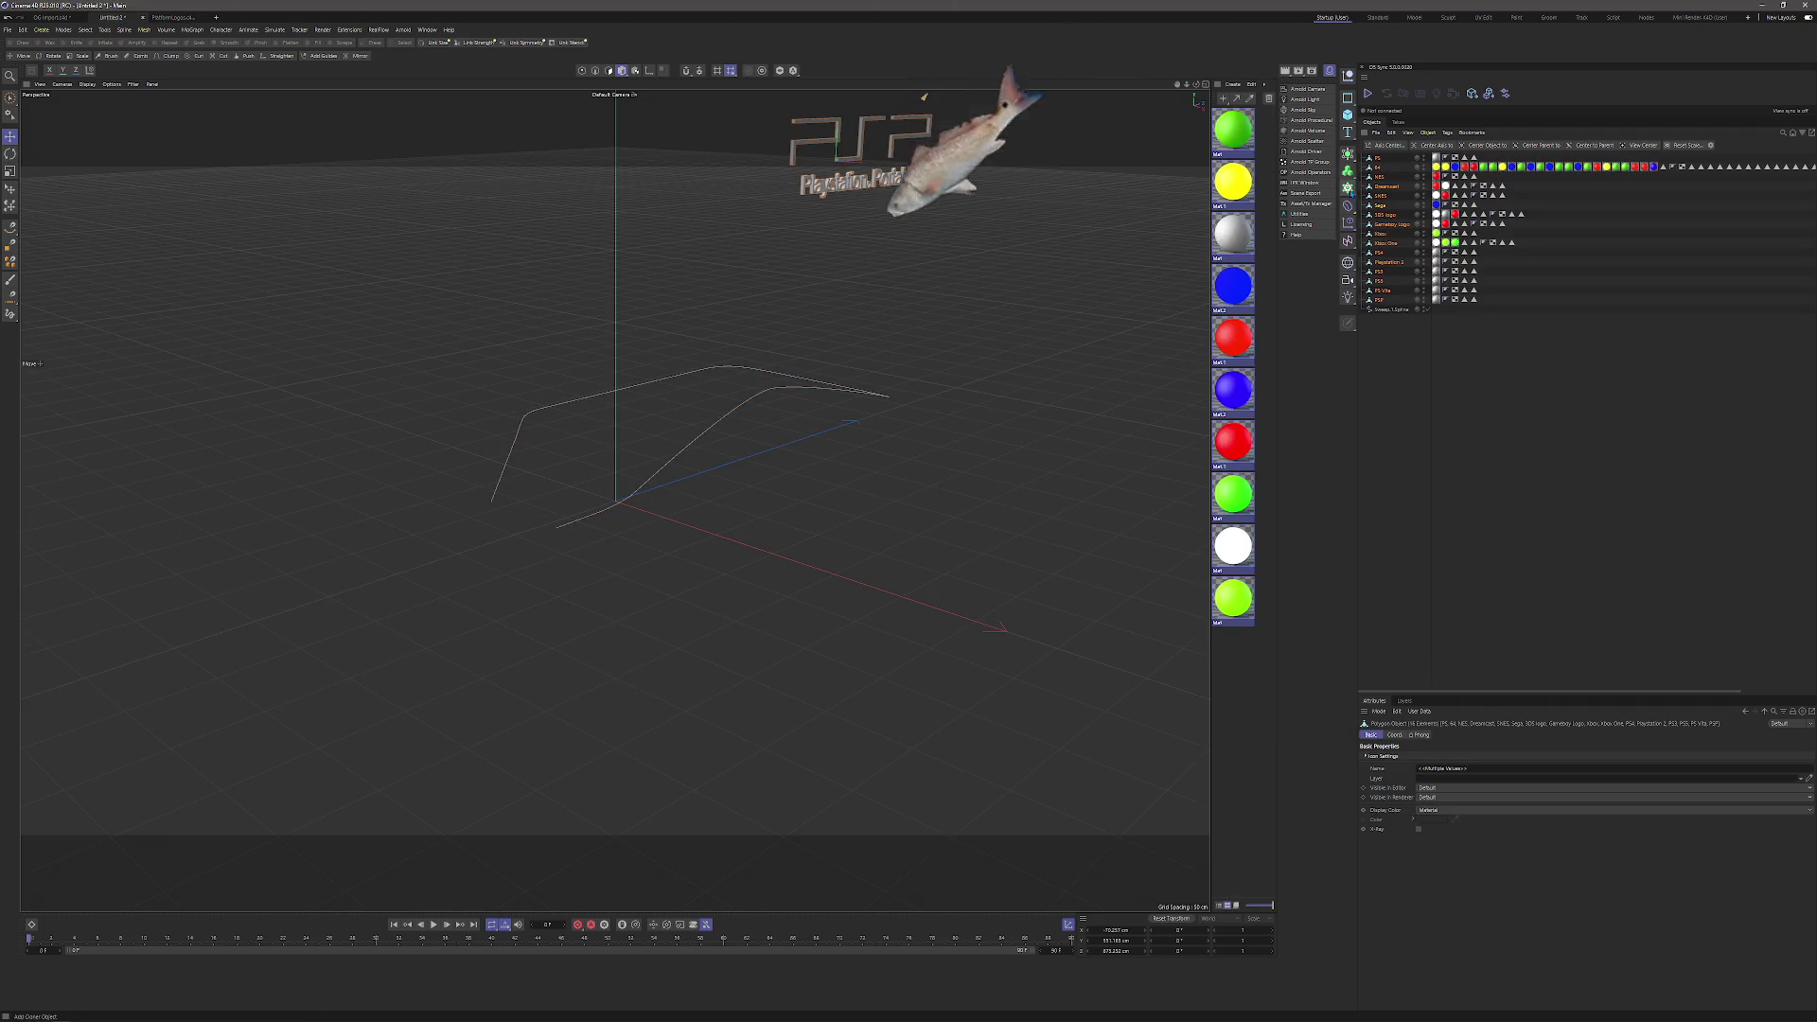
pyautogui.click(1348, 170)
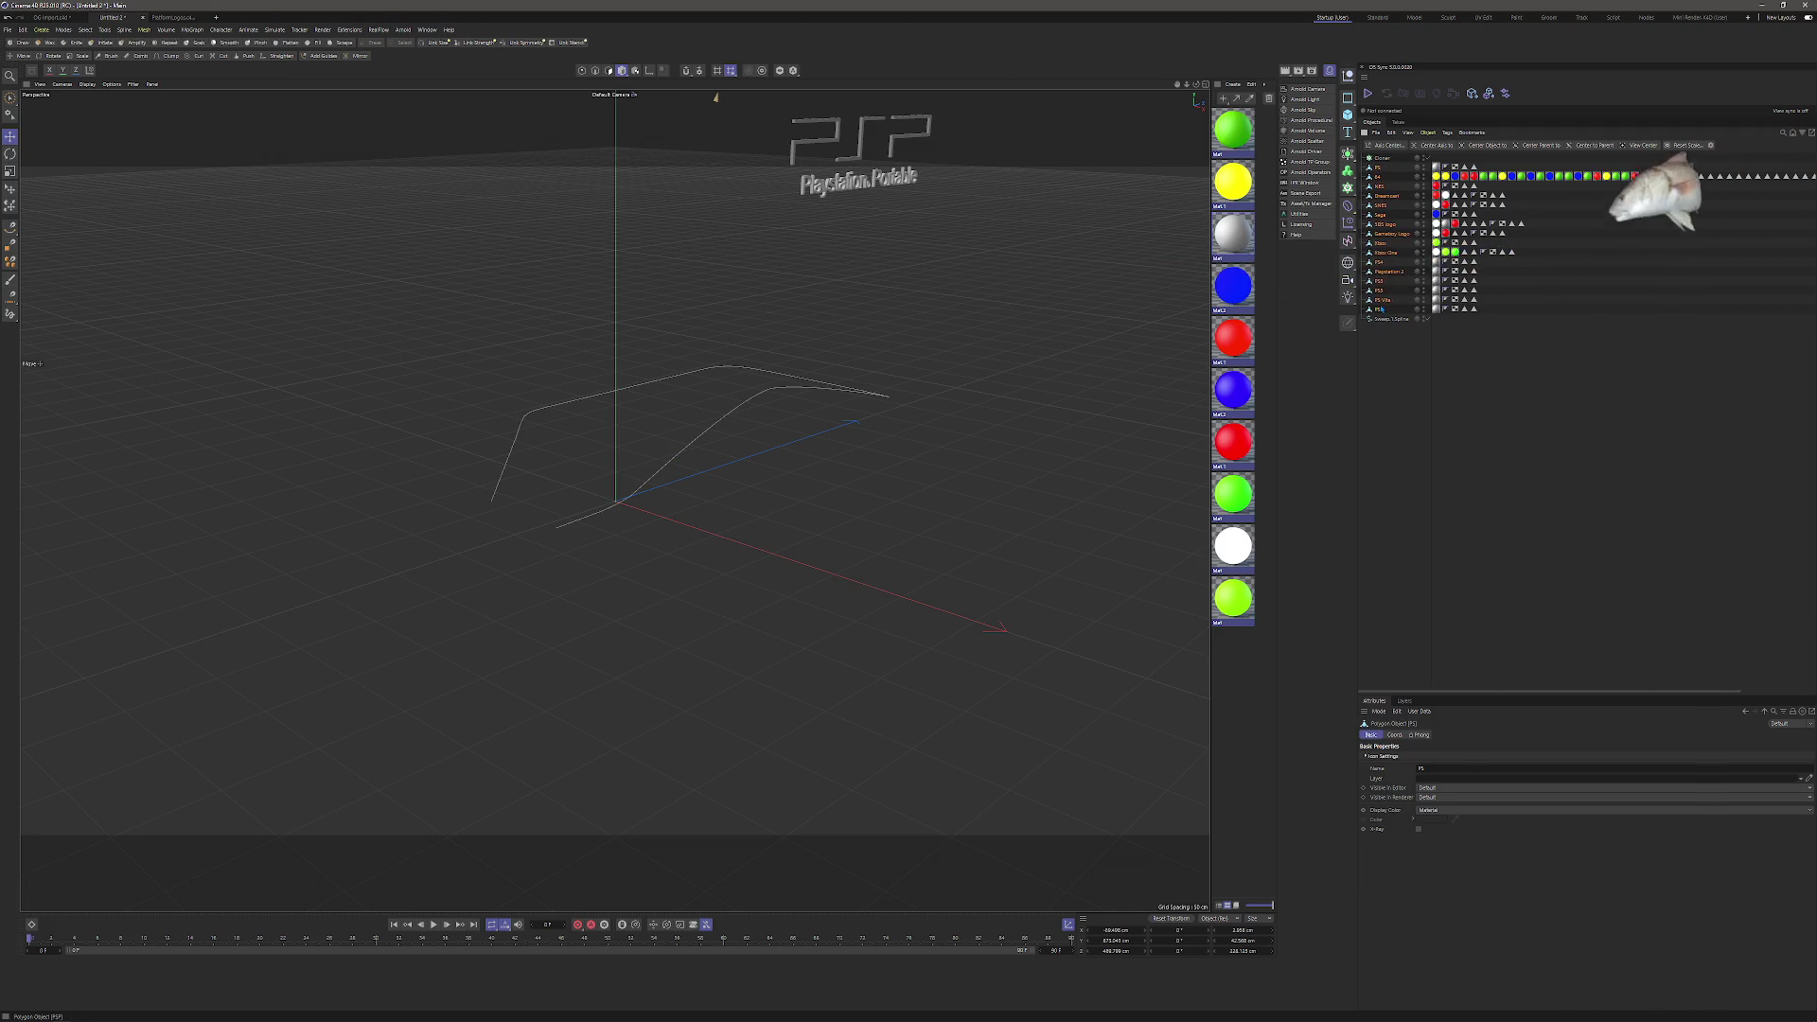
pyautogui.moveTo(1382, 310); pyautogui.dragTo(1382, 158)
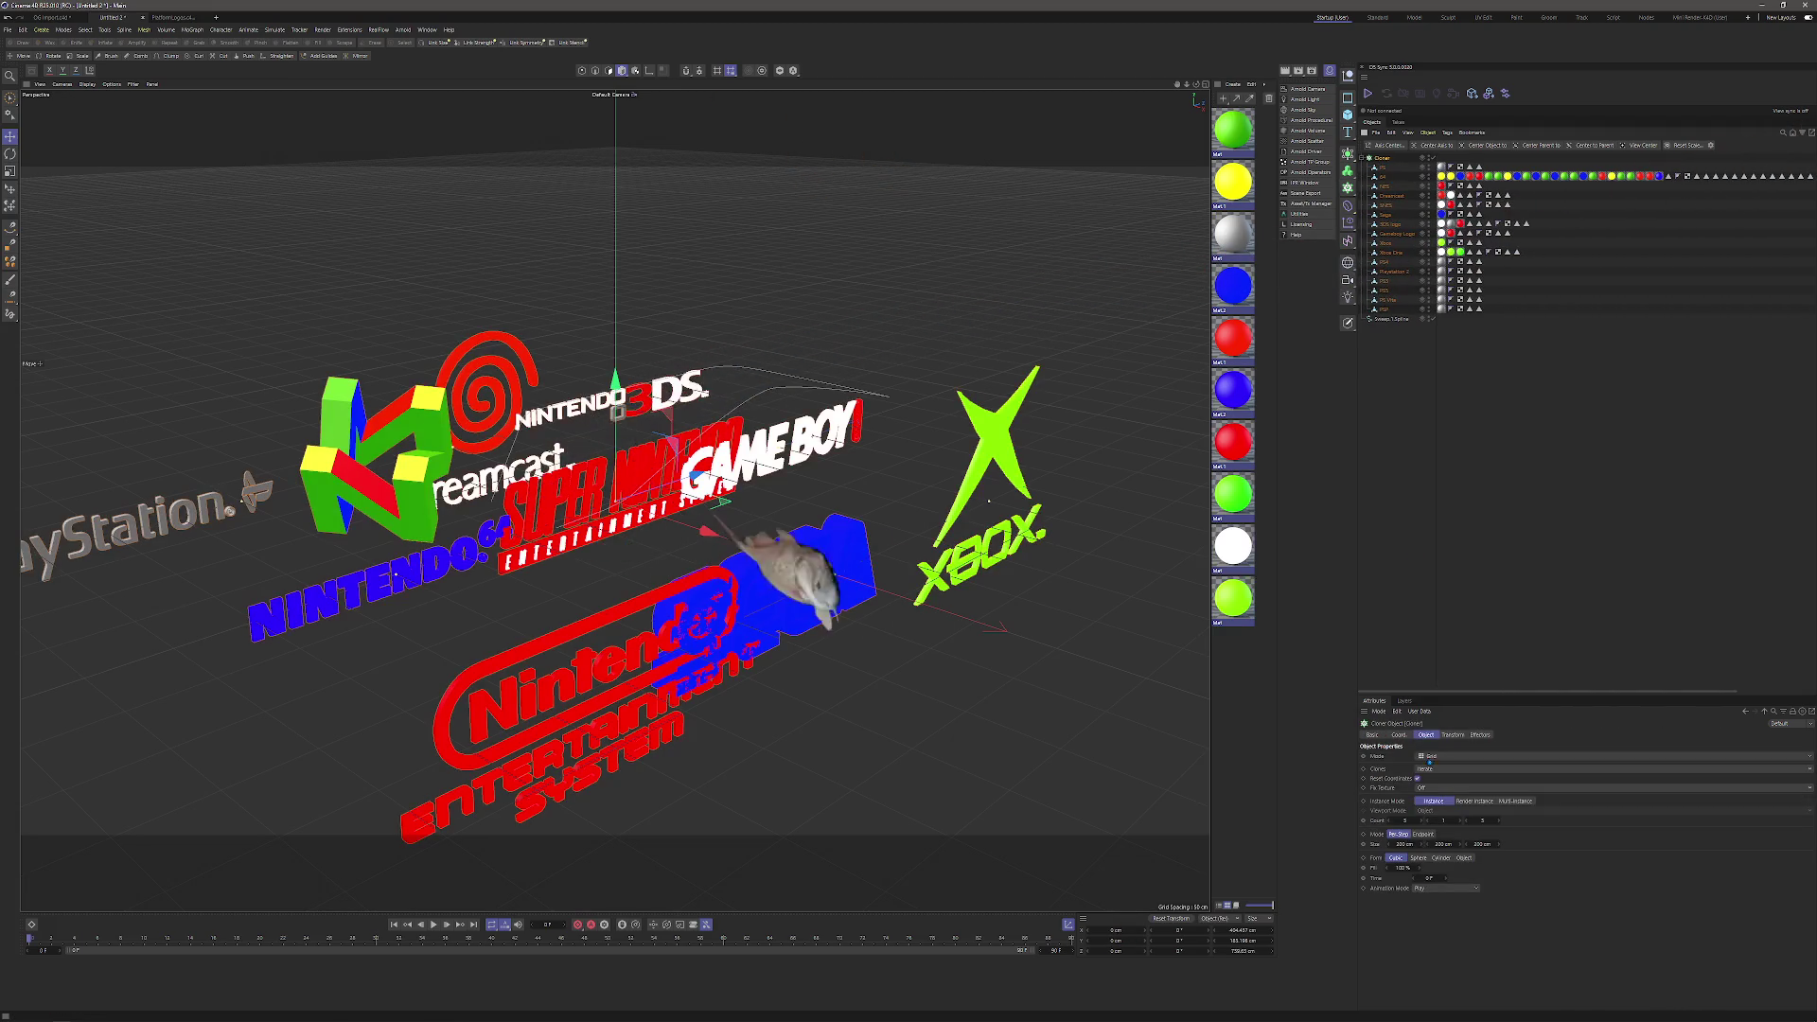
# Switch the Cloner to Object mode with Sweep.1.Spline as the path object.
pyautogui.click(1429, 756)
pyautogui.click(1429, 760)
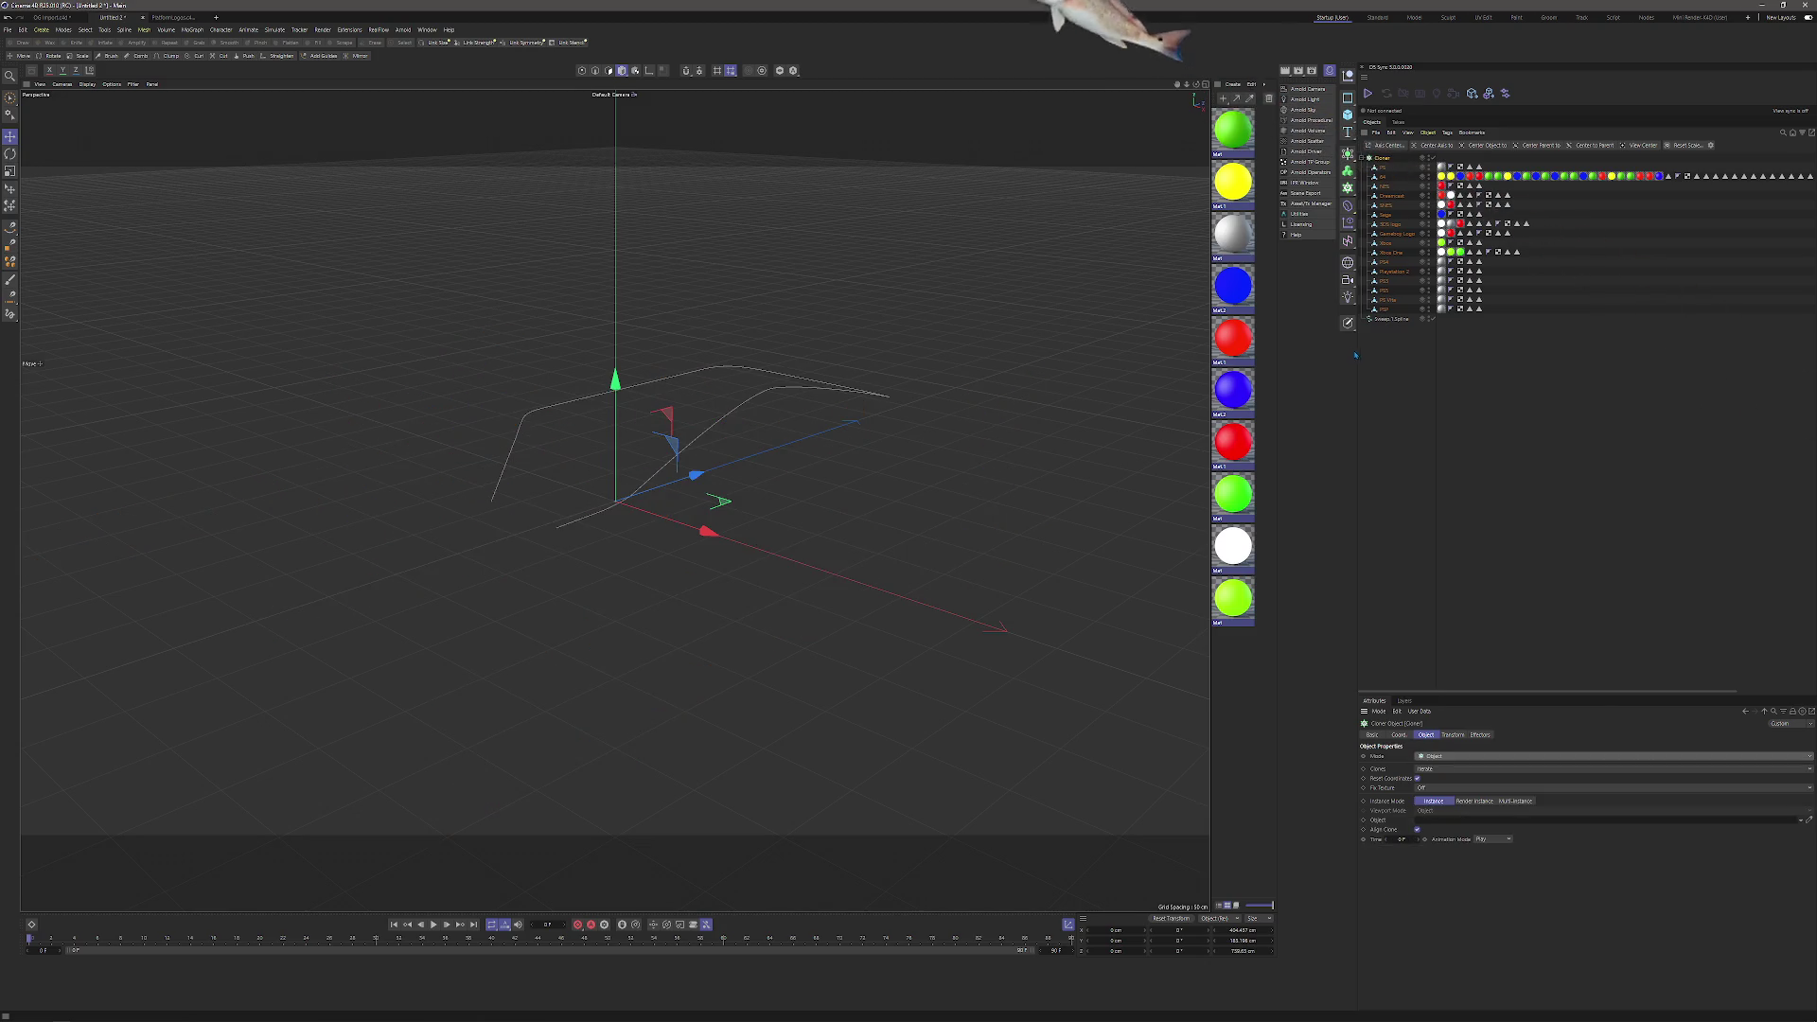
pyautogui.moveTo(1392, 319); pyautogui.dragTo(1609, 820)
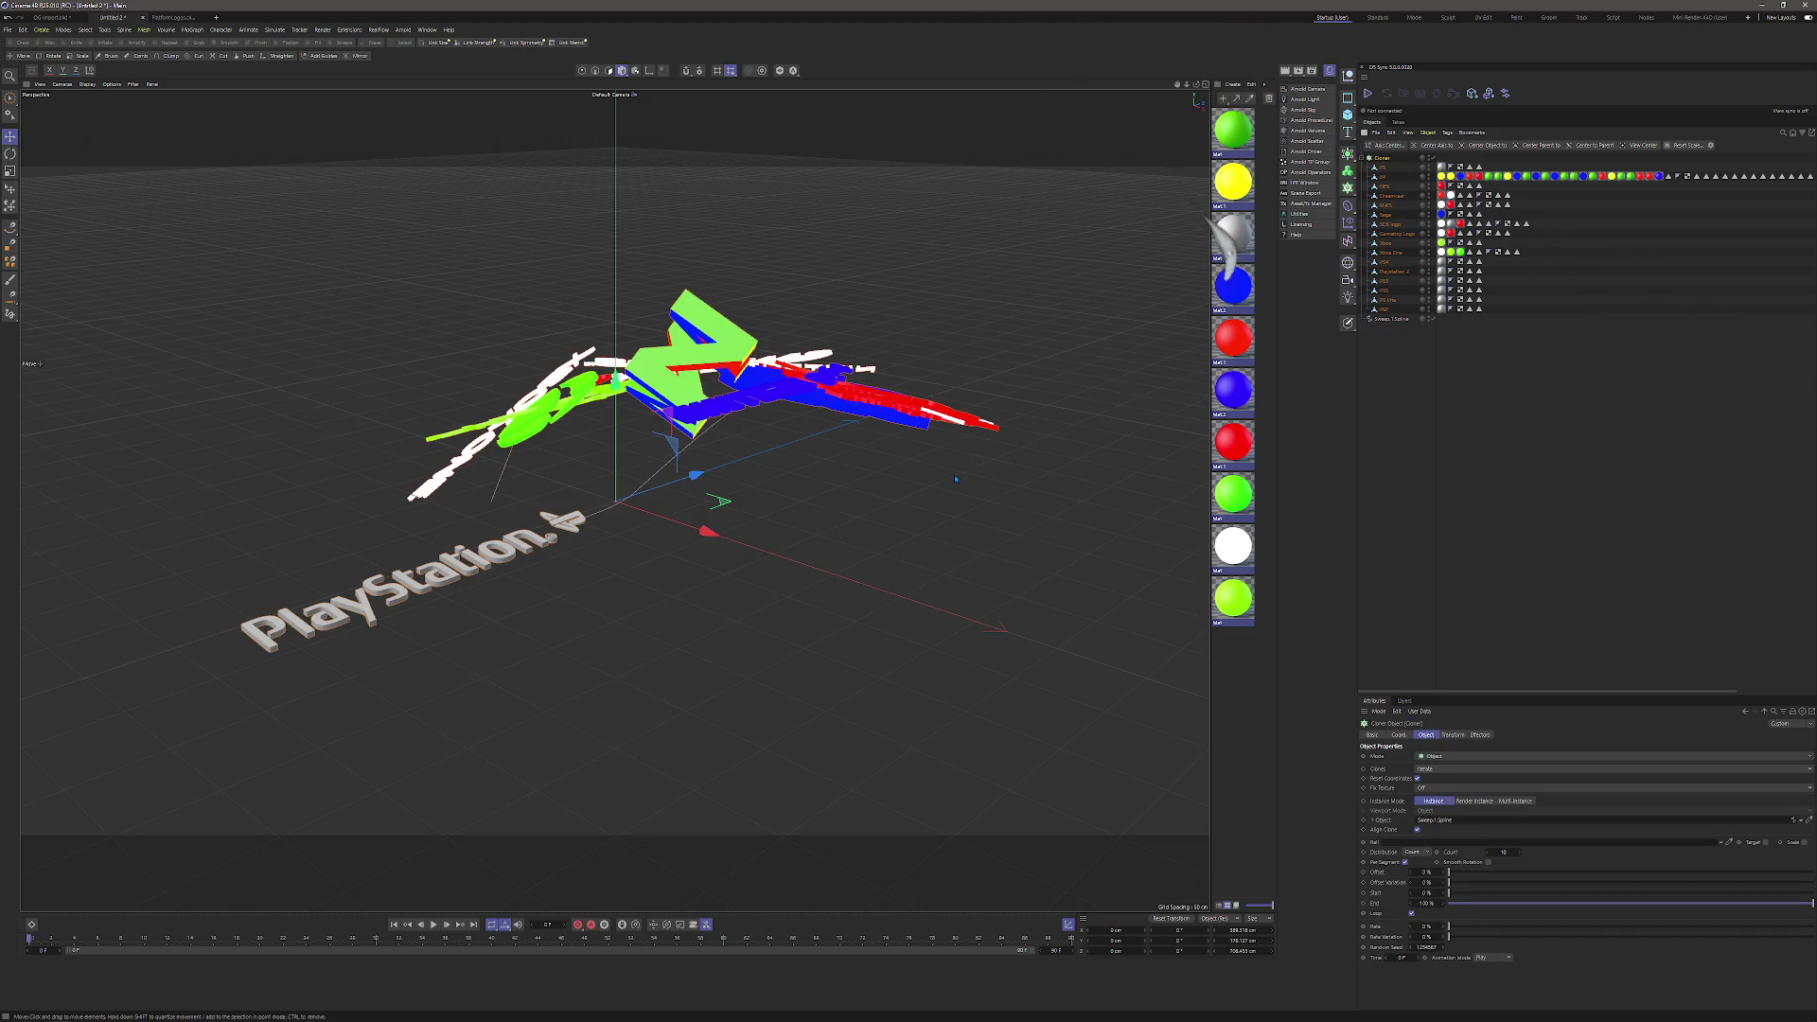
# Scale down the selected logo objects so they fit along the spline.
pyautogui.click(1385, 167)
pyautogui.press('t')
pyautogui.moveTo(855, 297); pyautogui.dragTo(724, 378)
pyautogui.moveTo(860, 388); pyautogui.dragTo(793, 385)
# Distribute the clones evenly and rotate them 90° heading and 75° pitch.
pyautogui.click(1383, 158)
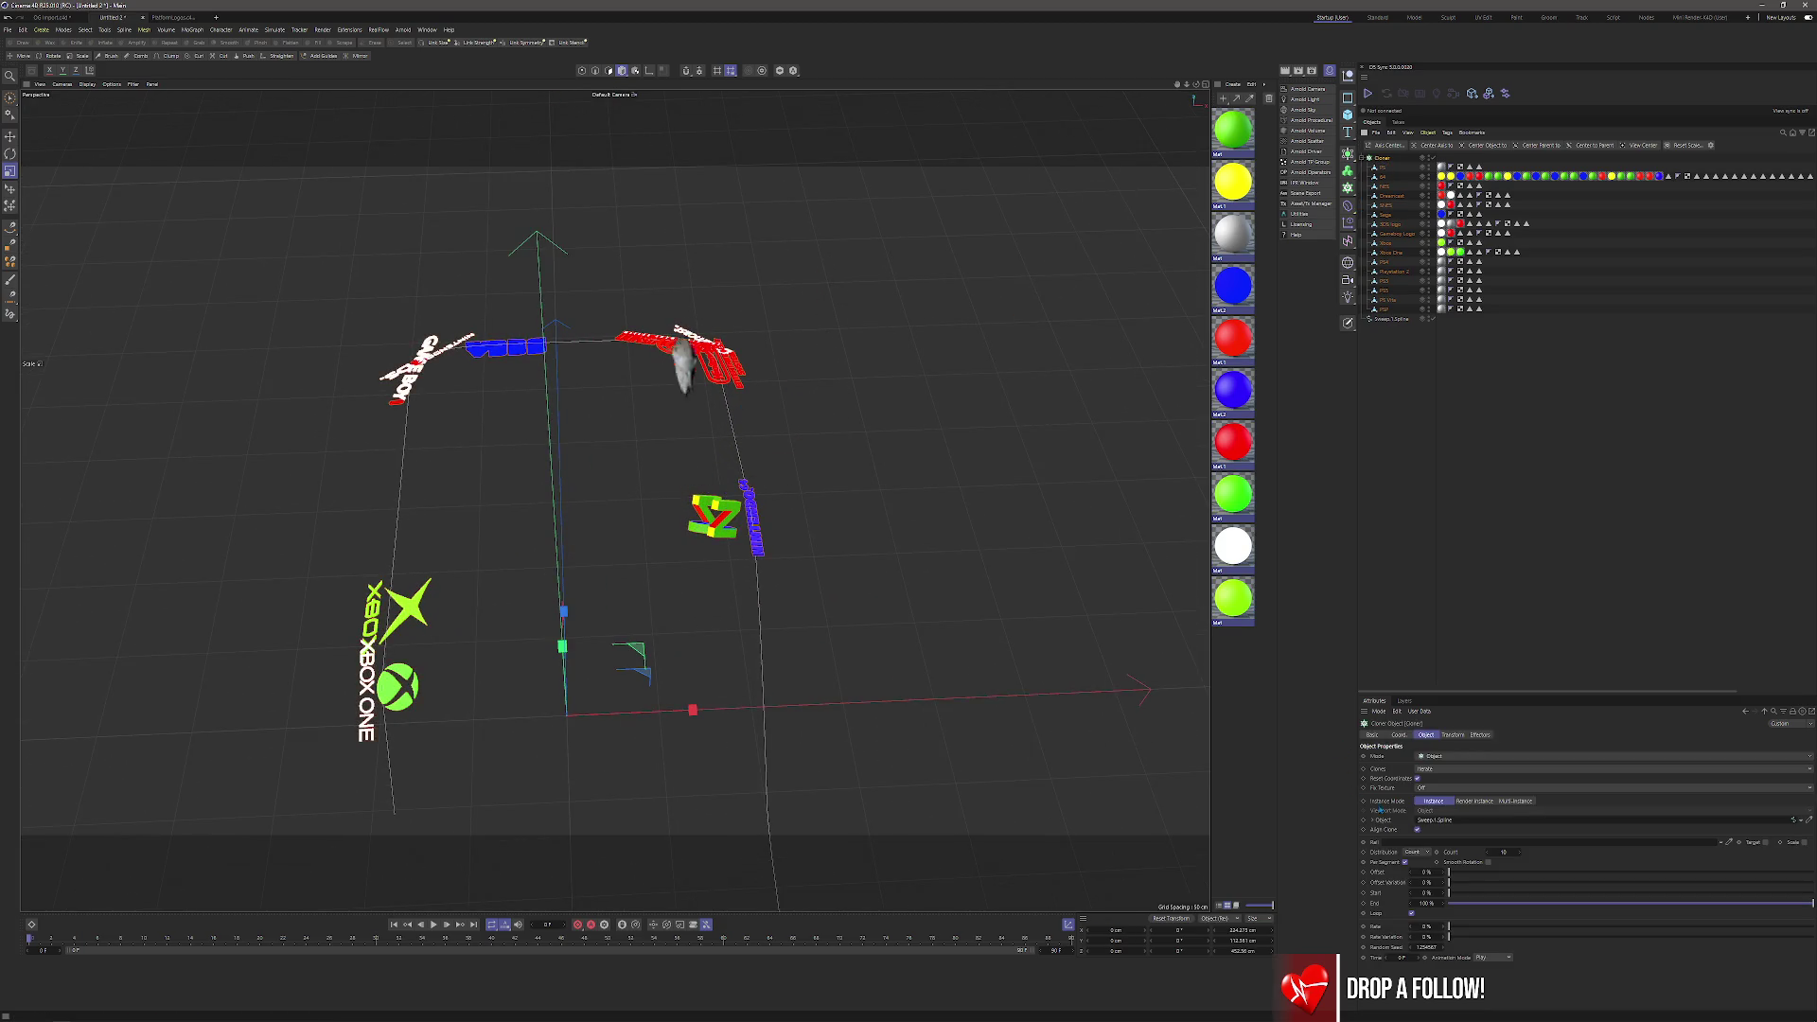
pyautogui.click(1418, 882)
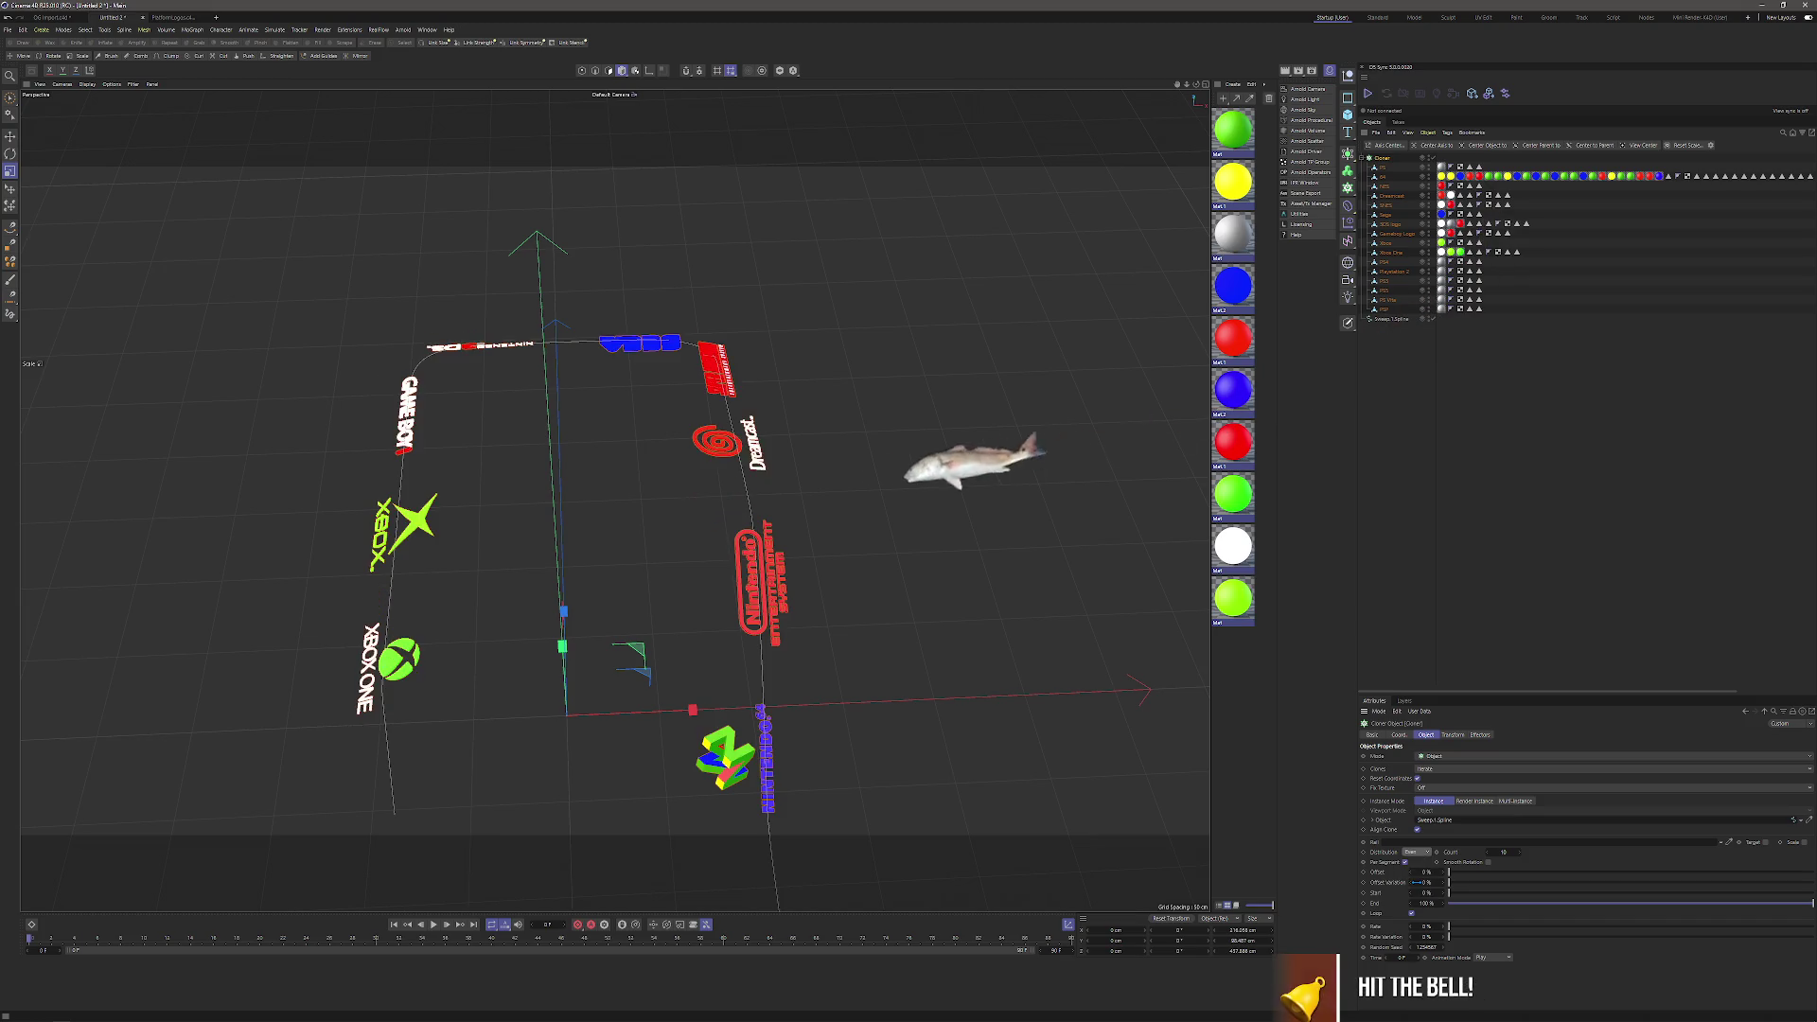
pyautogui.click(1452, 736)
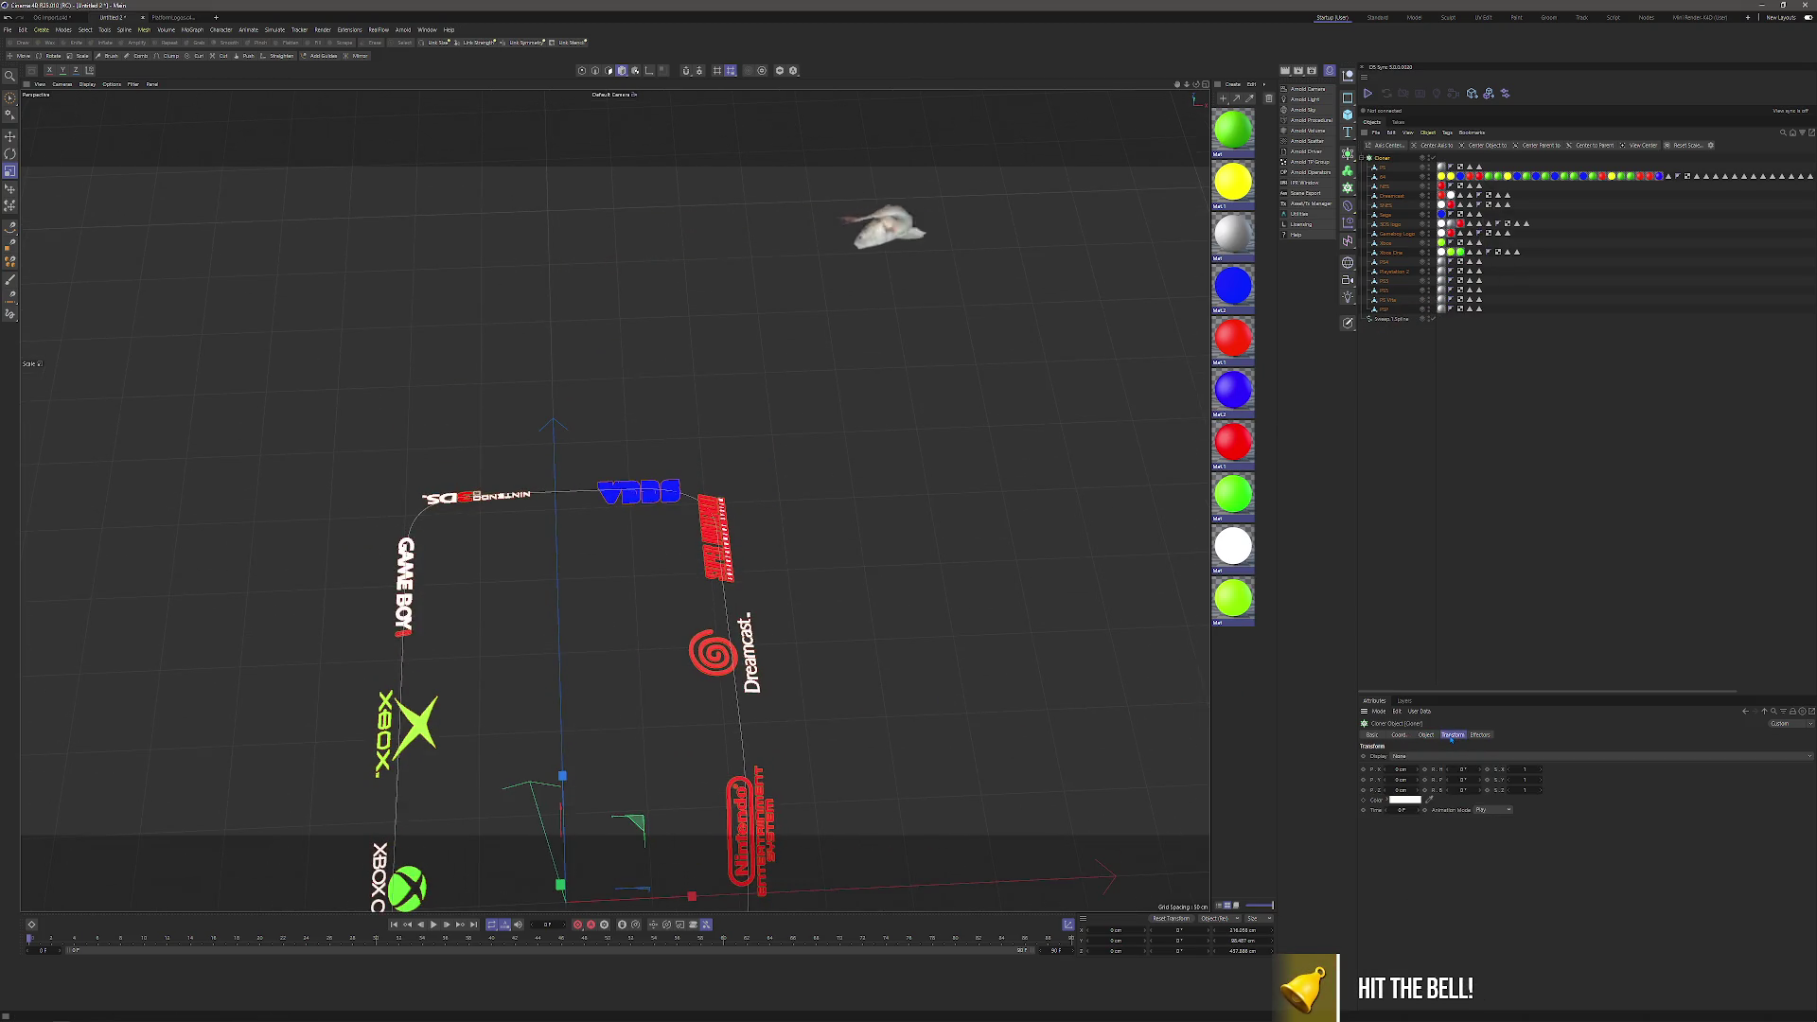
pyautogui.moveTo(1464, 769); pyautogui.dragTo(1514, 769)
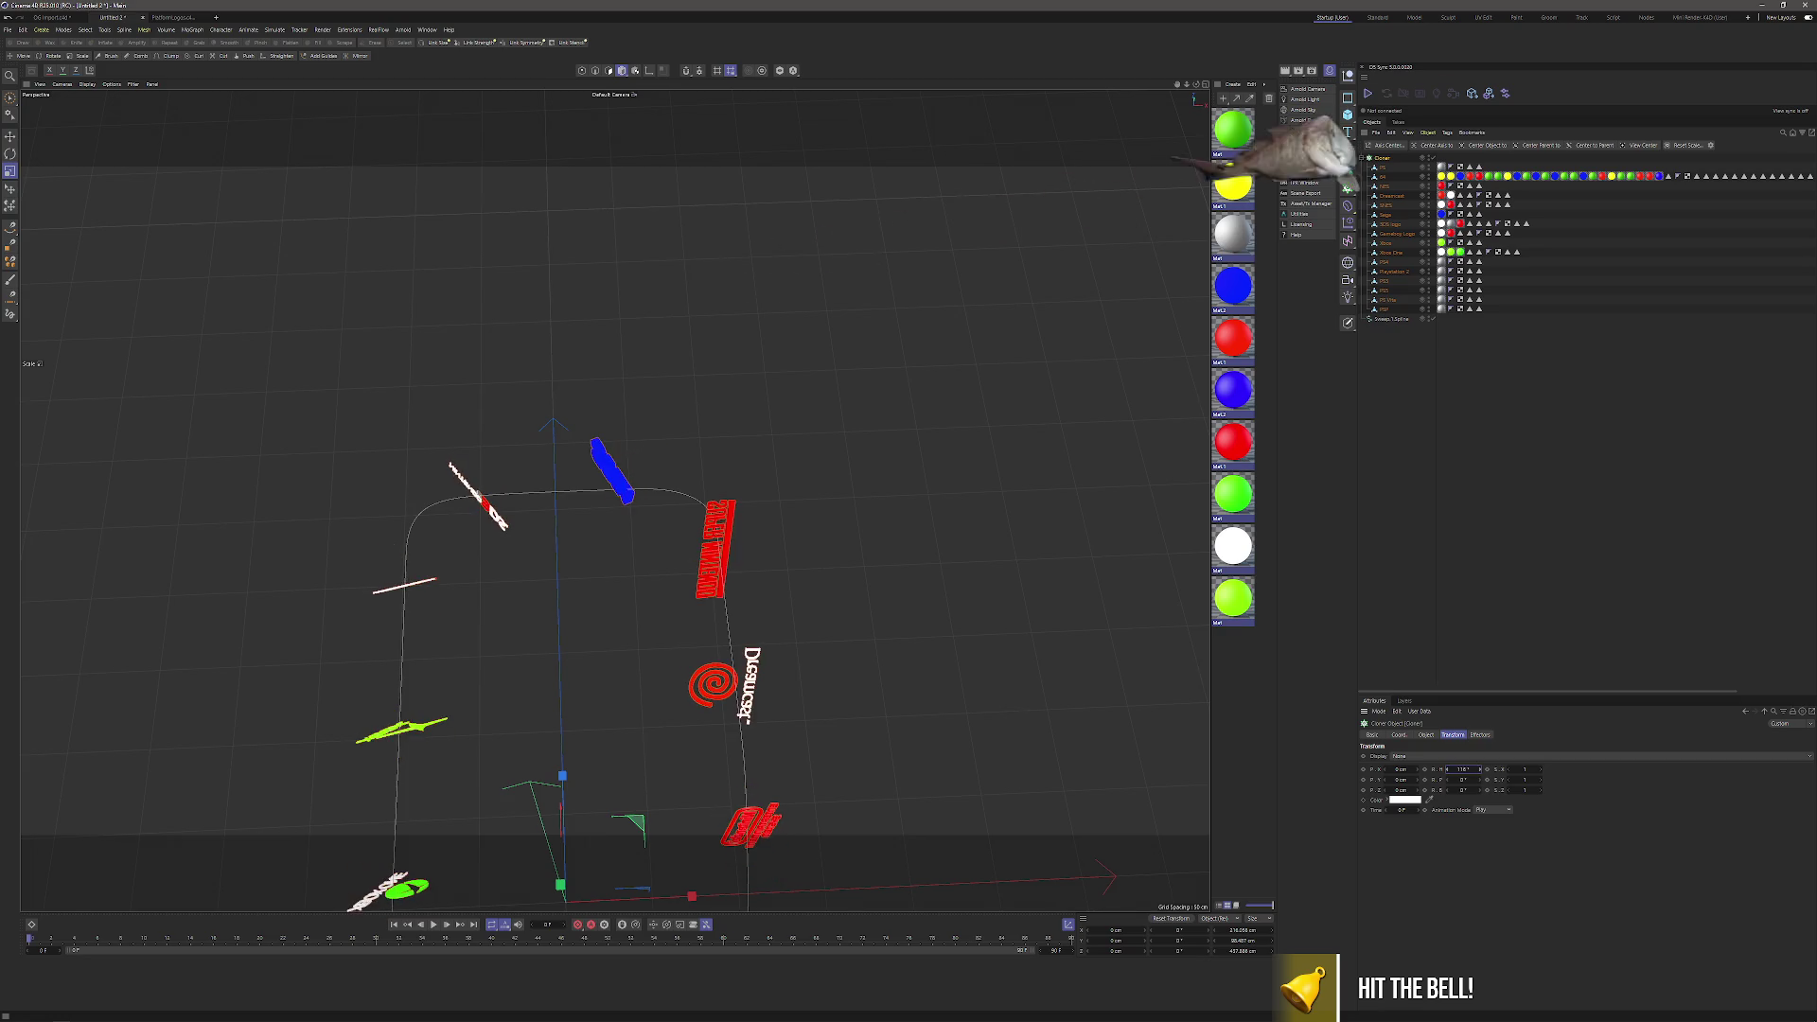
pyautogui.write('90')
pyautogui.press('Tab')
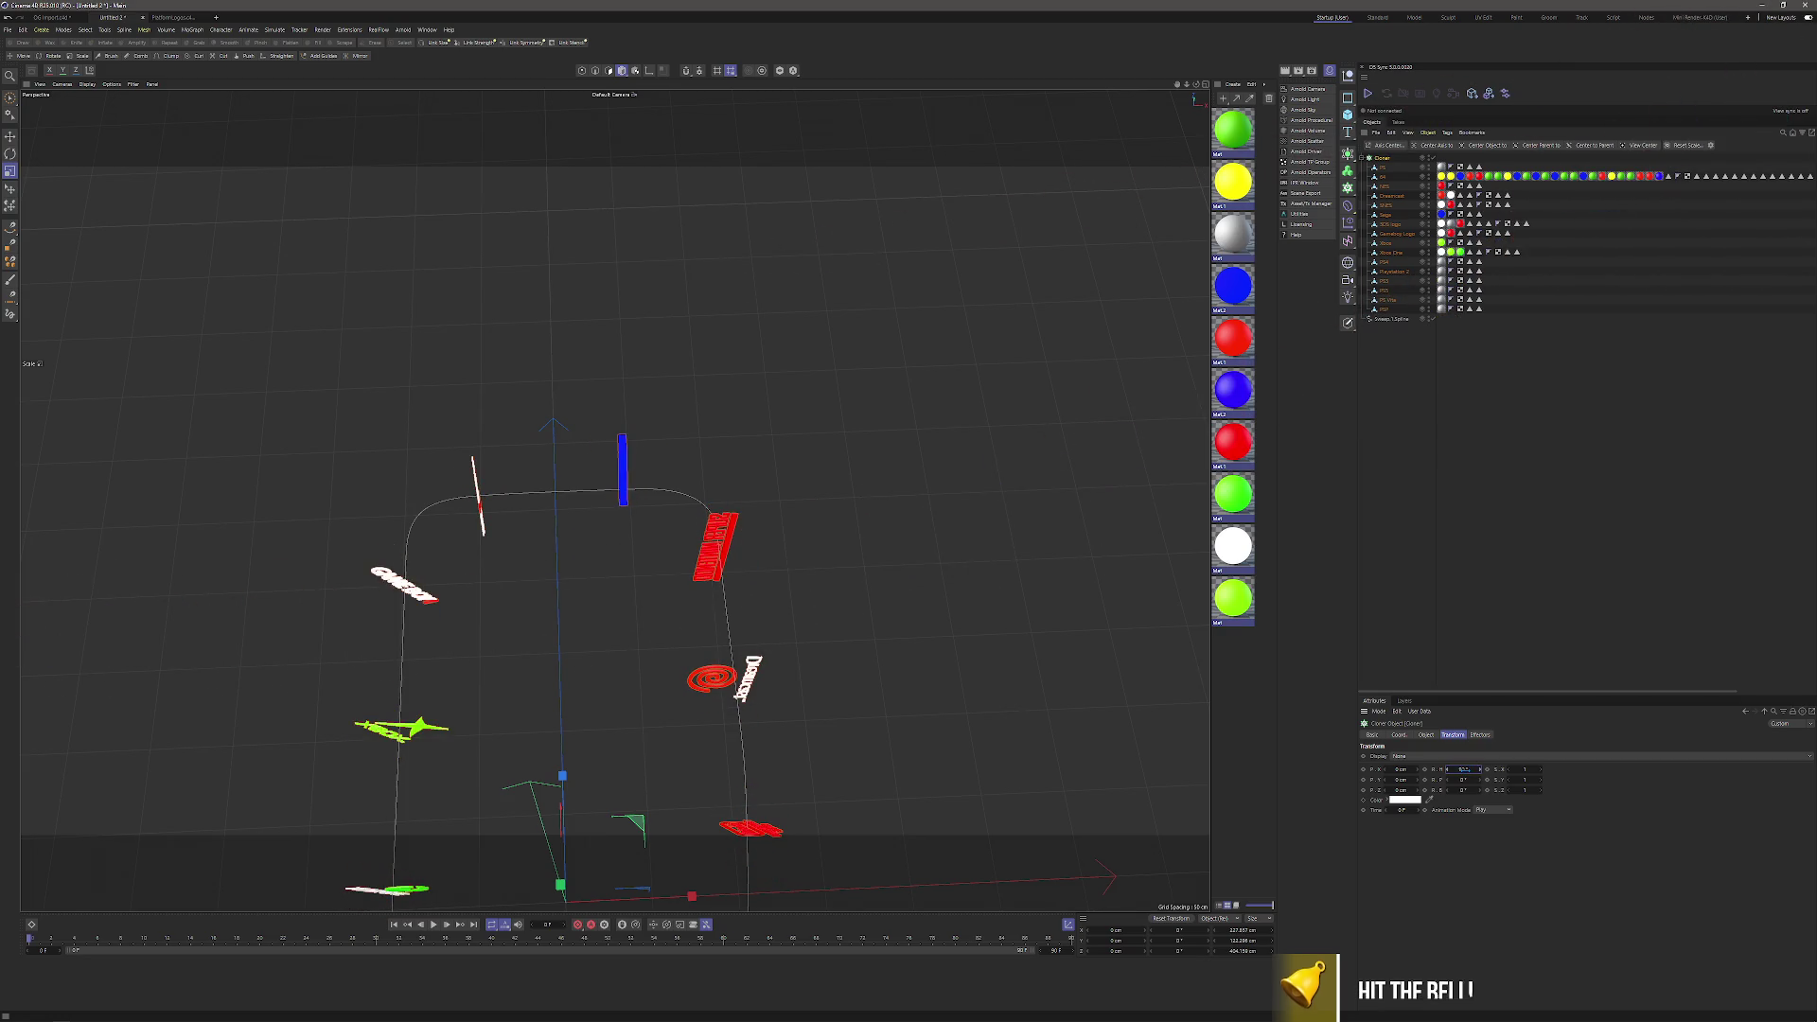
pyautogui.write('90')
pyautogui.press('Return')
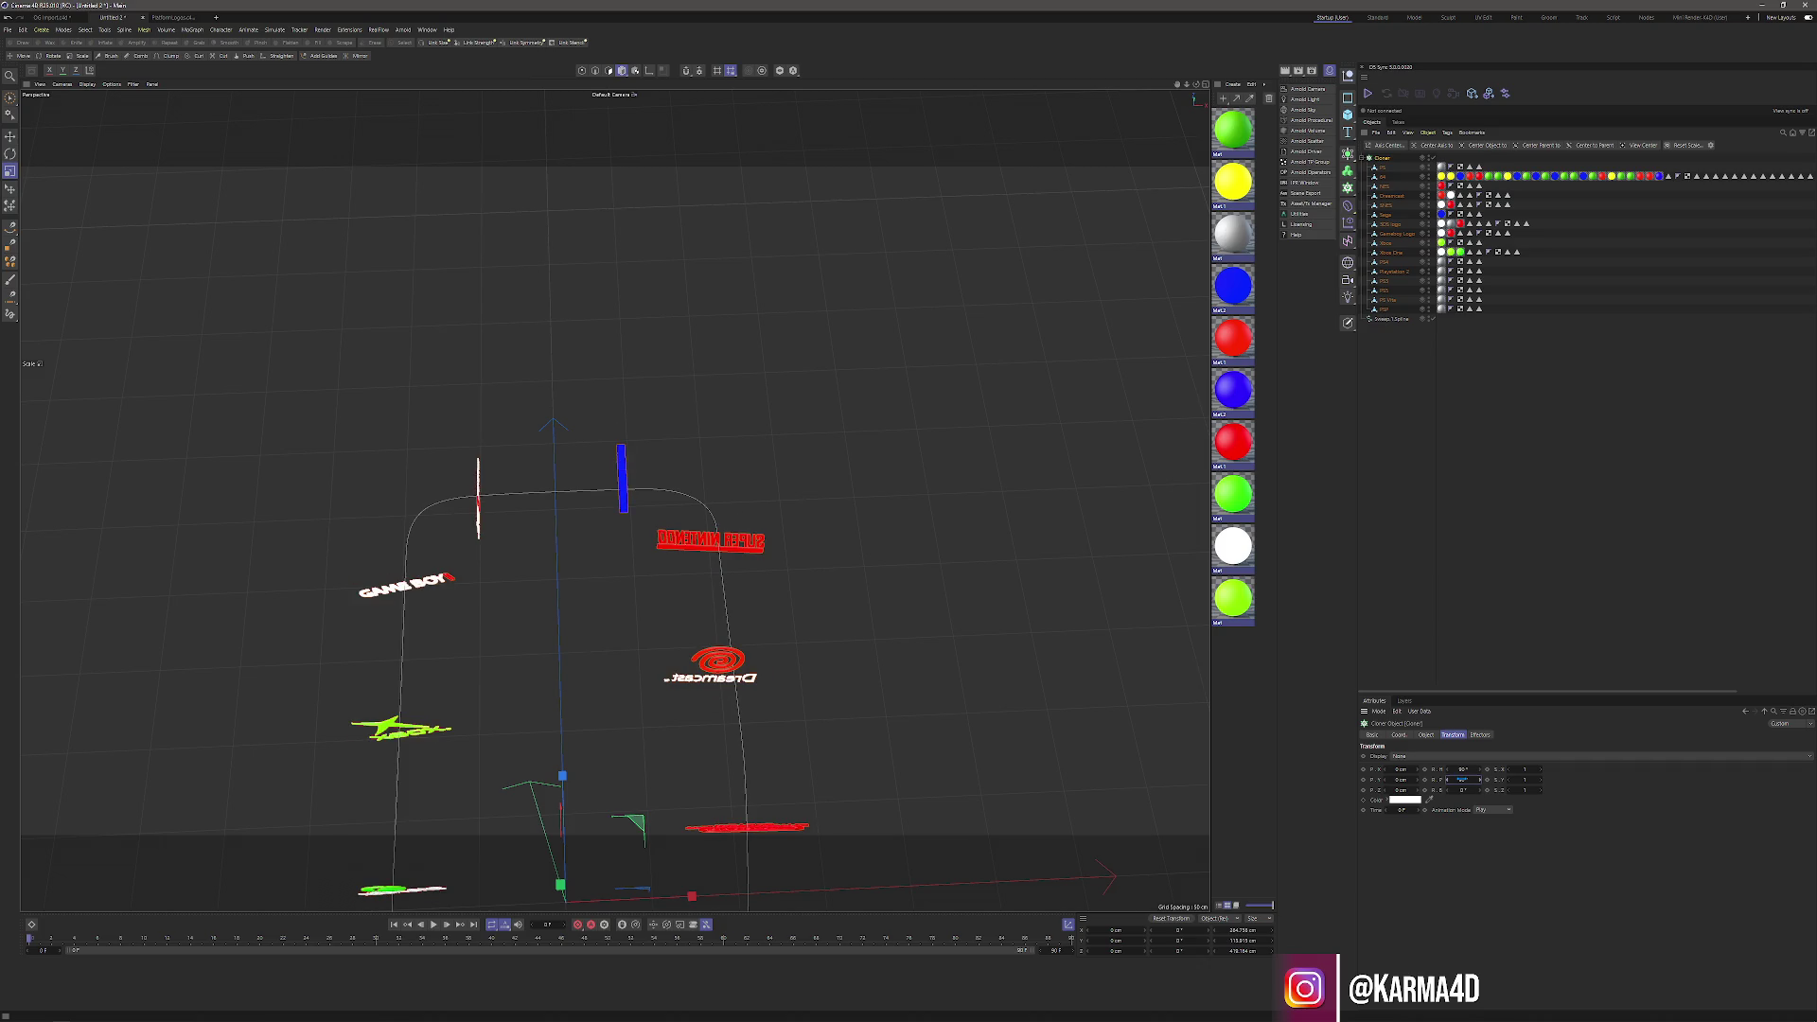
pyautogui.moveTo(650, 599)
pyautogui.mouseDown()
pyautogui.moveTo(612, 499)
pyautogui.moveTo(852, 420)
pyautogui.moveTo(776, 473)
pyautogui.moveTo(833, 436)
pyautogui.mouseUp()
pyautogui.write('75')
pyautogui.press('Return')
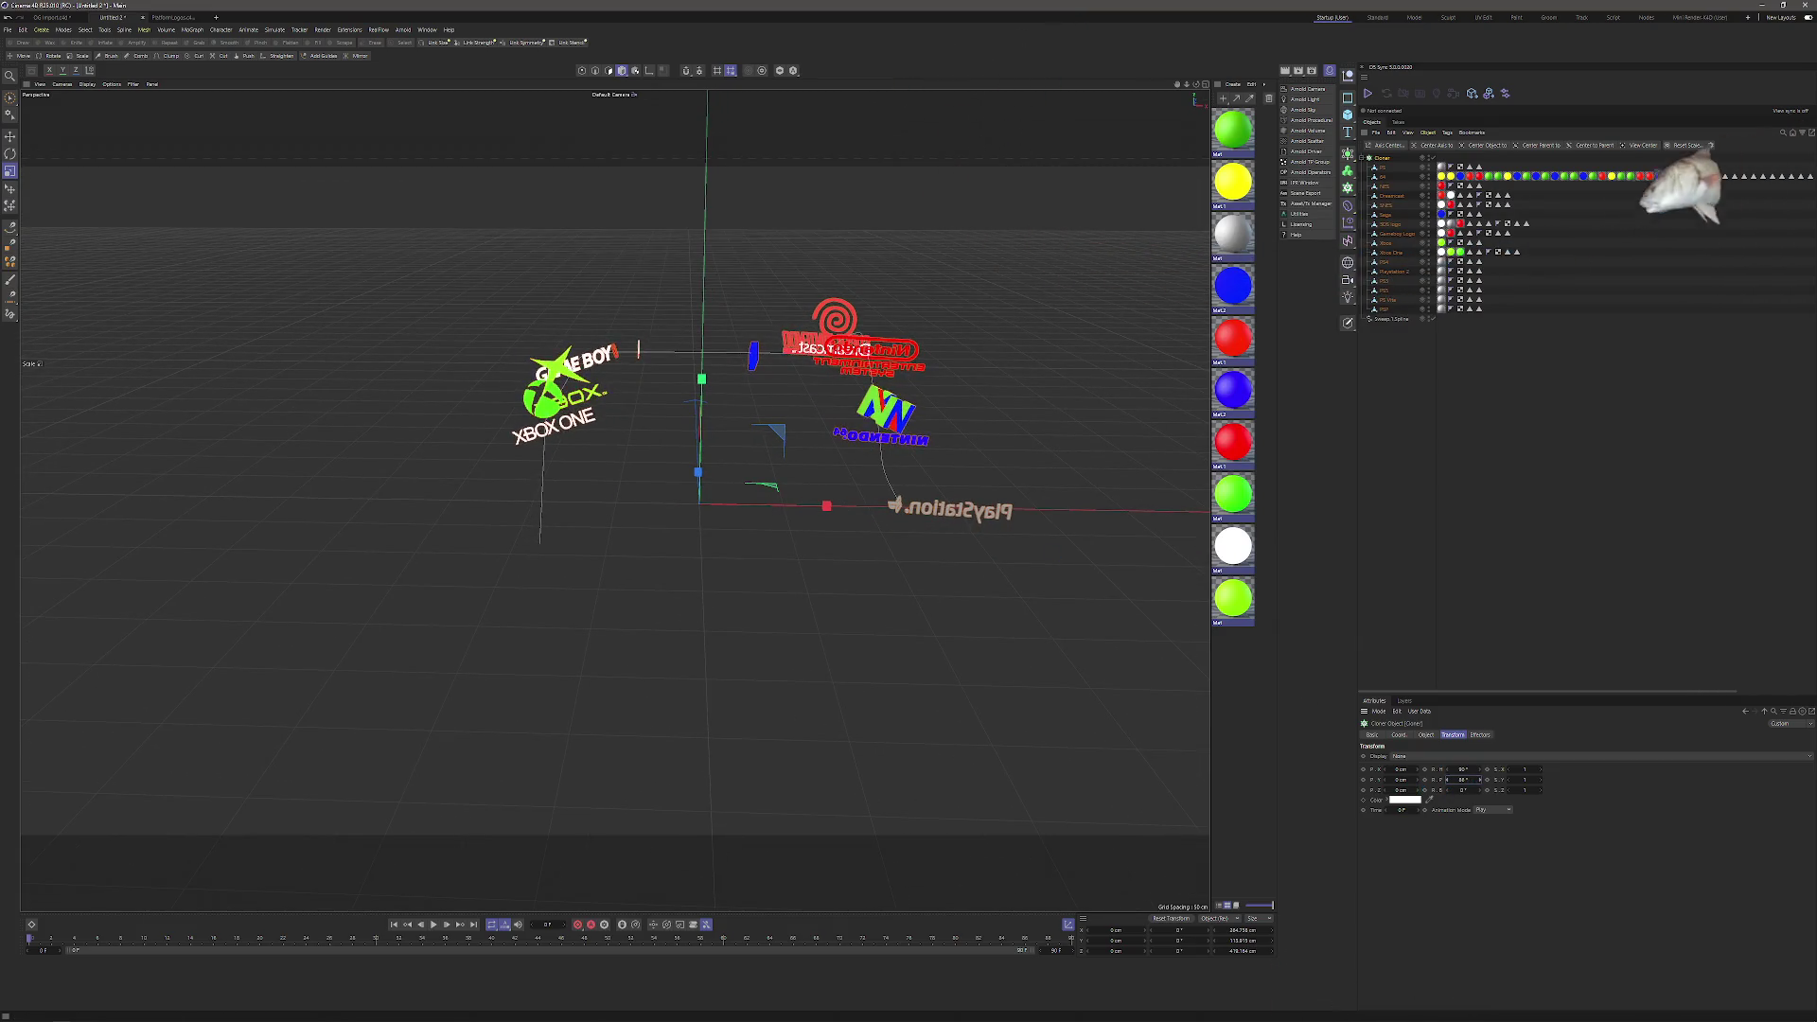
# Change the clones' pitch rotation to 80°.
pyautogui.write('80')
pyautogui.press('Return')
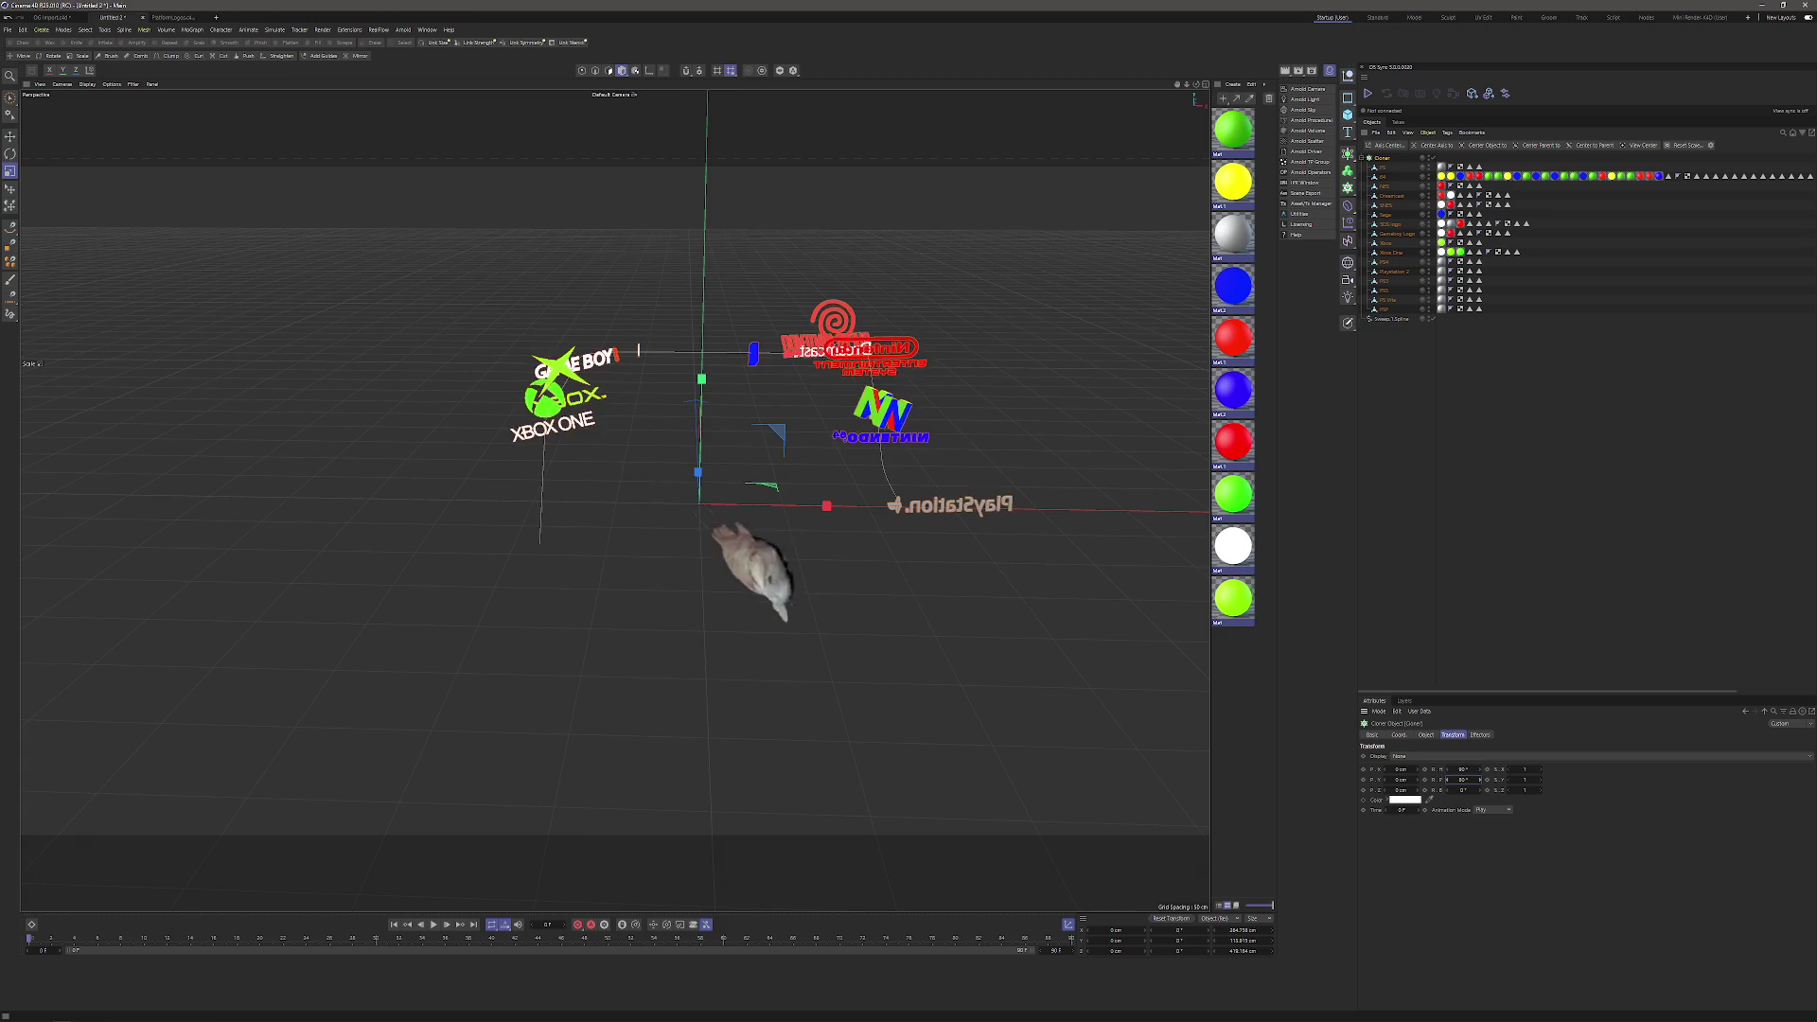
pyautogui.moveTo(852, 454)
pyautogui.mouseDown()
pyautogui.moveTo(814, 506)
pyautogui.moveTo(814, 435)
pyautogui.mouseUp()
pyautogui.press('Return')
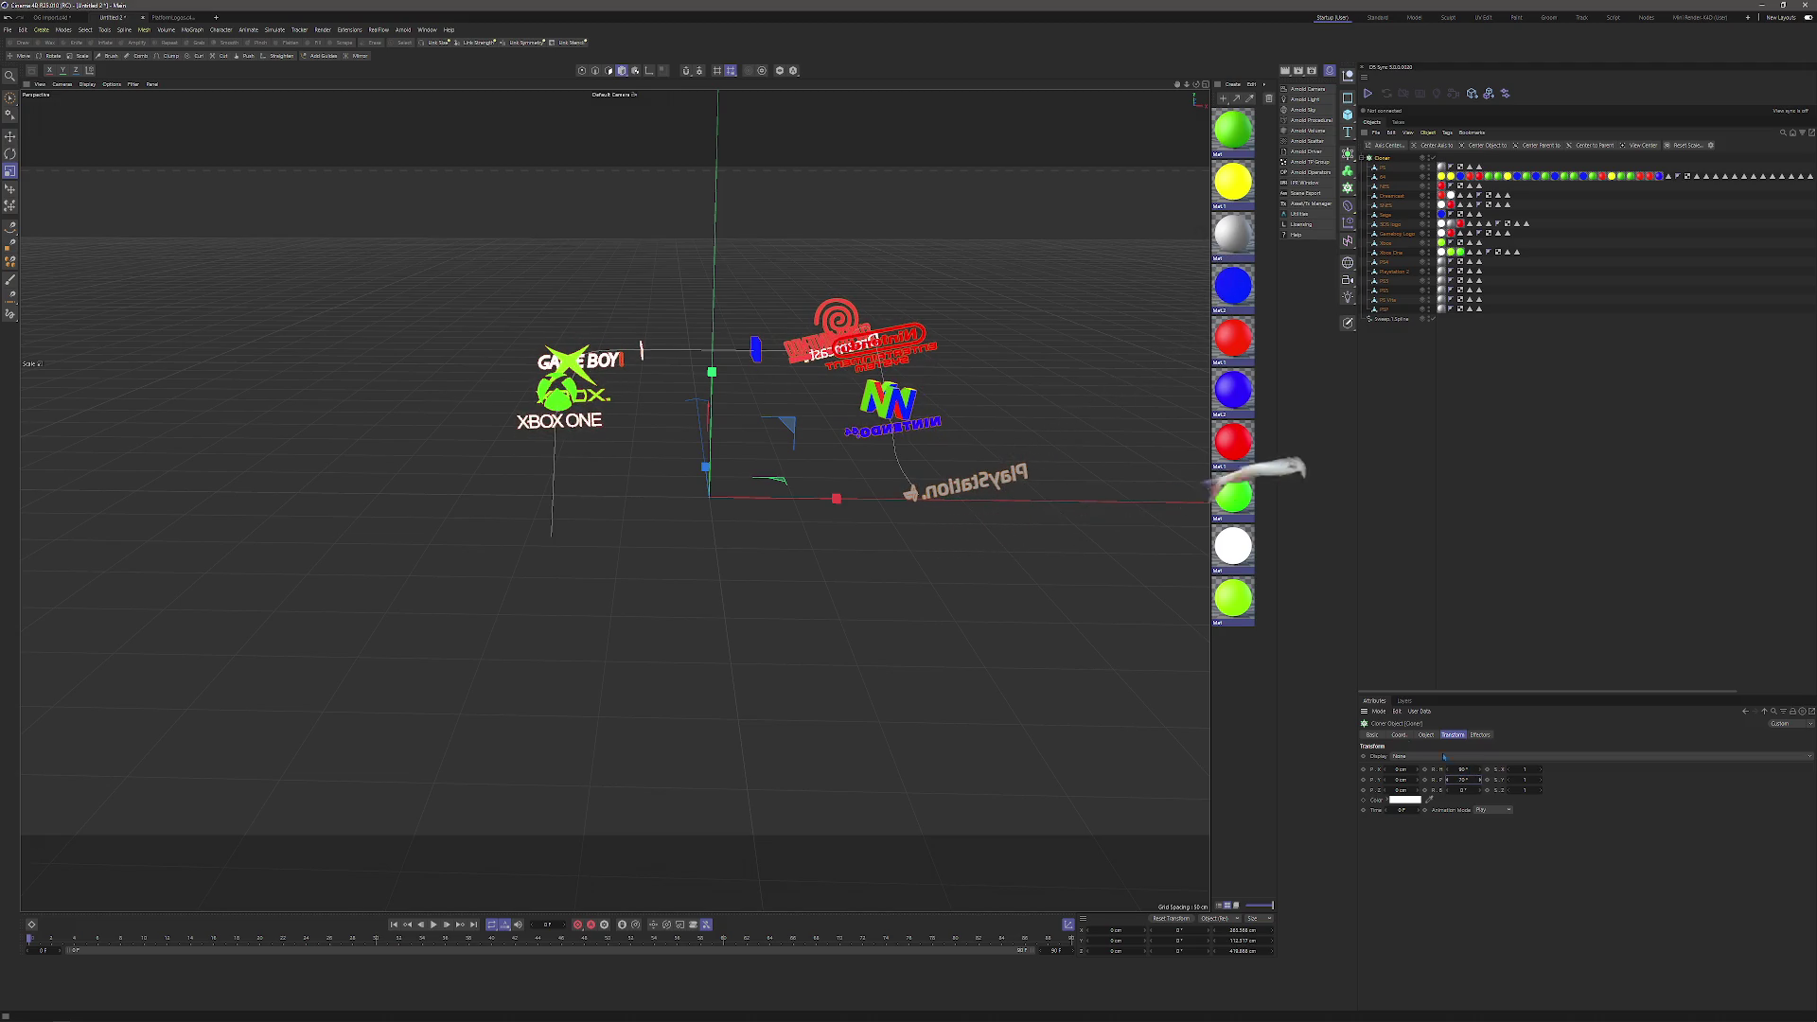
# Shrink the logos to about 46.7% and raise the Cloner count to 42.
pyautogui.keyDown('shift'); pyautogui.click(1384, 309); pyautogui.keyUp('shift')
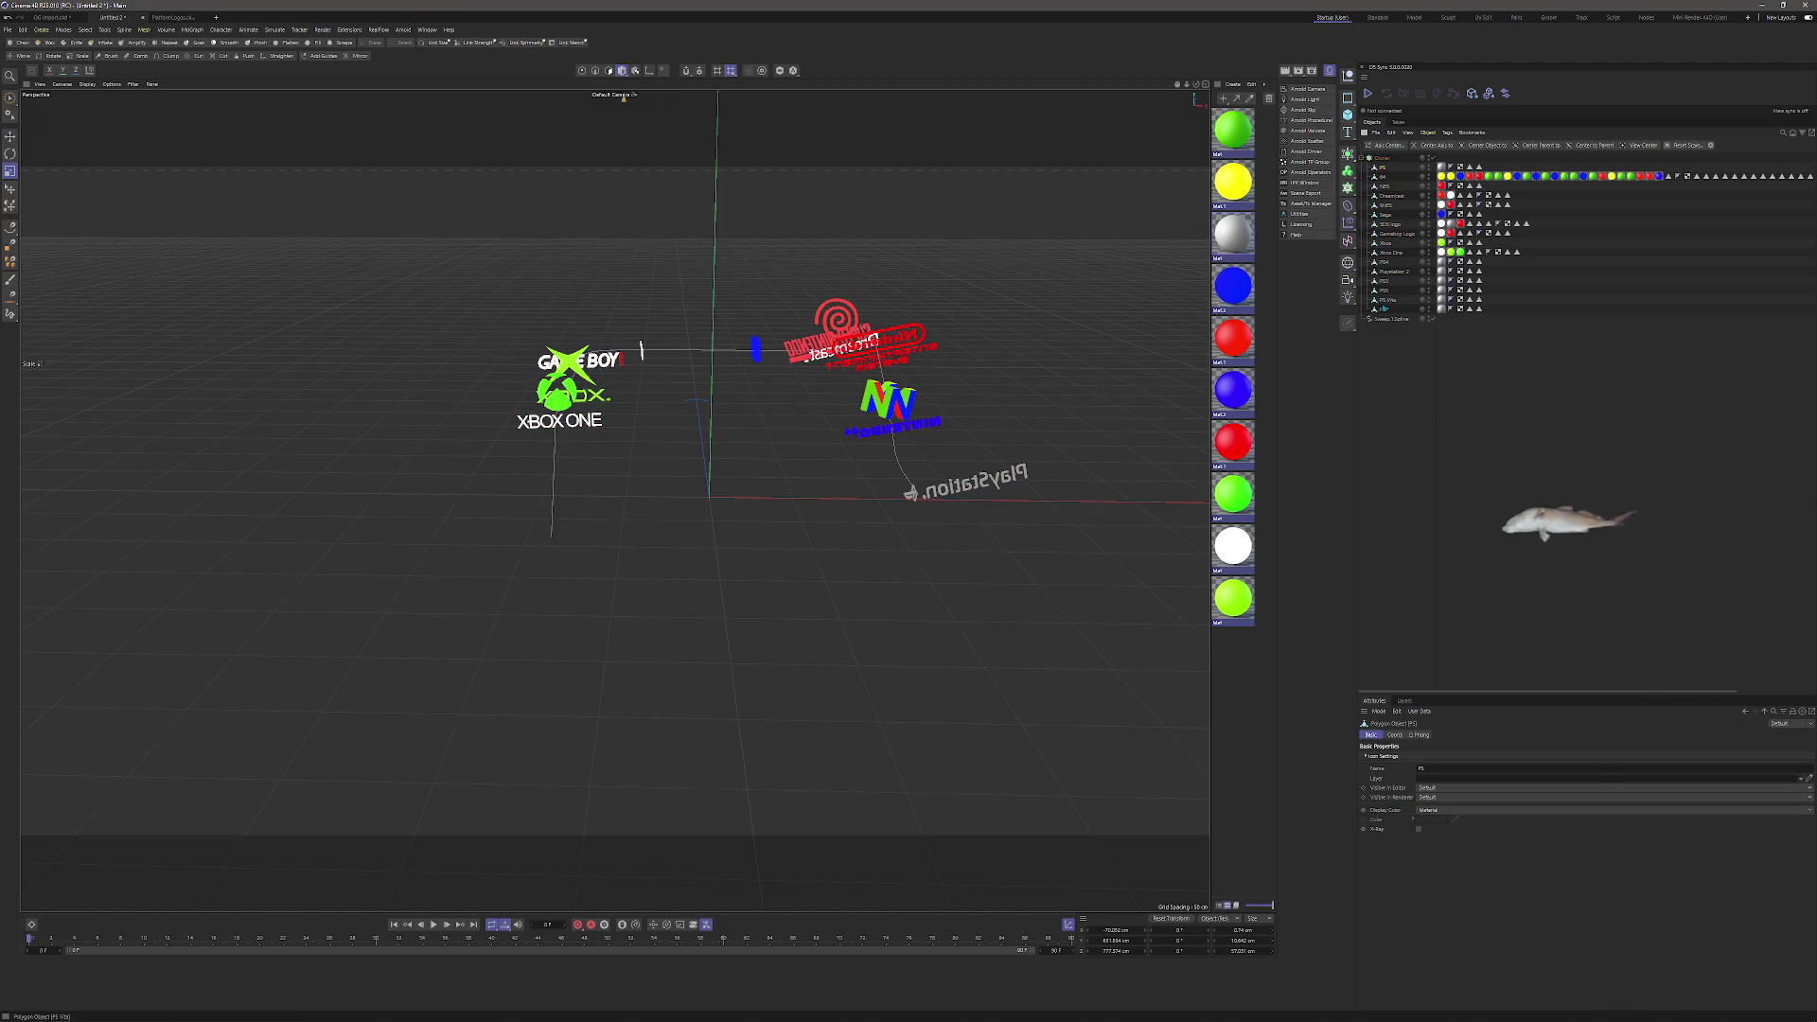
pyautogui.moveTo(1042, 393)
pyautogui.mouseDown()
pyautogui.moveTo(950, 389)
pyautogui.moveTo(946, 440)
pyautogui.mouseUp()
pyautogui.click(1382, 158)
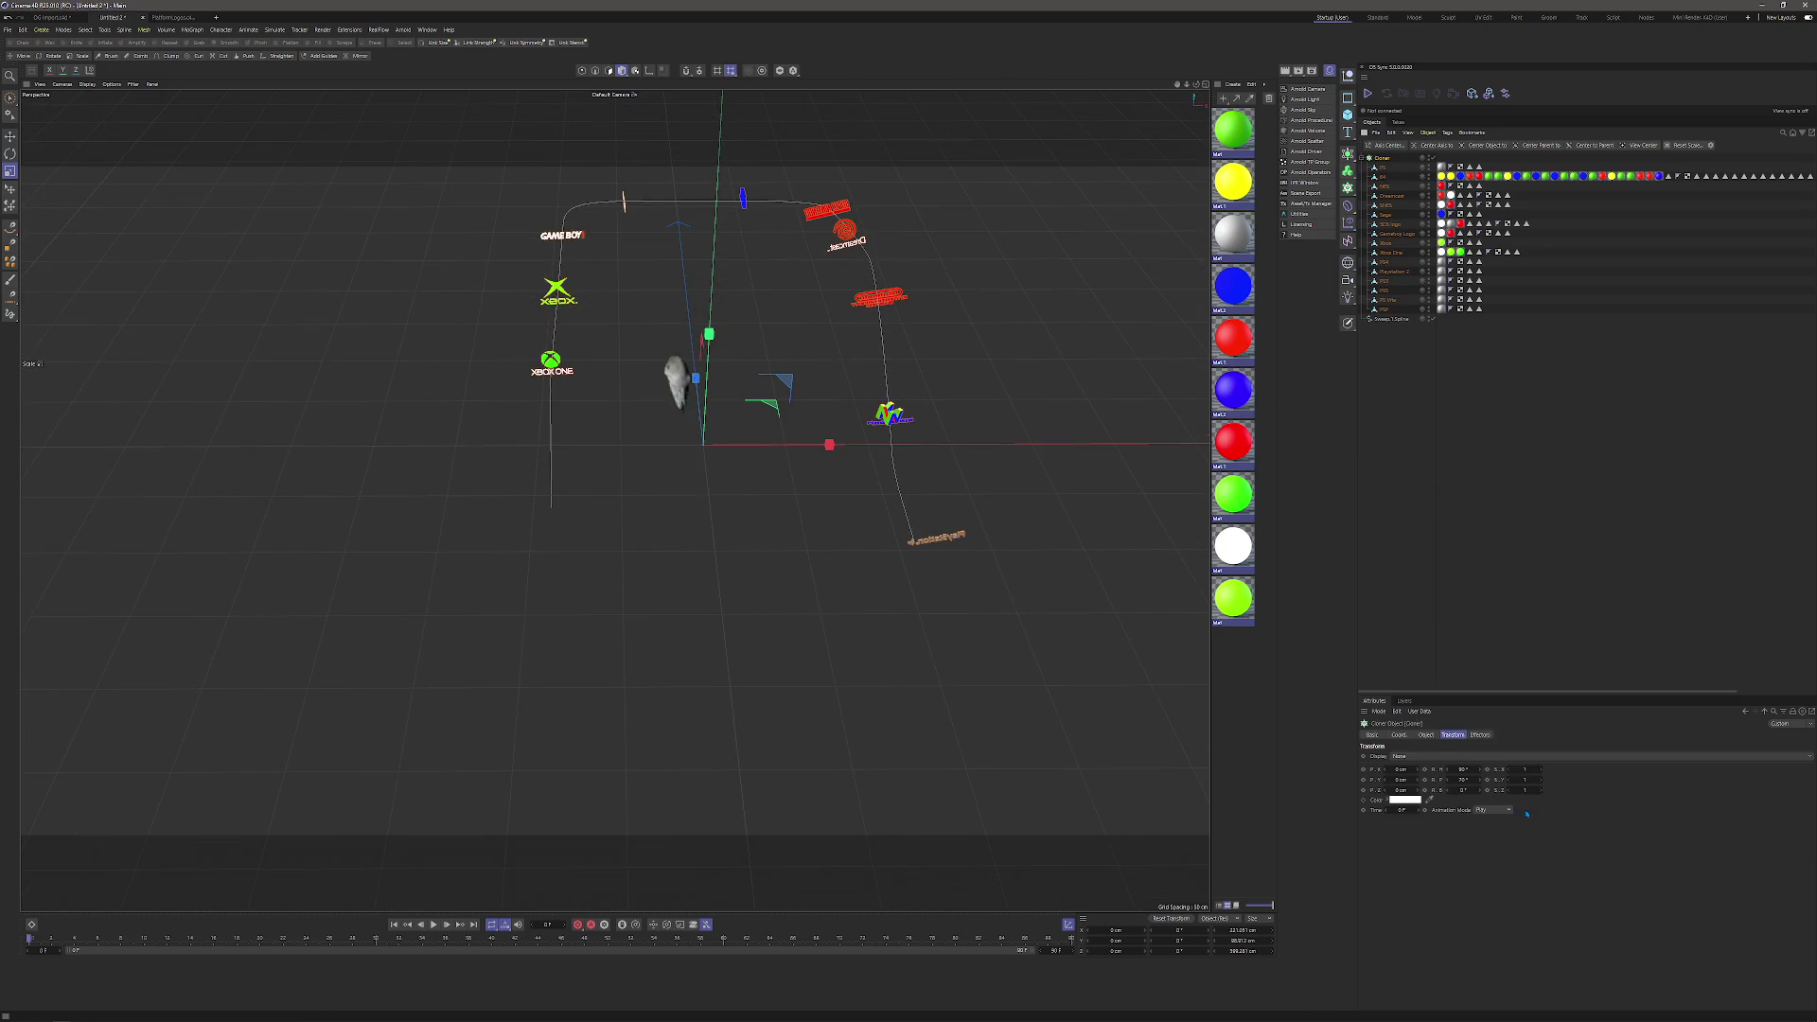
pyautogui.click(1426, 735)
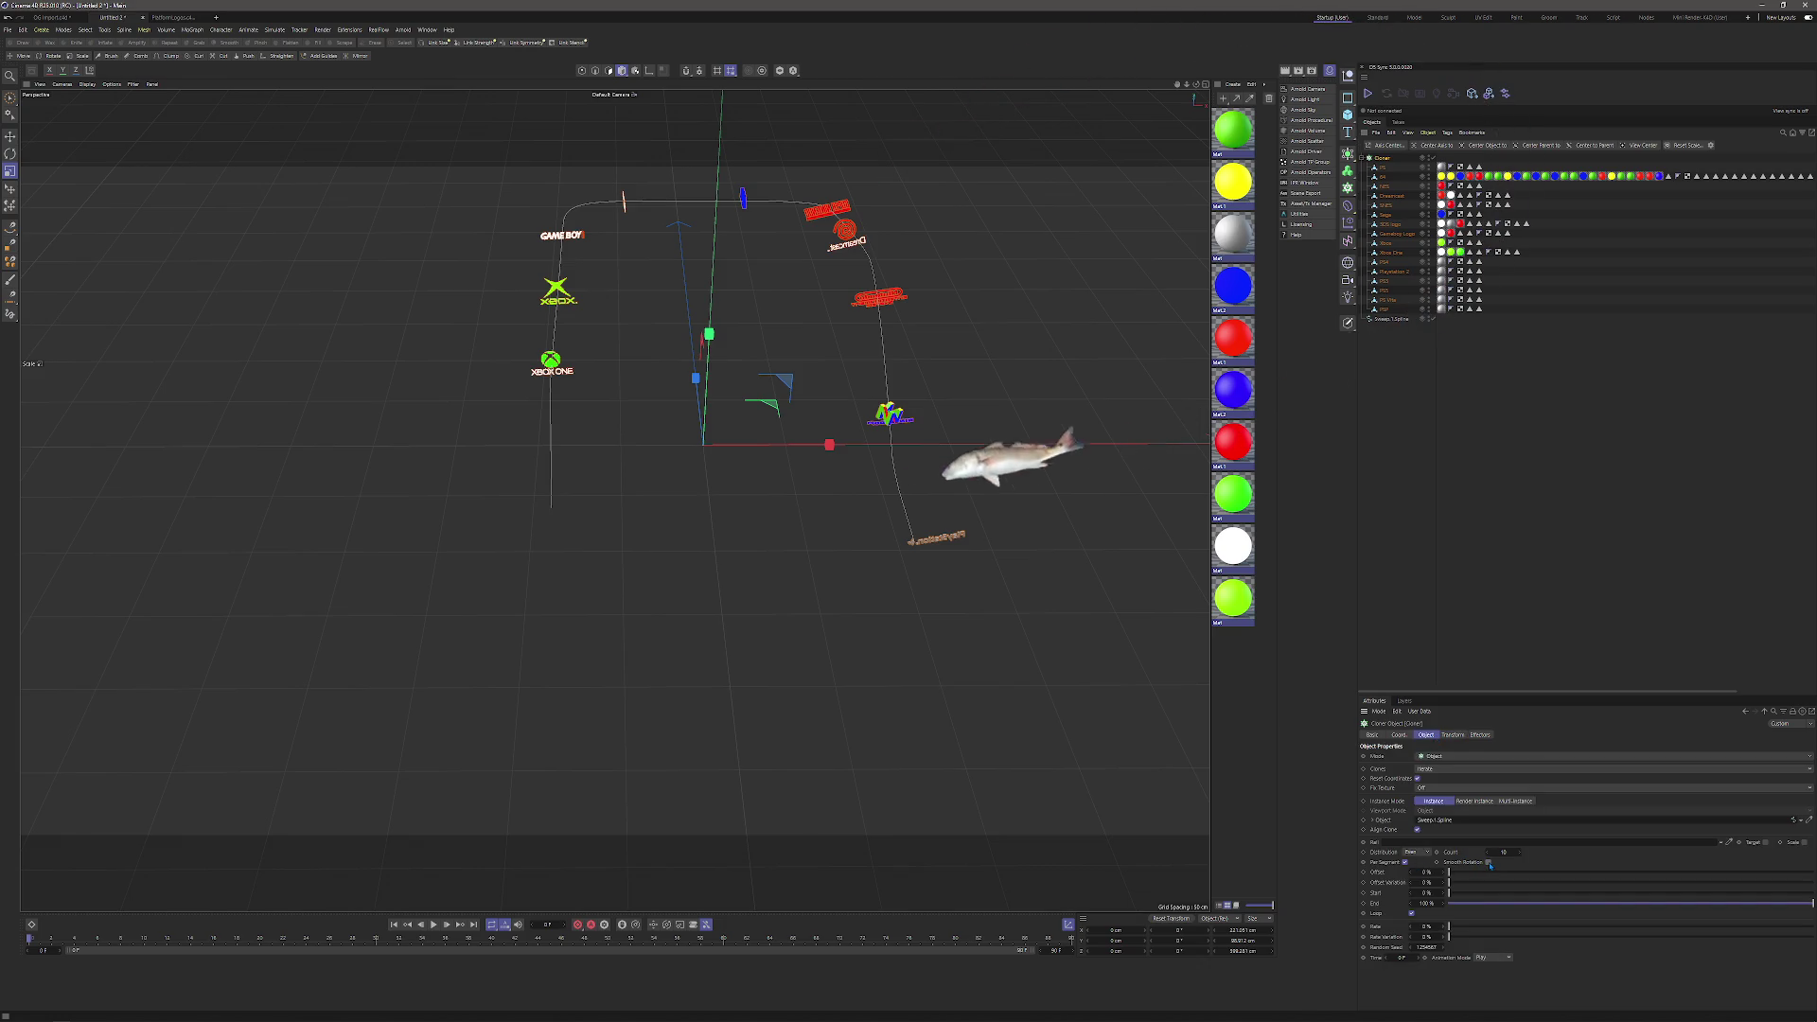
pyautogui.moveTo(1513, 852); pyautogui.dragTo(1618, 852)
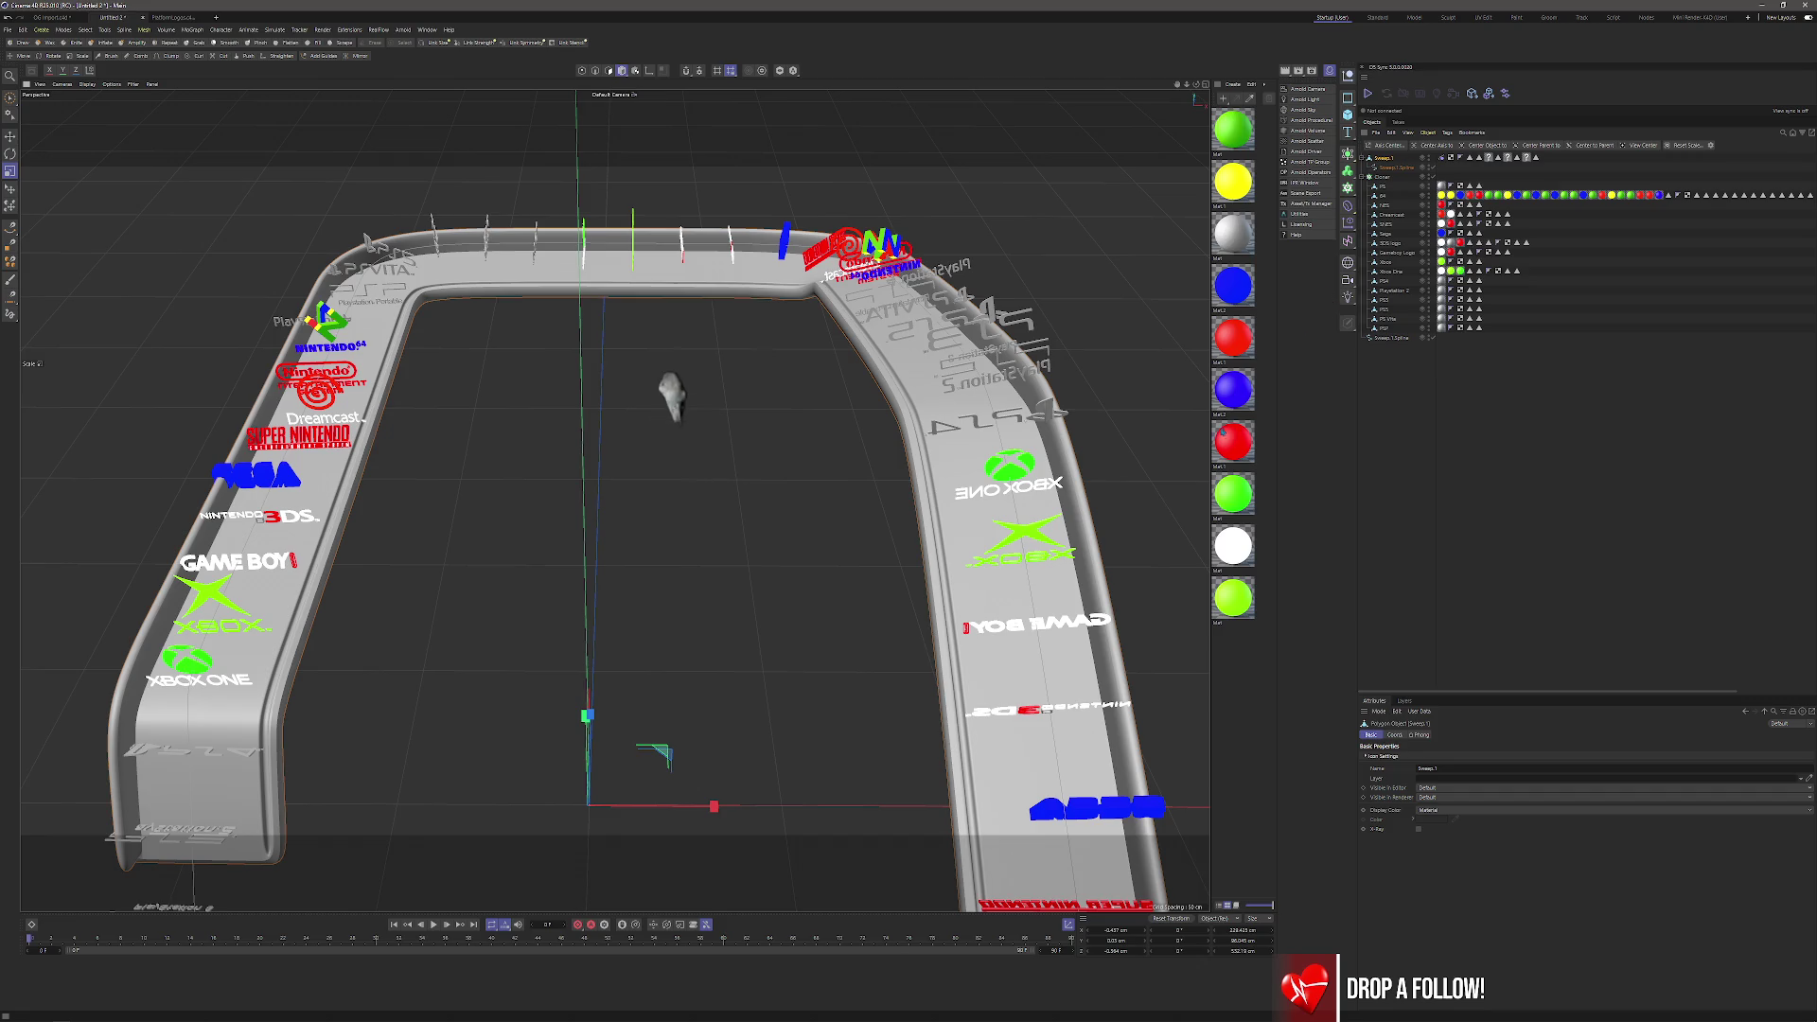
# Select the Sega logo inside the Cloner and switch to the Move tool.
pyautogui.click(1383, 177)
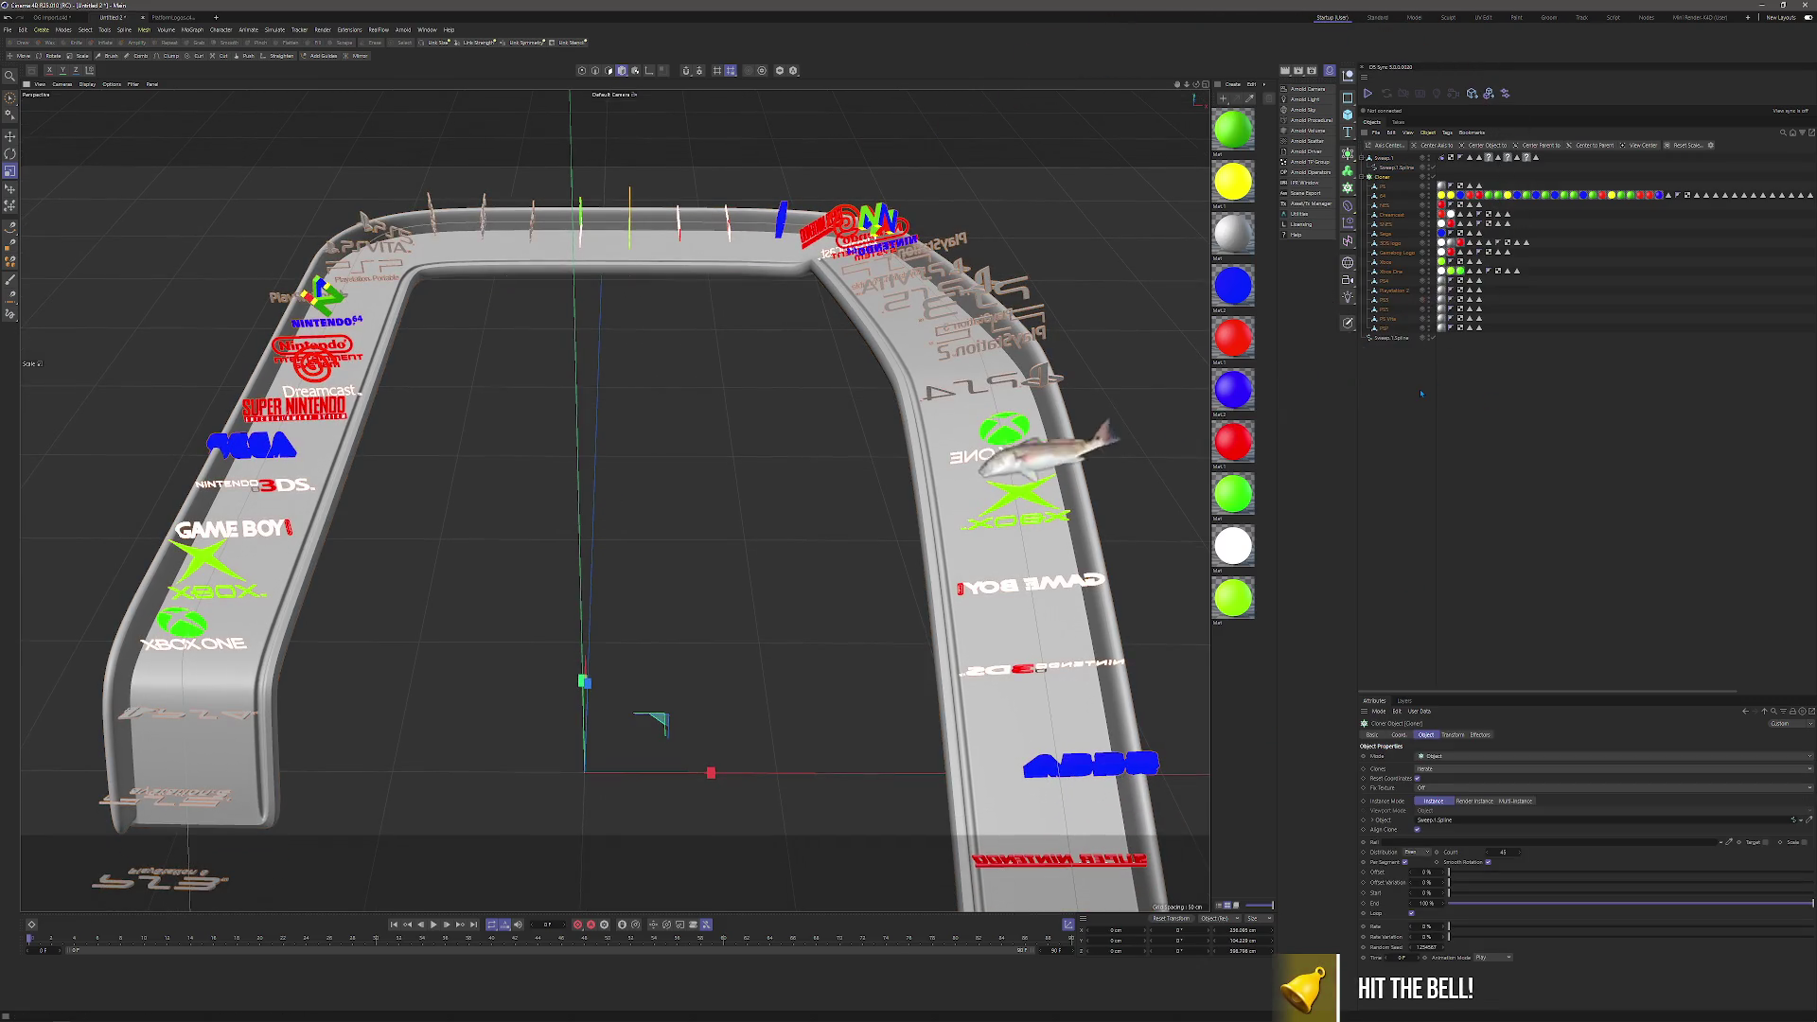
pyautogui.click(1388, 234)
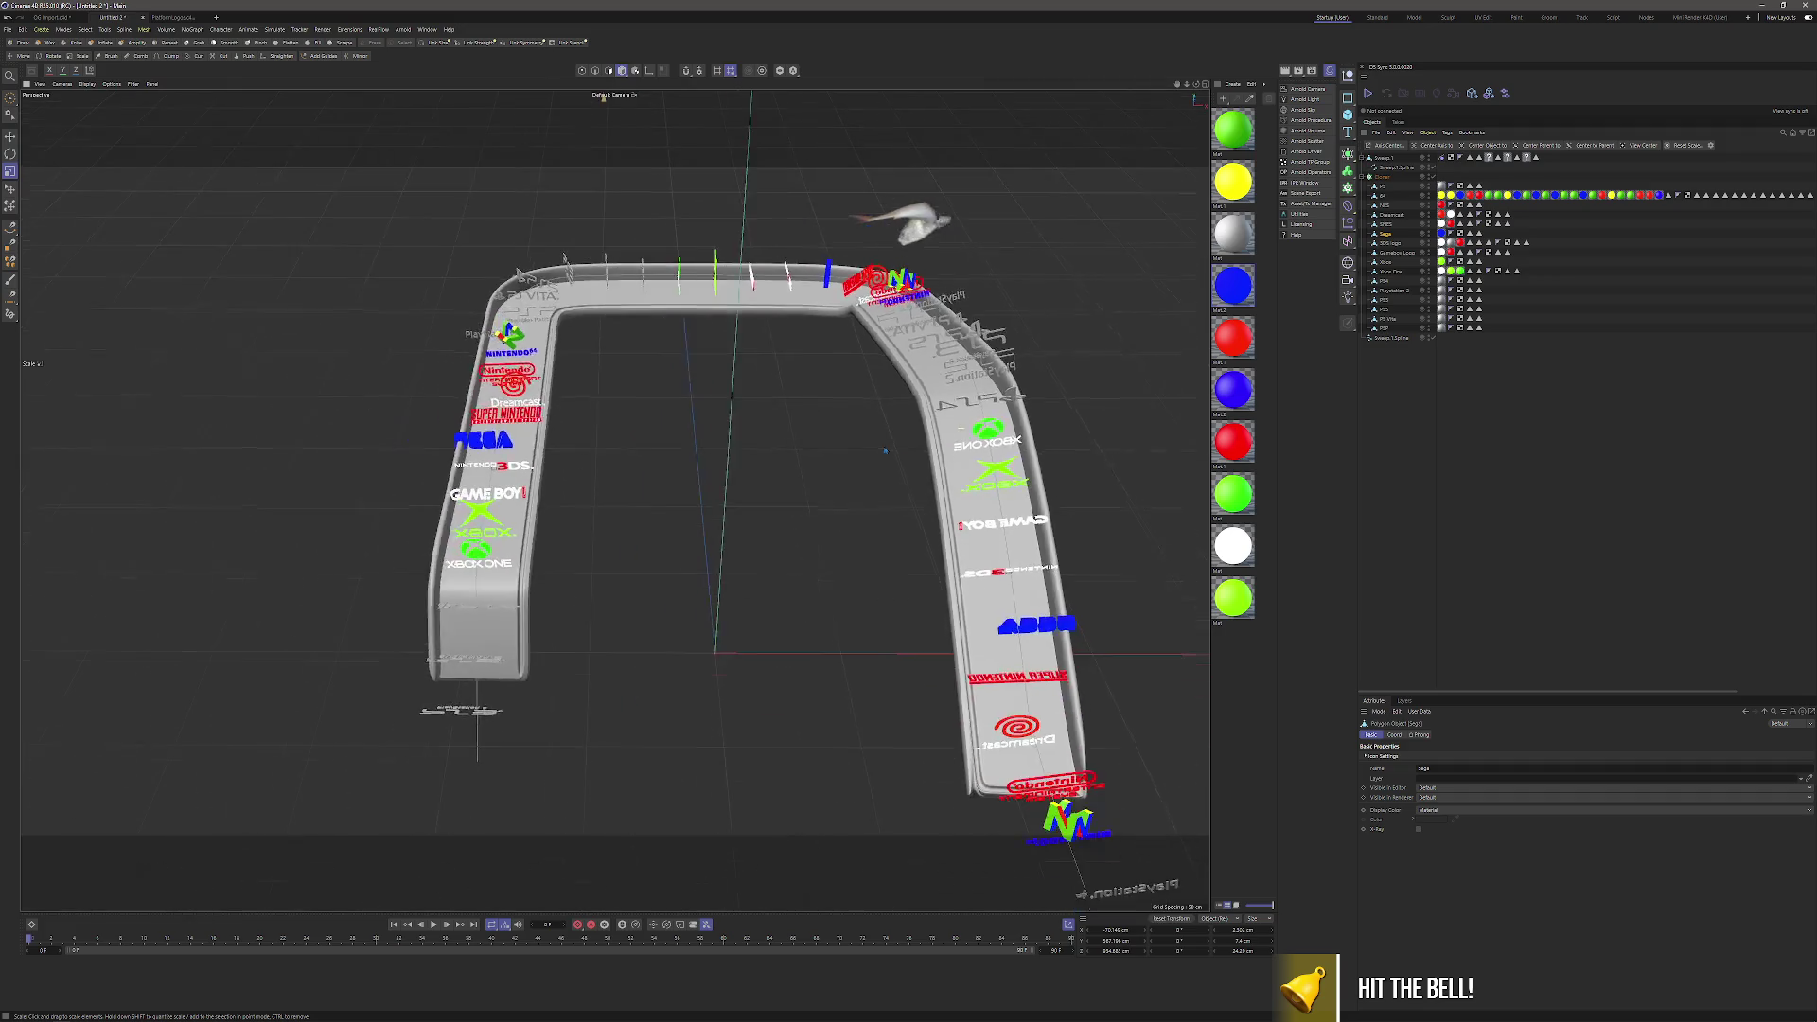
pyautogui.press('e')
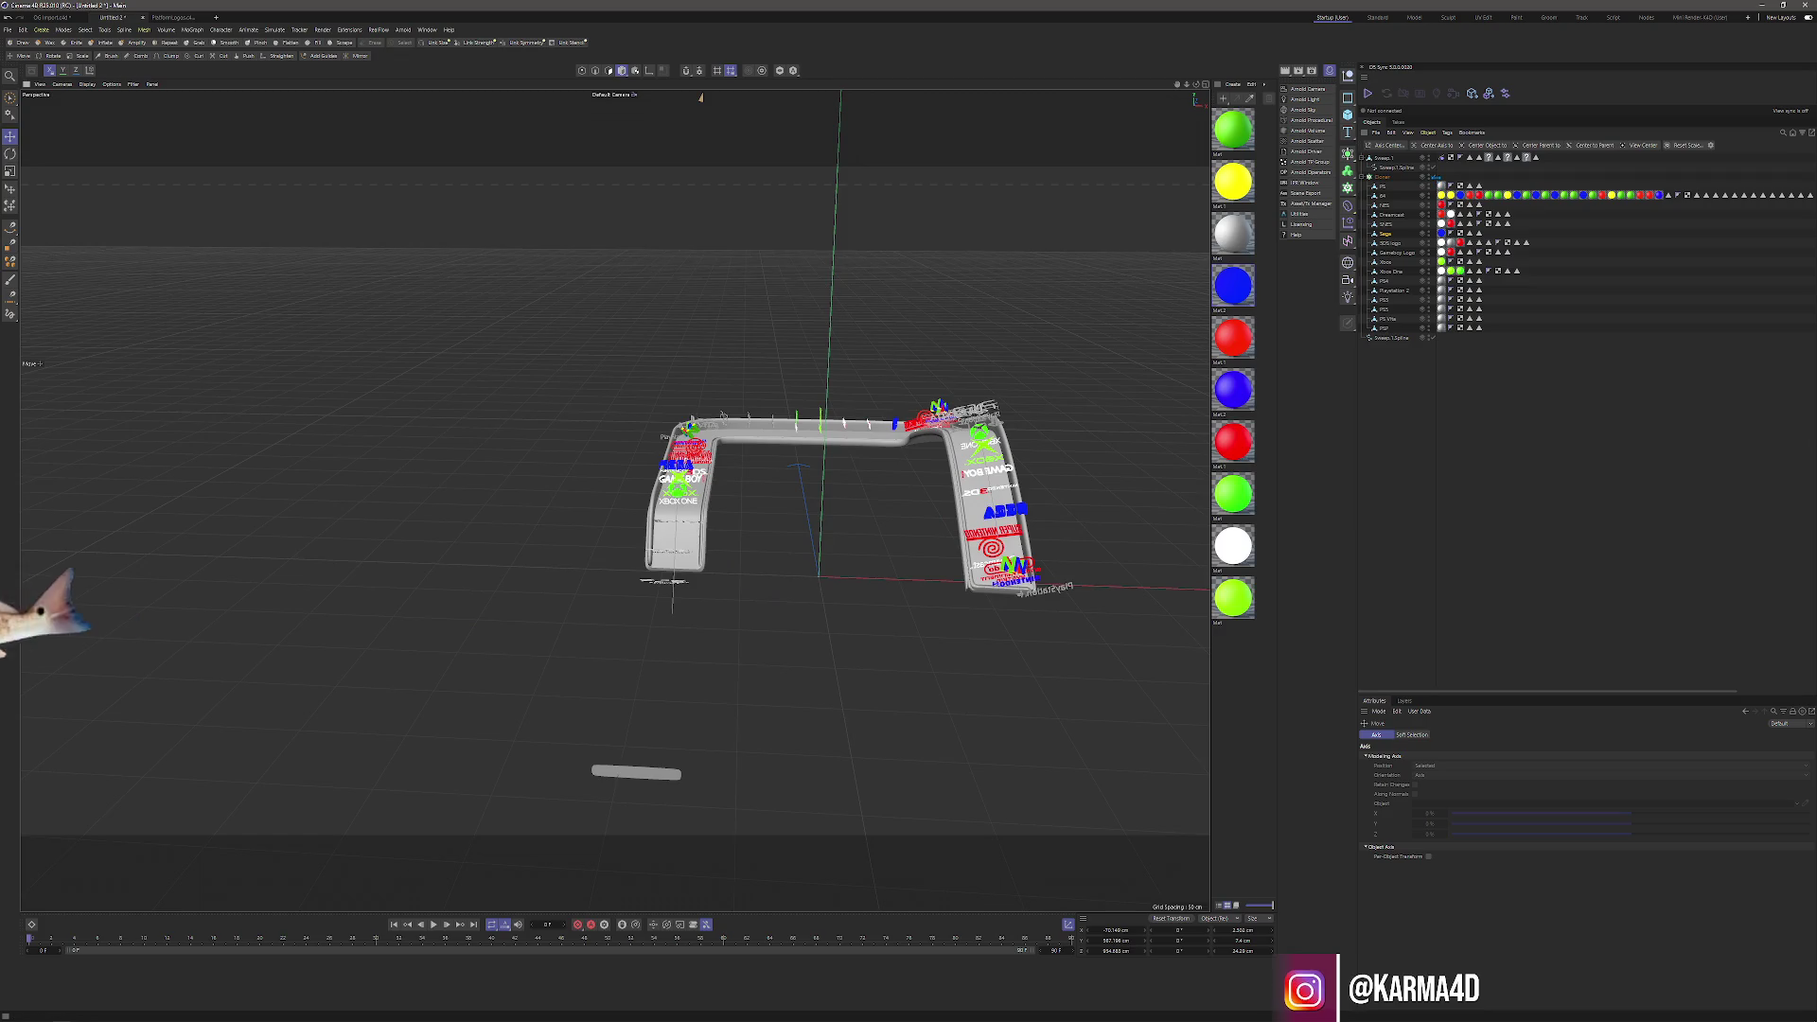
pyautogui.moveTo(612, 568)
pyautogui.mouseDown()
pyautogui.moveTo(612, 499)
pyautogui.moveTo(826, 353)
pyautogui.mouseUp()
# Frame the source logos, select the Dreamcast logo and open Axis Center over the viewport.
pyautogui.moveTo(701, 179); pyautogui.dragTo(616, 500)
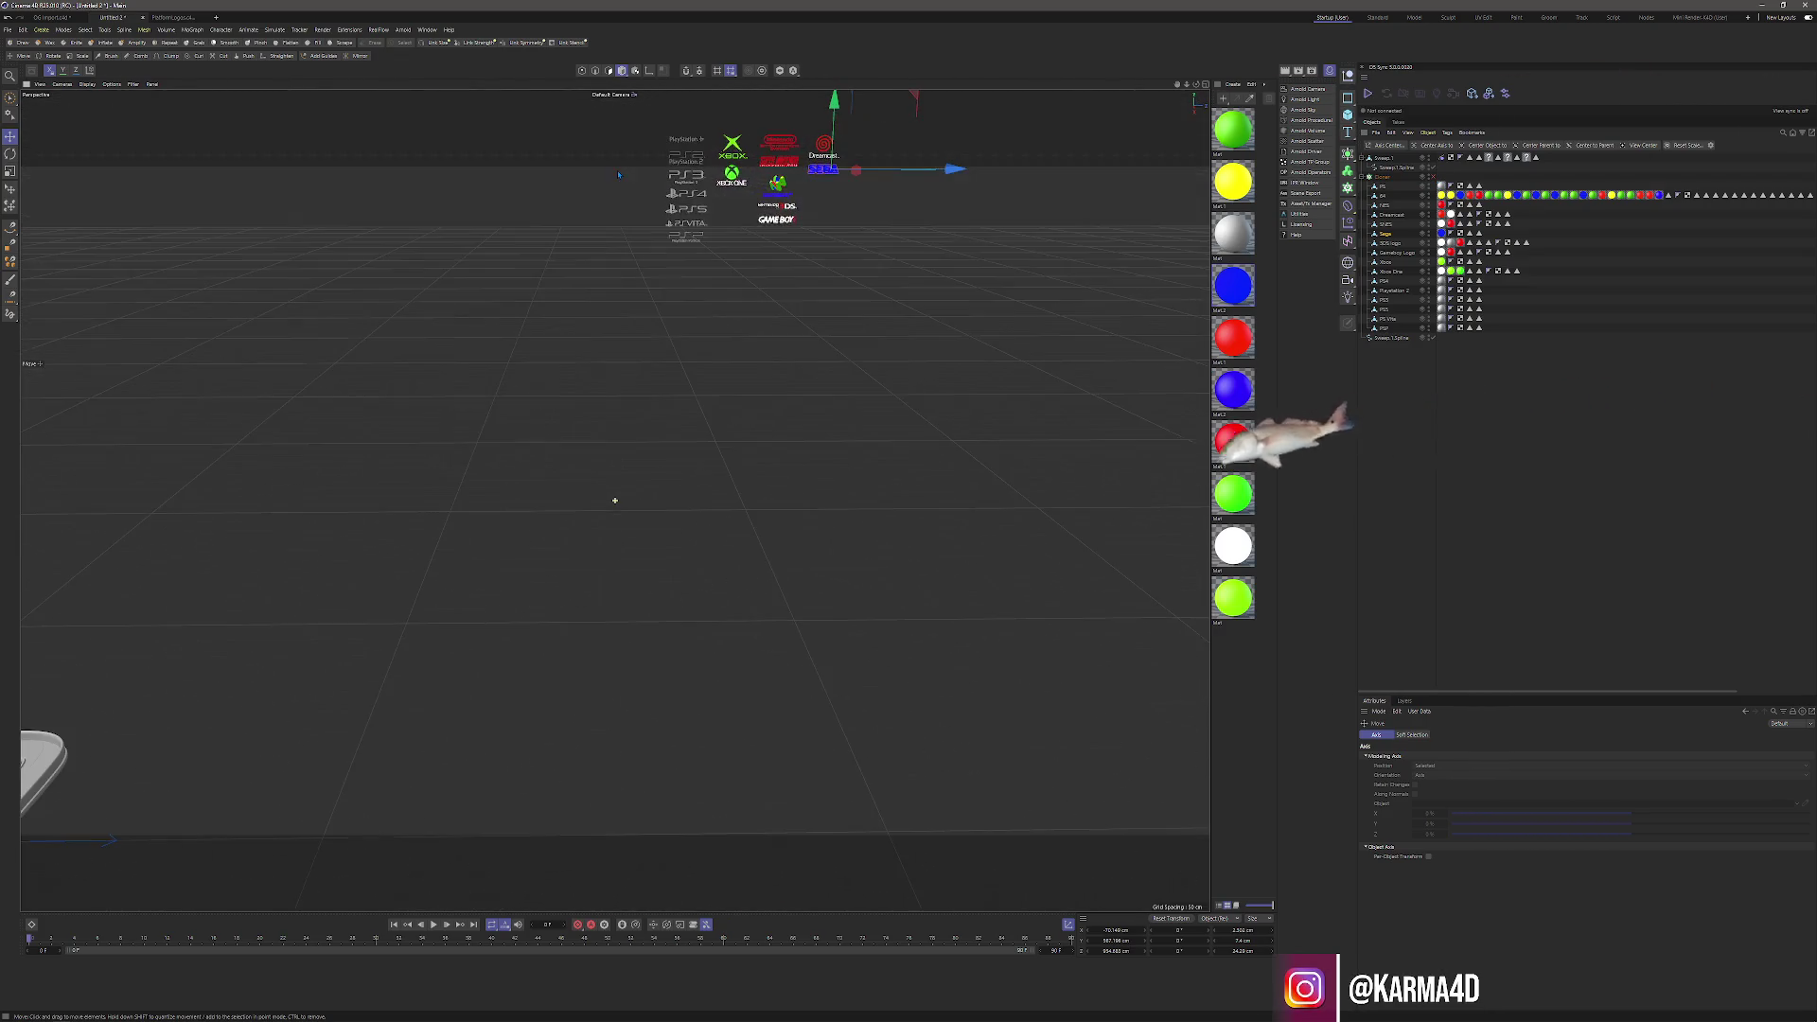
pyautogui.scroll(5, 850, 178)
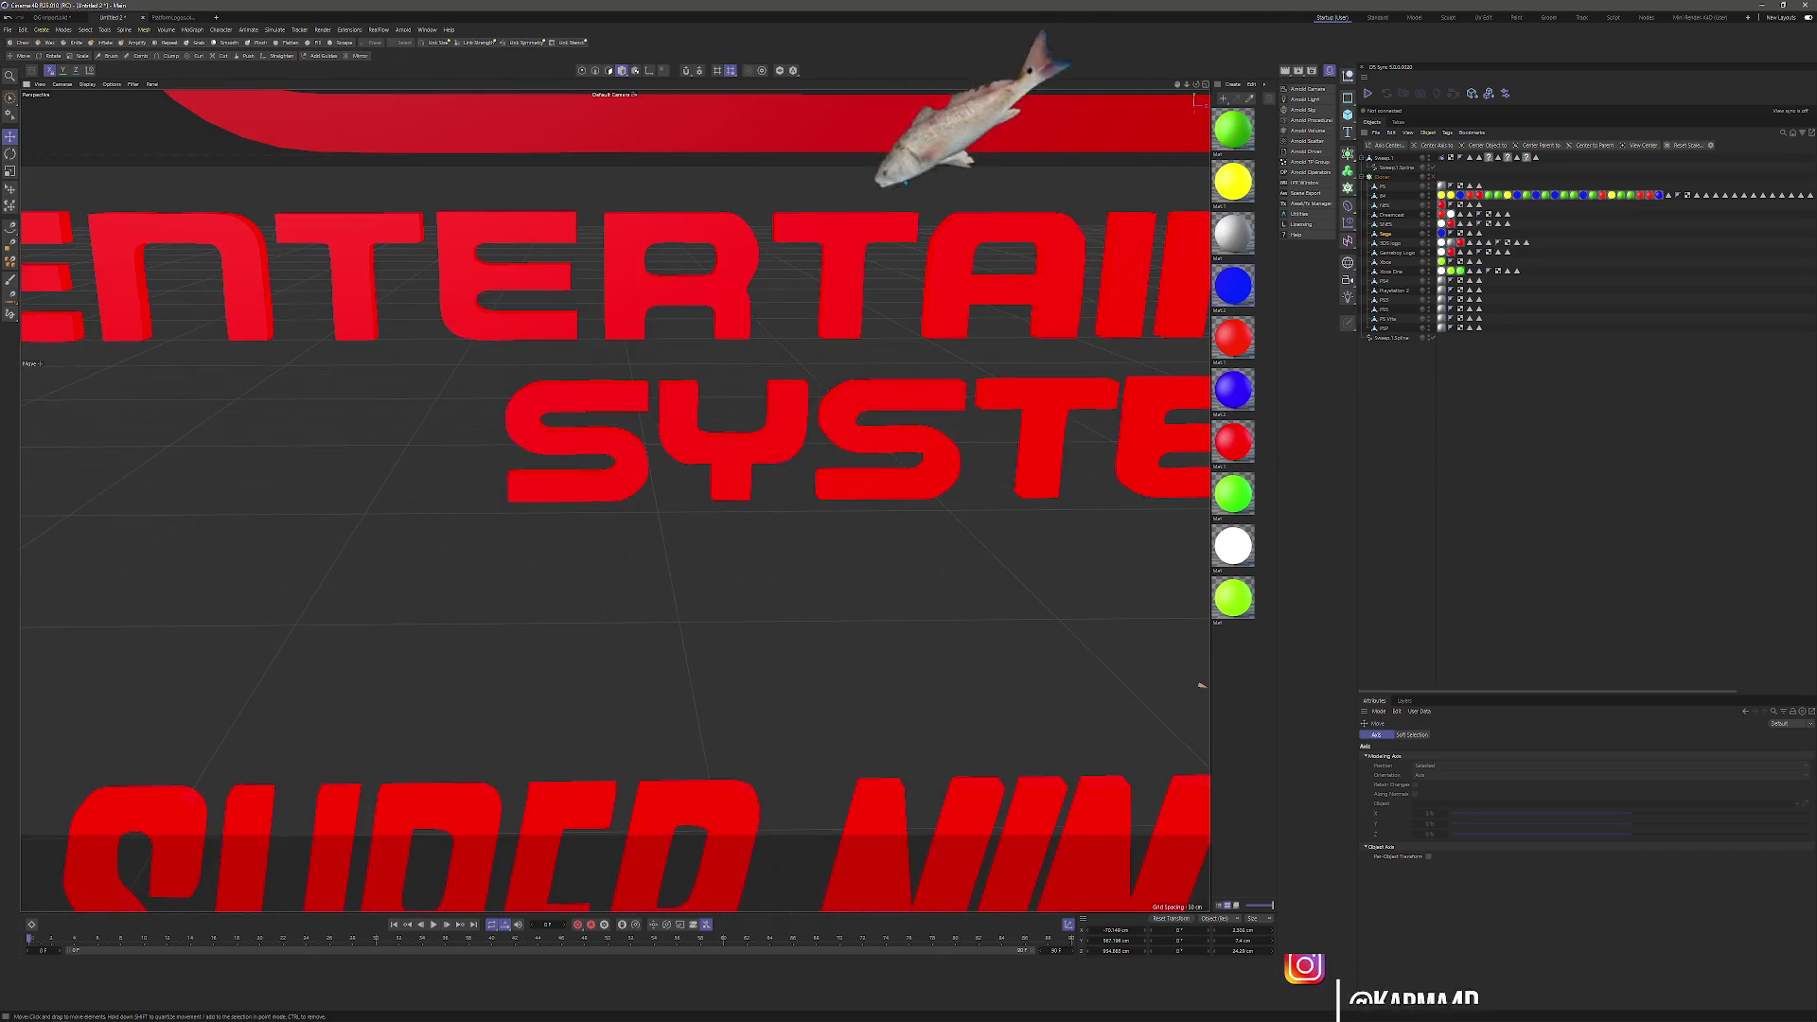
pyautogui.moveTo(859, 229); pyautogui.dragTo(918, 280)
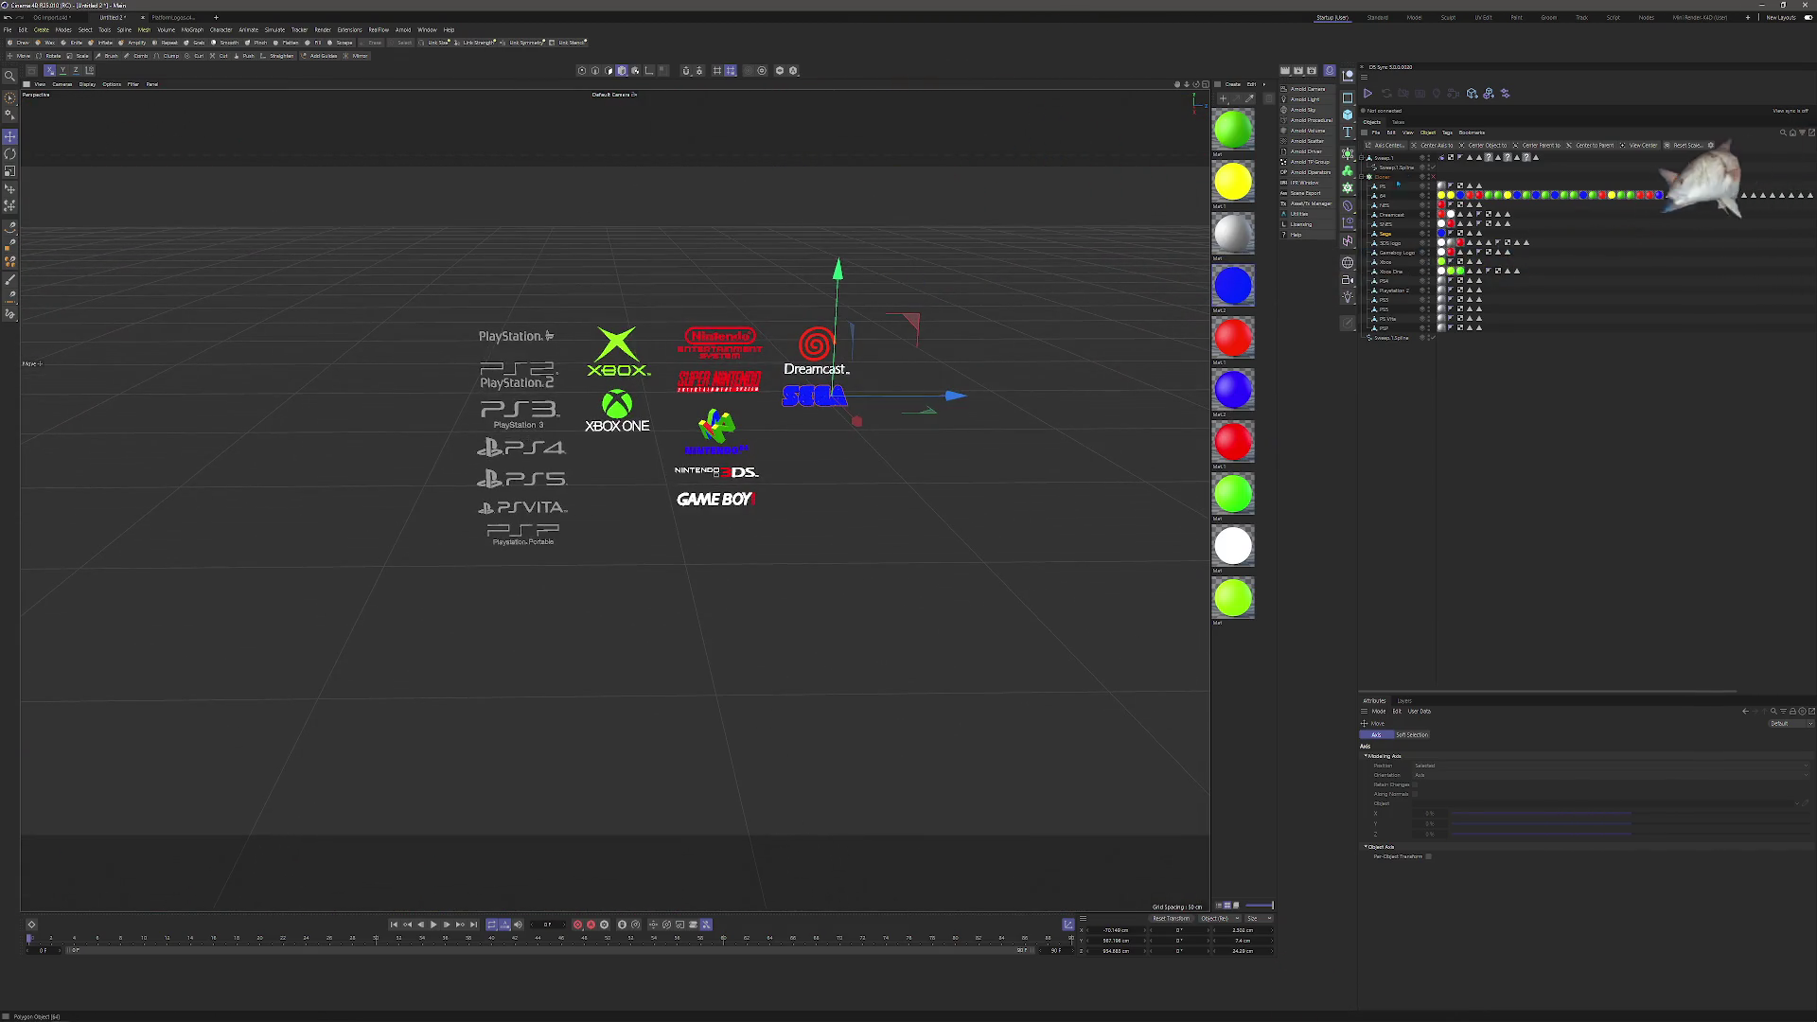
pyautogui.scroll(1, 830, 405)
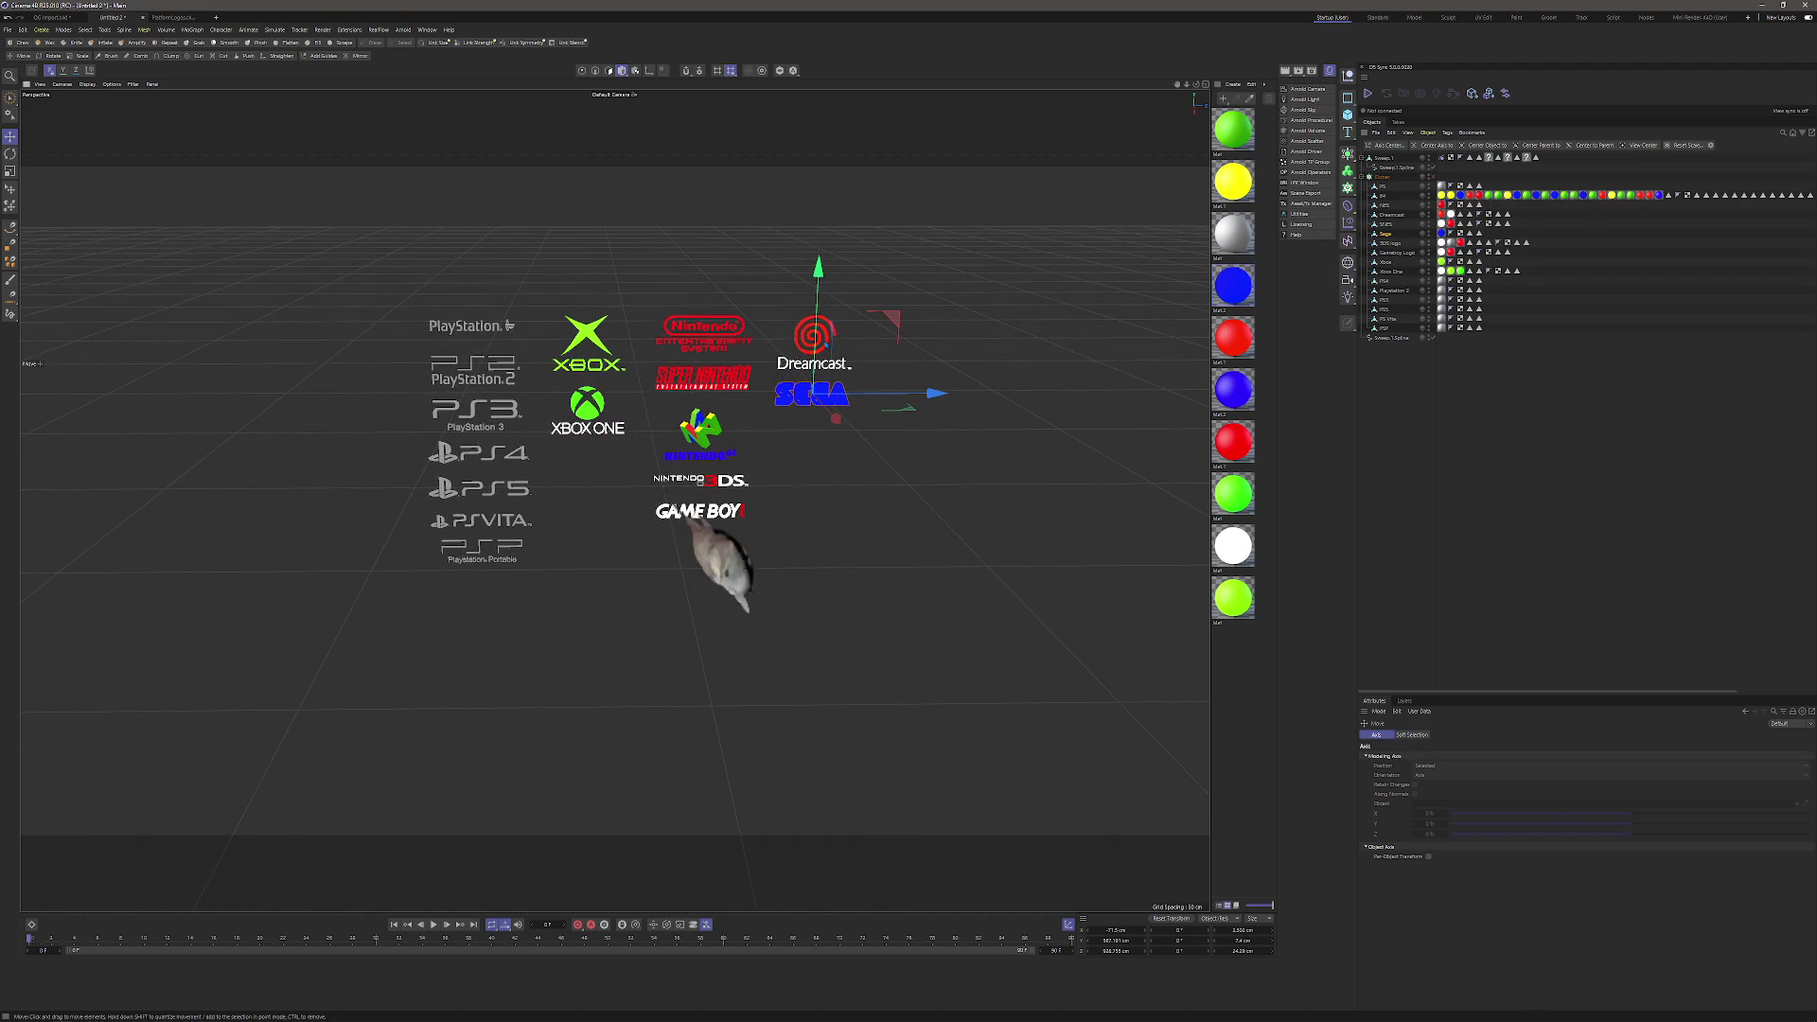
pyautogui.click(801, 365)
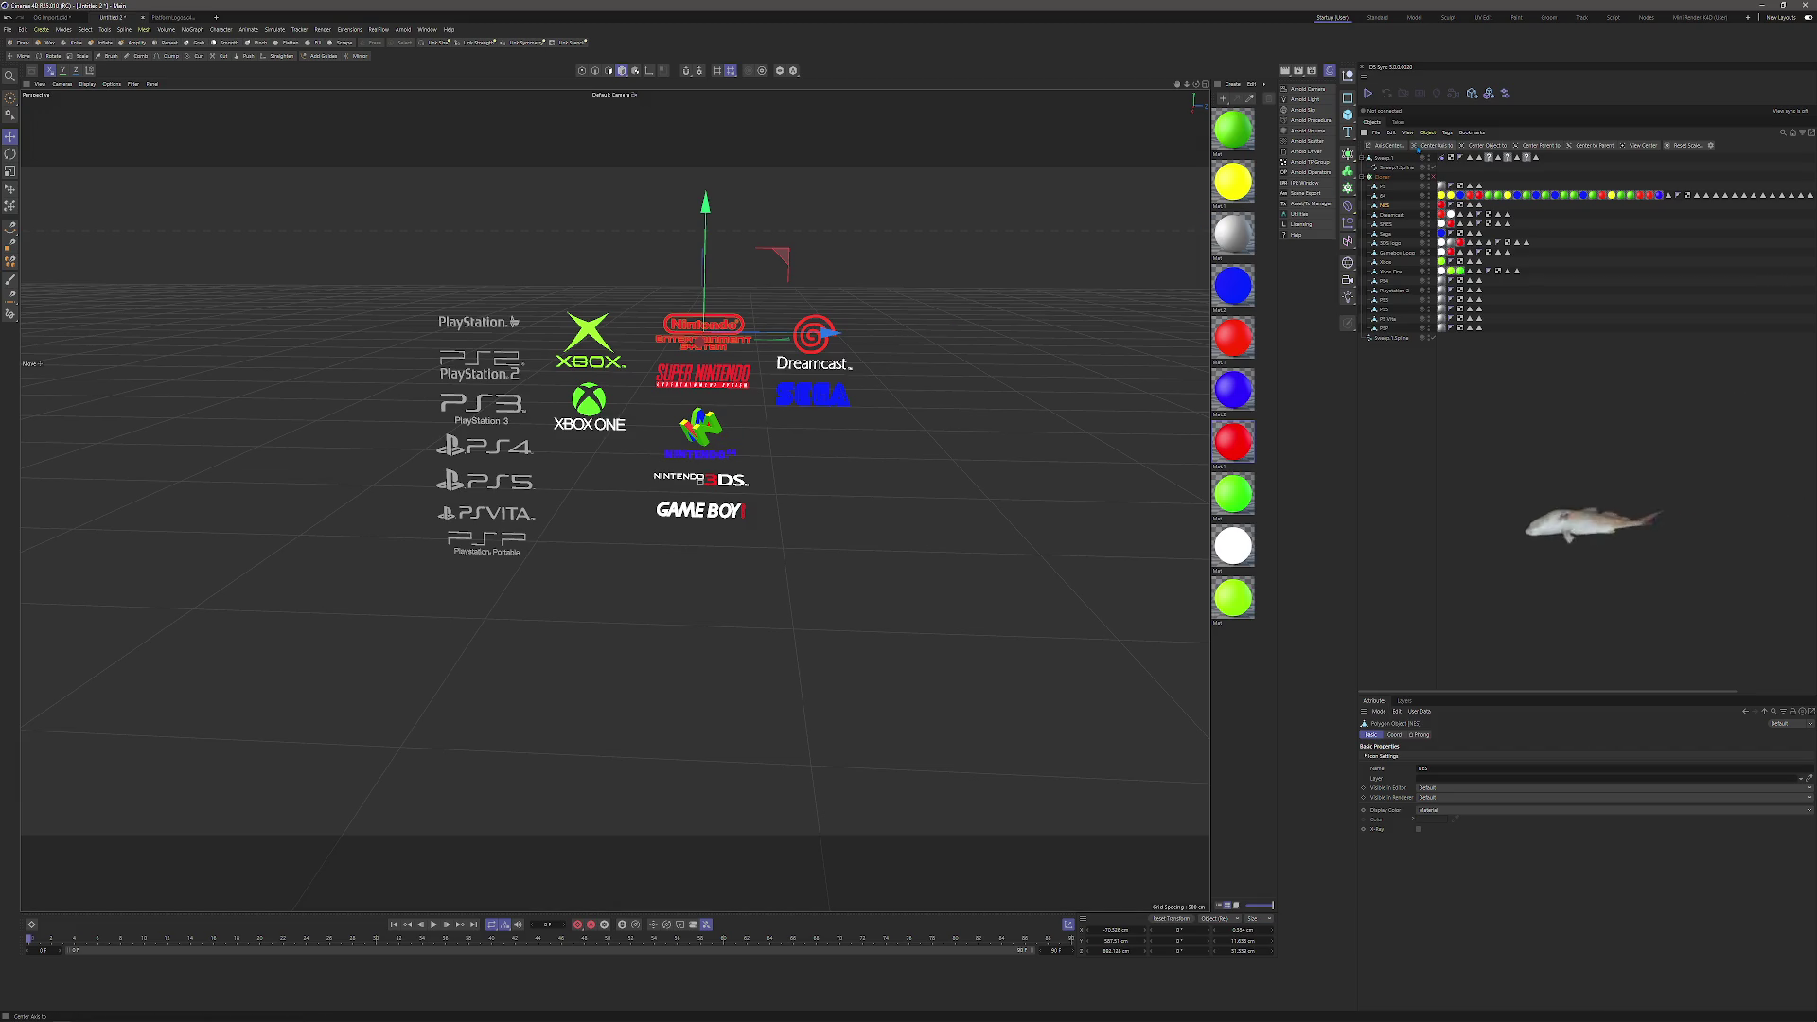
pyautogui.click(1389, 145)
pyautogui.moveTo(1423, 142)
pyautogui.mouseDown()
pyautogui.moveTo(757, 467)
pyautogui.moveTo(891, 455)
pyautogui.mouseUp()
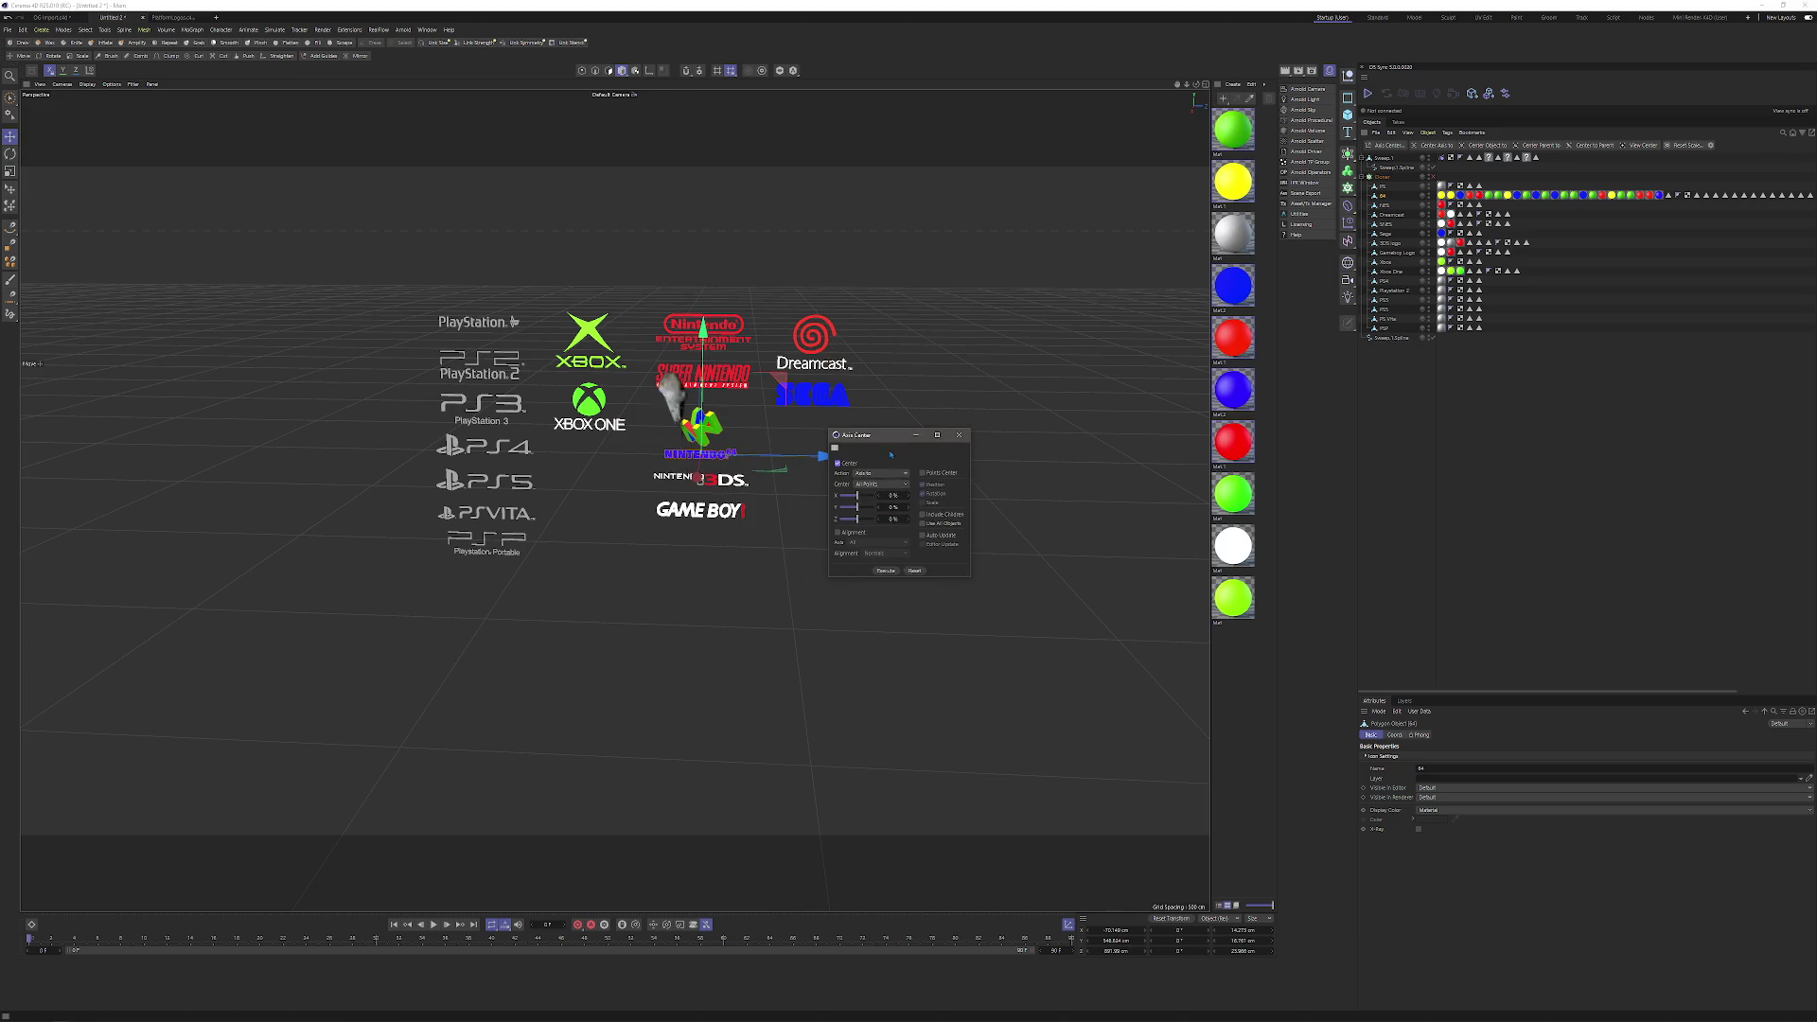
# Centre the axes of the Dreamcast, Xbox and PlayStation logos on their geometry.
pyautogui.click(885, 571)
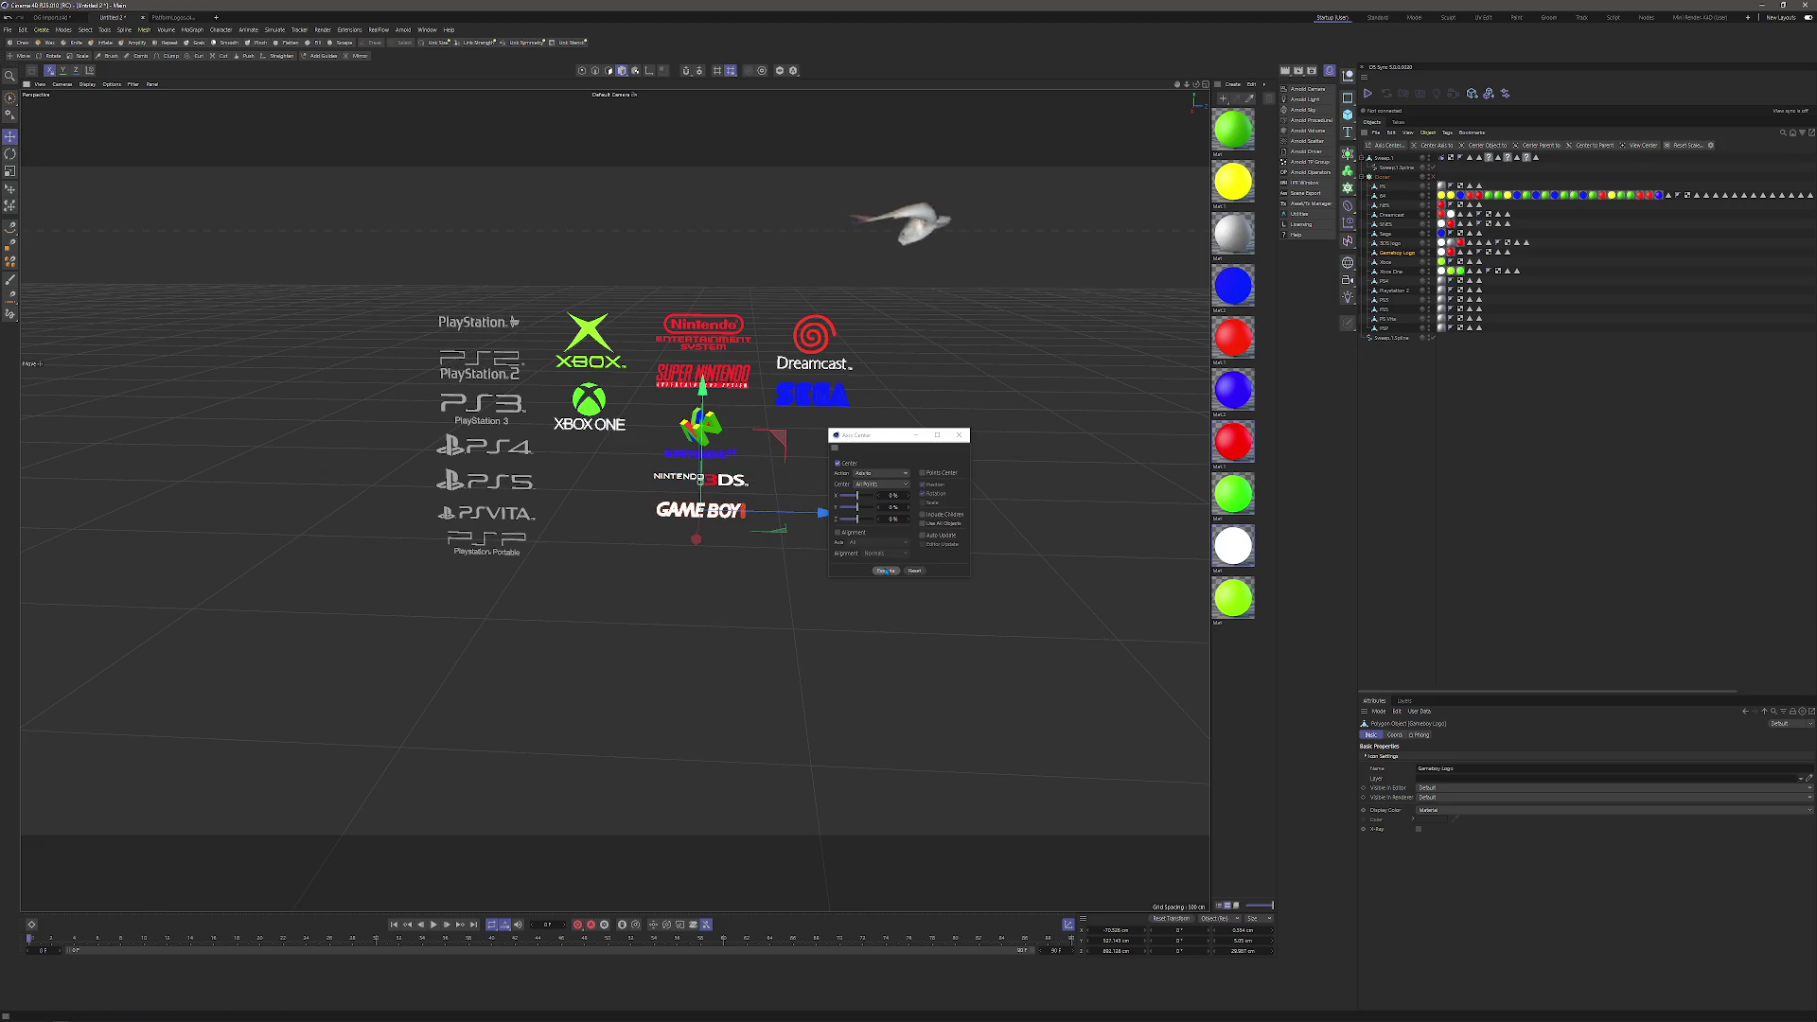
pyautogui.moveTo(886, 436)
pyautogui.mouseDown()
pyautogui.moveTo(739, 297)
pyautogui.moveTo(672, 299)
pyautogui.mouseUp()
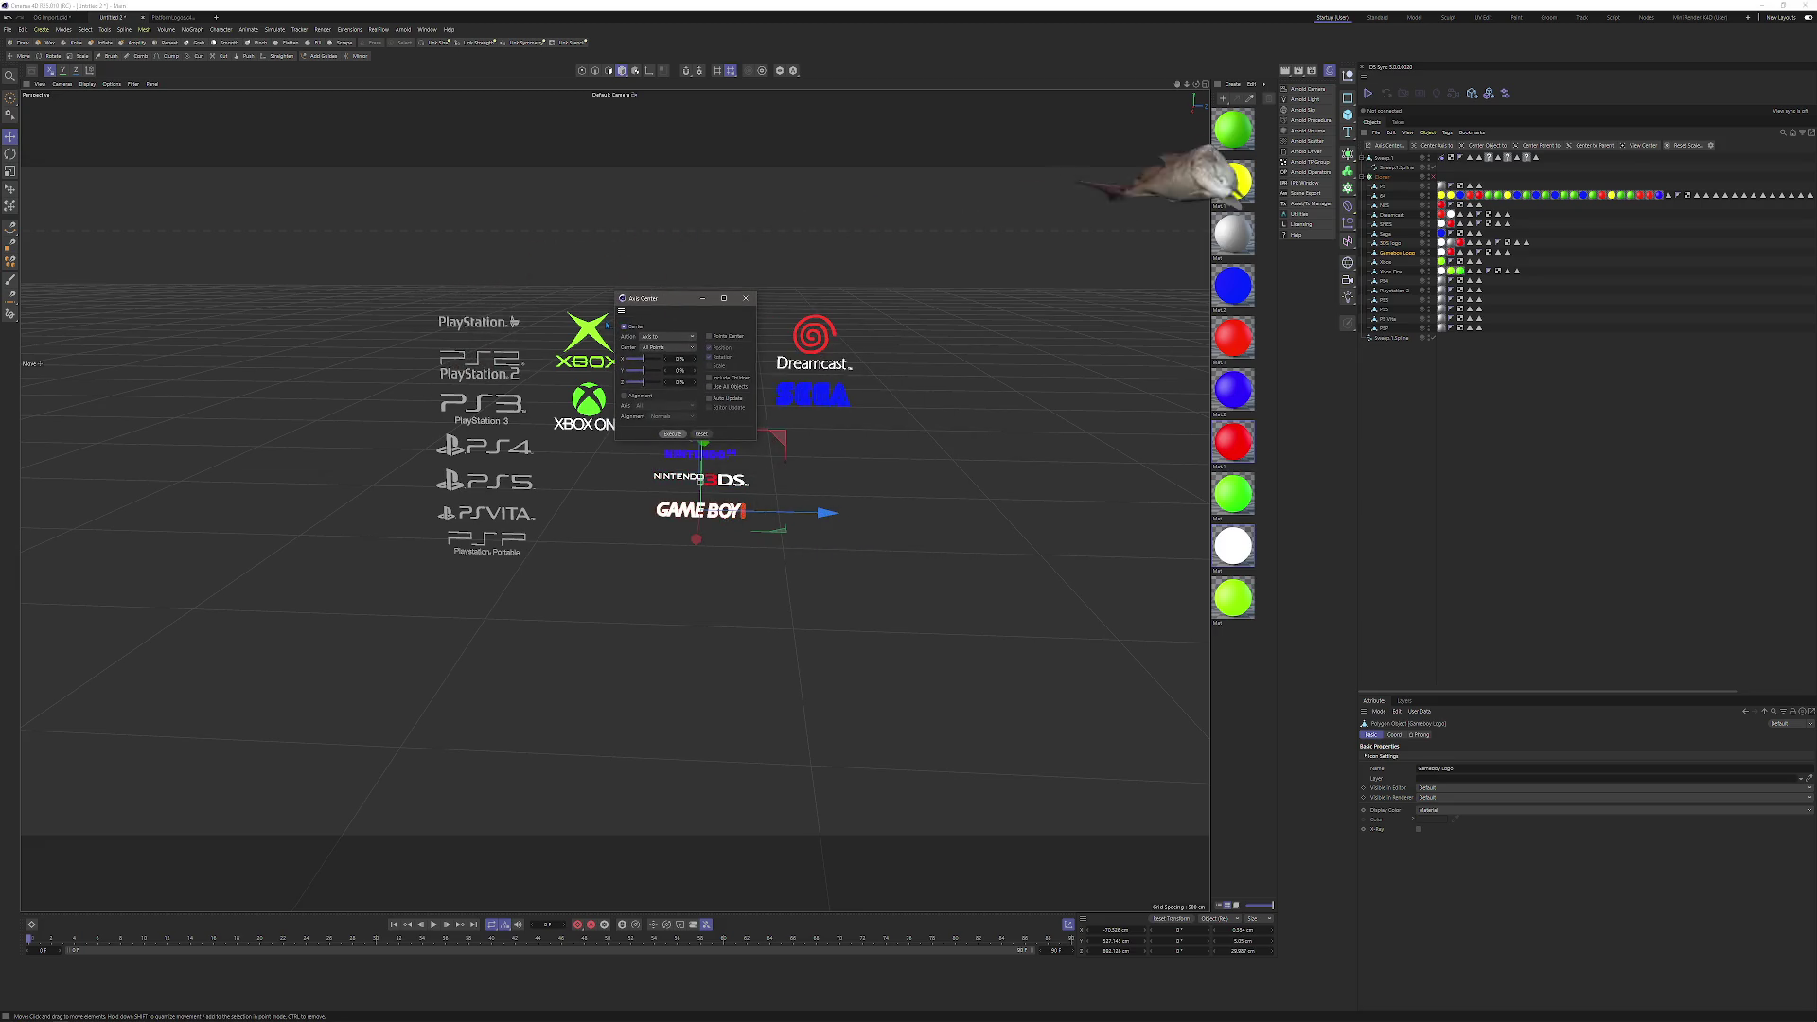
pyautogui.click(587, 339)
pyautogui.click(602, 424)
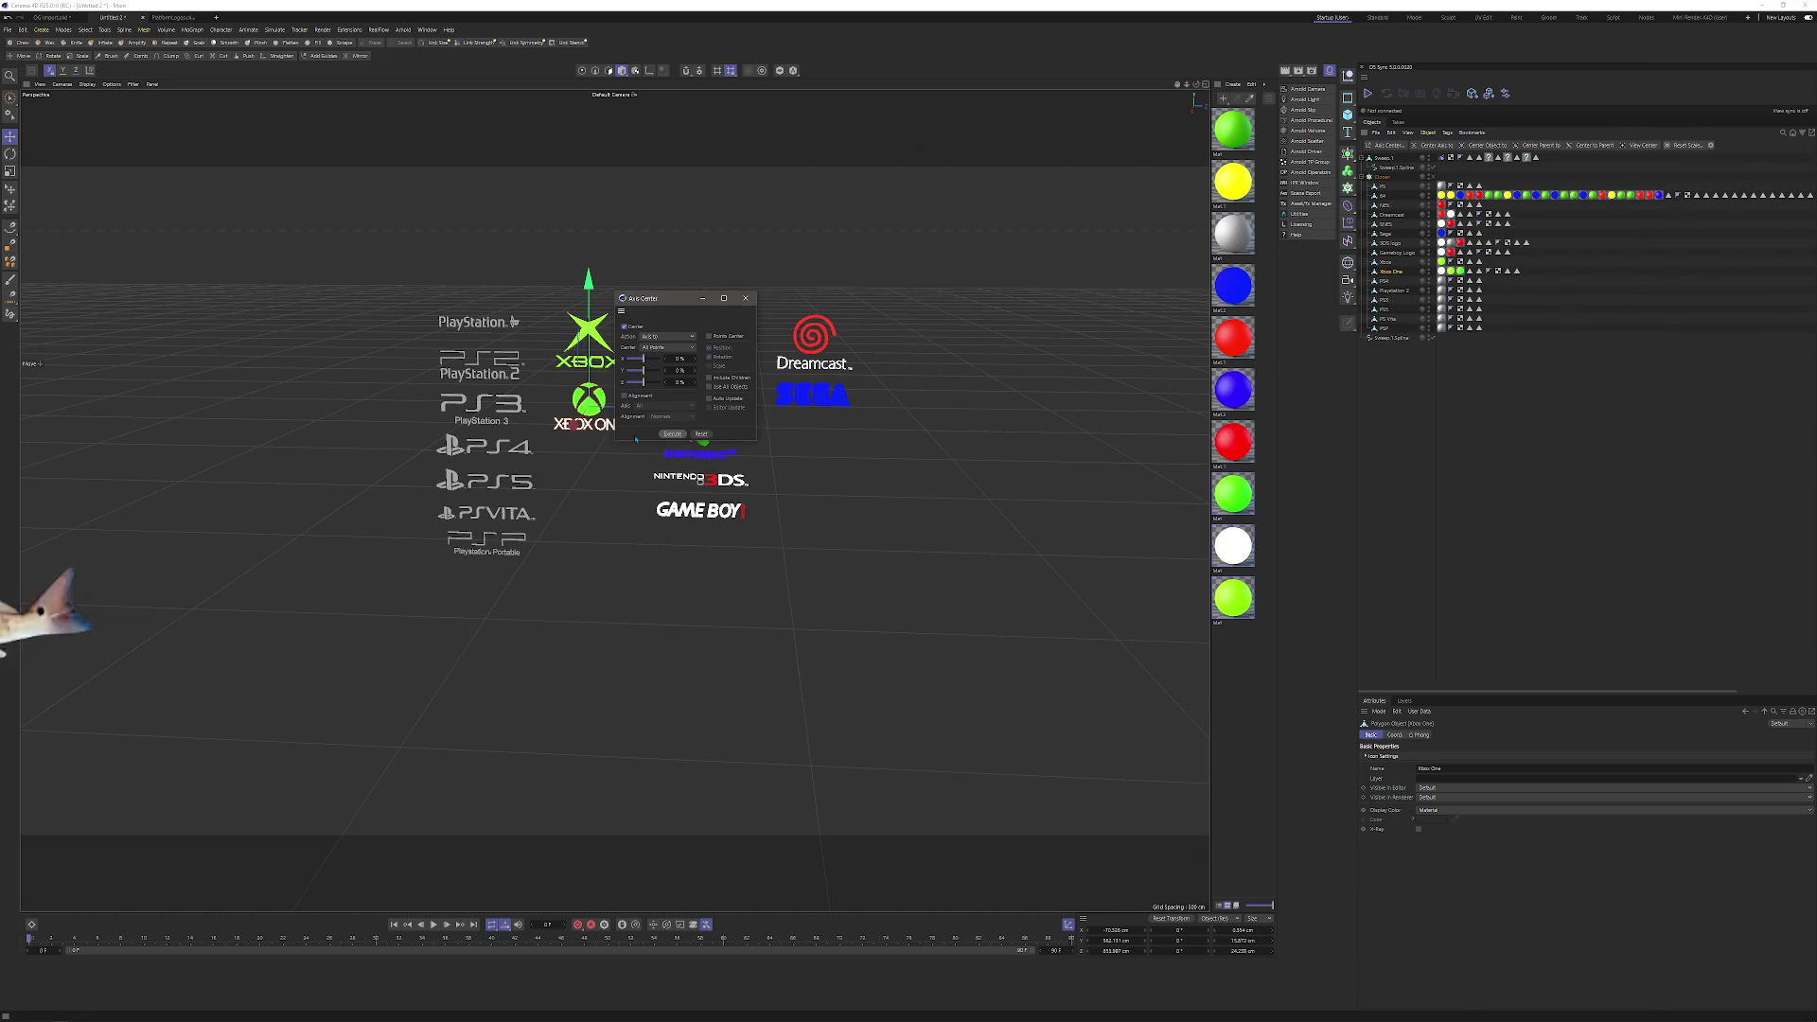
pyautogui.moveTo(662, 298); pyautogui.dragTo(592, 305)
pyautogui.click(478, 322)
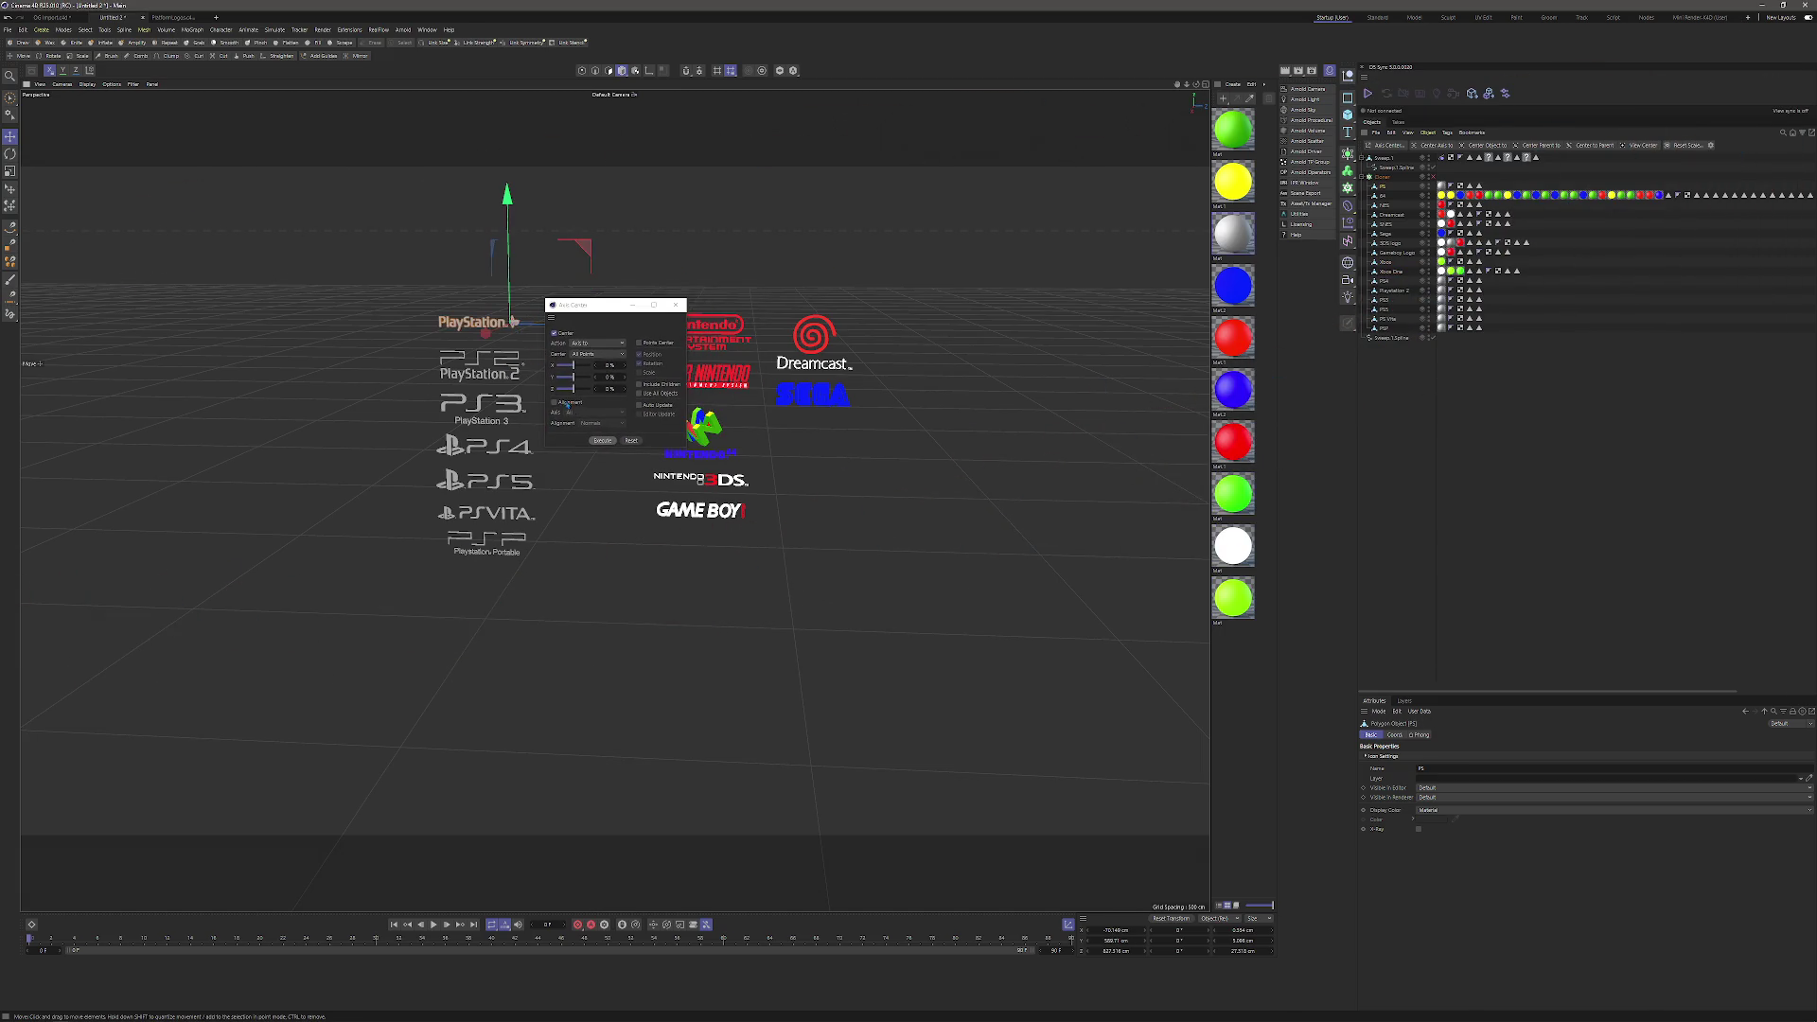
pyautogui.click(602, 441)
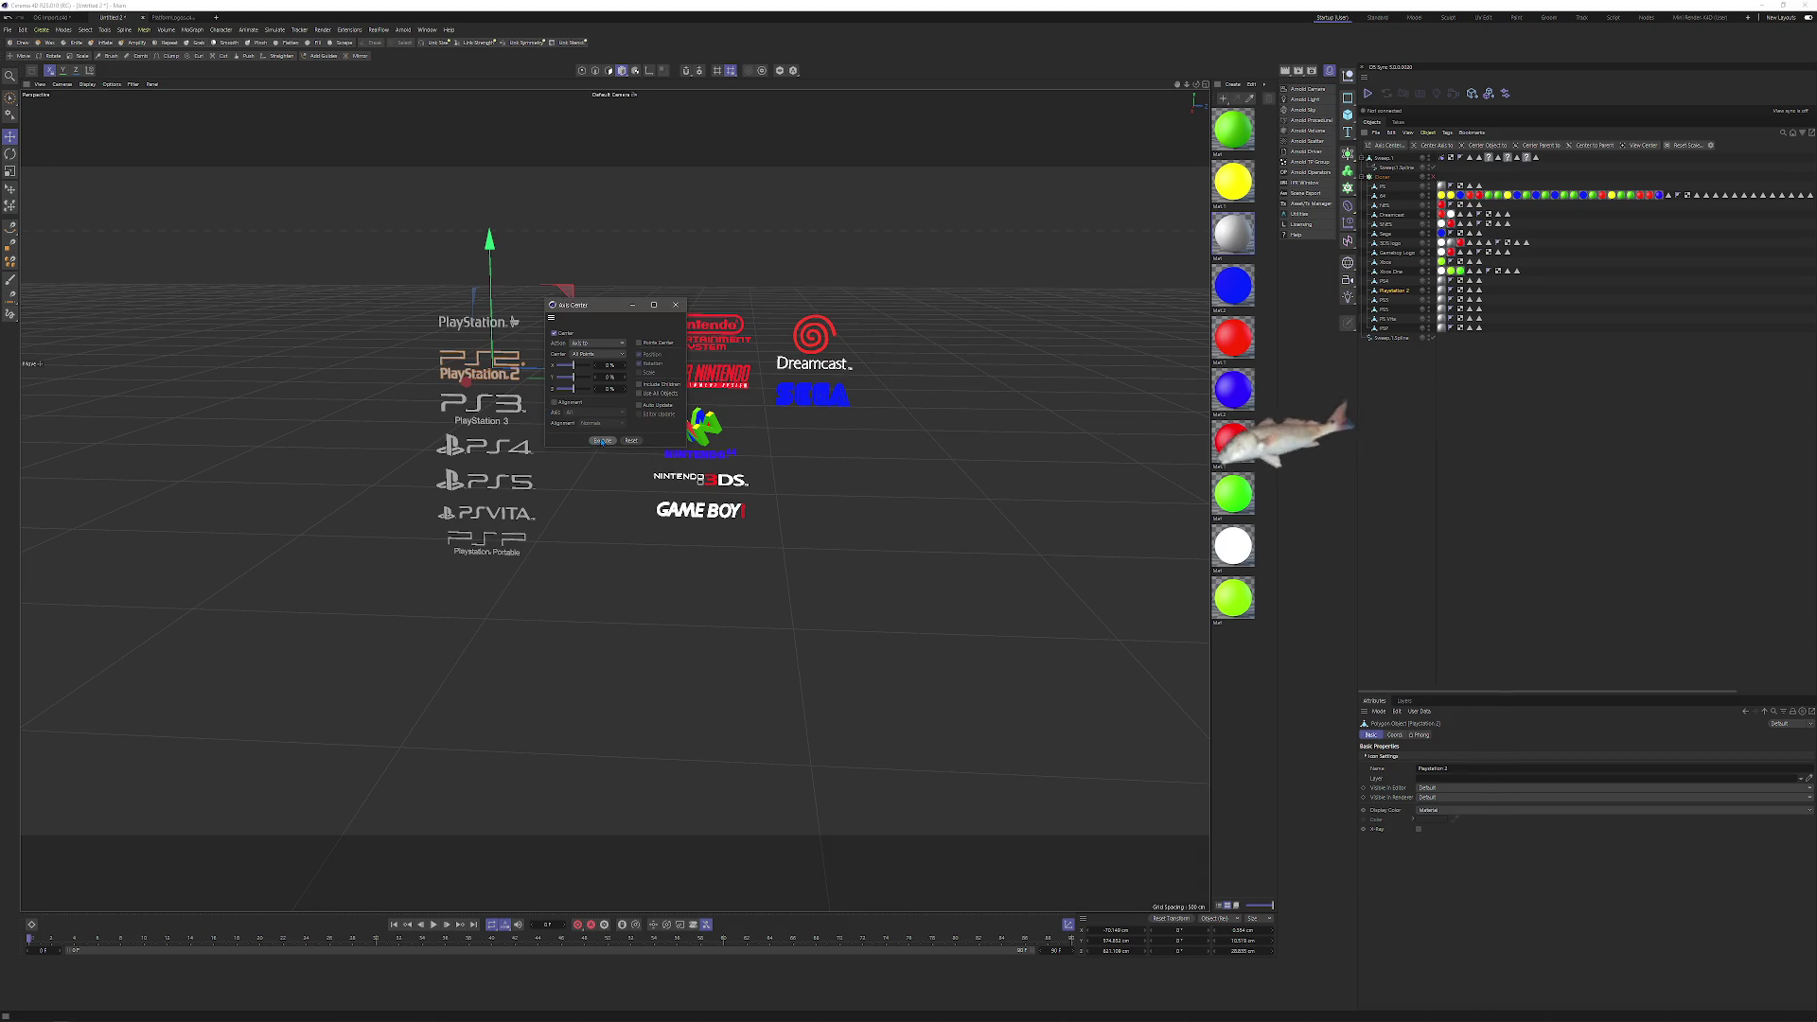
# Centre the PS2, PS5 and PSP logo axes, then close Axis Center and deselect all.
pyautogui.click(511, 405)
pyautogui.click(600, 441)
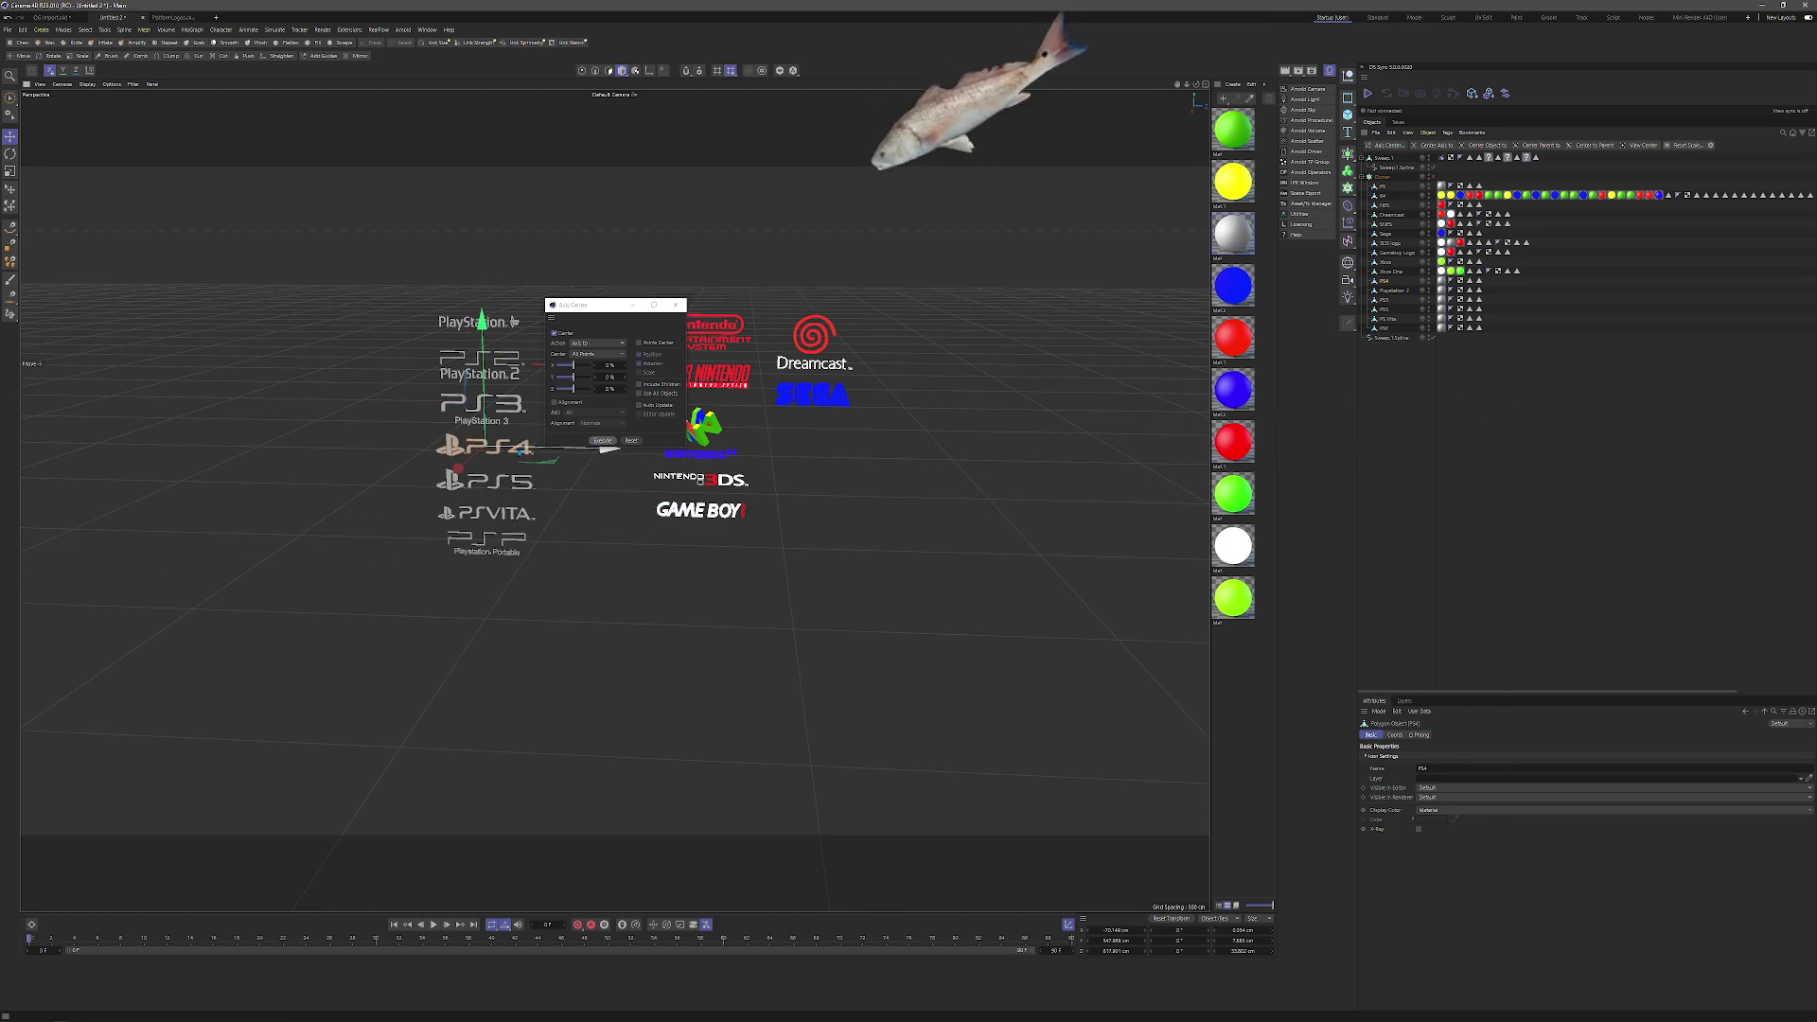
pyautogui.click(515, 481)
pyautogui.click(602, 441)
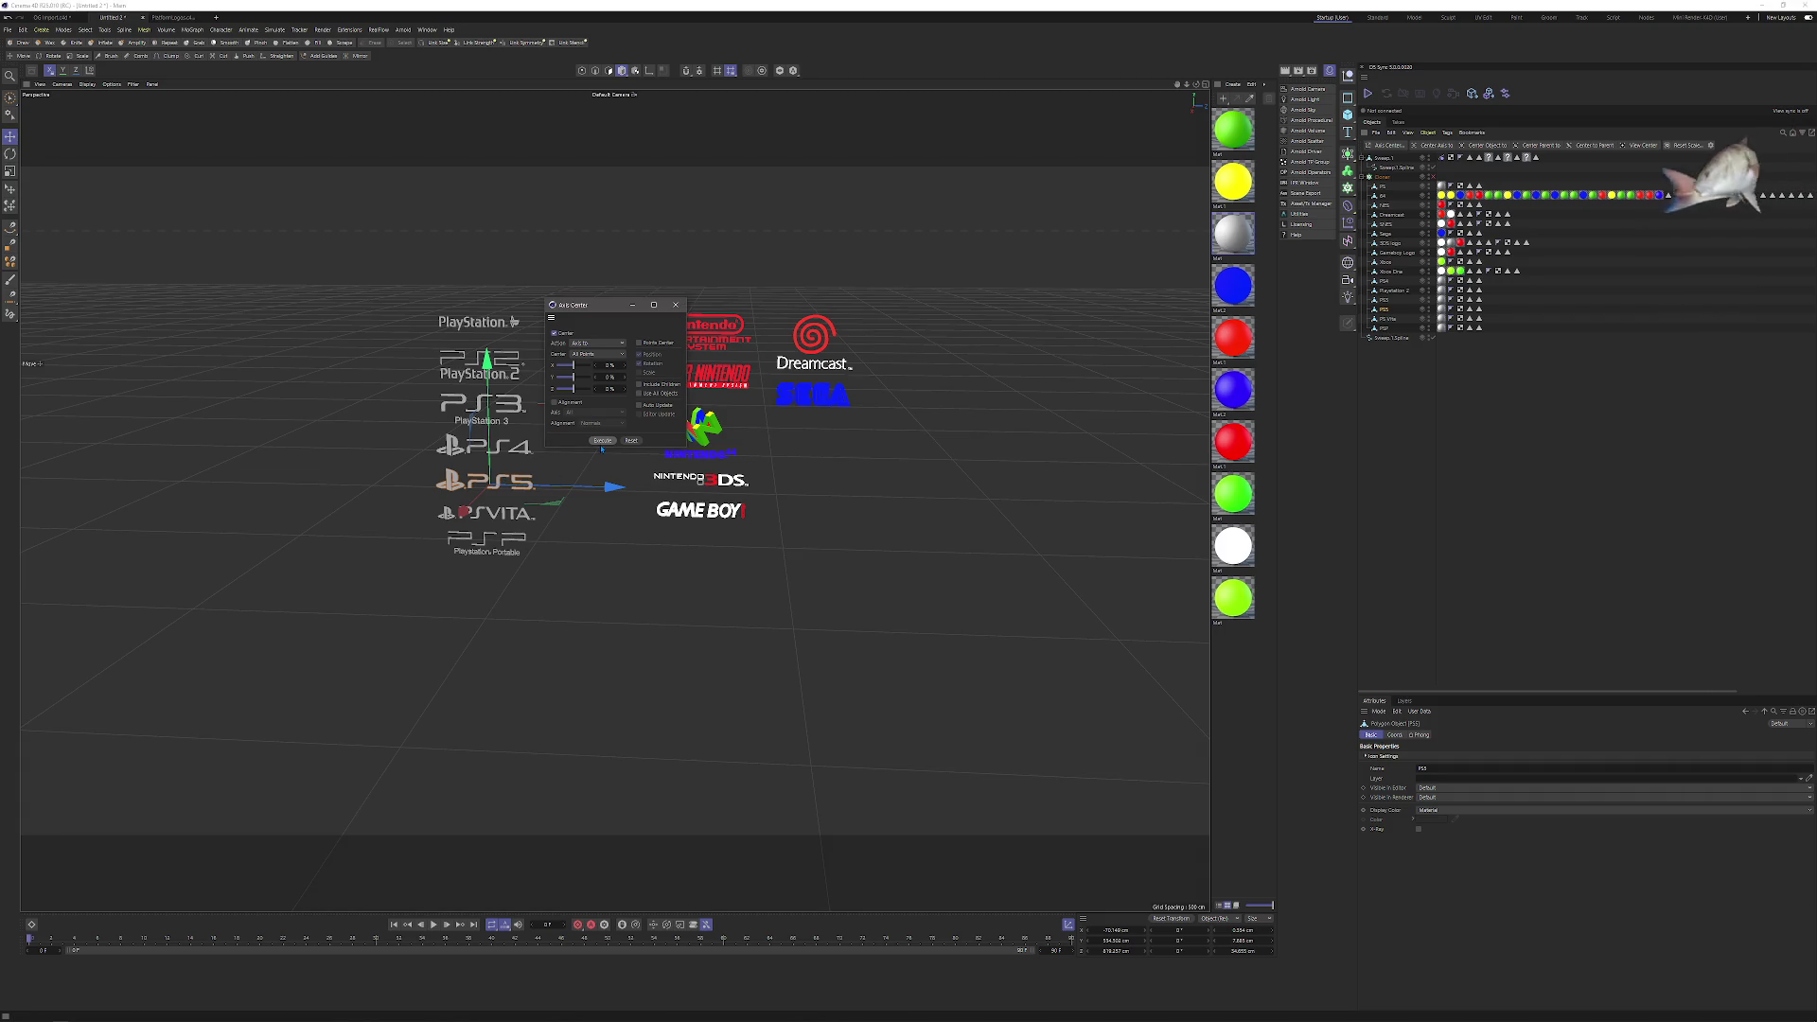
pyautogui.click(512, 515)
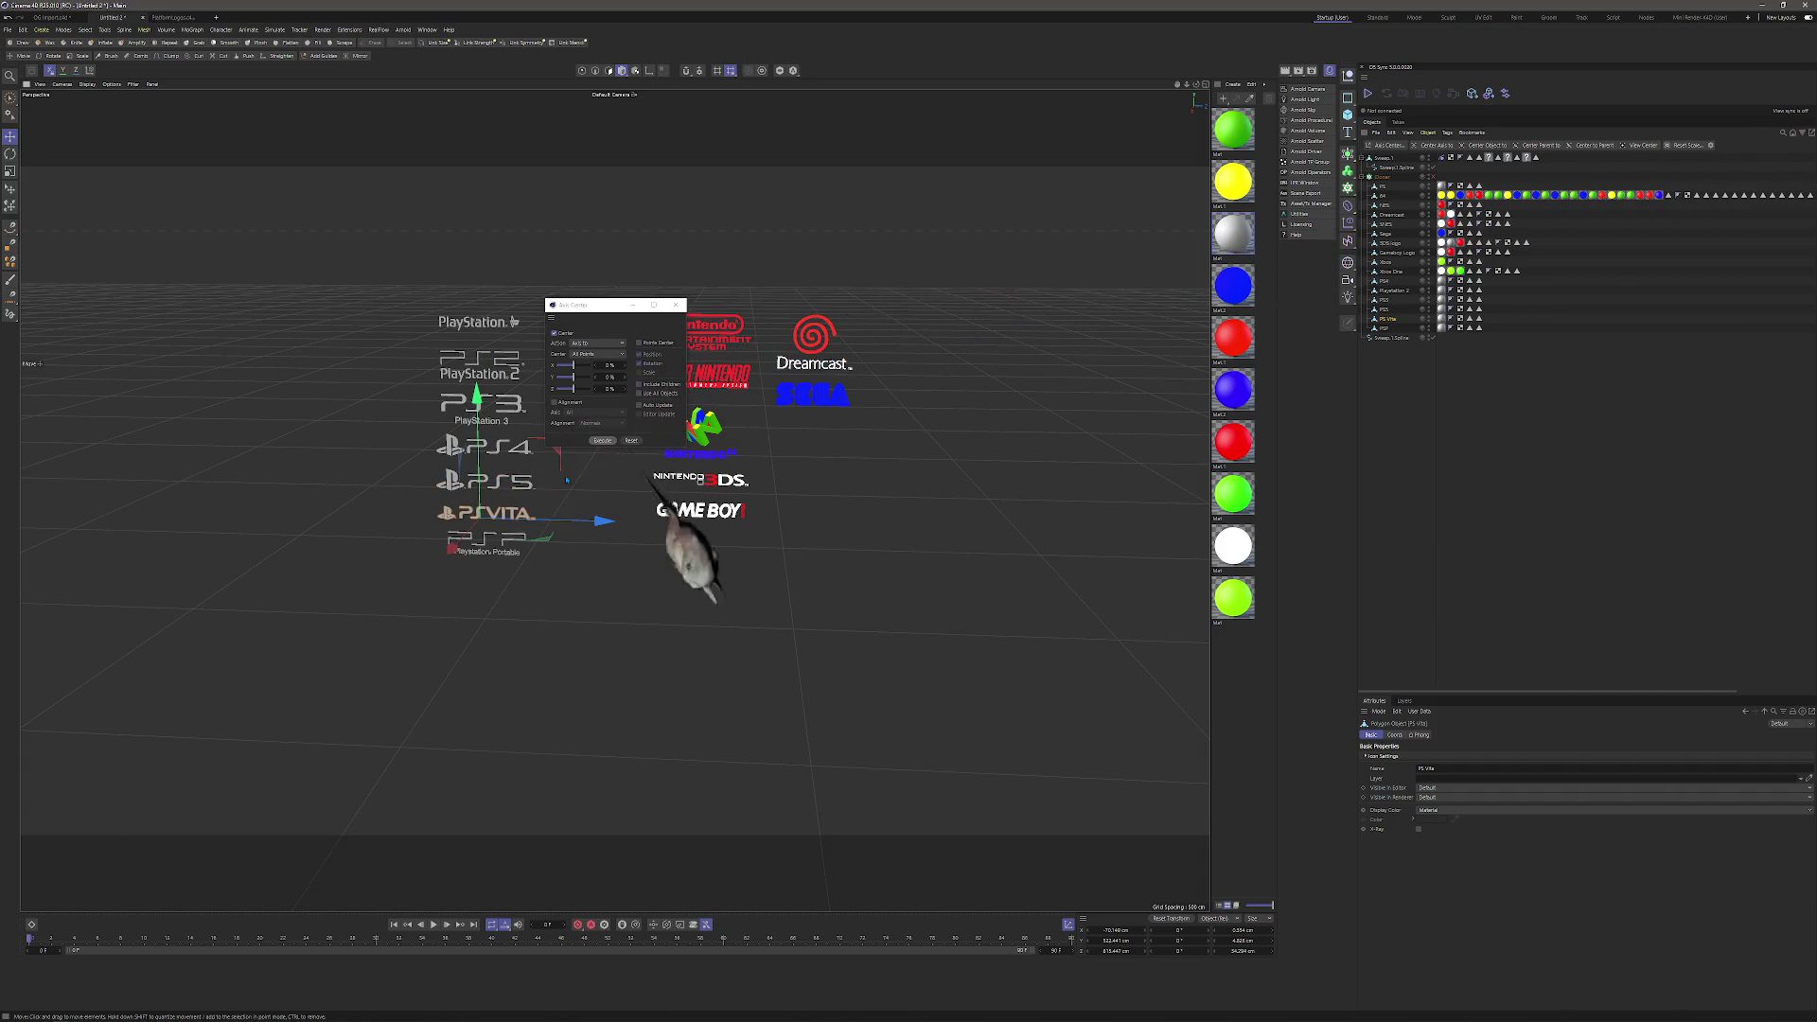
pyautogui.click(515, 549)
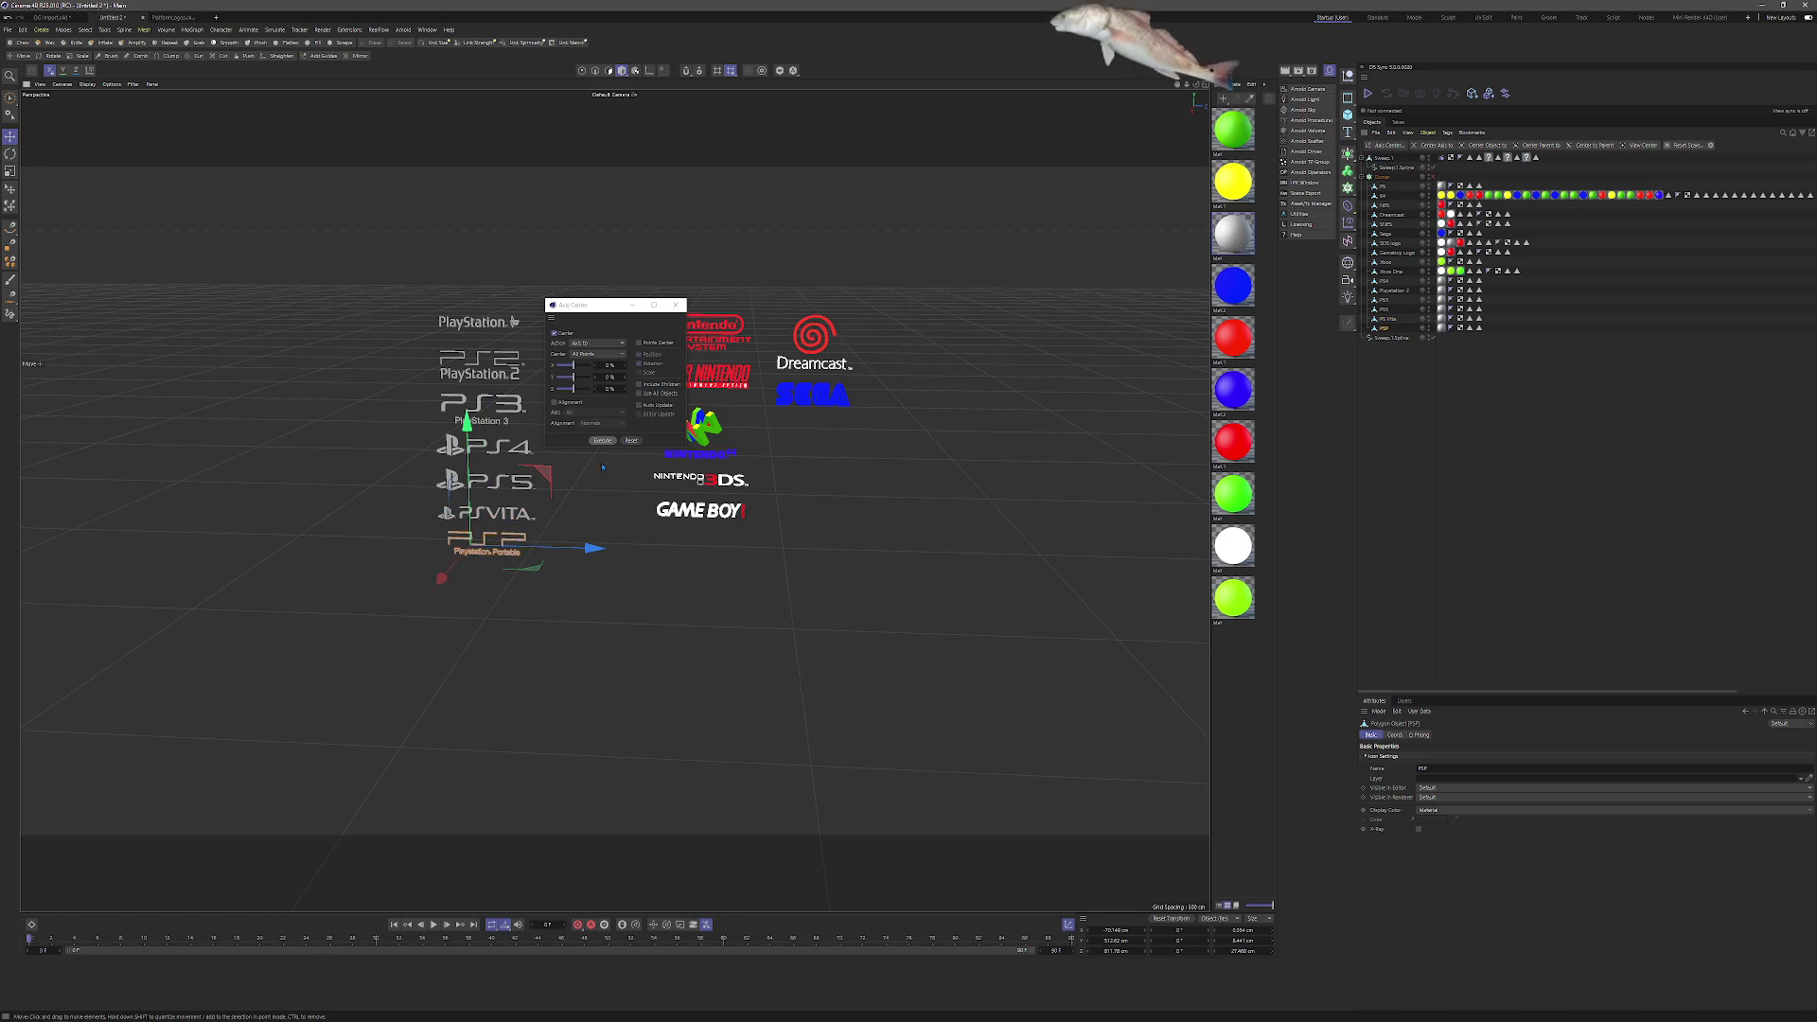
pyautogui.click(604, 442)
pyautogui.click(676, 305)
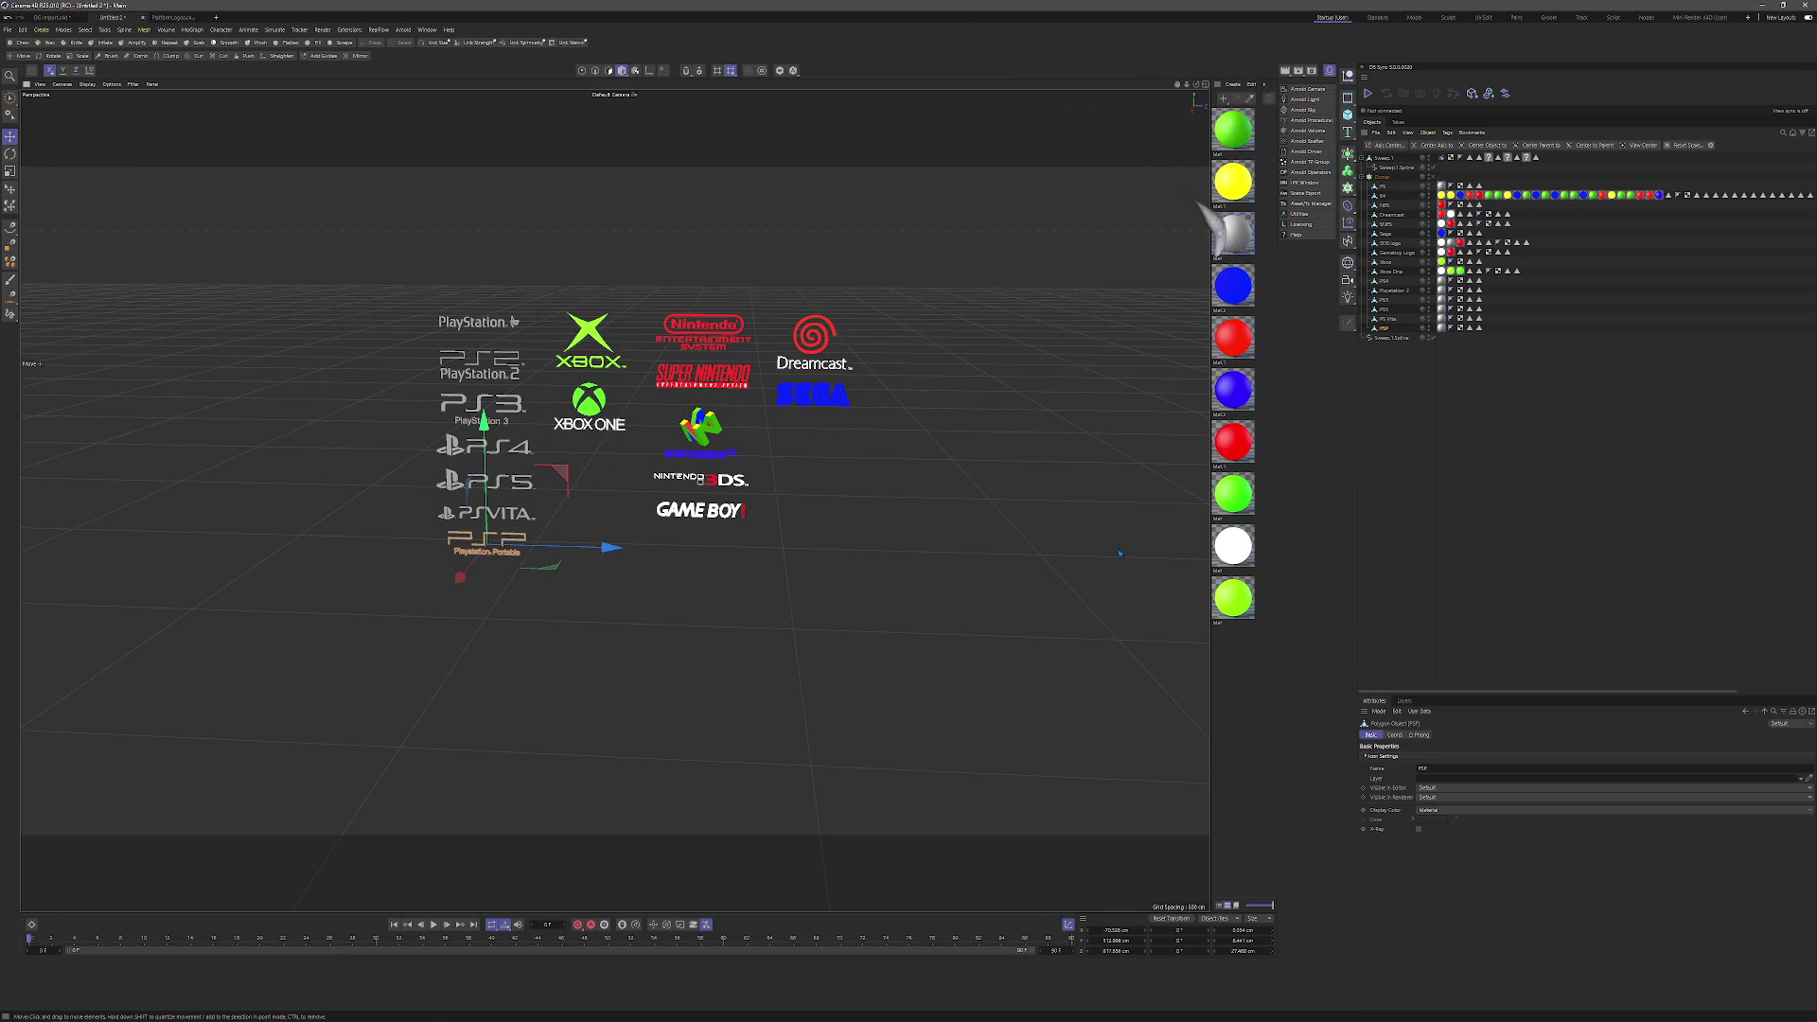
pyautogui.click(1463, 504)
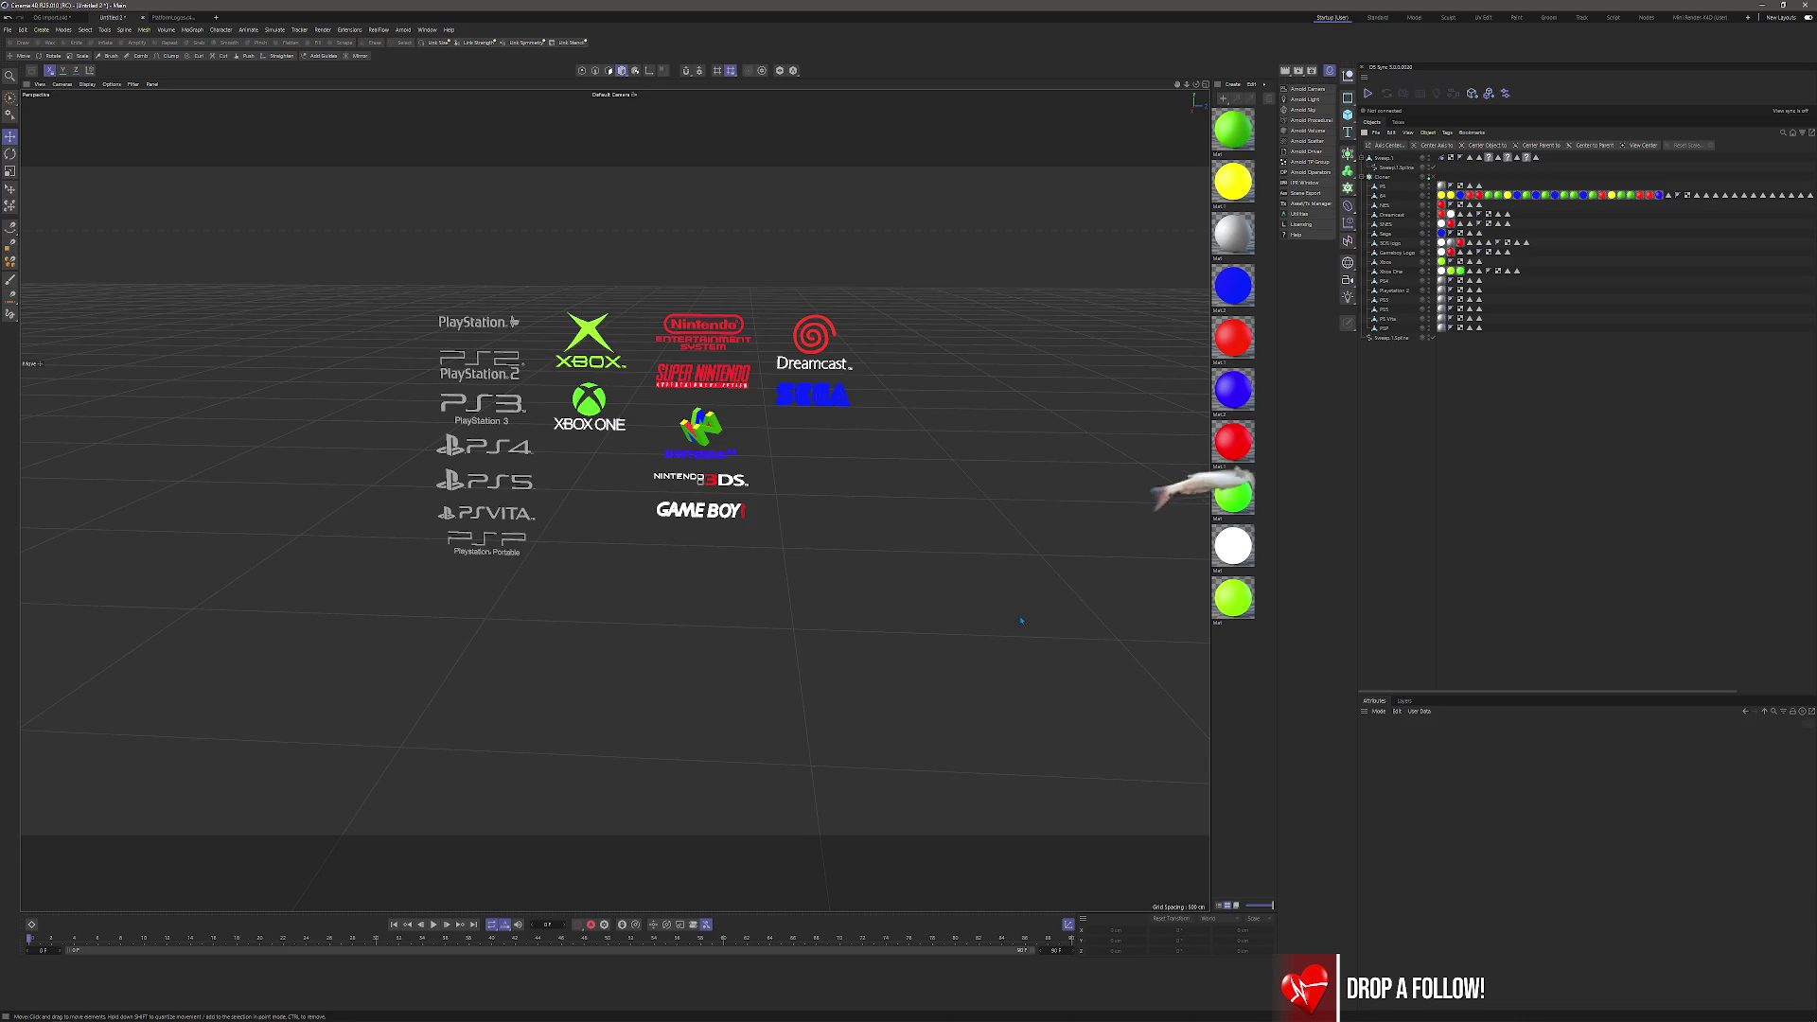
# Orbit to a low belt view and raise the Cloner's offset variation to 10%.
pyautogui.scroll(-5, 1021, 620)
pyautogui.scroll(-3, 963, 419)
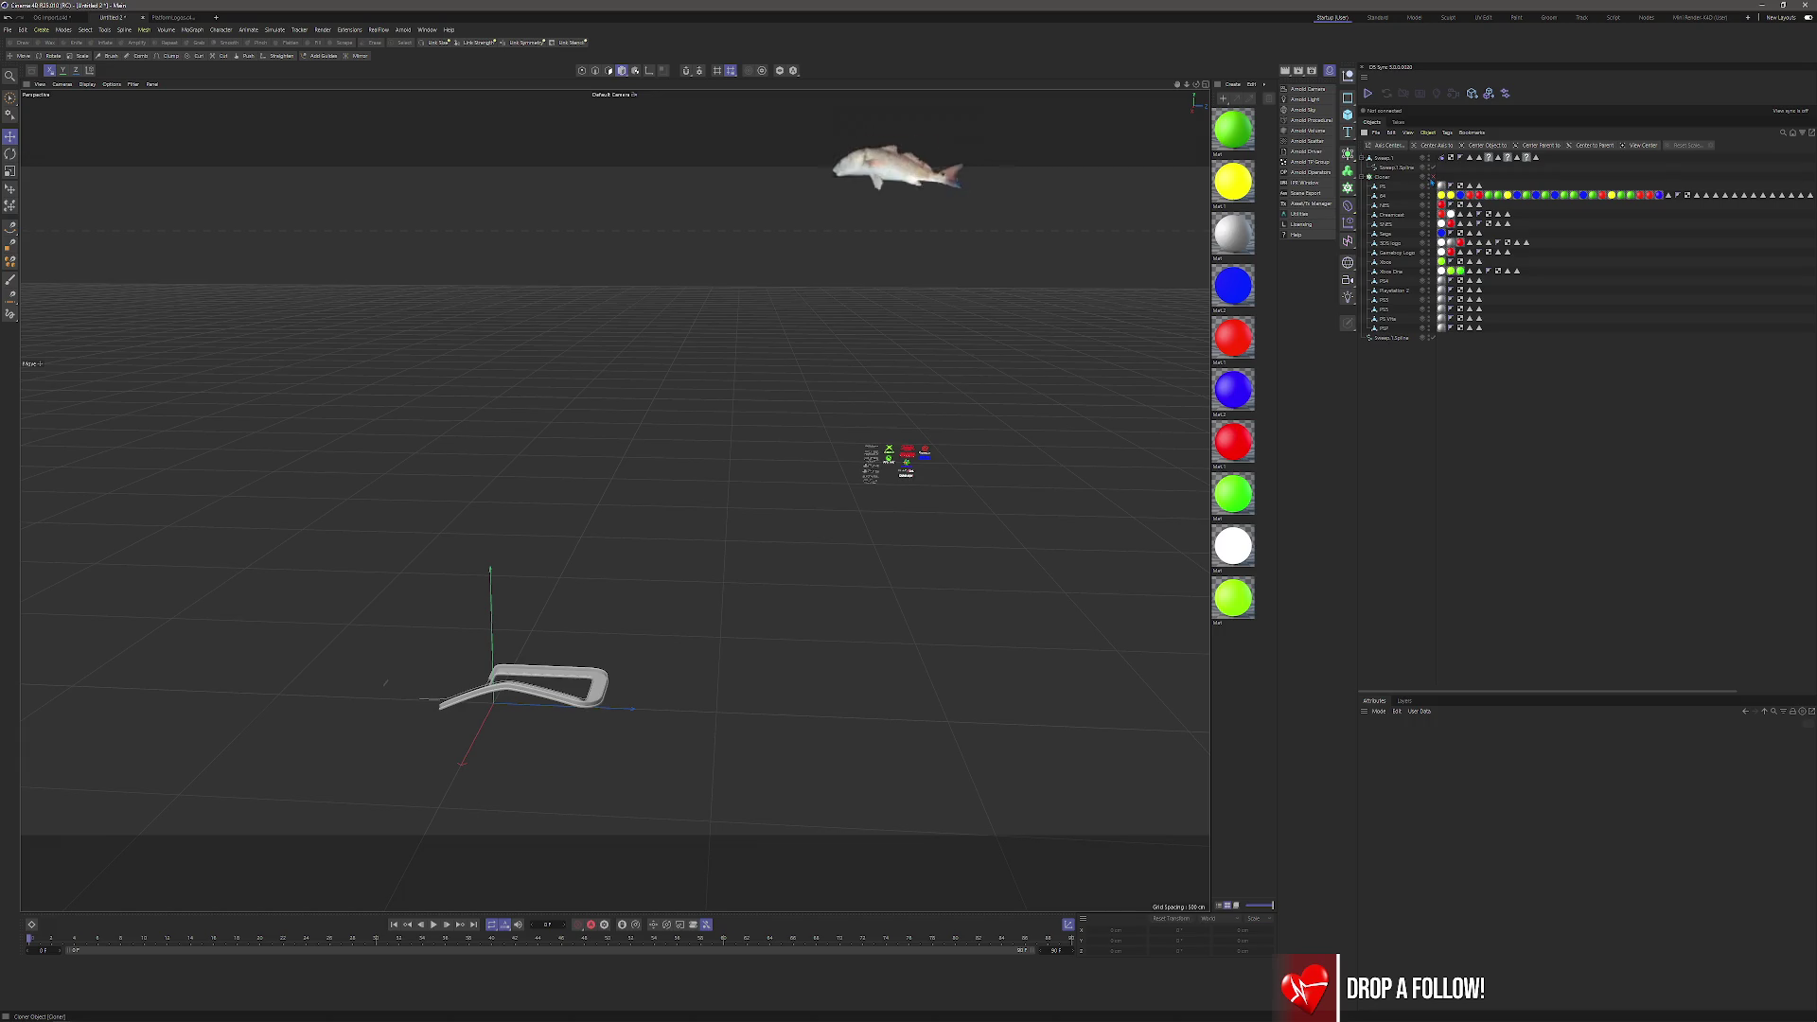
pyautogui.moveTo(494, 694); pyautogui.dragTo(615, 492)
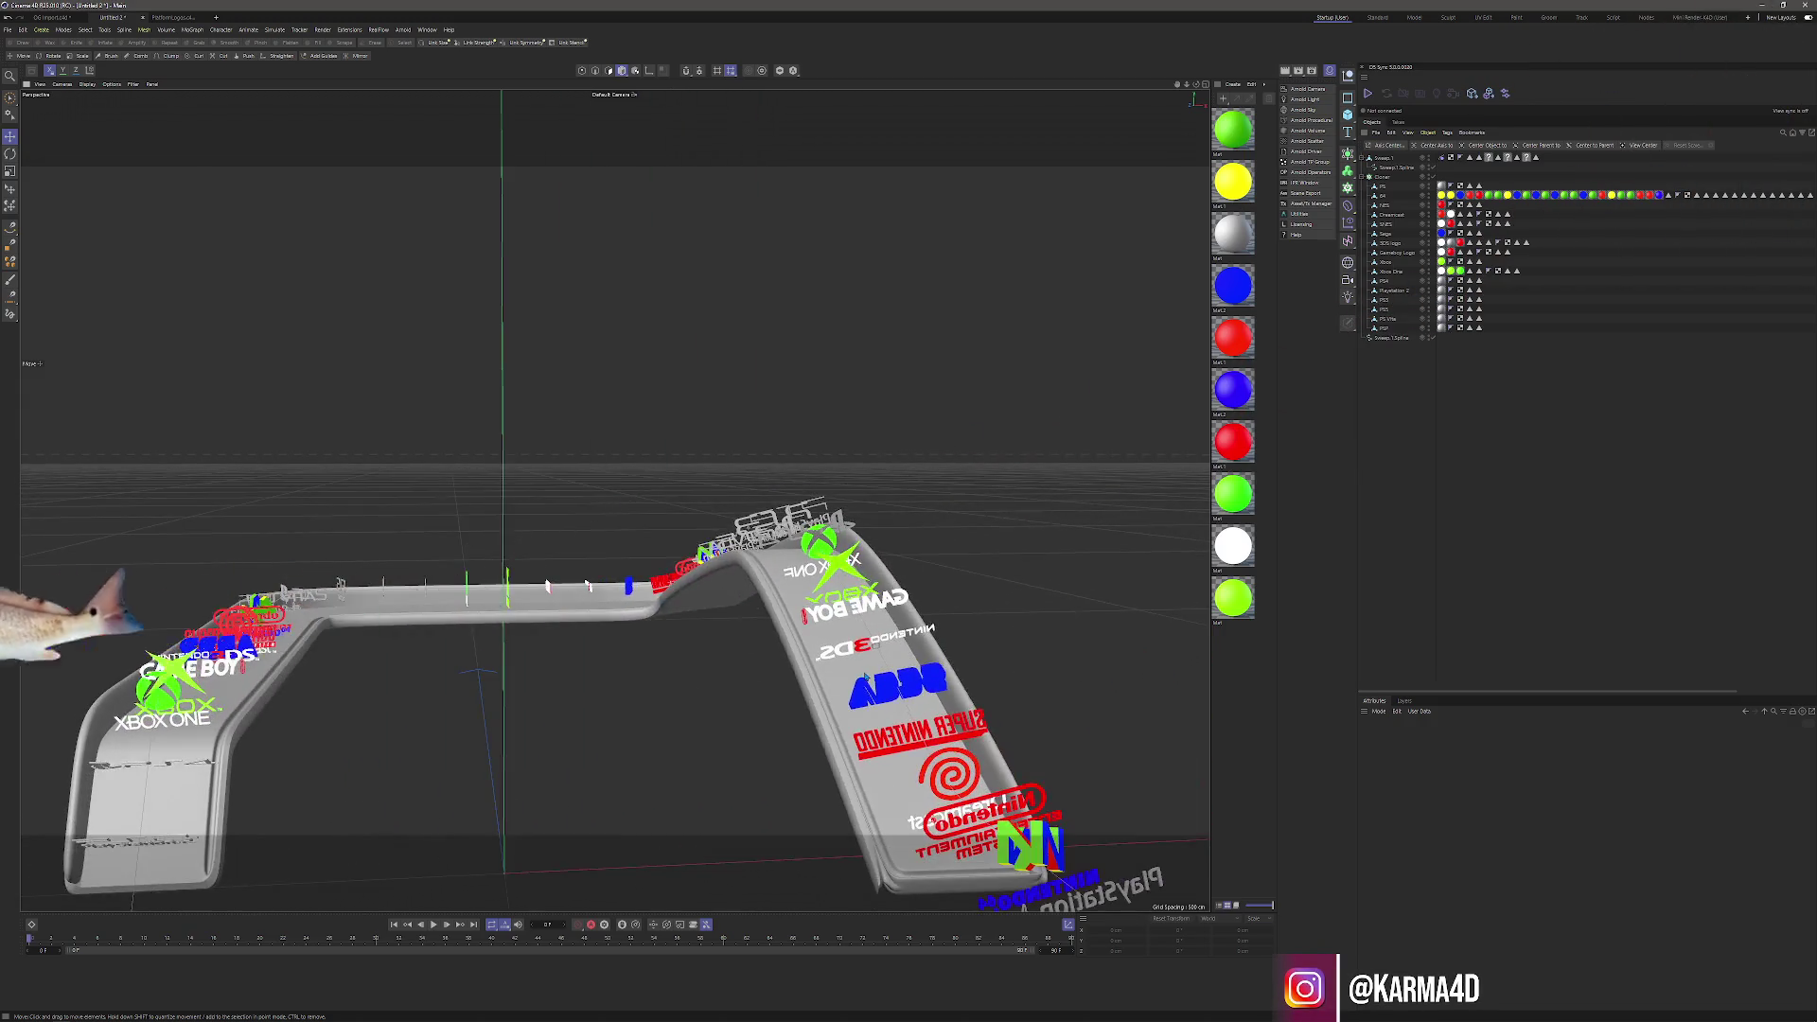
pyautogui.click(1393, 167)
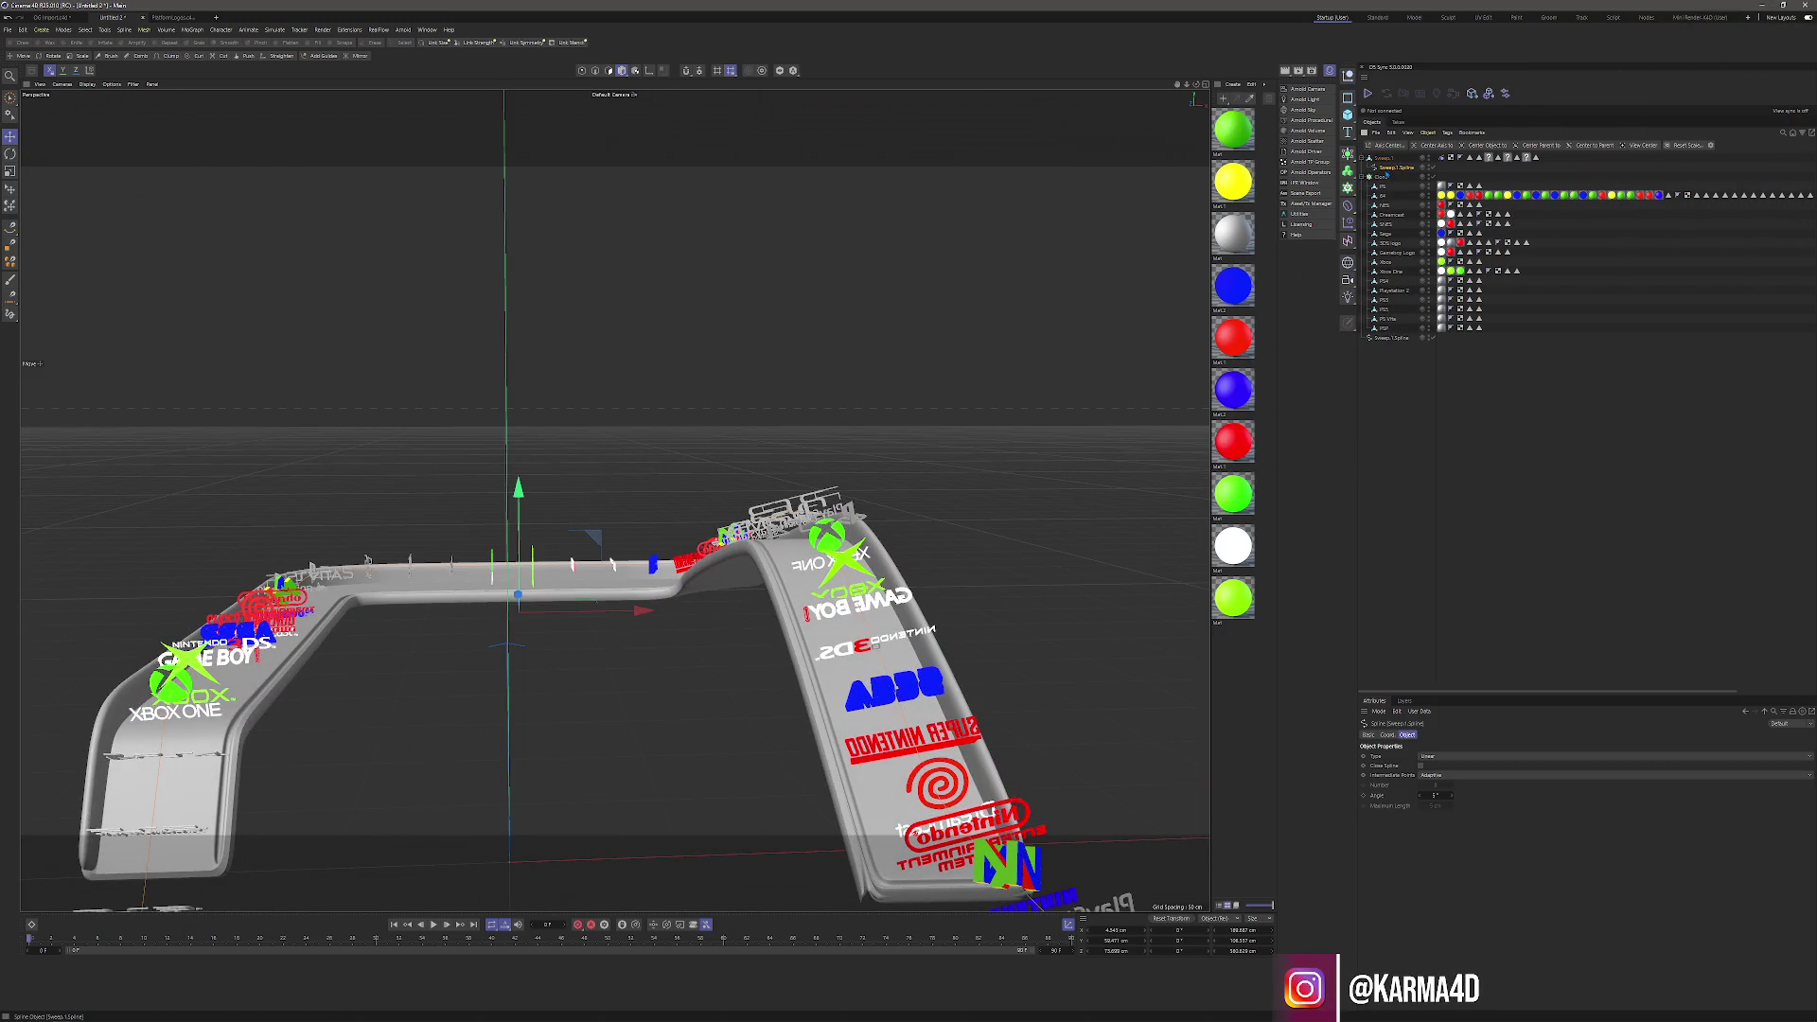
pyautogui.click(1383, 178)
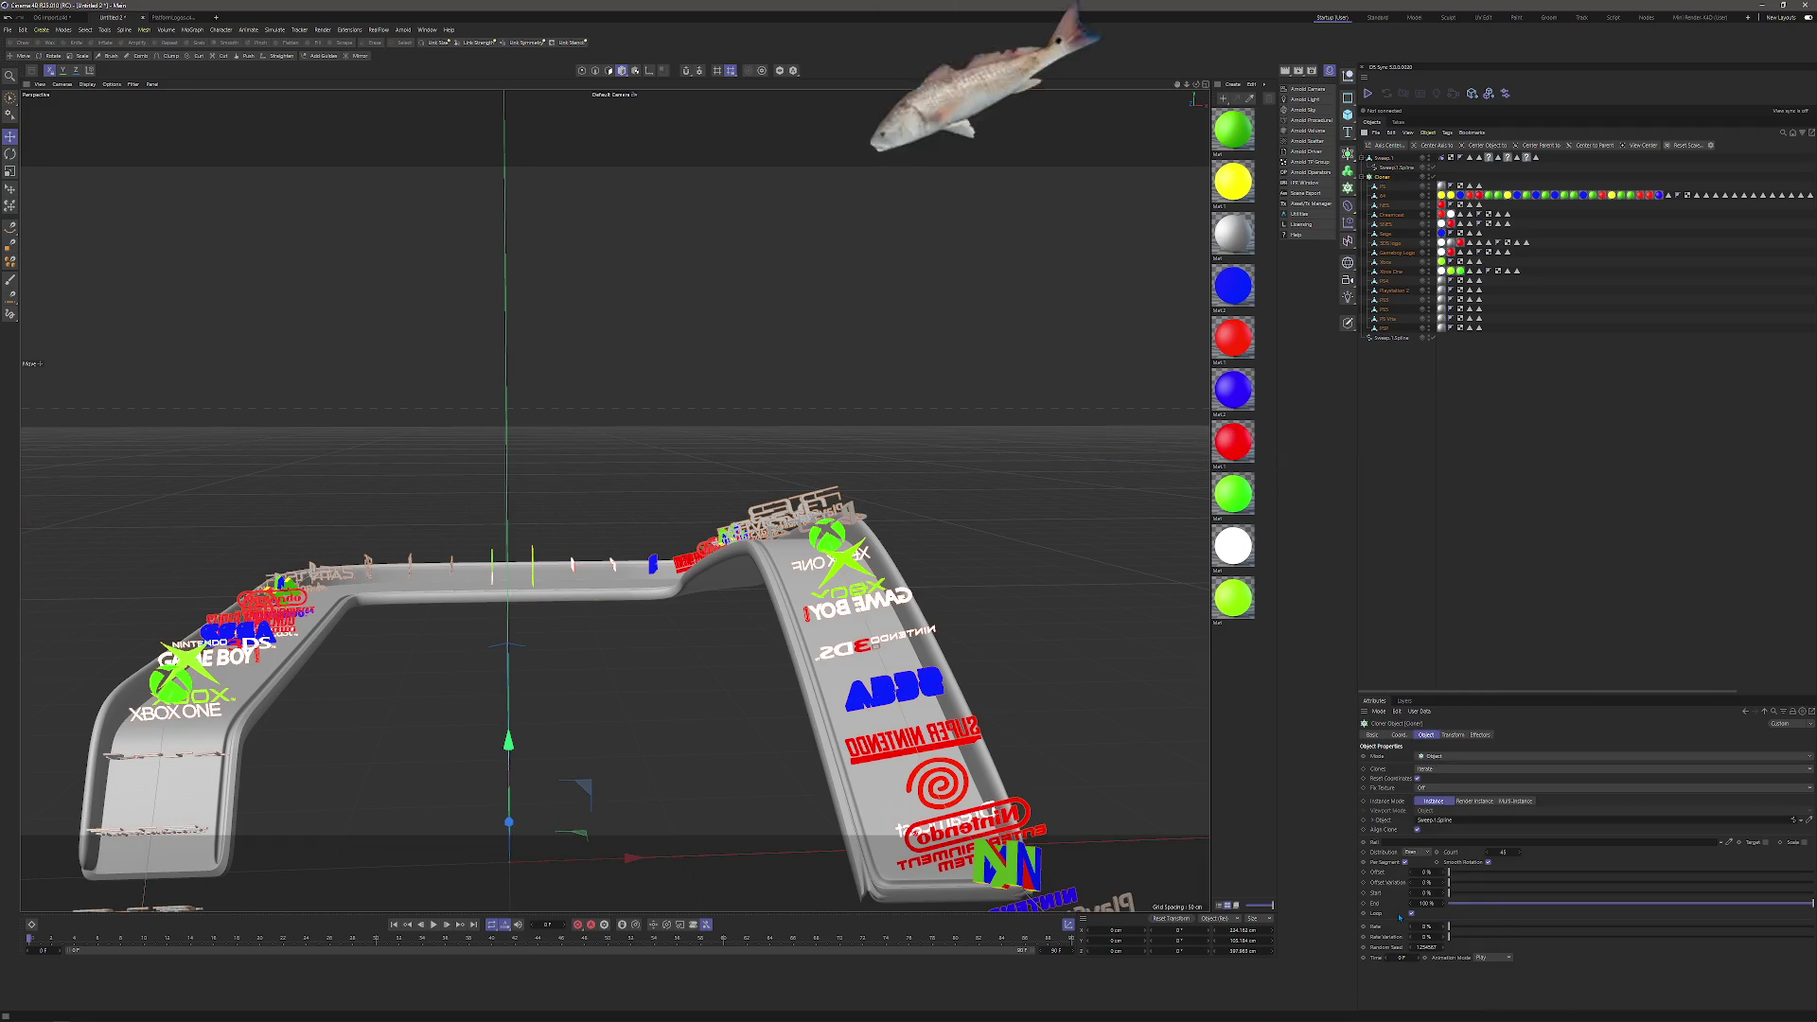
pyautogui.click(1453, 735)
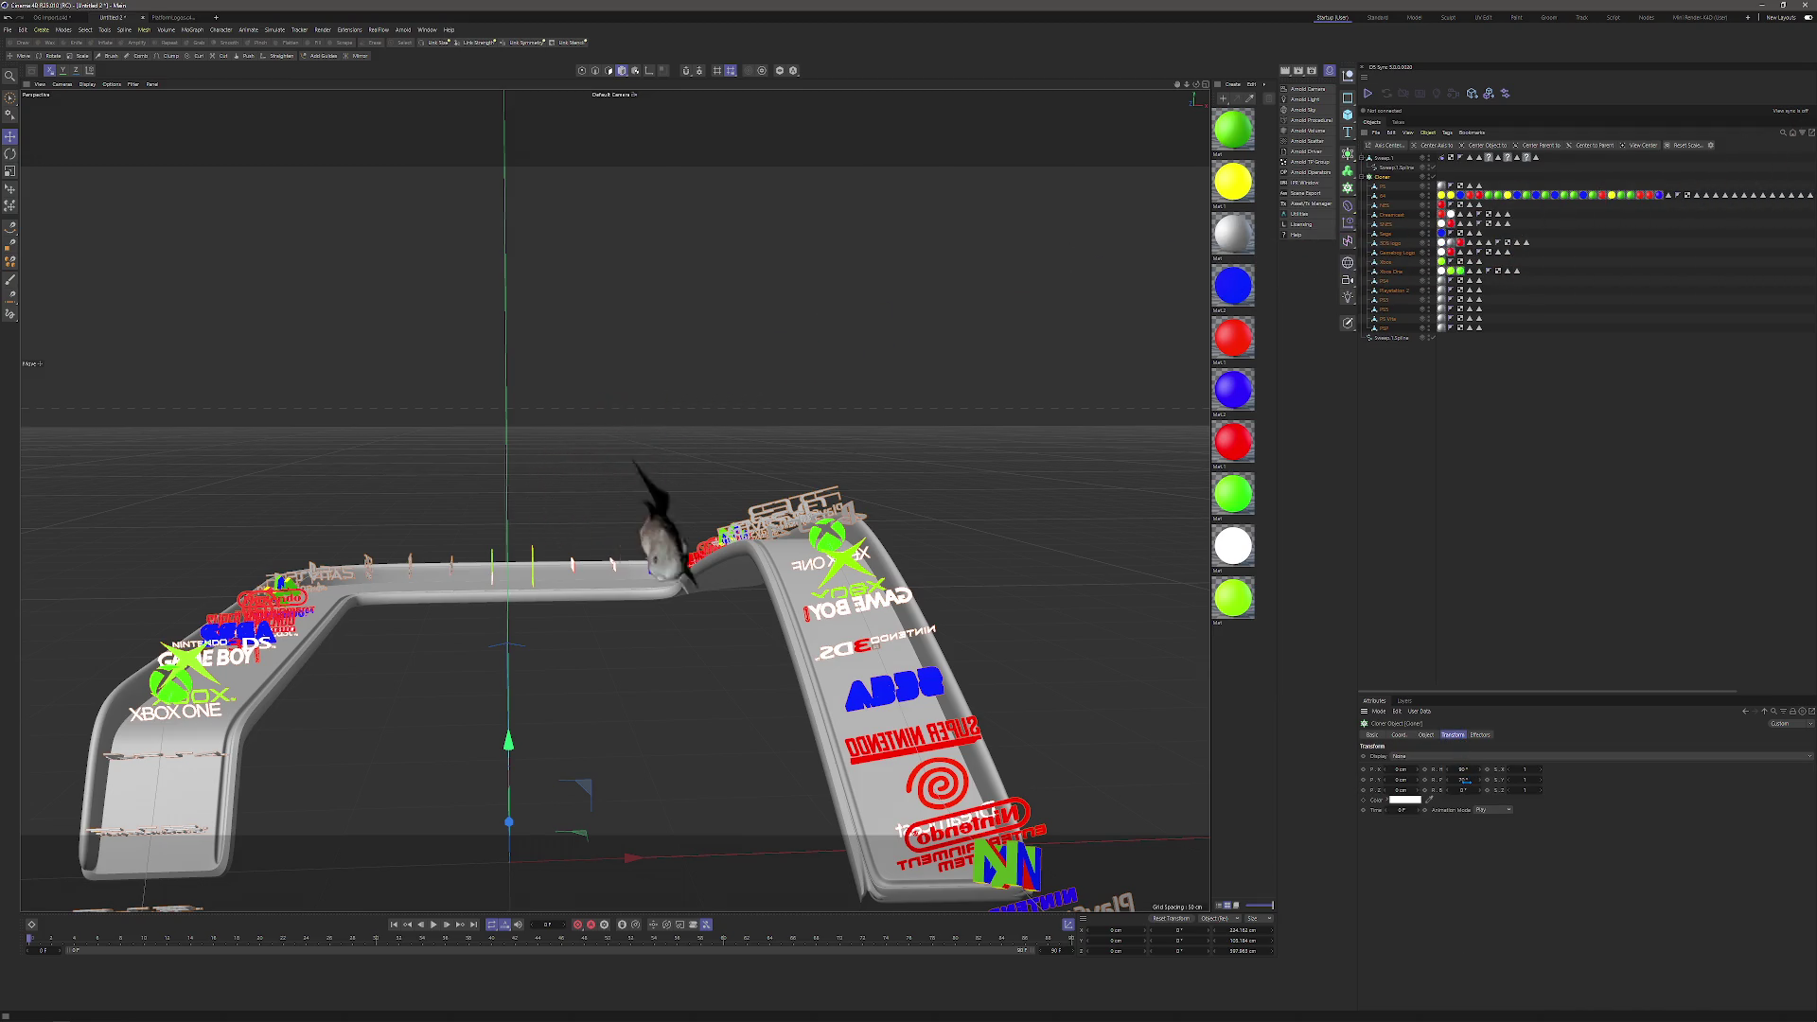
pyautogui.click(1426, 735)
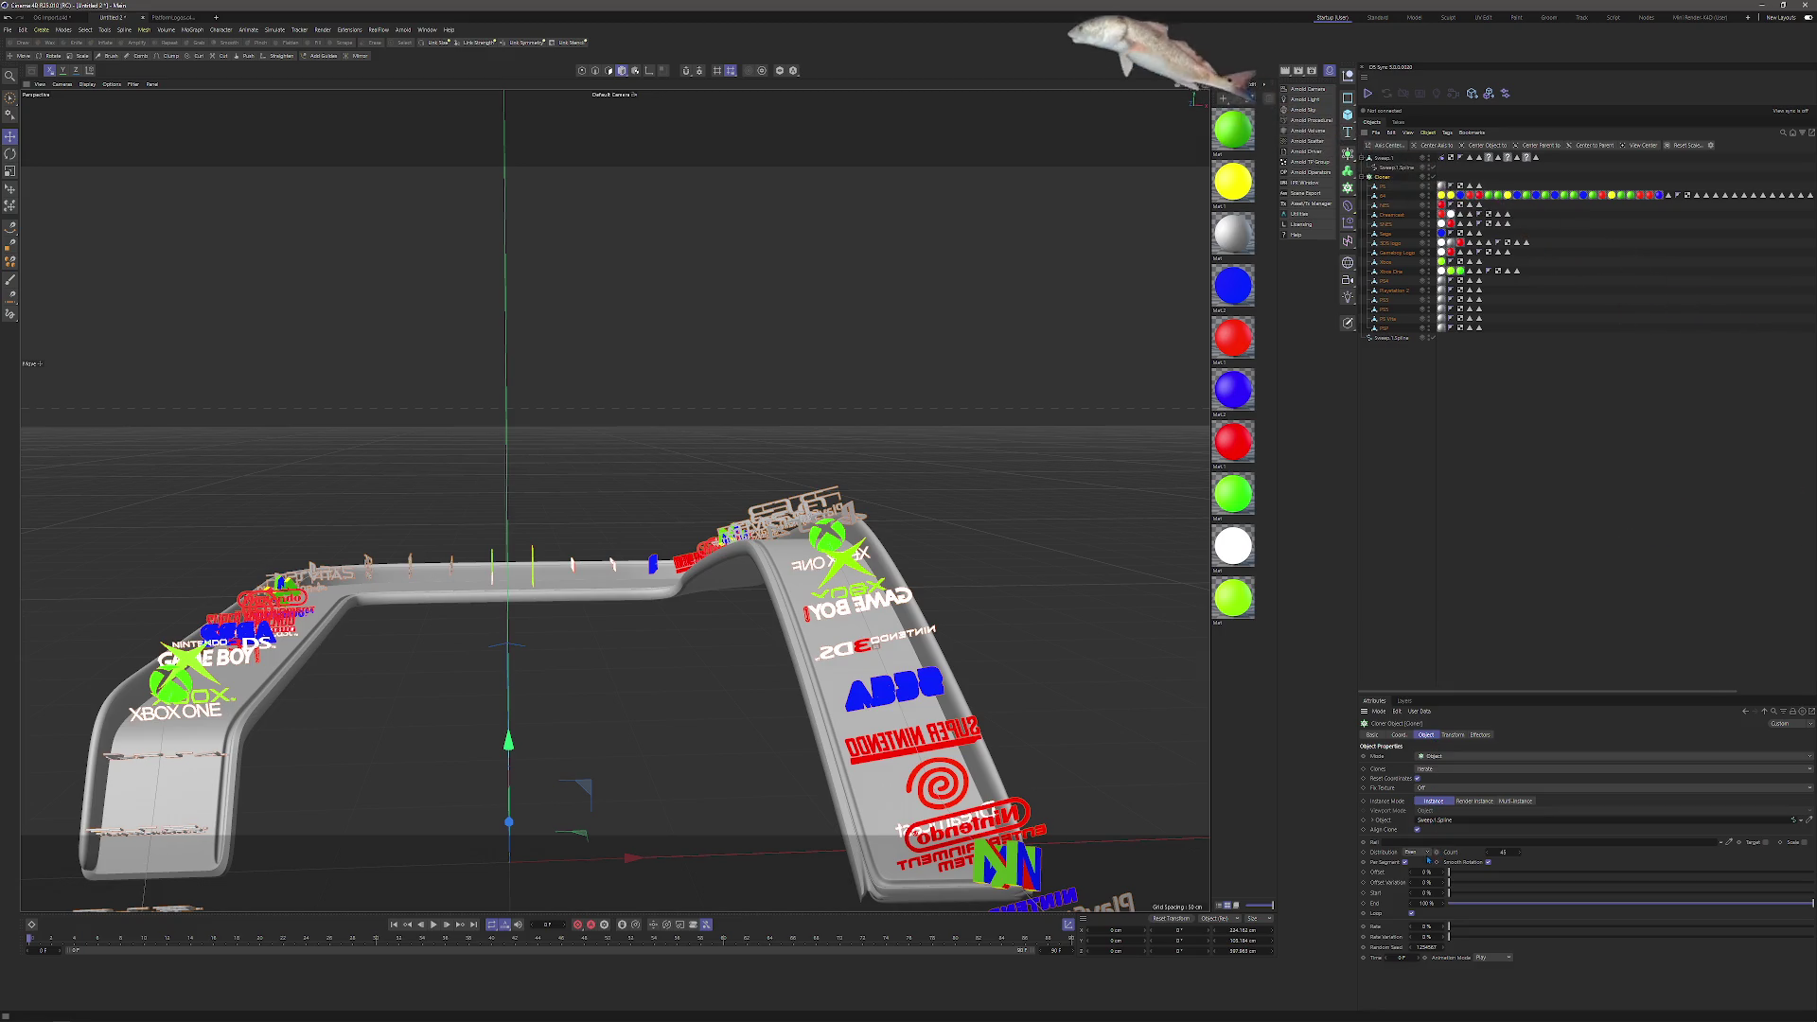
pyautogui.moveTo(1483, 882)
pyautogui.mouseDown()
pyautogui.moveTo(1458, 892)
pyautogui.moveTo(1518, 895)
pyautogui.mouseUp()
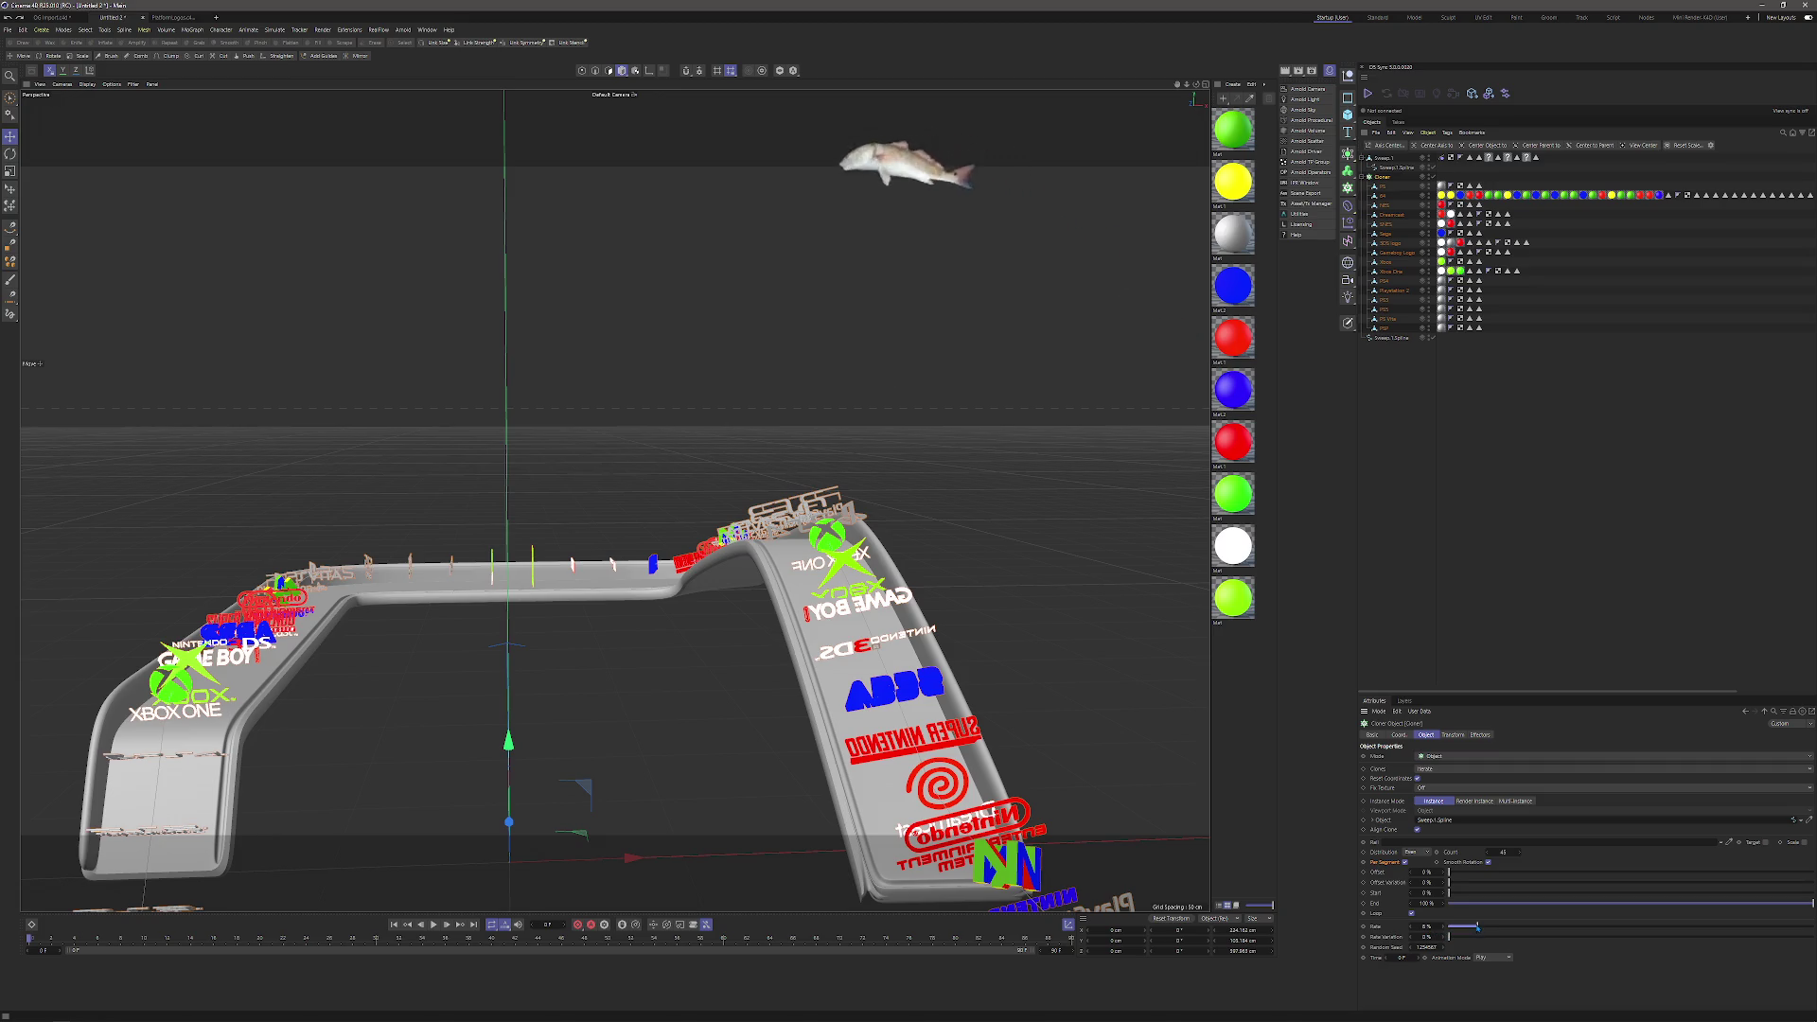
# Tilt the cloned logos to about 70° pitch in the Transform settings.
pyautogui.click(1451, 735)
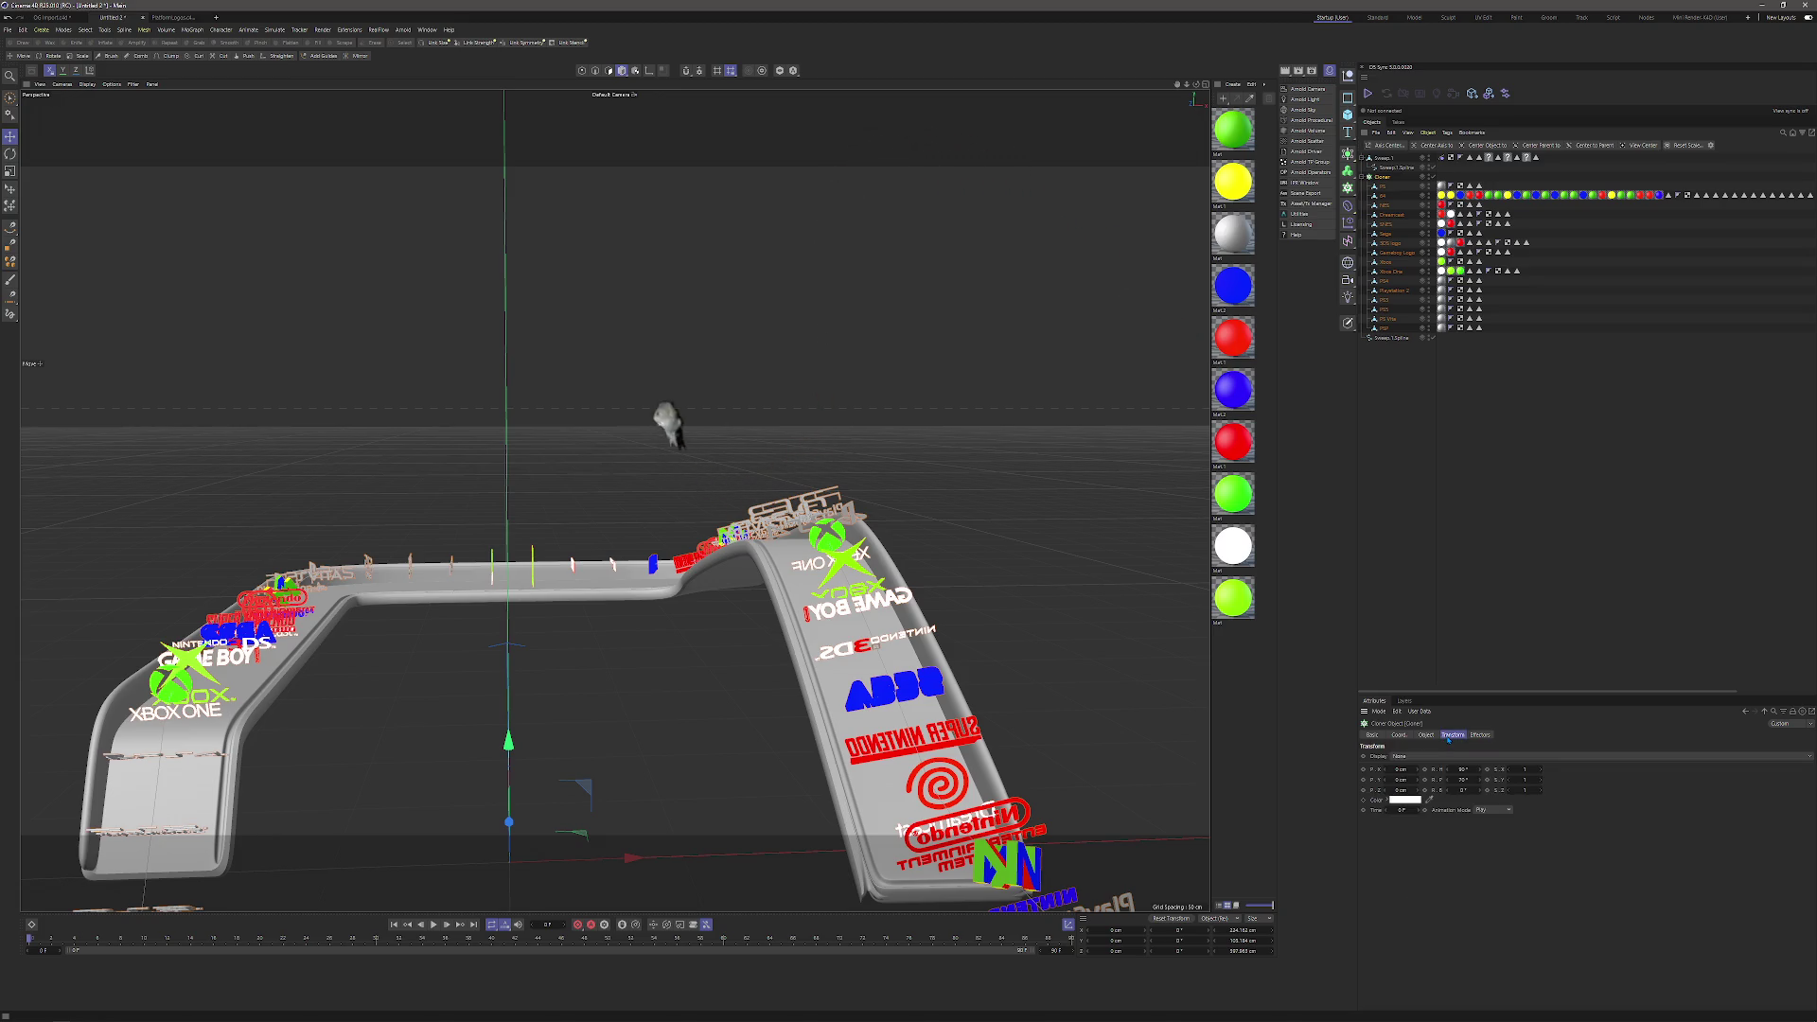
pyautogui.moveTo(1465, 780); pyautogui.dragTo(1495, 780)
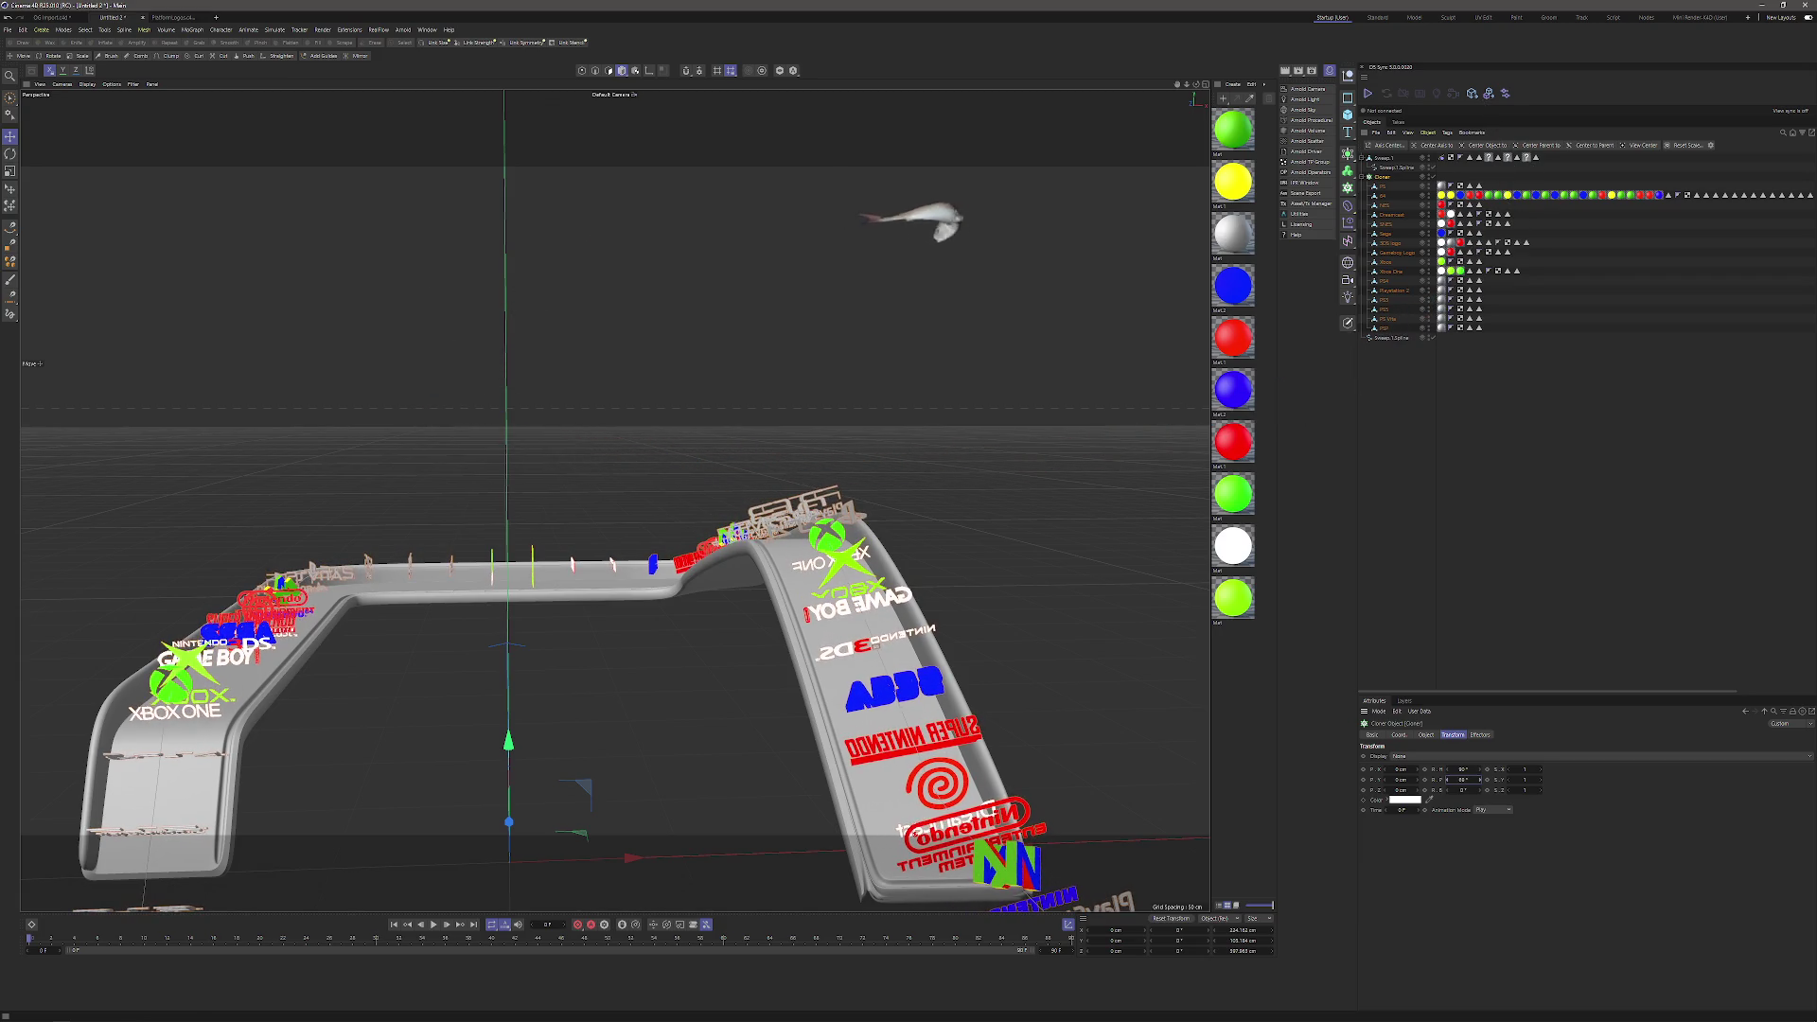
pyautogui.click(1399, 524)
pyautogui.moveTo(1088, 549)
pyautogui.mouseDown()
pyautogui.moveTo(971, 559)
pyautogui.moveTo(1076, 461)
pyautogui.moveTo(1113, 568)
pyautogui.moveTo(1108, 508)
pyautogui.moveTo(890, 516)
pyautogui.mouseUp()
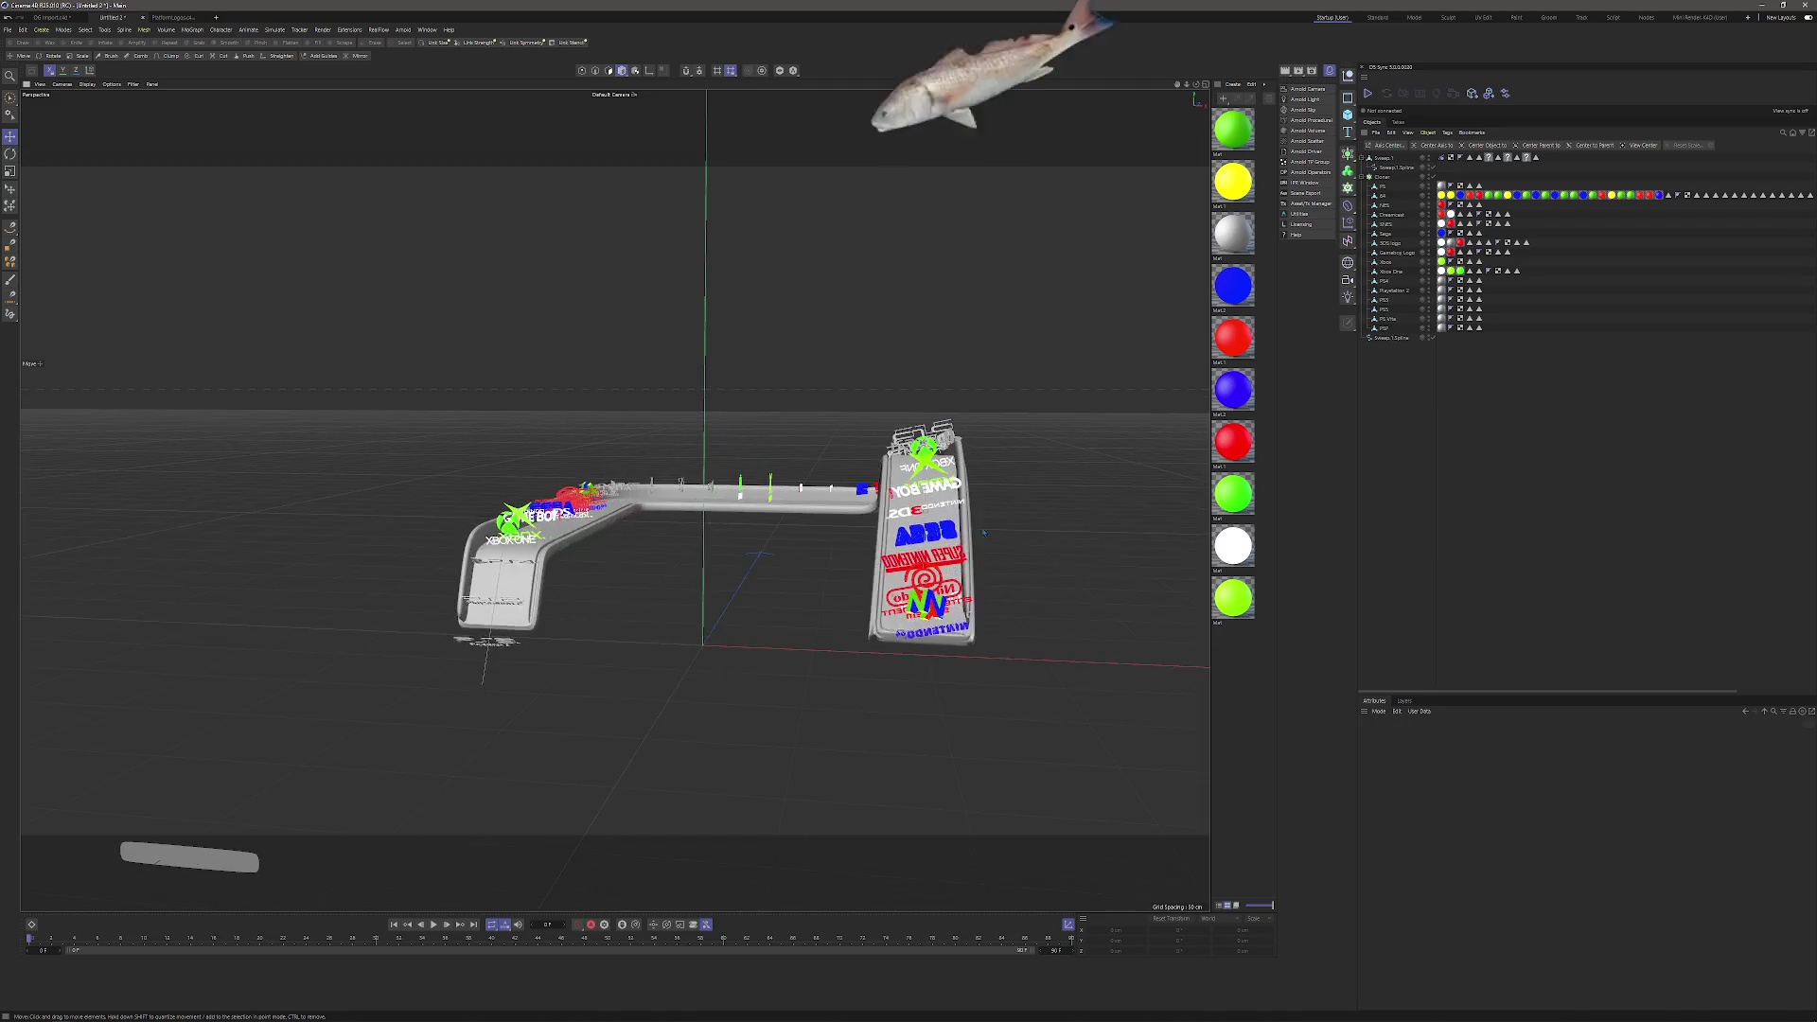
# Inspect the path spline's right endpoint in Points mode.
pyautogui.click(1391, 168)
pyautogui.click(582, 71)
pyautogui.moveTo(741, 493)
pyautogui.mouseDown()
pyautogui.moveTo(814, 417)
pyautogui.moveTo(889, 571)
pyautogui.mouseUp()
pyautogui.click(1111, 589)
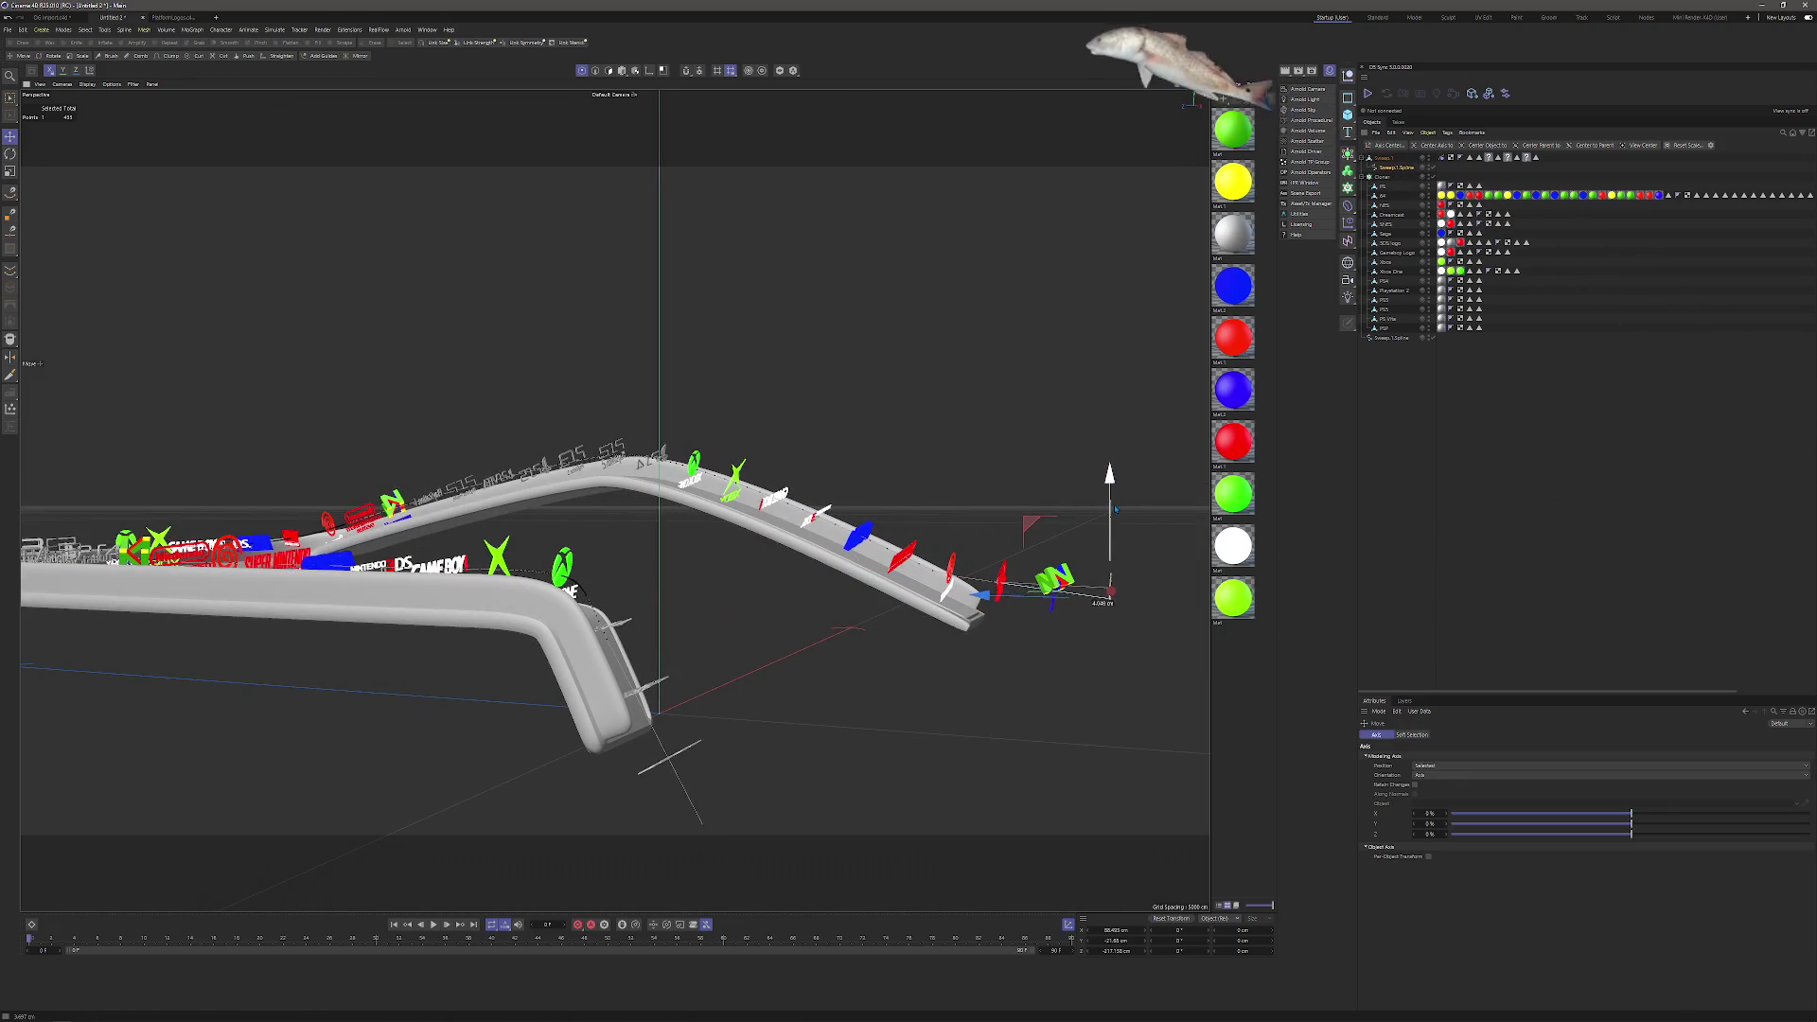
pyautogui.moveTo(1114, 504)
pyautogui.mouseDown()
pyautogui.moveTo(1464, 487)
pyautogui.moveTo(873, 554)
pyautogui.mouseUp()
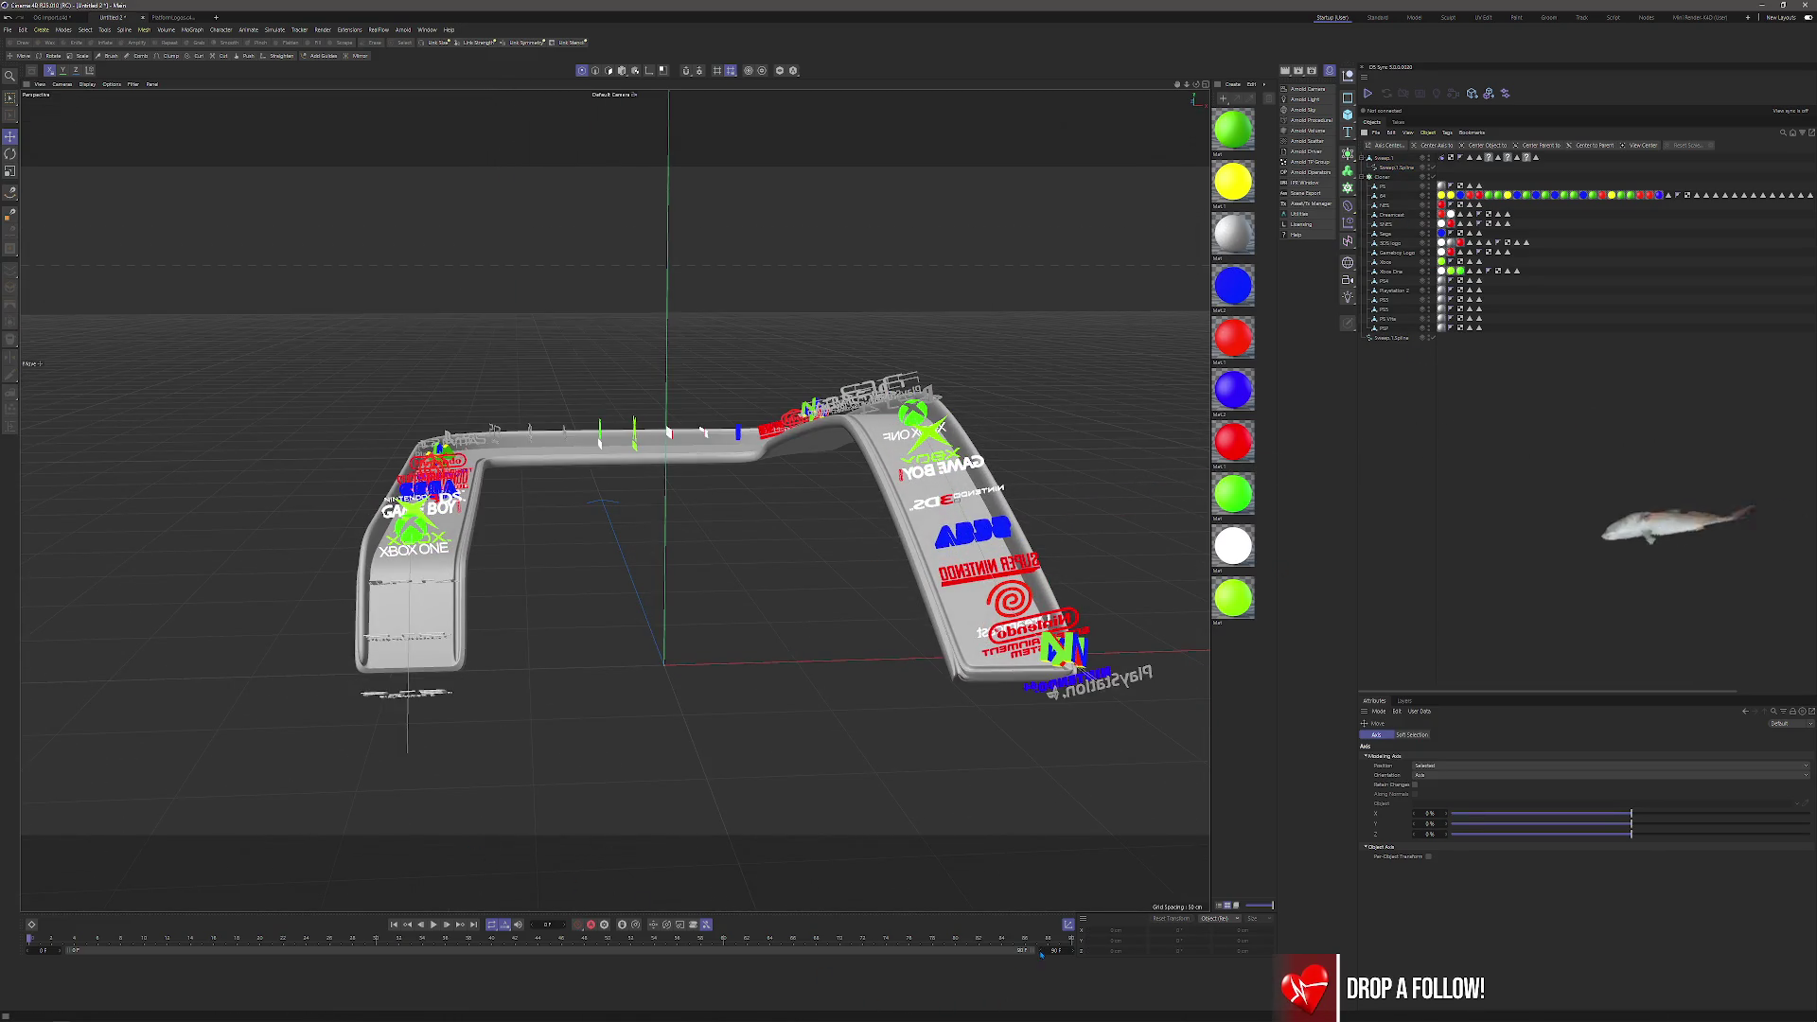
pyautogui.click(1384, 177)
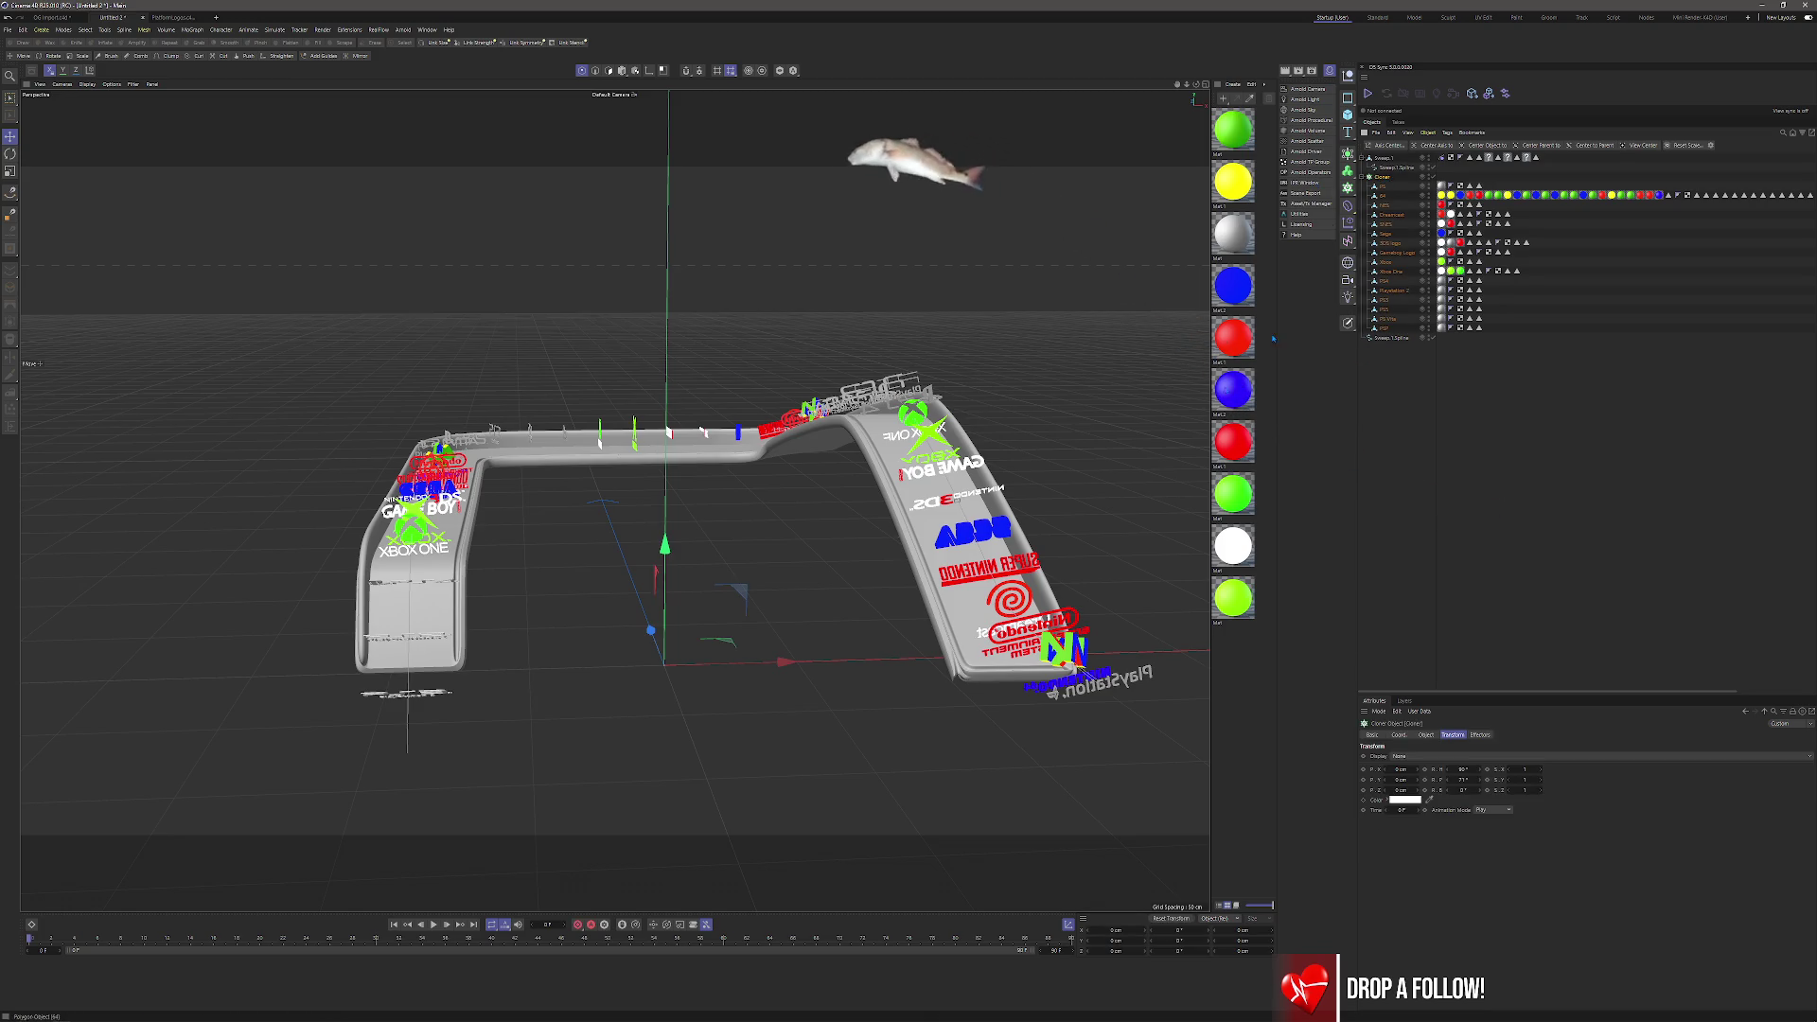
# Keyframe the Cloner Offset from 0% to 100% by frame 350 and play it.
pyautogui.click(1429, 735)
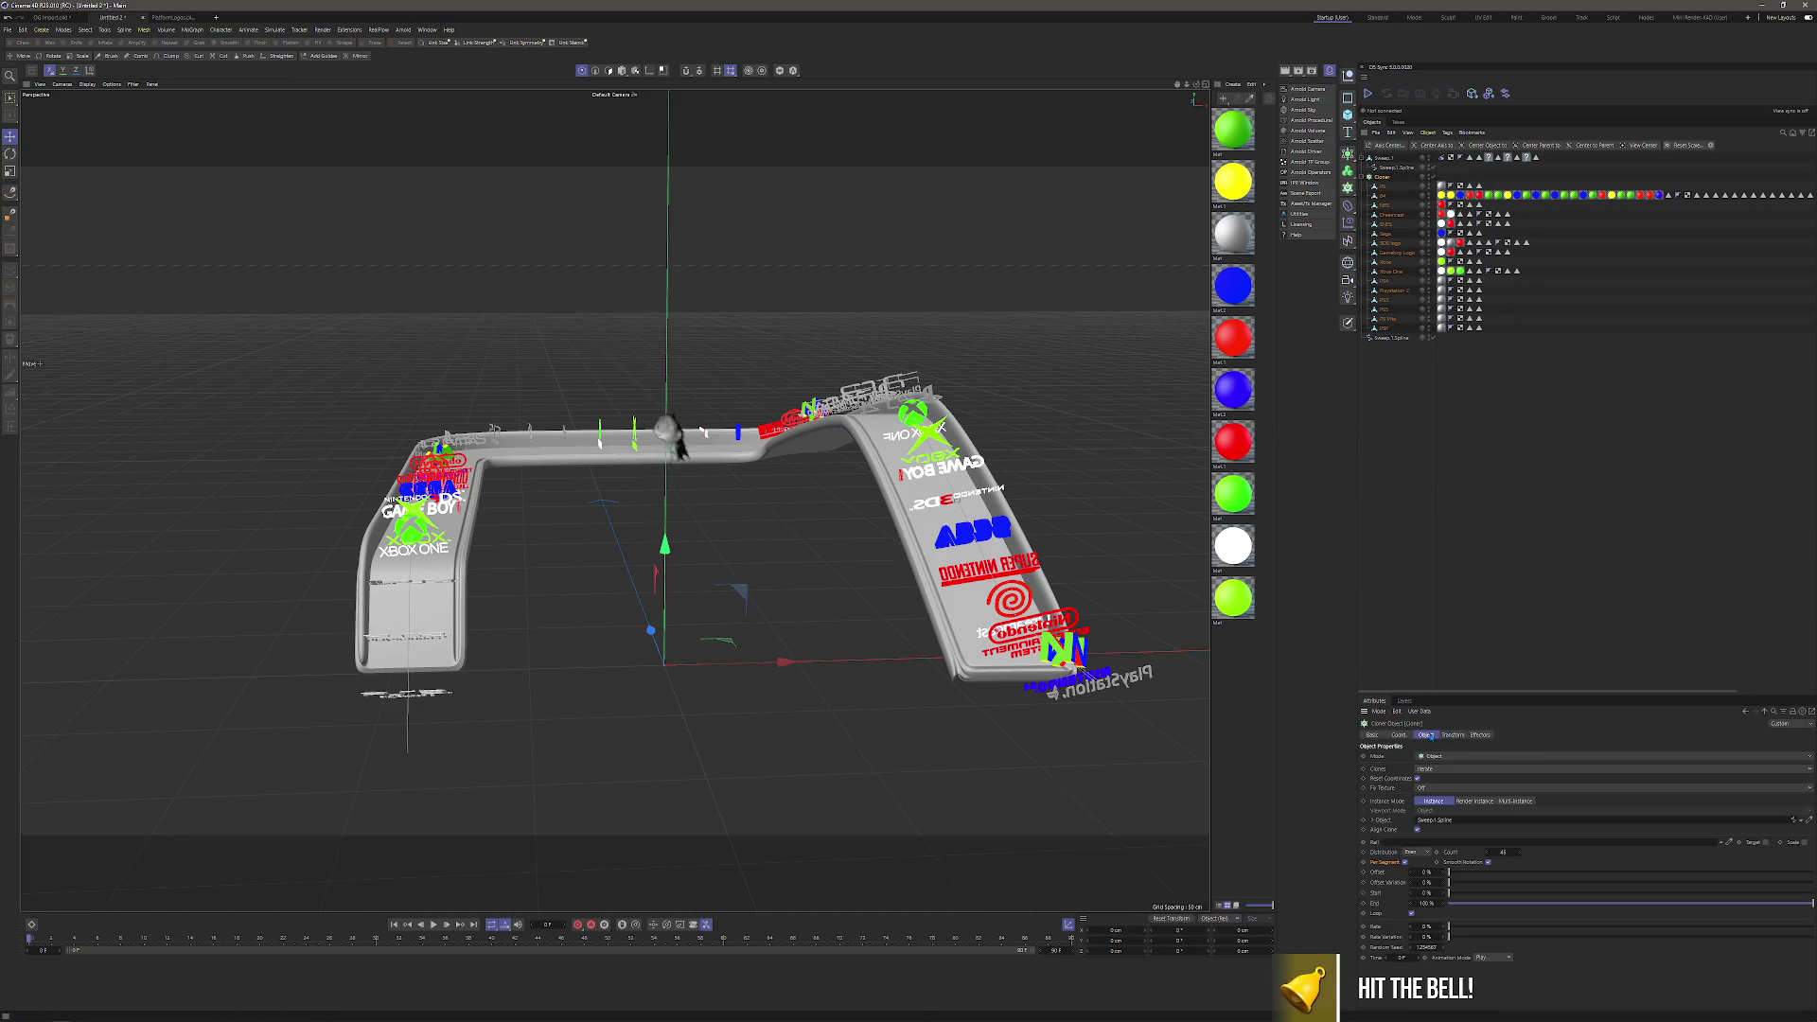
pyautogui.moveTo(1450, 872)
pyautogui.mouseDown()
pyautogui.moveTo(1590, 879)
pyautogui.moveTo(1394, 879)
pyautogui.mouseUp()
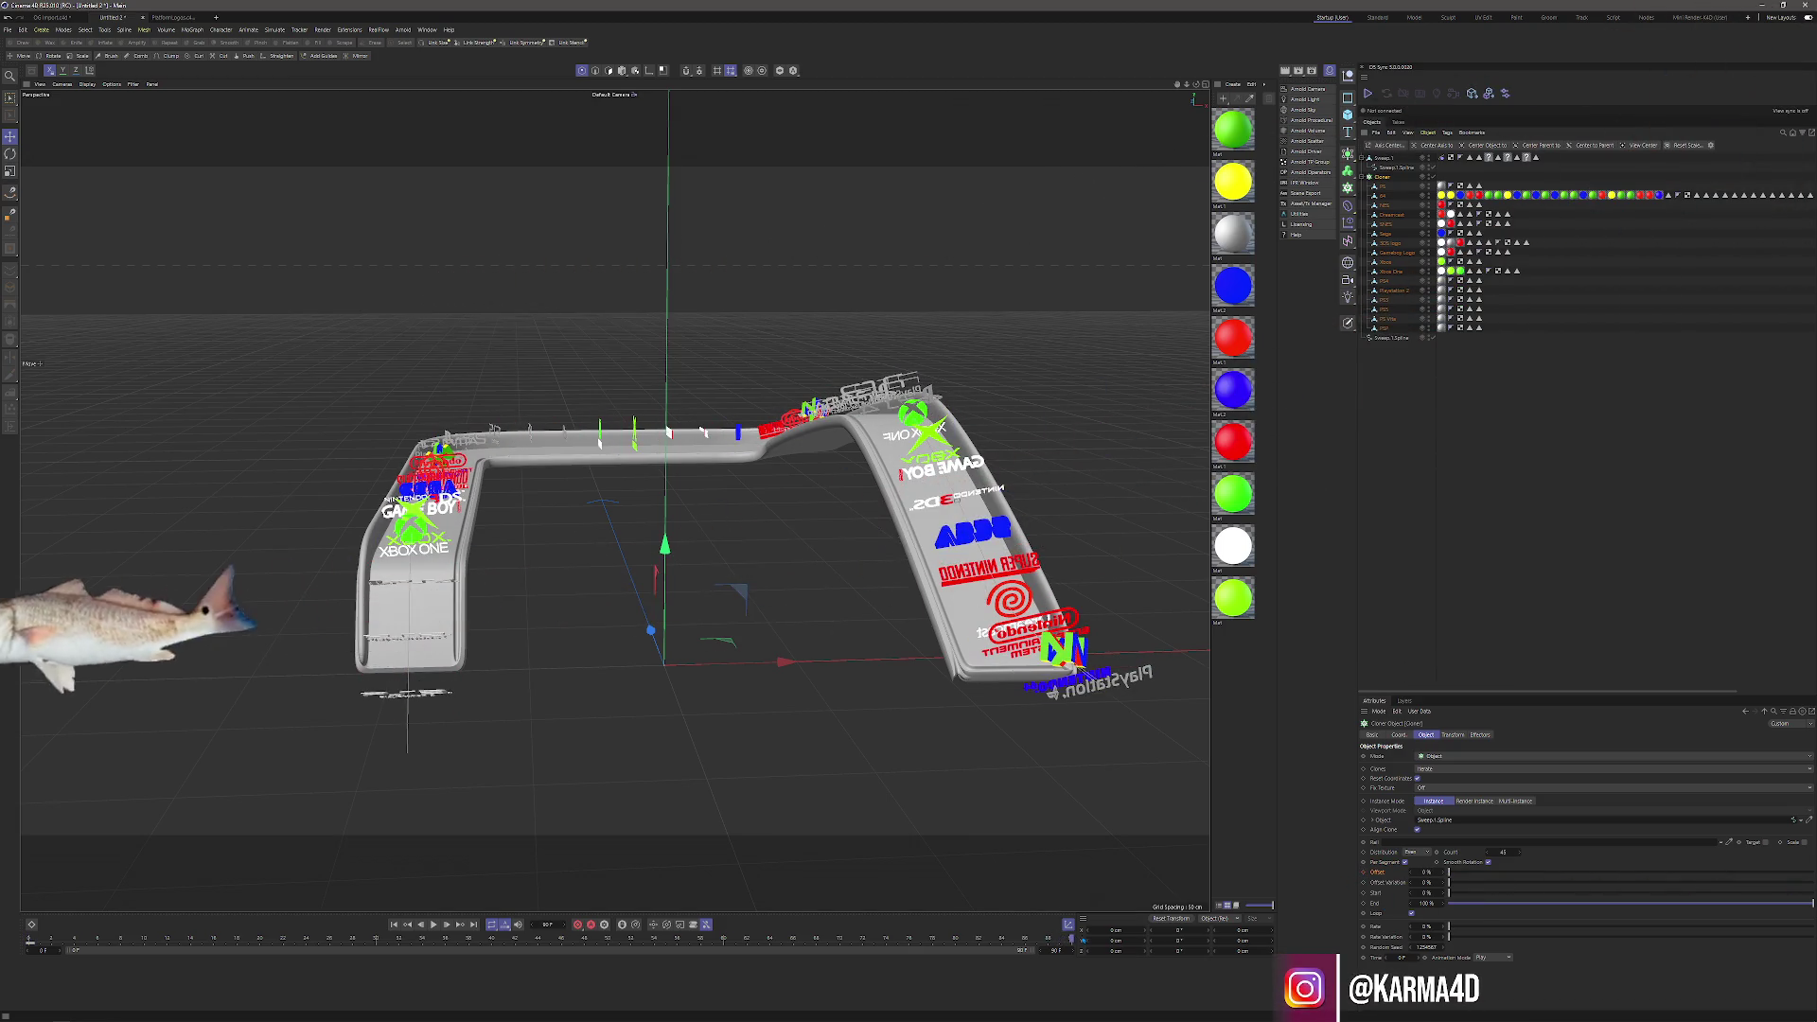
pyautogui.click(1627, 872)
pyautogui.moveTo(1715, 892); pyautogui.dragTo(1509, 882)
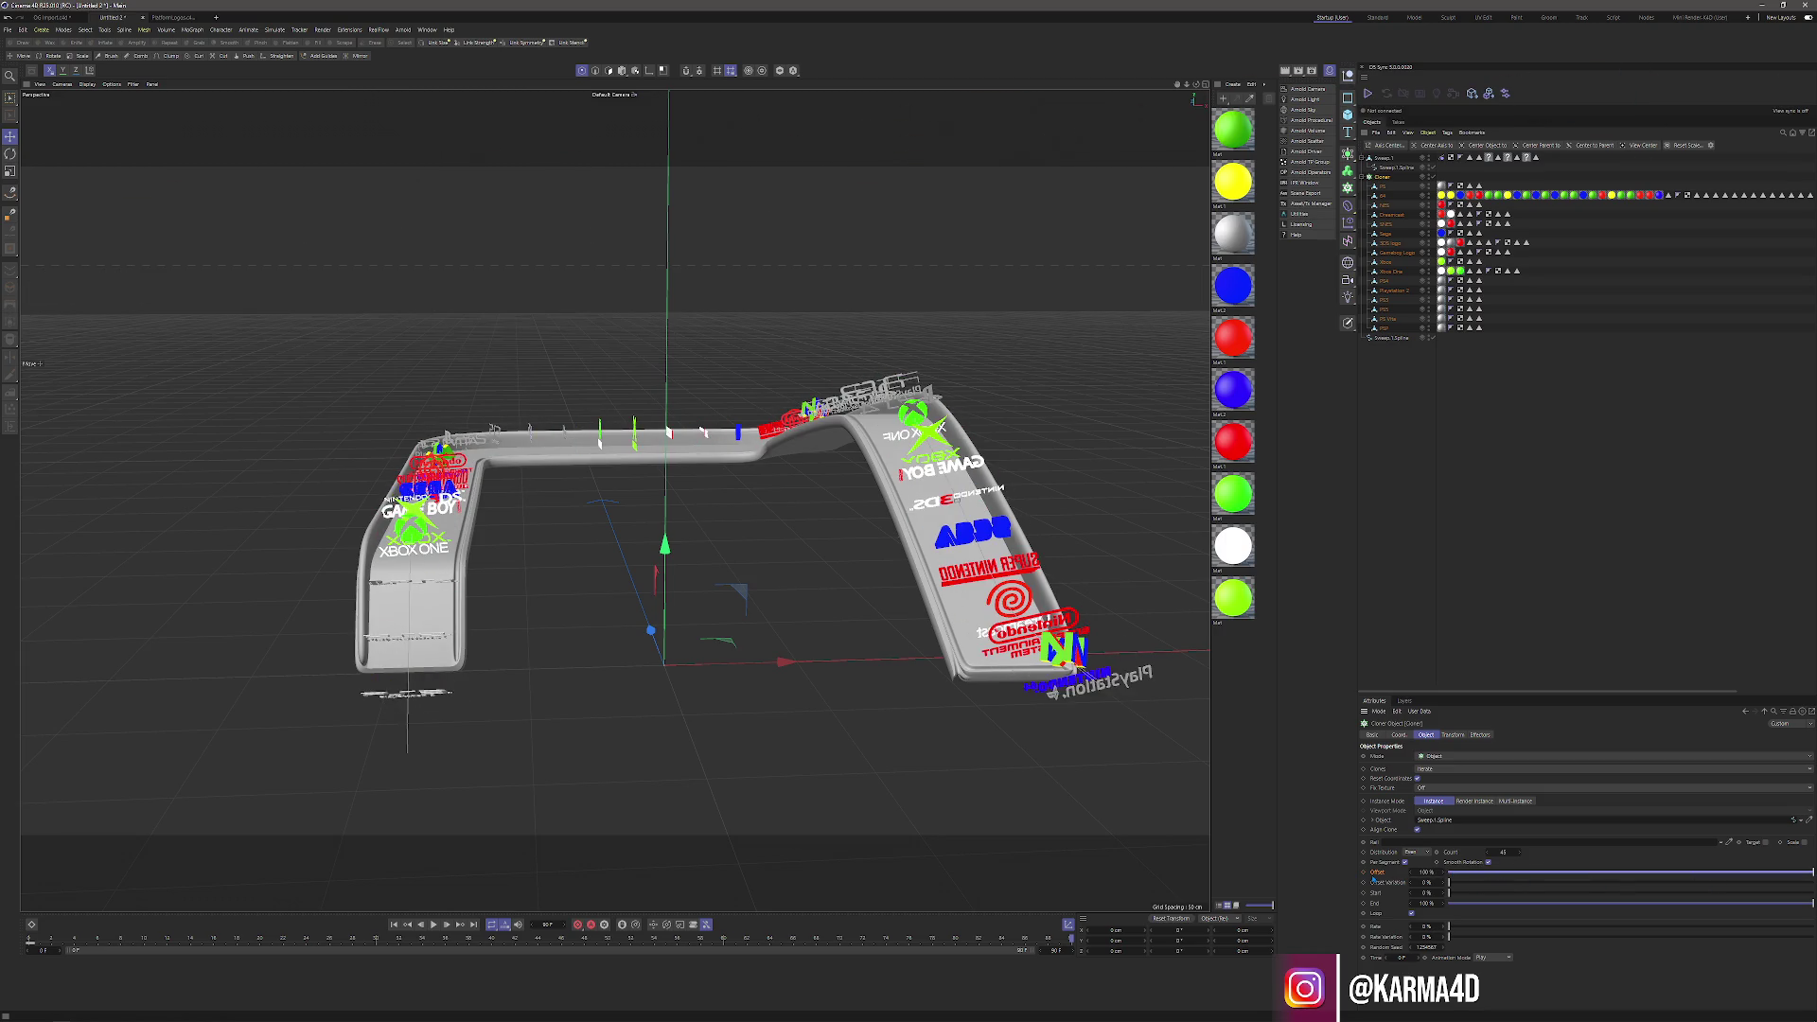
pyautogui.click(433, 924)
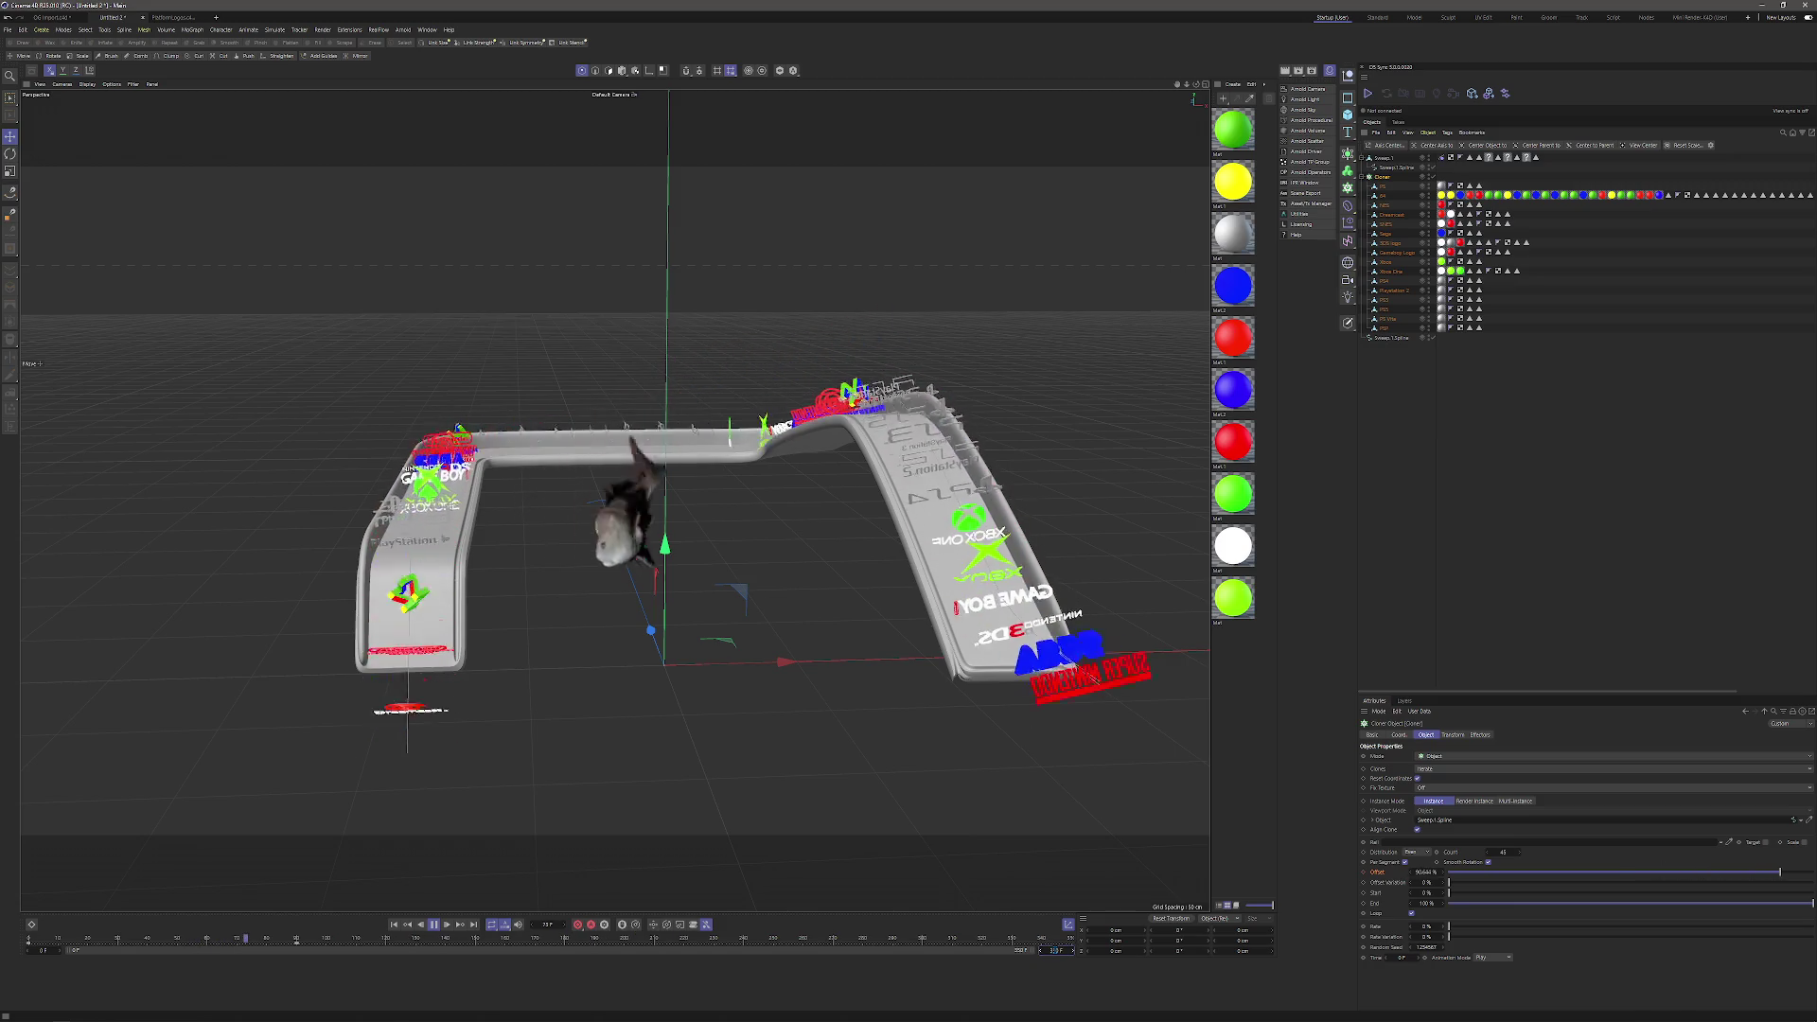
pyautogui.click(1081, 965)
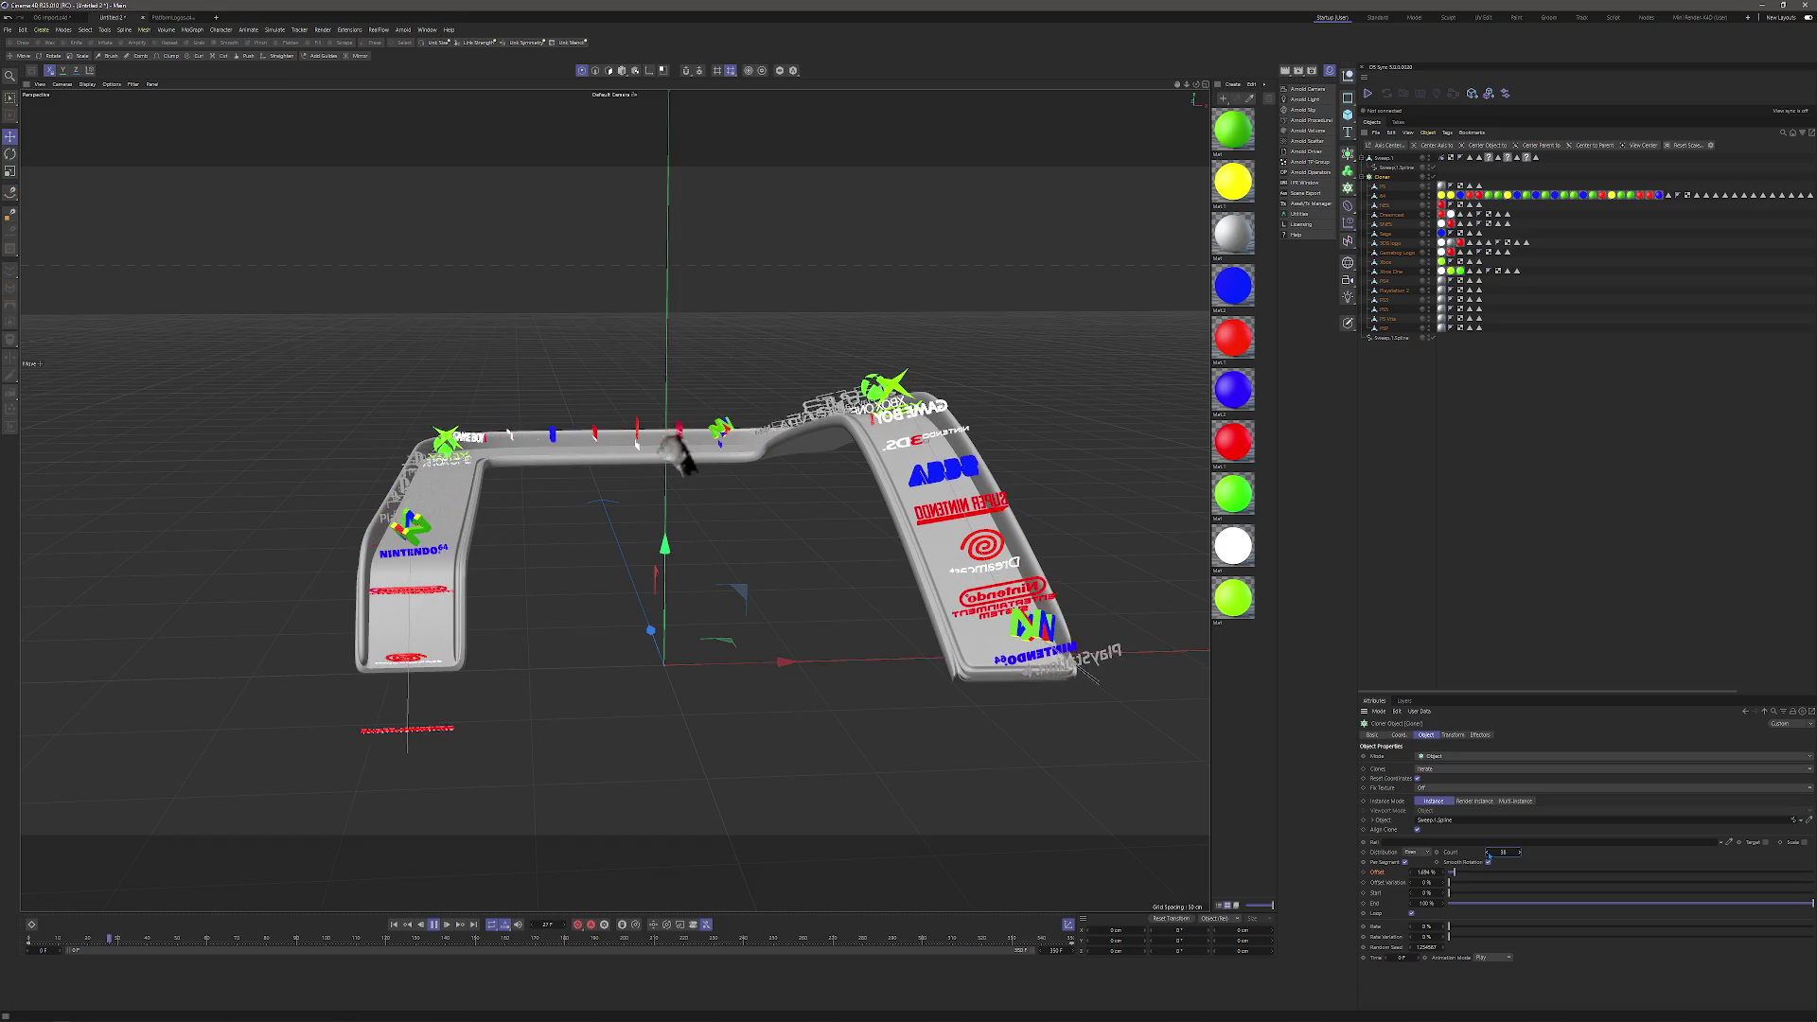
# Lower the clone count to 22.
pyautogui.moveTo(1489, 855); pyautogui.dragTo(1490, 857)
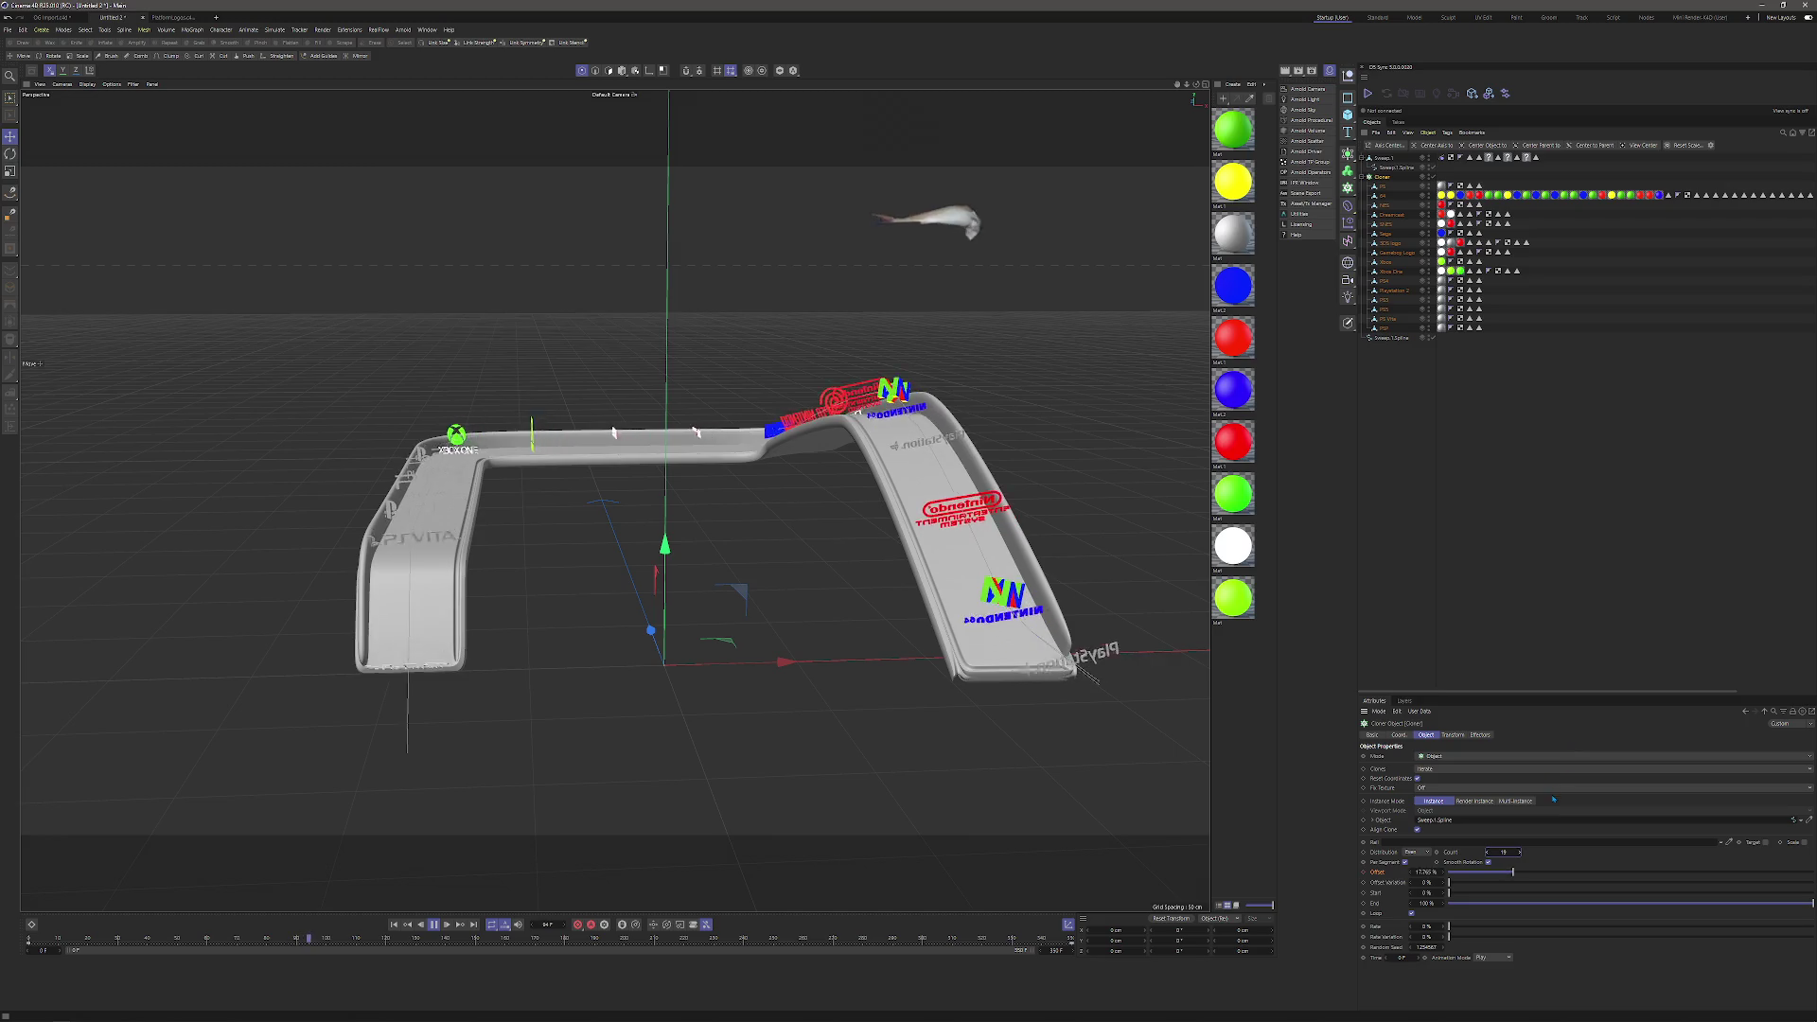
pyautogui.moveTo(1520, 852); pyautogui.dragTo(1522, 856)
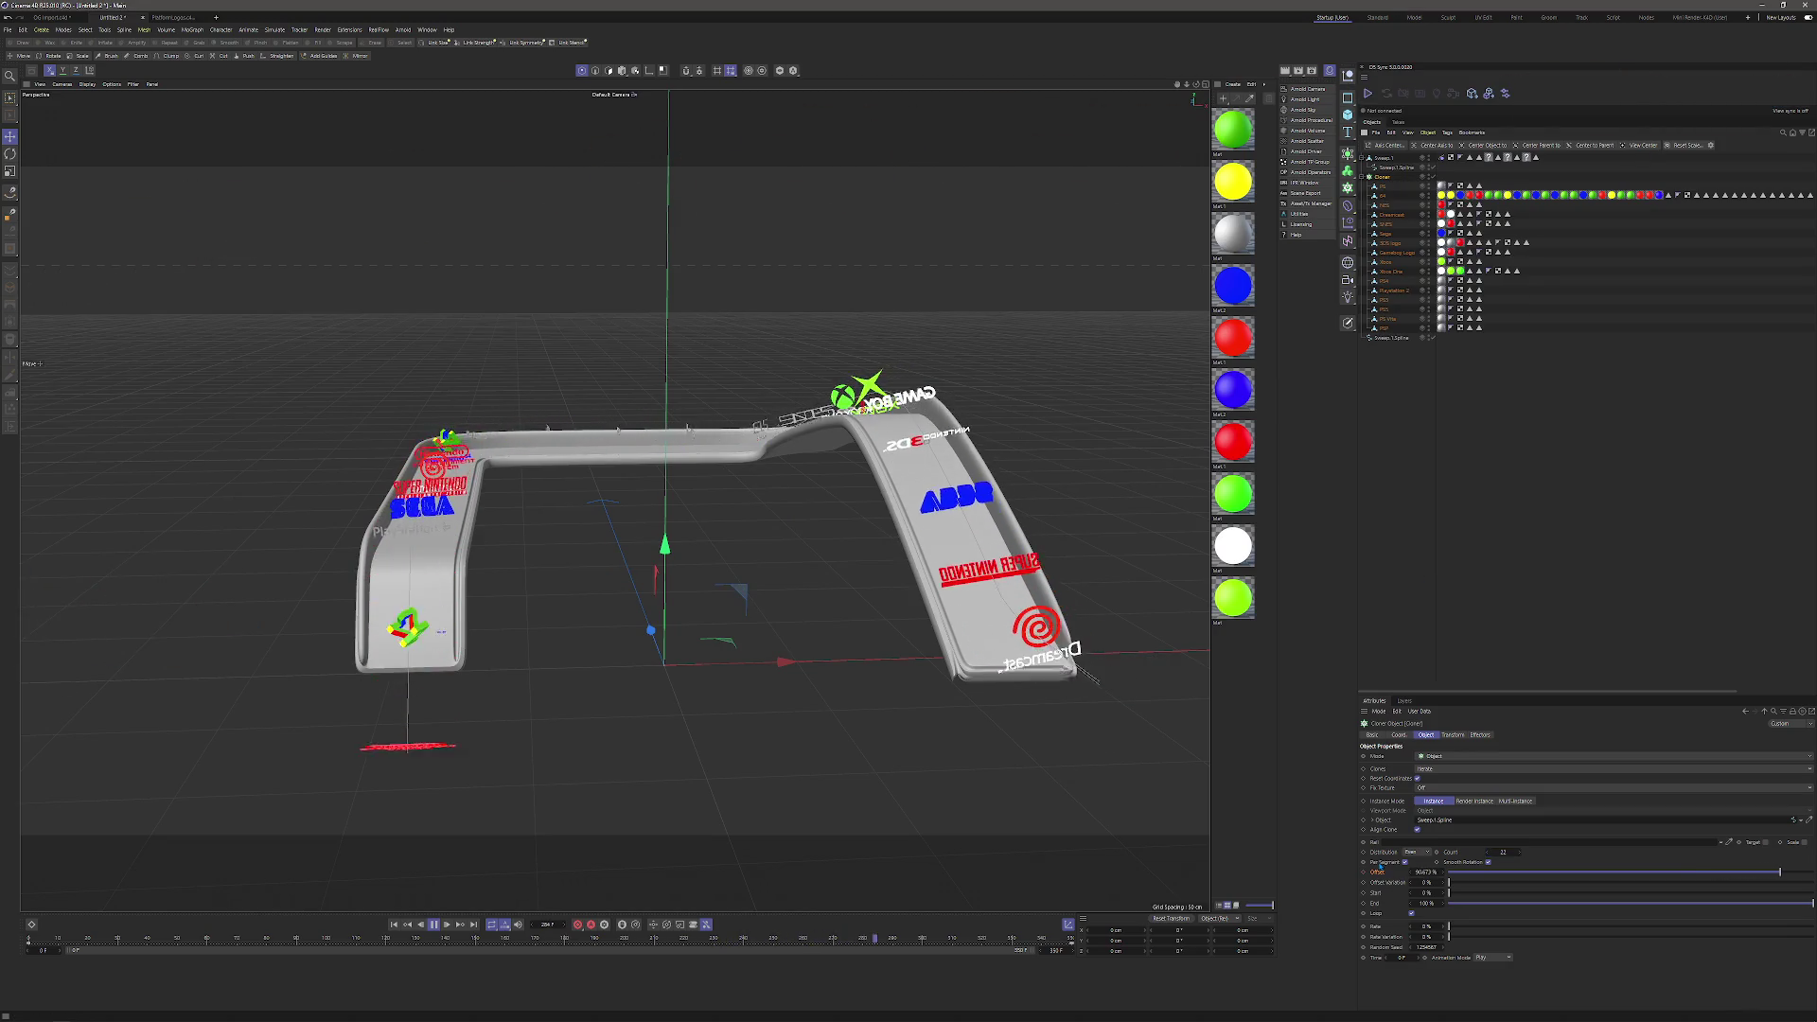
pyautogui.rightClick(1377, 871)
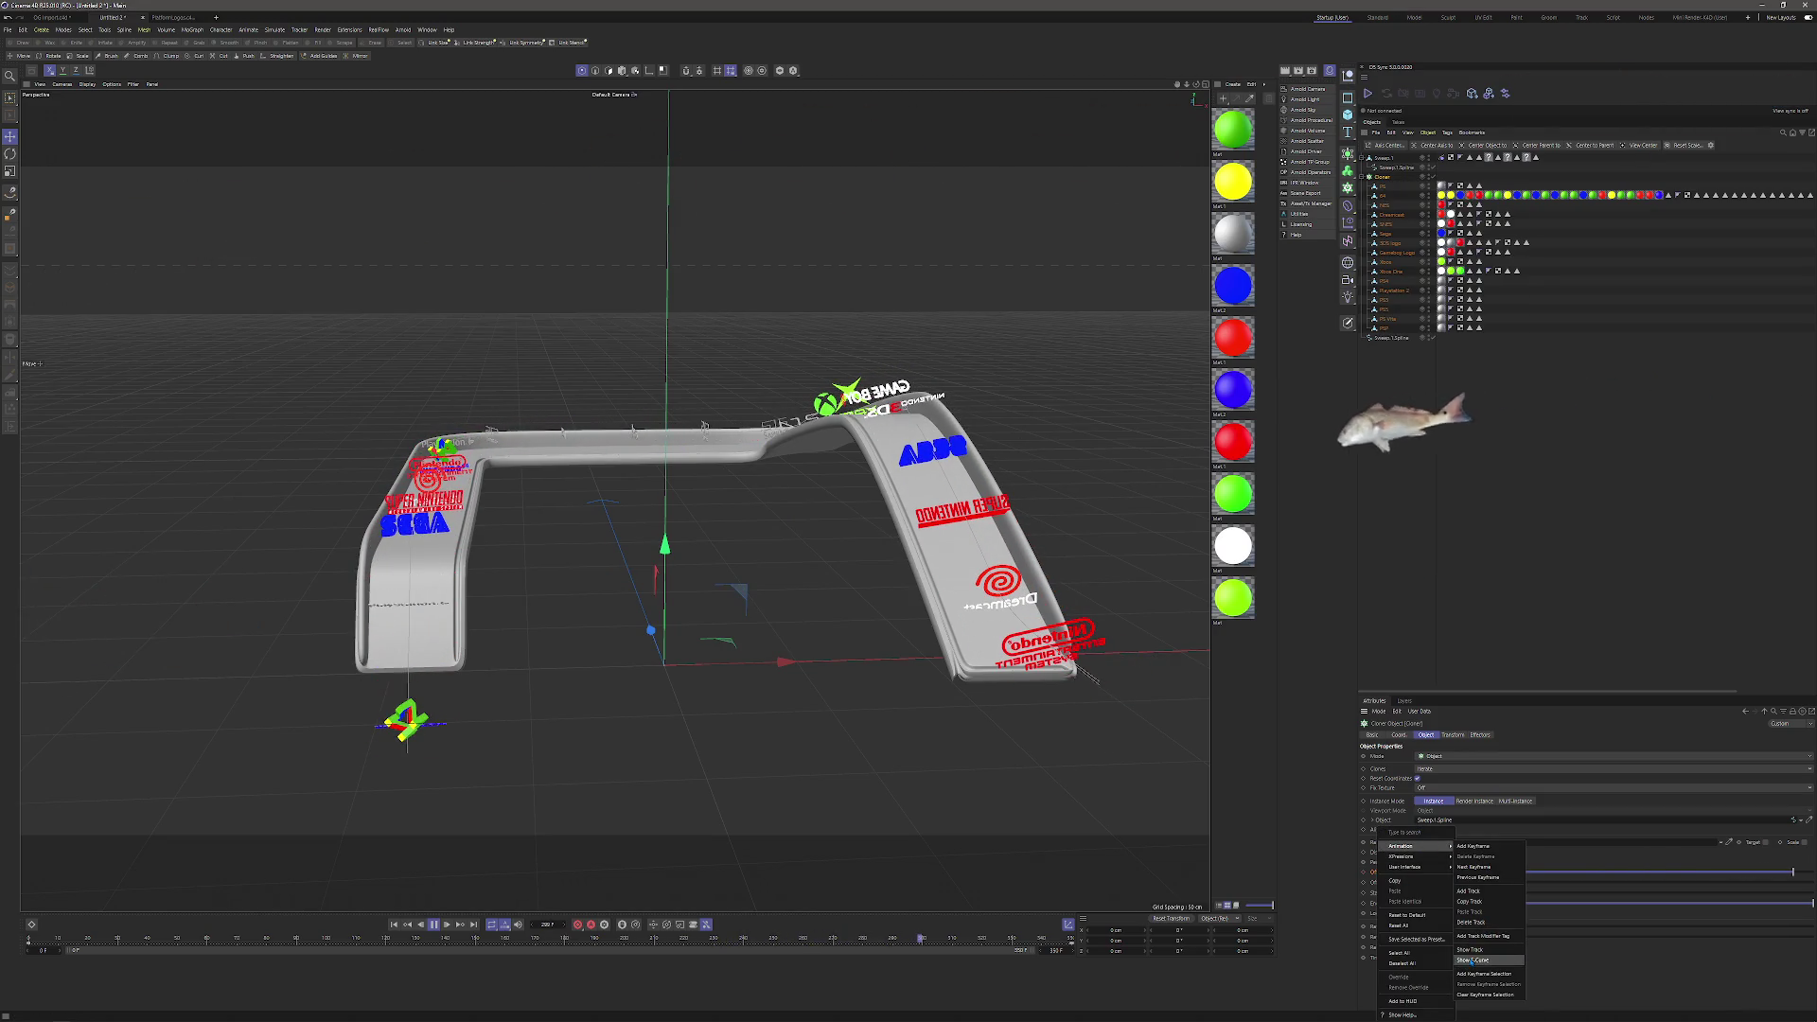
# Set all Offset keyframes to Linear interpolation in the F-Curve editor.
pyautogui.click(1486, 951)
pyautogui.hotkey('ctrl', 'a')
pyautogui.hotkey('alt', 'l')
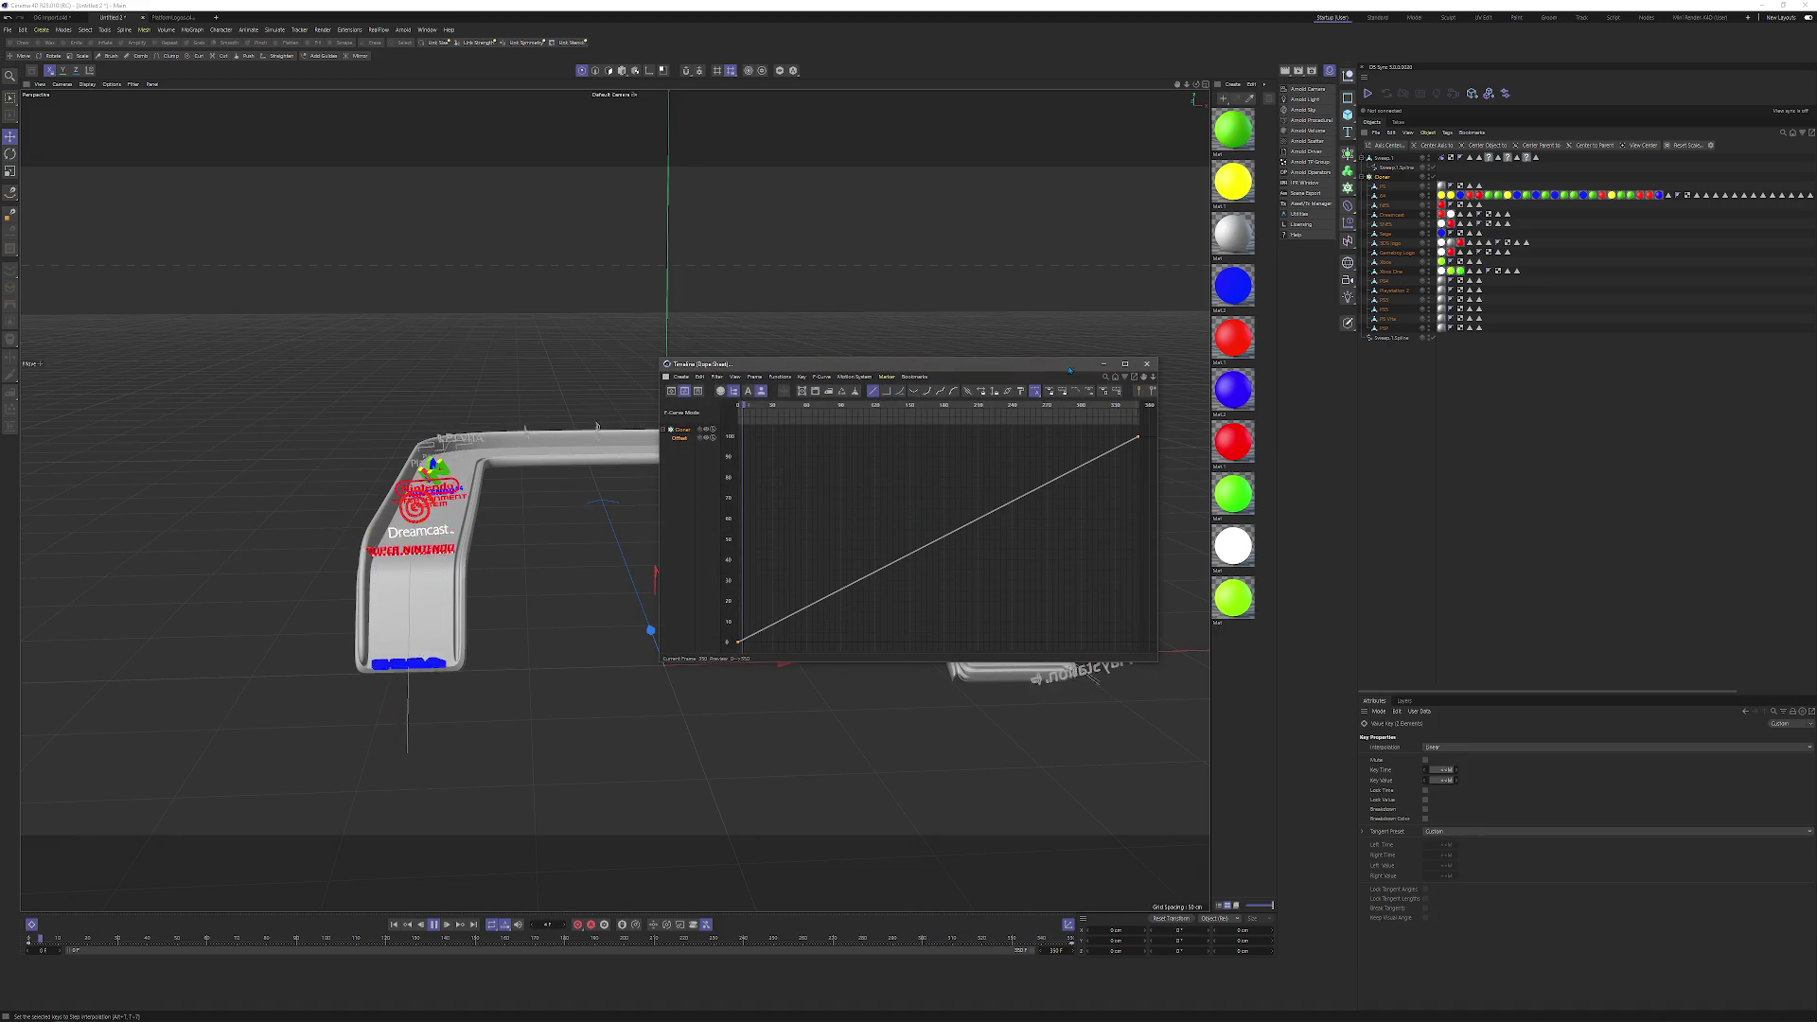
pyautogui.click(1148, 366)
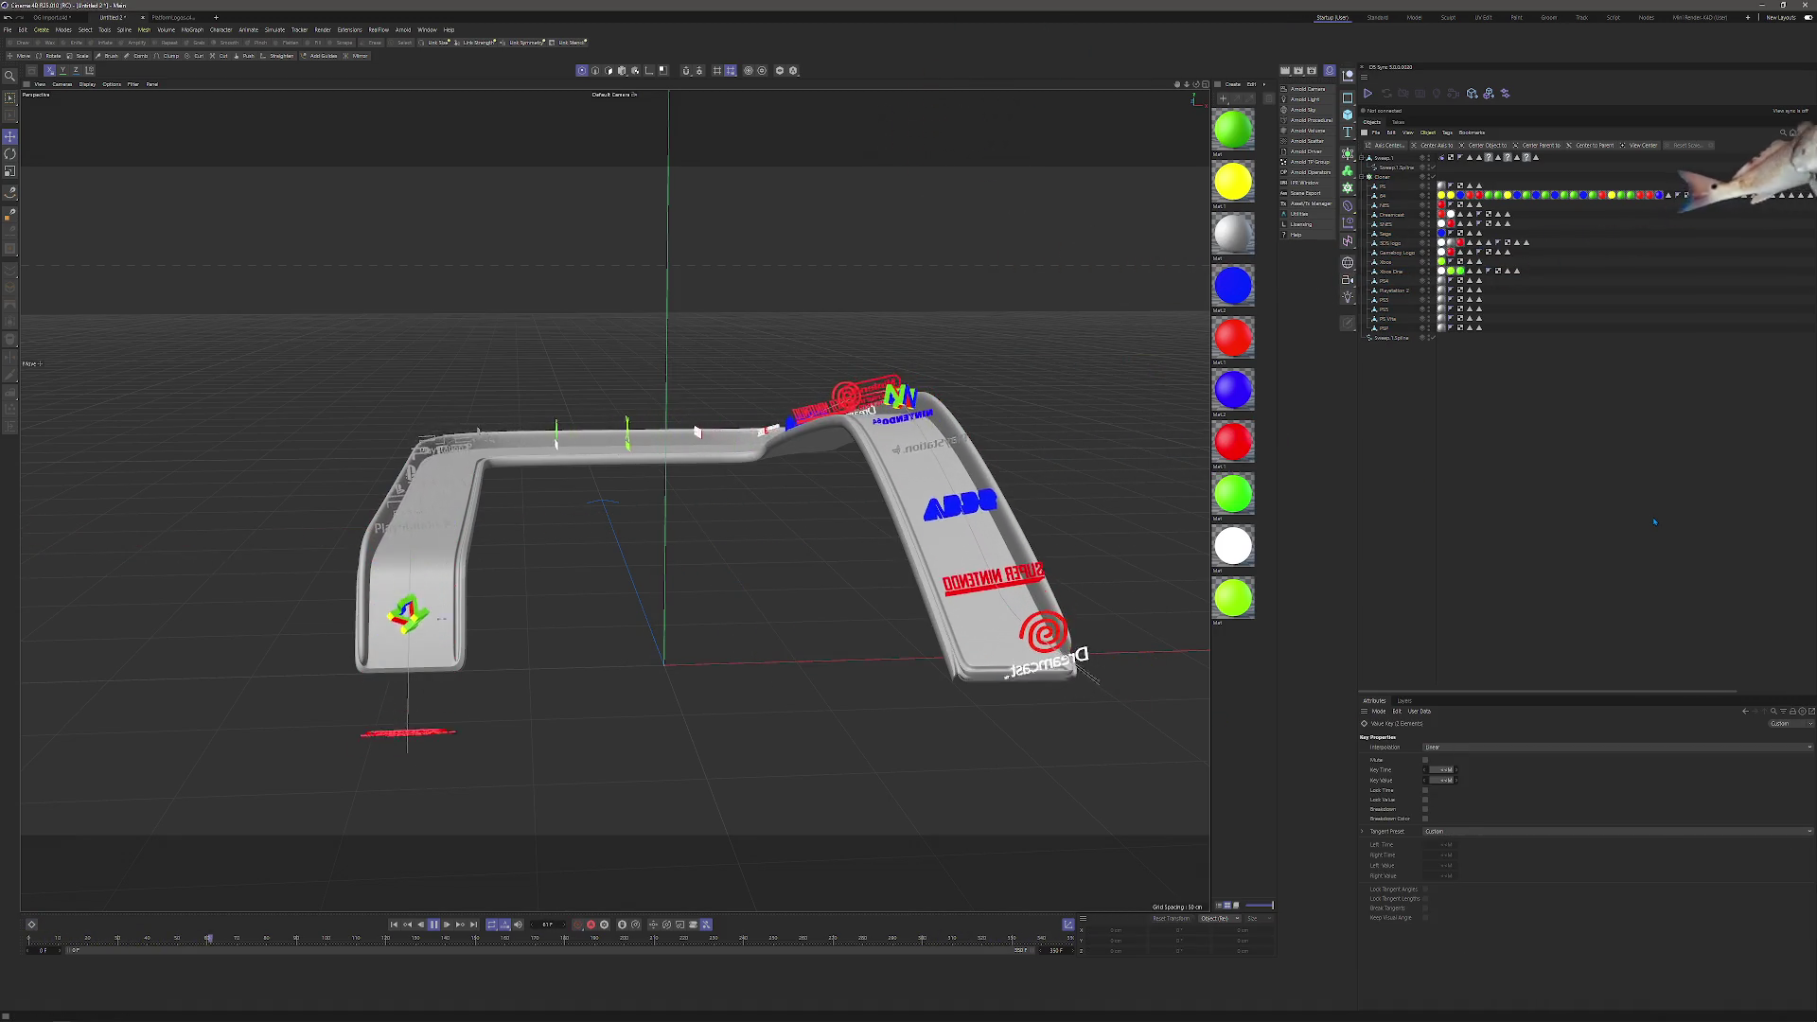
# Watch the flowing logos, stop and rewind playback, and collapse the Cloner.
pyautogui.moveTo(912, 582)
pyautogui.mouseDown()
pyautogui.moveTo(859, 540)
pyautogui.moveTo(904, 546)
pyautogui.mouseUp()
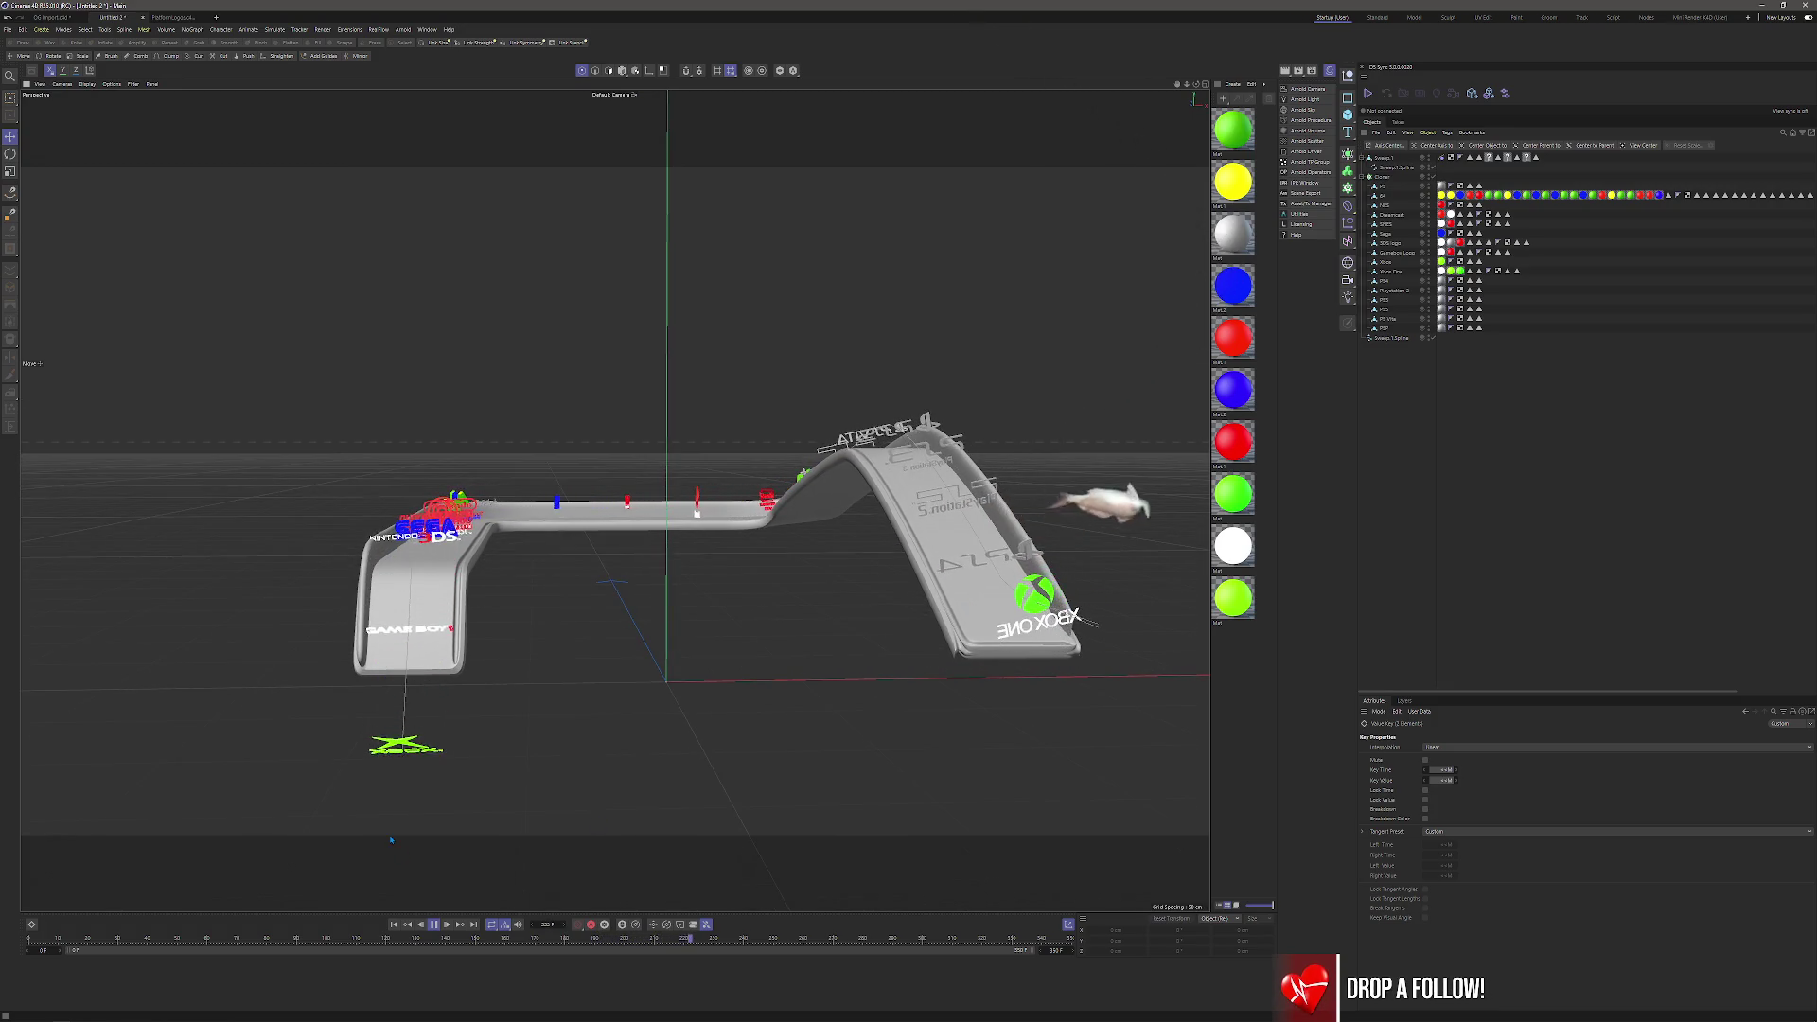
pyautogui.click(434, 925)
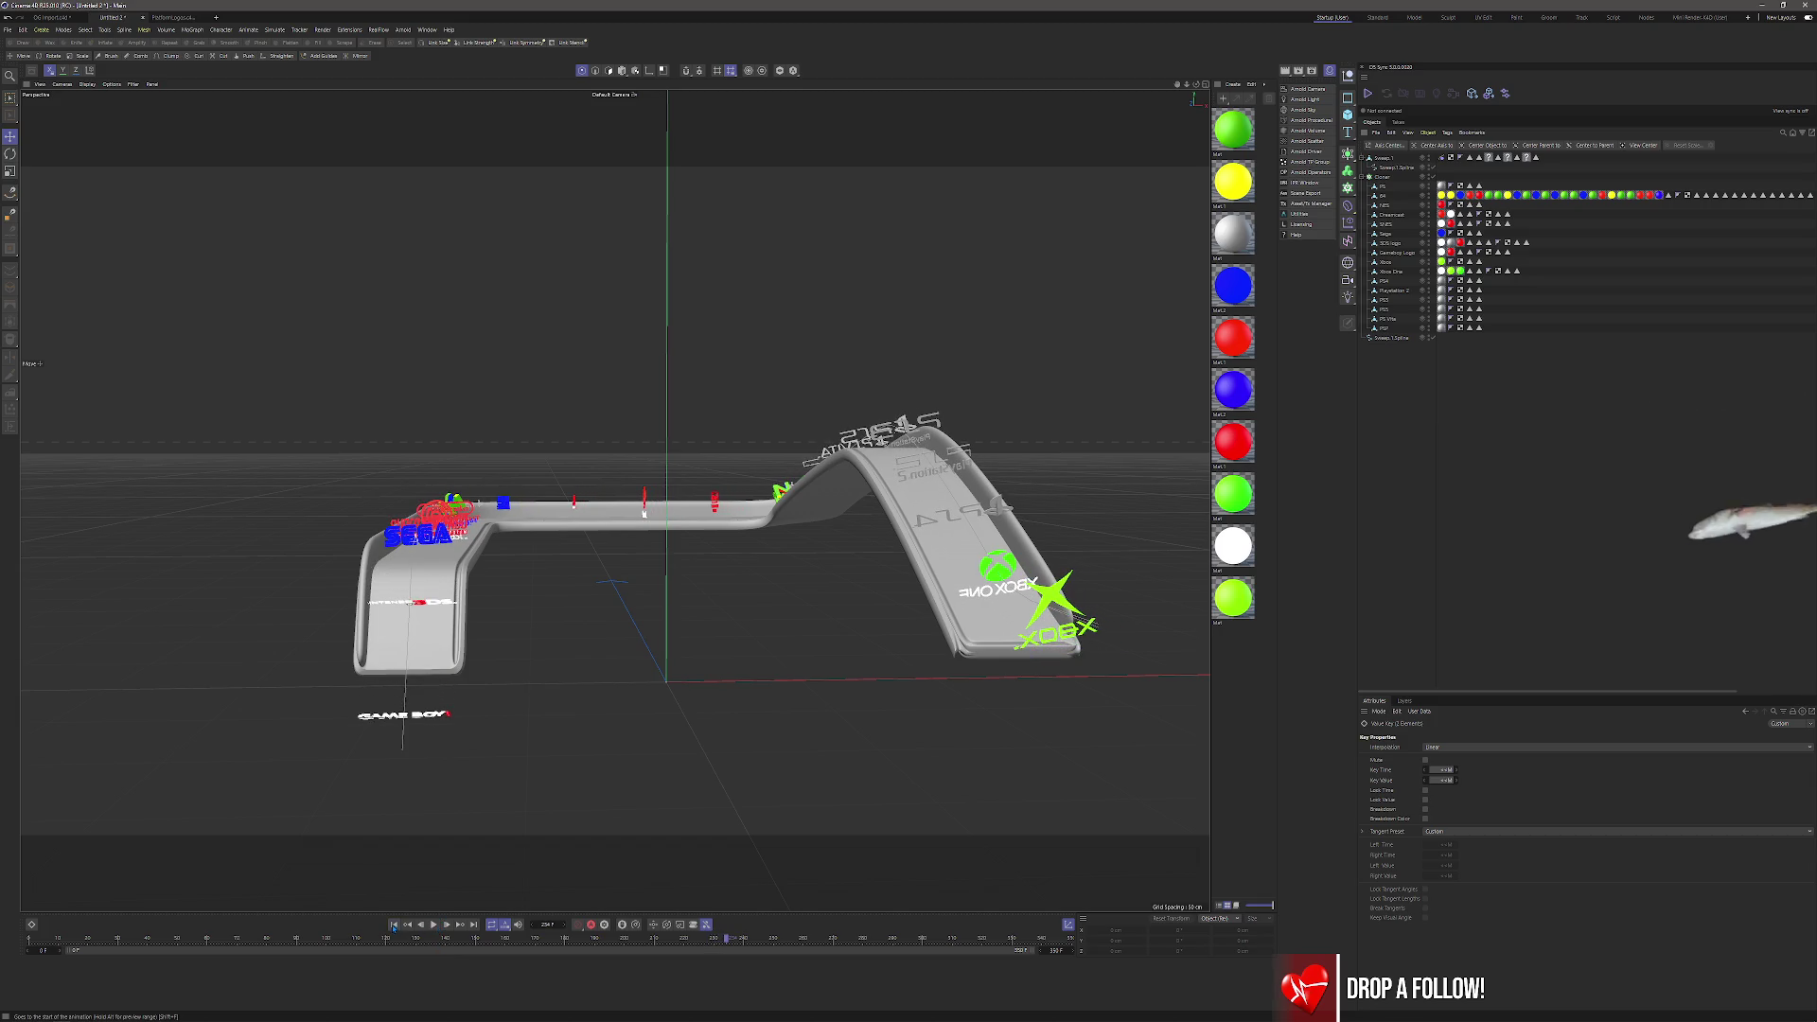
pyautogui.click(394, 925)
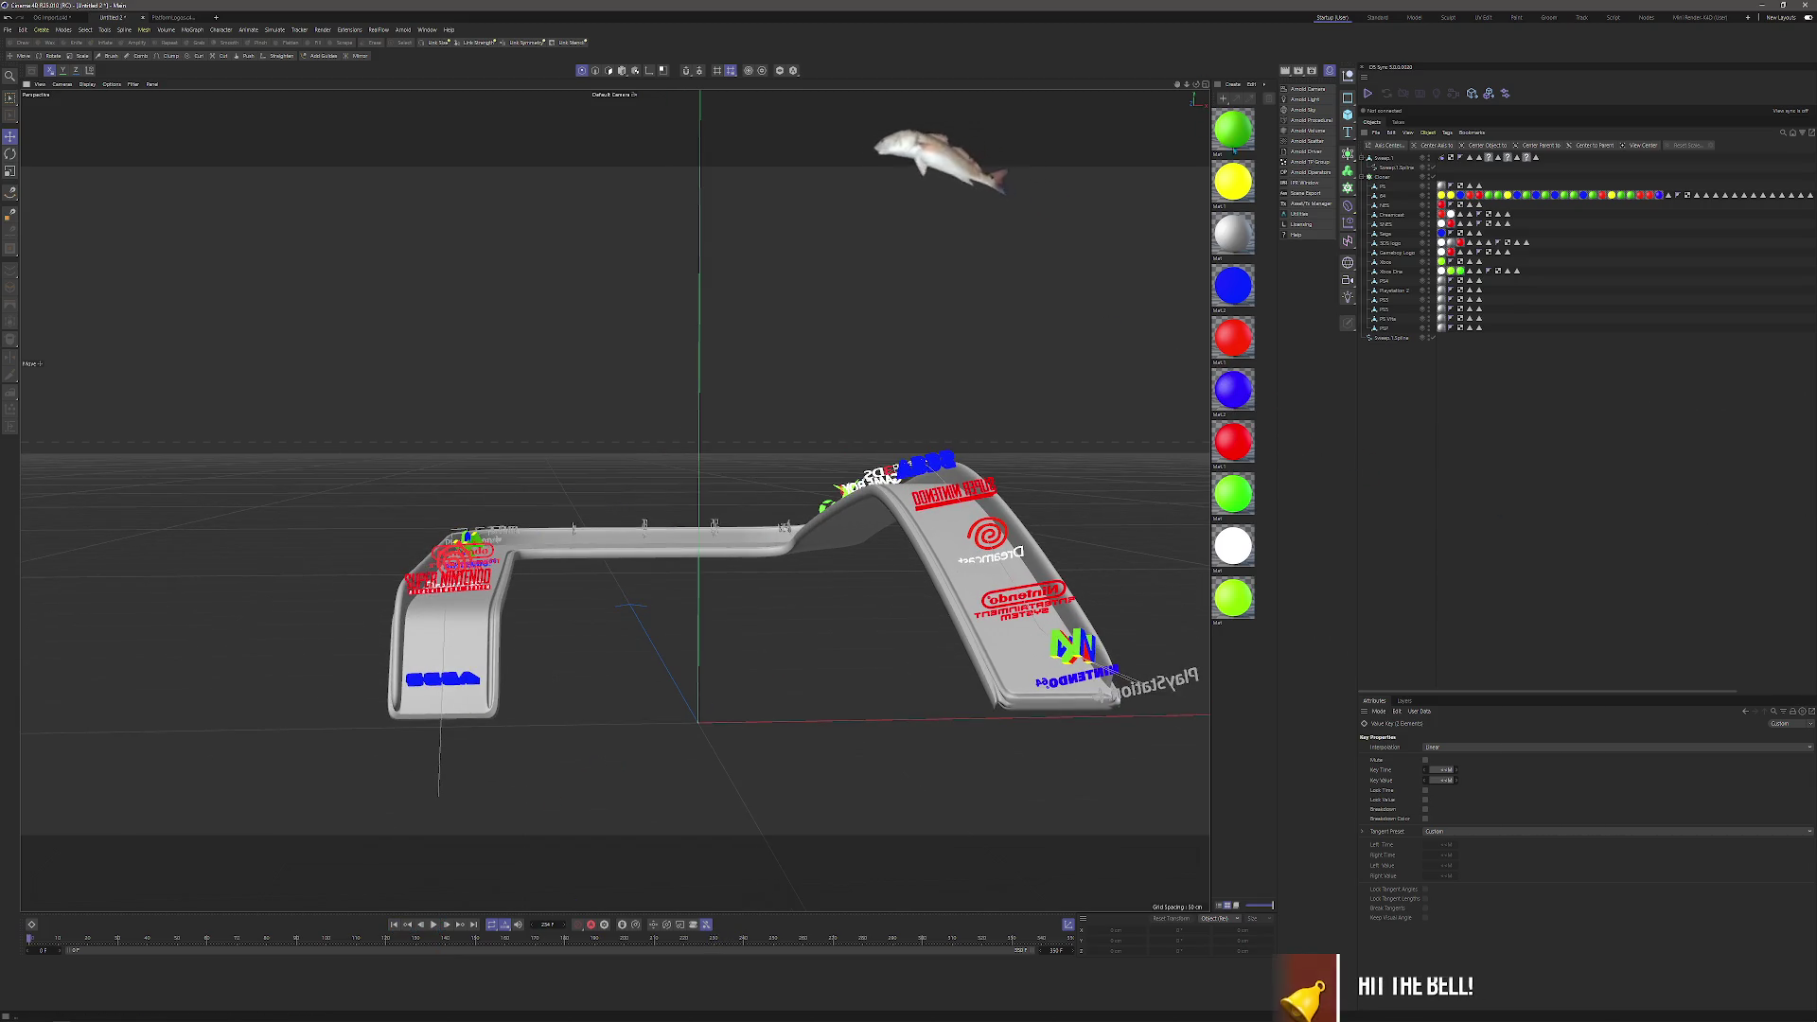
pyautogui.click(1382, 177)
pyautogui.click(1369, 177)
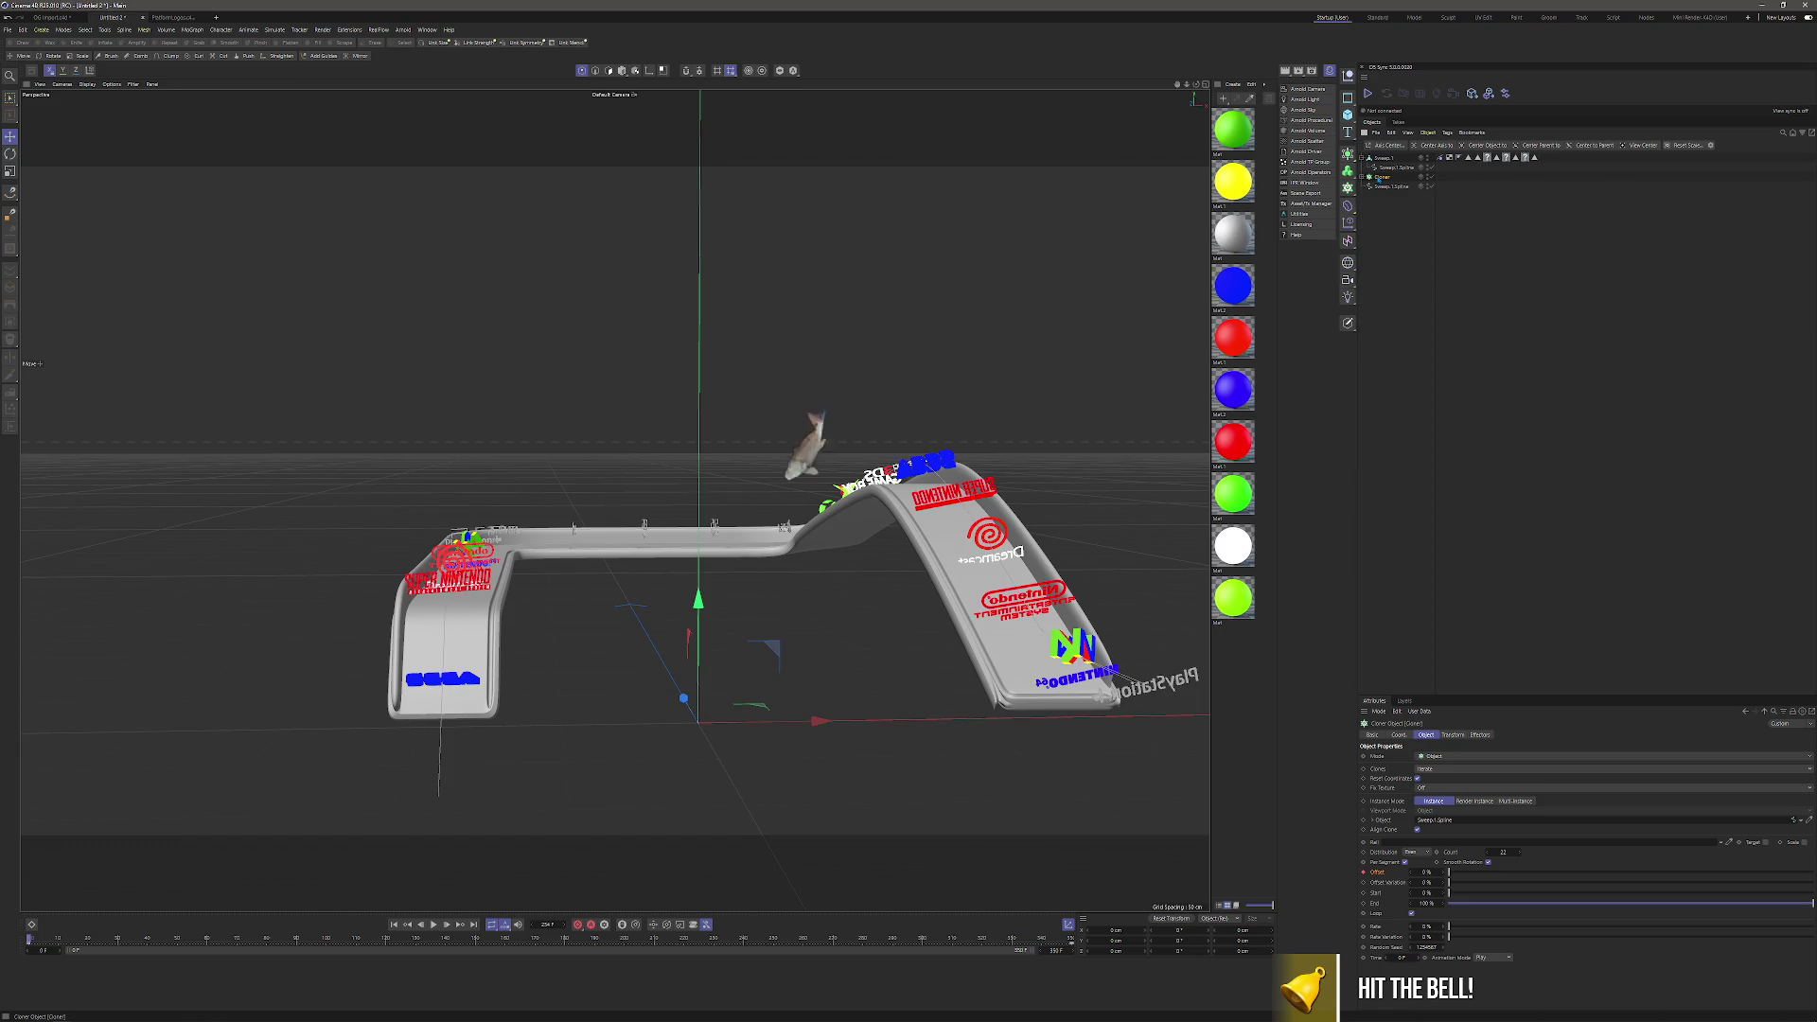
# Rename the Cloner to 'Logos'.
pyautogui.doubleClick(1382, 177)
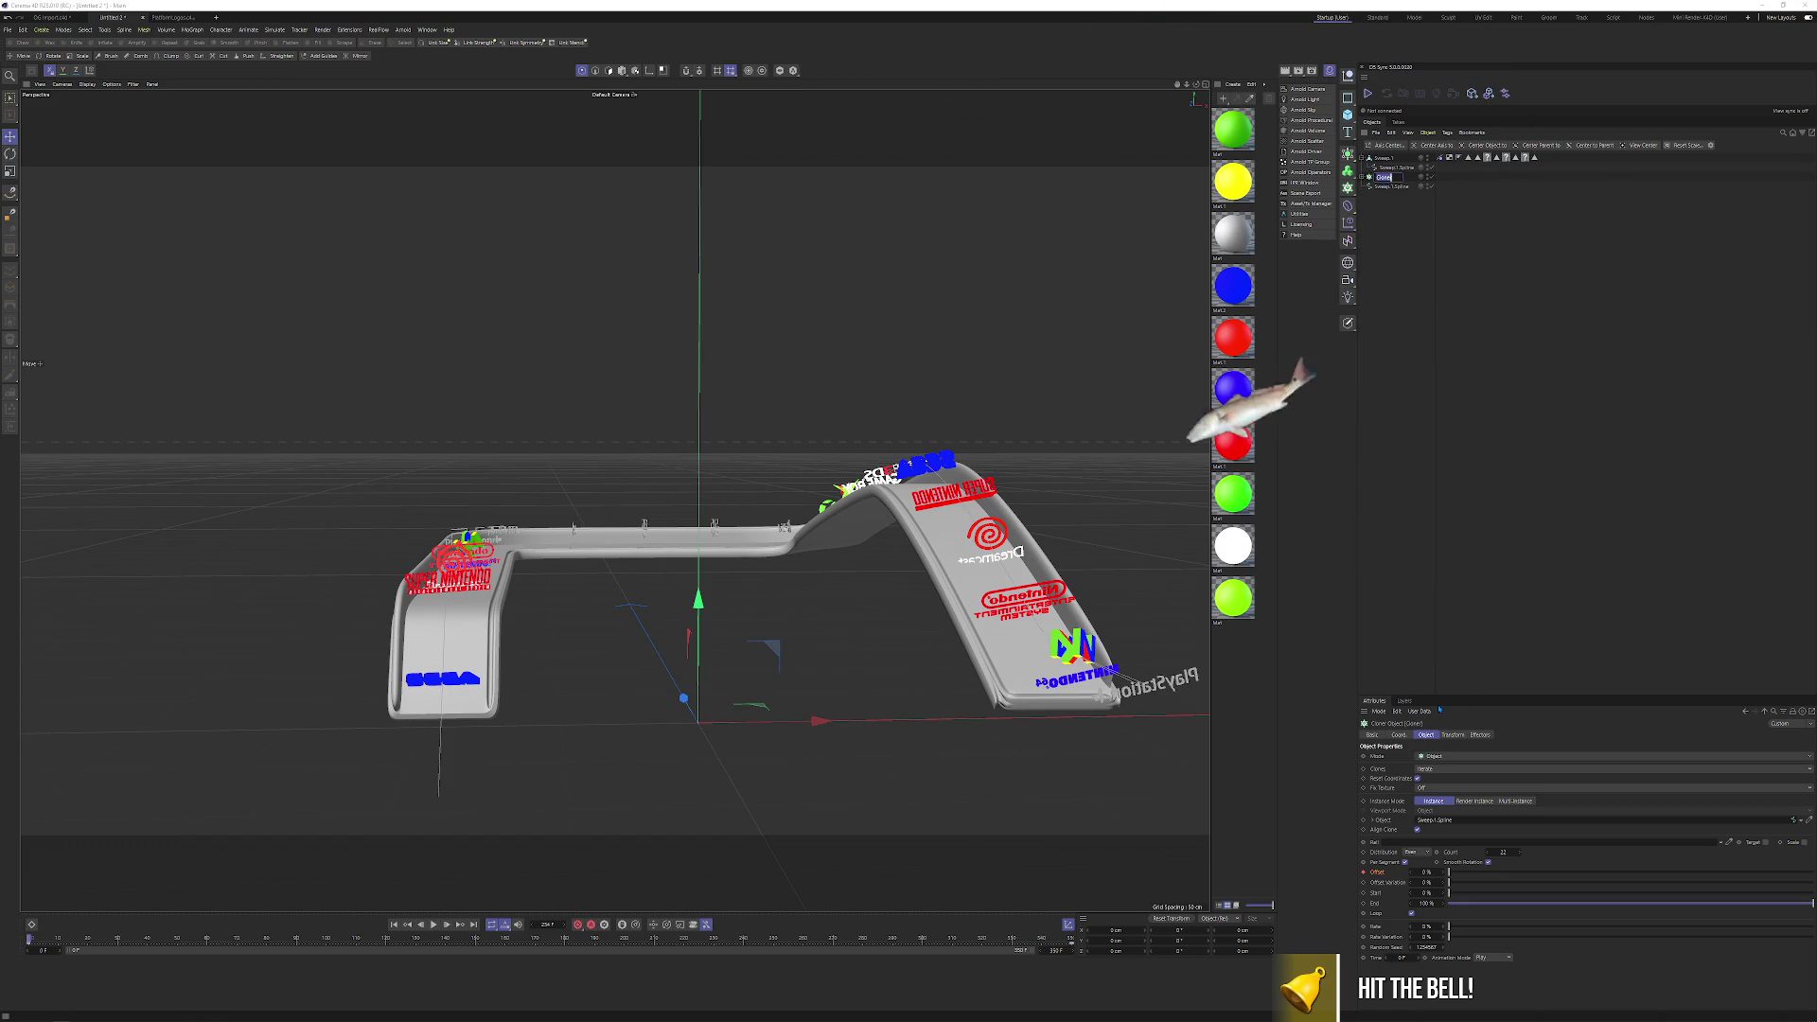
pyautogui.write('Logos')
pyautogui.press('Return')
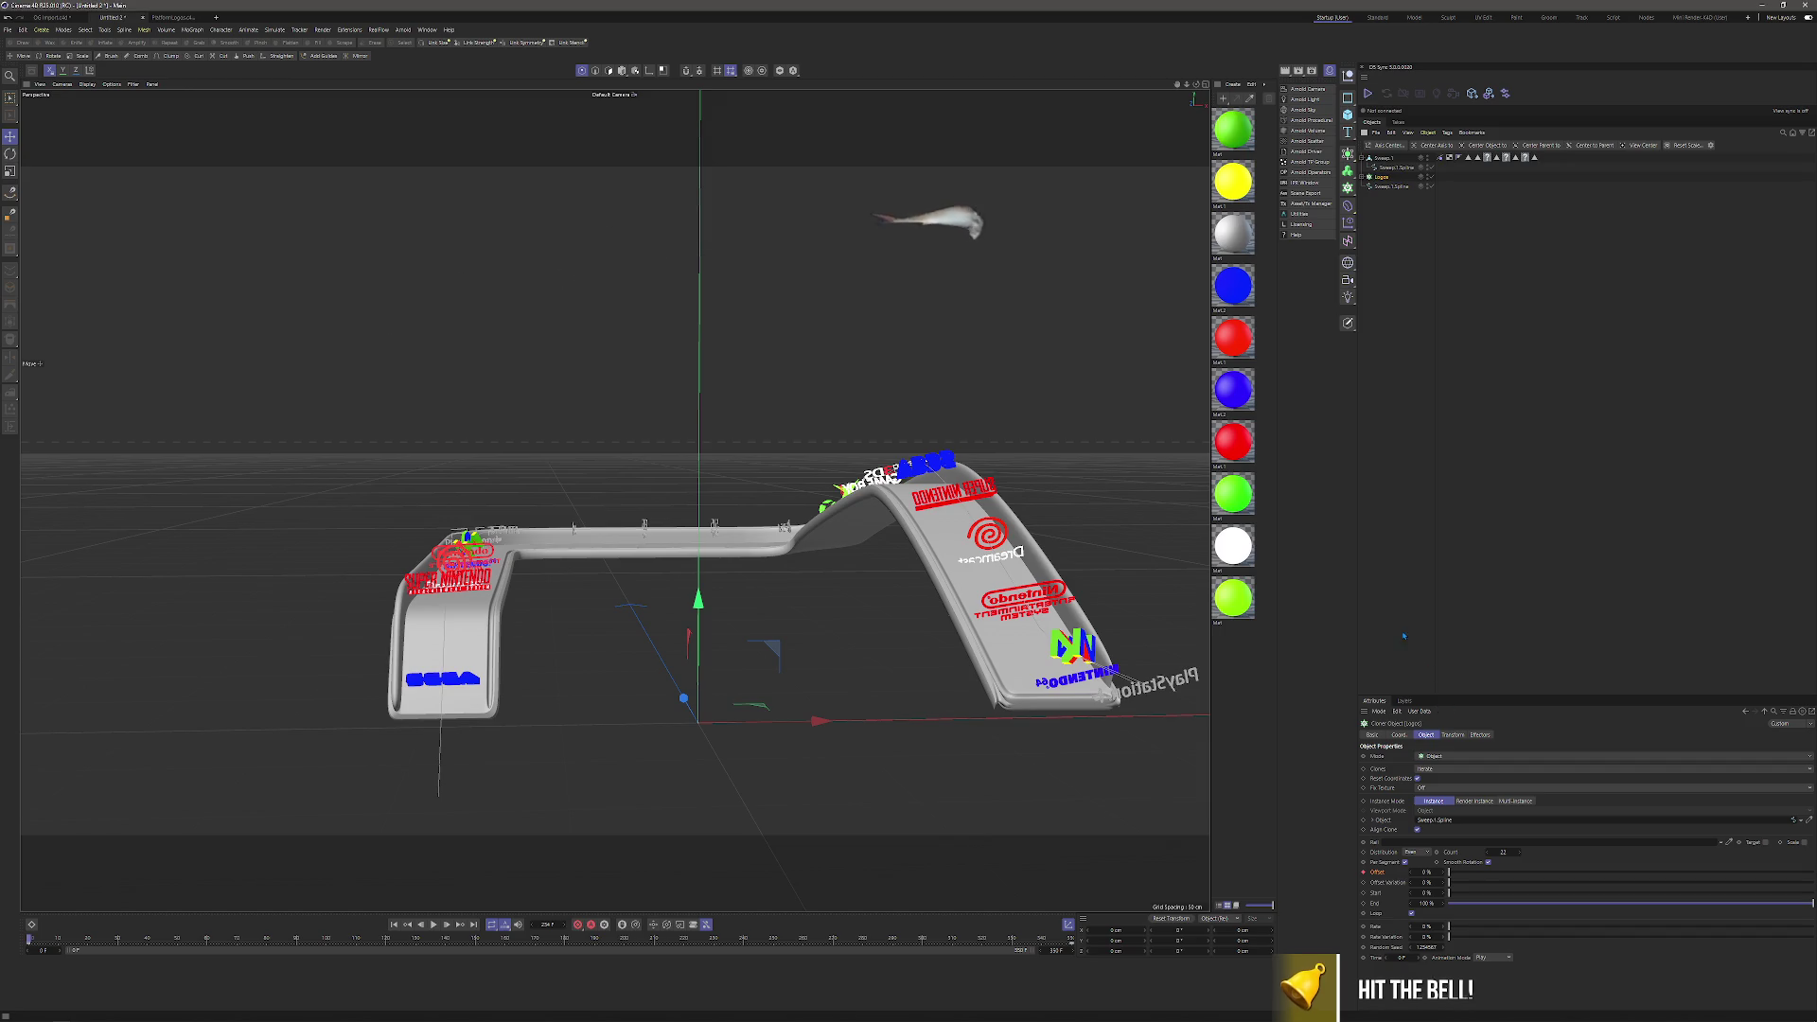
# Bake Logos as Alembic into the TopHome 25 folder under YoungGames.
pyautogui.rightClick(1383, 177)
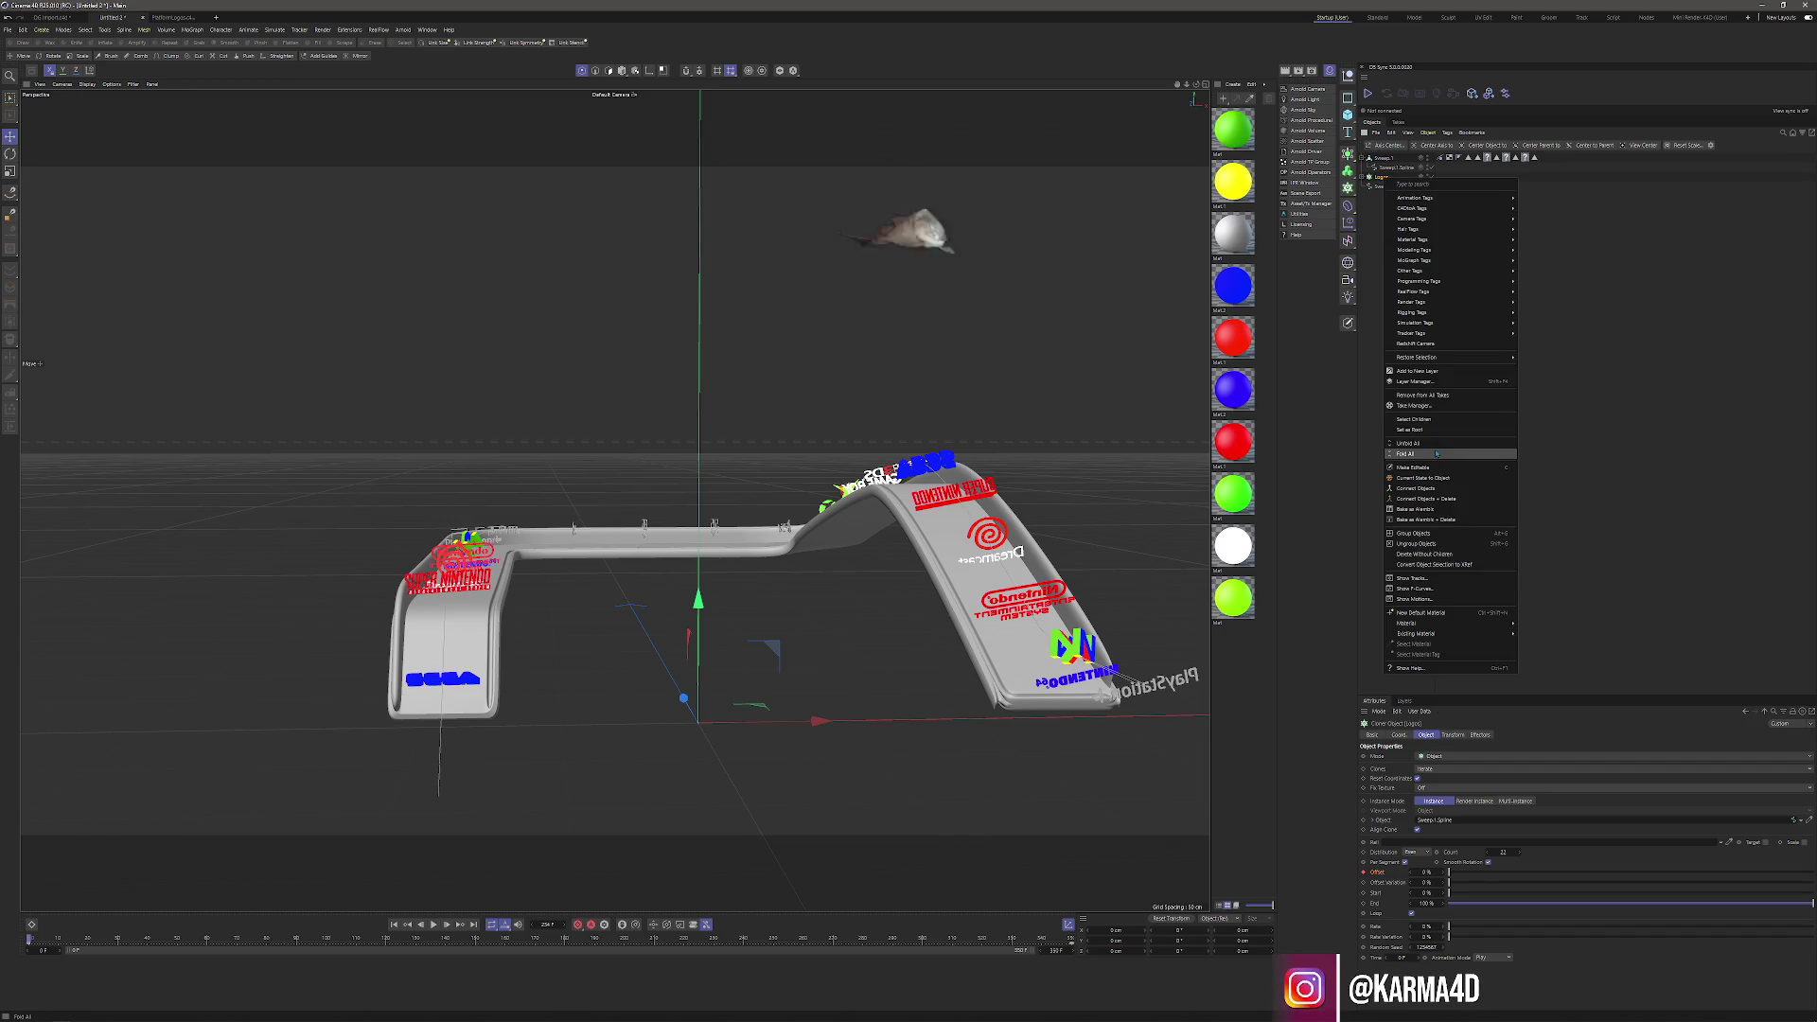
pyautogui.click(1416, 510)
pyautogui.scroll(-10, 935, 641)
pyautogui.doubleClick(936, 648)
pyautogui.scroll(-5, 940, 652)
pyautogui.doubleClick(933, 740)
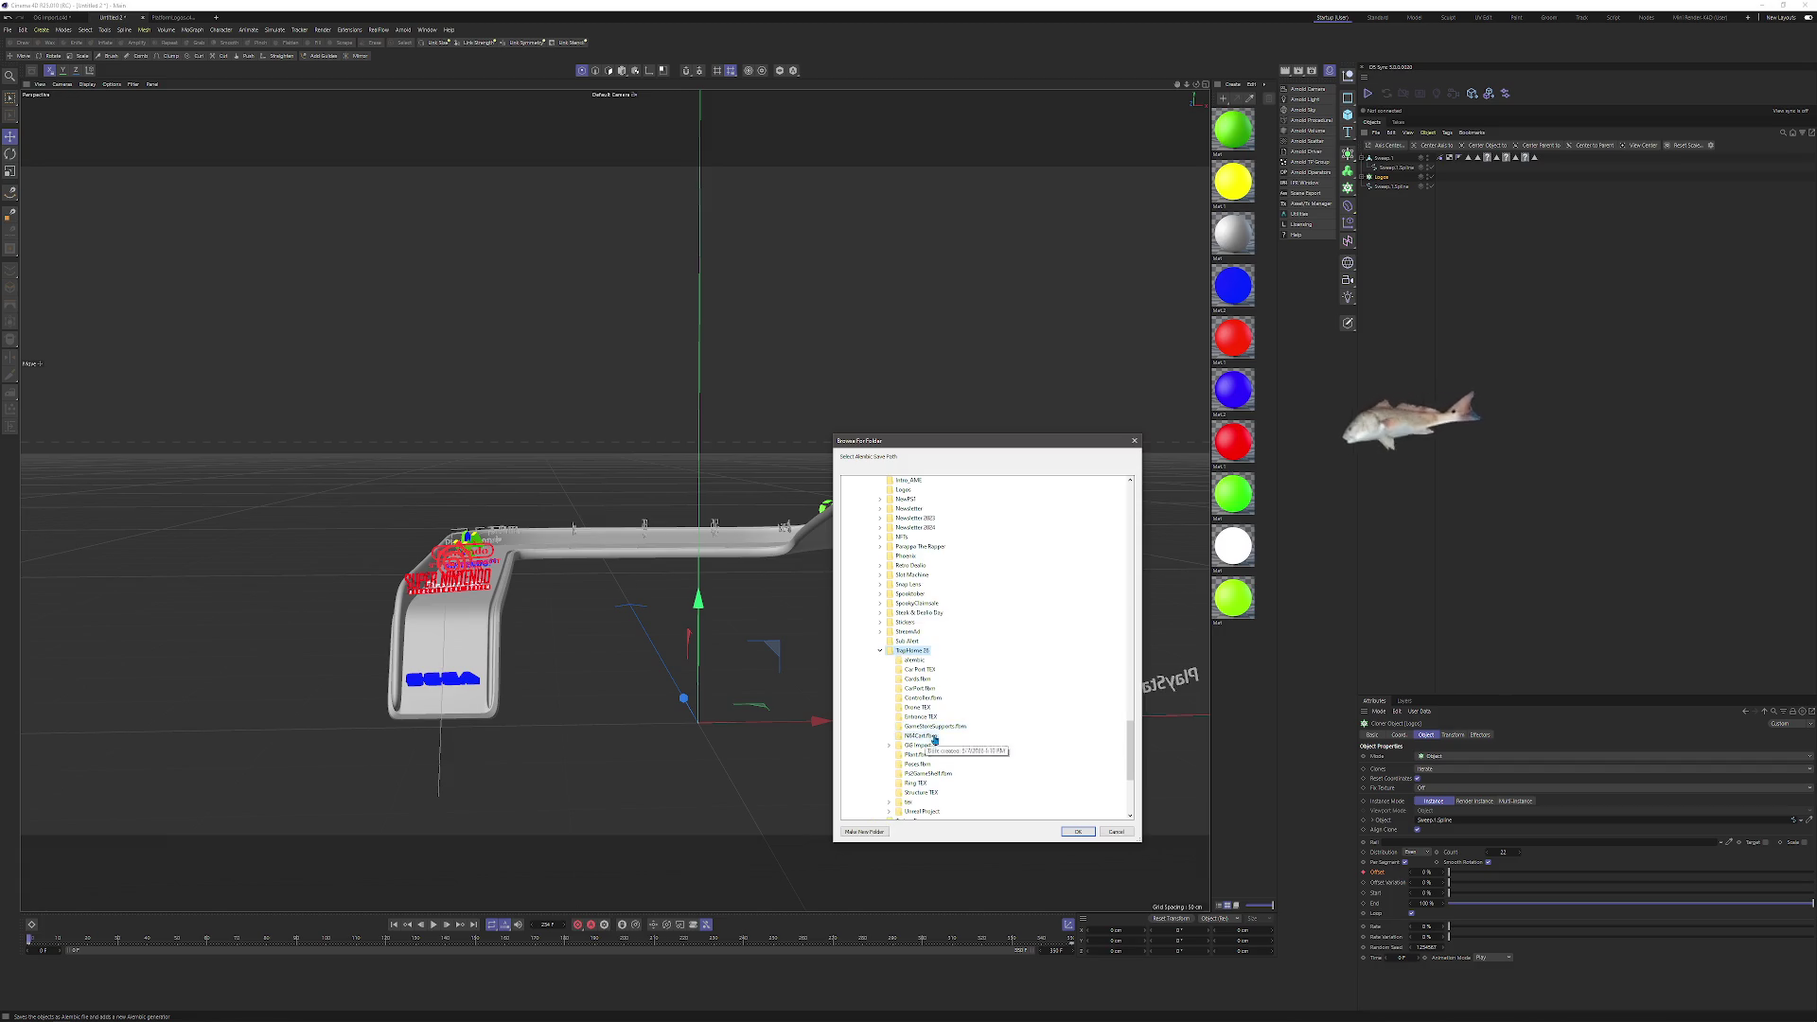
pyautogui.click(1076, 832)
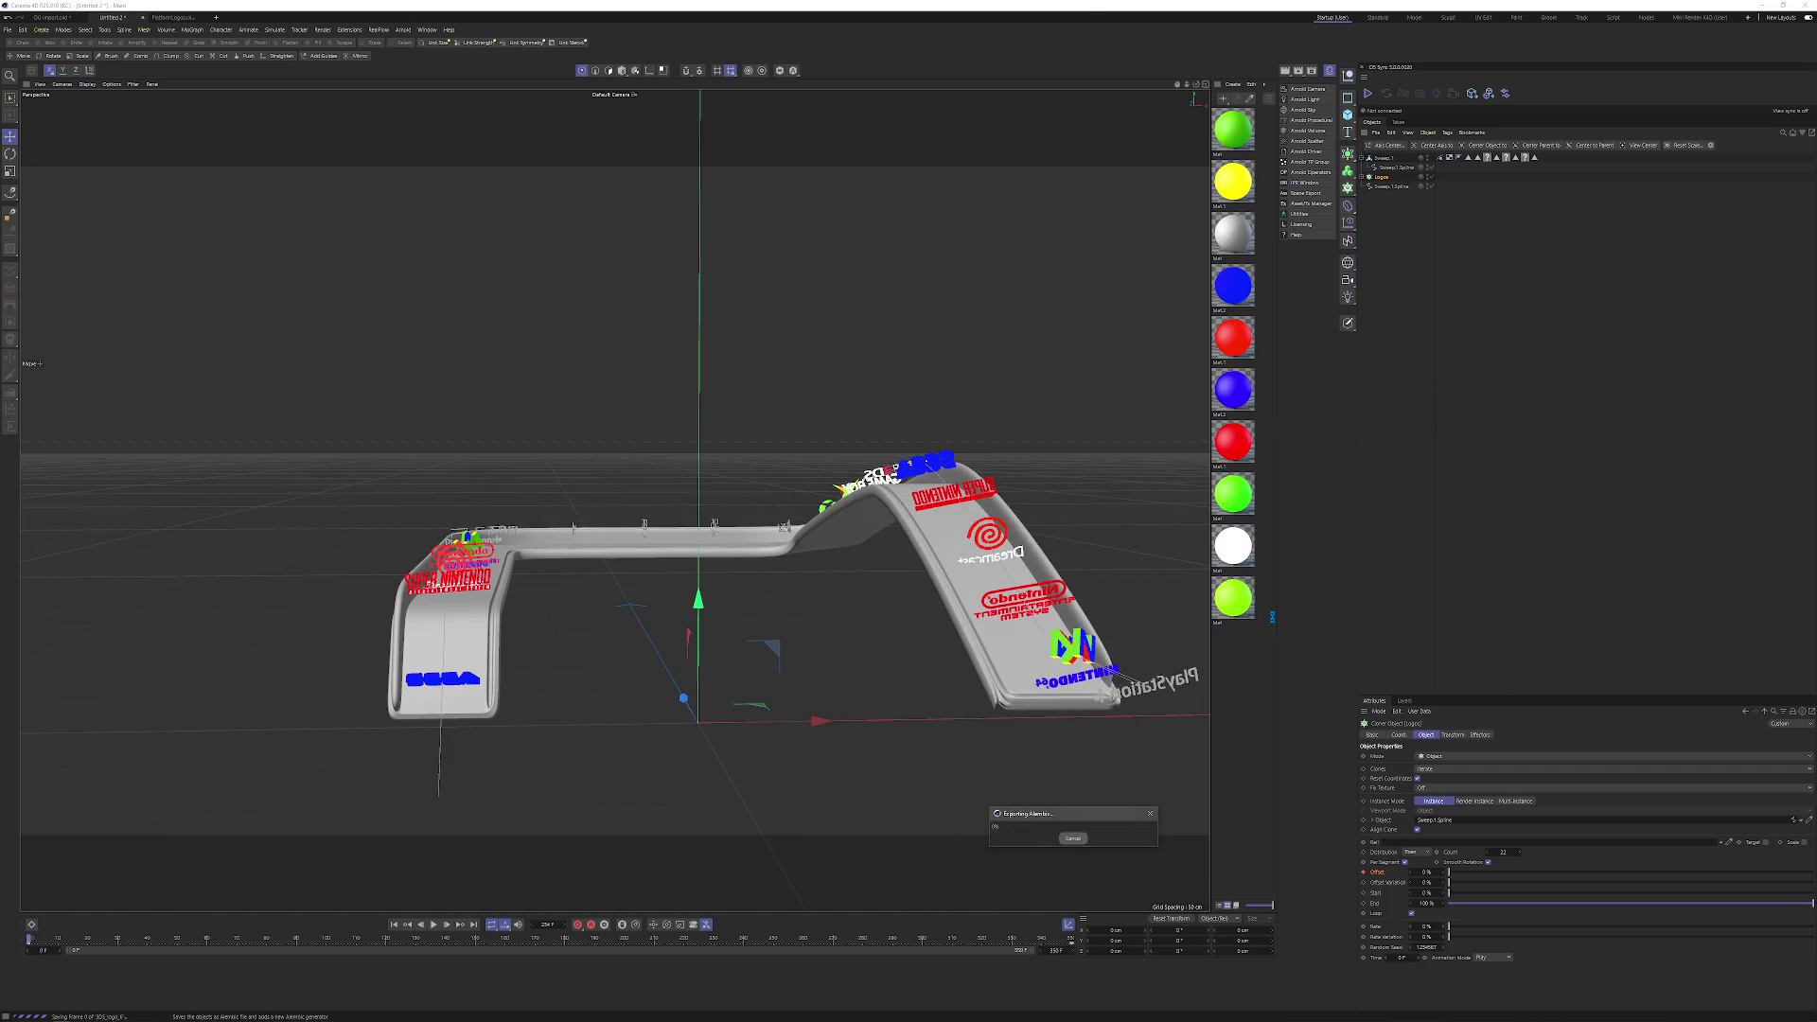
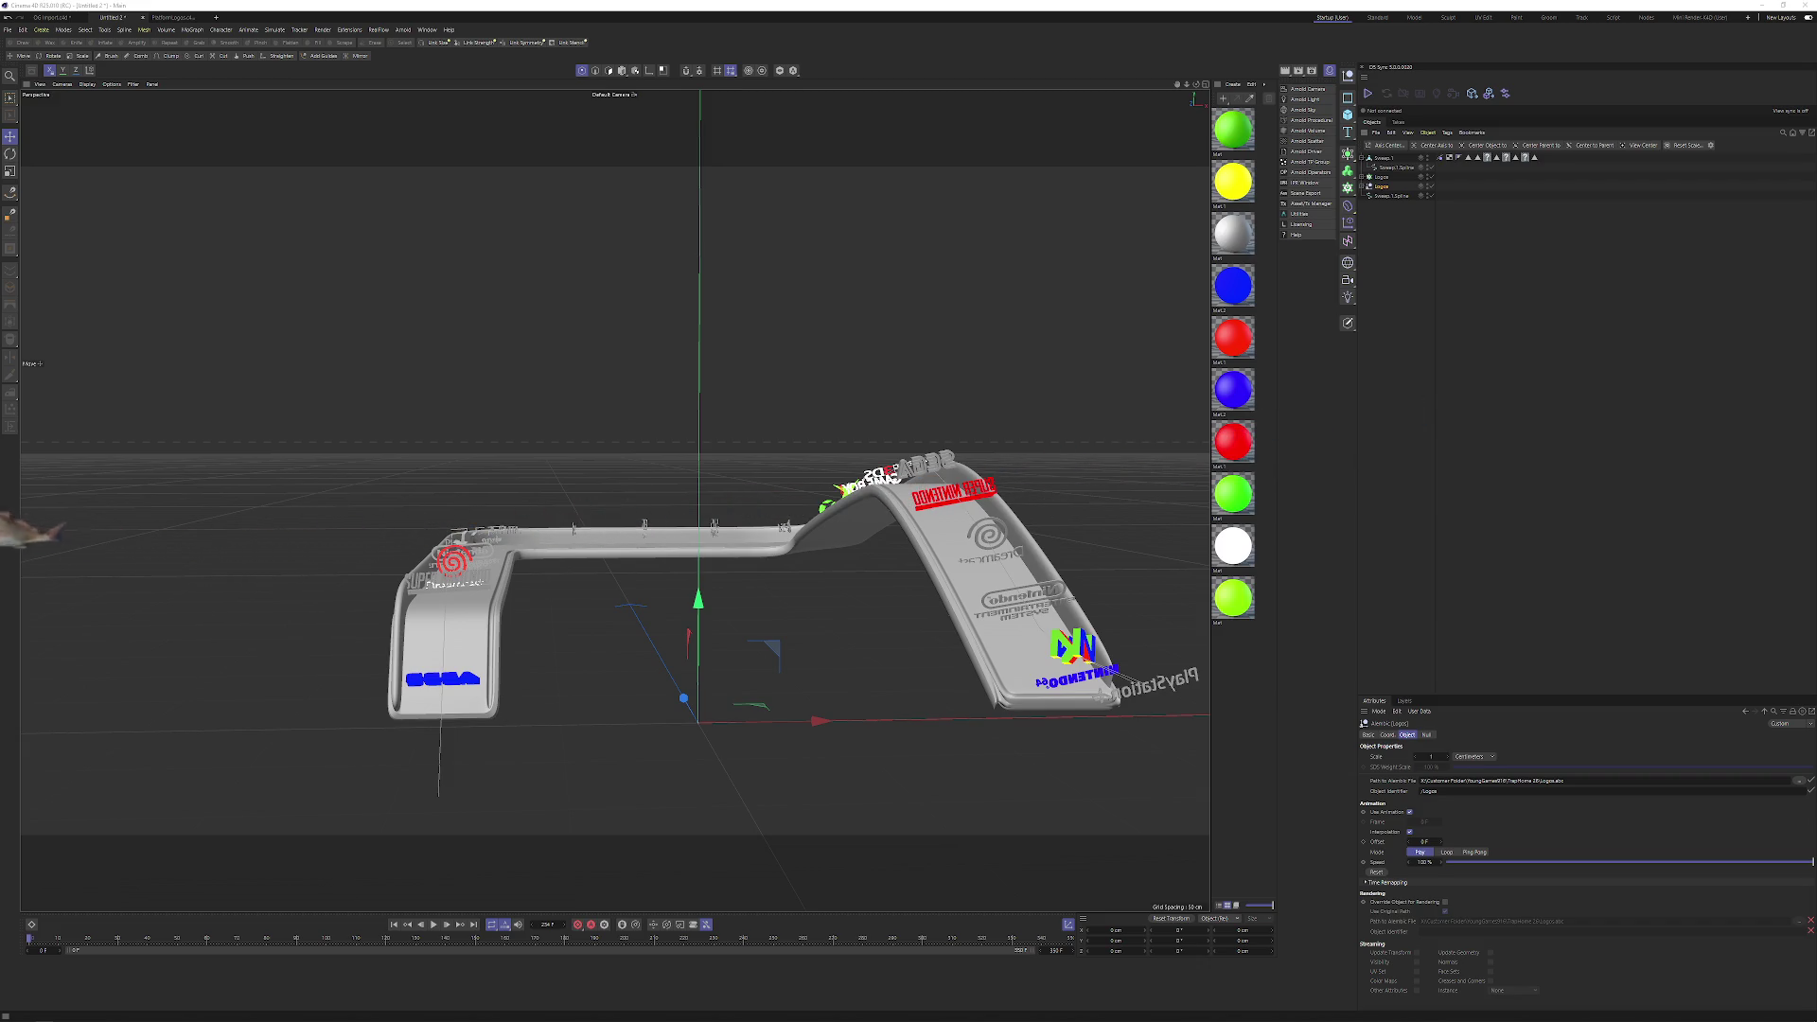
# Delete a stray object, select Logos plus Sweep.1.Spline, and create a new scene with Ctrl+N.
pyautogui.moveTo(899, 440); pyautogui.dragTo(924, 435)
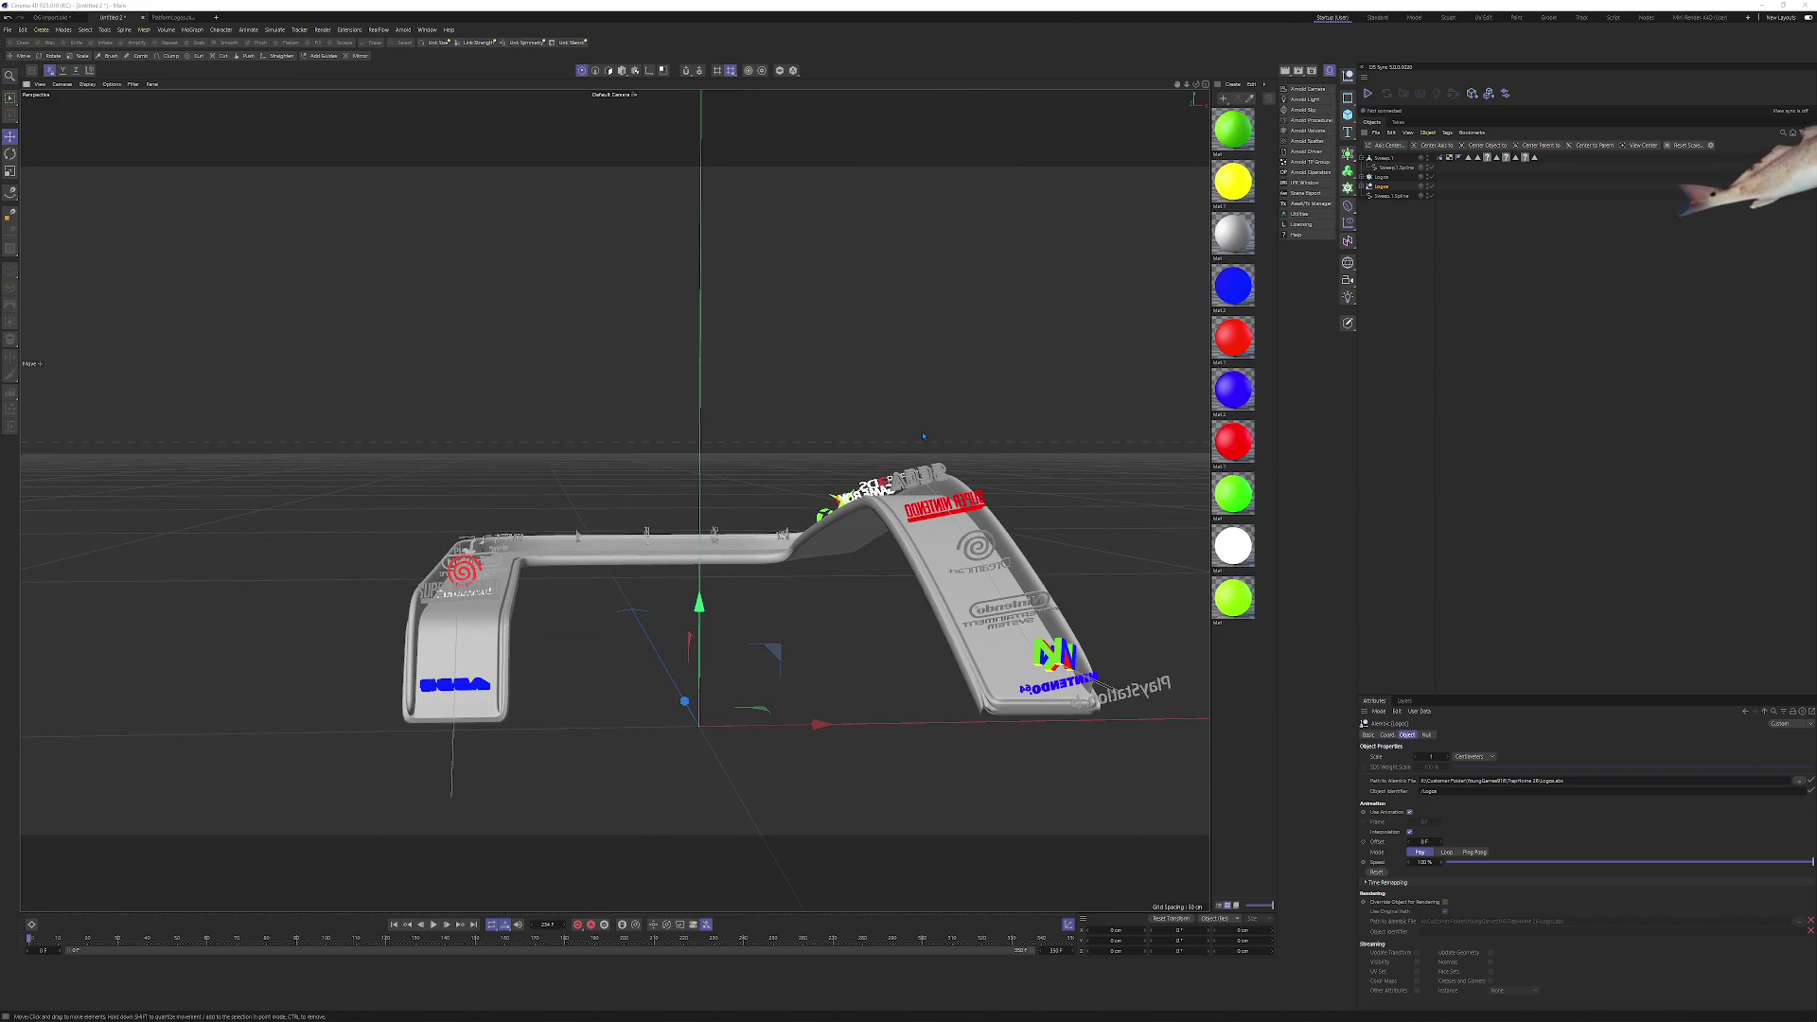
pyautogui.click(8, 1015)
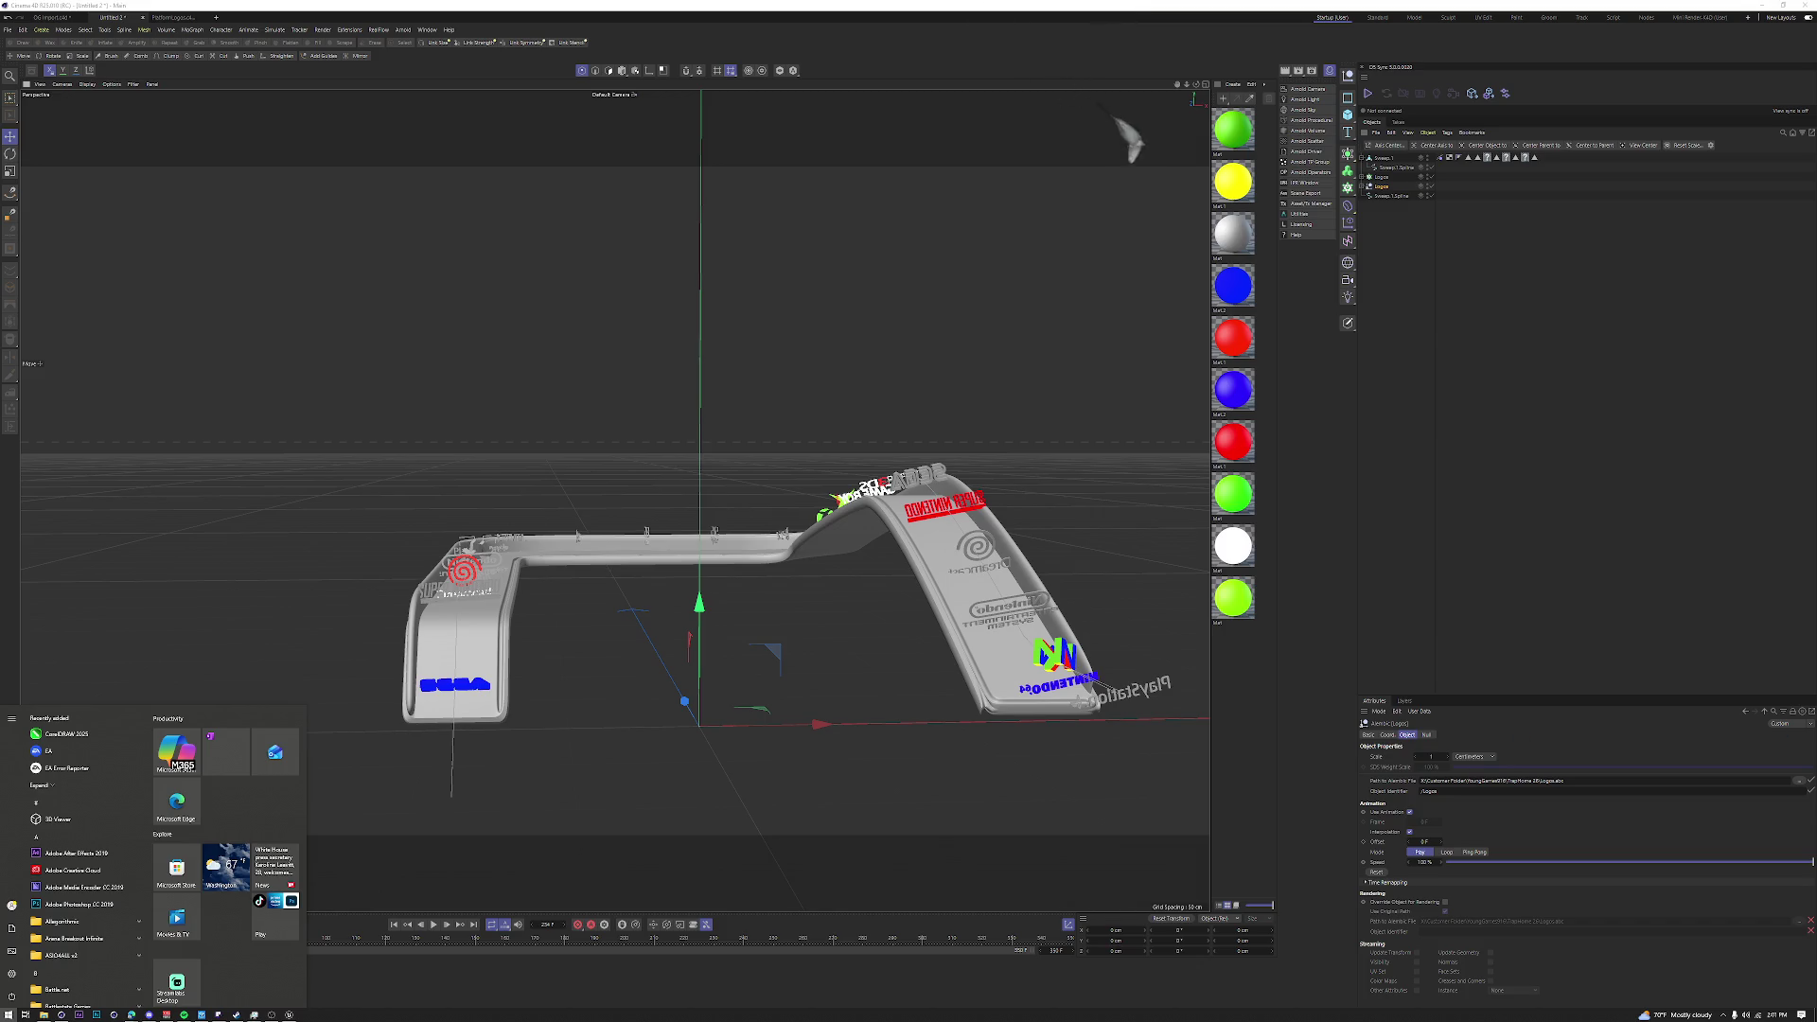
pyautogui.press('Escape')
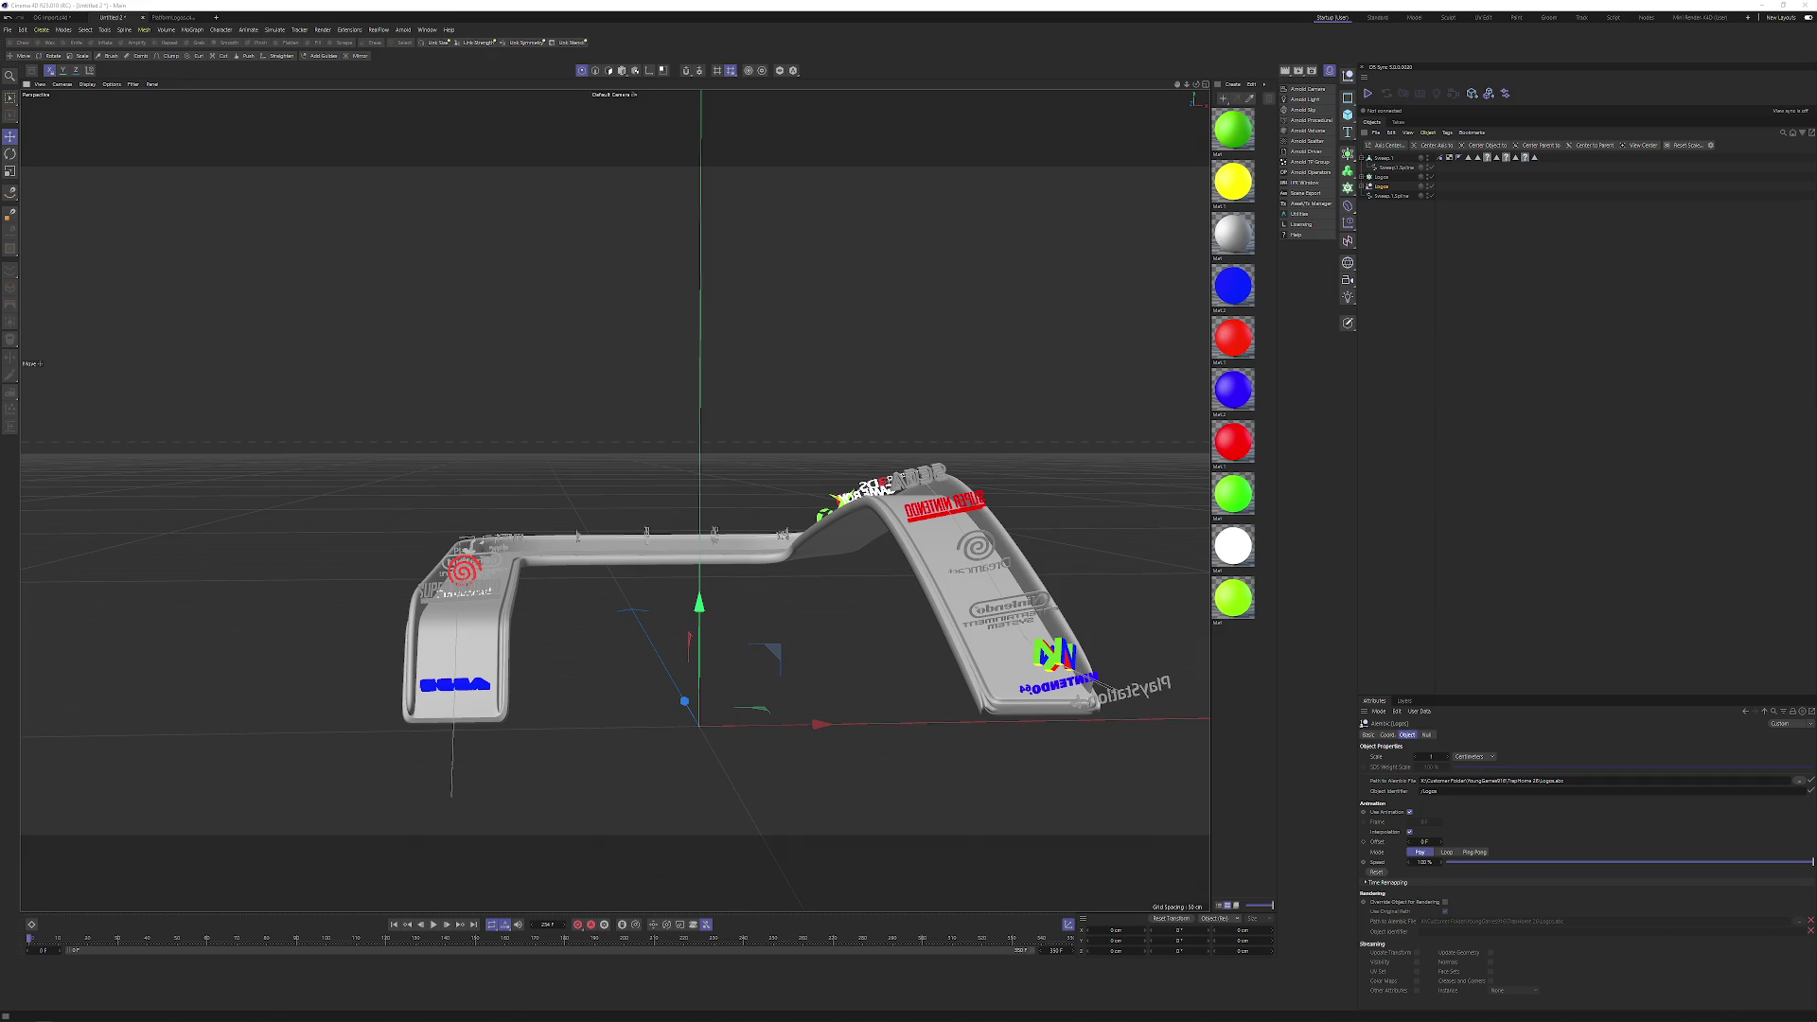
pyautogui.click(1664, 673)
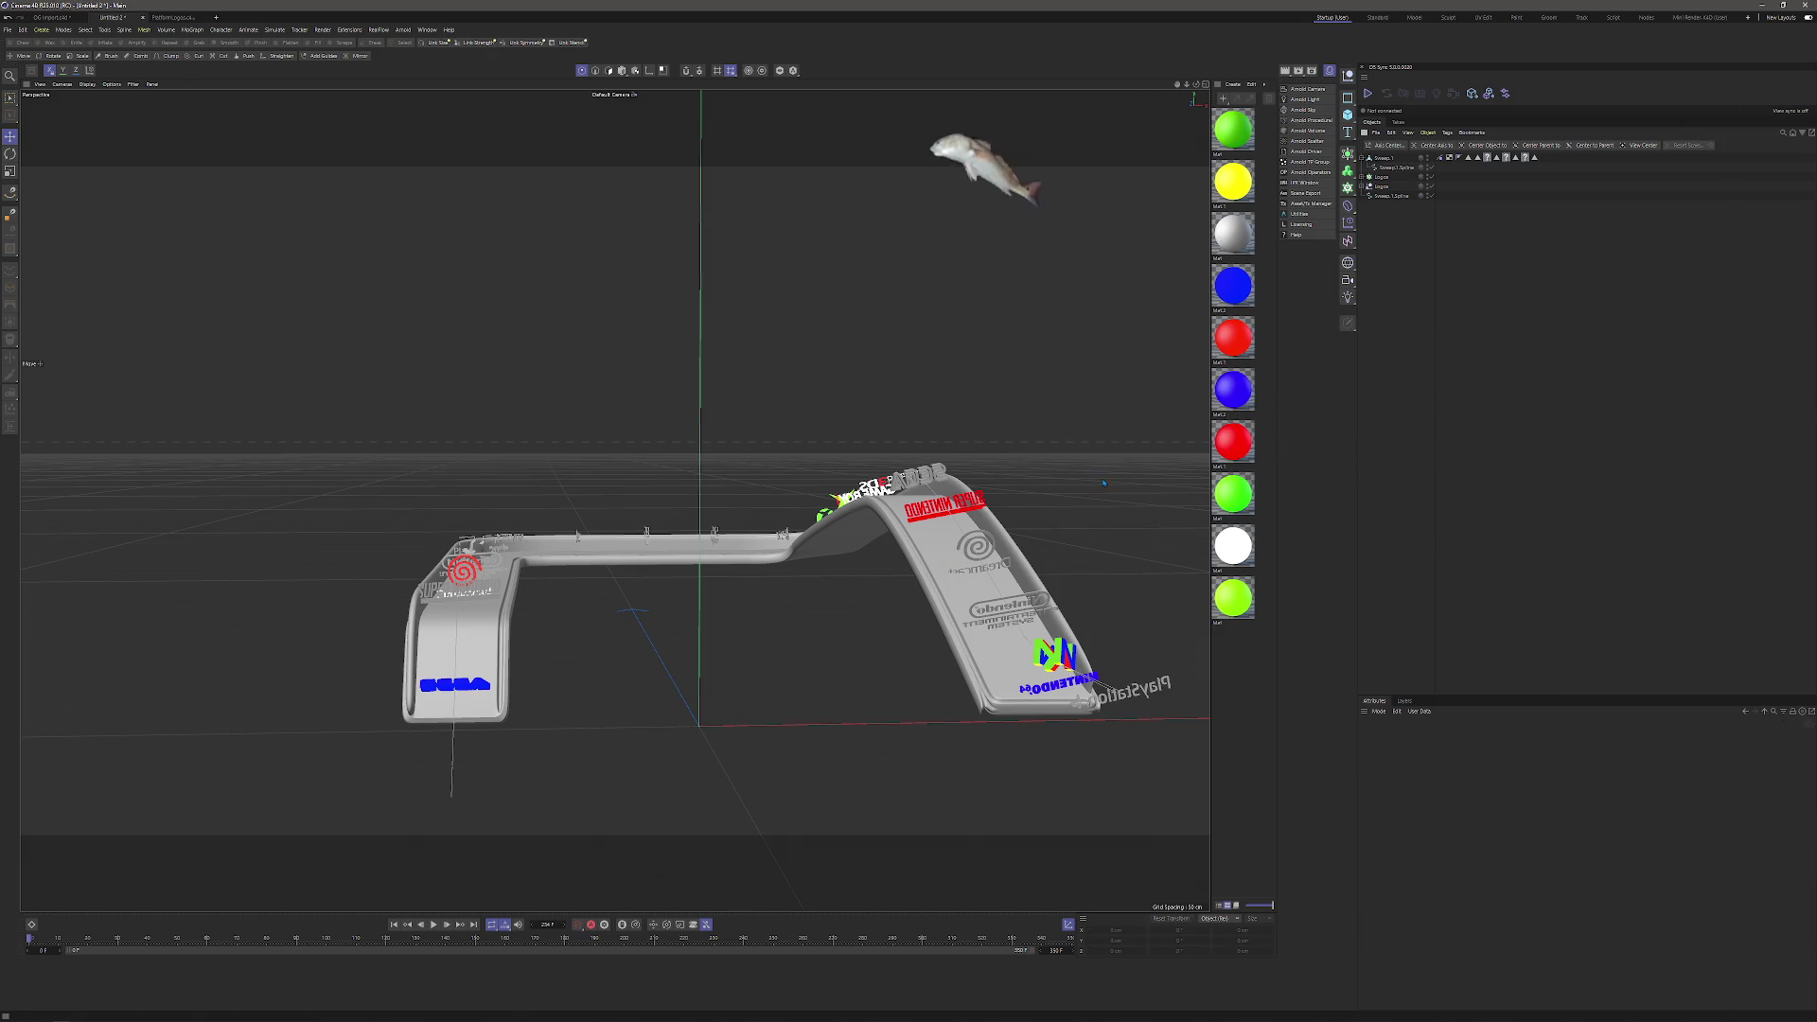
pyautogui.click(1384, 187)
pyautogui.press('Delete')
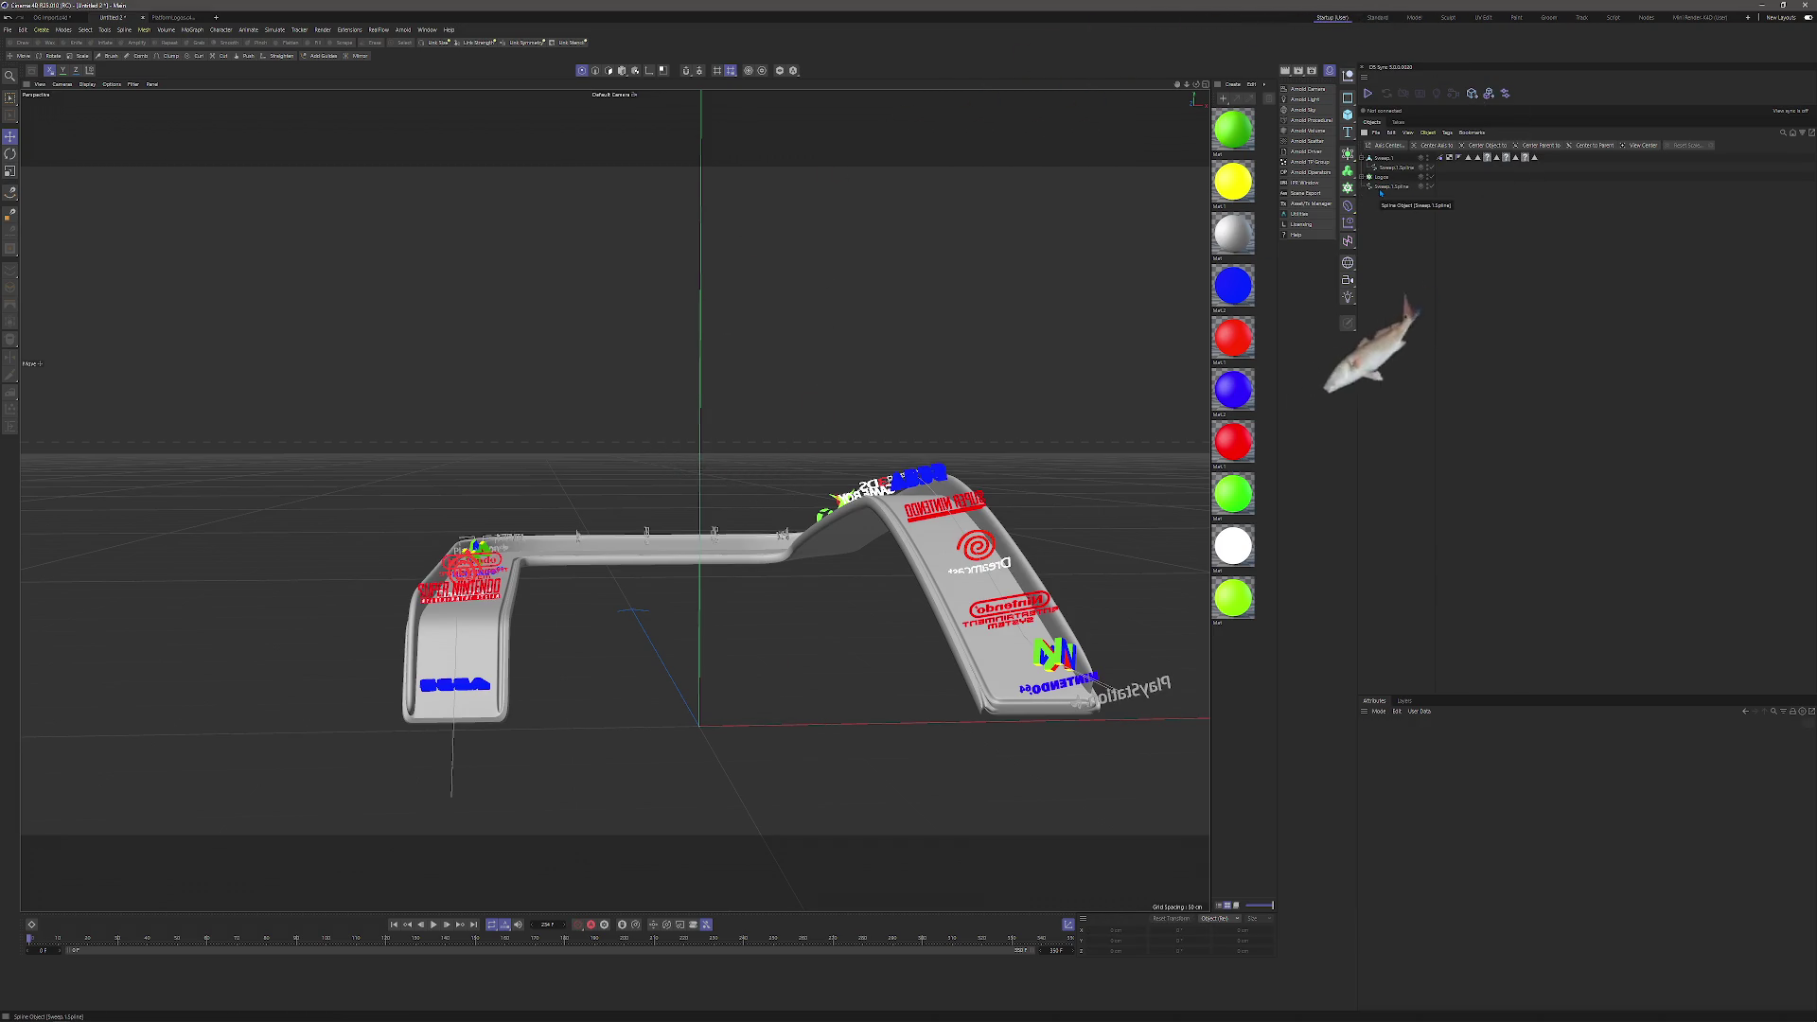
pyautogui.click(1382, 177)
pyautogui.keyDown('ctrl'); pyautogui.click(1390, 187); pyautogui.keyUp('ctrl')
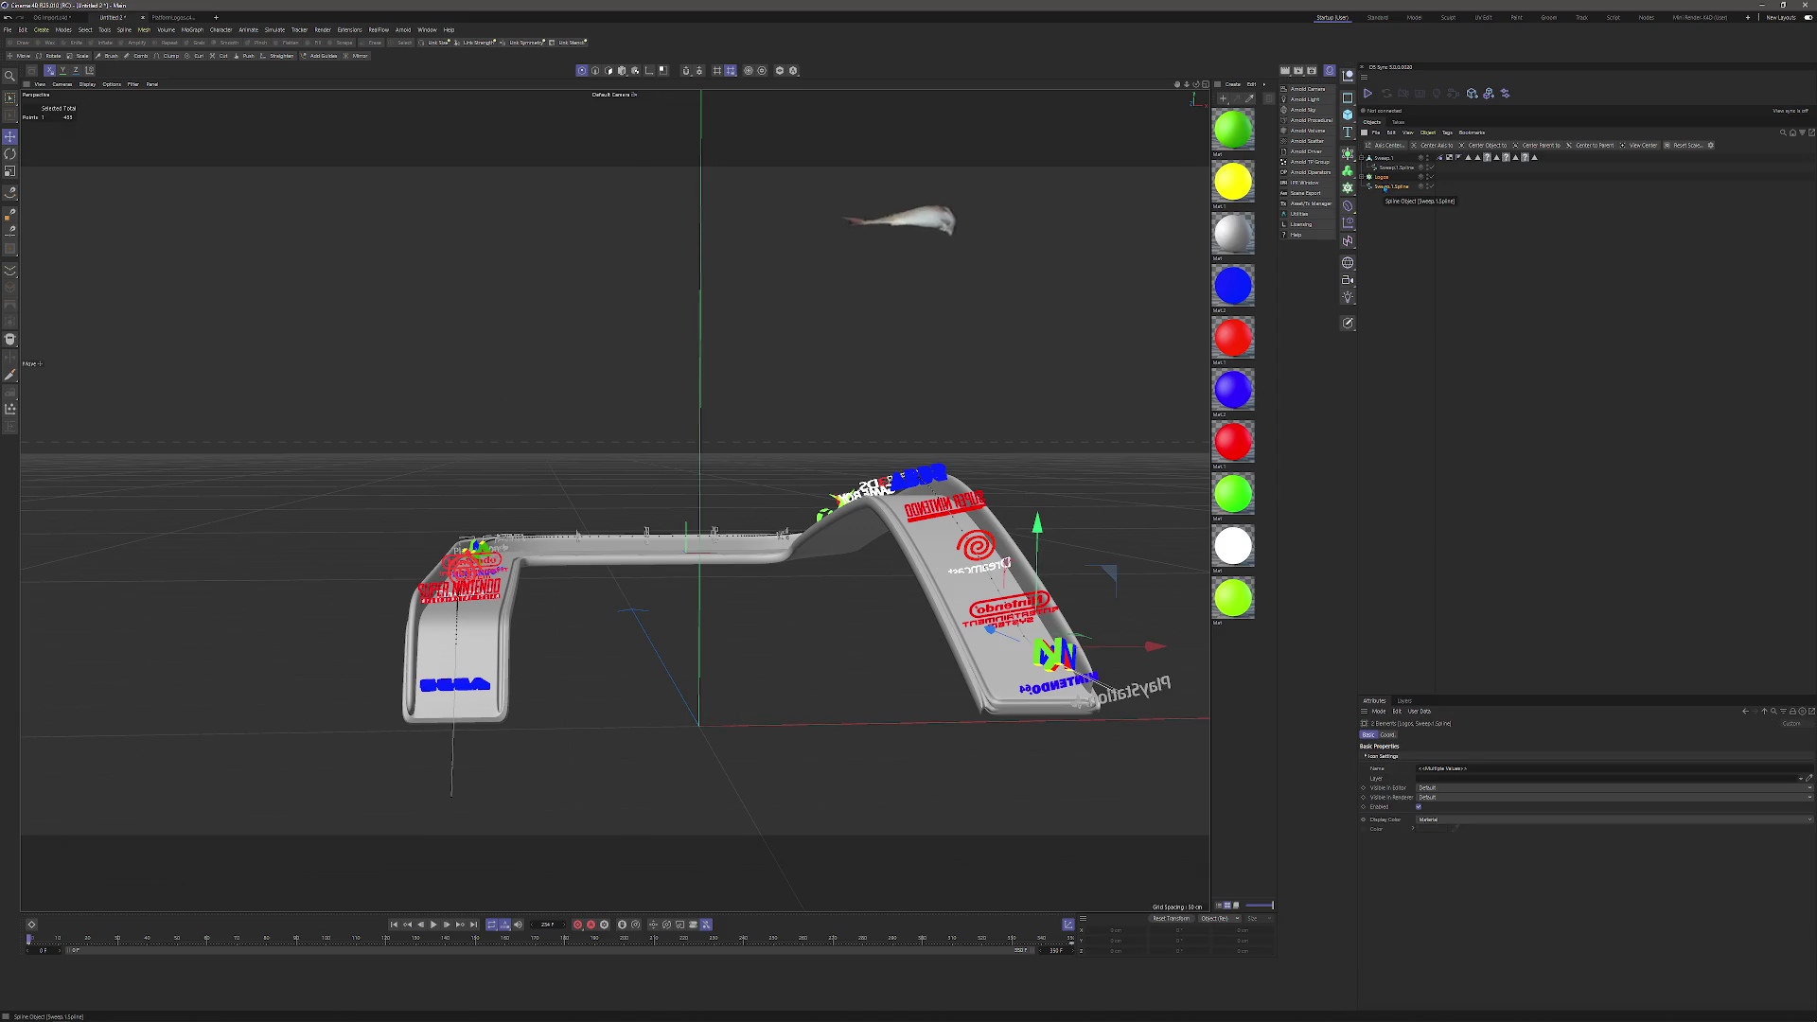
pyautogui.hotkey('ctrl', 'n')
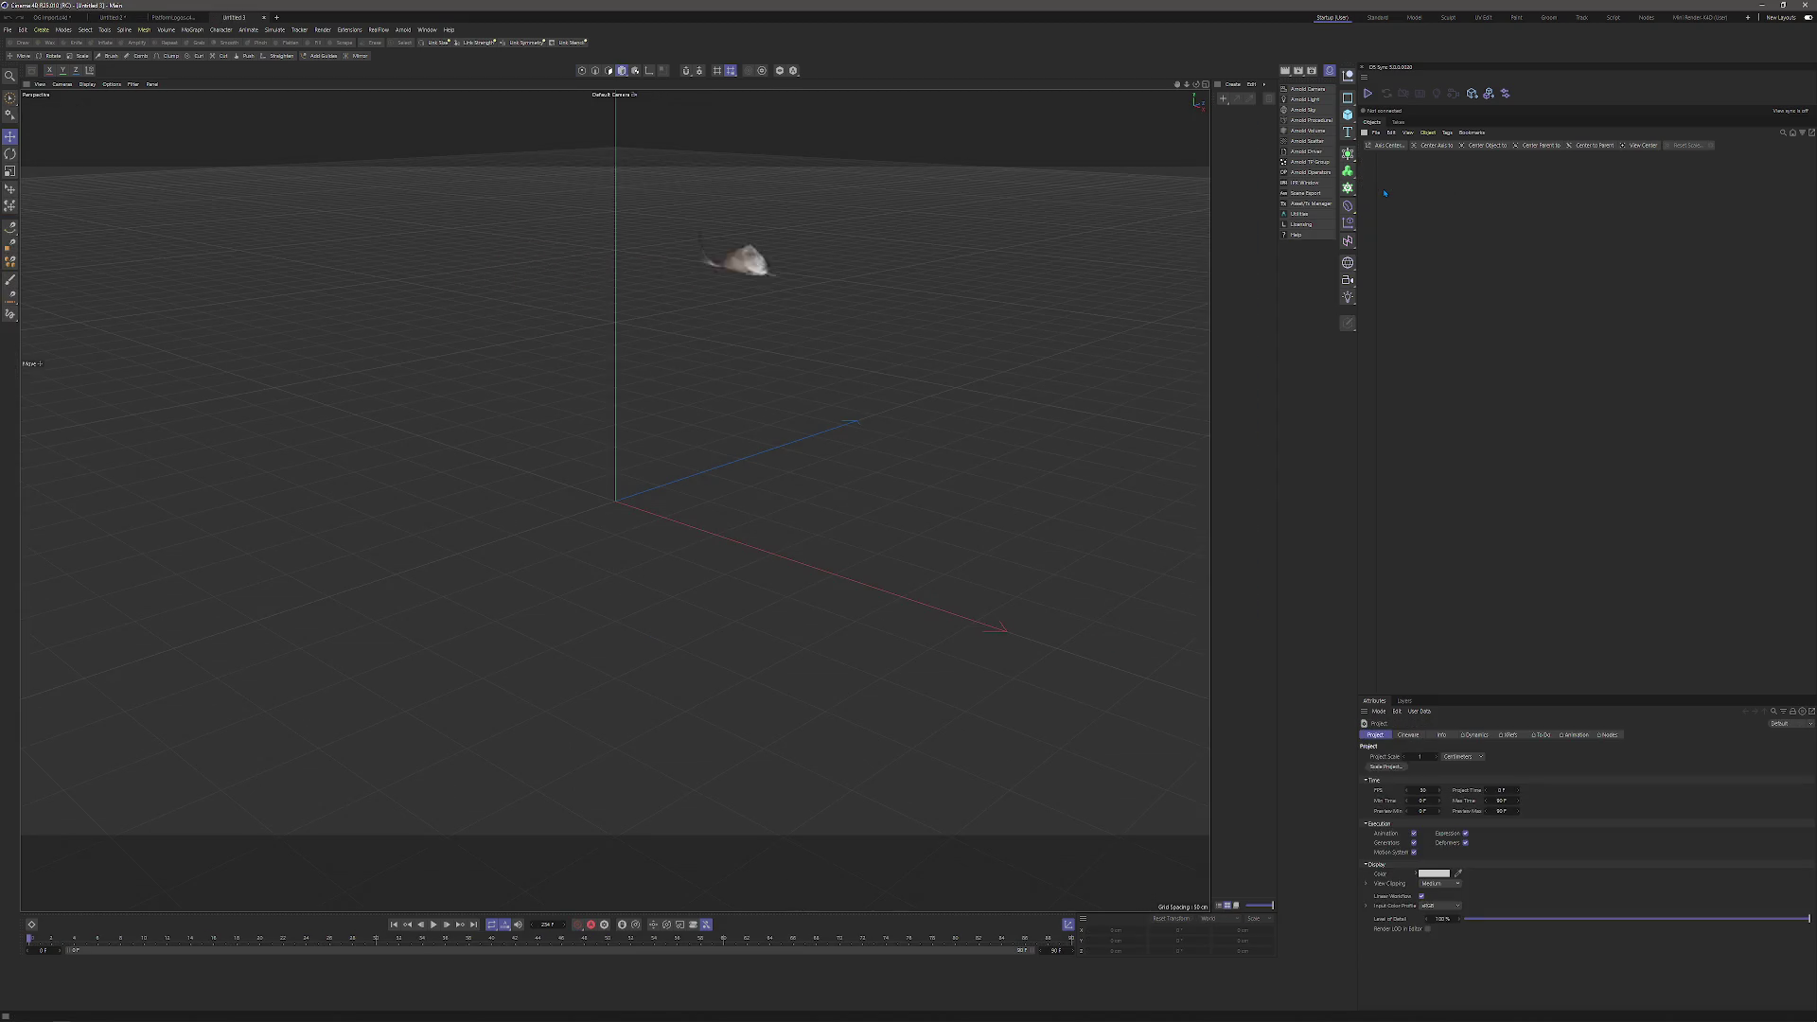
# Paste the Logos and sweep spline into the new scene and frame the logo ring.
pyautogui.hotkey('ctrl', 'v')
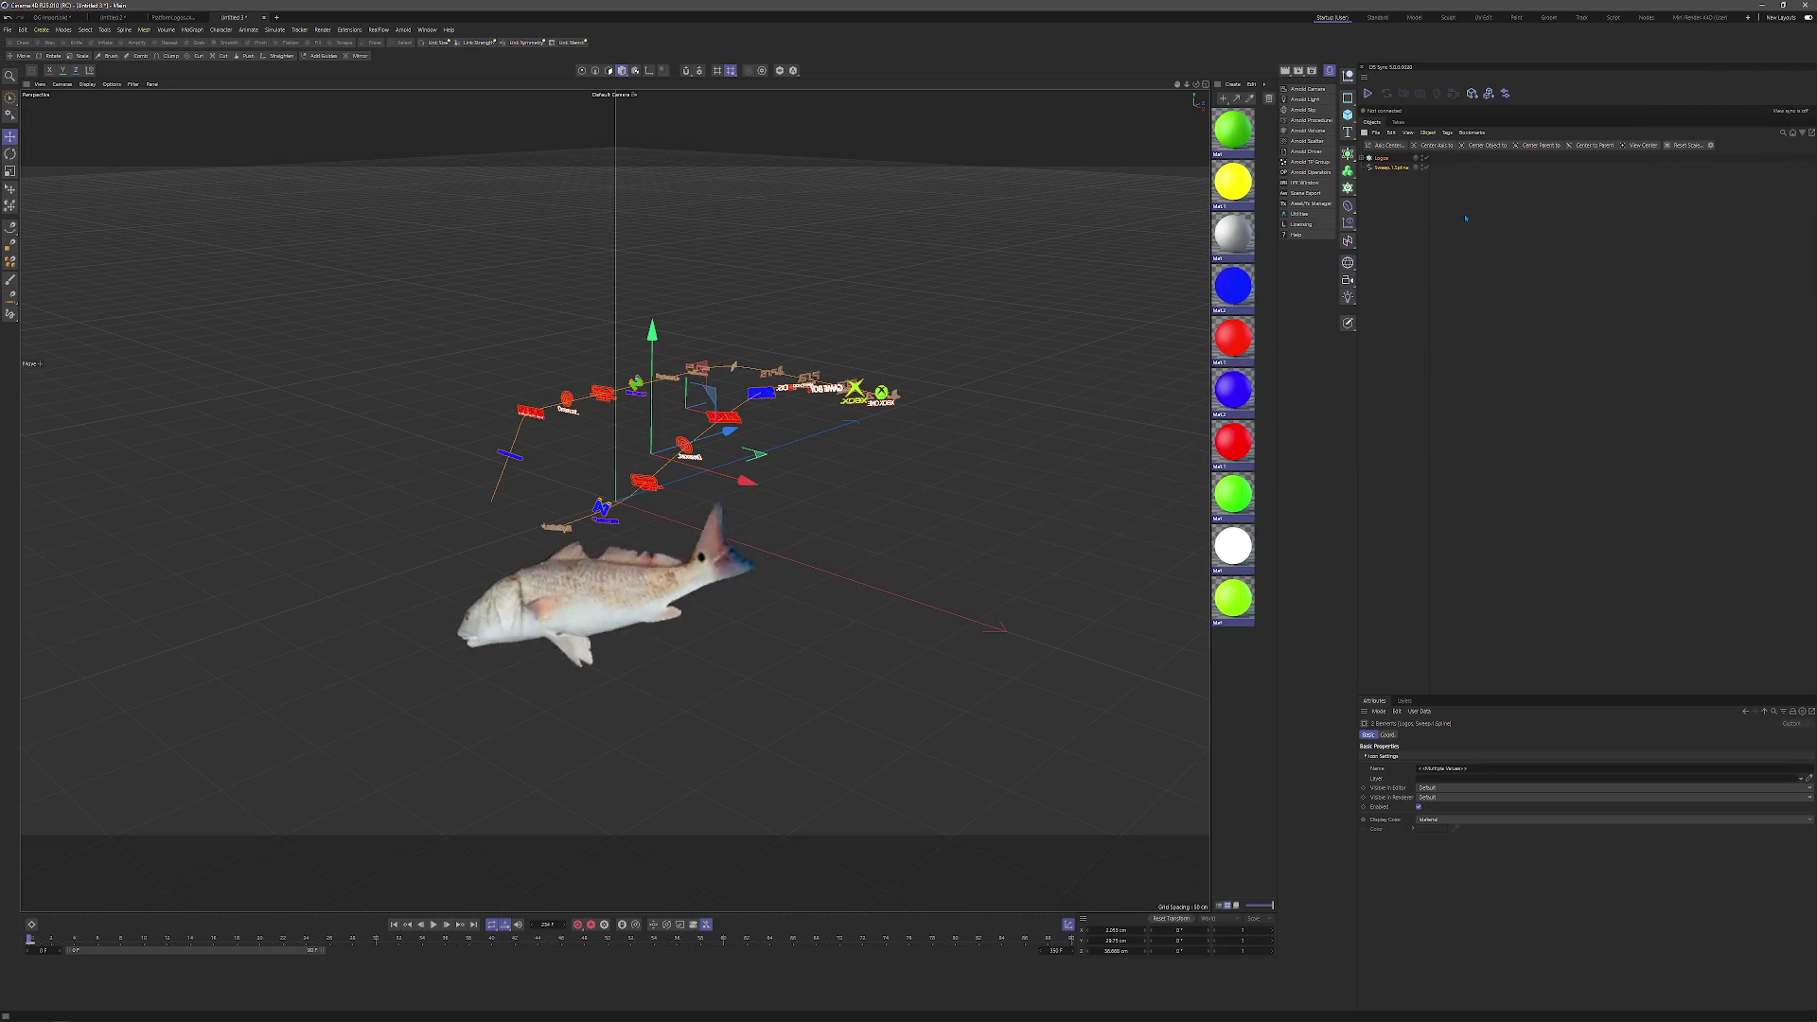
pyautogui.click(1465, 219)
pyautogui.moveTo(719, 425); pyautogui.dragTo(821, 425)
pyautogui.moveTo(755, 378); pyautogui.dragTo(542, 651)
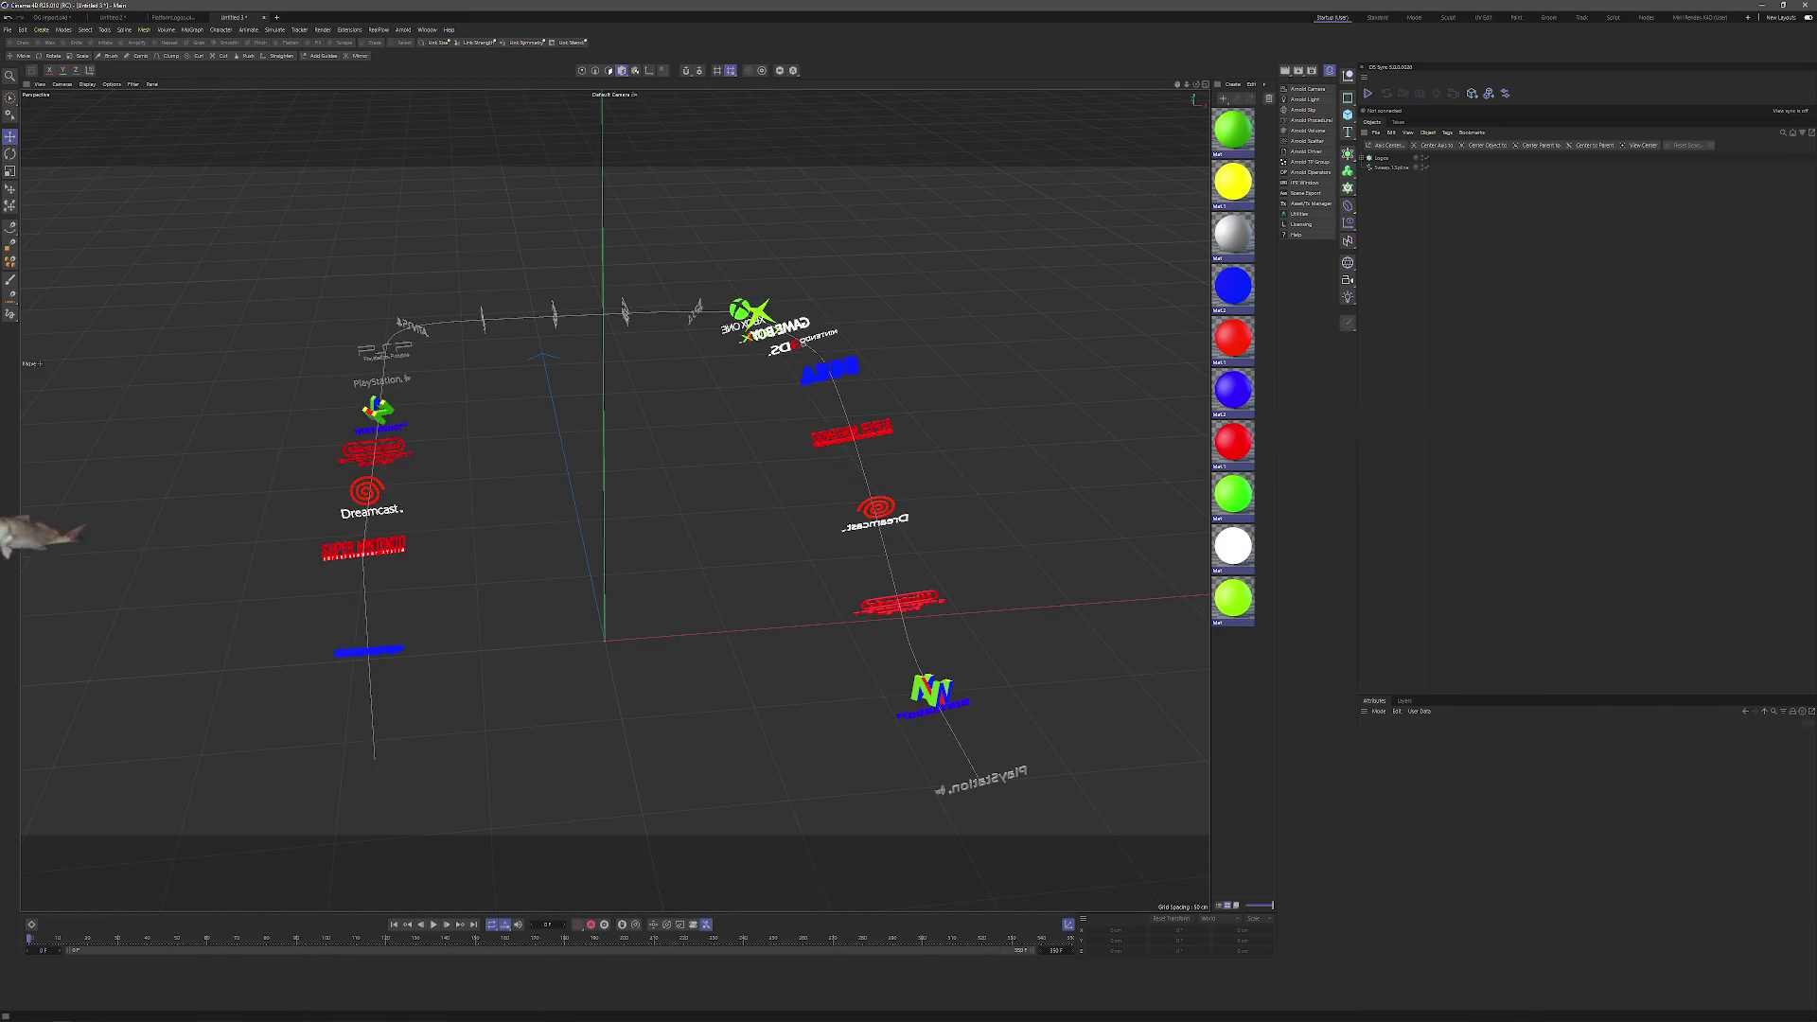
# Turn on the cache options in the Cineware project settings.
pyautogui.hotkey('ctrl', 'd')
pyautogui.click(1409, 736)
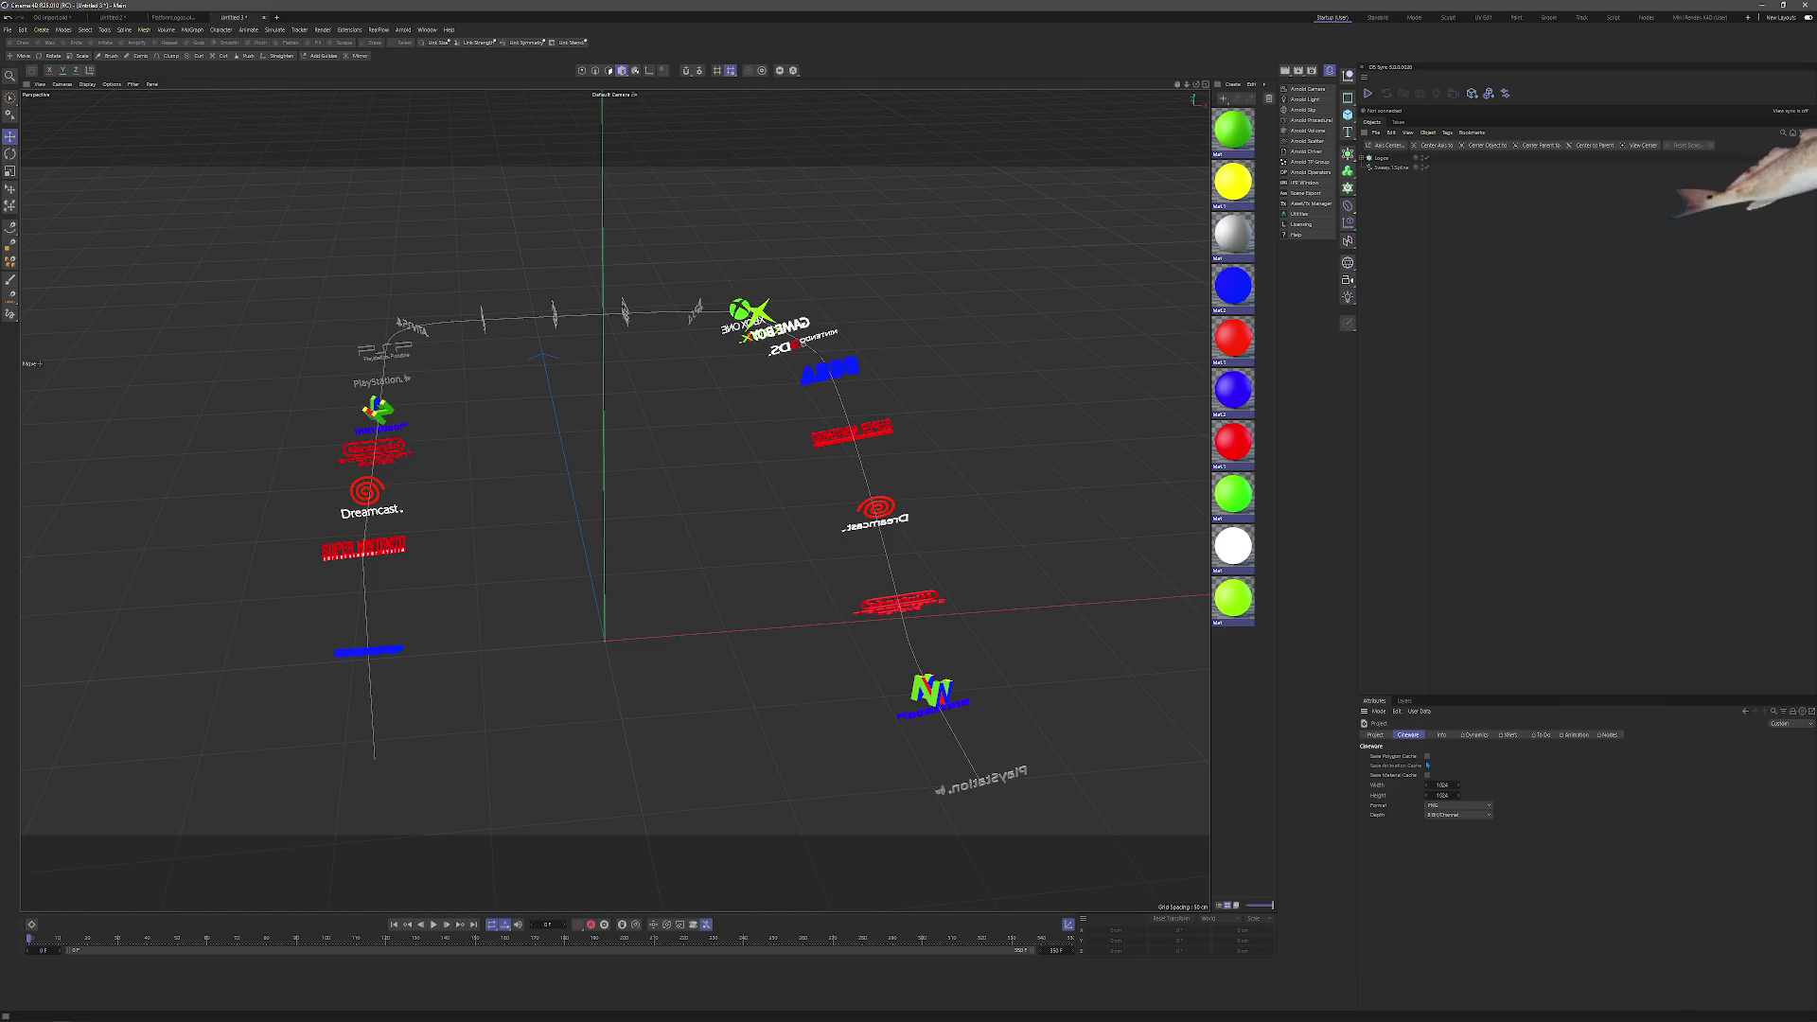
pyautogui.click(1426, 775)
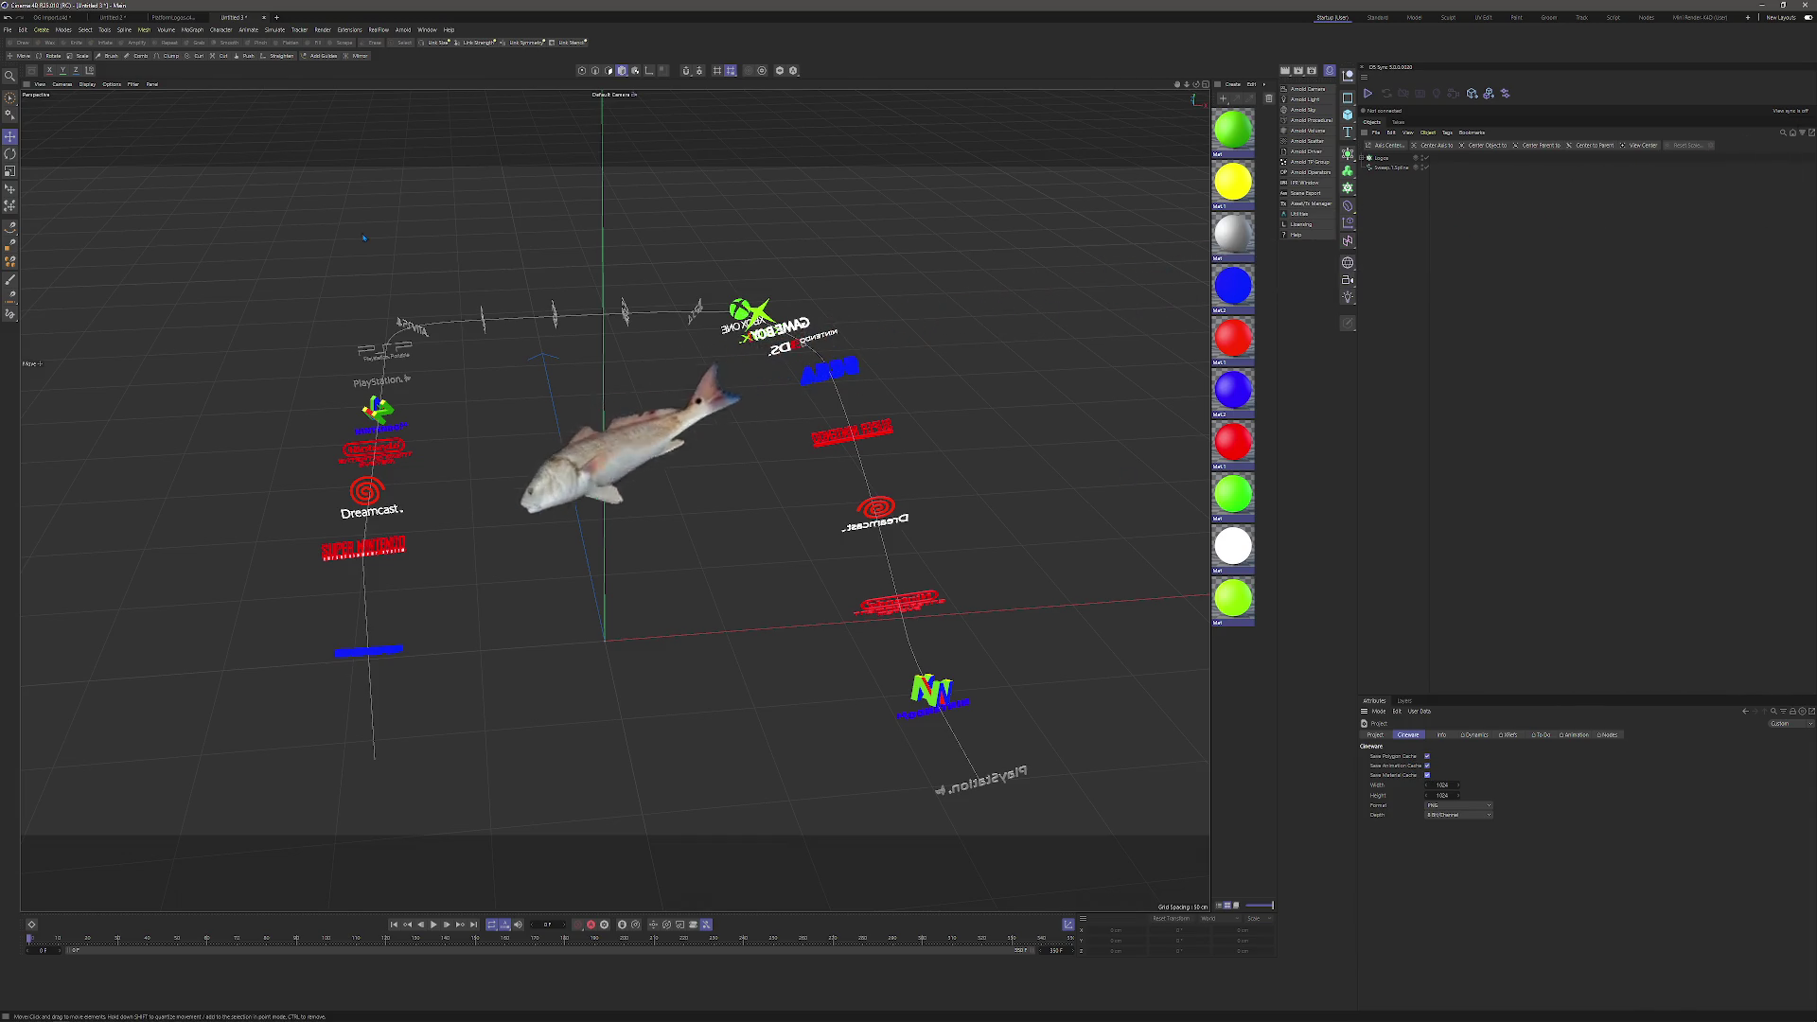
# Save the project for Cineware as AnimatedLogos.
pyautogui.click(7, 29)
pyautogui.click(47, 191)
pyautogui.write('matedLogos')
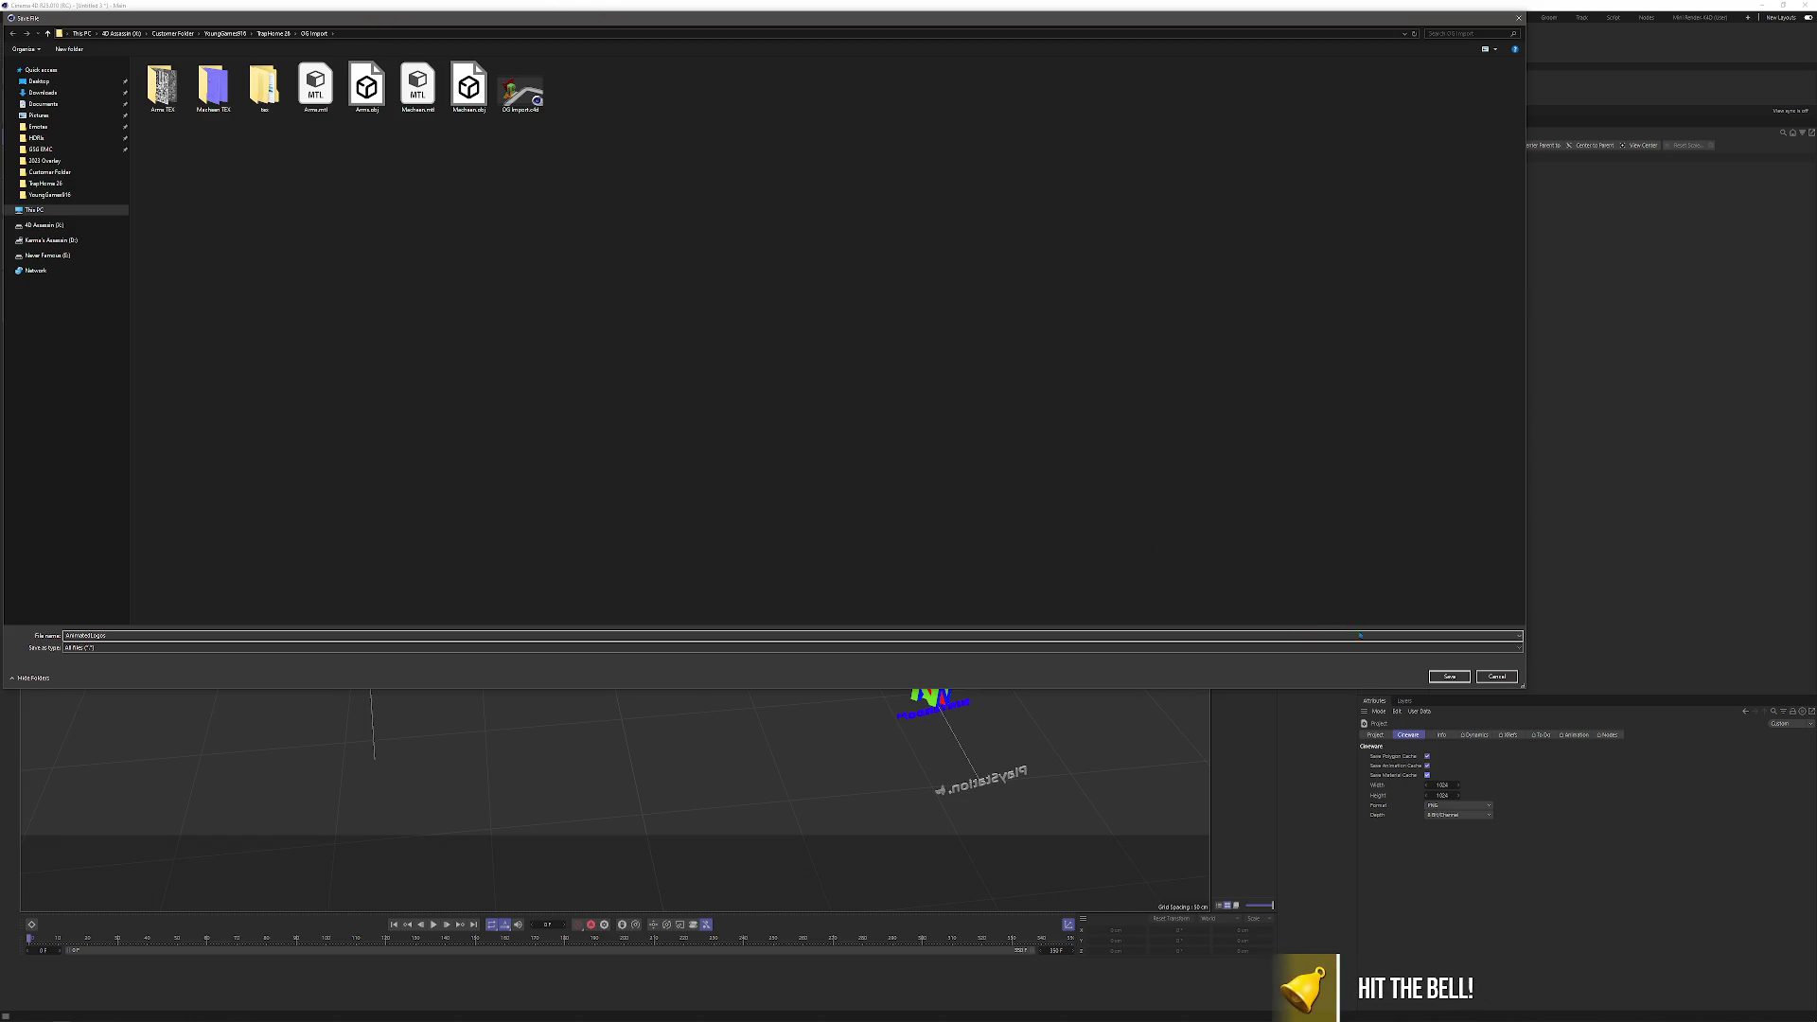
pyautogui.press('Return')
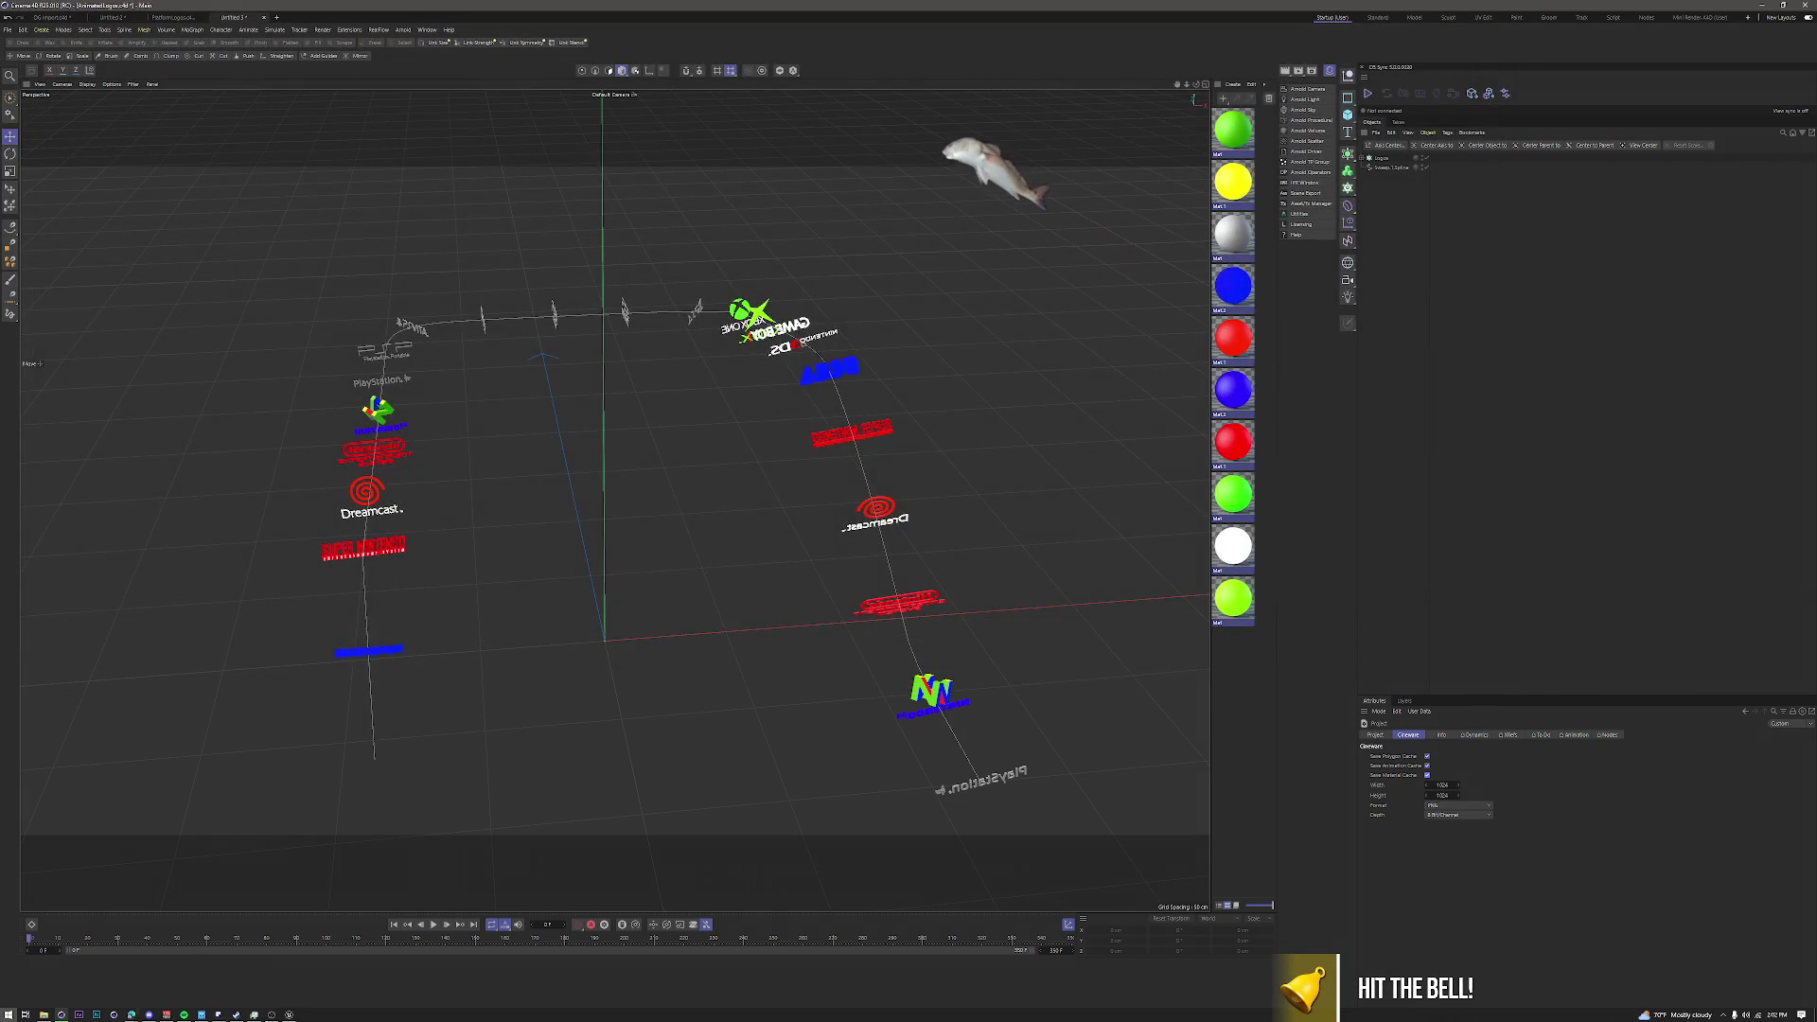
pyautogui.click(271, 1015)
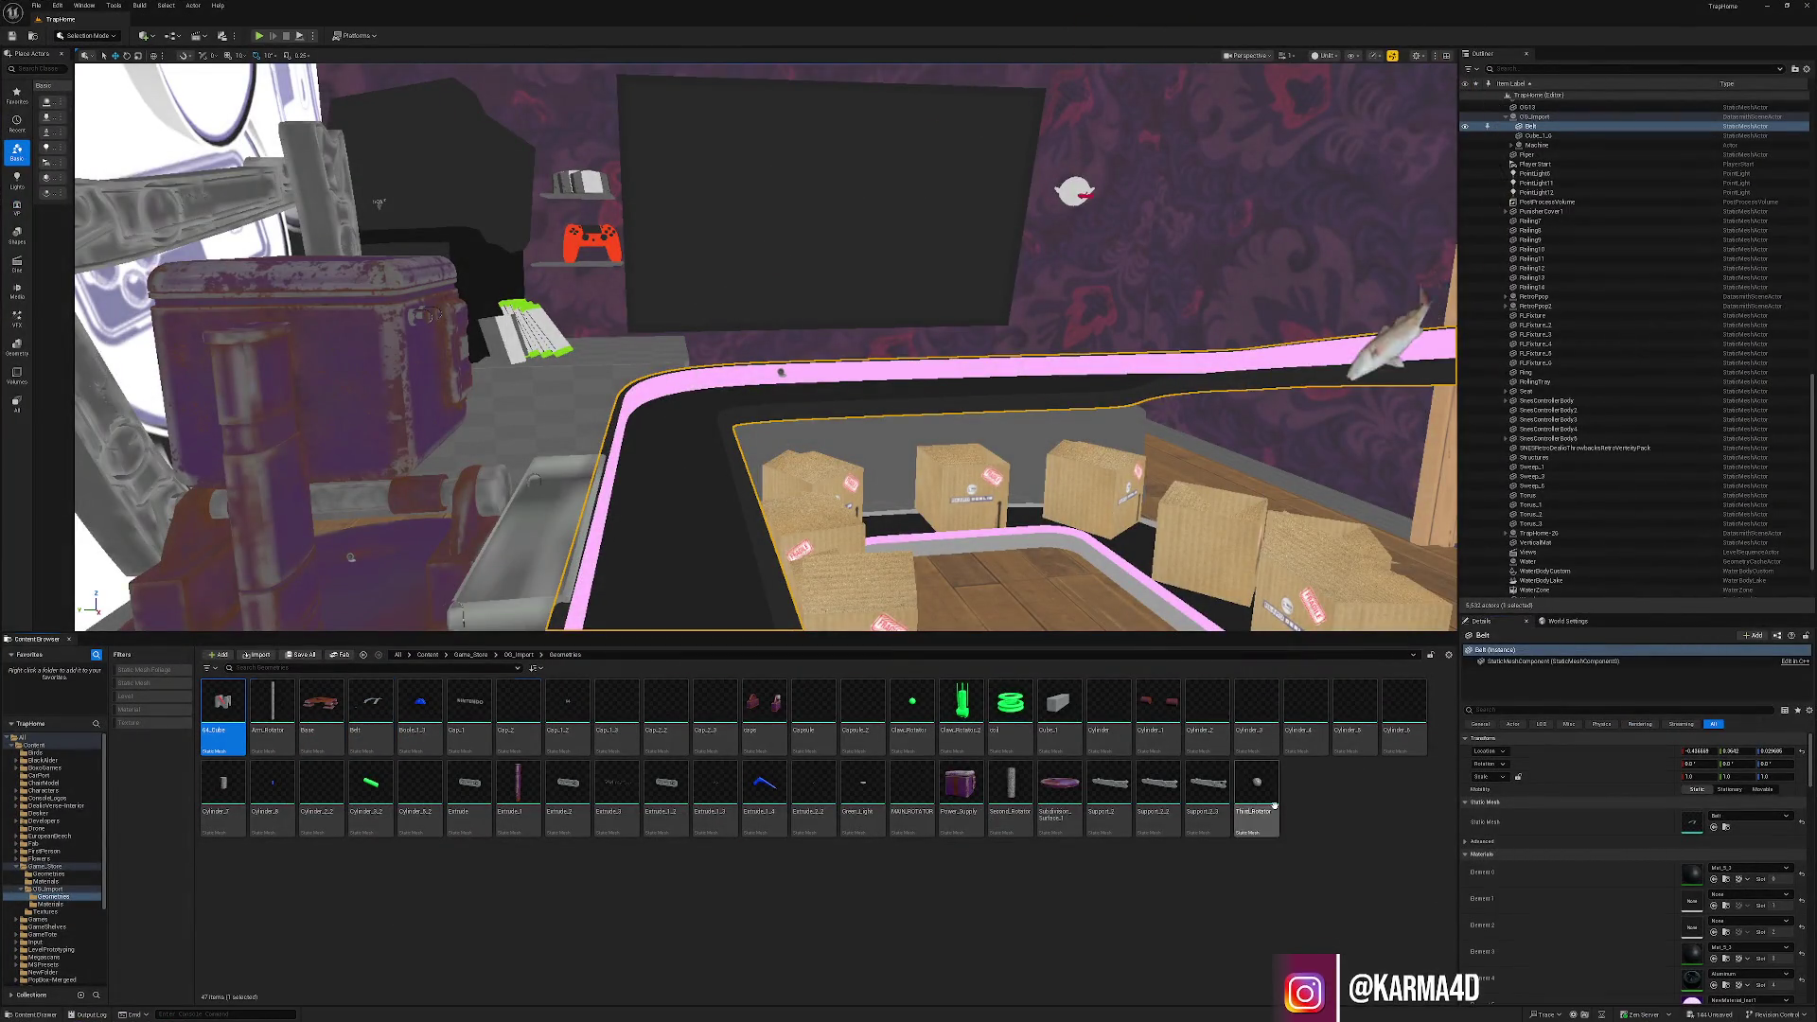
# Select all 47 Geometries assets and force-delete them despite remaining references.
pyautogui.hotkey('ctrl', 'a')
pyautogui.rightClick(1279, 811)
pyautogui.press('Delete')
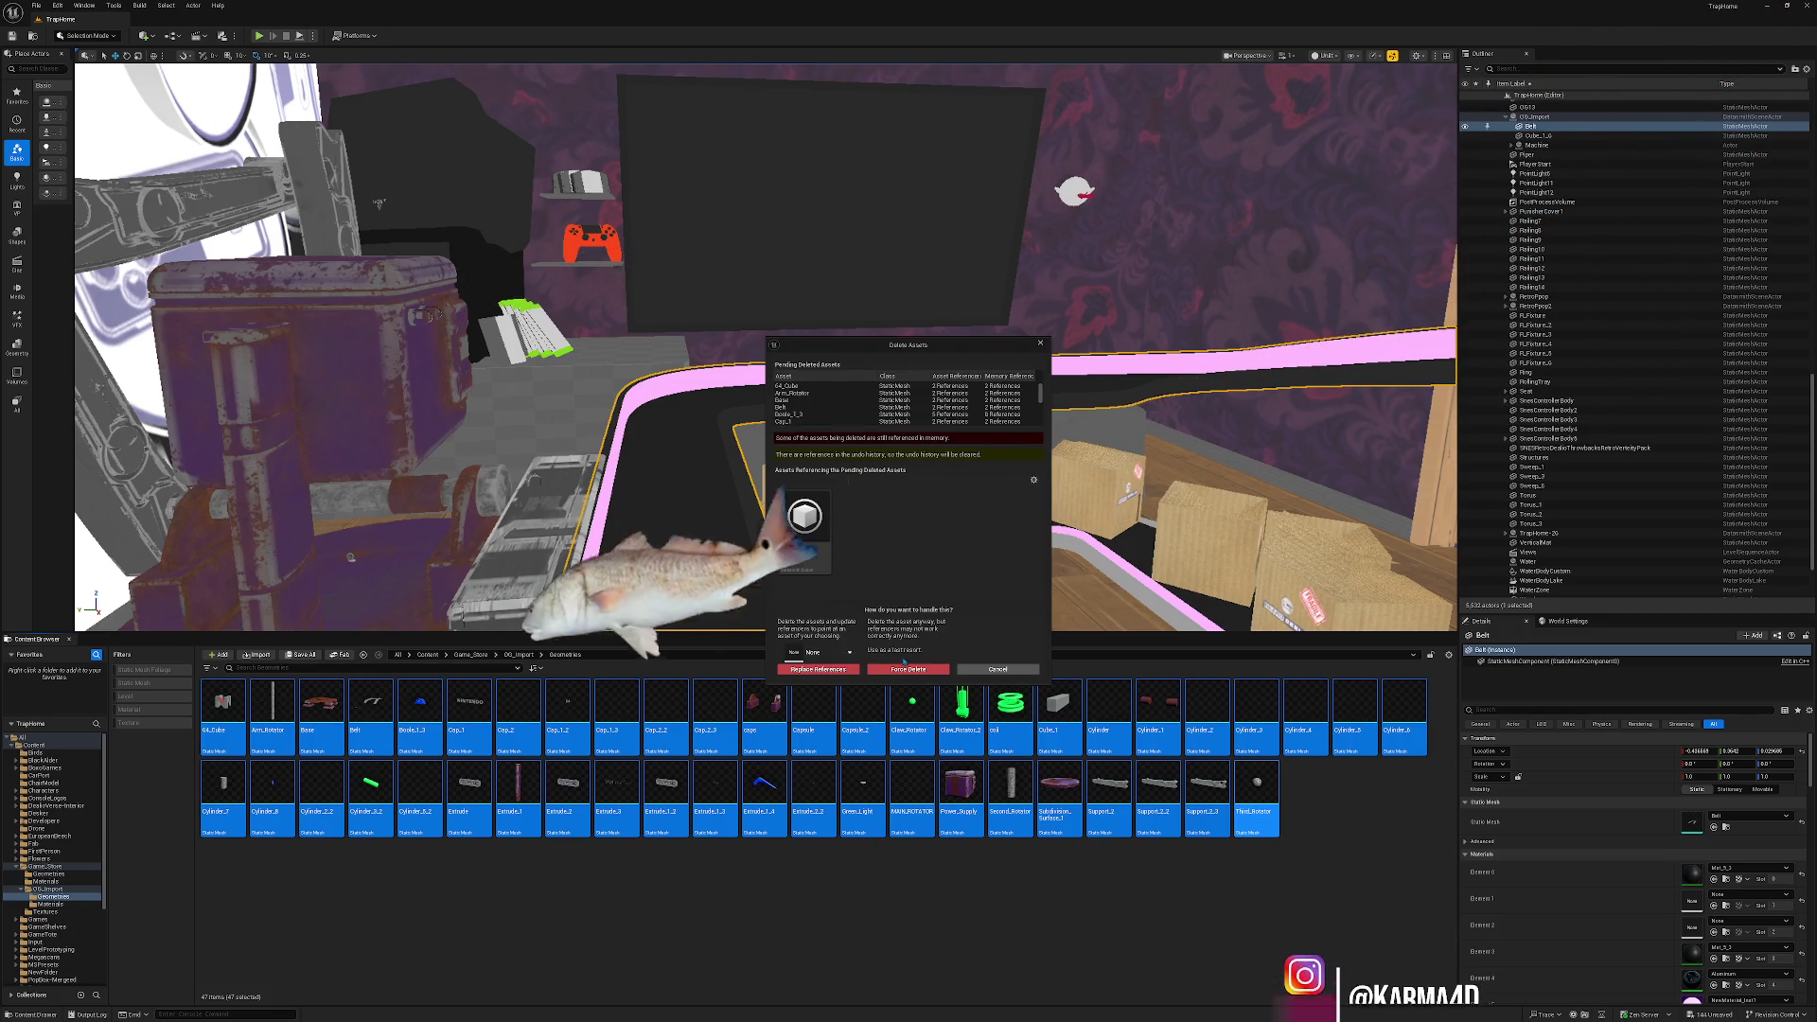
pyautogui.click(924, 669)
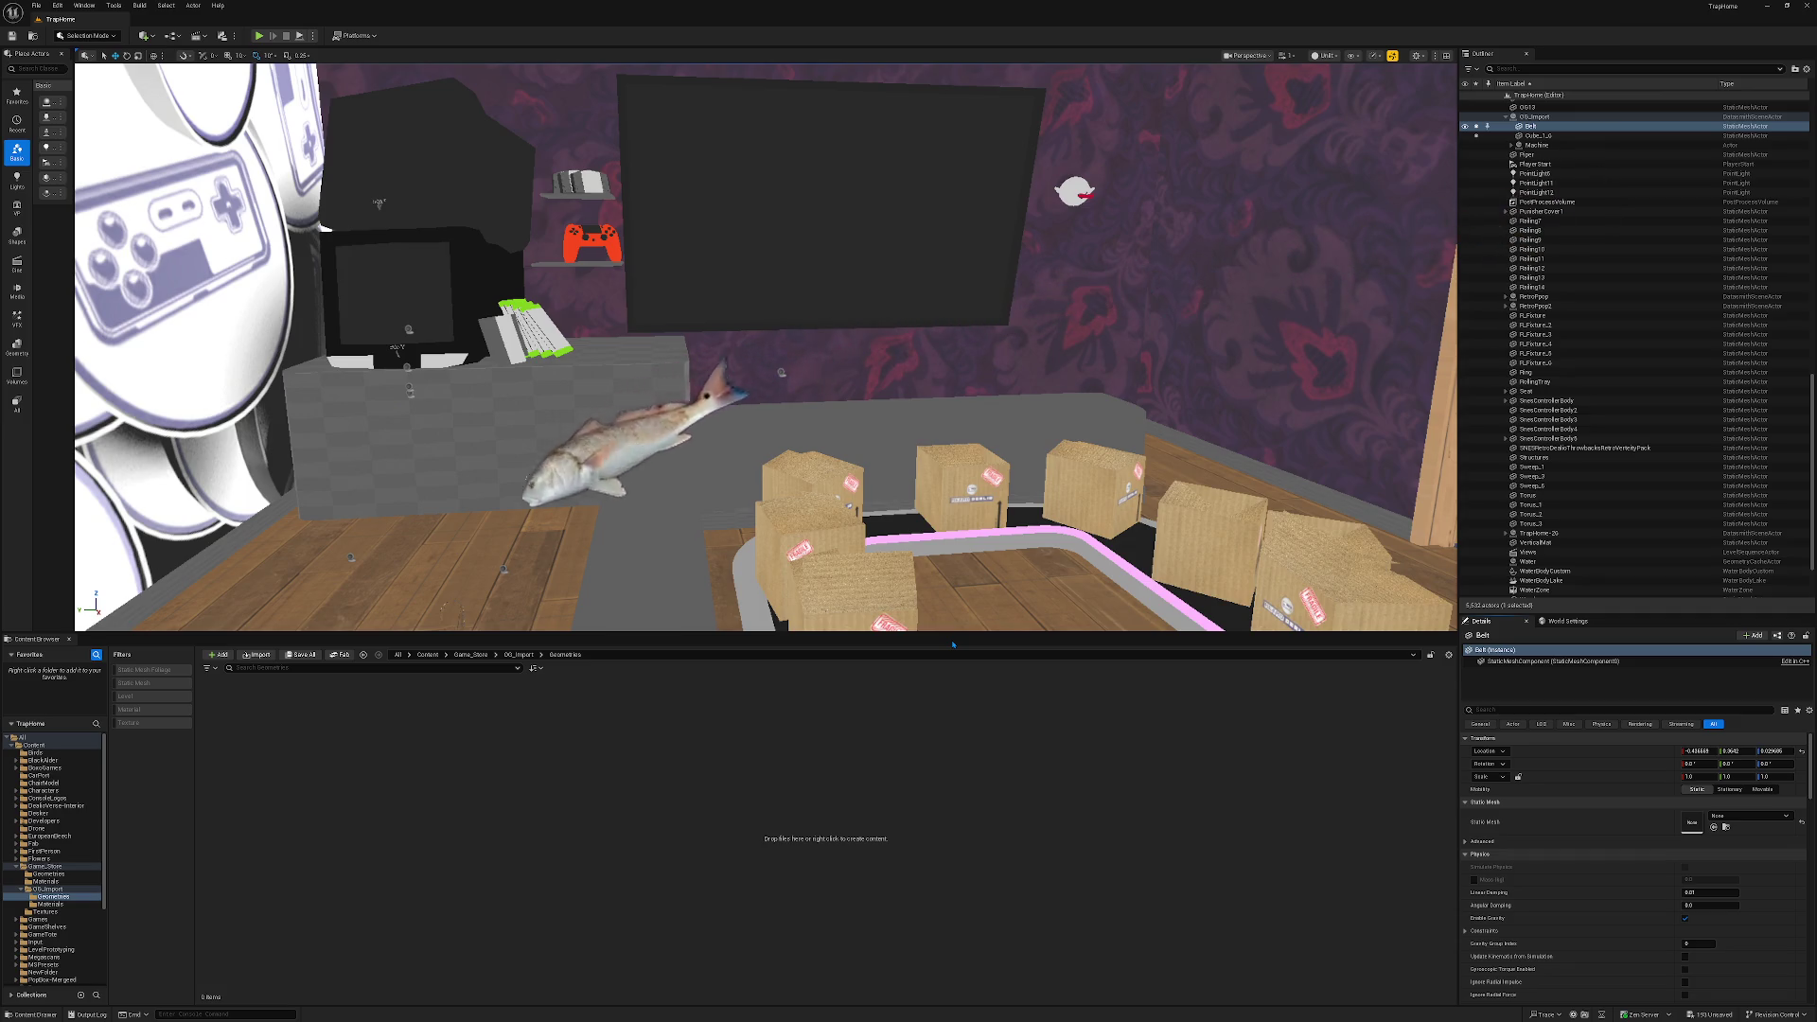
pyautogui.moveTo(946, 567); pyautogui.dragTo(946, 616)
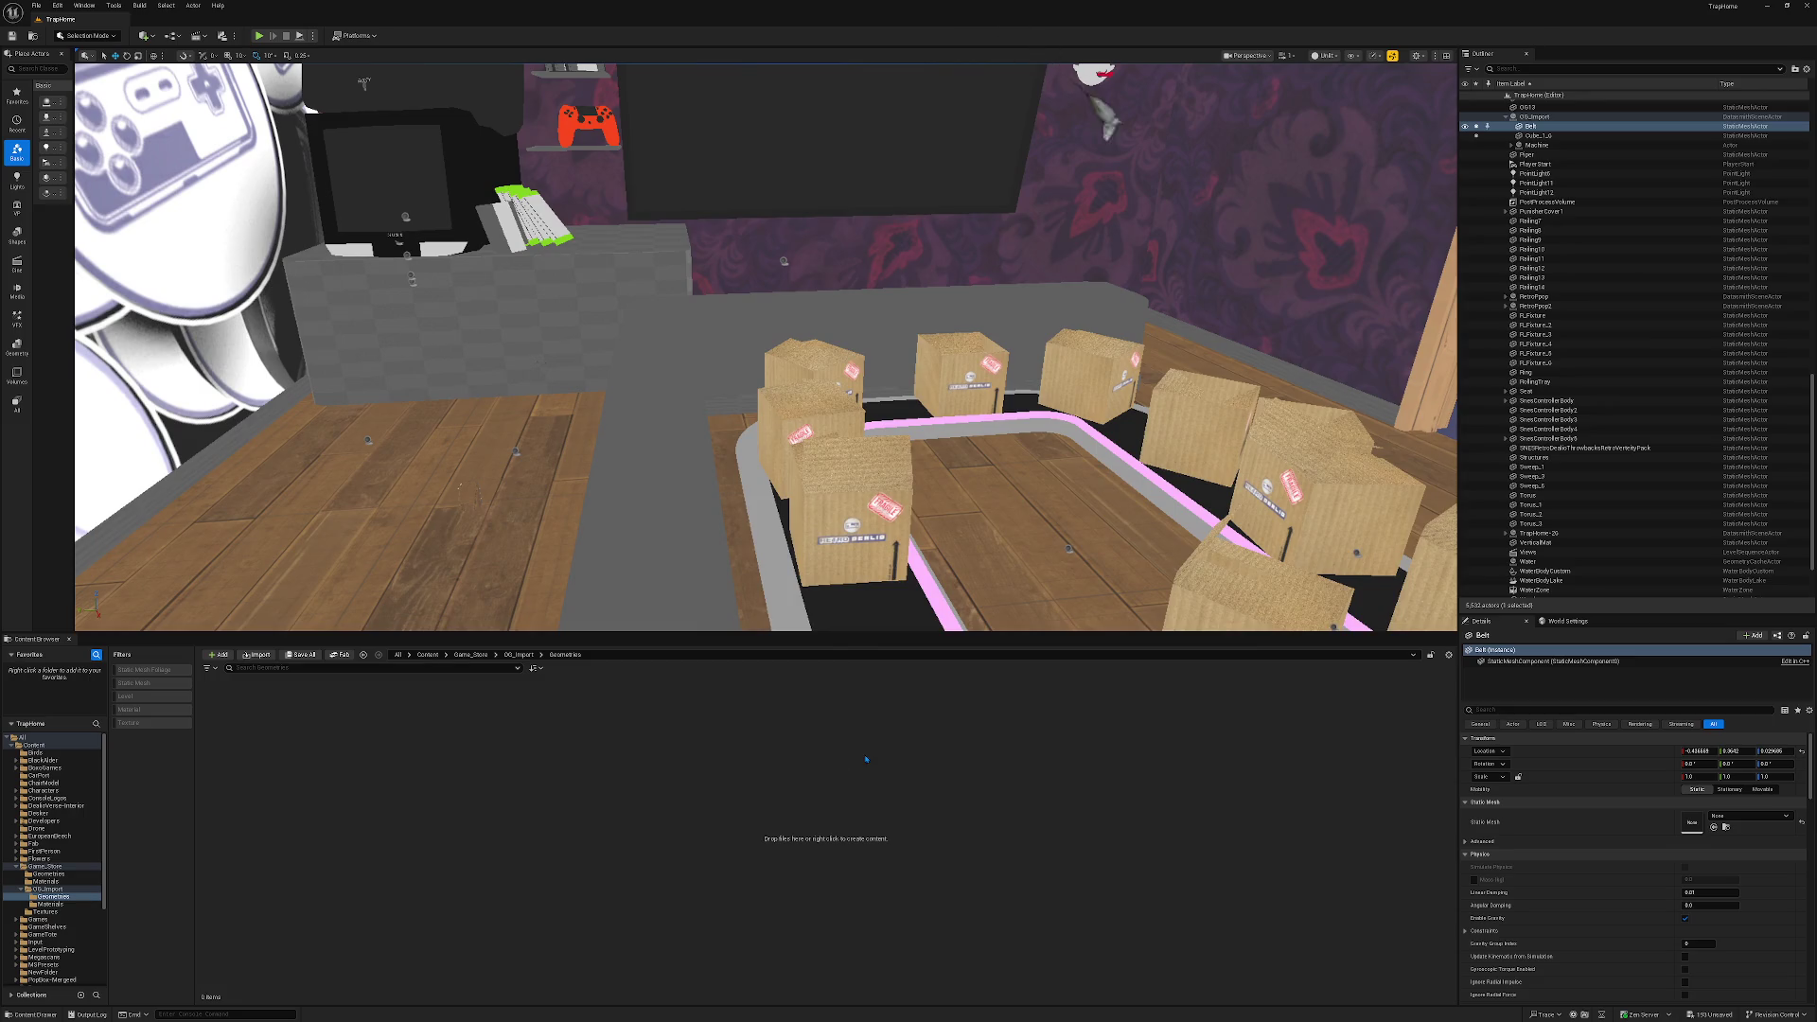
pyautogui.moveTo(1006, 502); pyautogui.dragTo(1006, 542)
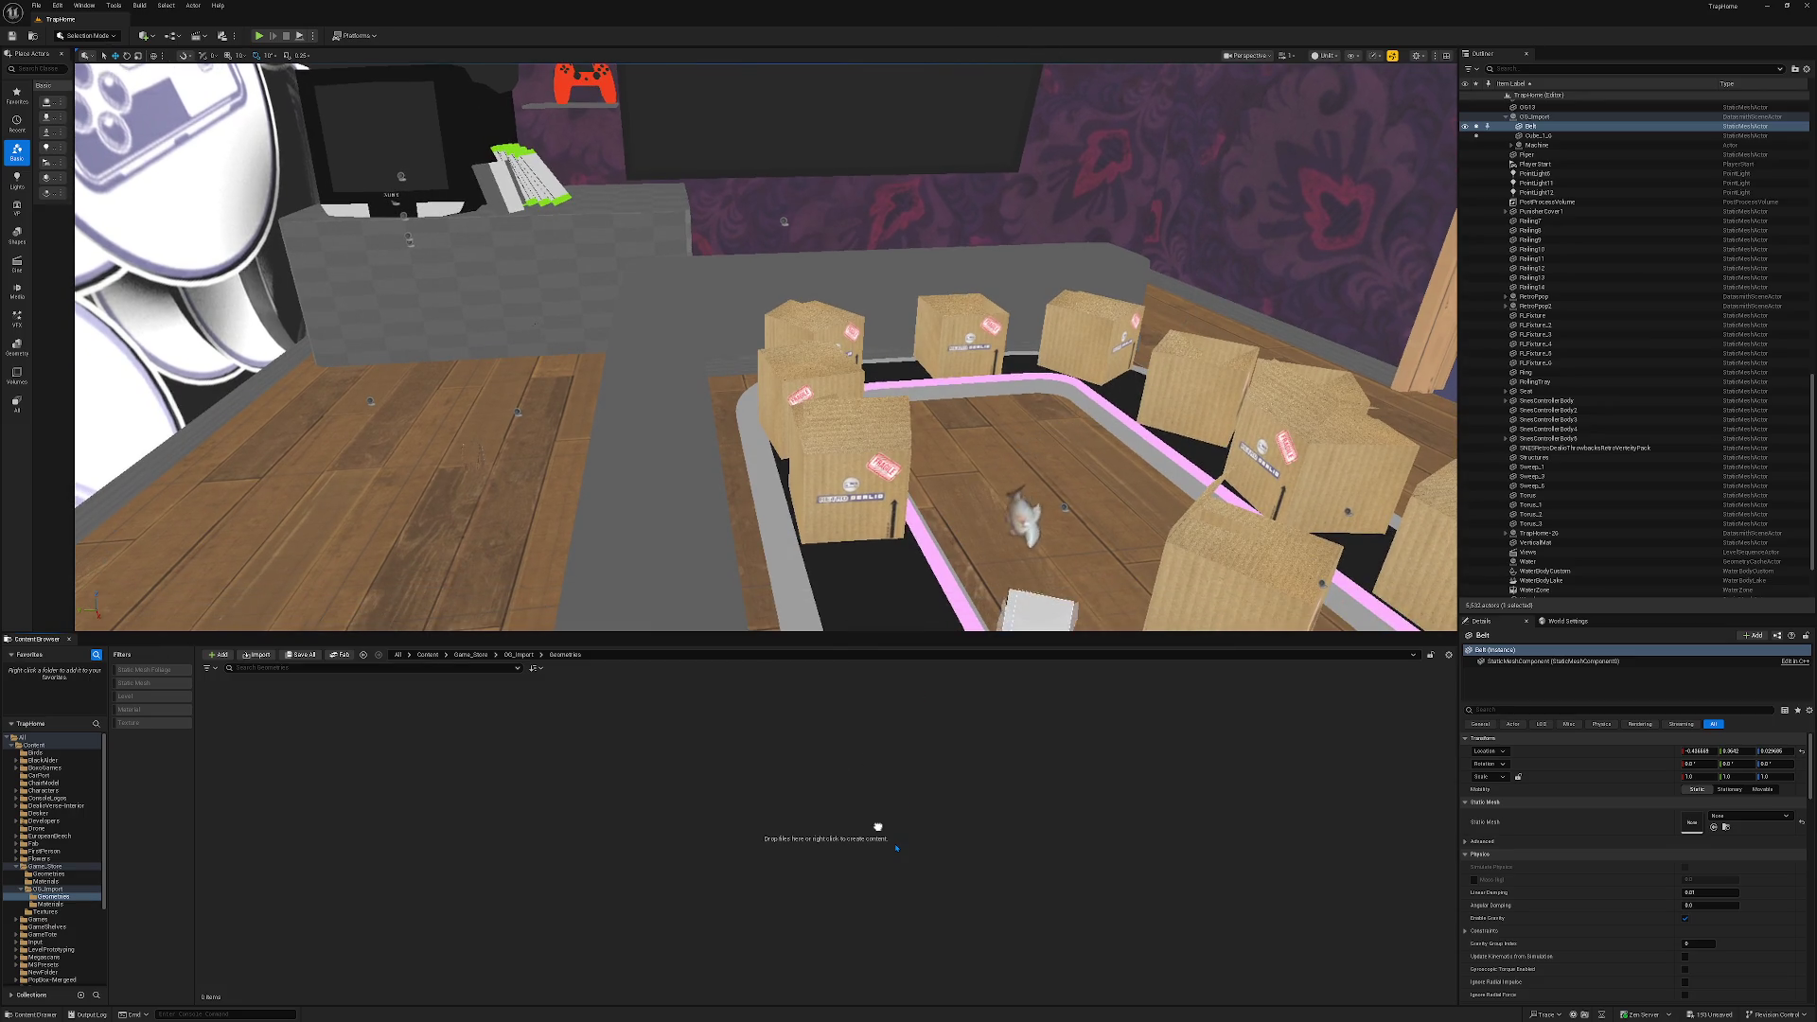
pyautogui.moveTo(1022, 567); pyautogui.dragTo(1022, 606)
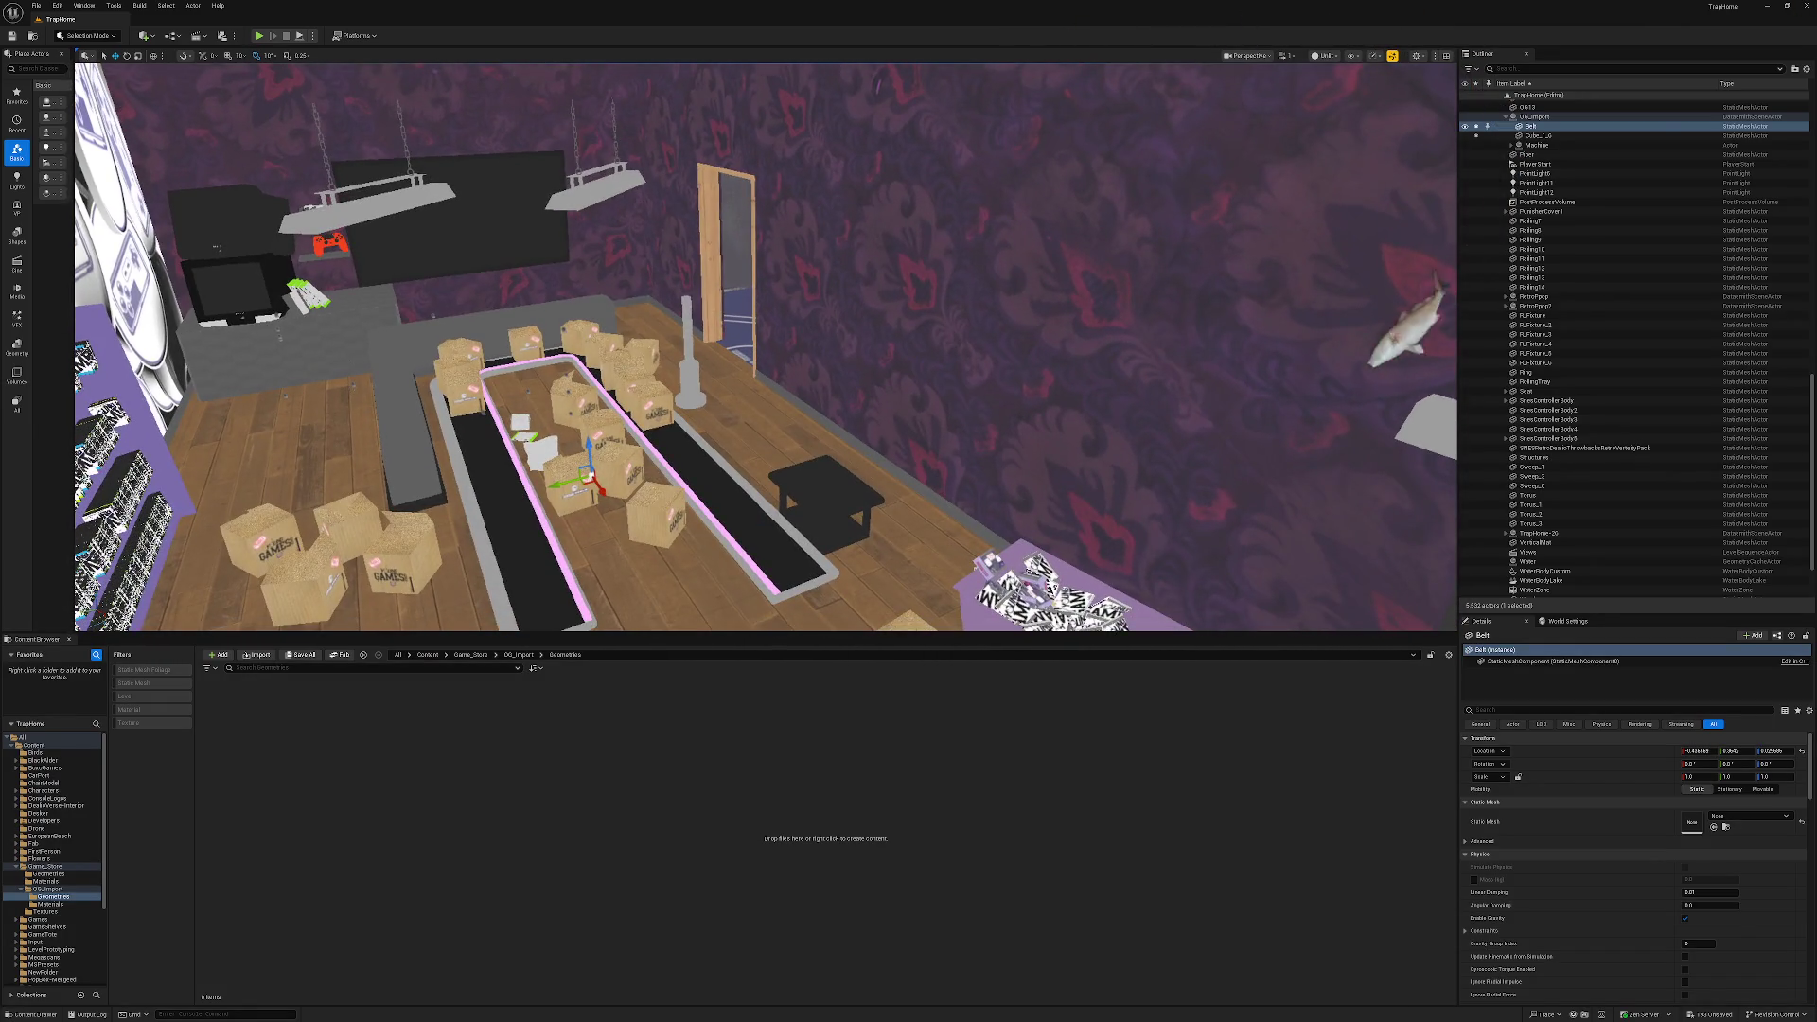
pyautogui.hotkey('ctrl', 'shift', 's')
pyautogui.scroll(-2, 1050, 454)
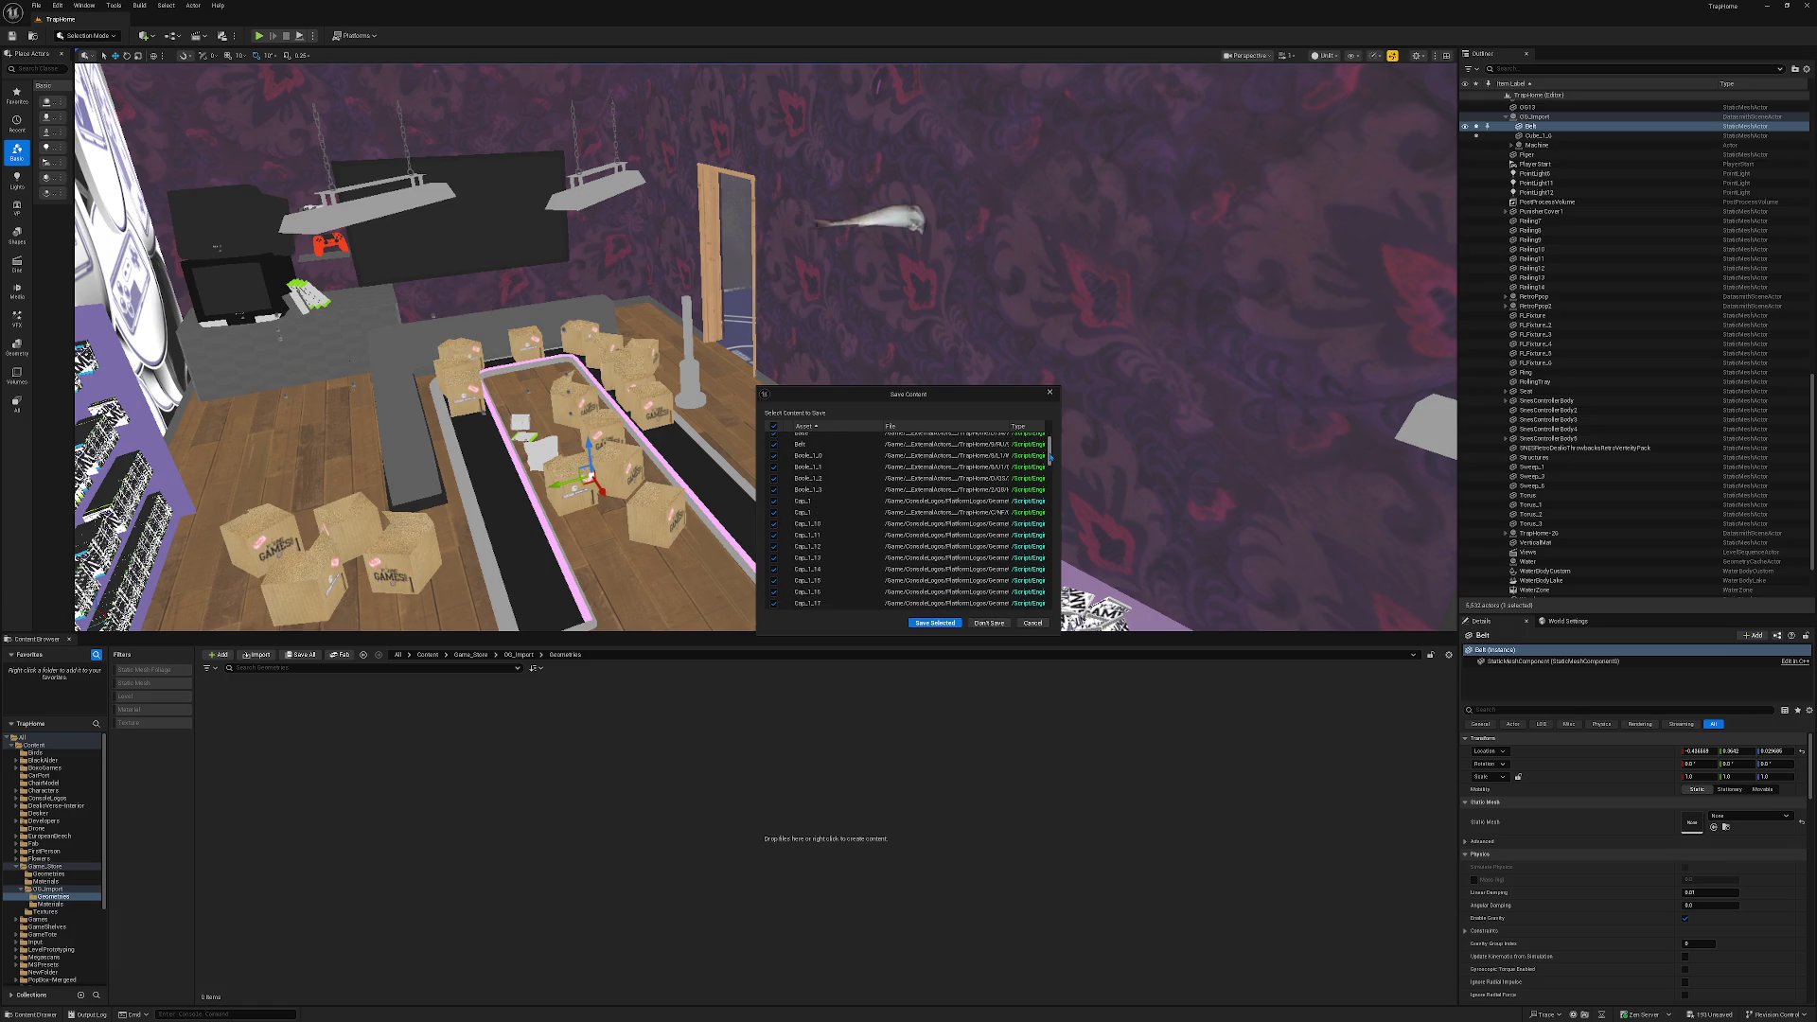
pyautogui.moveTo(1050, 458); pyautogui.dragTo(1047, 610)
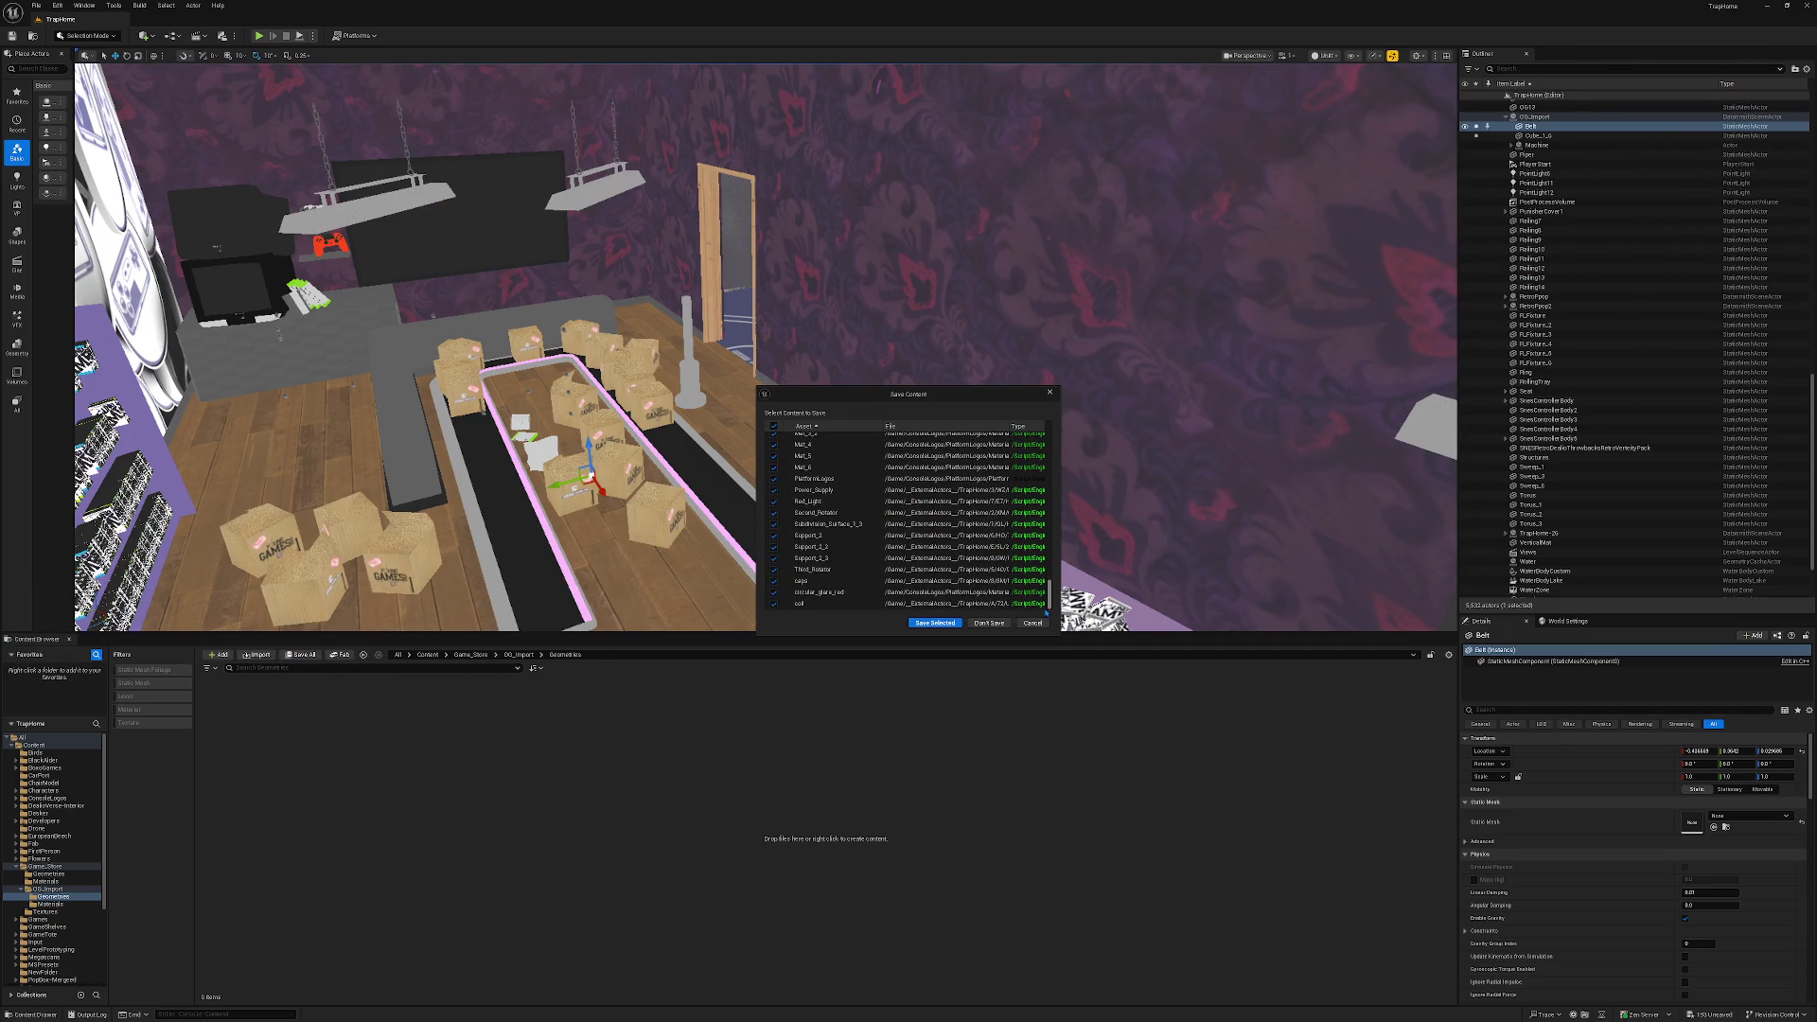
pyautogui.click(1032, 623)
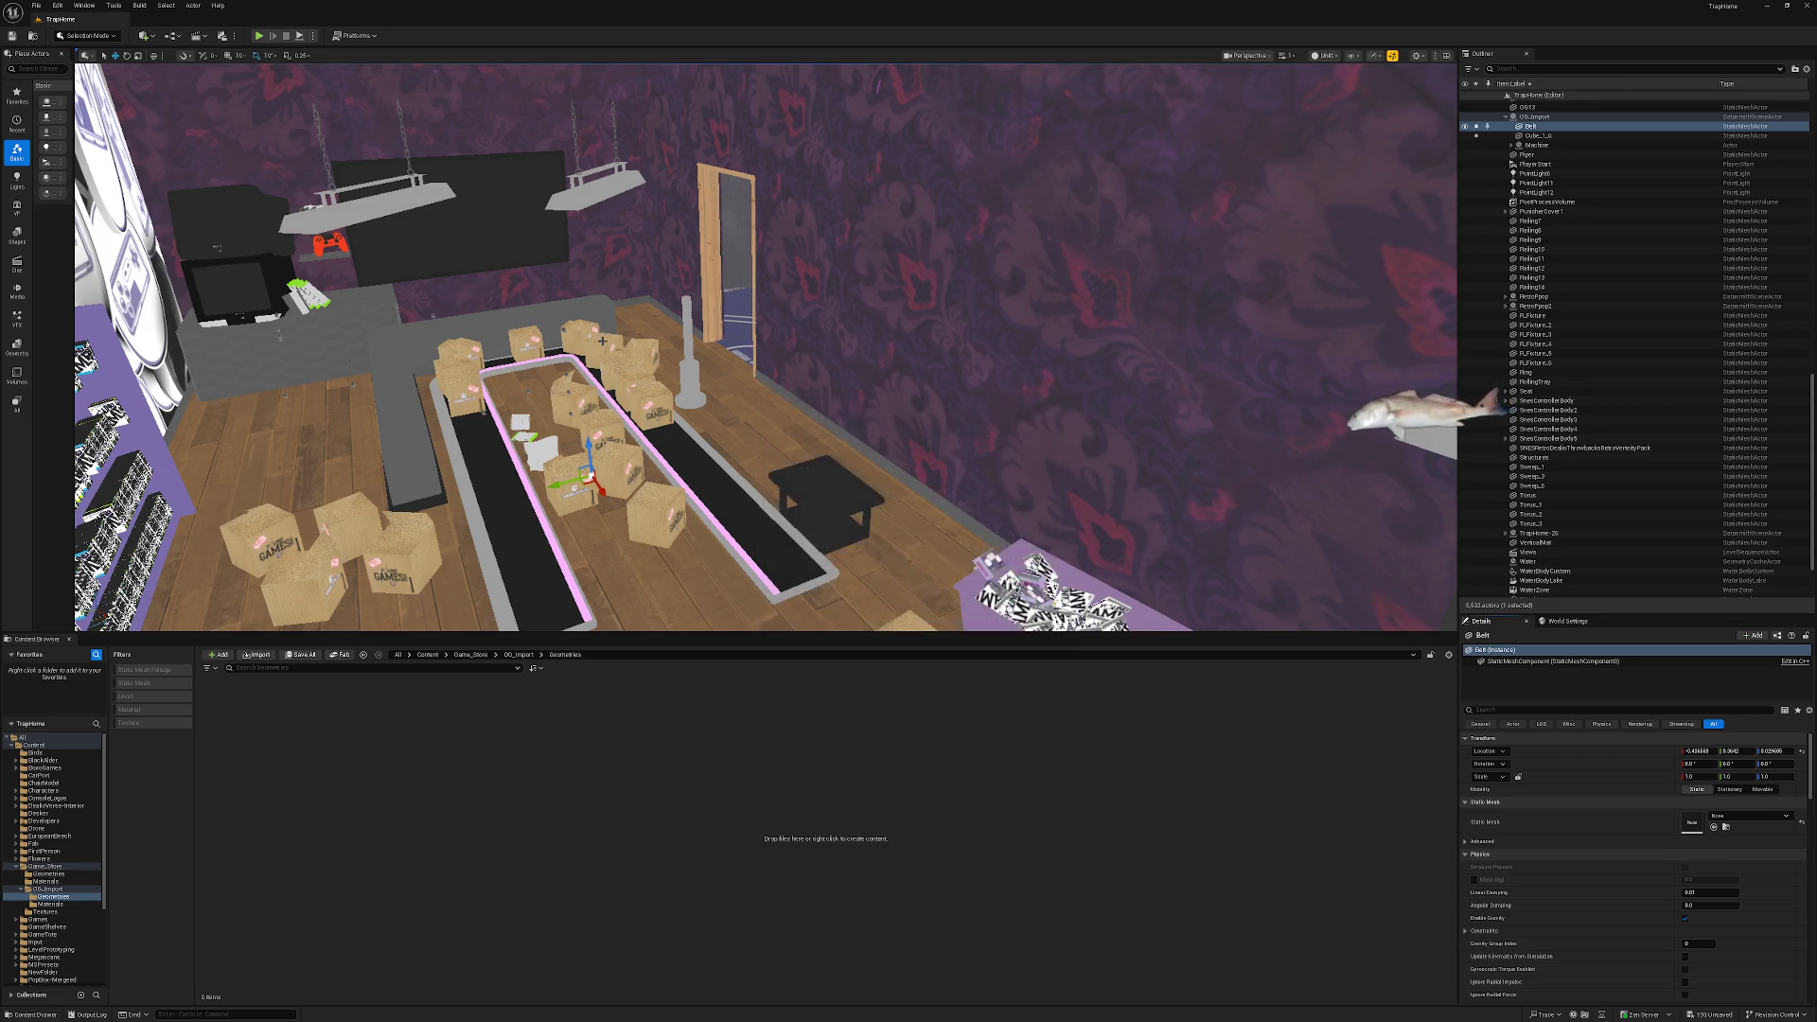
pyautogui.moveTo(757, 378); pyautogui.dragTo(719, 303)
pyautogui.moveTo(662, 435)
pyautogui.mouseDown()
pyautogui.moveTo(598, 414)
pyautogui.moveTo(568, 454)
pyautogui.mouseUp()
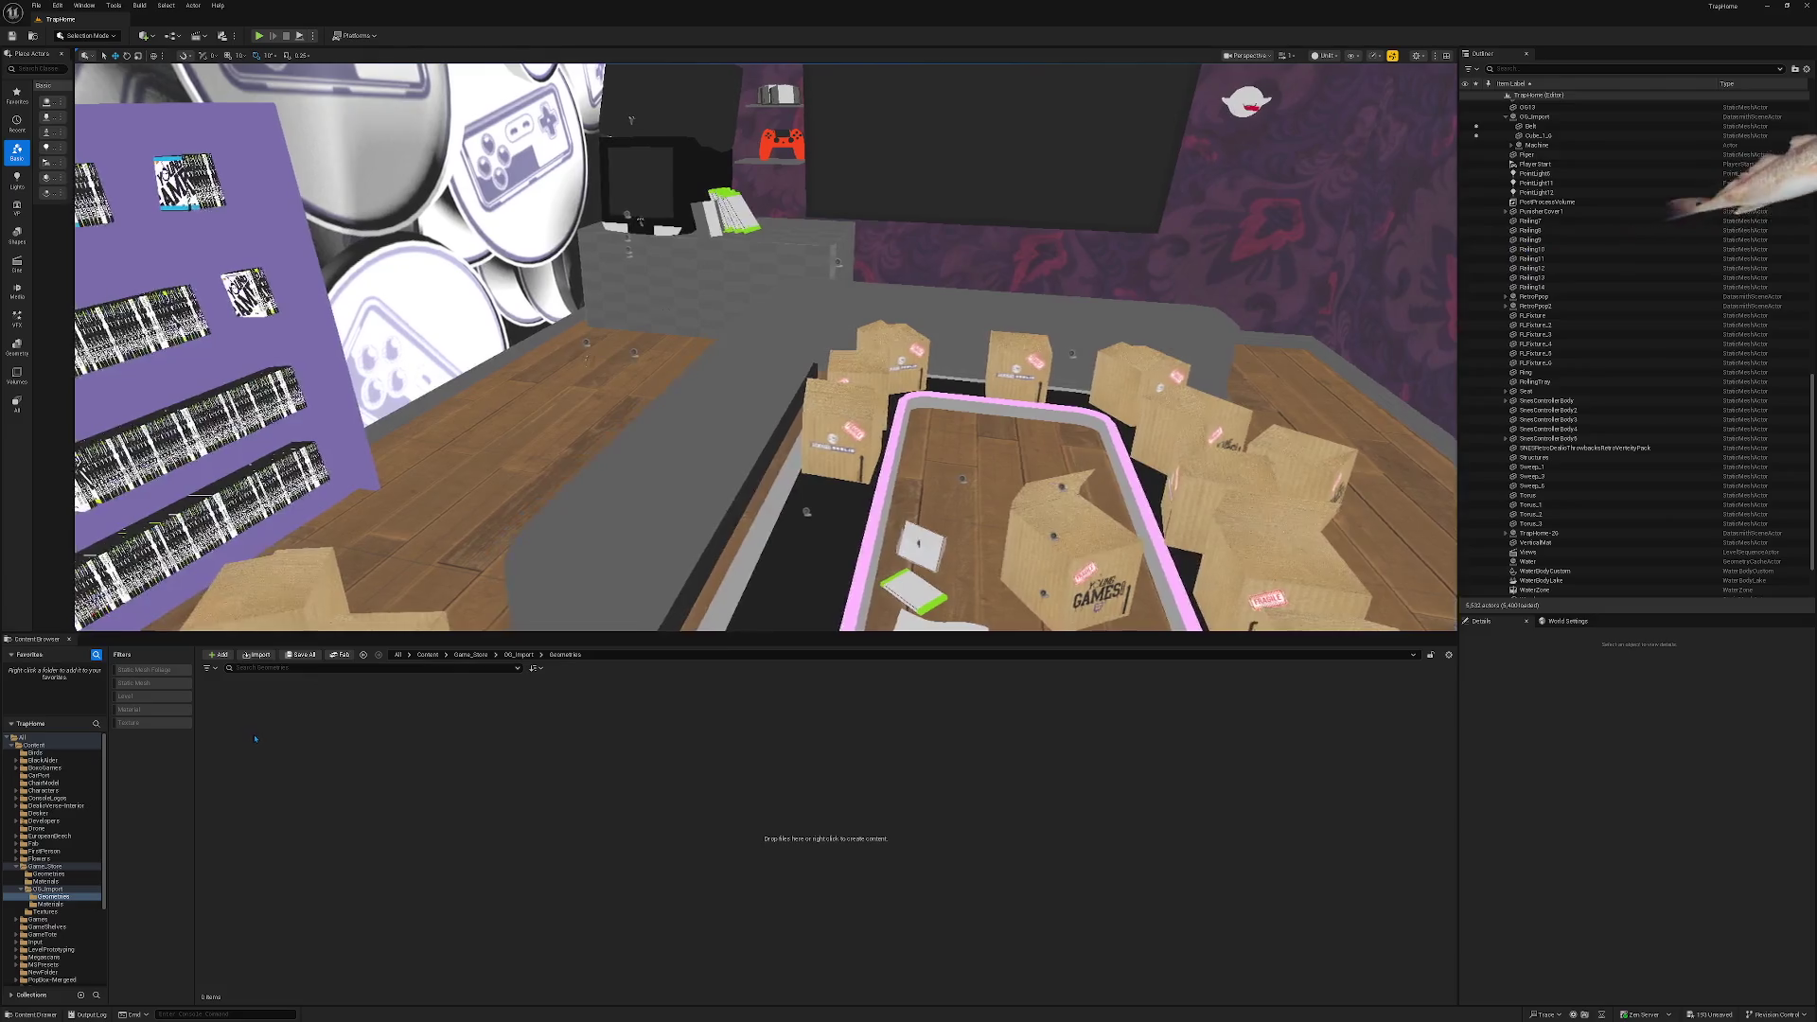
pyautogui.hotkey('ctrl', 'z')
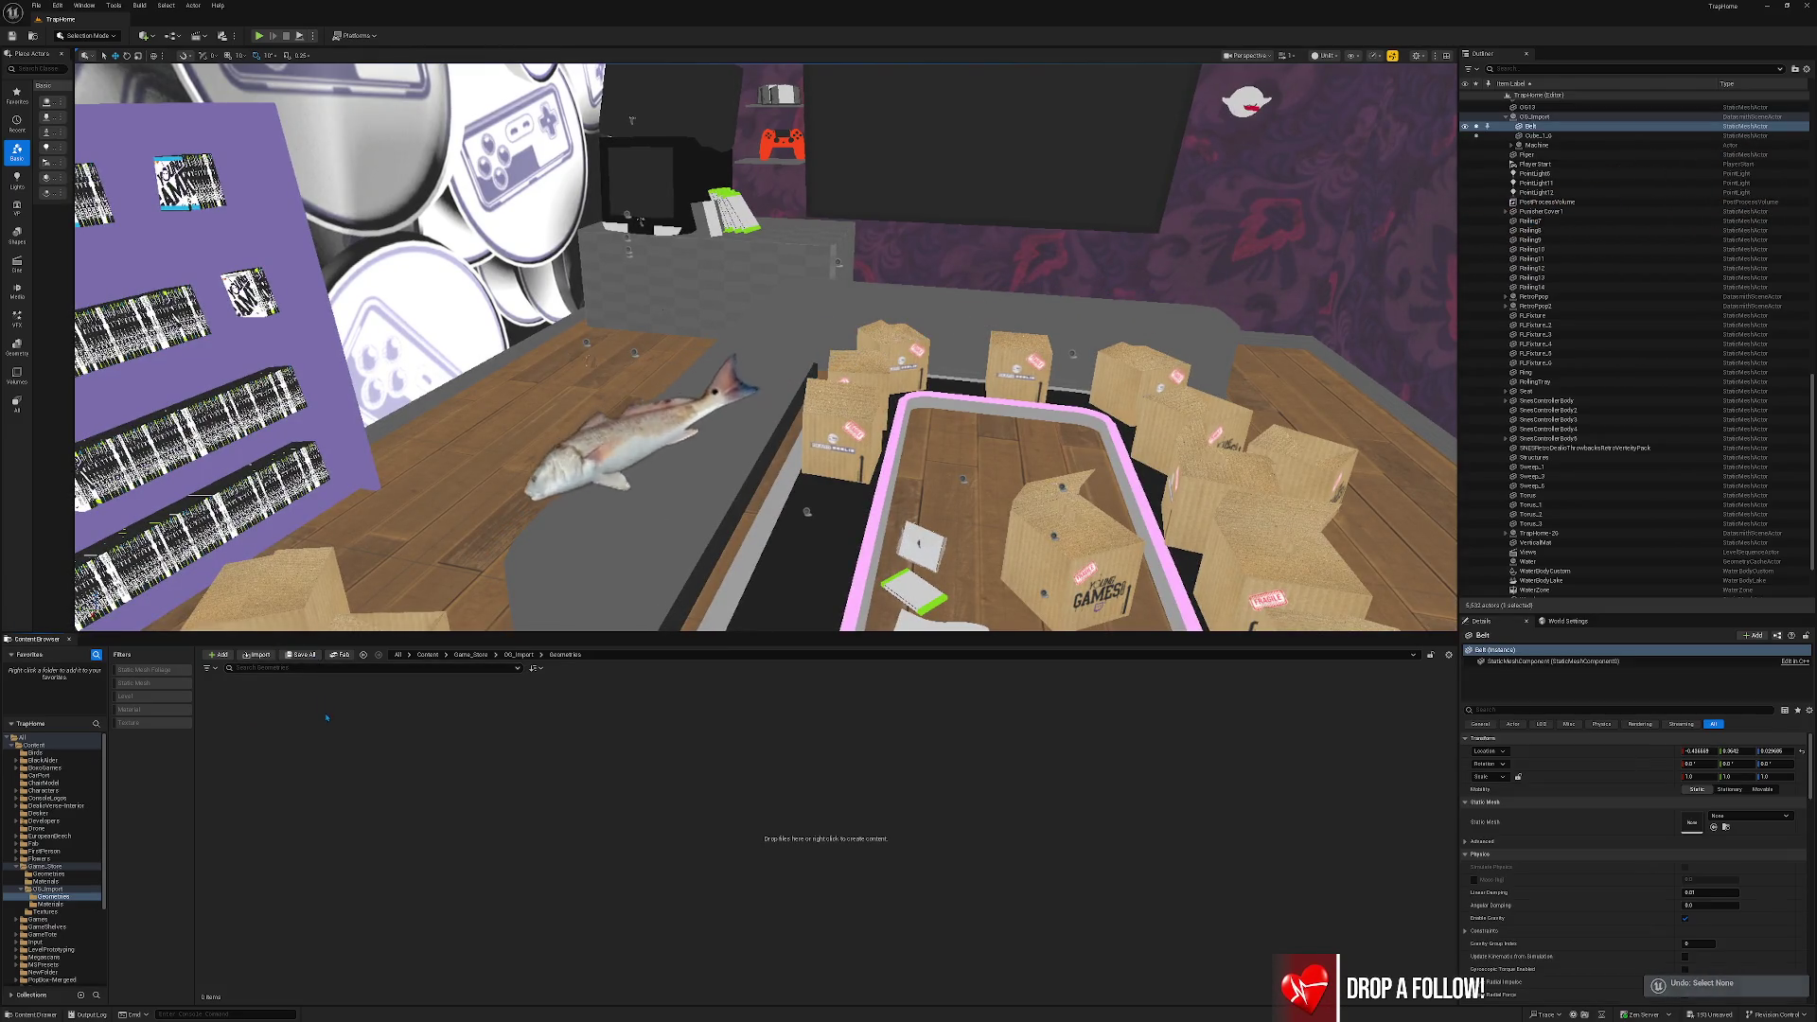
pyautogui.moveTo(701, 445)
pyautogui.mouseDown()
pyautogui.moveTo(690, 428)
pyautogui.moveTo(658, 577)
pyautogui.moveTo(615, 559)
pyautogui.moveTo(601, 525)
pyautogui.mouseUp()
pyautogui.press('f')
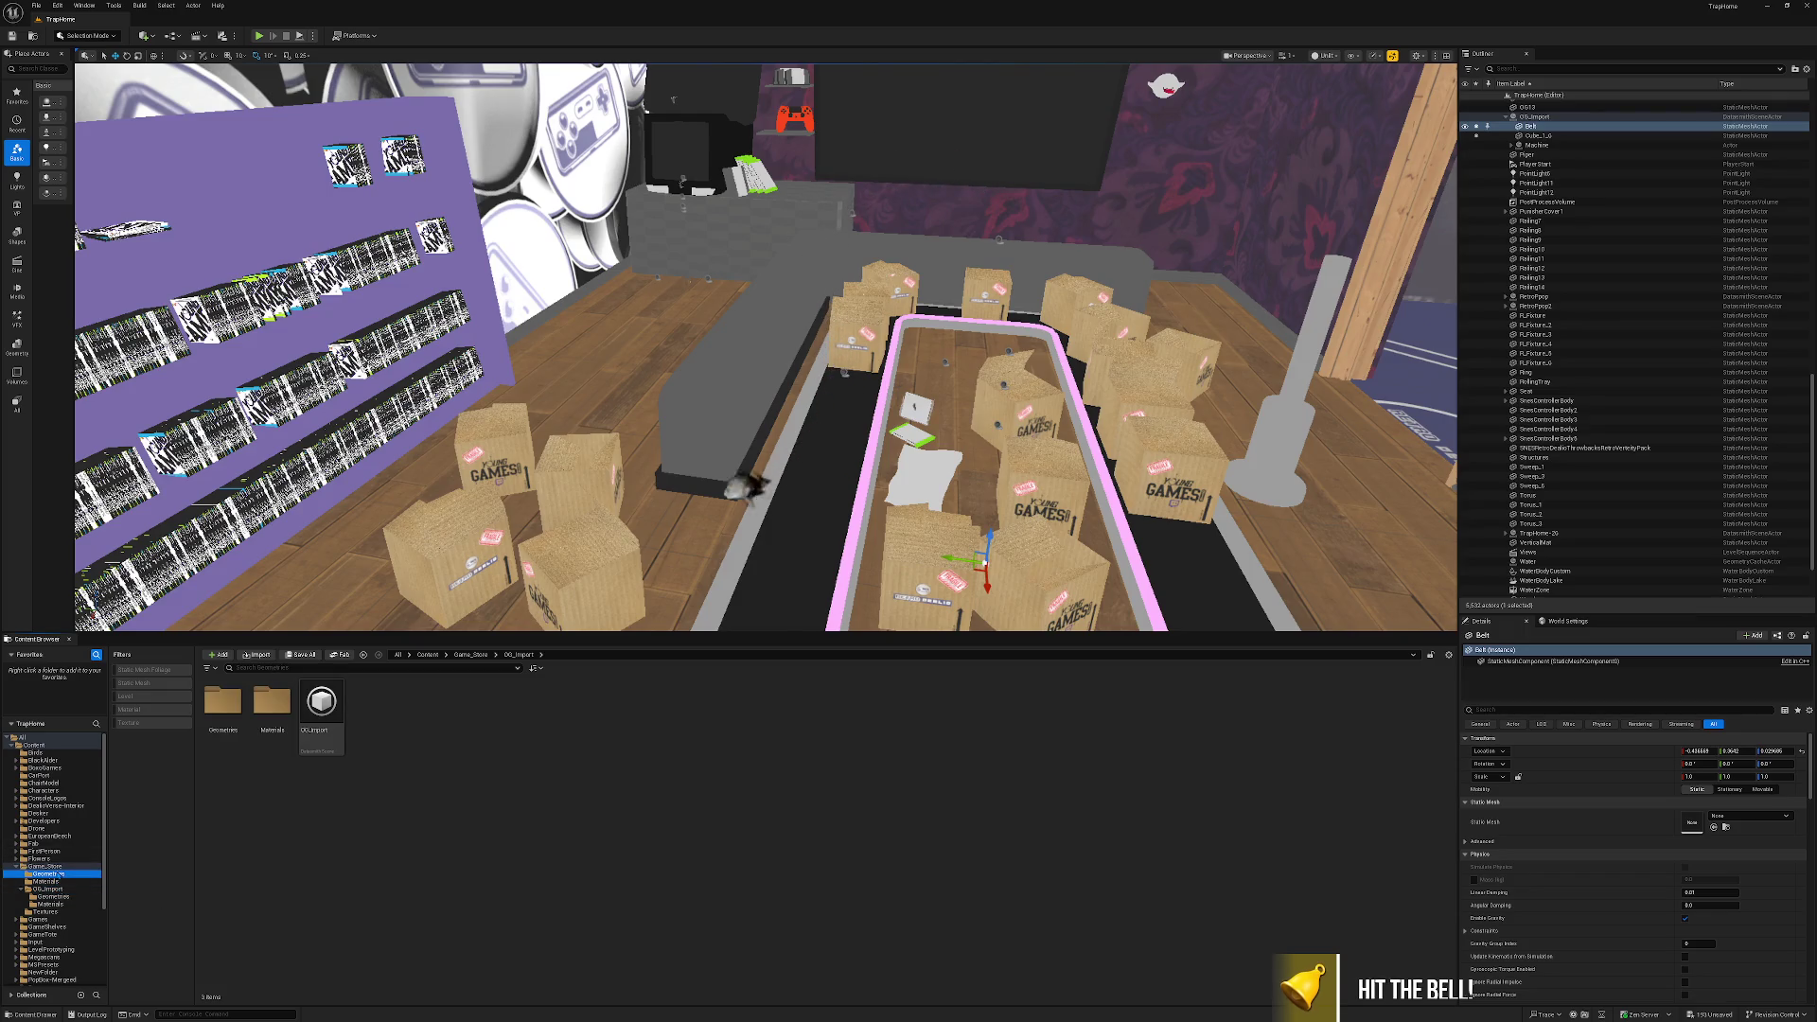
# Reimport the OG_Import Datasmith asset, accepting the default import options.
pyautogui.click(48, 888)
pyautogui.rightClick(337, 701)
pyautogui.click(371, 747)
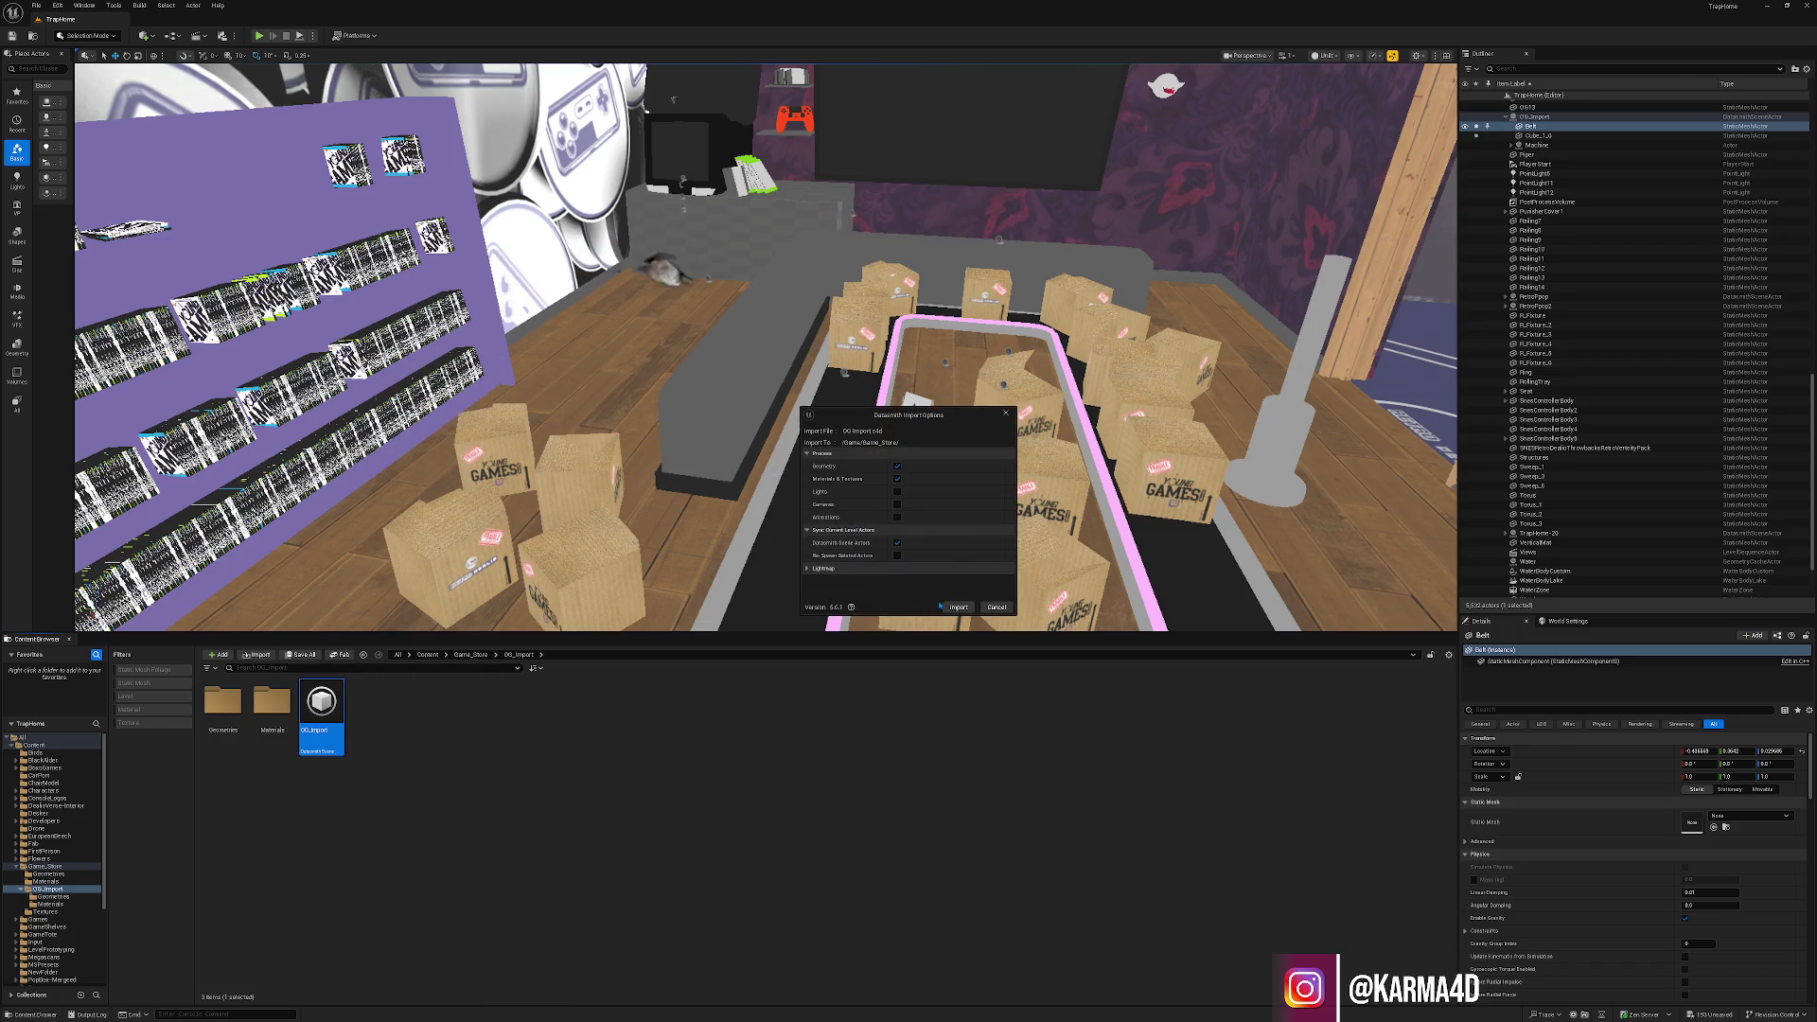
pyautogui.click(943, 607)
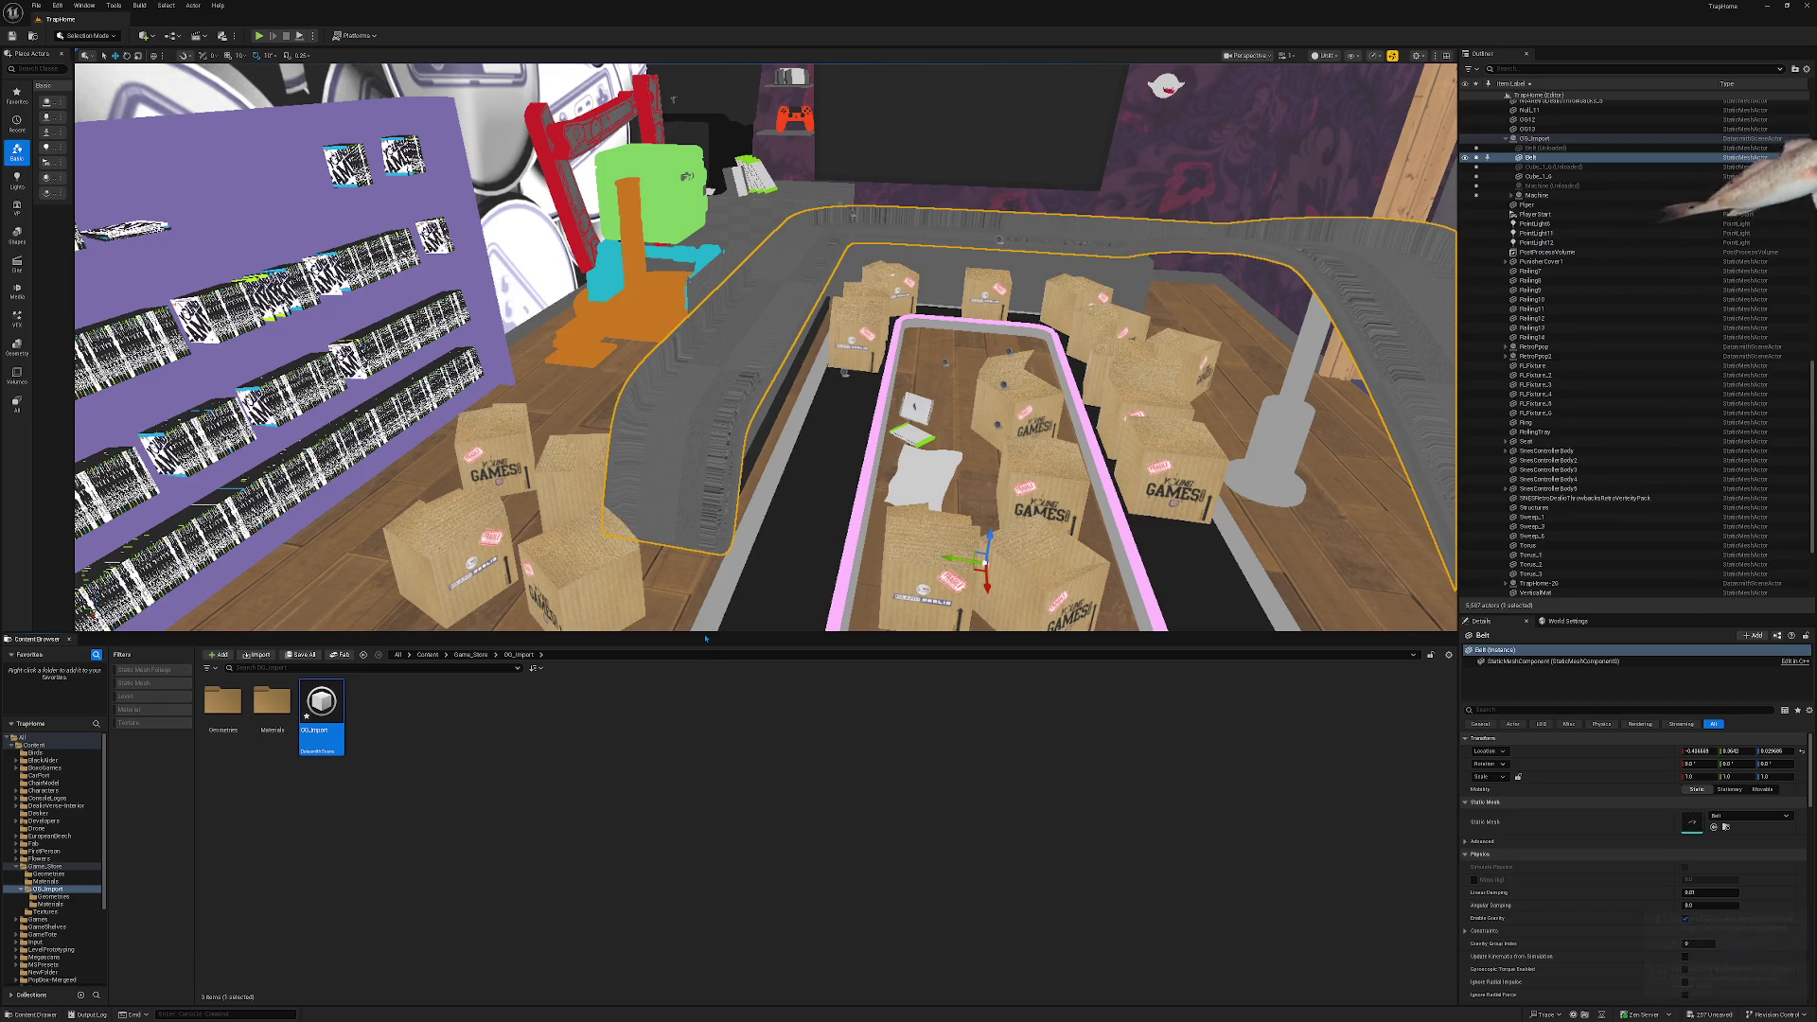
# Fly toward the new belt and bring up the list of modified content.
pyautogui.press('Escape')
pyautogui.moveTo(743, 536)
pyautogui.mouseDown()
pyautogui.moveTo(757, 397)
pyautogui.moveTo(748, 440)
pyautogui.moveTo(786, 454)
pyautogui.moveTo(738, 462)
pyautogui.mouseUp()
pyautogui.click(295, 656)
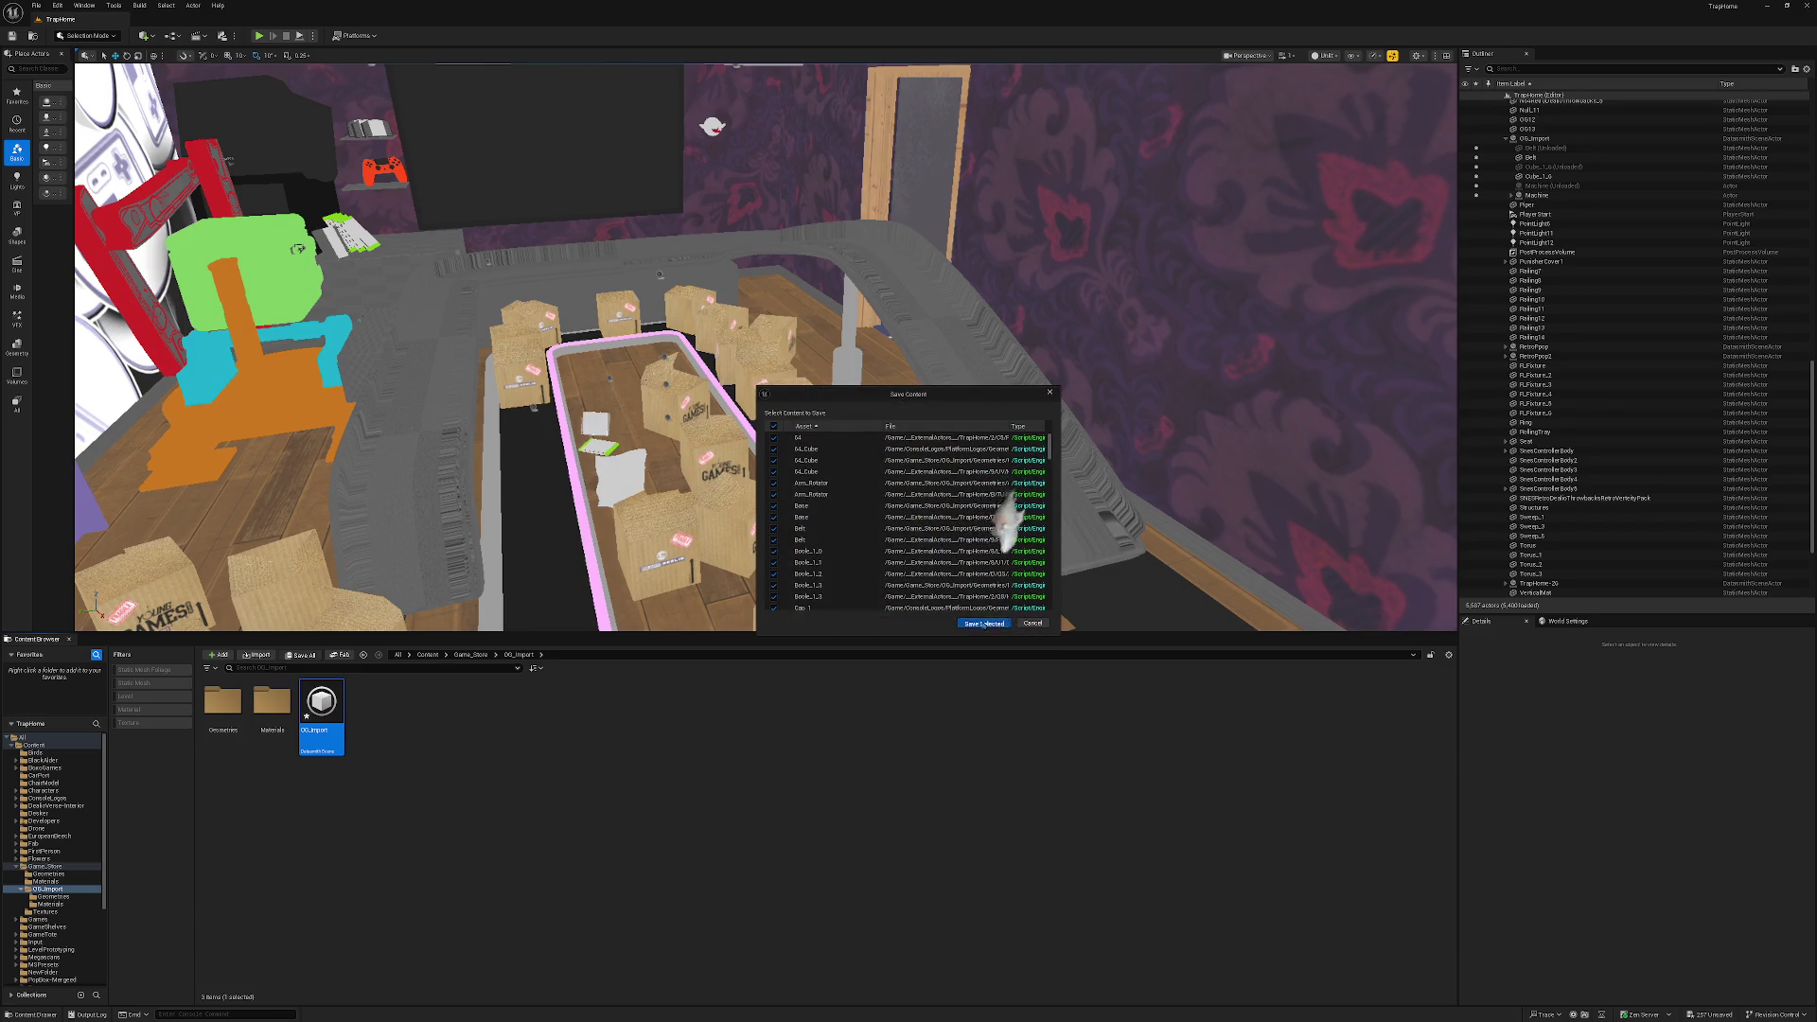
# Save the listed modified assets and open the OG_Import Materials folder.
pyautogui.click(985, 624)
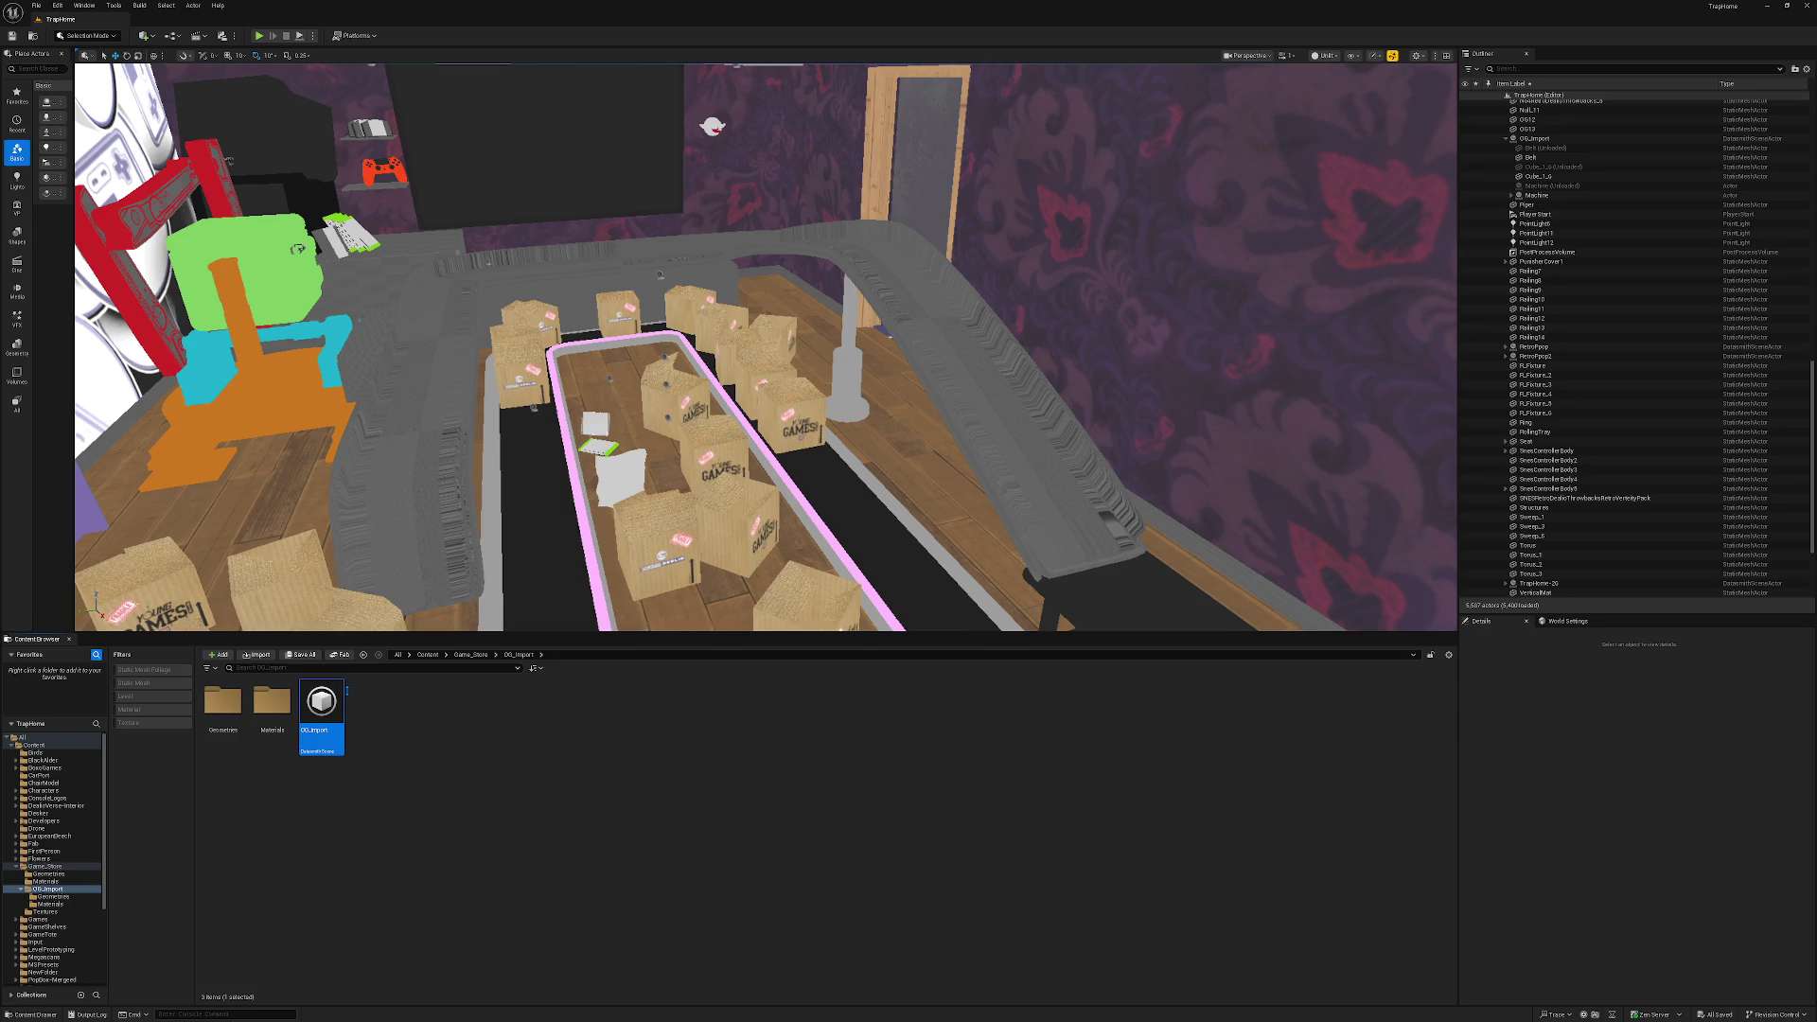
pyautogui.doubleClick(265, 703)
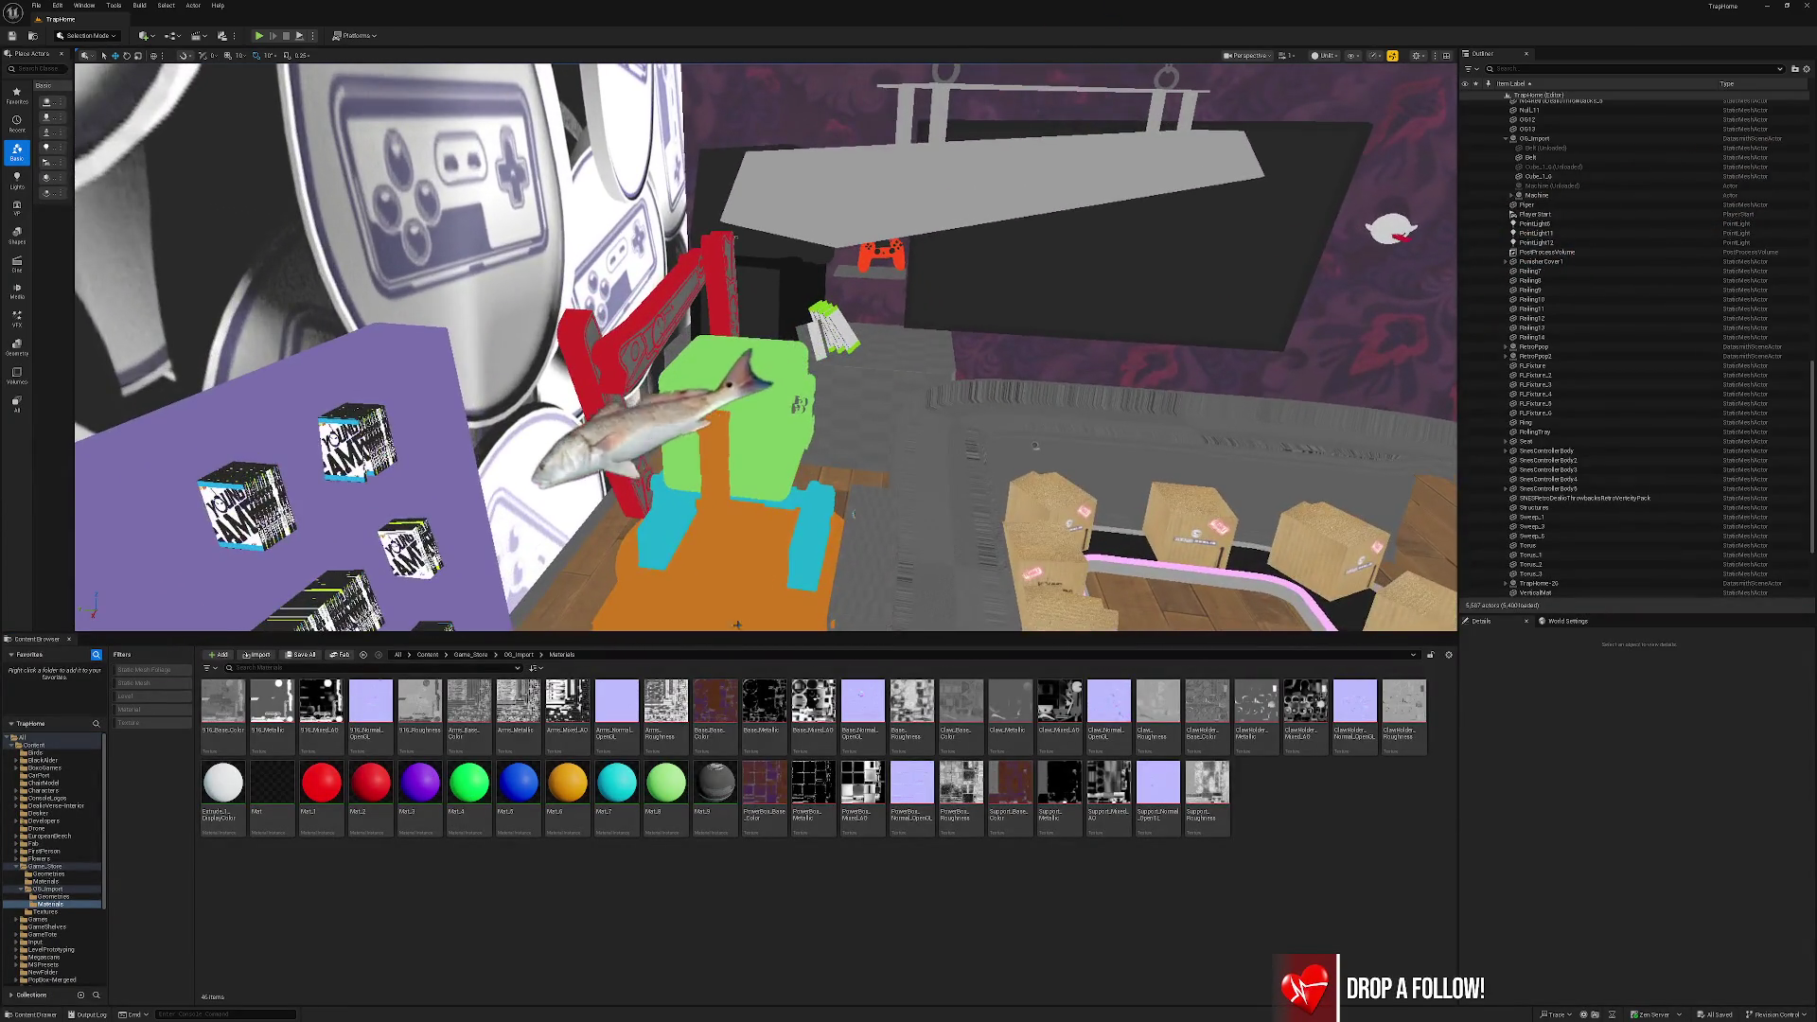
# Drop PowerBox, Base and Support base-colour textures onto the box, base and cyan support, then filter to textures.
pyautogui.moveTo(764, 786); pyautogui.dragTo(763, 388)
pyautogui.moveTo(716, 705)
pyautogui.mouseDown()
pyautogui.moveTo(752, 578)
pyautogui.moveTo(820, 495)
pyautogui.mouseUp()
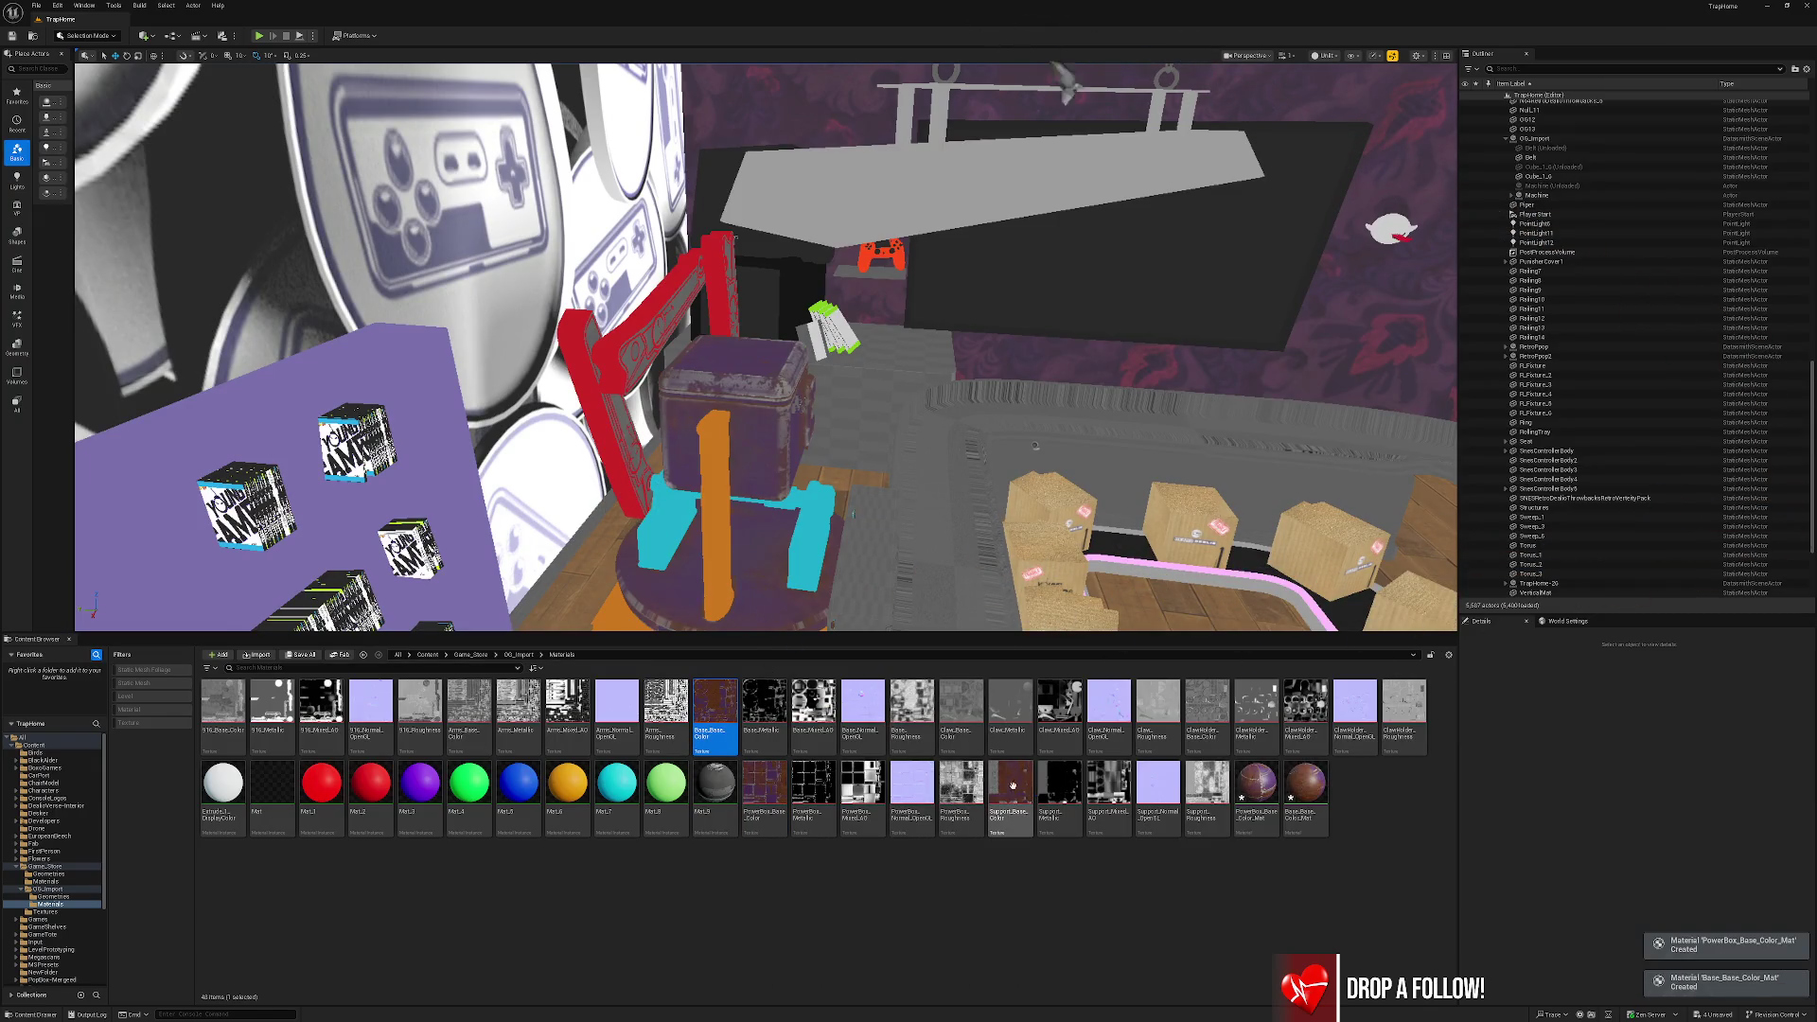
pyautogui.moveTo(816, 590); pyautogui.dragTo(816, 592)
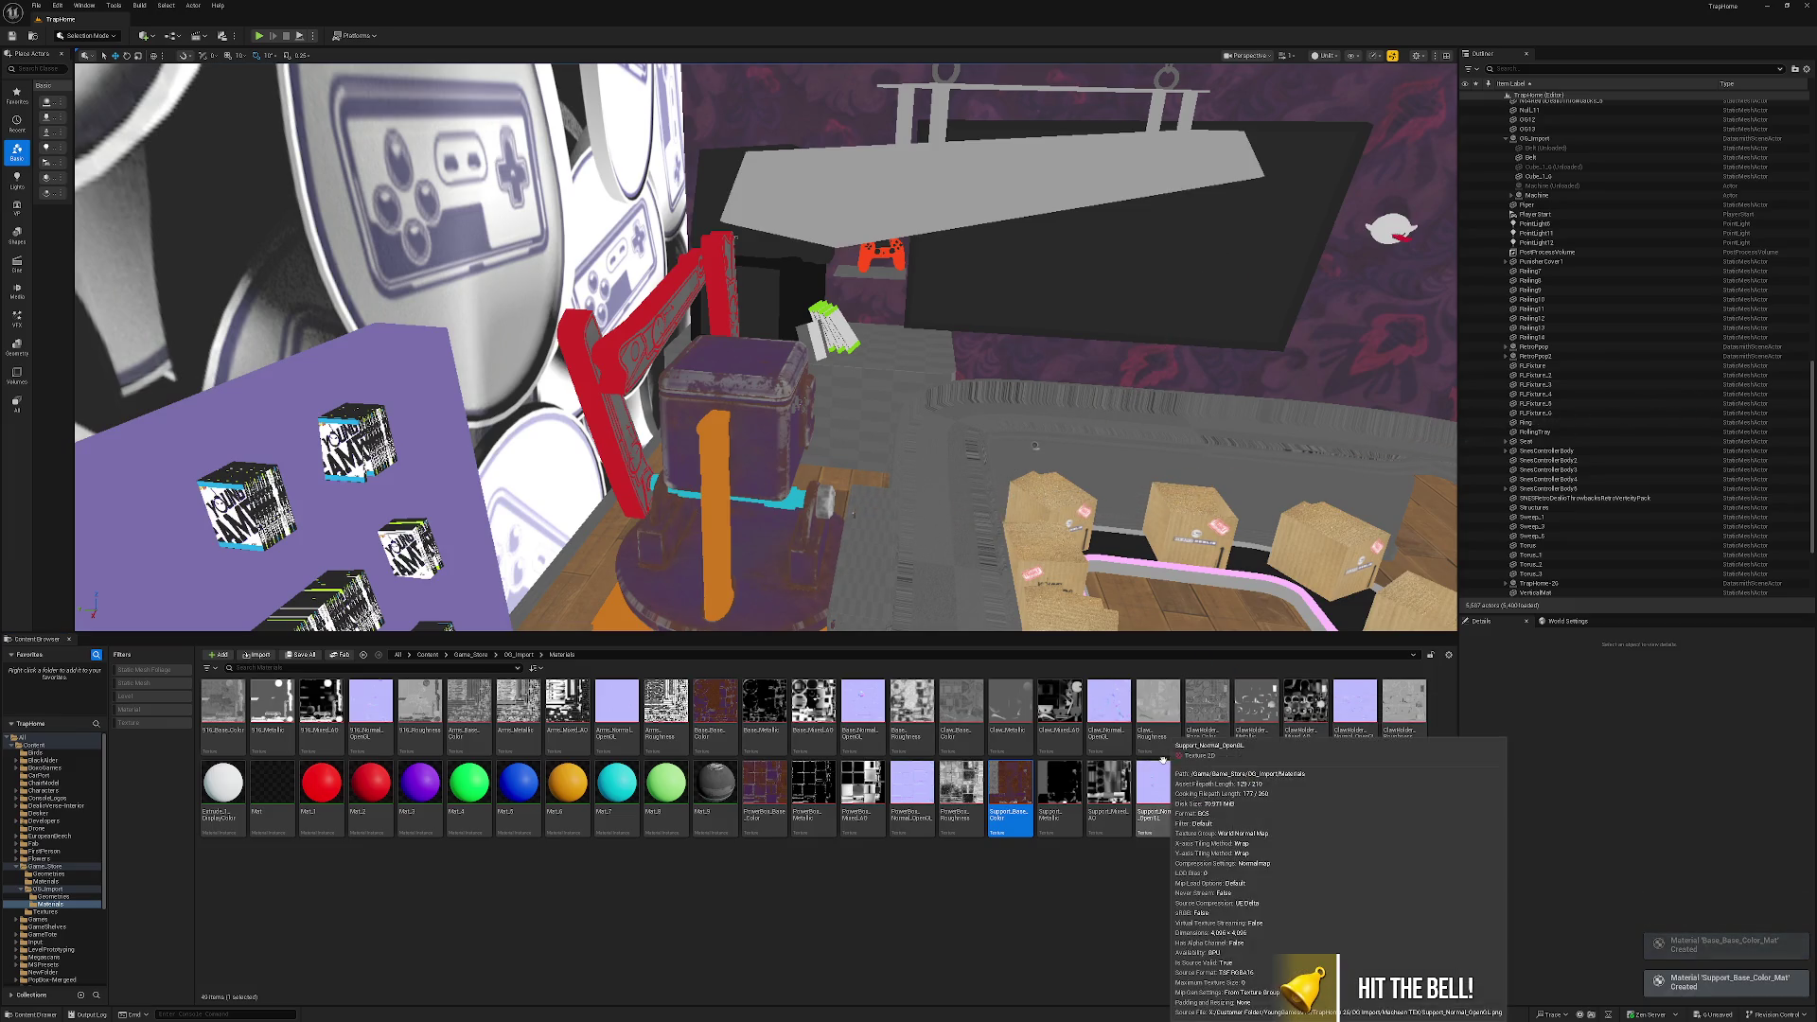
pyautogui.click(130, 723)
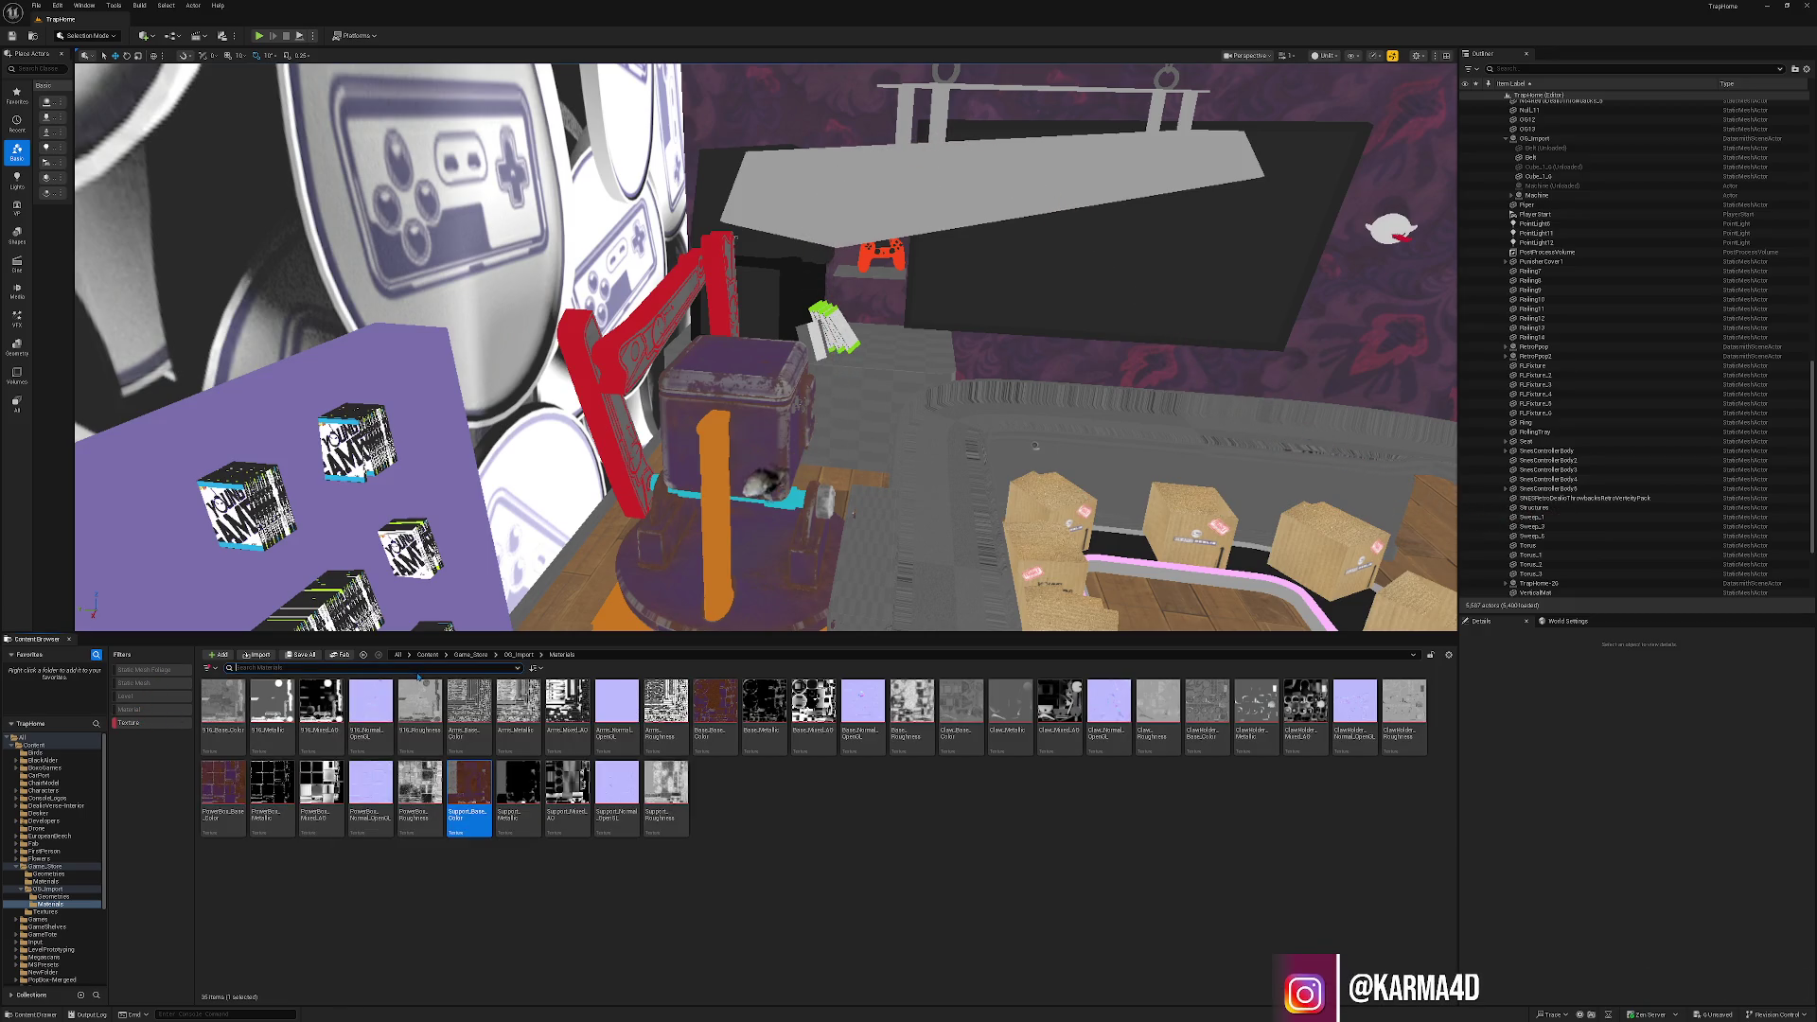
# Search the color textures and apply 916_Base, Base_Base and Support_Base textures to the machine.
pyautogui.write('color')
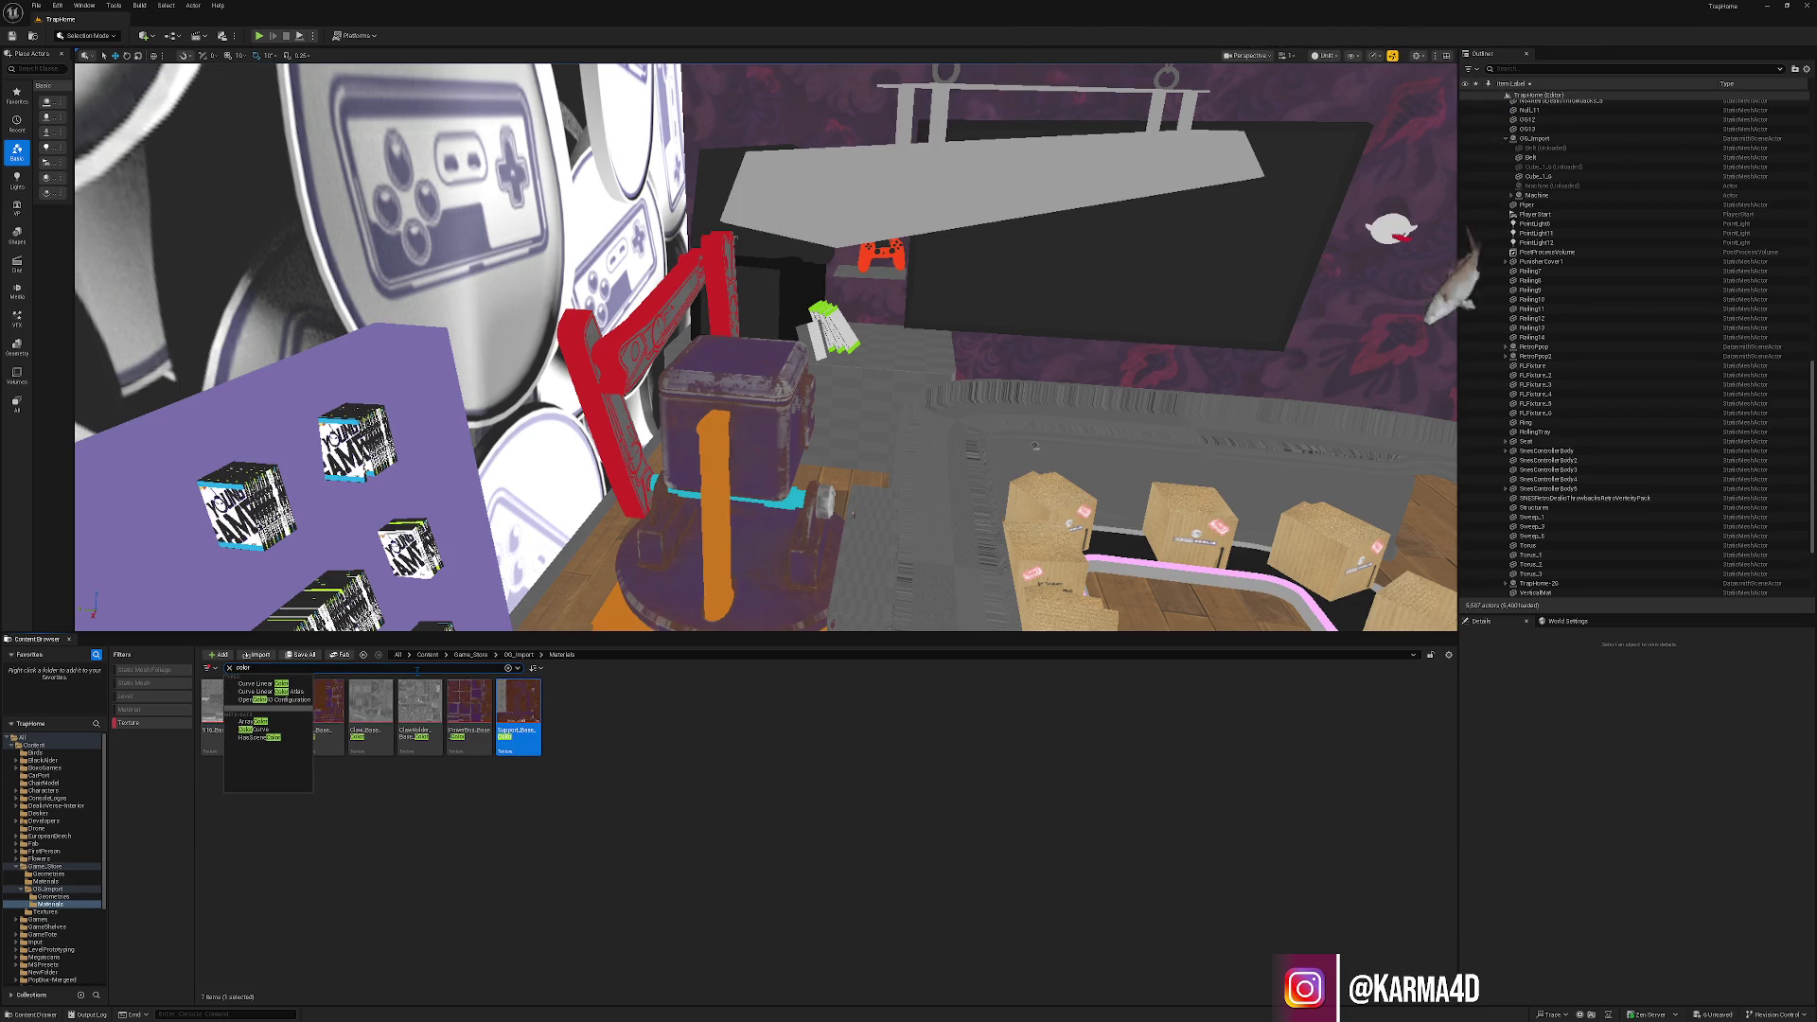
pyautogui.click(370, 705)
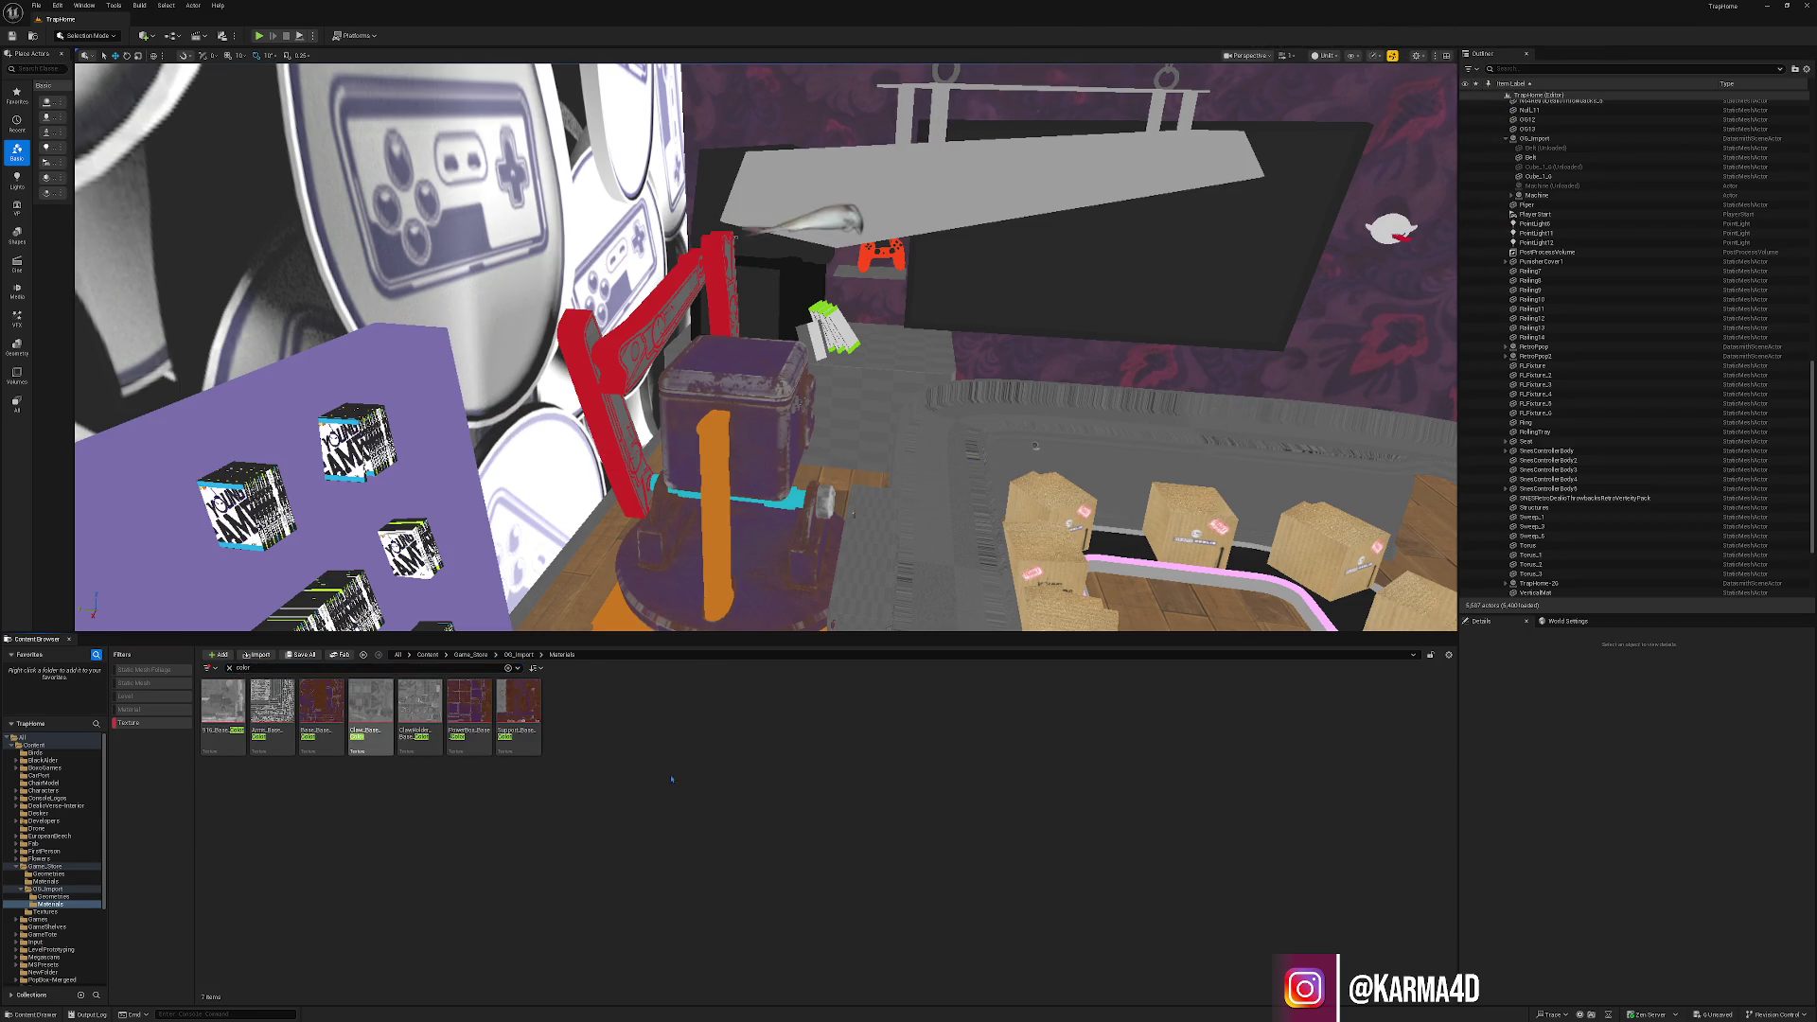
pyautogui.click(287, 700)
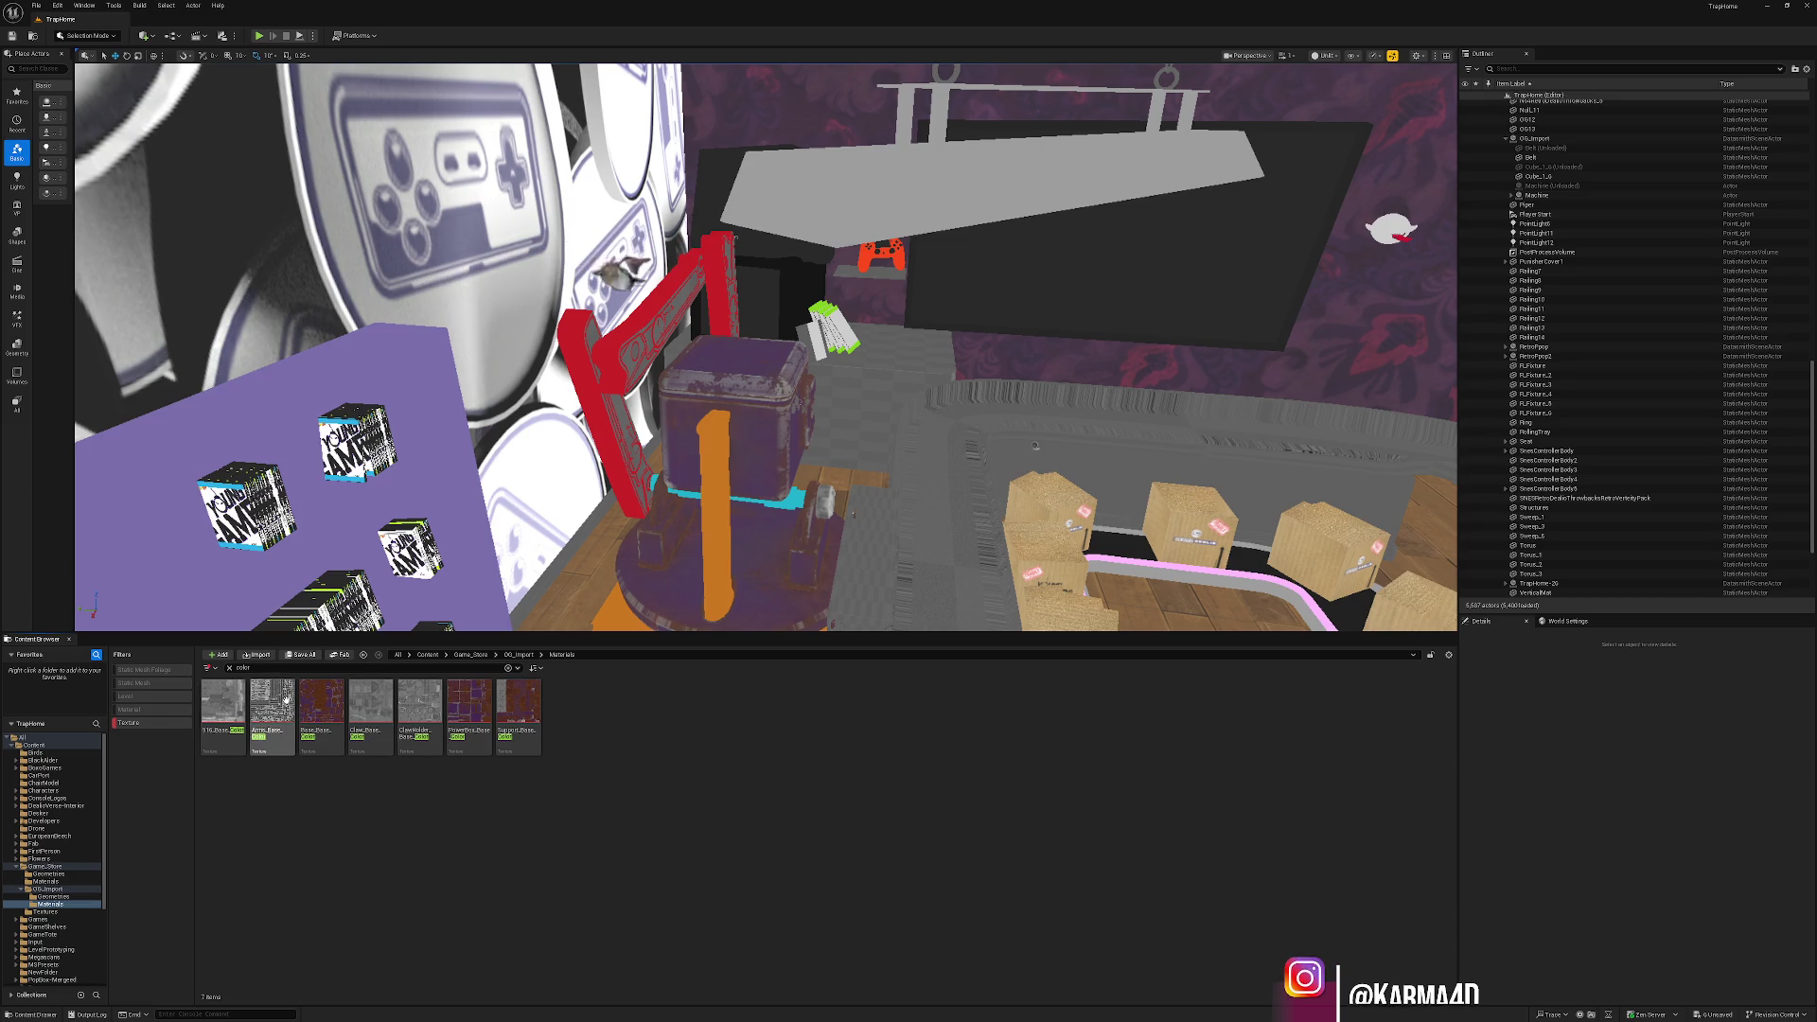
pyautogui.click(228, 687)
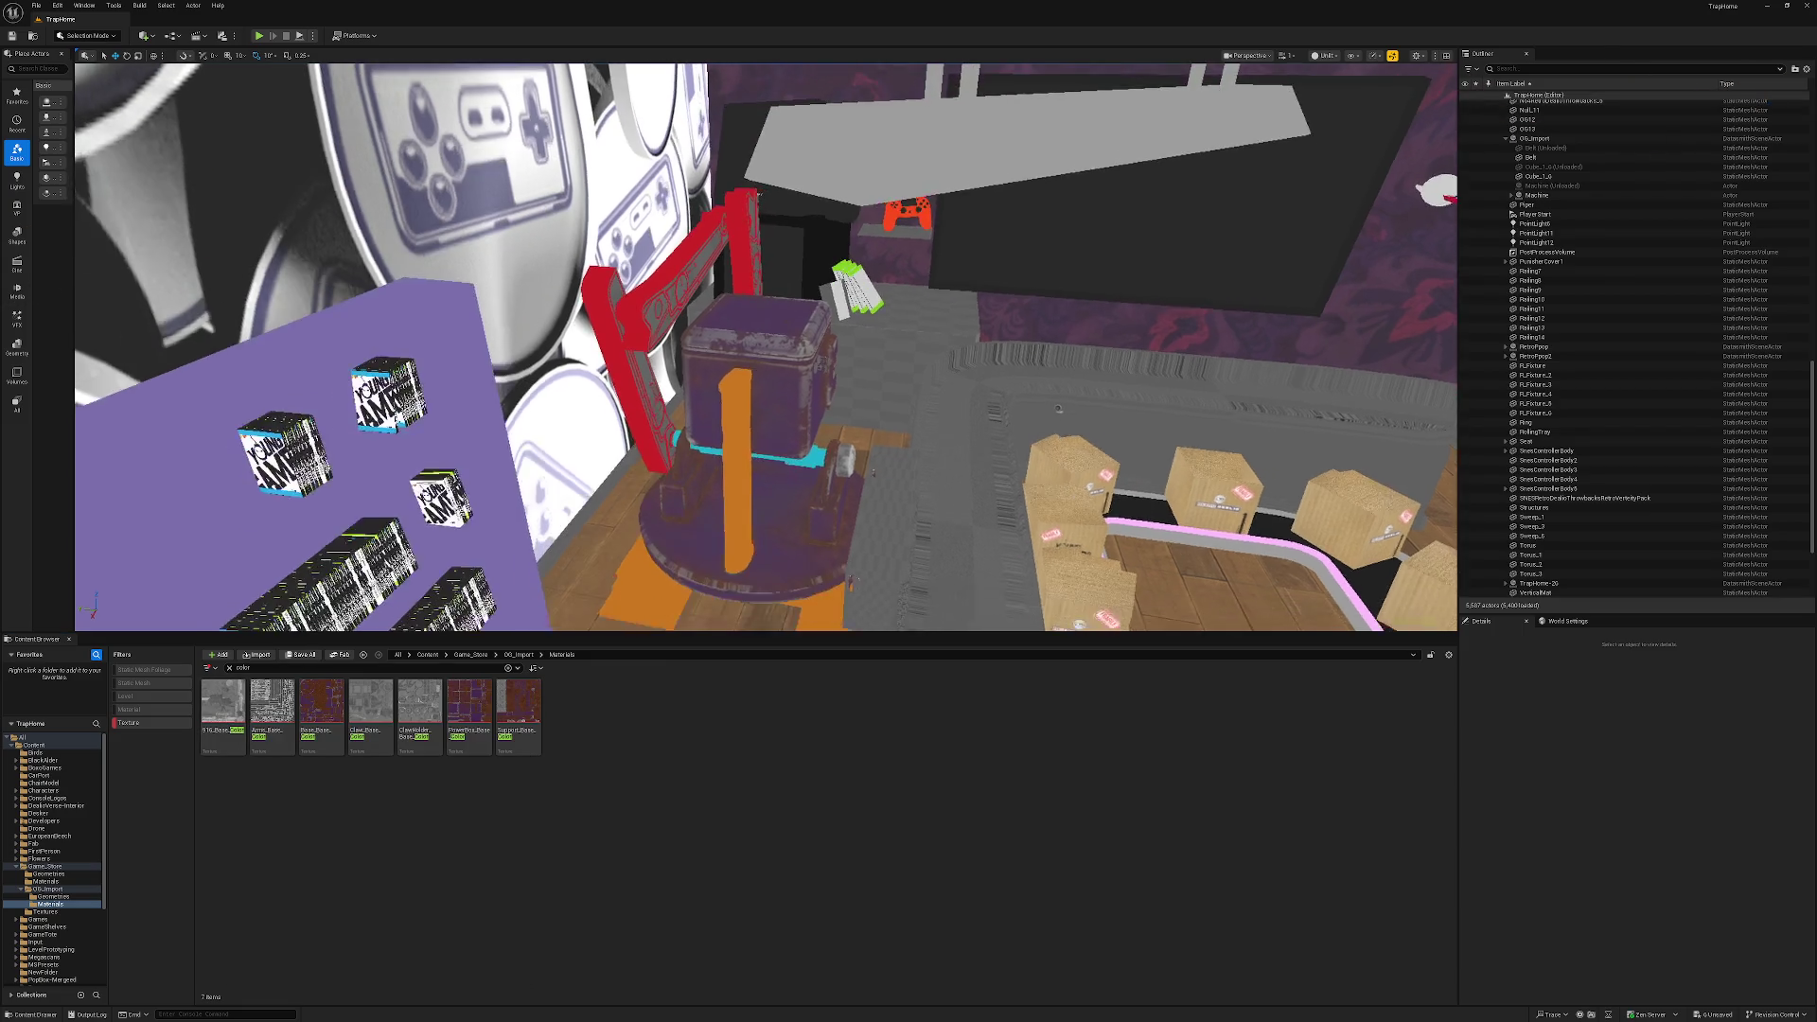
pyautogui.moveTo(208, 704)
pyautogui.mouseDown()
pyautogui.moveTo(757, 549)
pyautogui.moveTo(662, 602)
pyautogui.mouseUp()
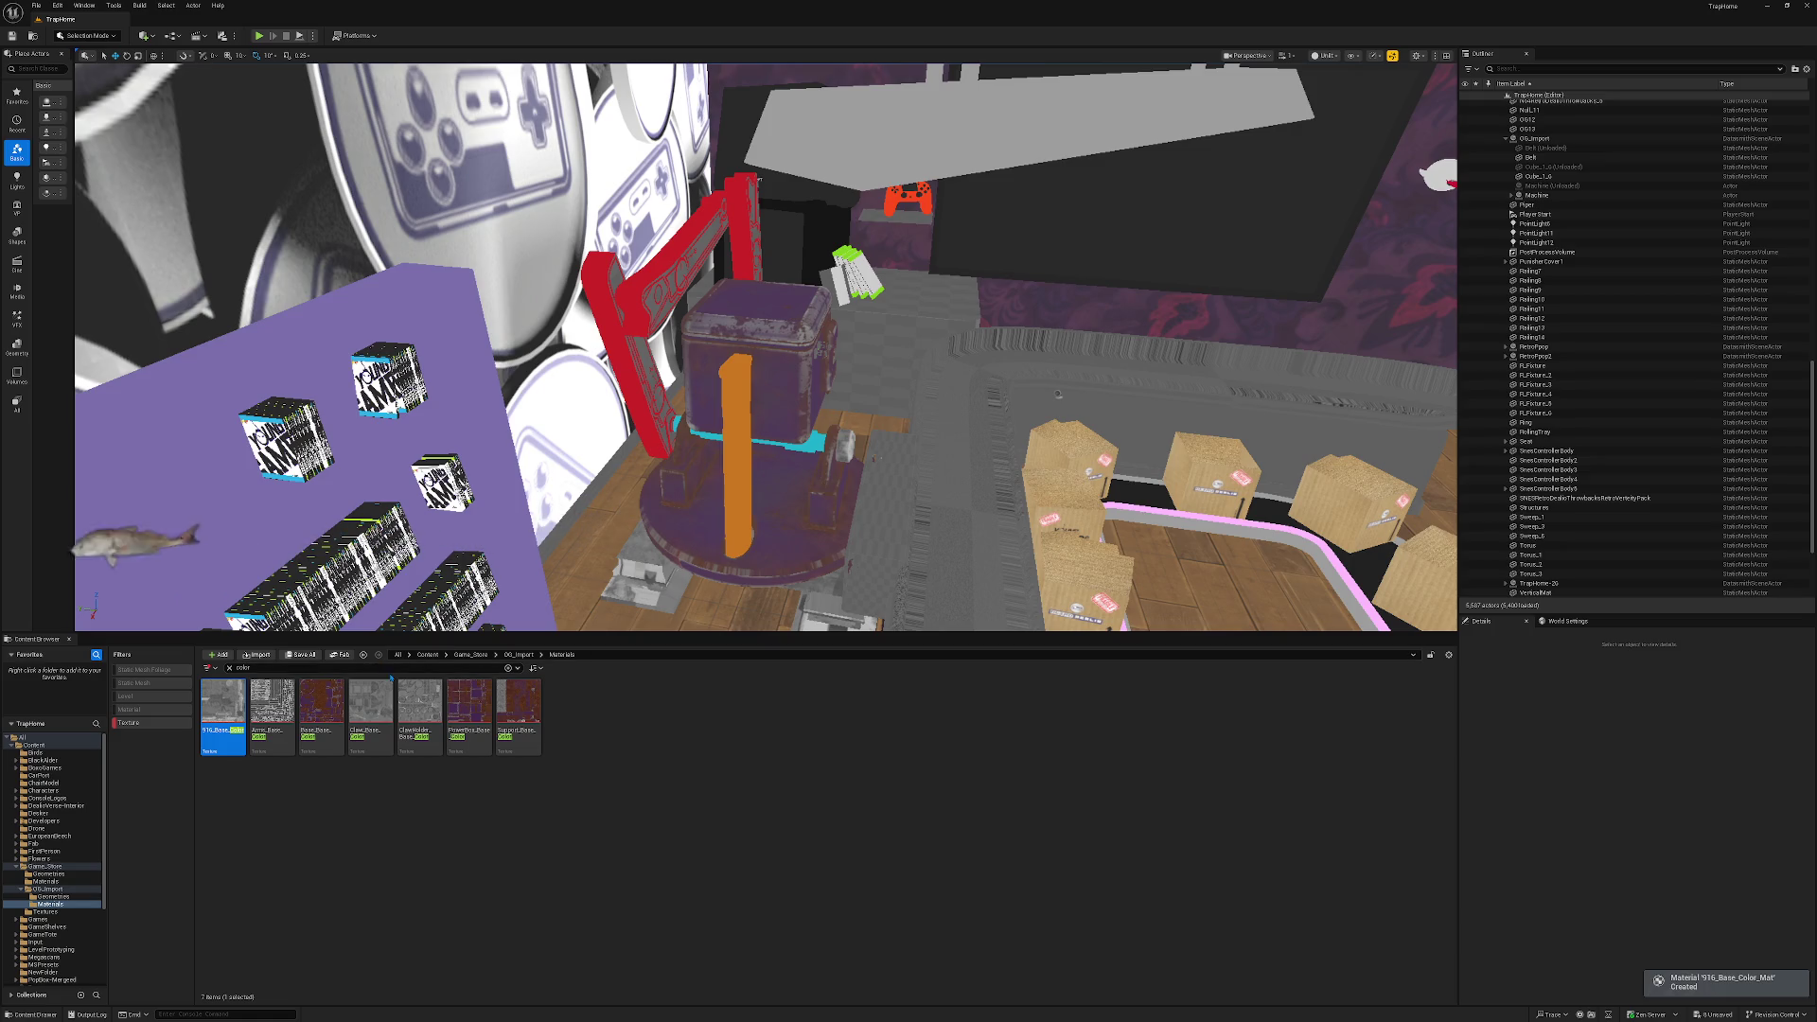
pyautogui.moveTo(322, 705)
pyautogui.mouseDown()
pyautogui.moveTo(743, 577)
pyautogui.moveTo(662, 567)
pyautogui.mouseUp()
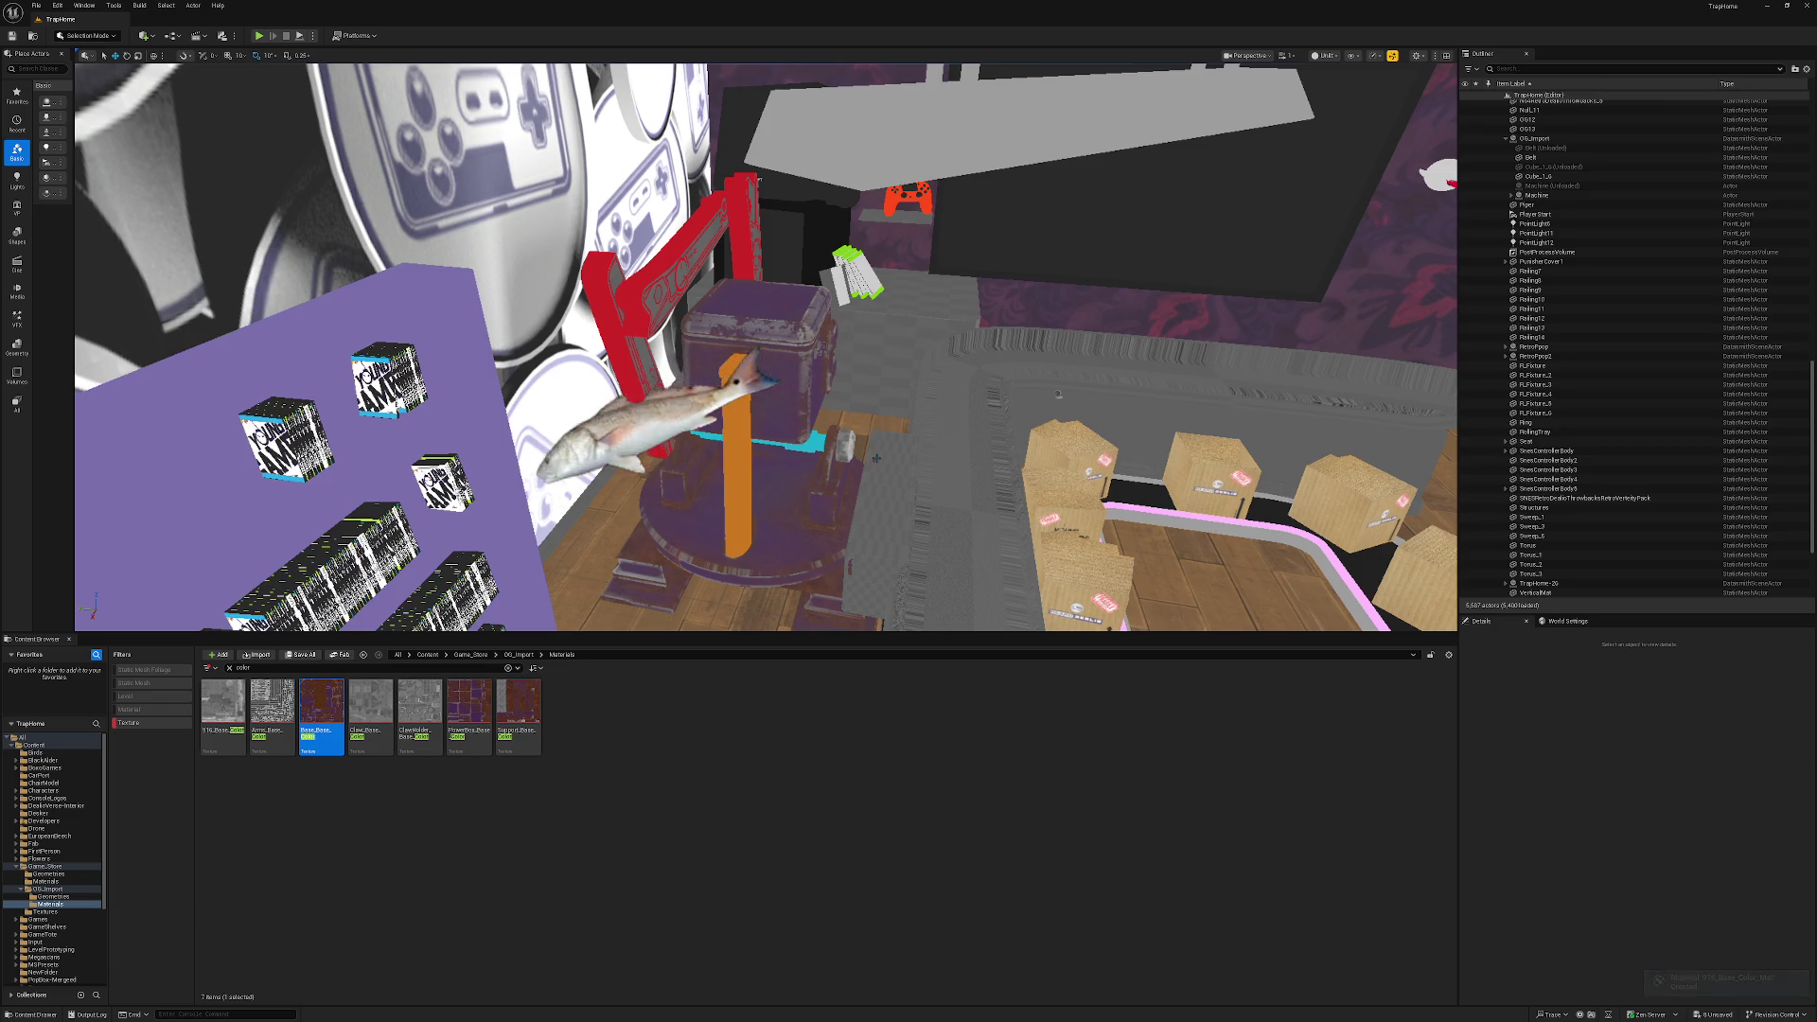
pyautogui.moveTo(519, 705)
pyautogui.mouseDown()
pyautogui.moveTo(719, 497)
pyautogui.moveTo(787, 391)
pyautogui.moveTo(869, 120)
pyautogui.moveTo(763, 225)
pyautogui.mouseUp()
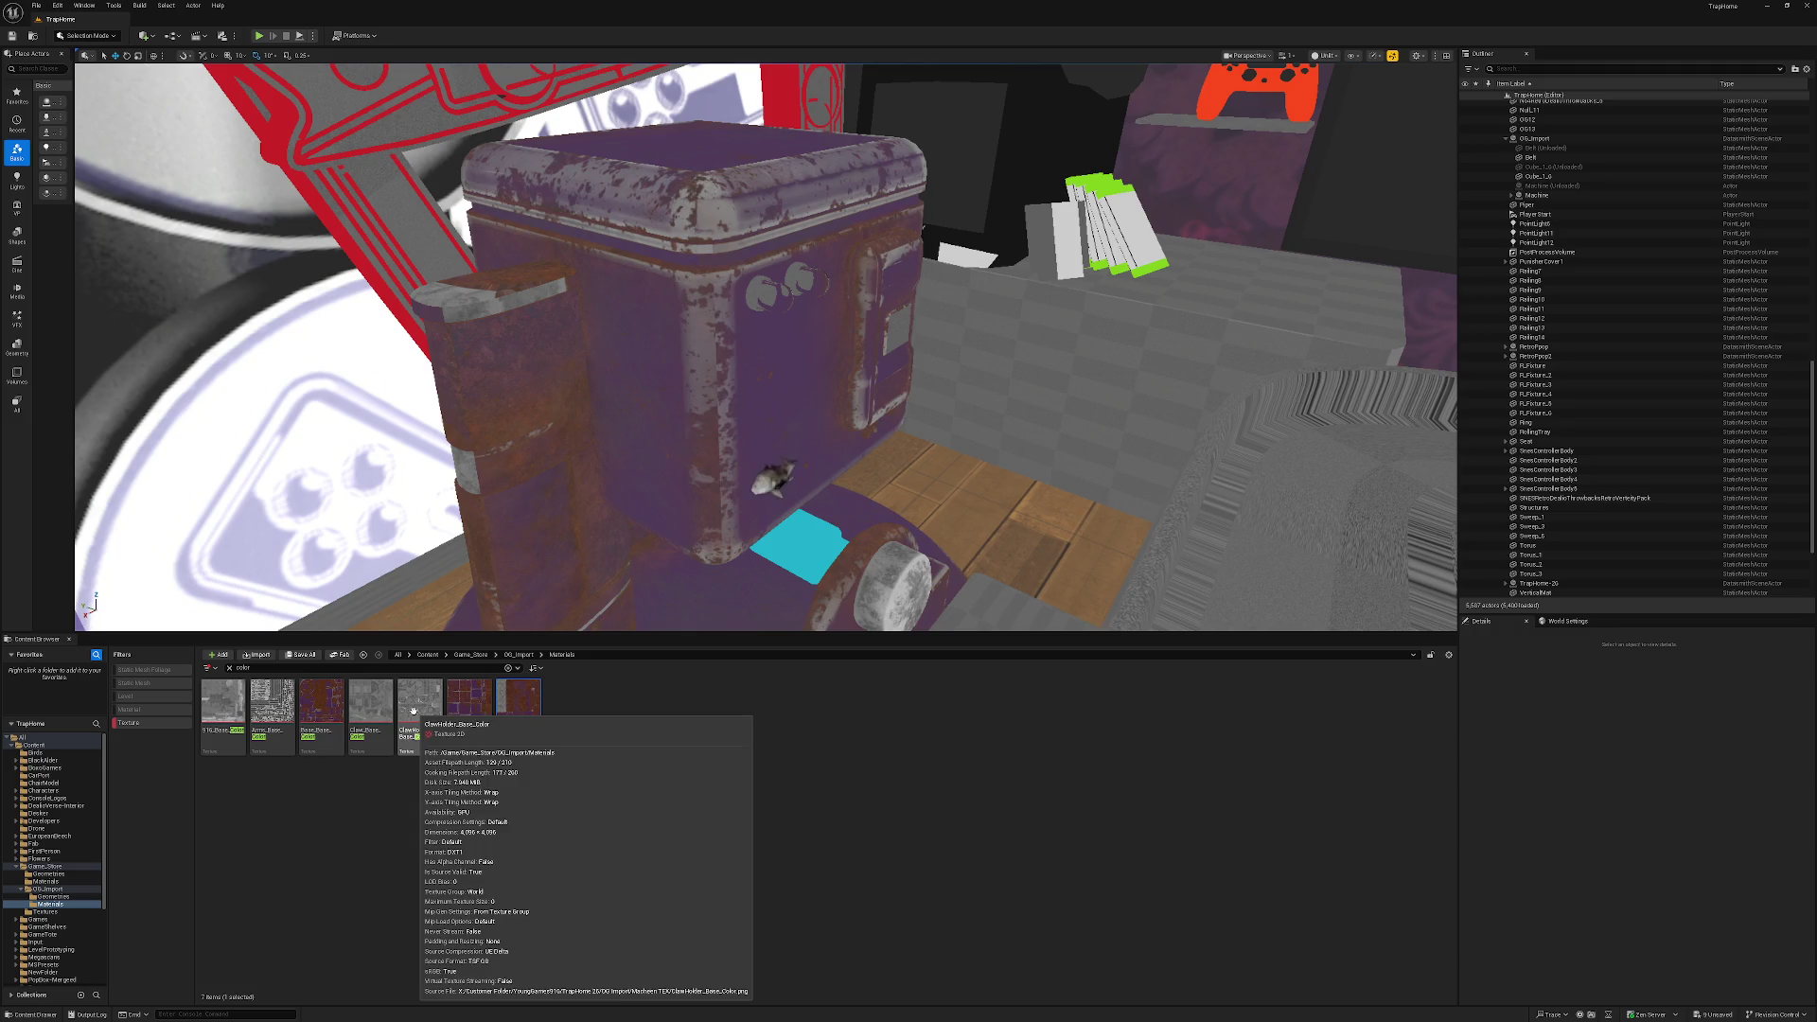
# Apply PowerBox, Support and Arms_Base textures to the power box, another support and the claw arm.
pyautogui.click(321, 702)
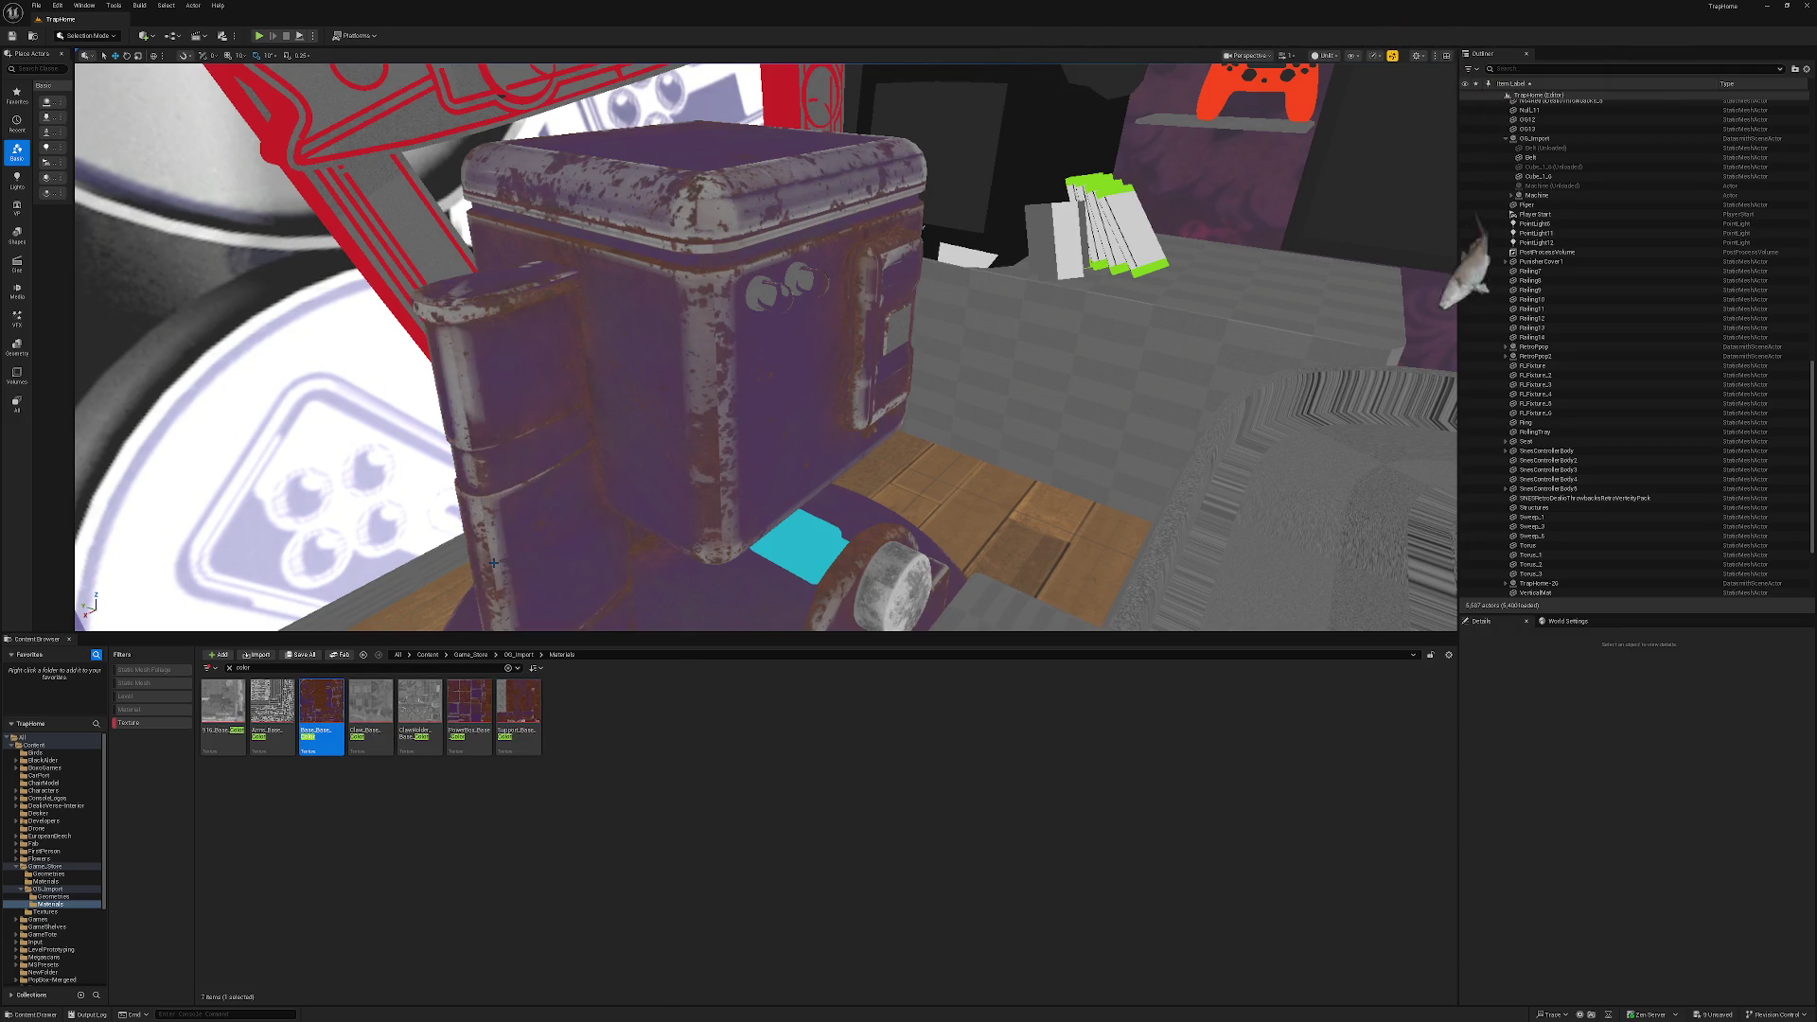
pyautogui.moveTo(549, 487); pyautogui.dragTo(576, 587)
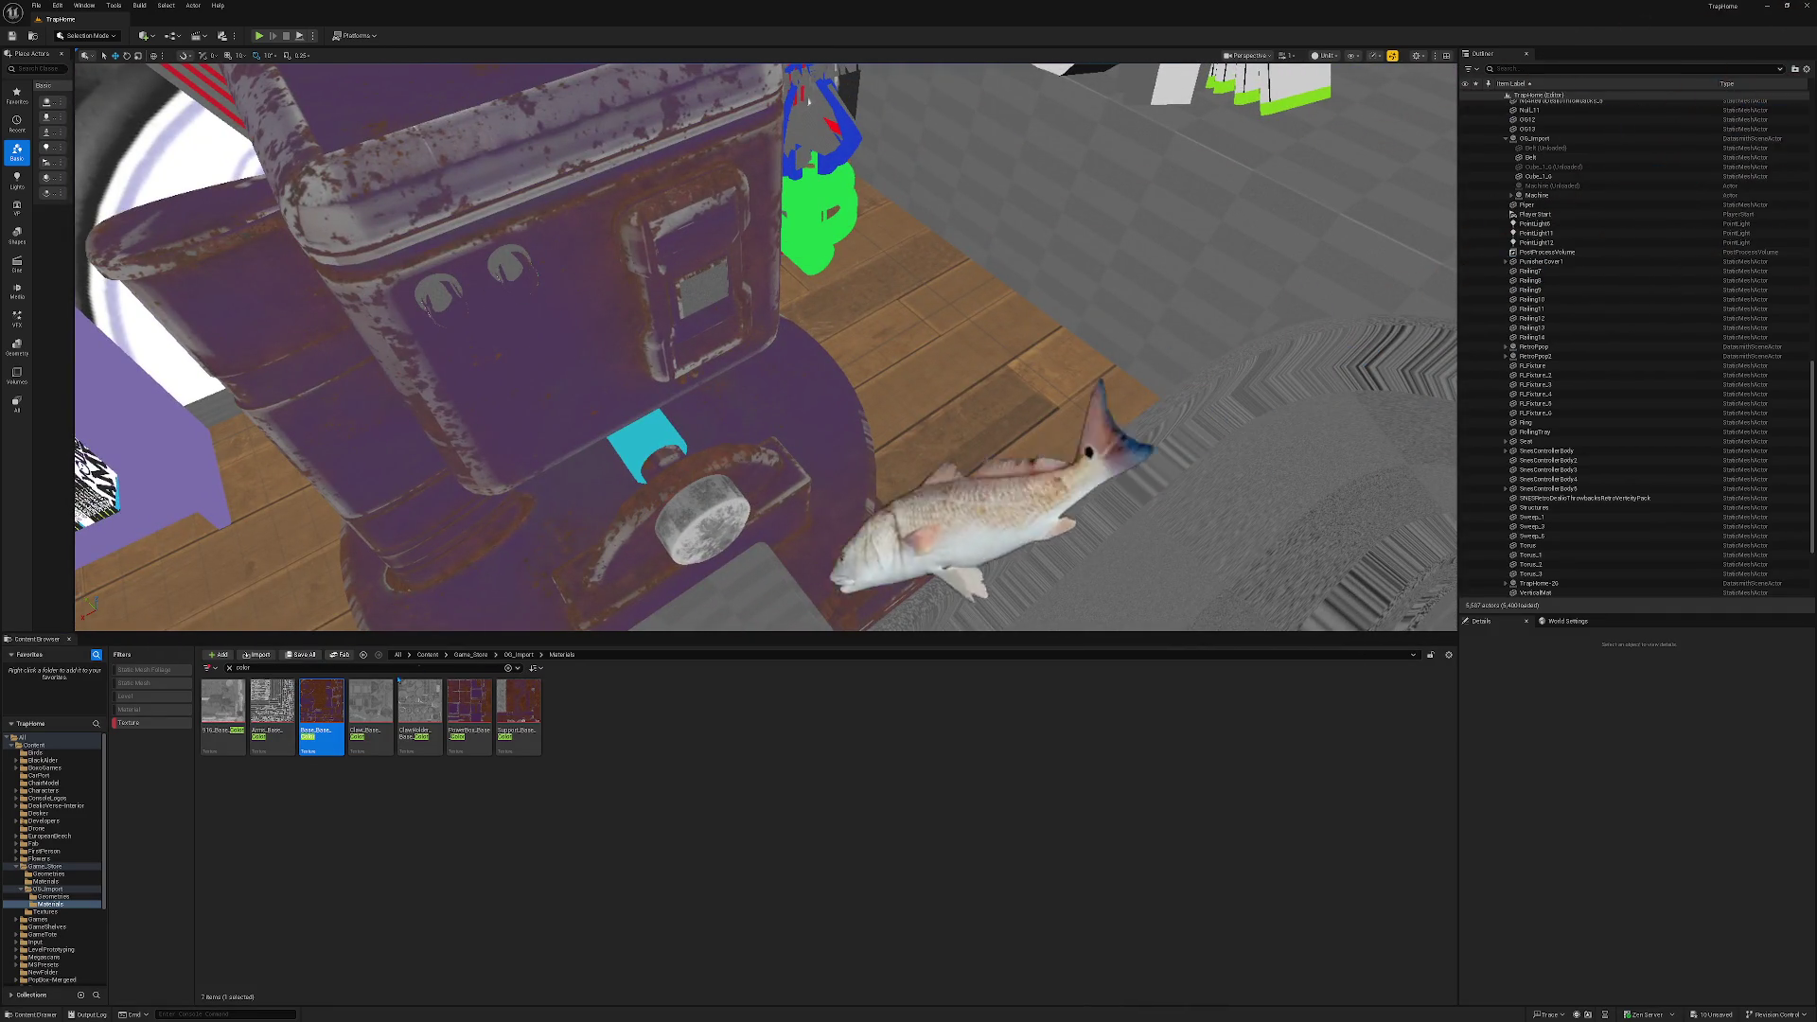
pyautogui.moveTo(700, 458); pyautogui.dragTo(710, 431)
pyautogui.moveTo(766, 346); pyautogui.dragTo(700, 357)
pyautogui.moveTo(468, 705)
pyautogui.mouseDown()
pyautogui.moveTo(710, 403)
pyautogui.moveTo(610, 302)
pyautogui.mouseUp()
pyautogui.moveTo(519, 705)
pyautogui.mouseDown()
pyautogui.moveTo(557, 307)
pyautogui.moveTo(544, 320)
pyautogui.moveTo(662, 349)
pyautogui.mouseUp()
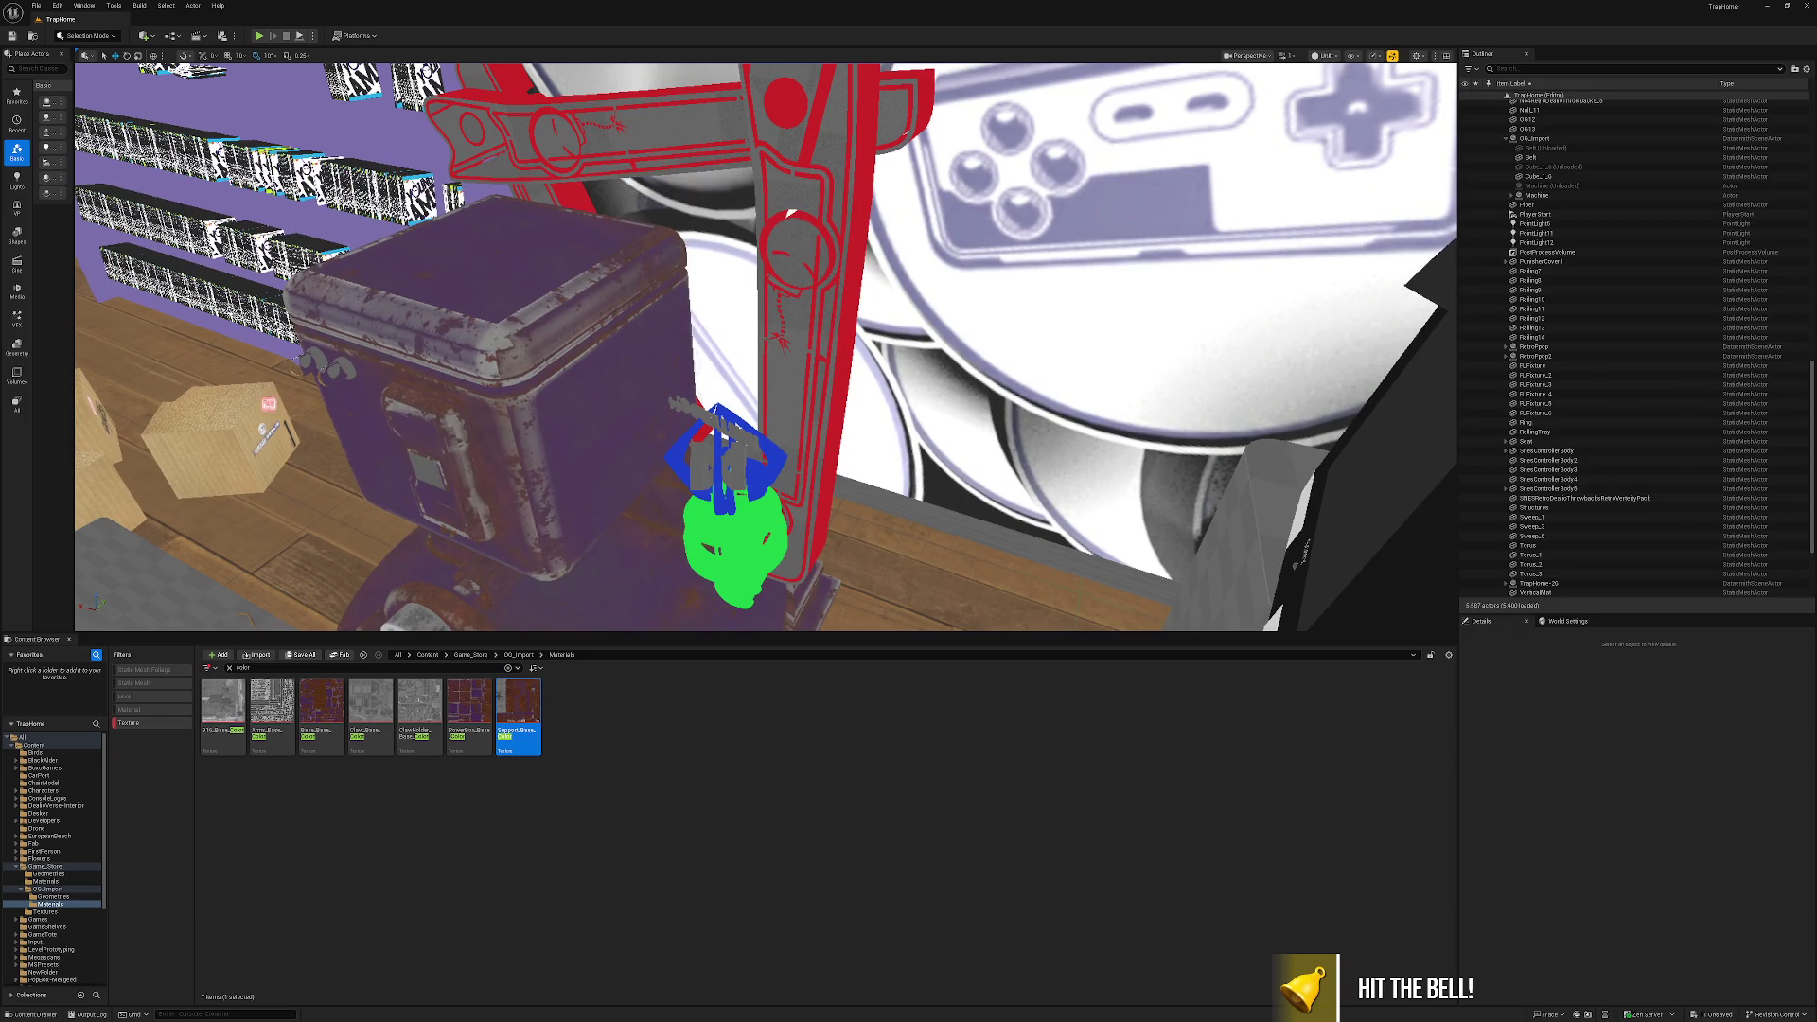
pyautogui.moveTo(266, 701); pyautogui.dragTo(800, 421)
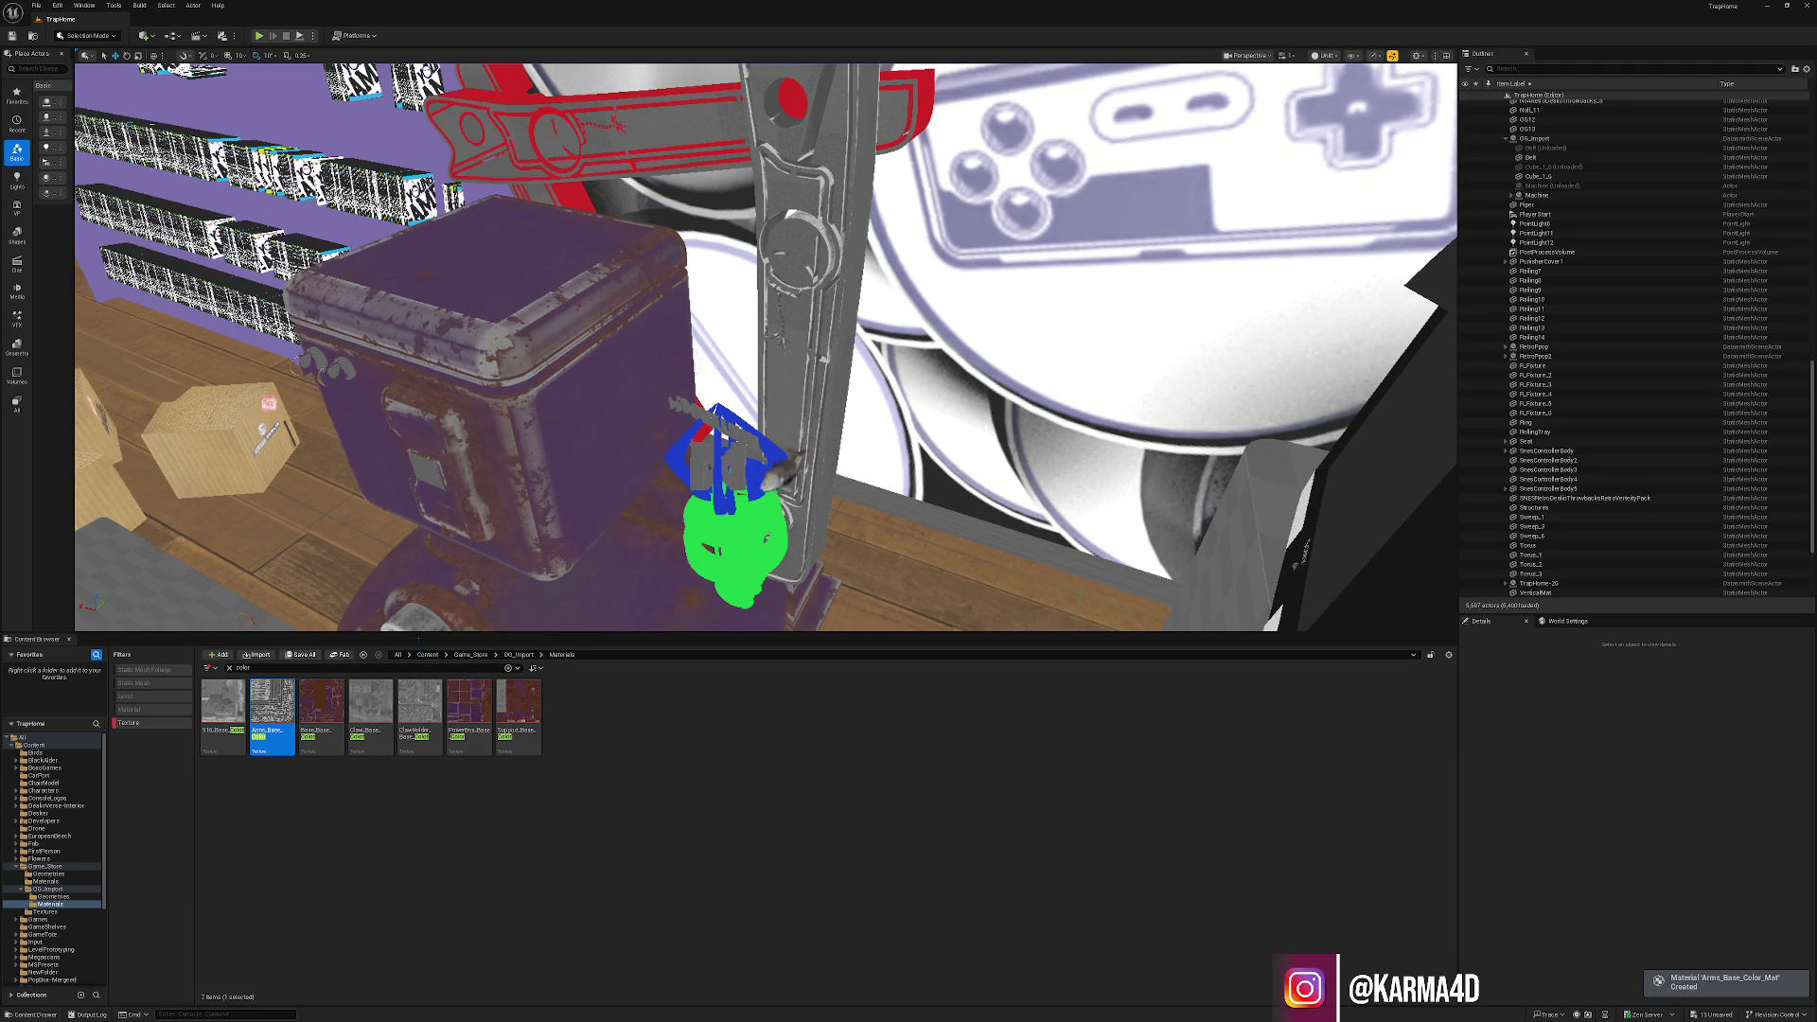
pyautogui.moveTo(632, 126); pyautogui.dragTo(631, 127)
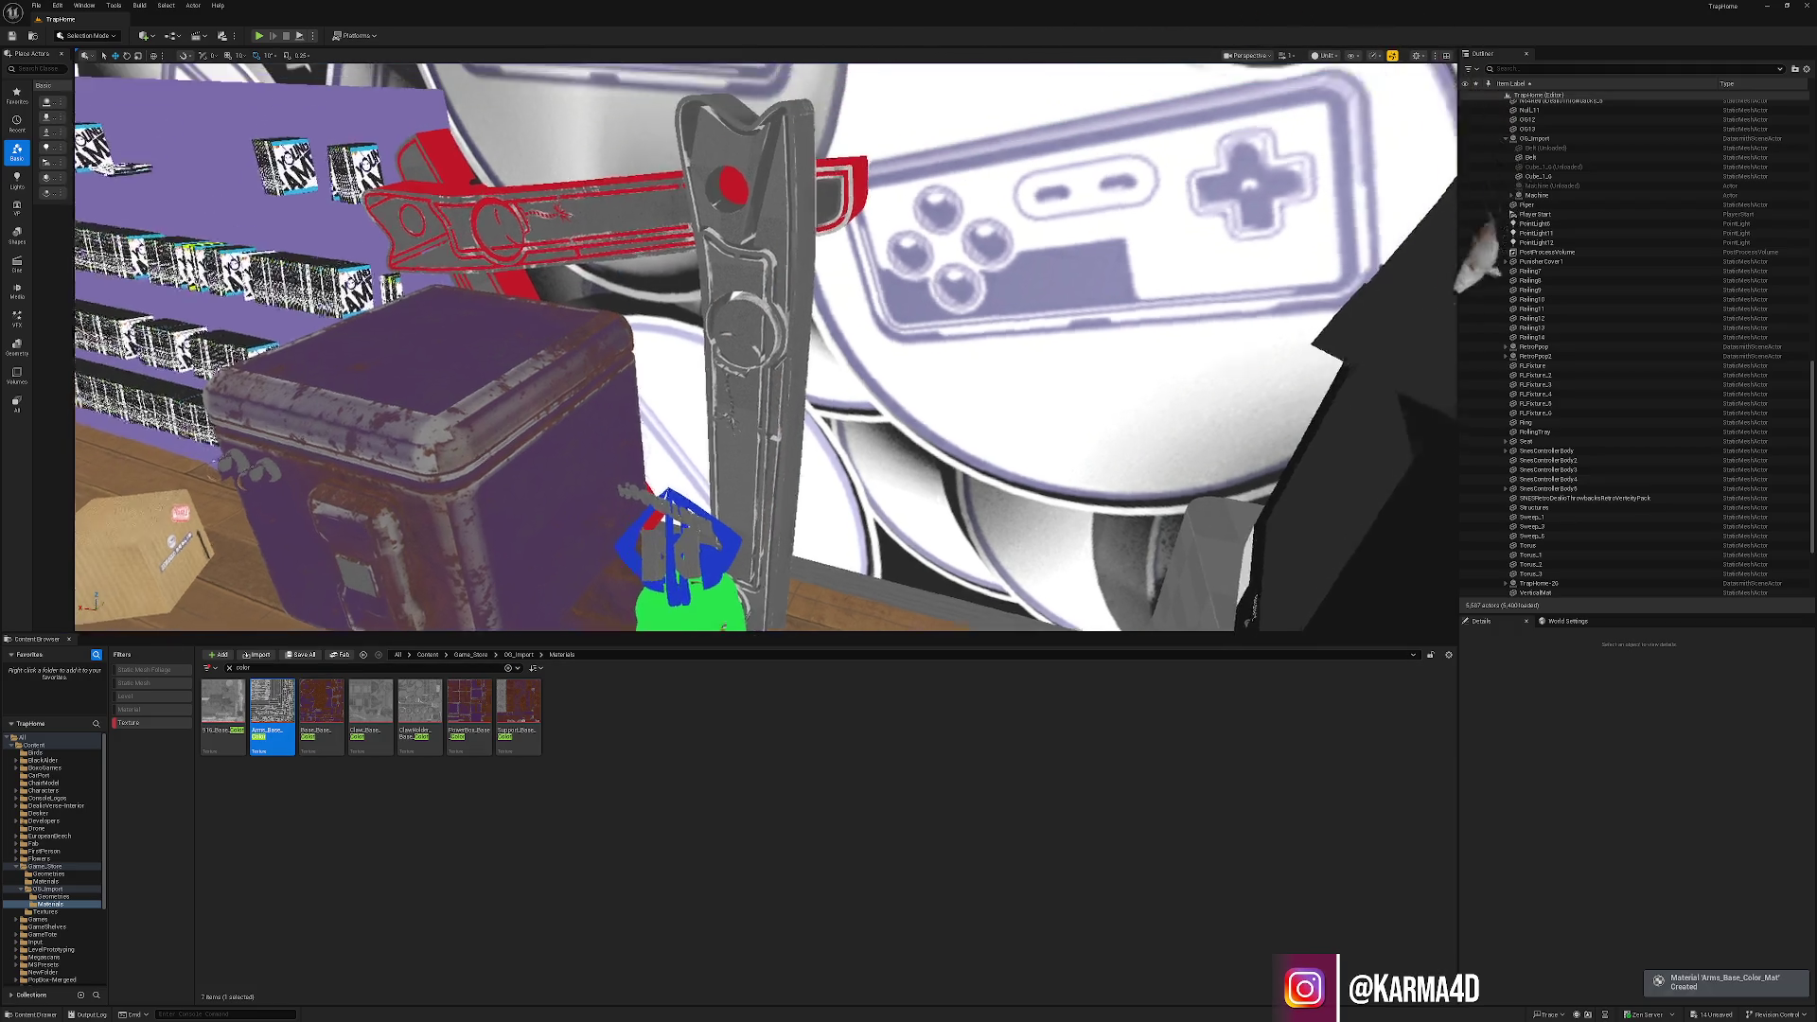
# Assign Arms_Base_Color_Mat to the vertical arm and both red arm pieces via Details material slots.
pyautogui.click(785, 398)
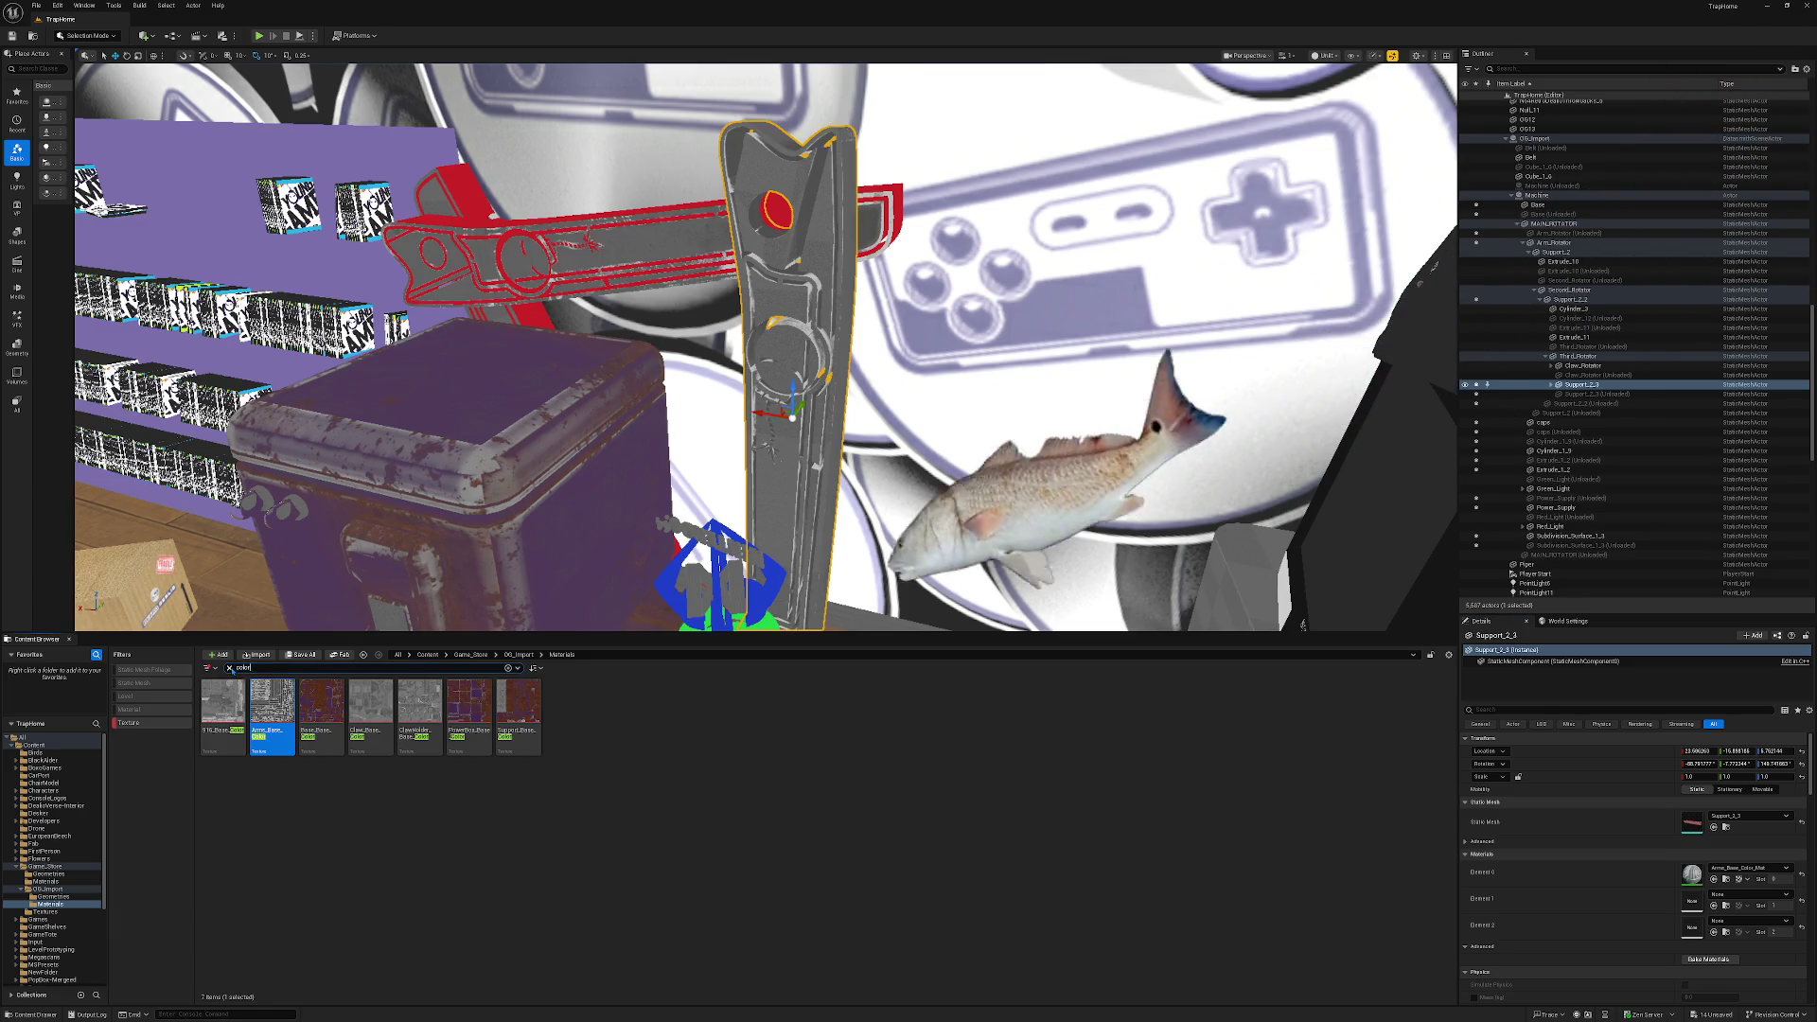
pyautogui.click(229, 668)
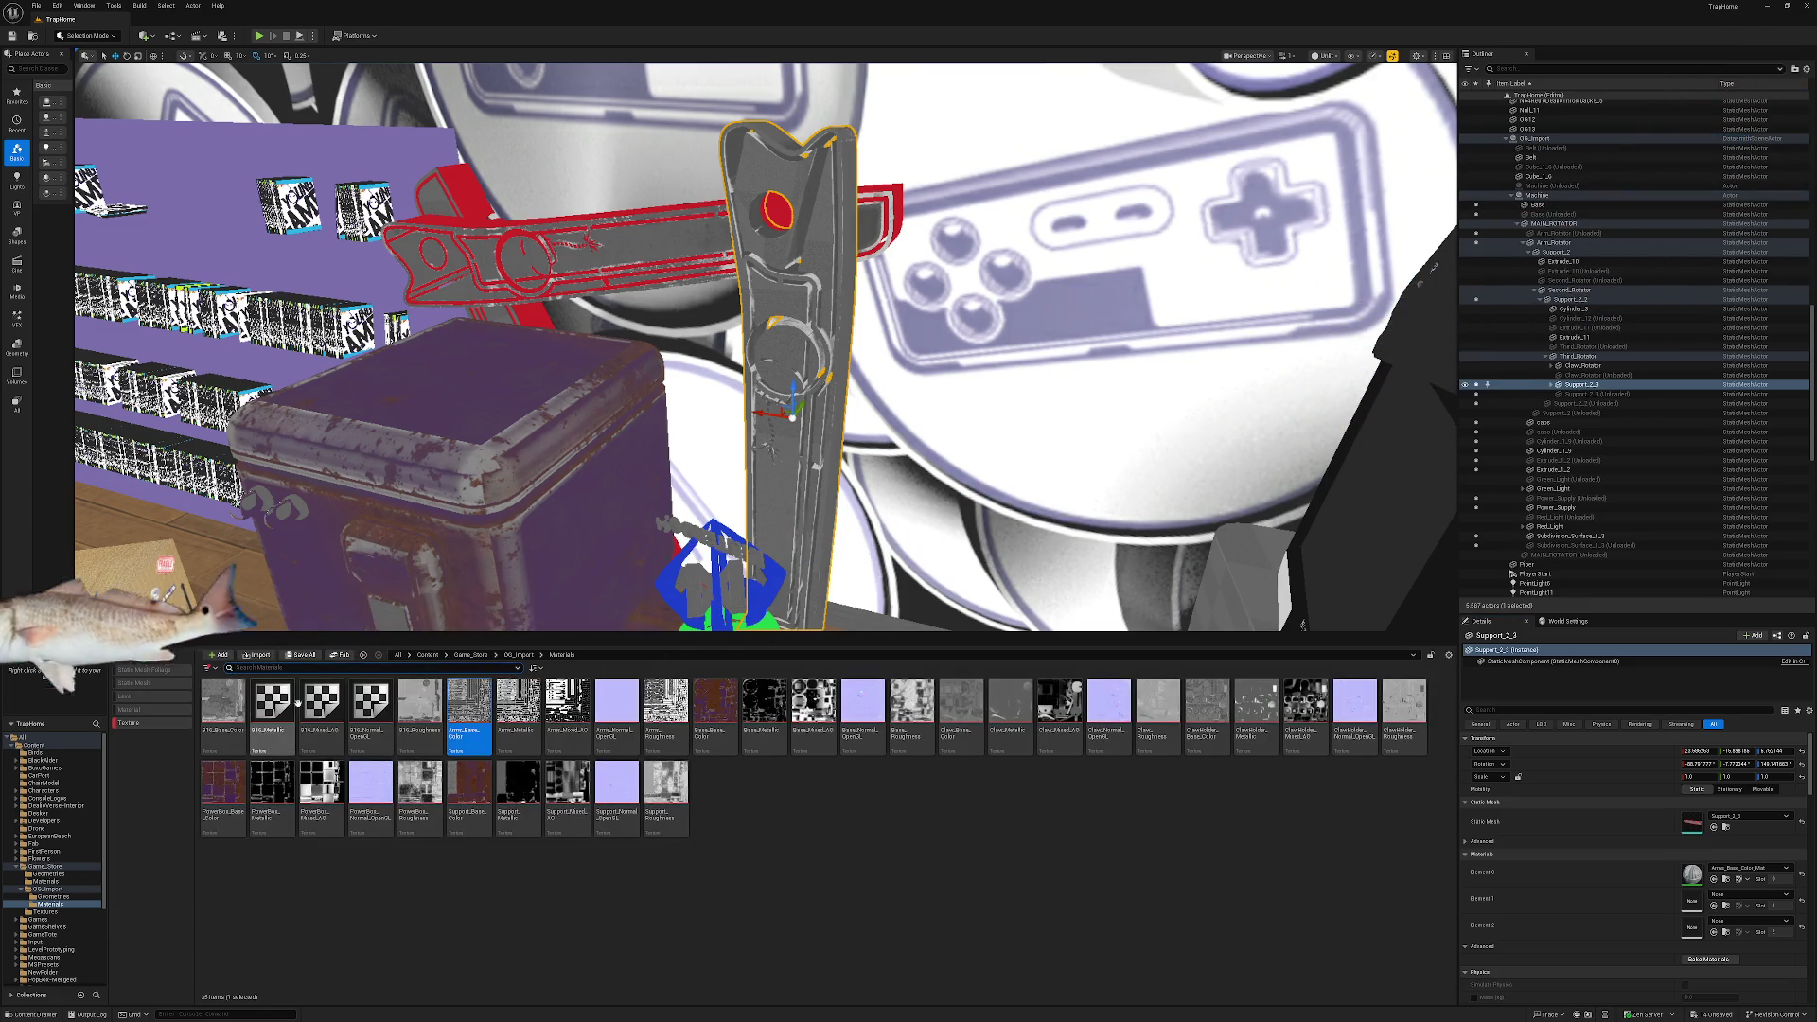
pyautogui.click(127, 723)
pyautogui.click(568, 705)
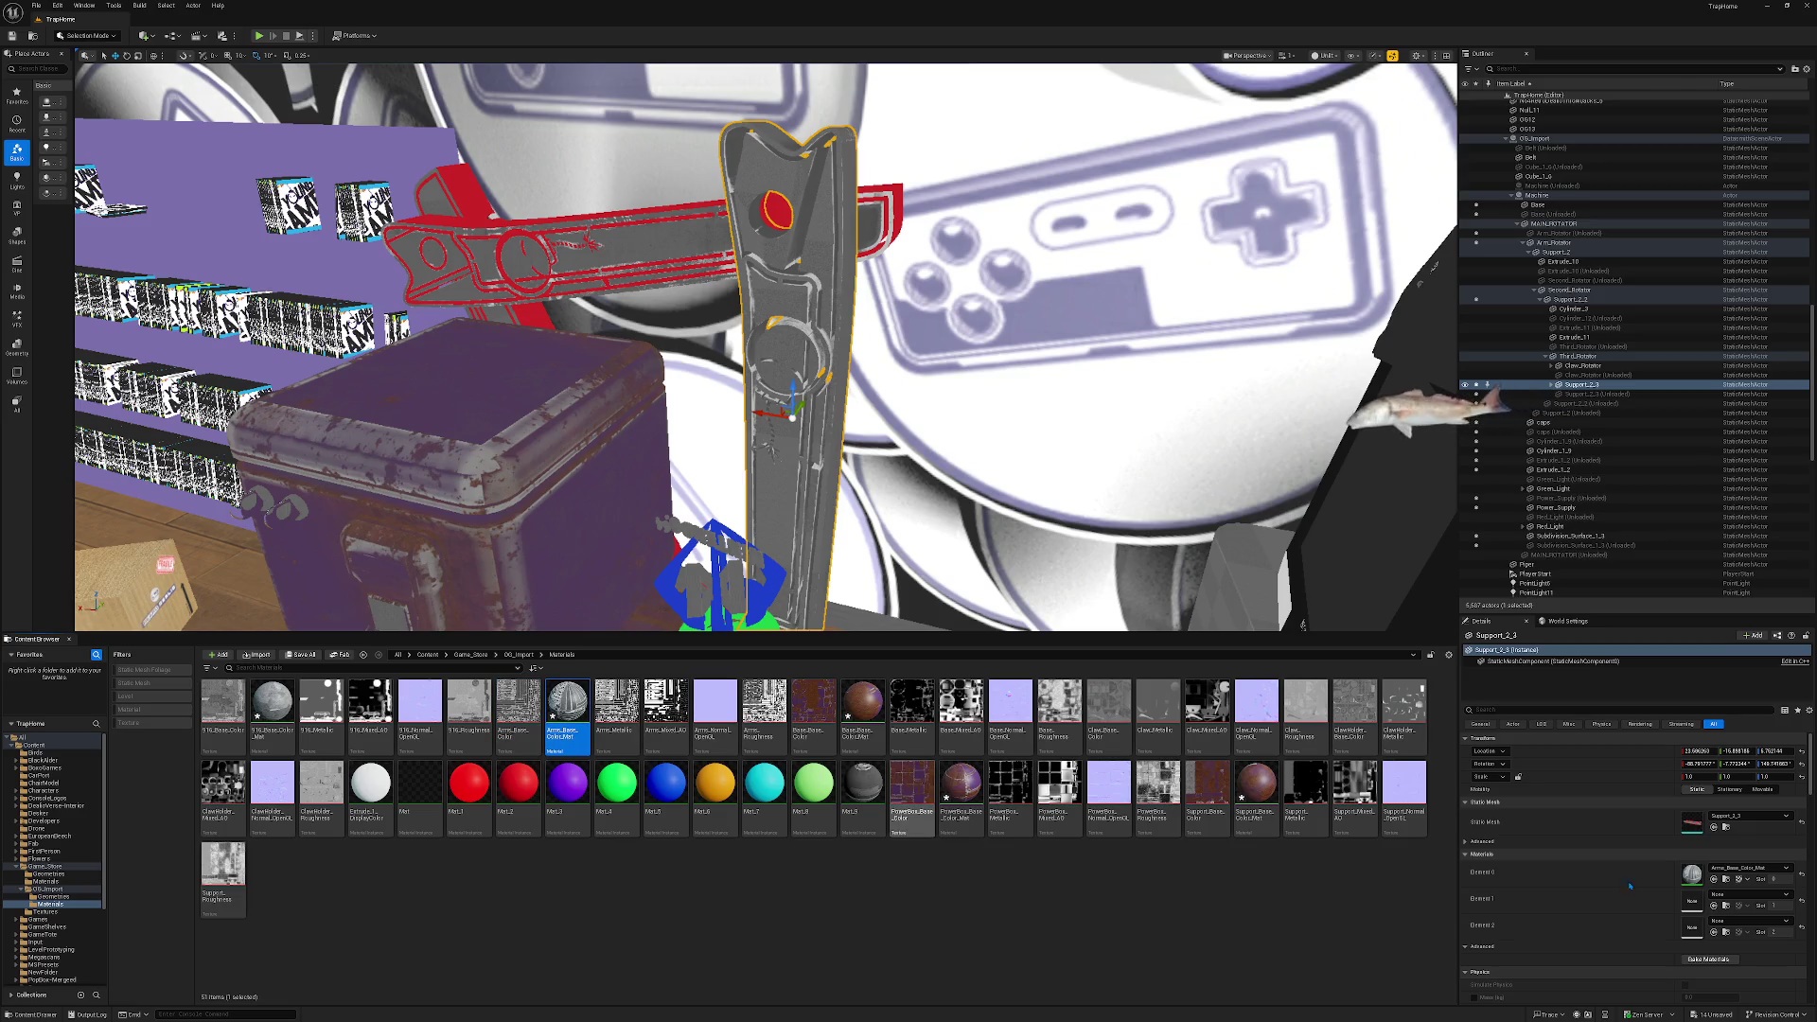
pyautogui.click(1714, 905)
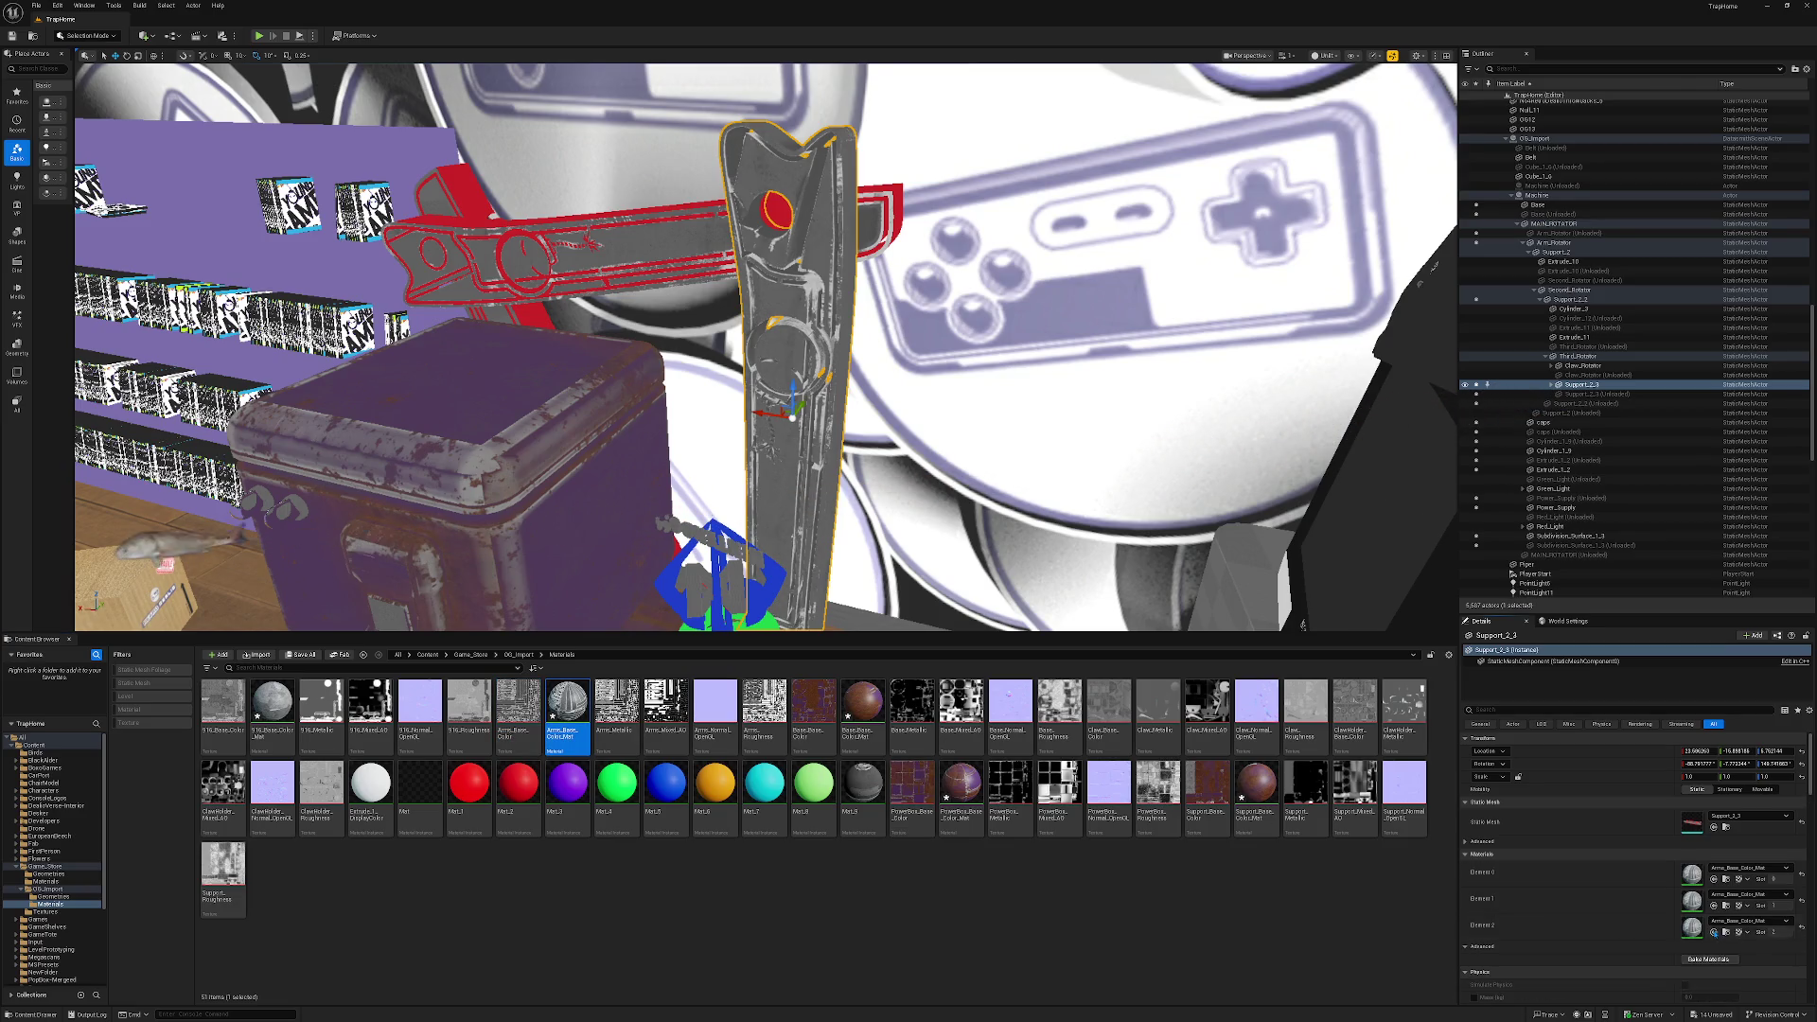
pyautogui.click(1571, 299)
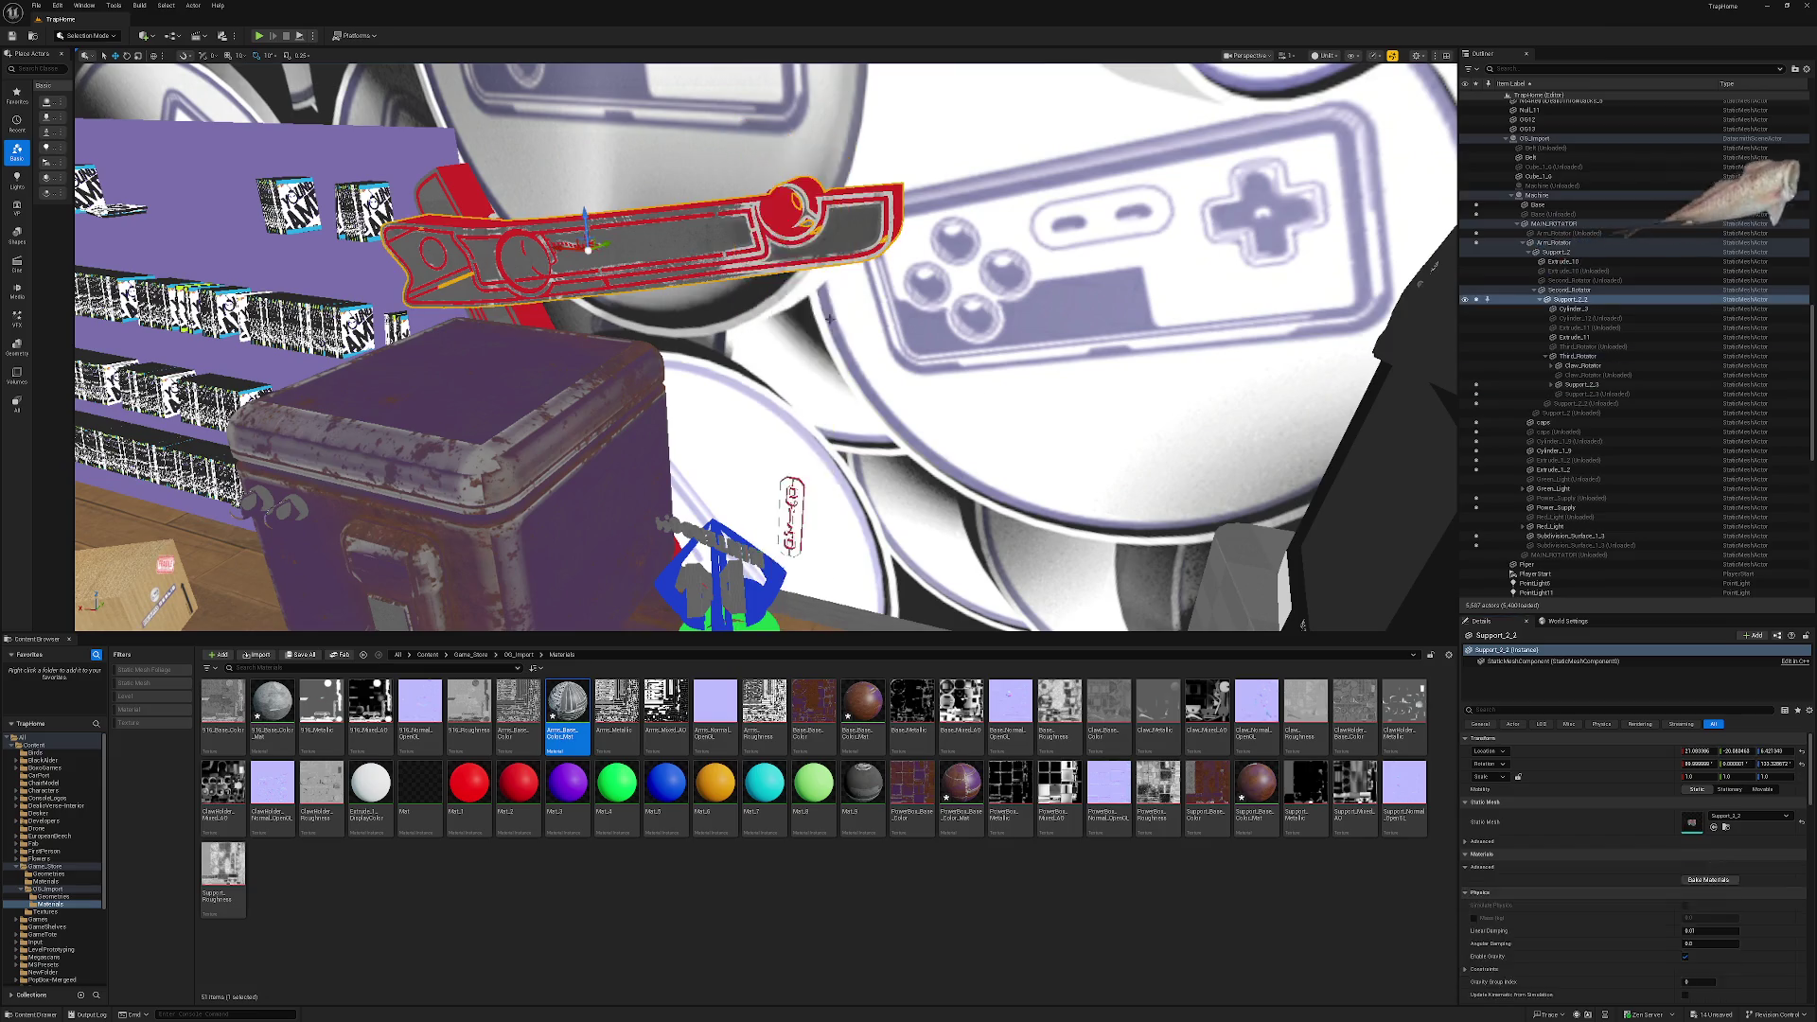
pyautogui.click(1714, 879)
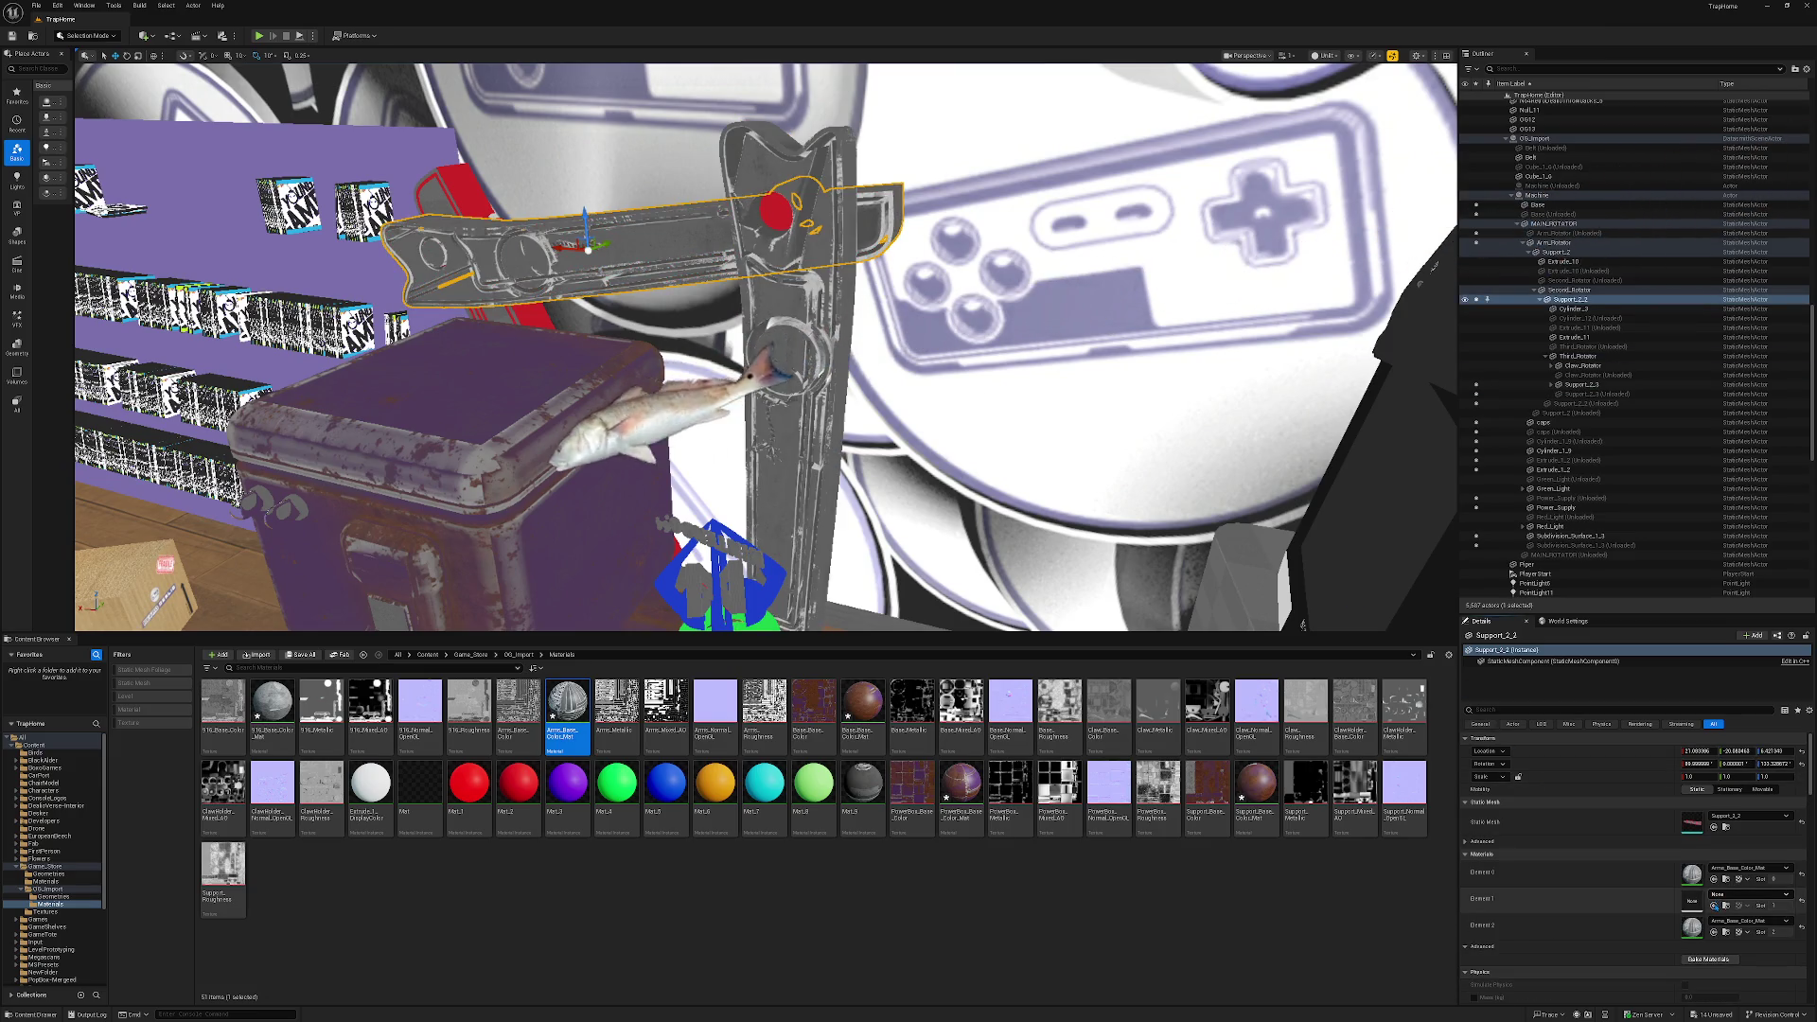
pyautogui.press('Escape')
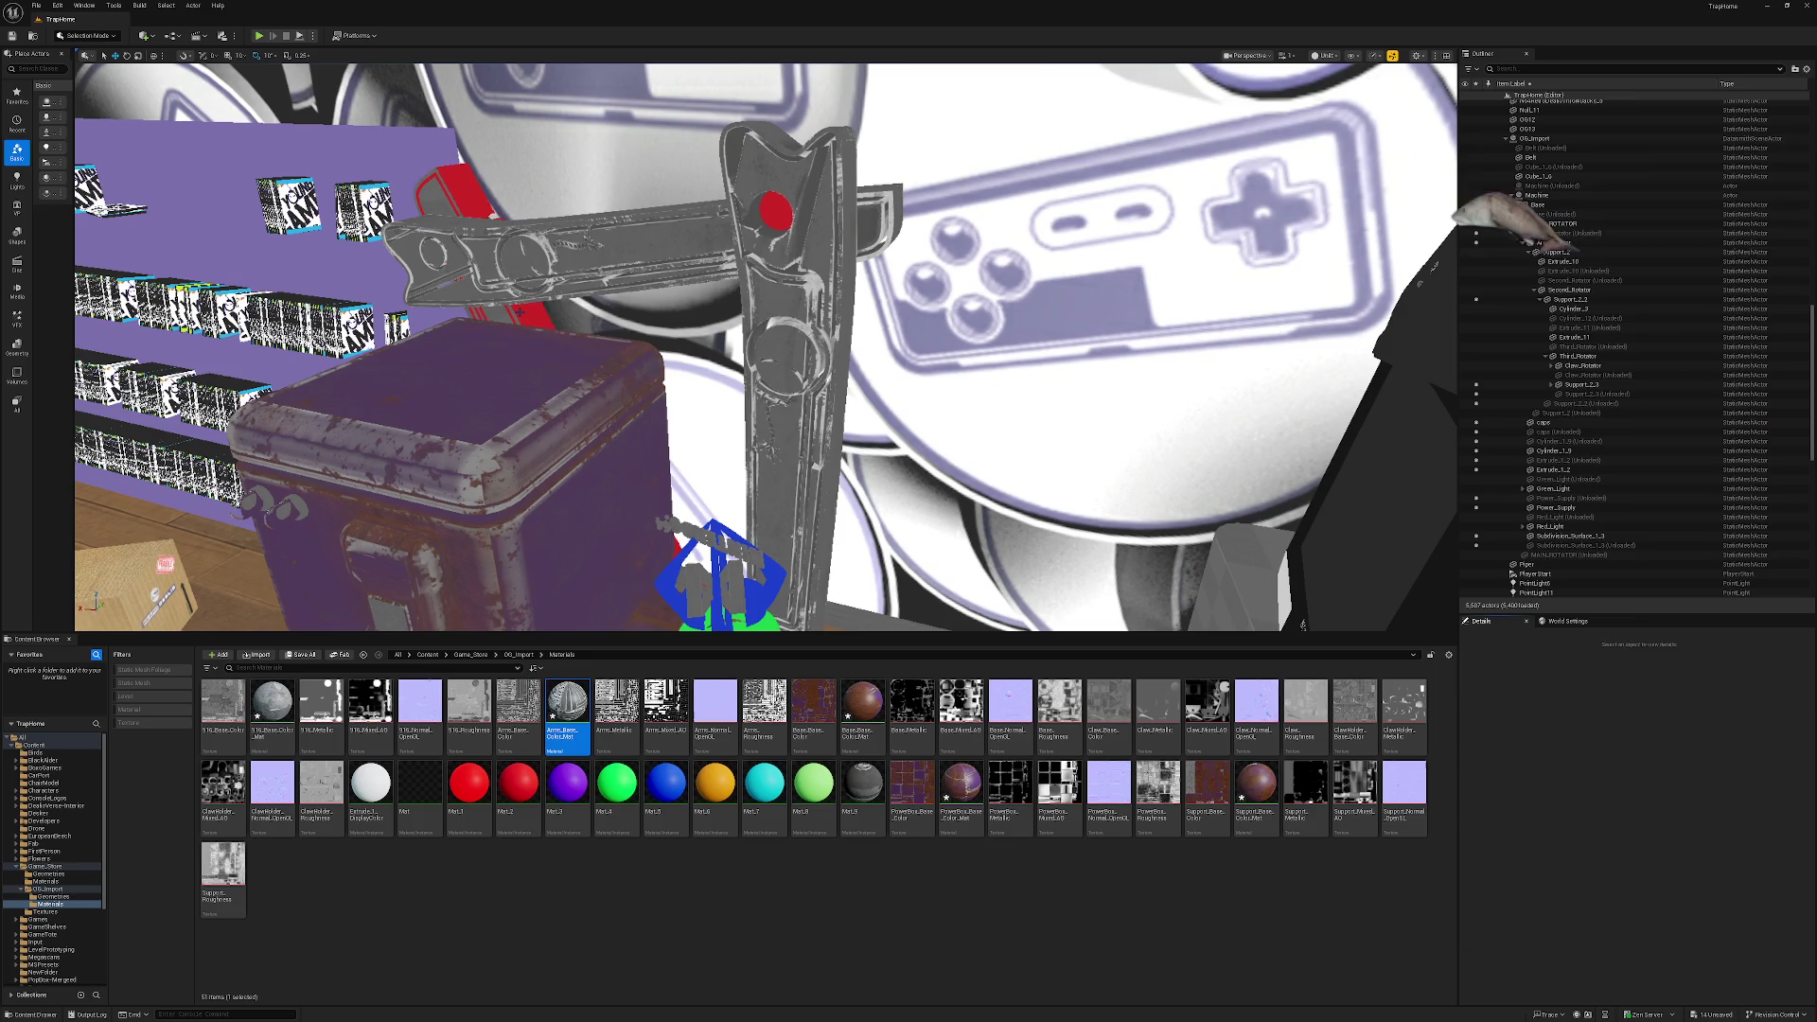
pyautogui.click(1555, 252)
pyautogui.click(1715, 906)
pyautogui.press('Escape')
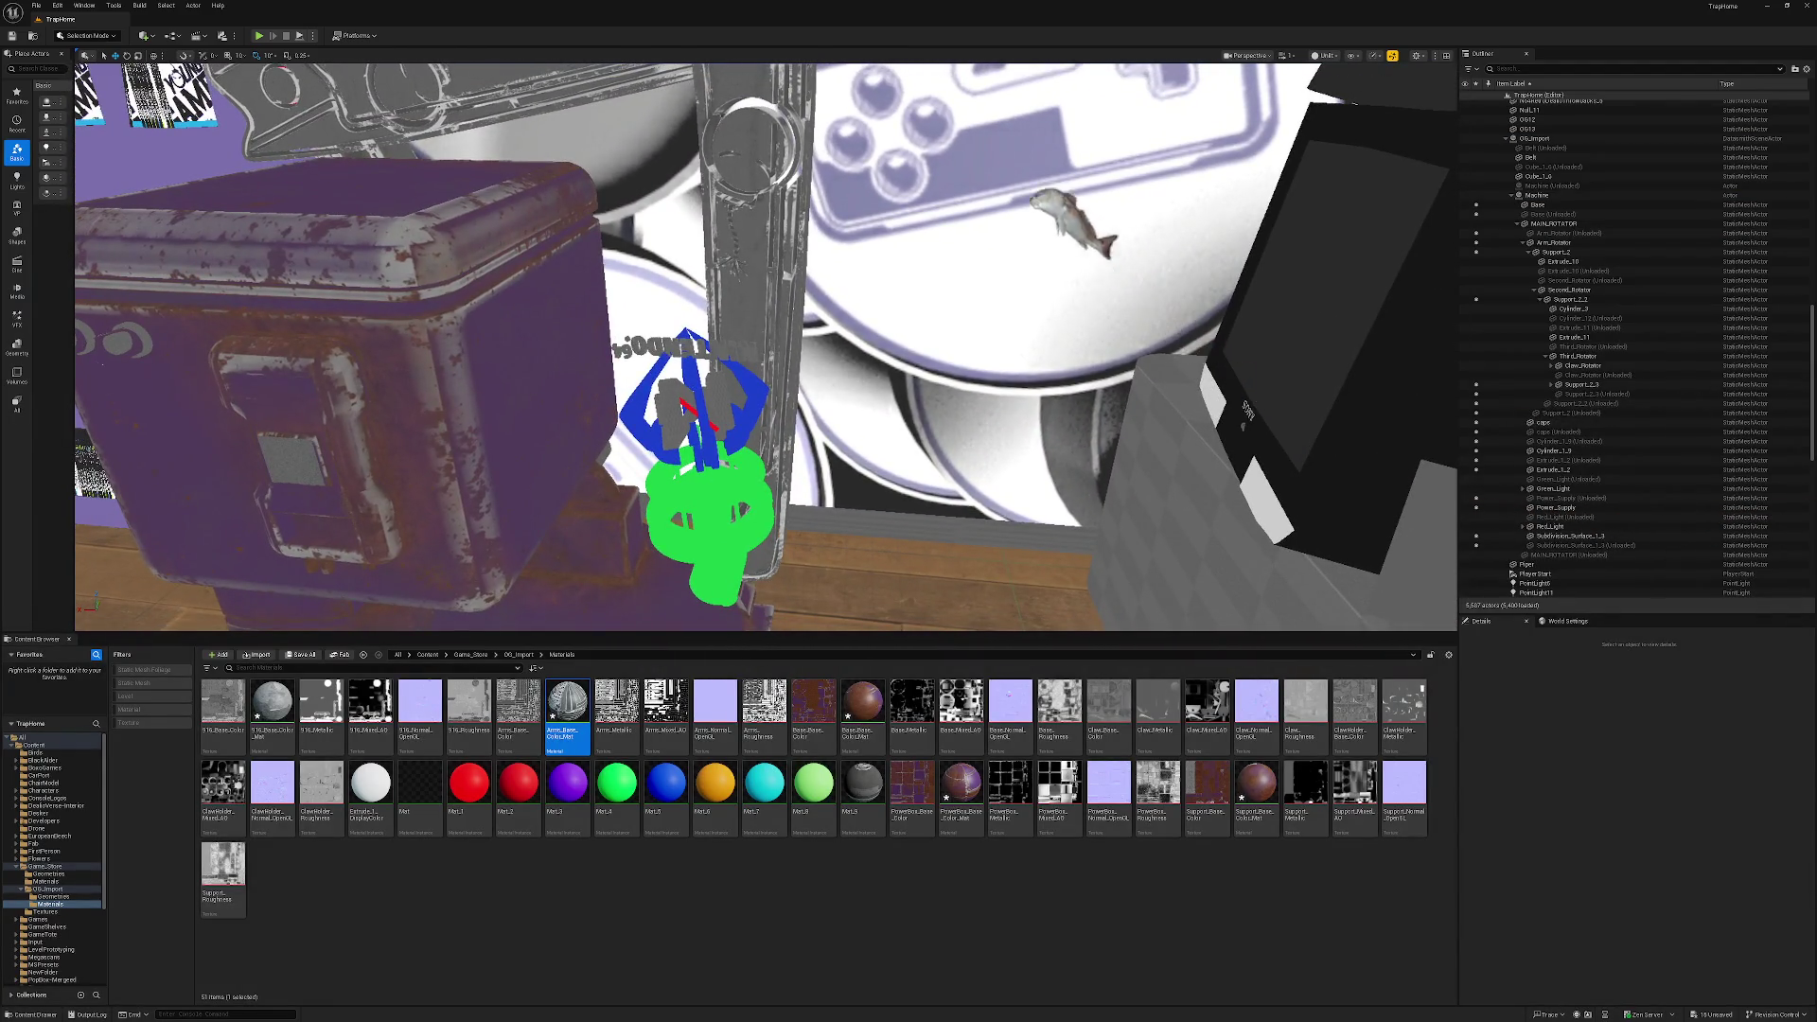
# Create a material from the Claw_Base texture and assign it to the three coil slots.
pyautogui.click(719, 488)
pyautogui.click(737, 493)
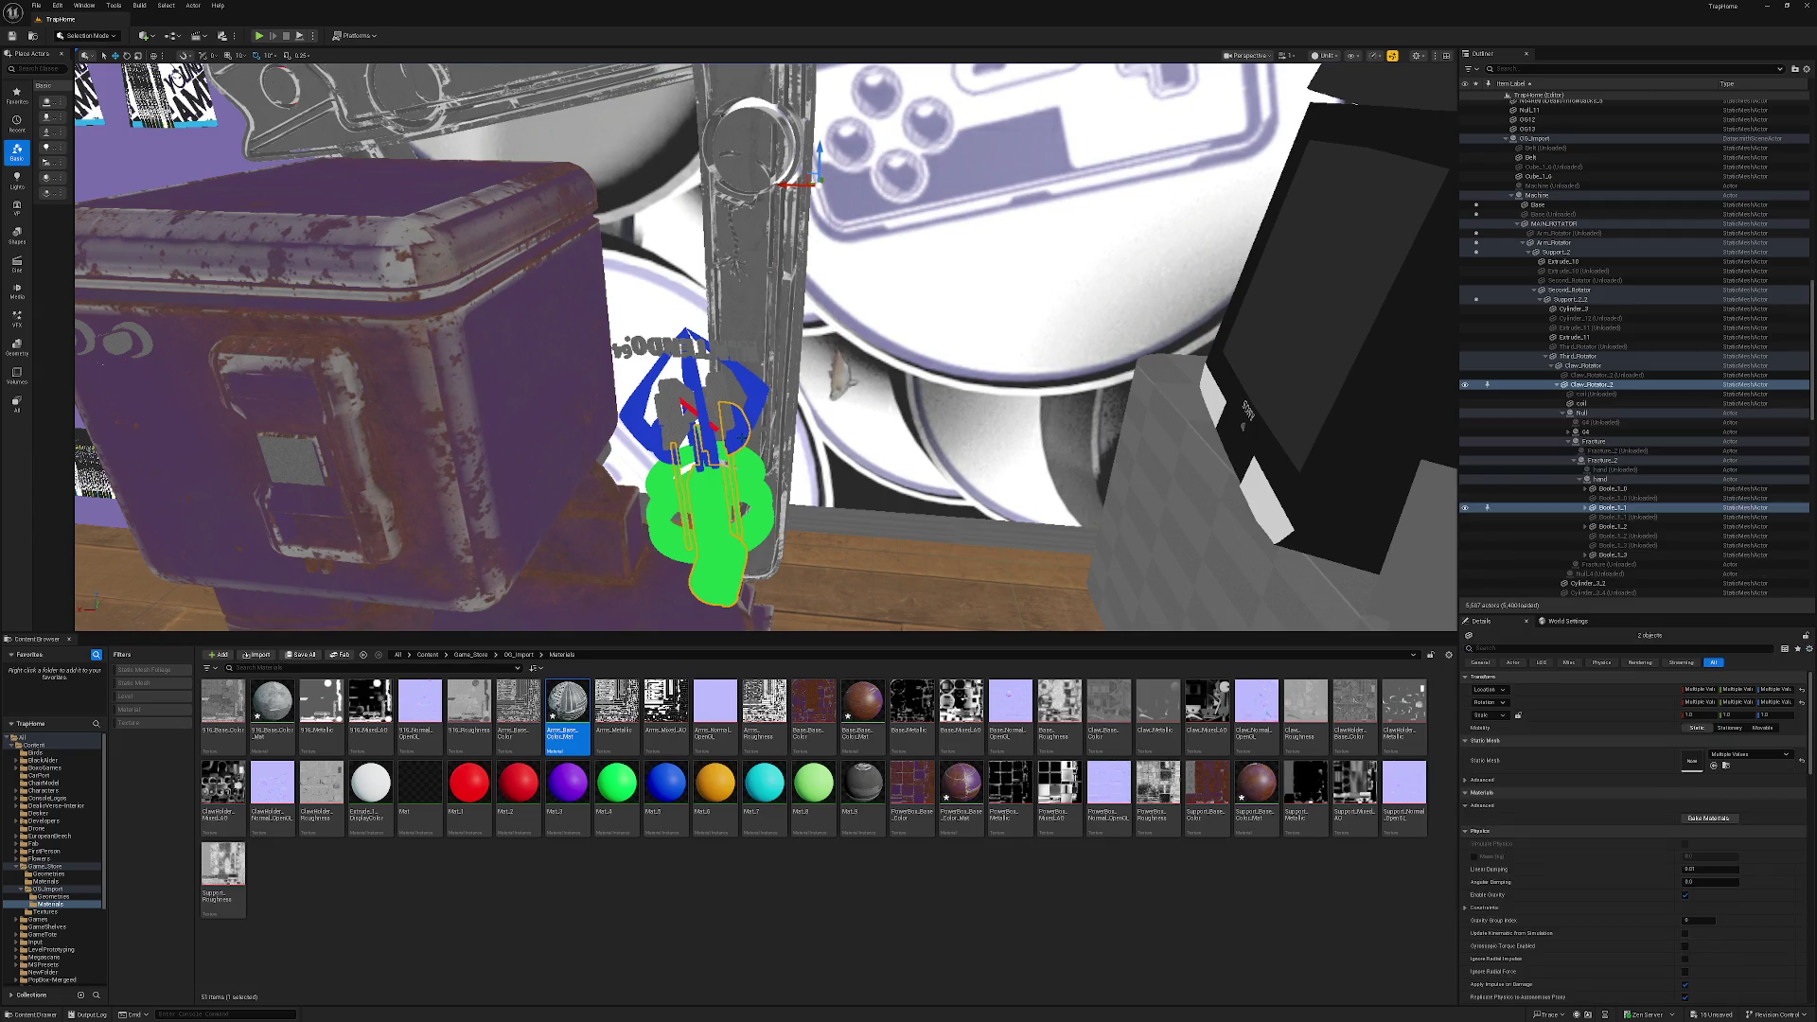
pyautogui.click(742, 491)
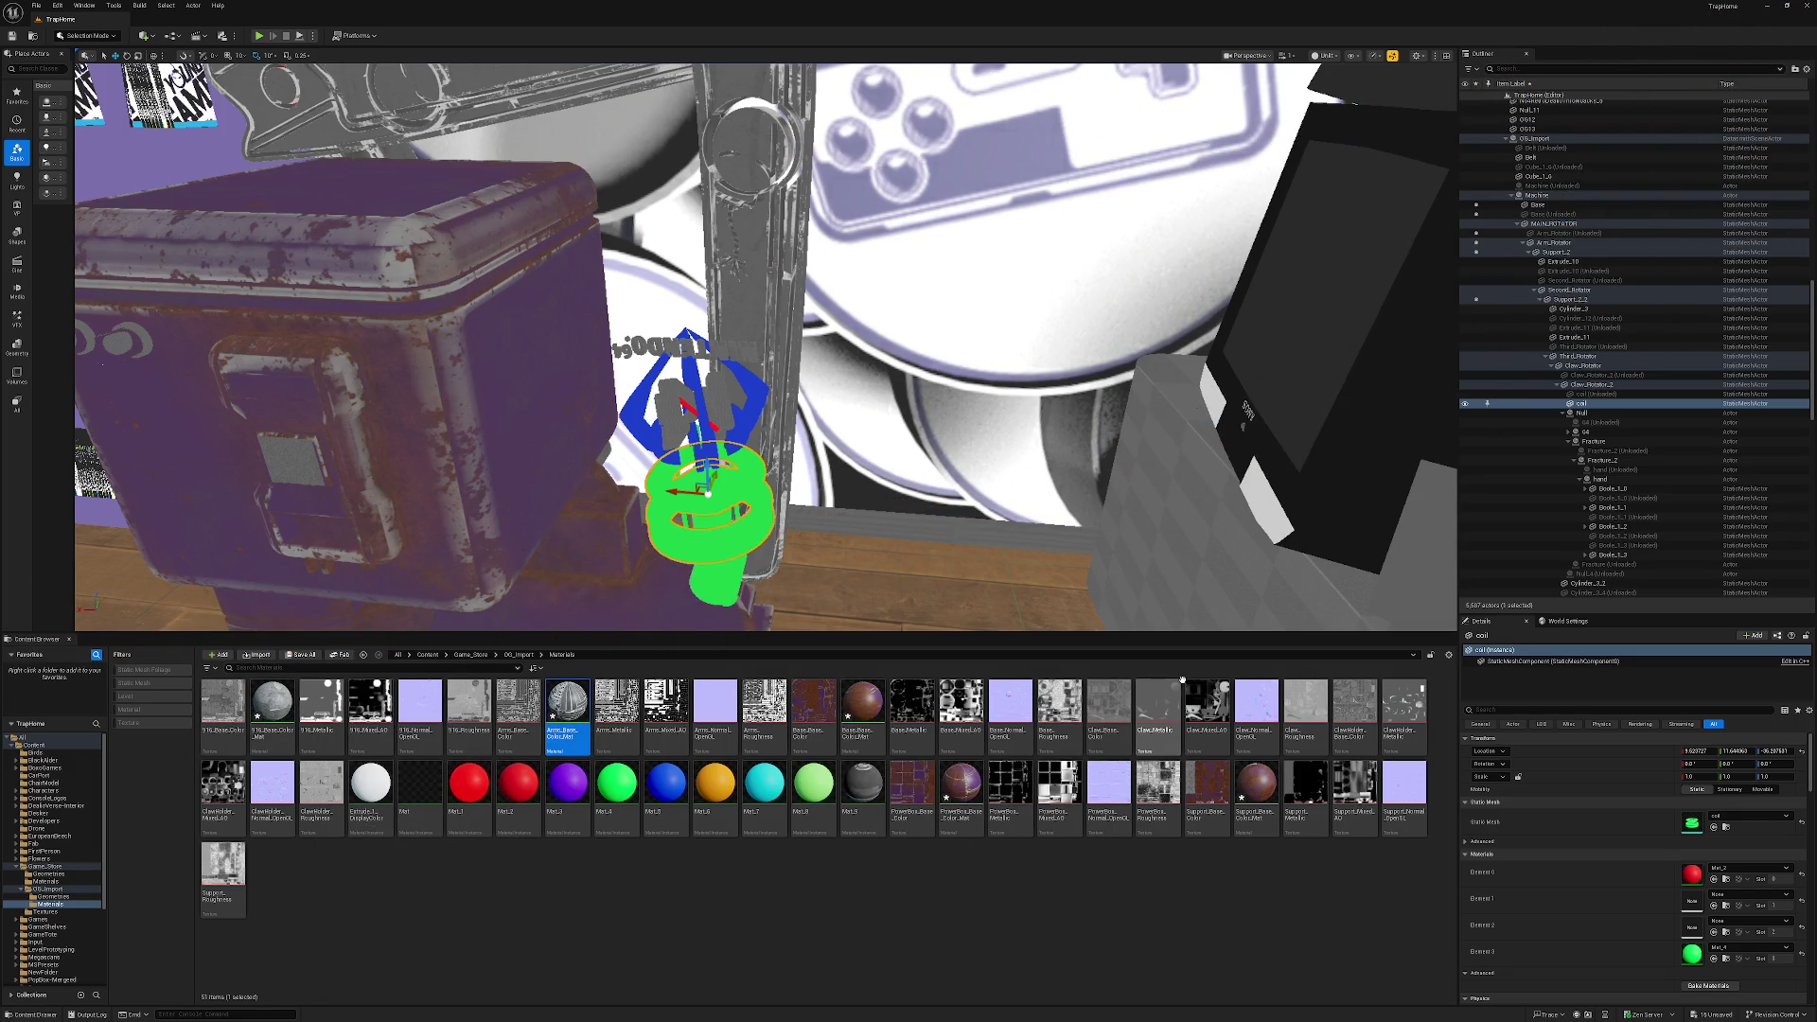
pyautogui.rightClick(1102, 705)
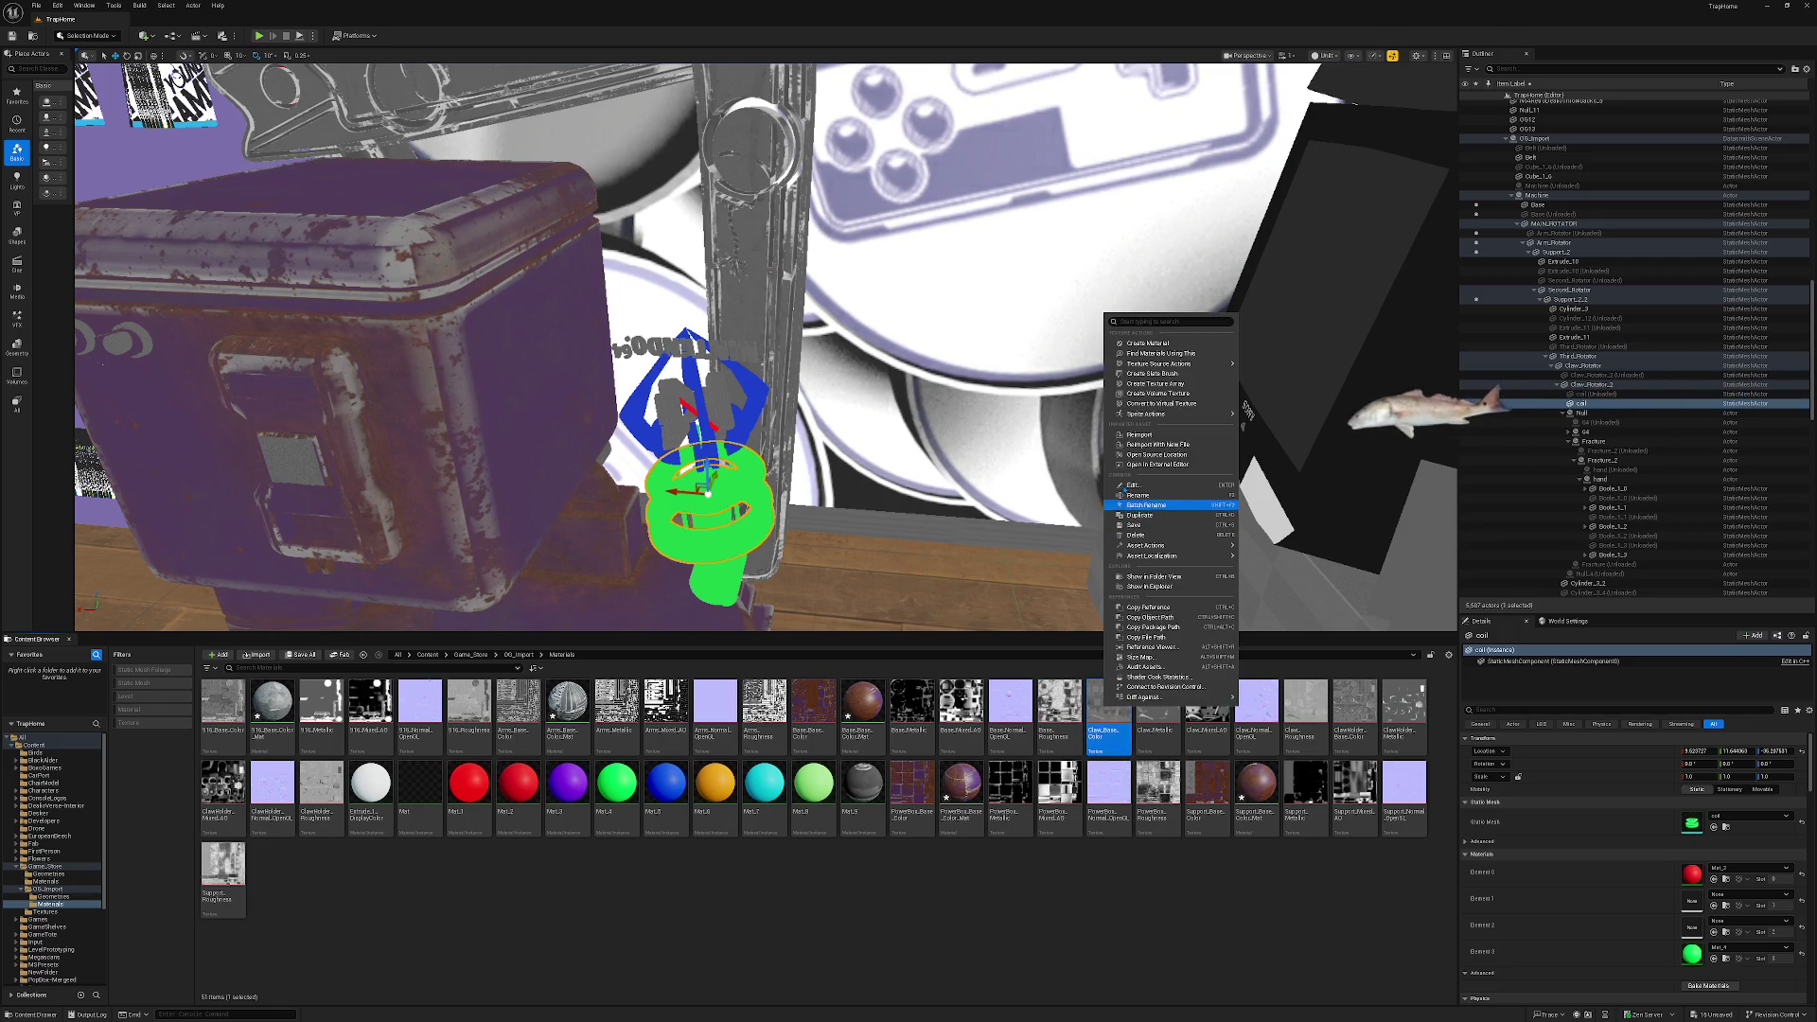
pyautogui.click(1145, 344)
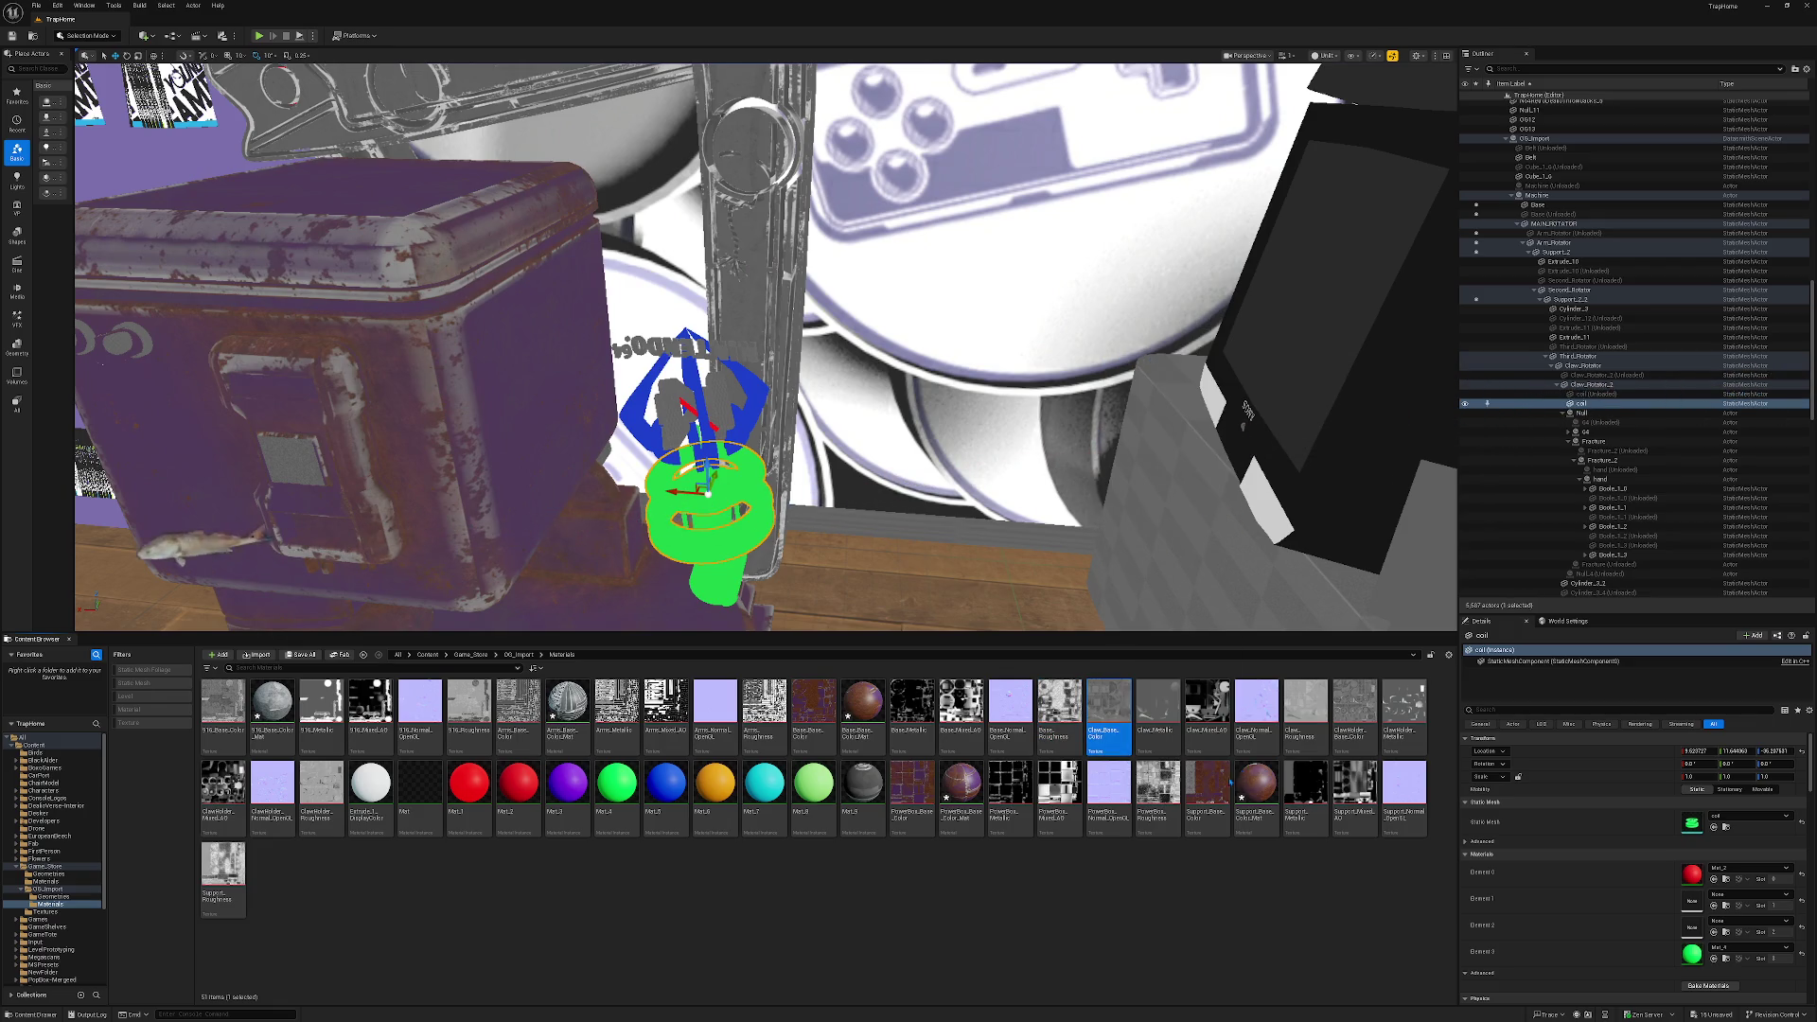
pyautogui.click(1714, 880)
pyautogui.click(1714, 906)
pyautogui.click(1714, 932)
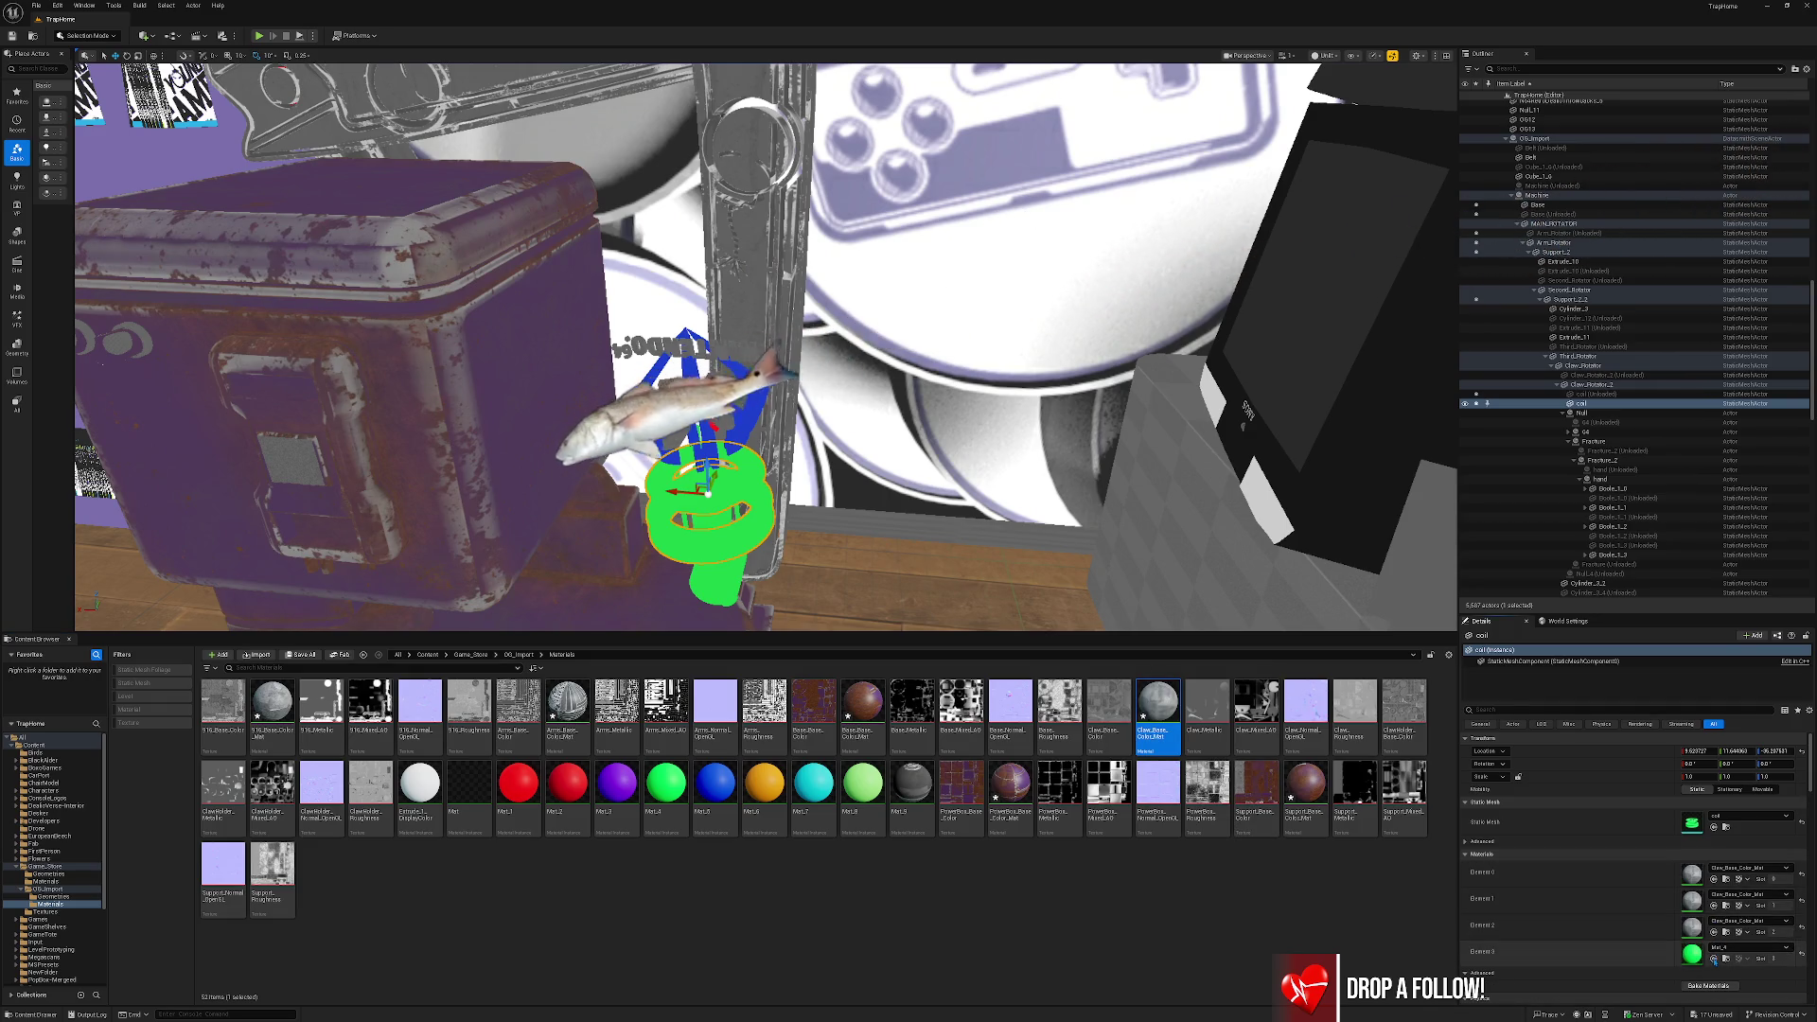
# Replace the red and blue materials on the remaining claw parts with the Claw material.
pyautogui.click(708, 454)
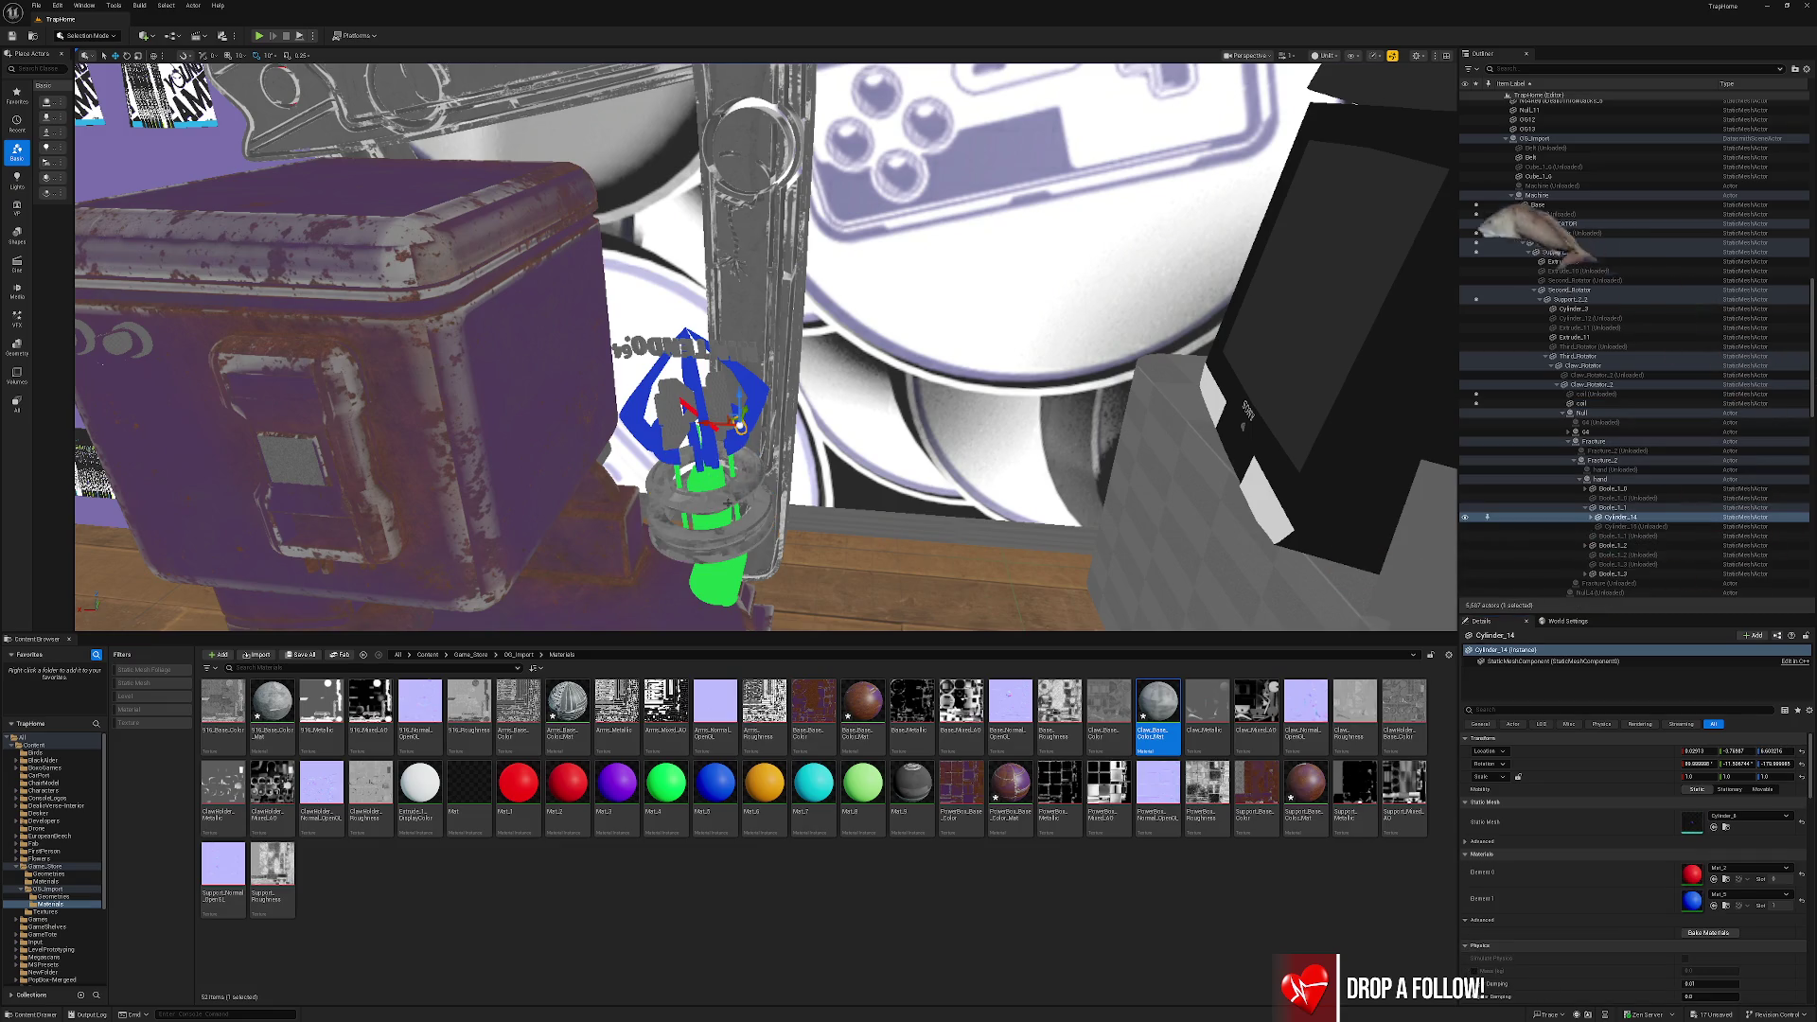
pyautogui.keyDown('ctrl'); pyautogui.click(705, 388); pyautogui.keyUp('ctrl')
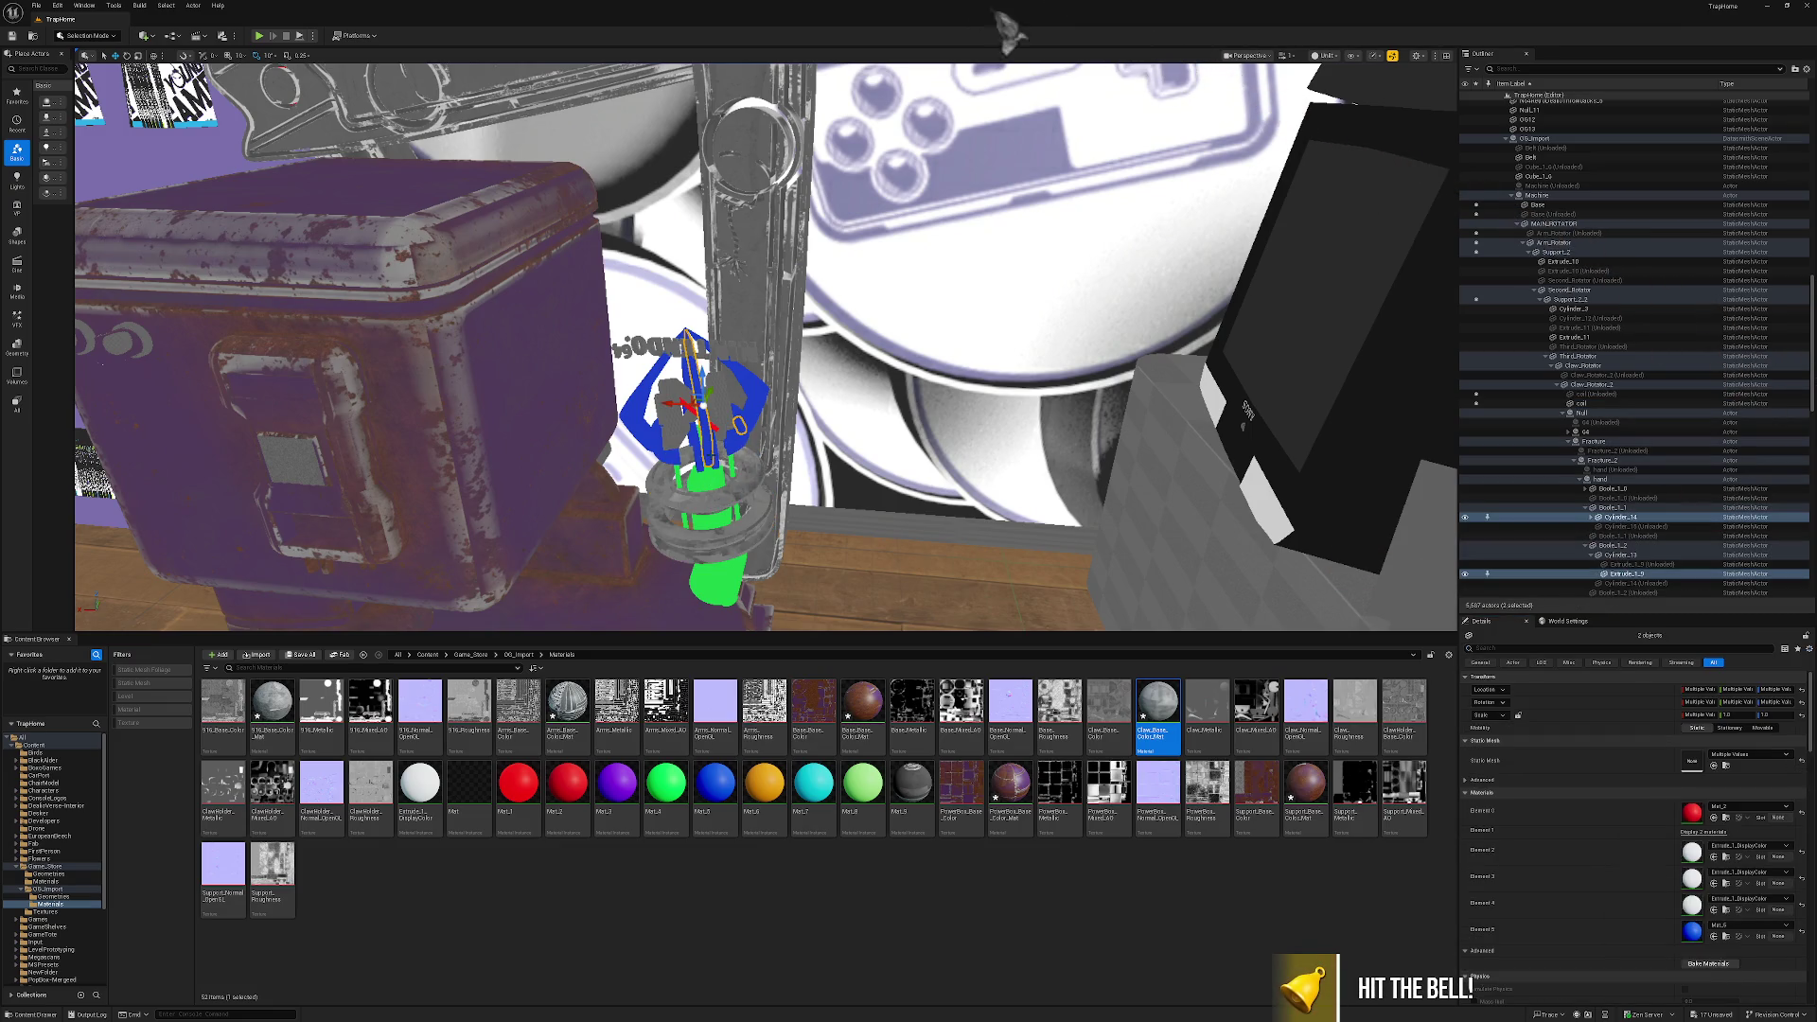
pyautogui.keyDown('ctrl'); pyautogui.click(705, 388); pyautogui.keyUp('ctrl')
pyautogui.click(1713, 936)
pyautogui.click(1713, 910)
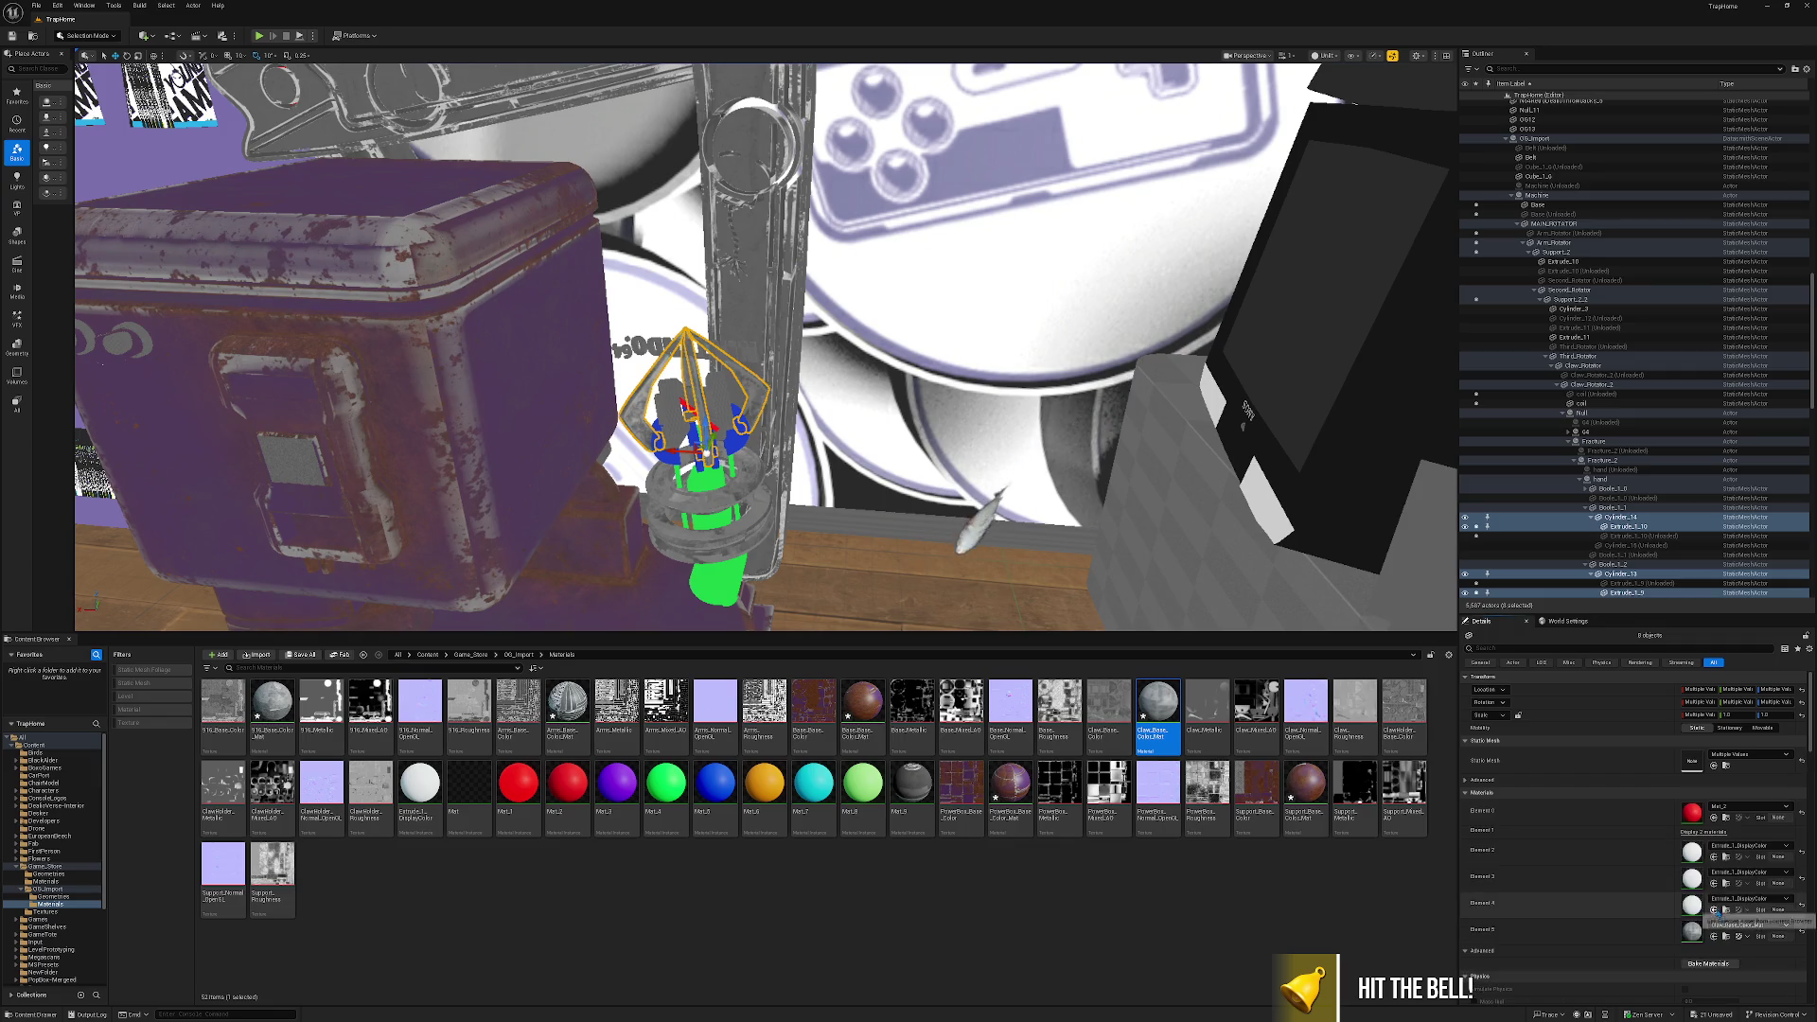
pyautogui.click(1713, 883)
pyautogui.click(1714, 819)
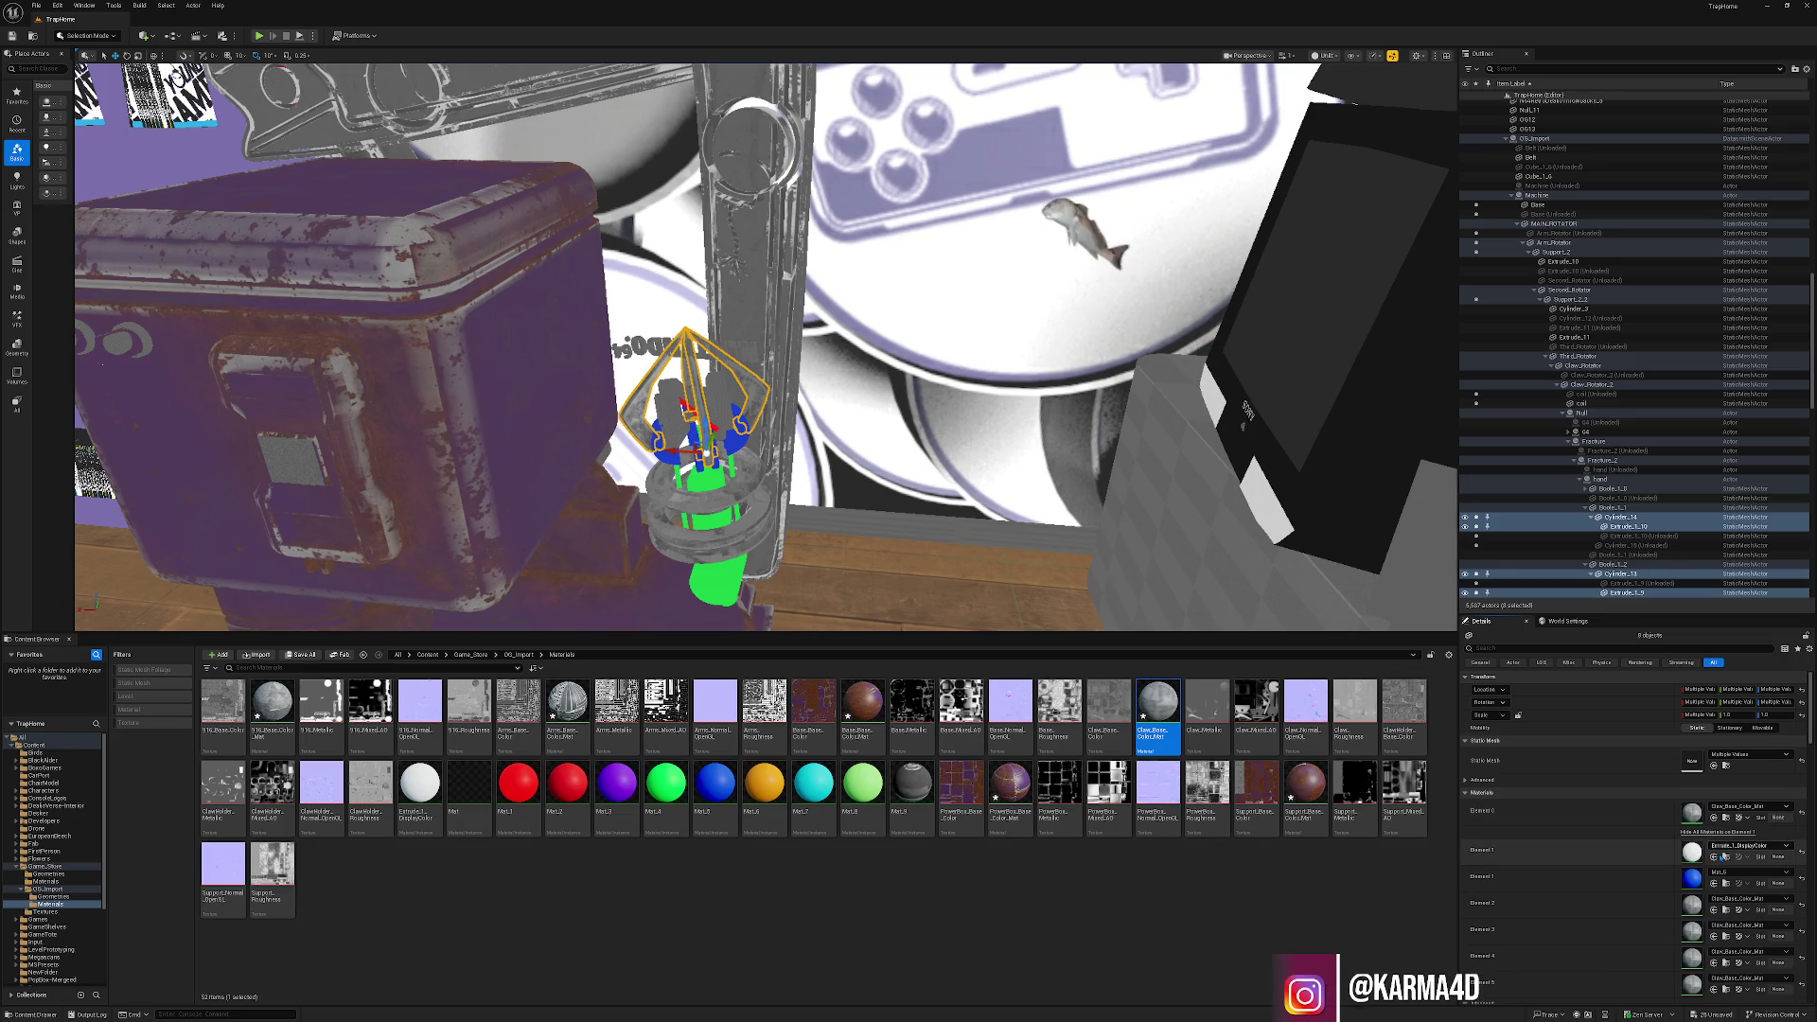
pyautogui.click(1701, 832)
# Reselect the four claw pieces and run Bake Materials with the confirmed baking options.
pyautogui.press('Escape')
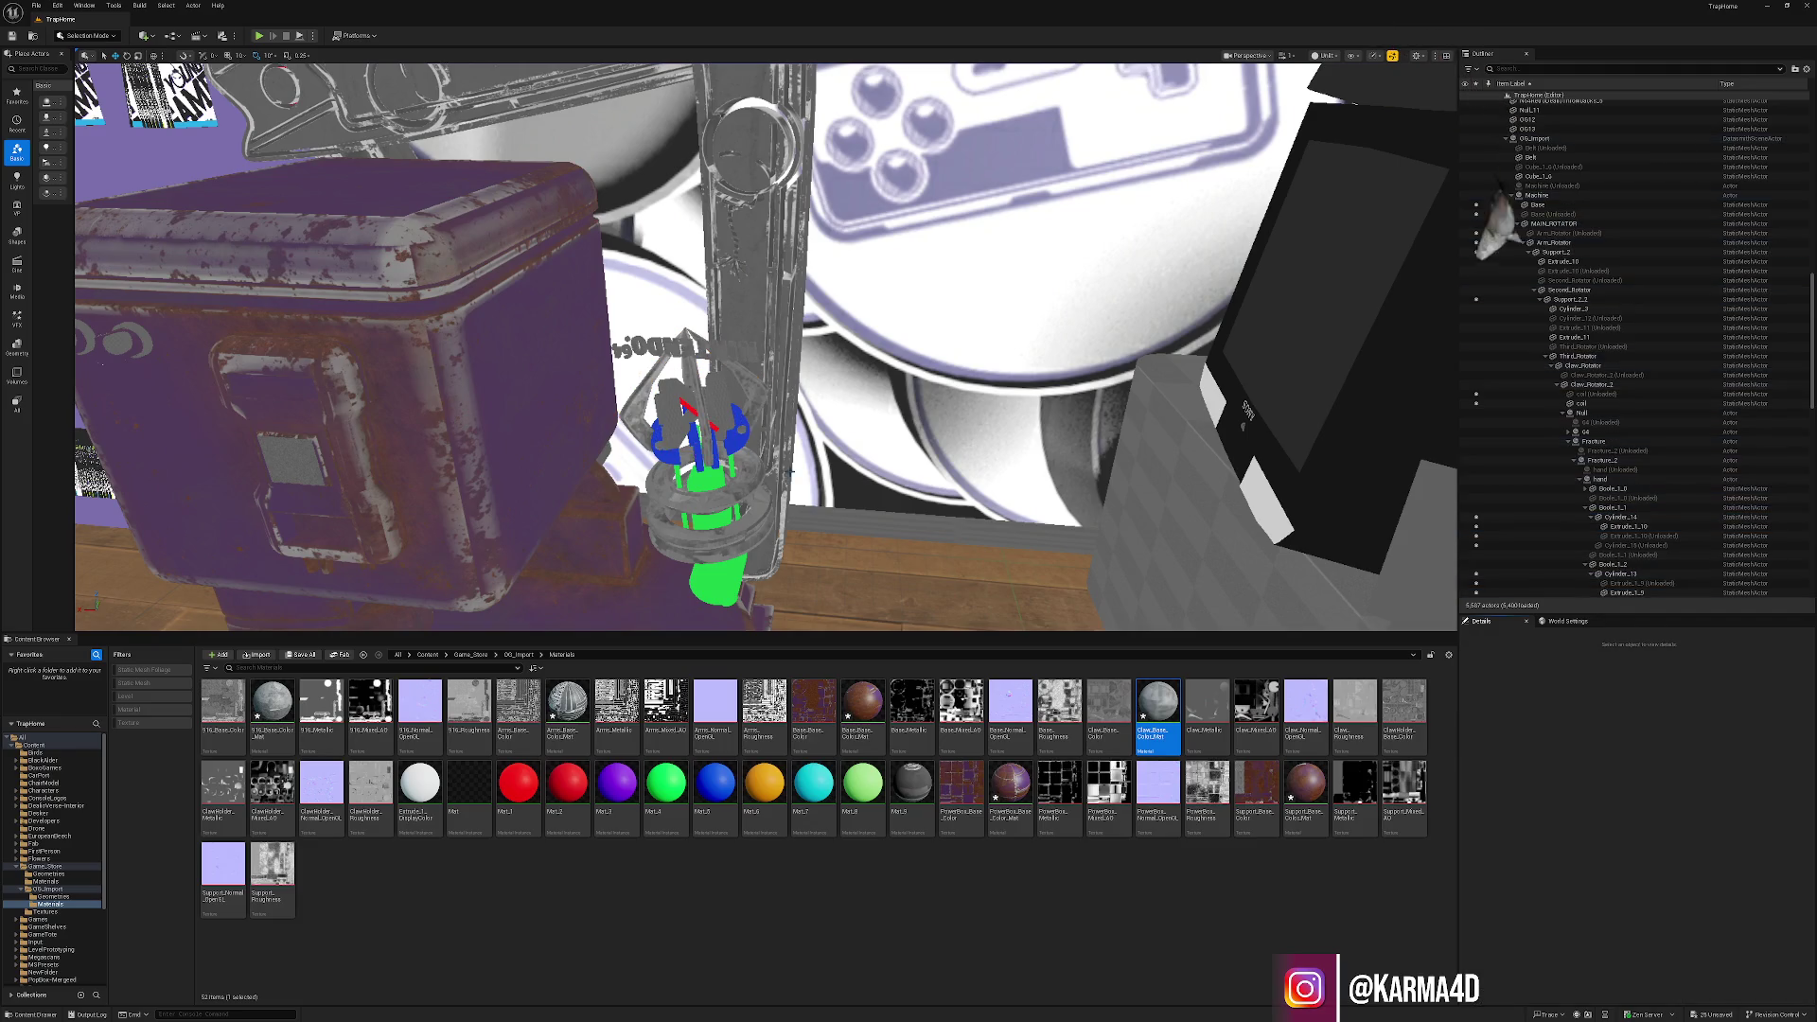
pyautogui.hotkey('ctrl', 'z')
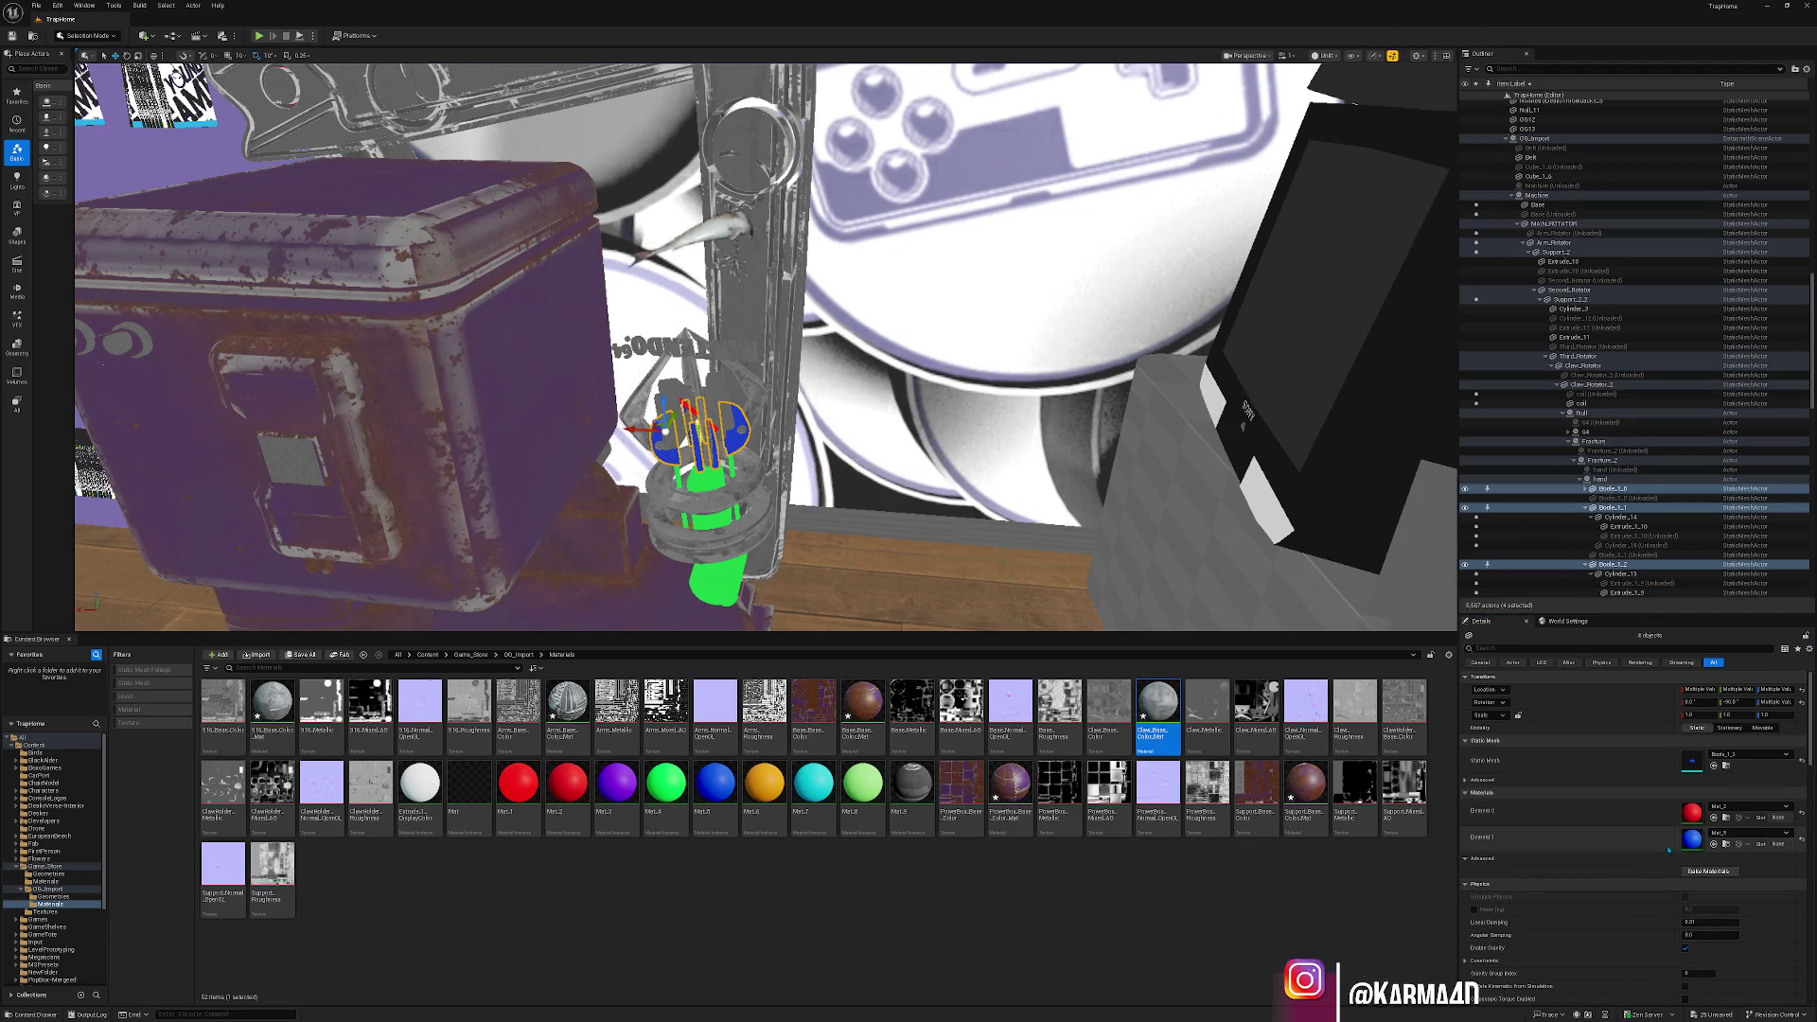
pyautogui.click(1708, 871)
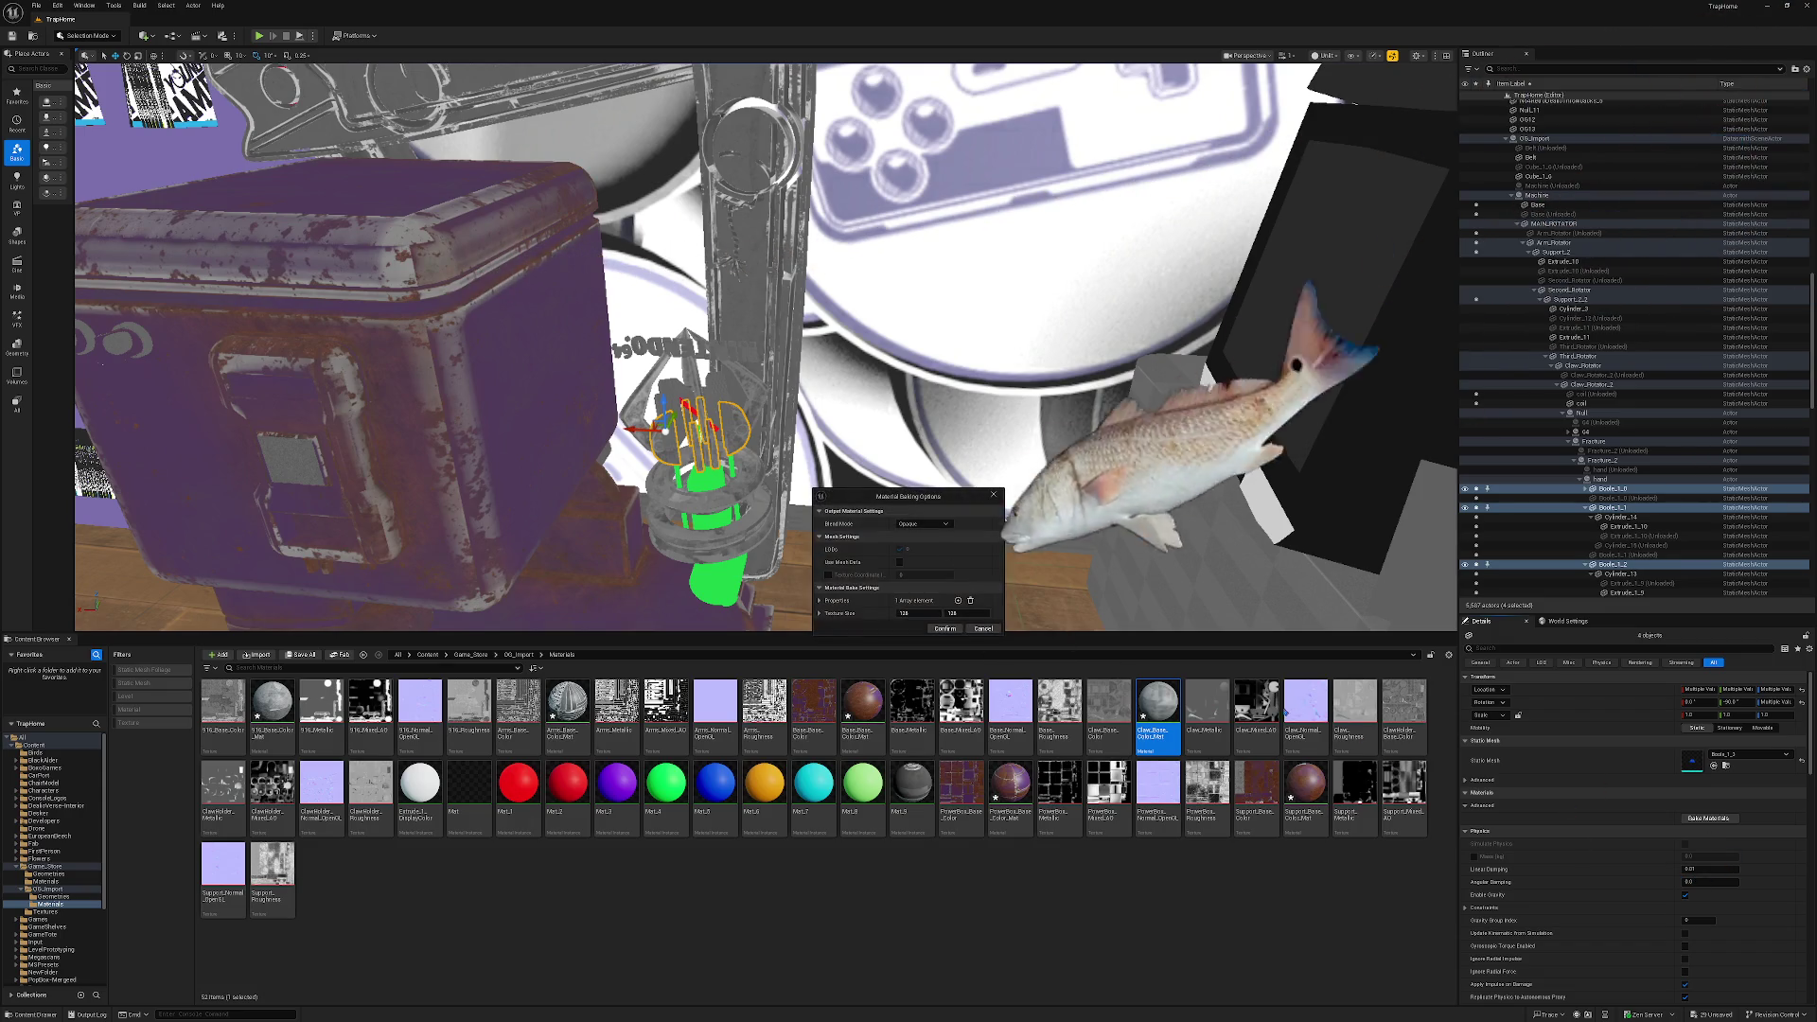
pyautogui.click(947, 629)
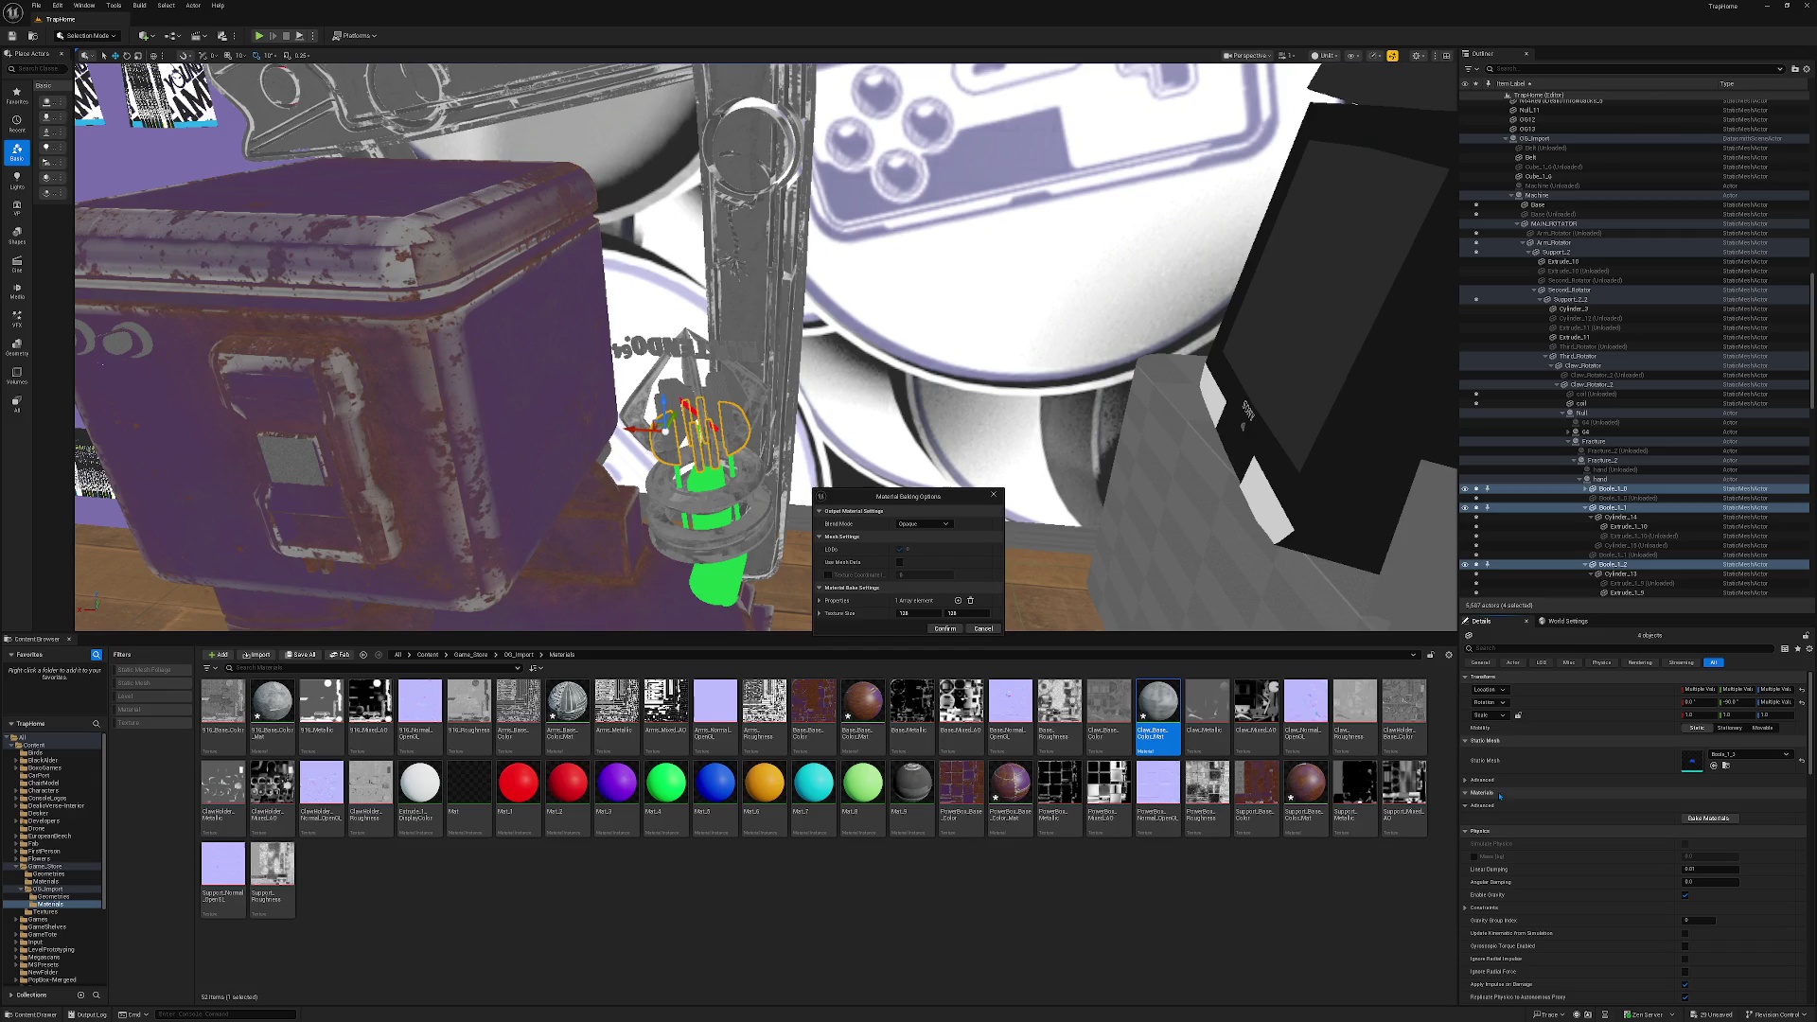
pyautogui.click(998, 631)
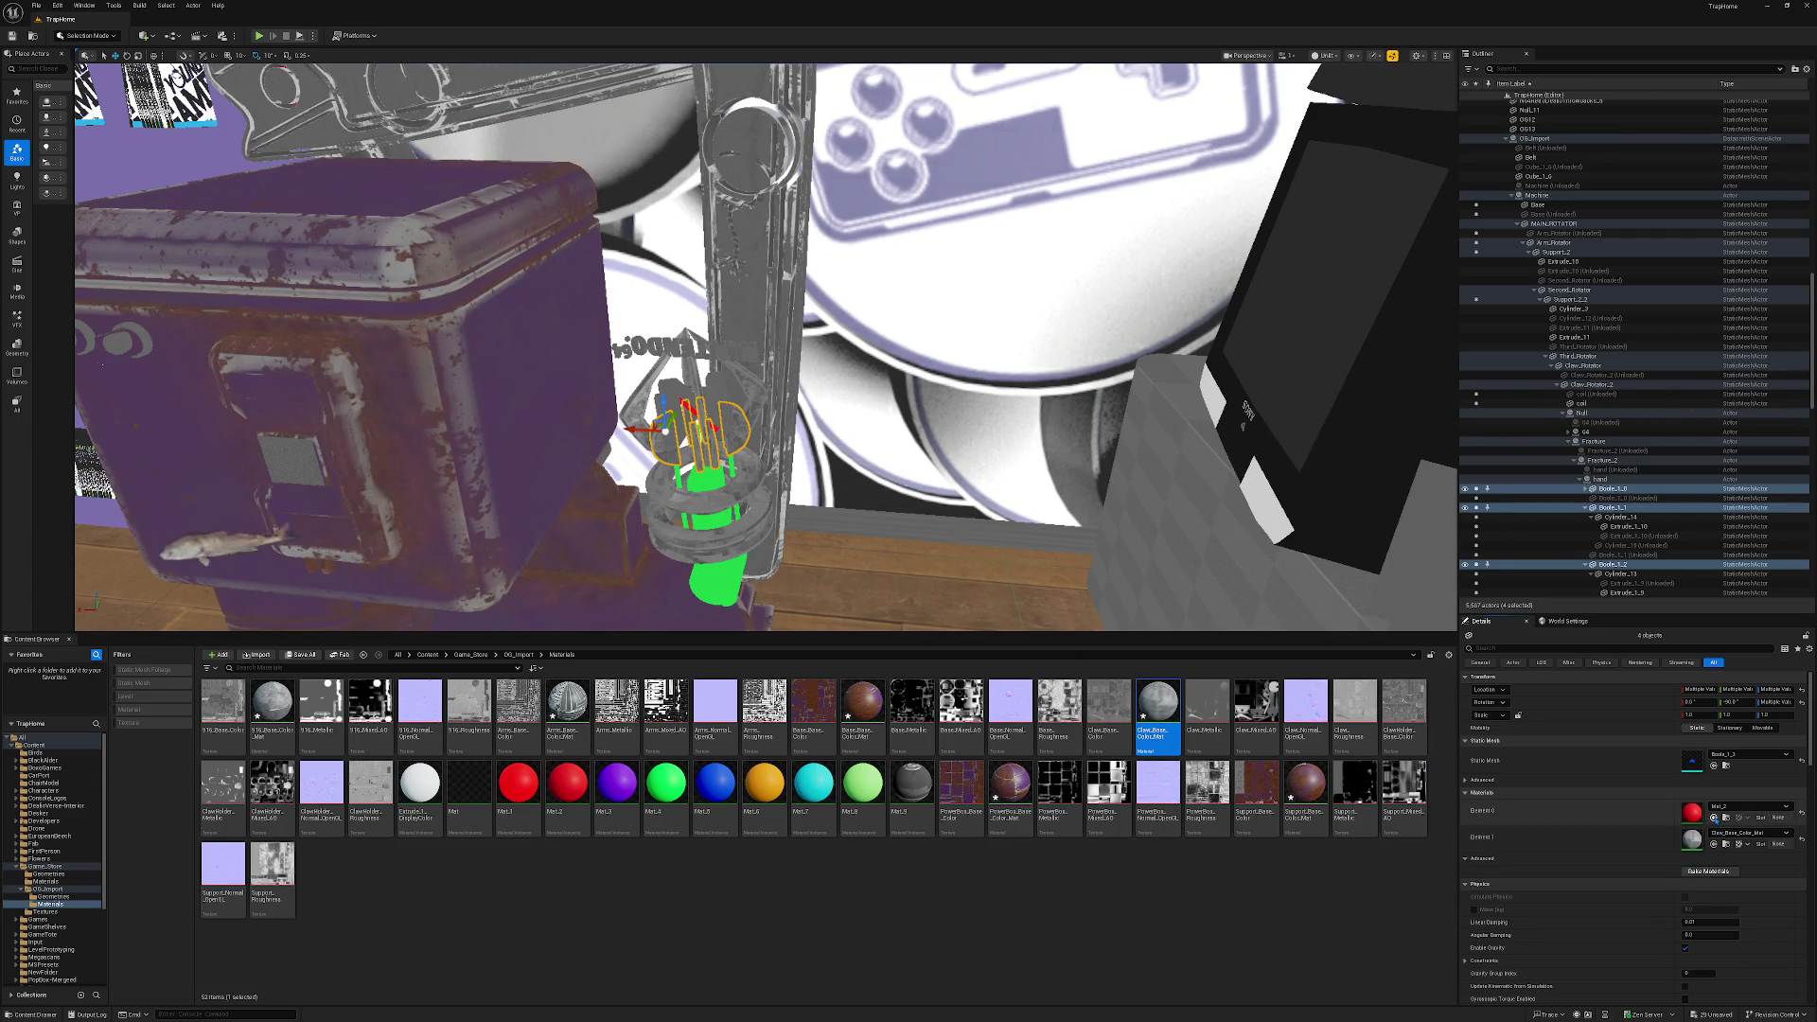
pyautogui.press('Escape')
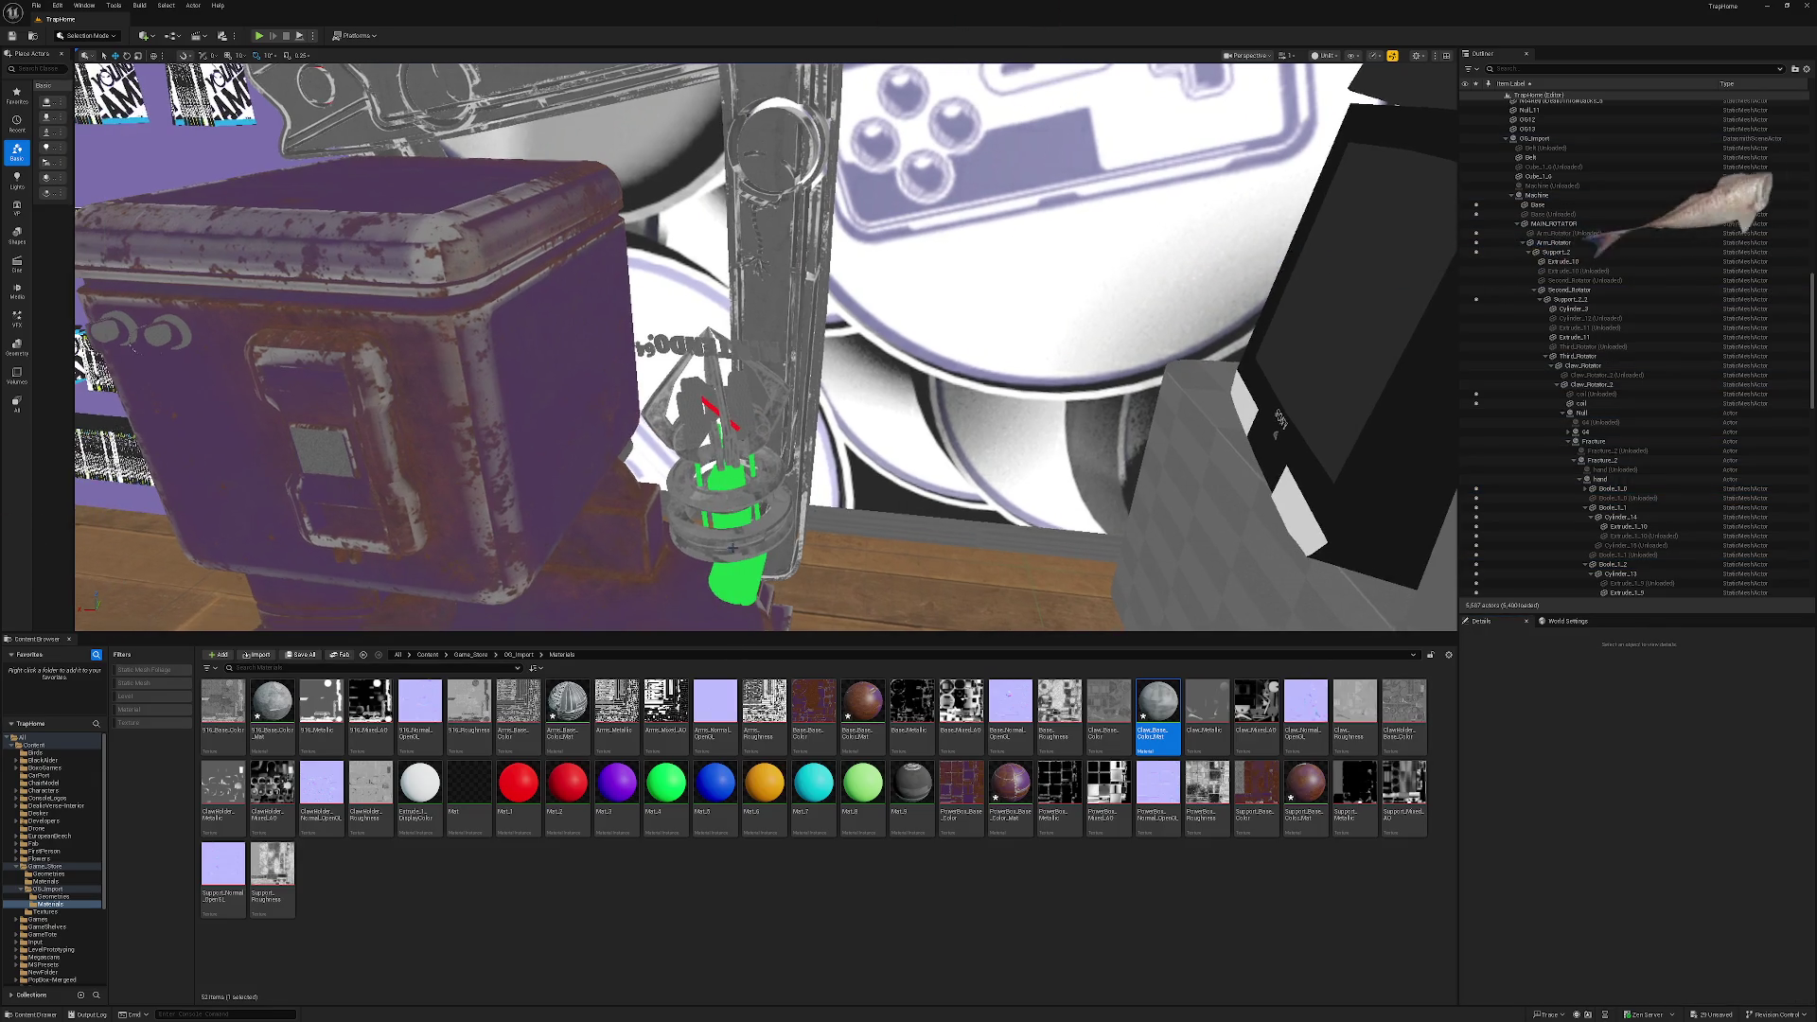
# Select the 64 group with its children in the Outliner and delete it.
pyautogui.click(739, 572)
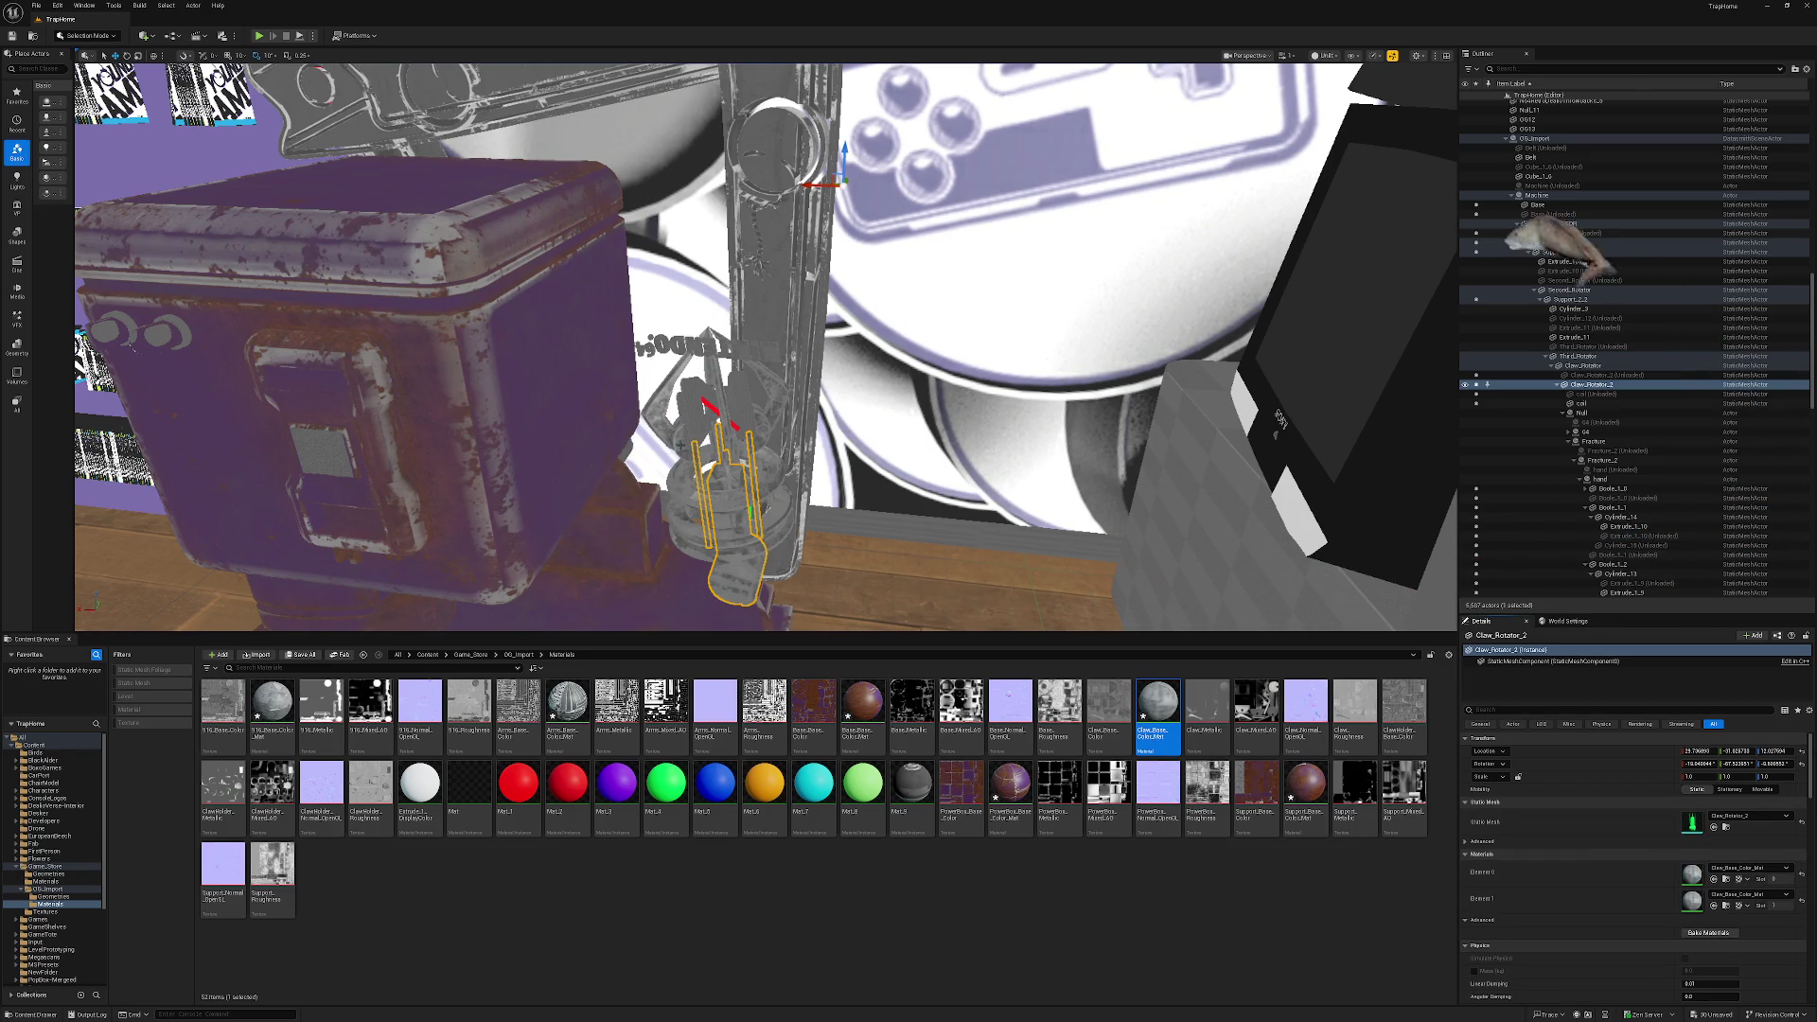
pyautogui.click(714, 407)
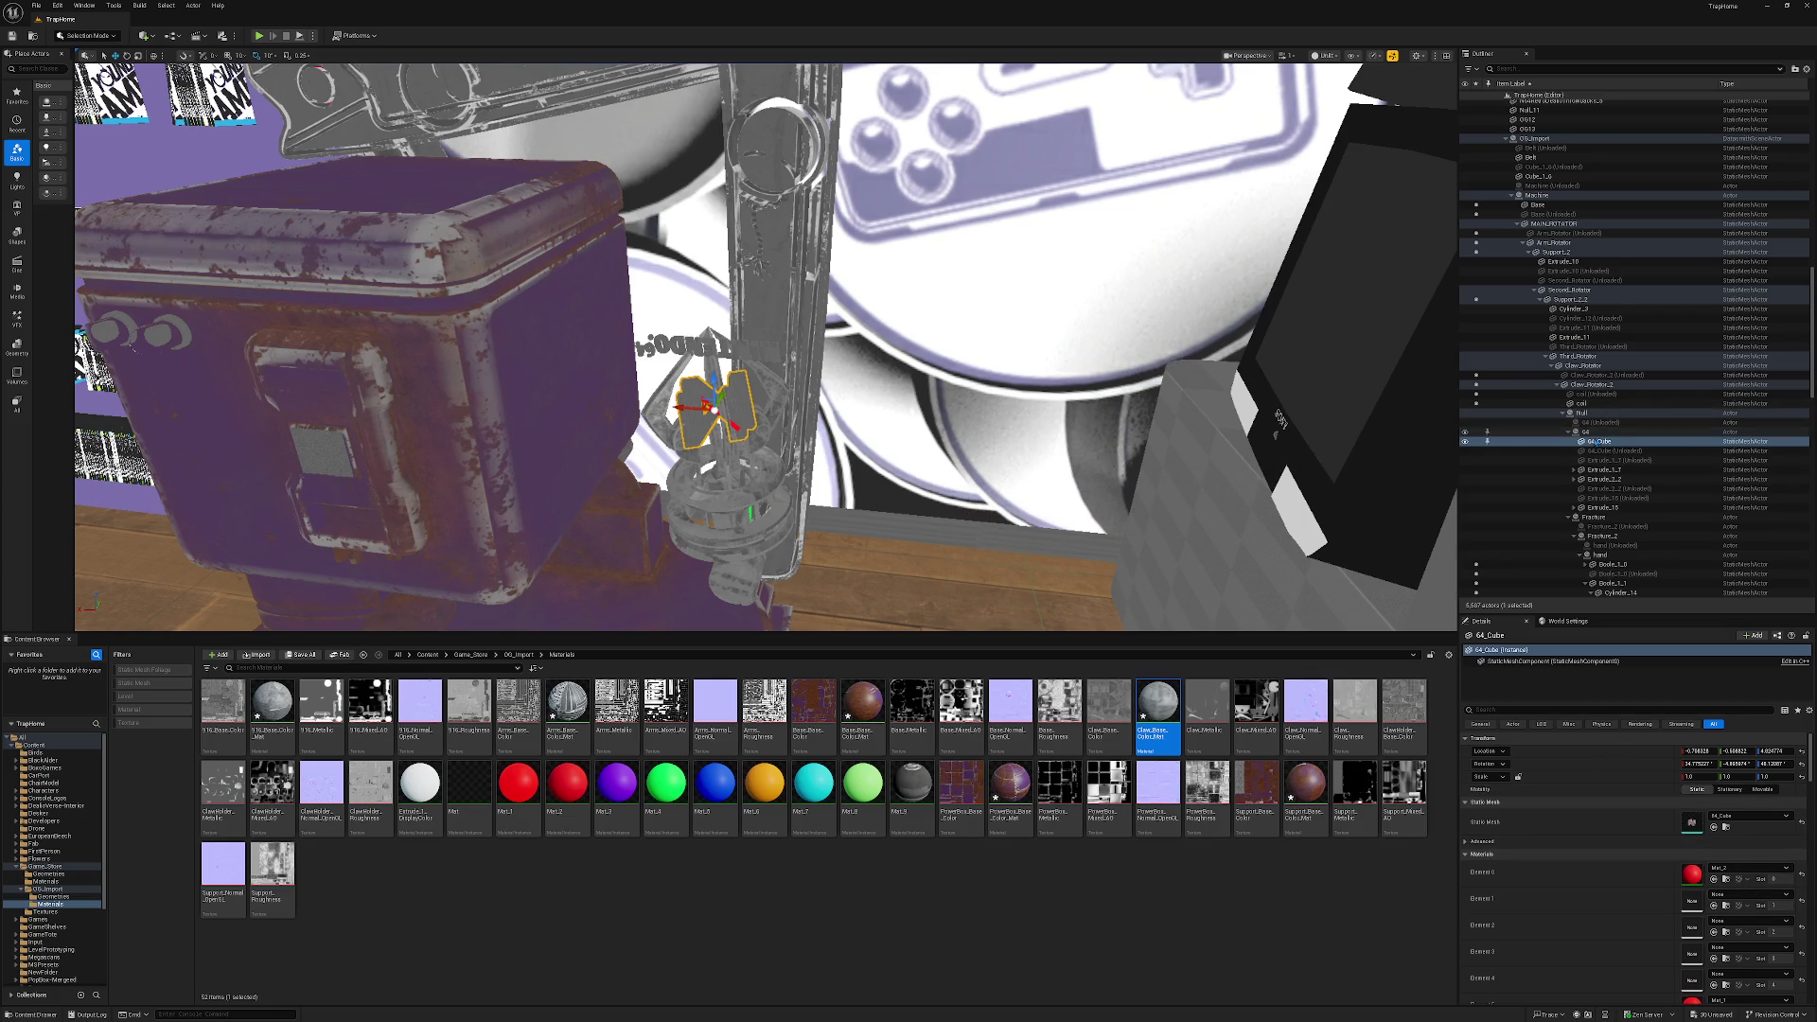
pyautogui.click(1588, 433)
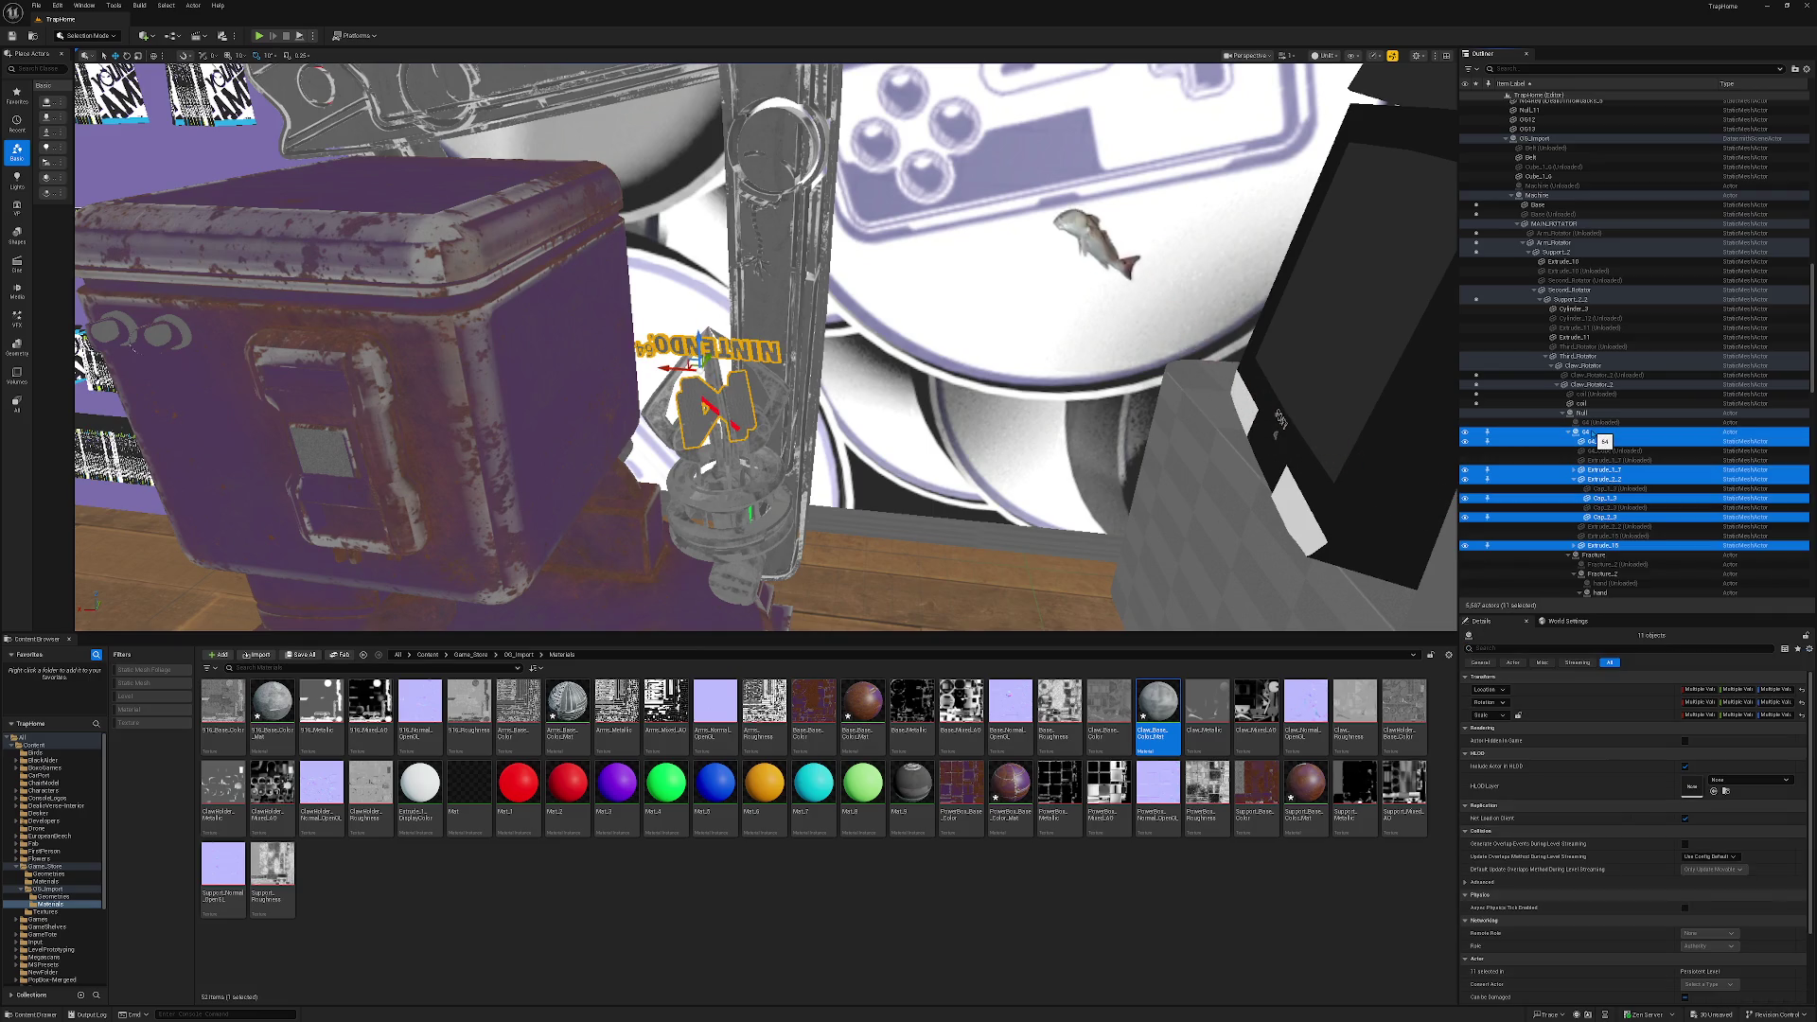
pyautogui.press('Delete')
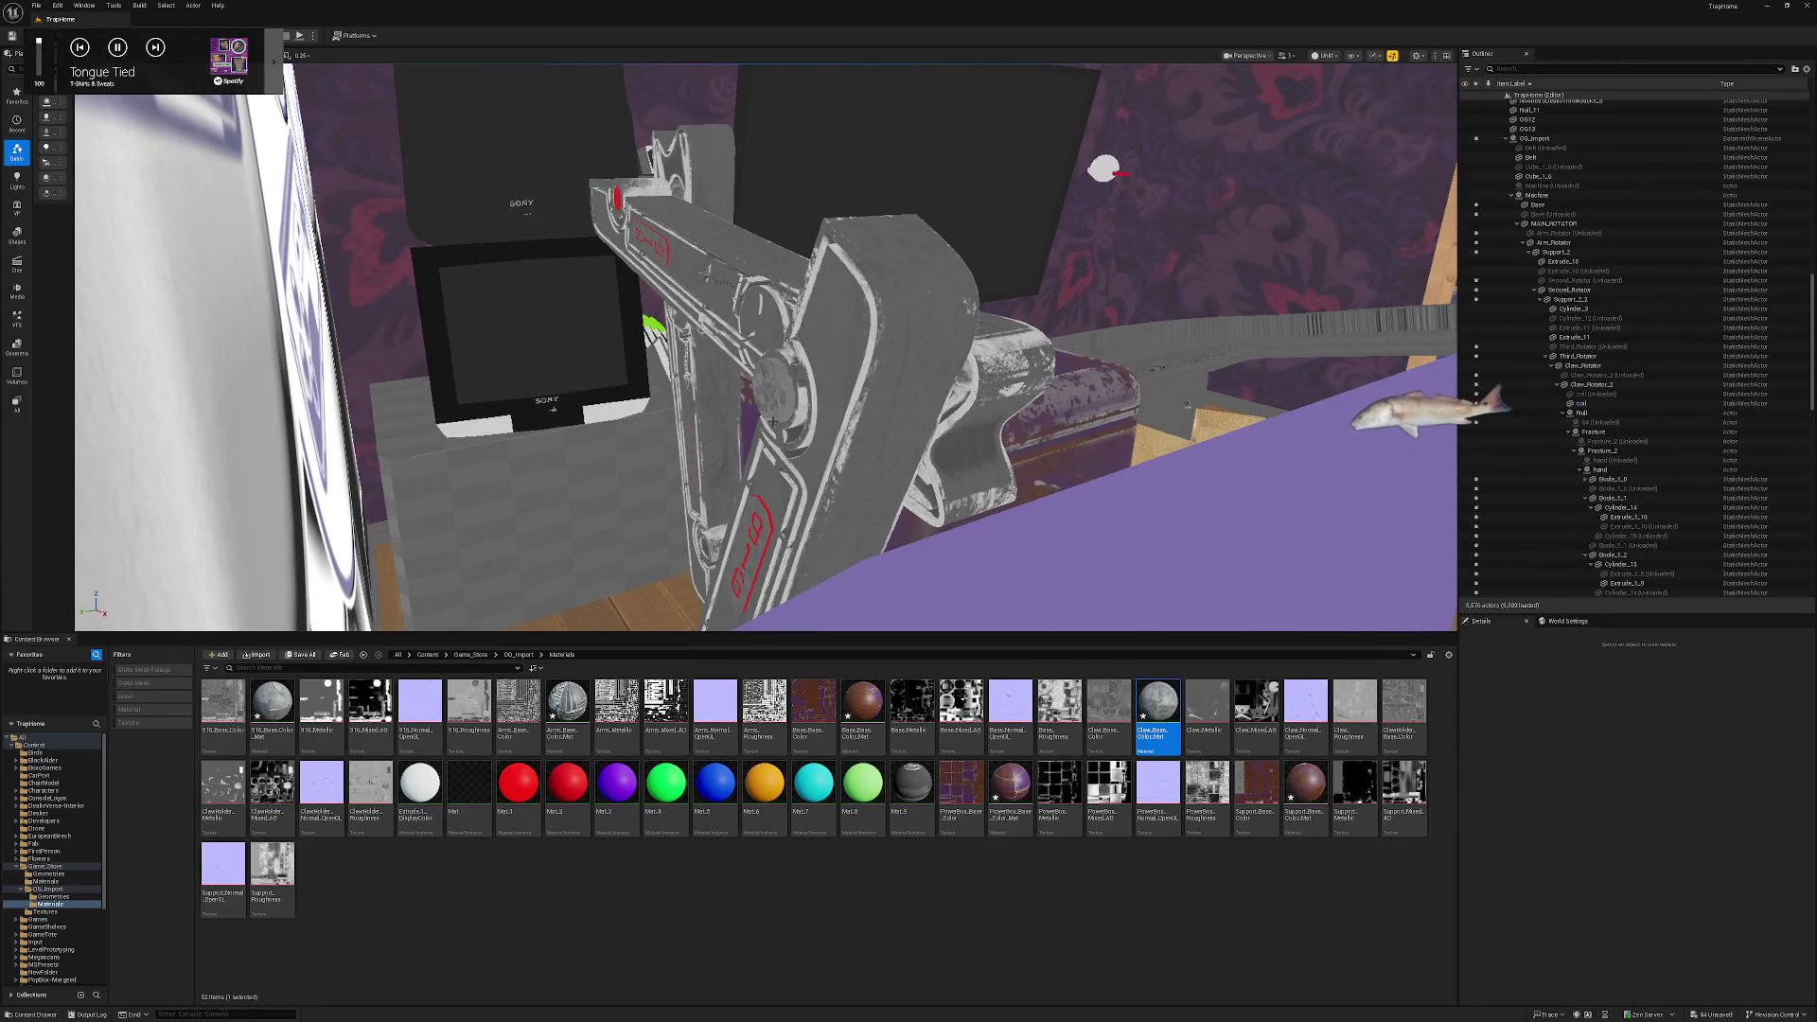
# Assign 916_Base_Color_Mat to Elements 0, 2 and 3 of both red claw-arm parts.
pyautogui.click(778, 520)
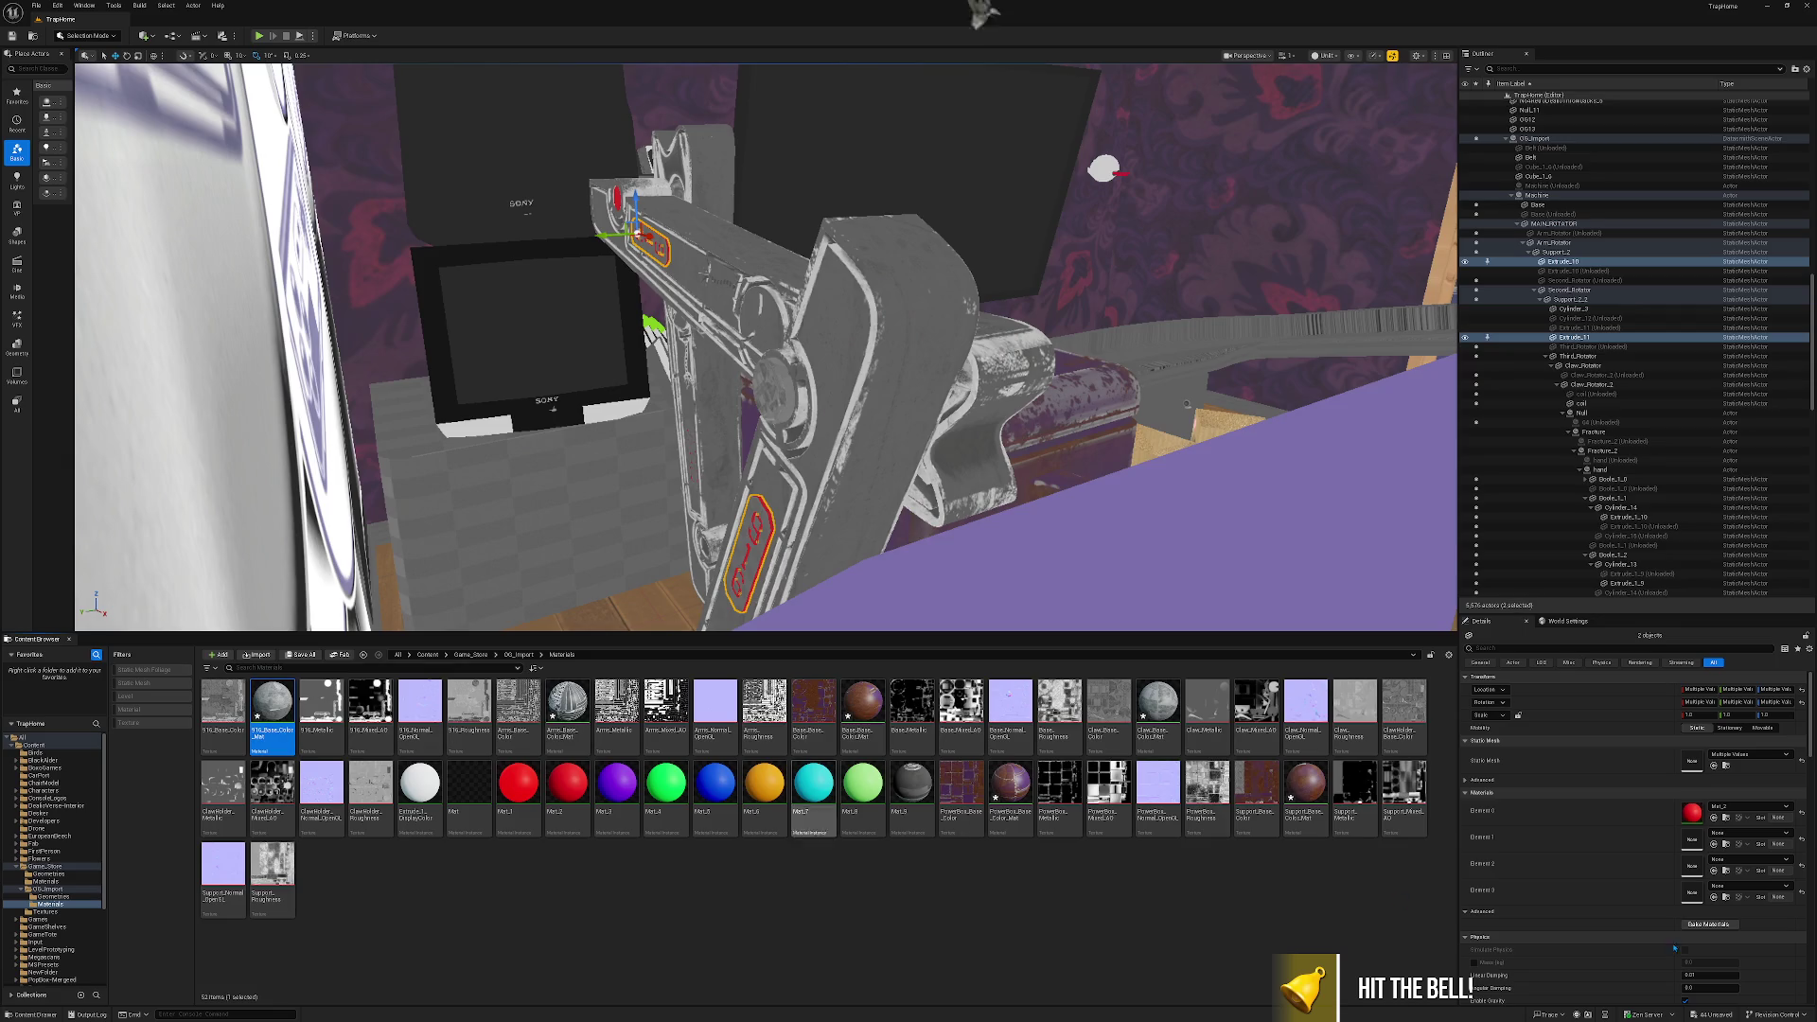
pyautogui.click(1713, 818)
pyautogui.click(1713, 870)
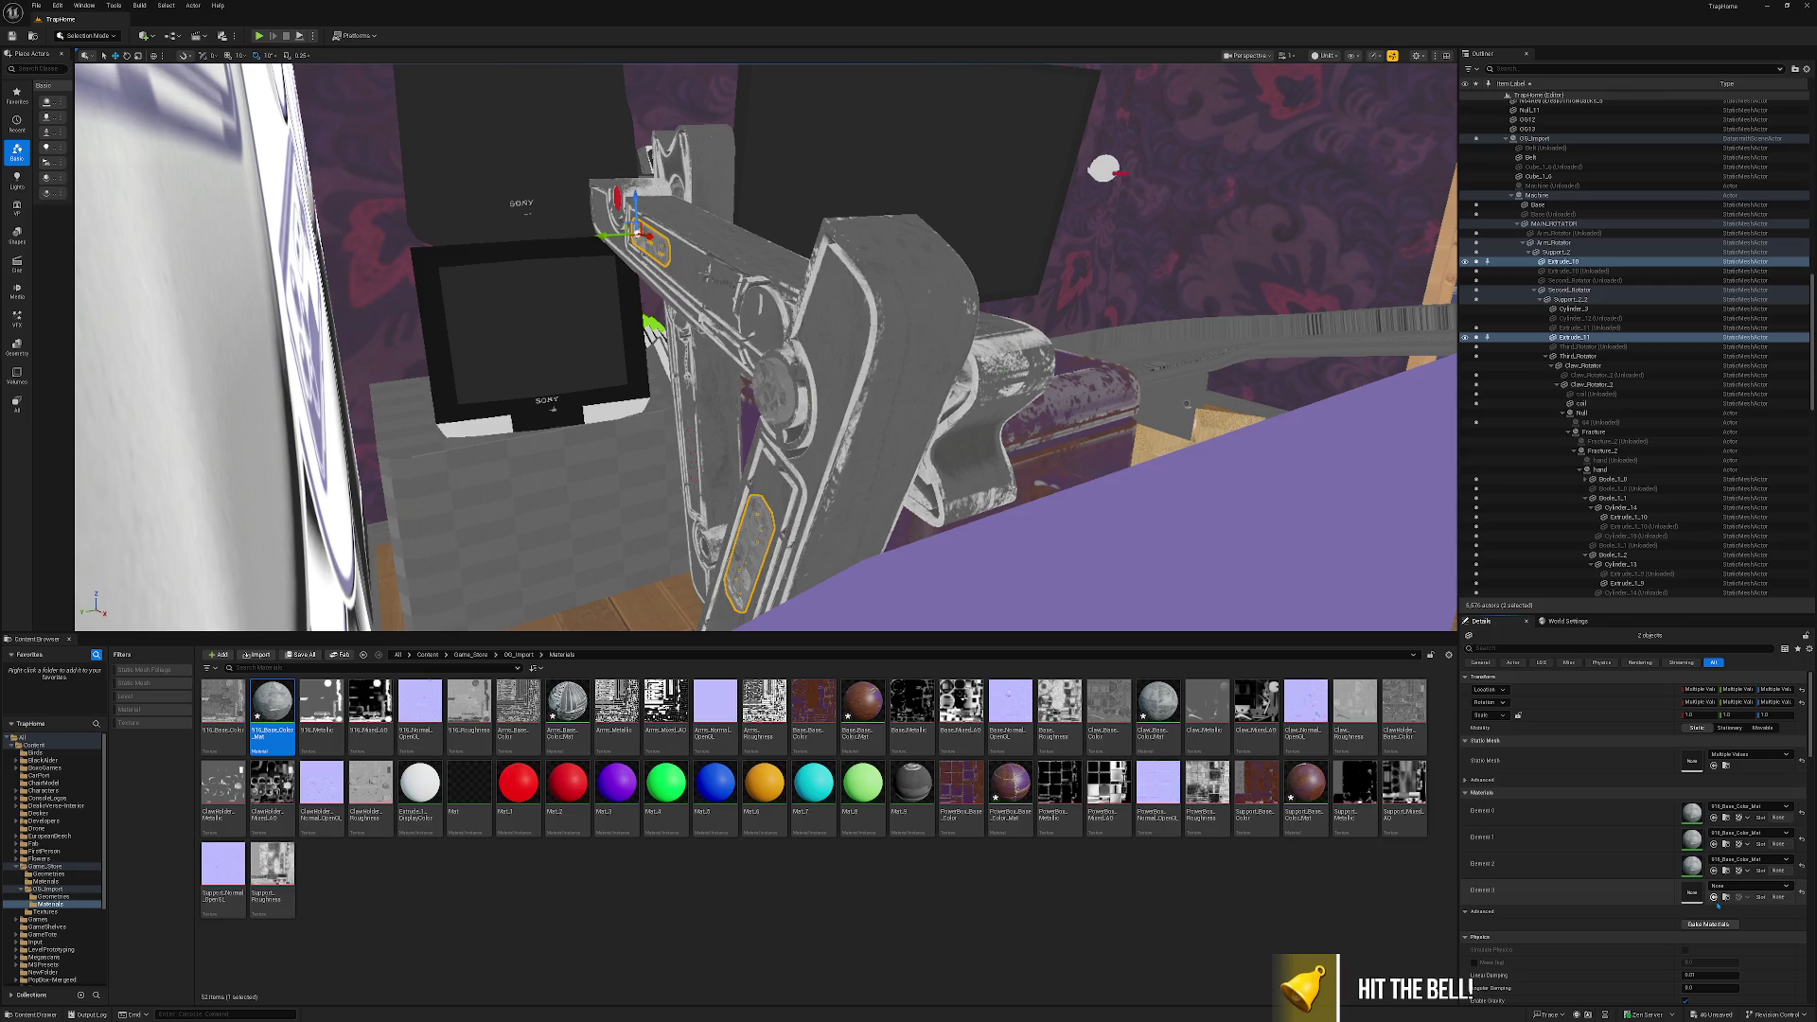
pyautogui.click(1713, 896)
pyautogui.press('Escape')
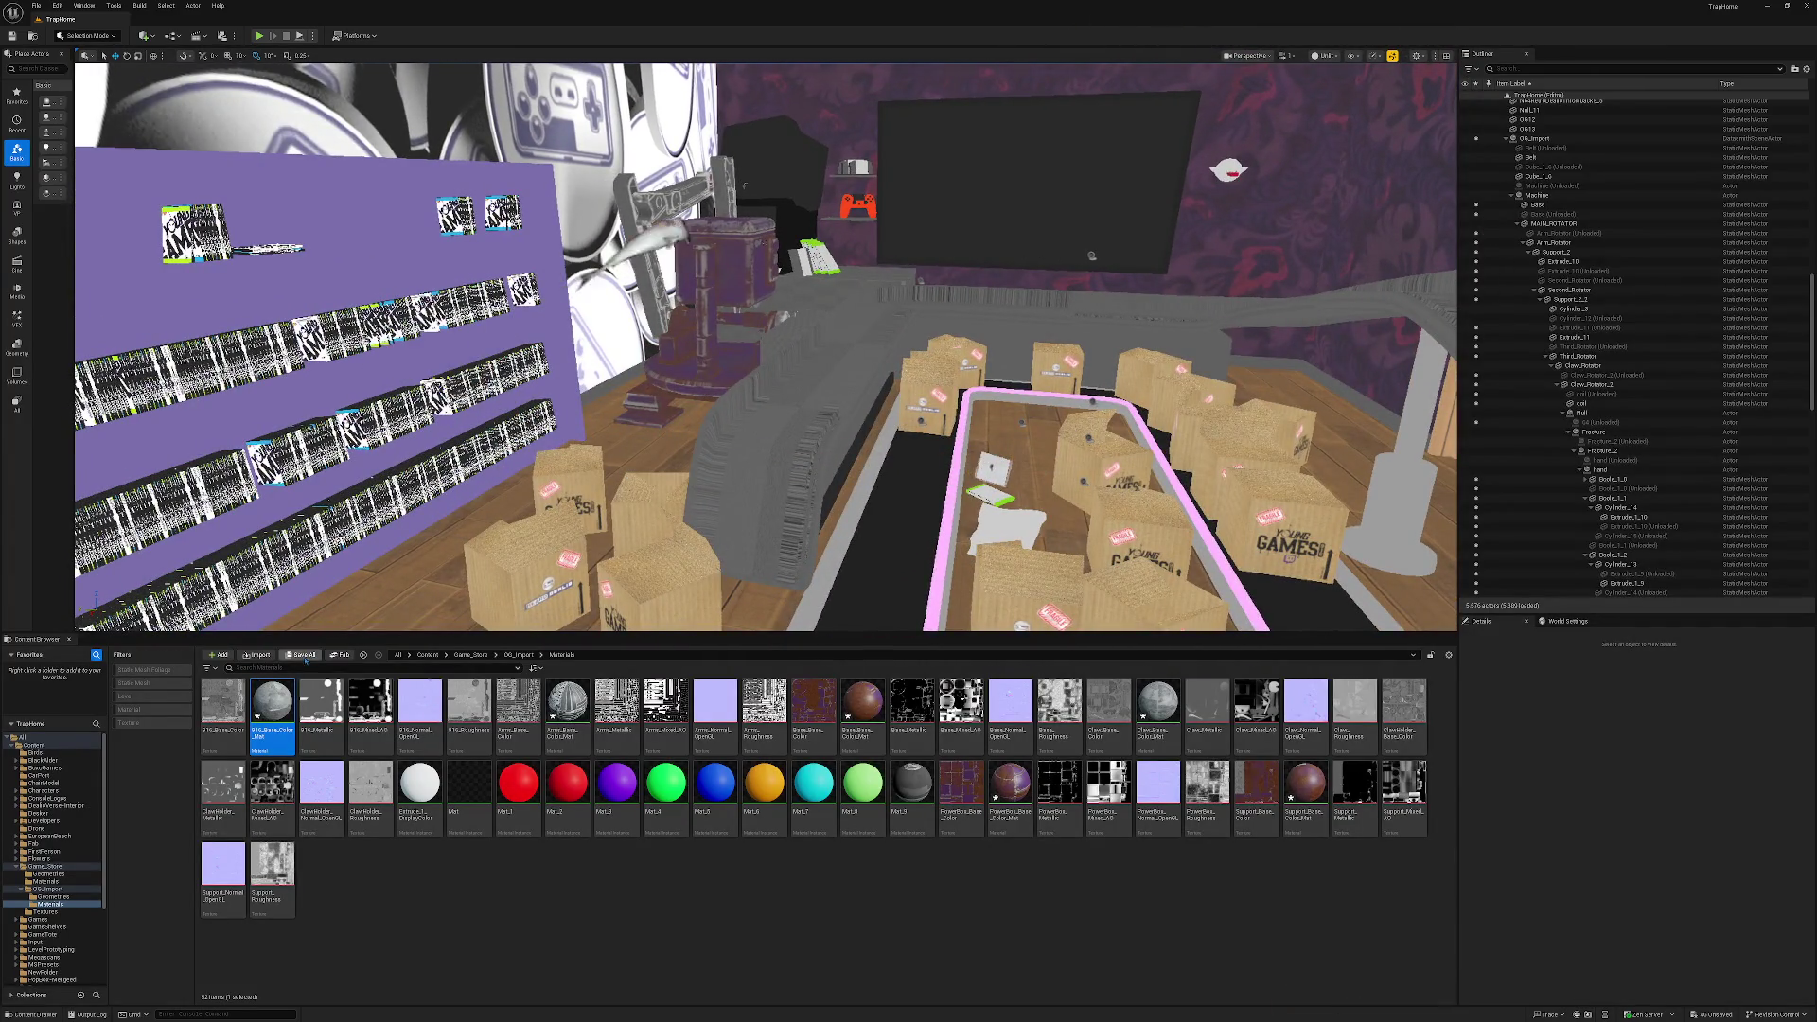
# Save the level and its assets, then open the Developers content folder.
pyautogui.hotkey('ctrl', 's')
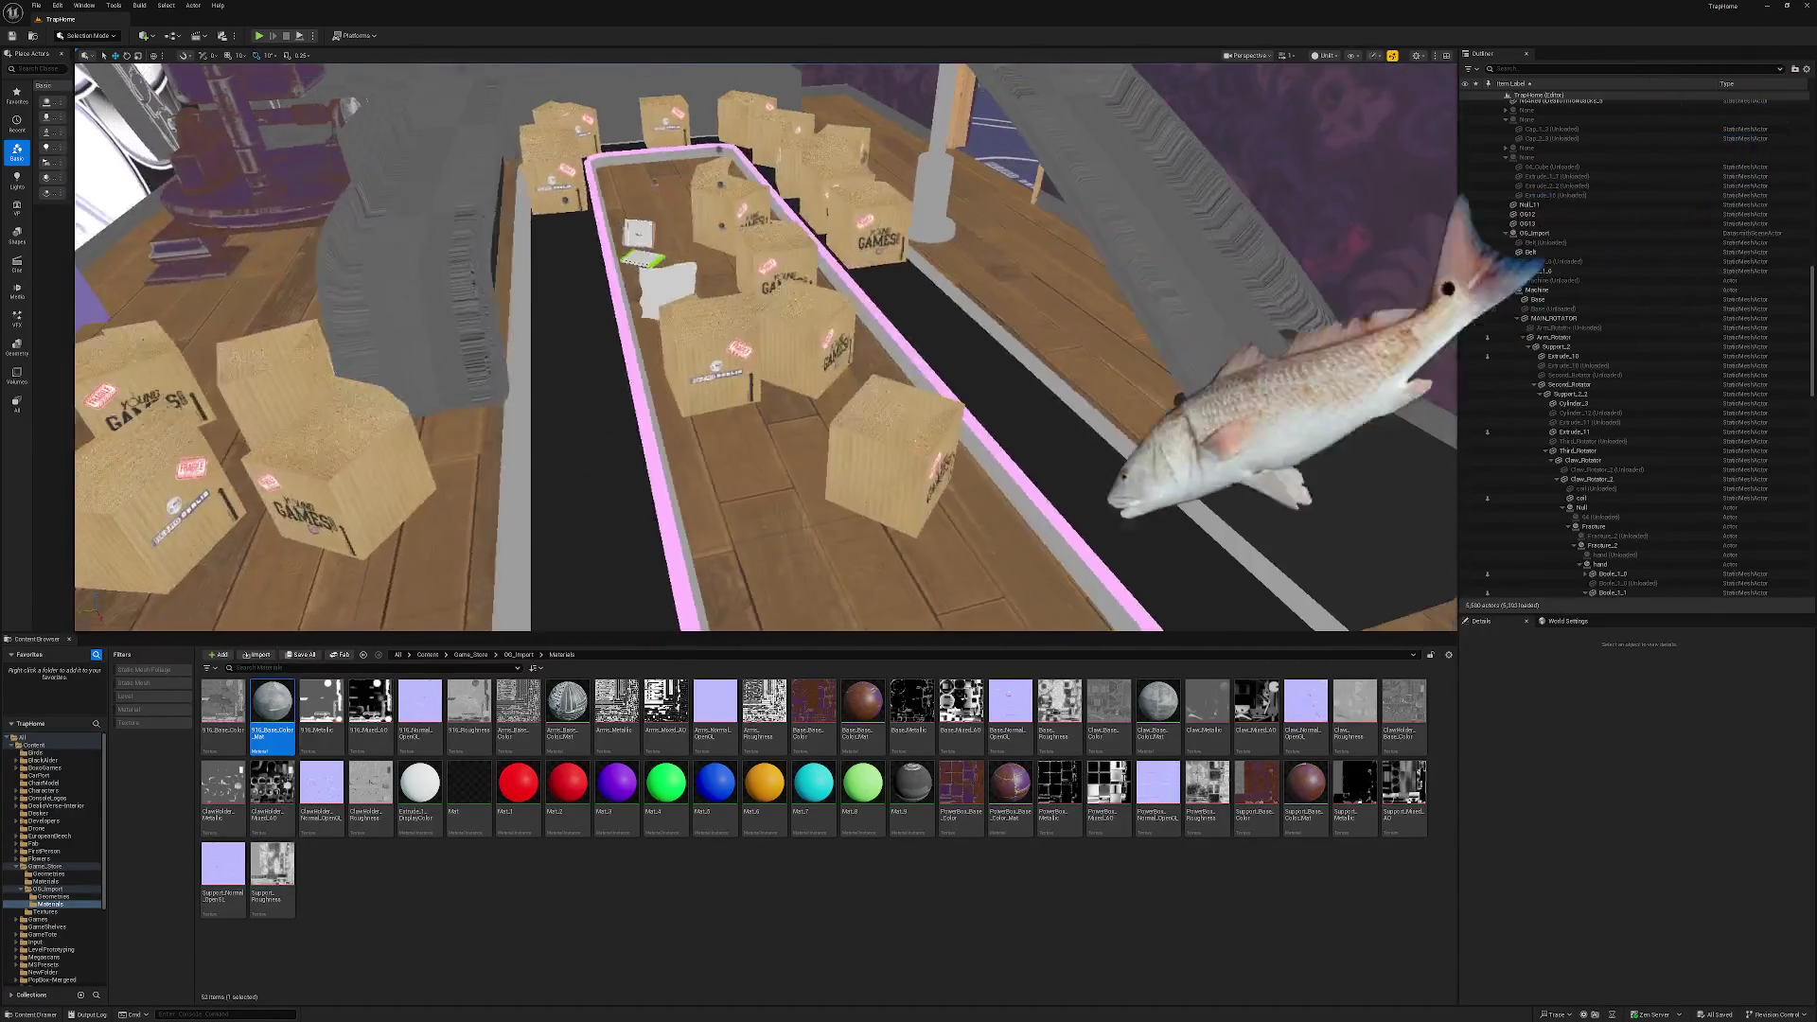
pyautogui.click(43, 790)
pyautogui.click(45, 798)
pyautogui.click(44, 820)
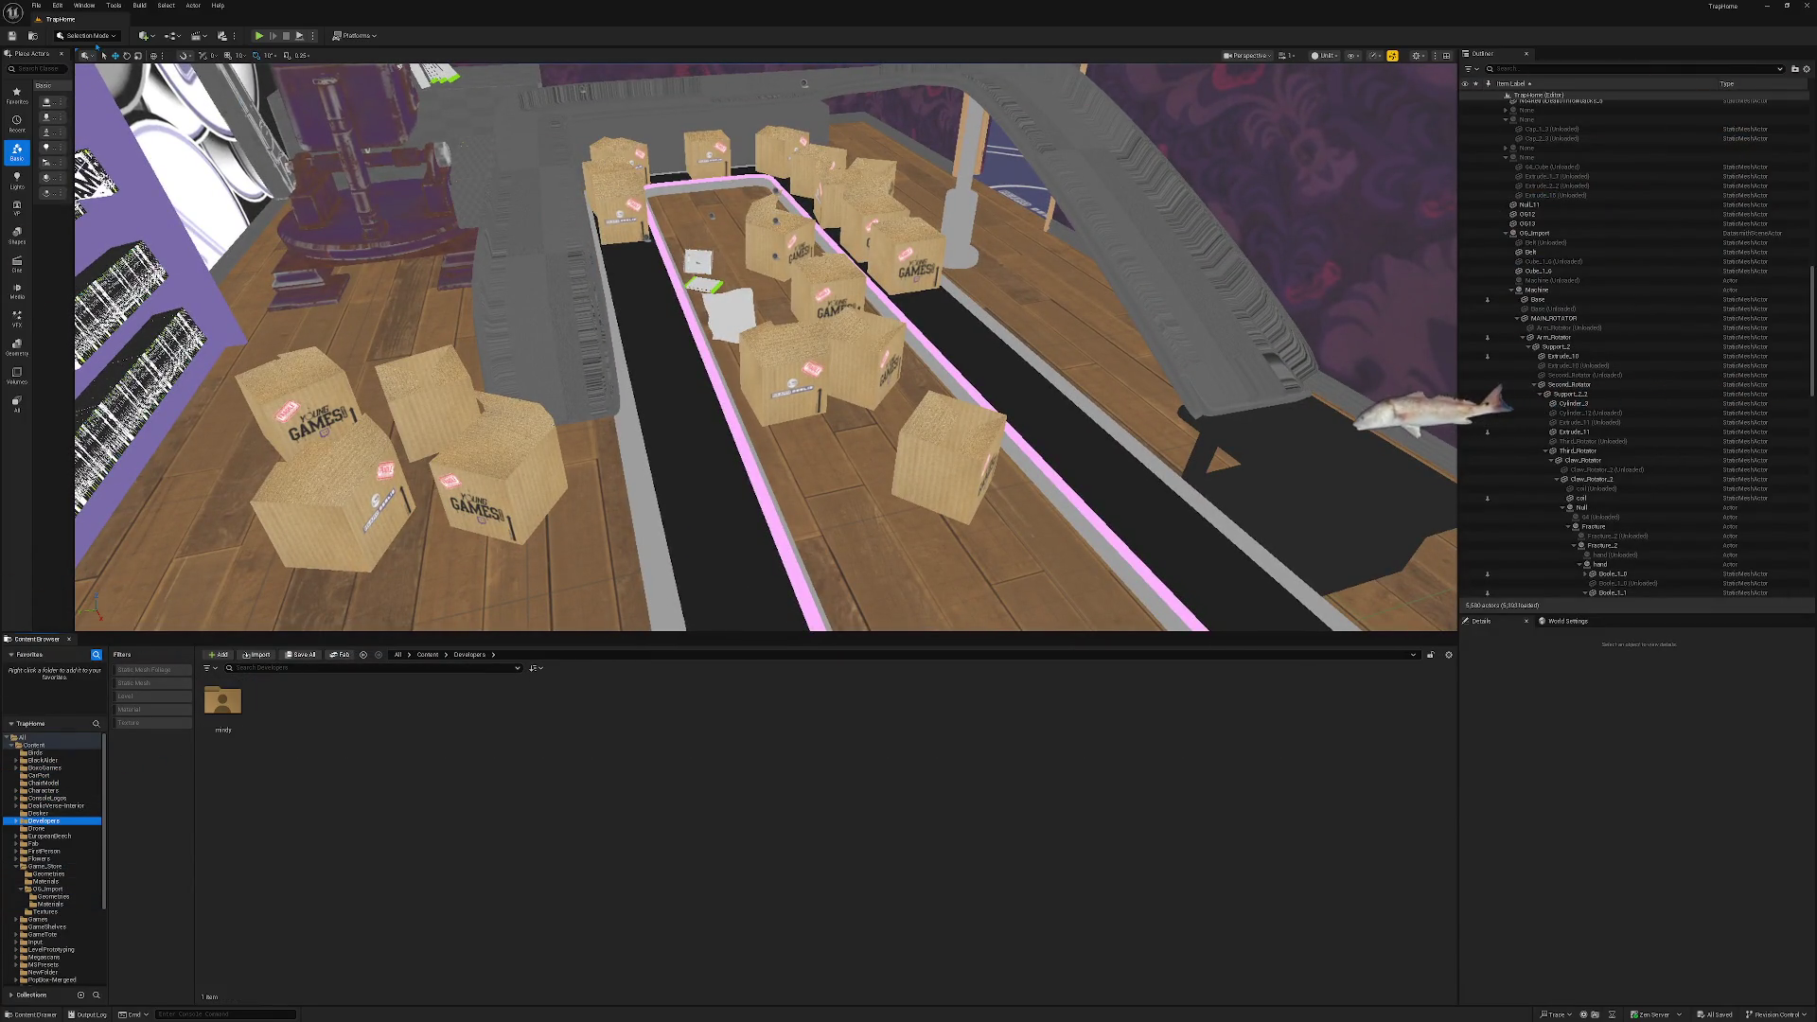
# Pick OG Import.c4d from TrapHome 26/OG Import for a Datasmith file import, then maximise the Twitch browser.
pyautogui.click(147, 35)
pyautogui.moveTo(199, 124)
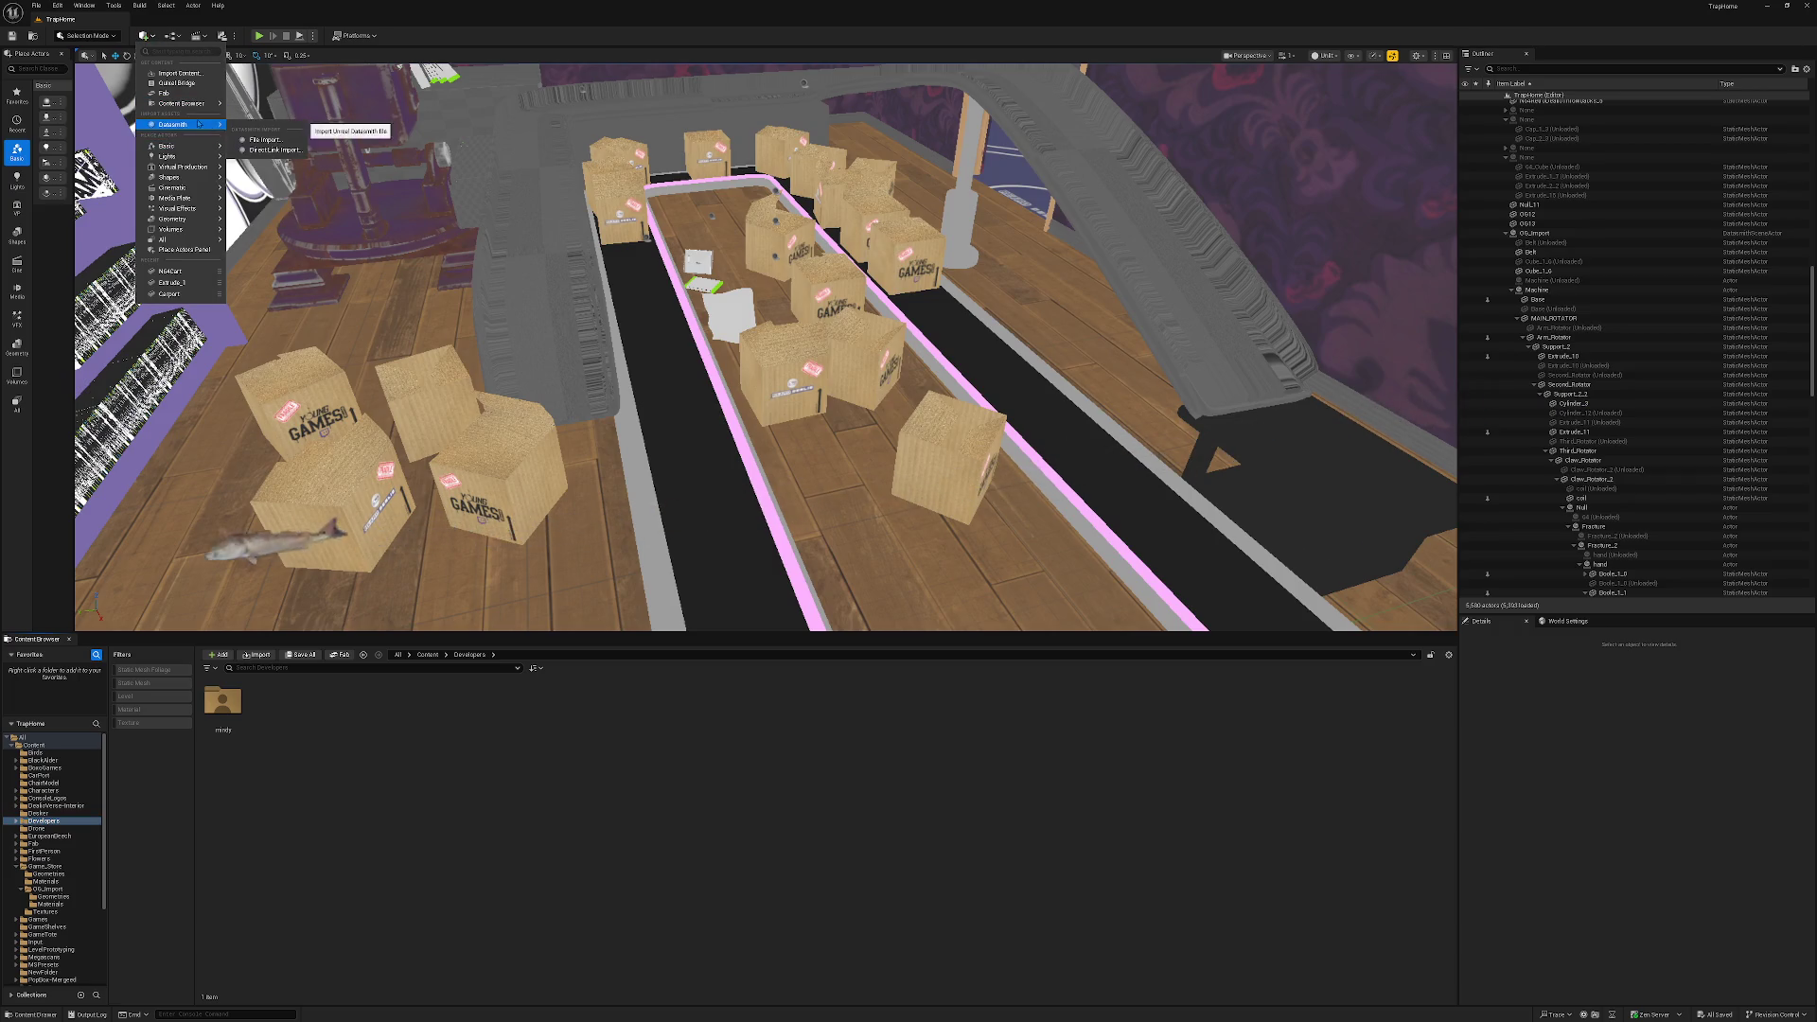
pyautogui.click(267, 140)
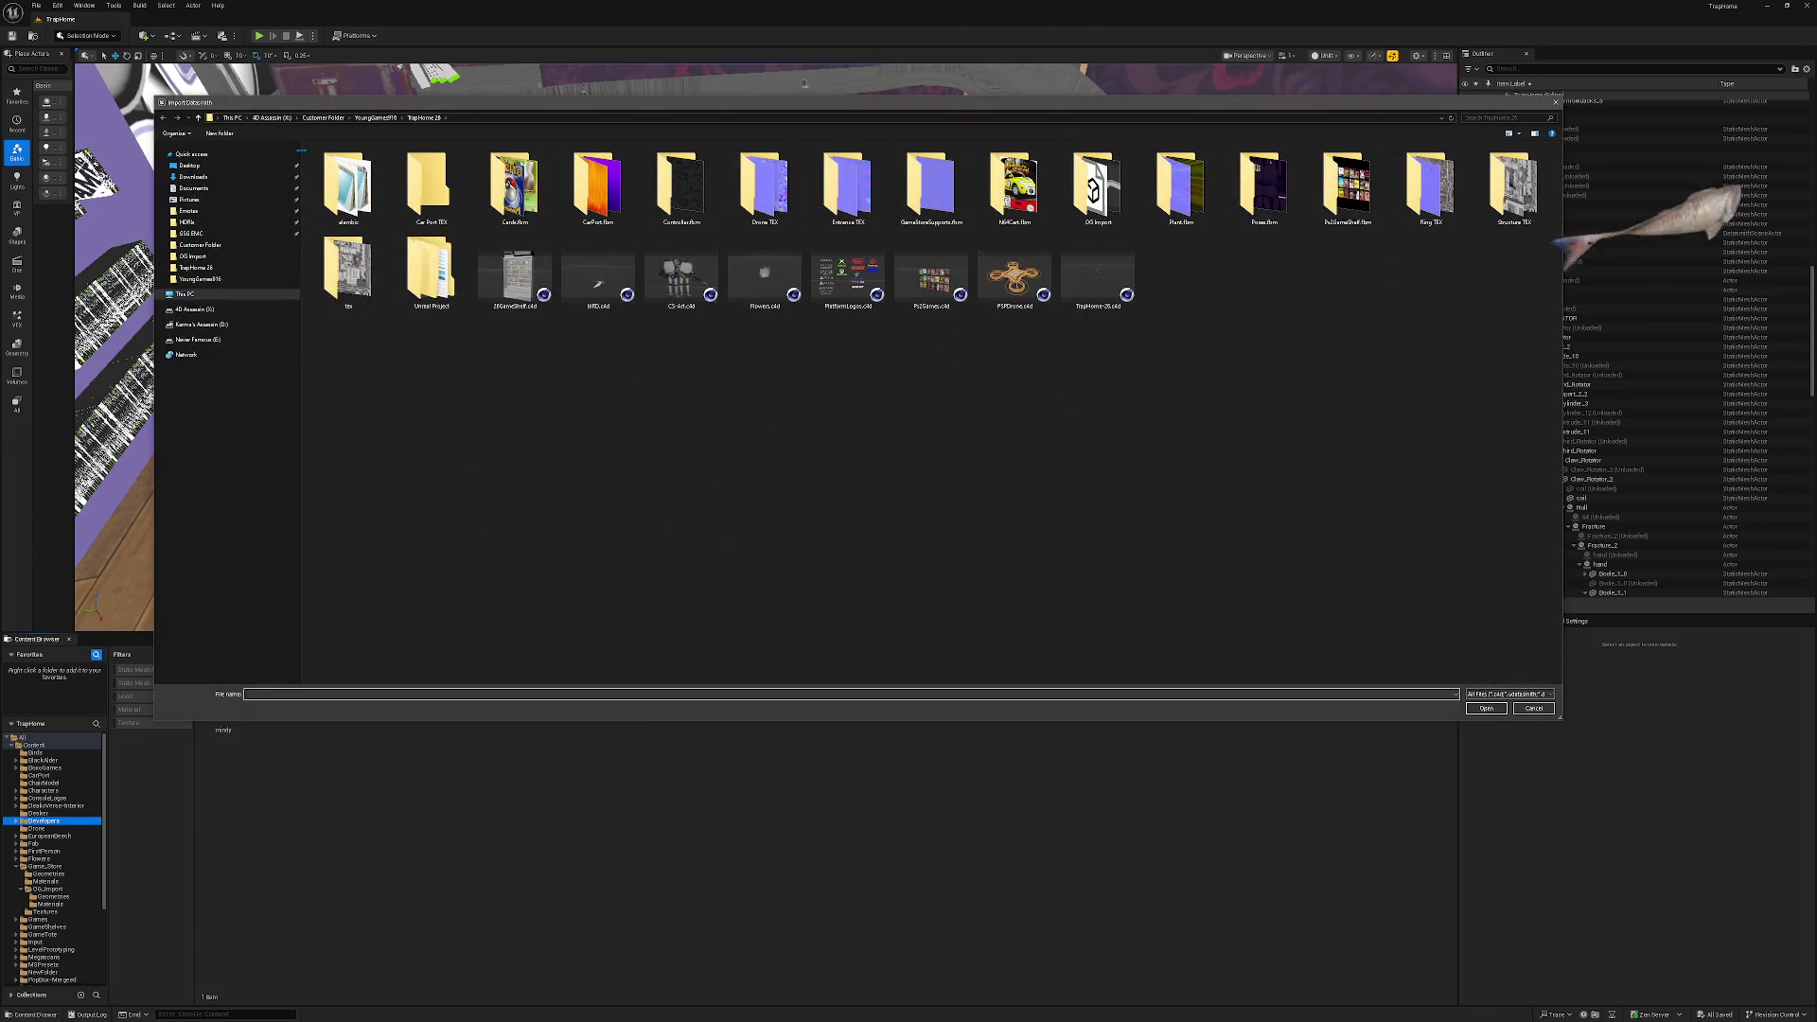
pyautogui.click(376, 118)
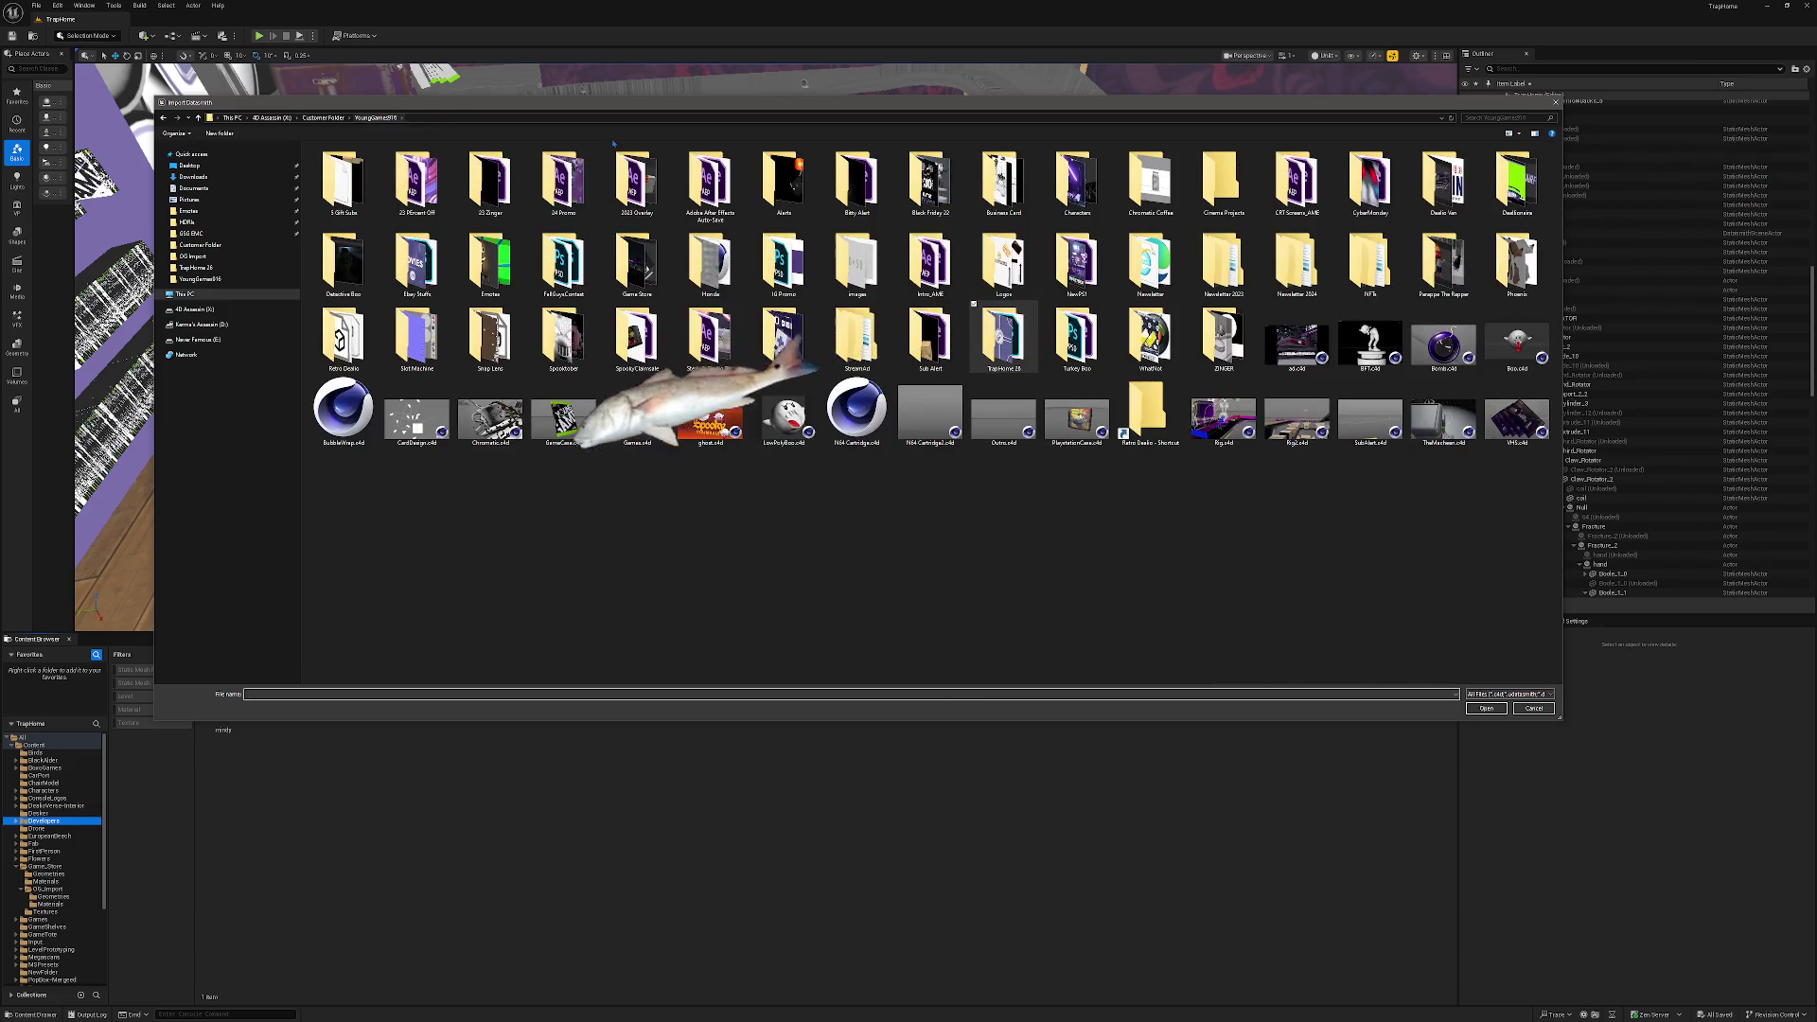
pyautogui.doubleClick(979, 312)
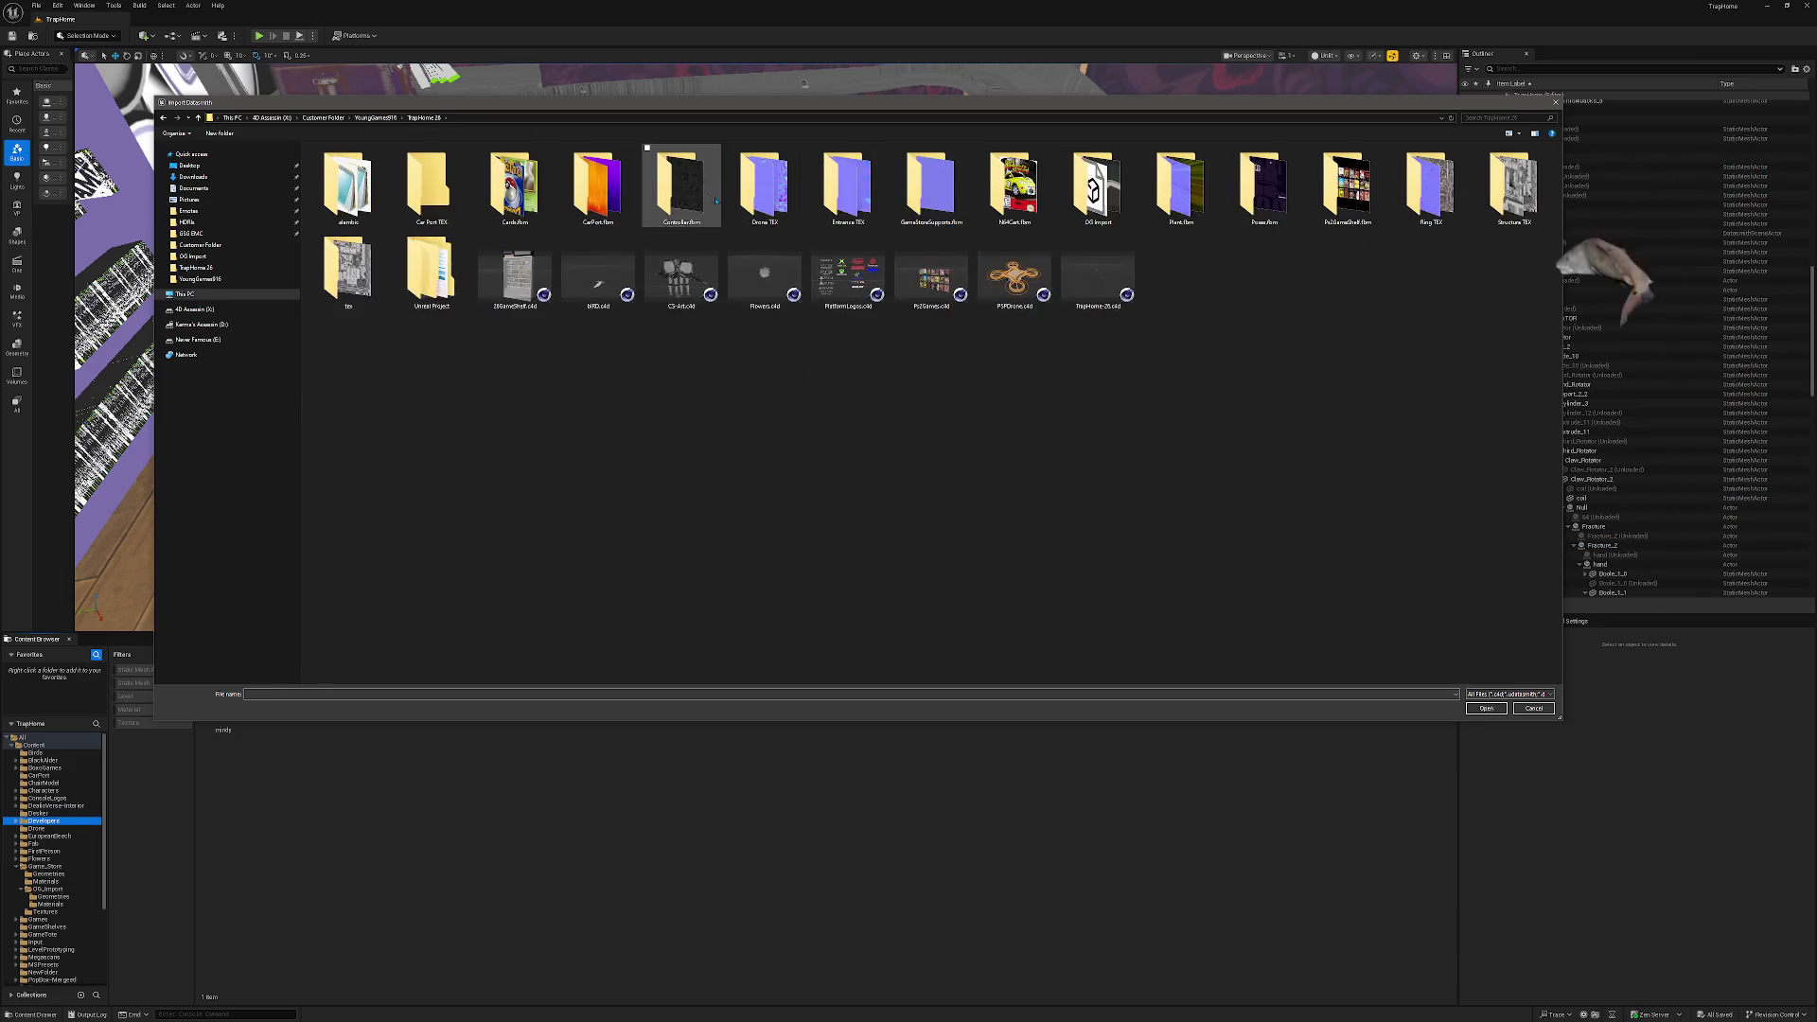
pyautogui.doubleClick(1098, 185)
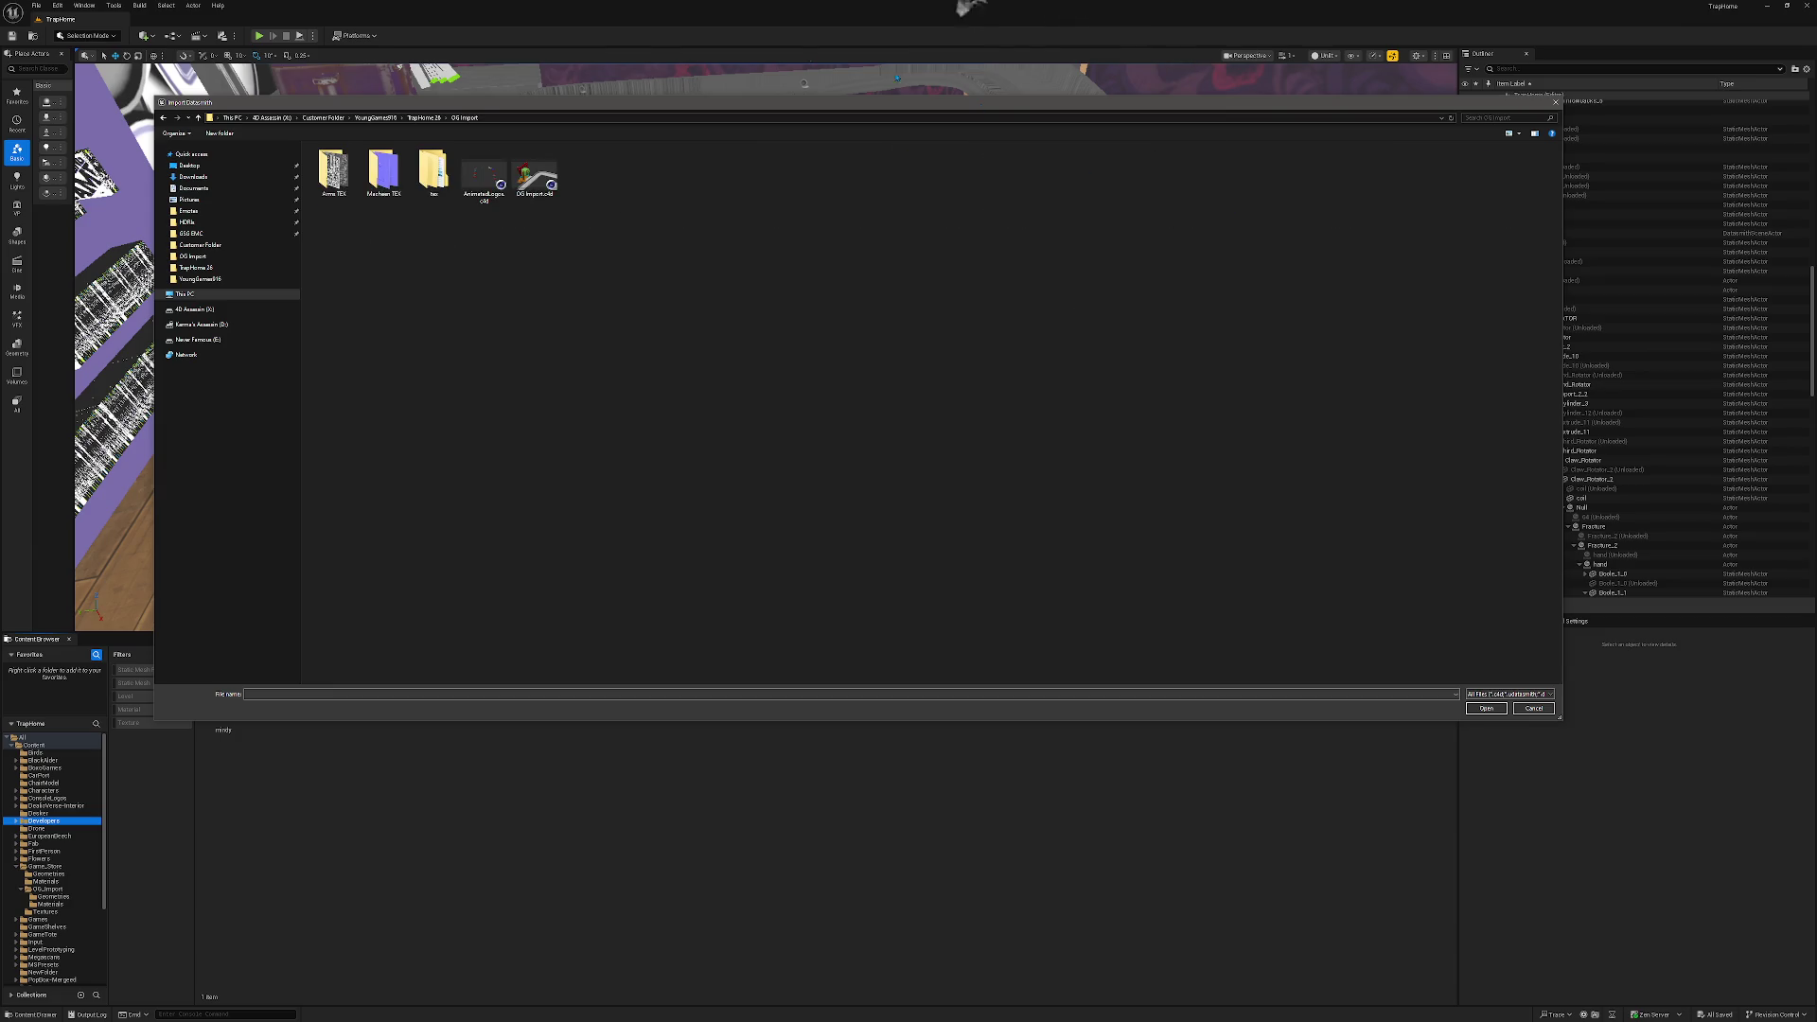
pyautogui.doubleClick(534, 175)
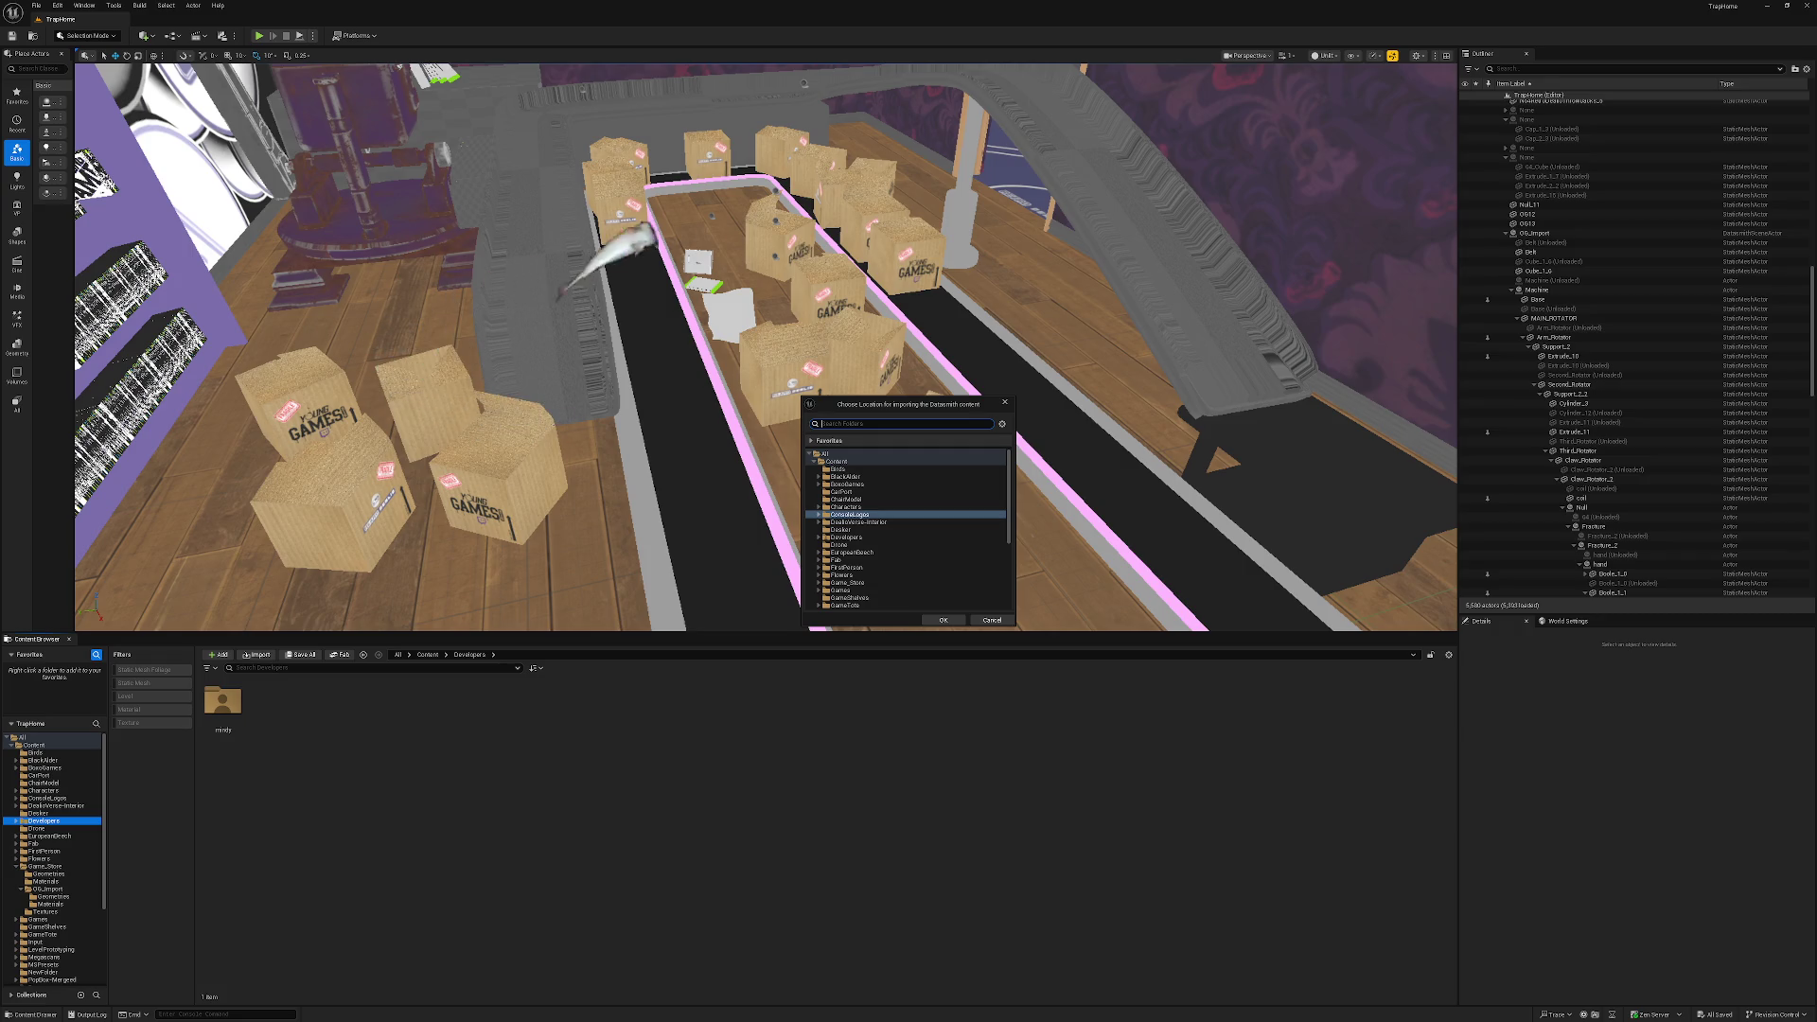
pyautogui.hotkey('alt', 'Tab')
pyautogui.press('super+Up')
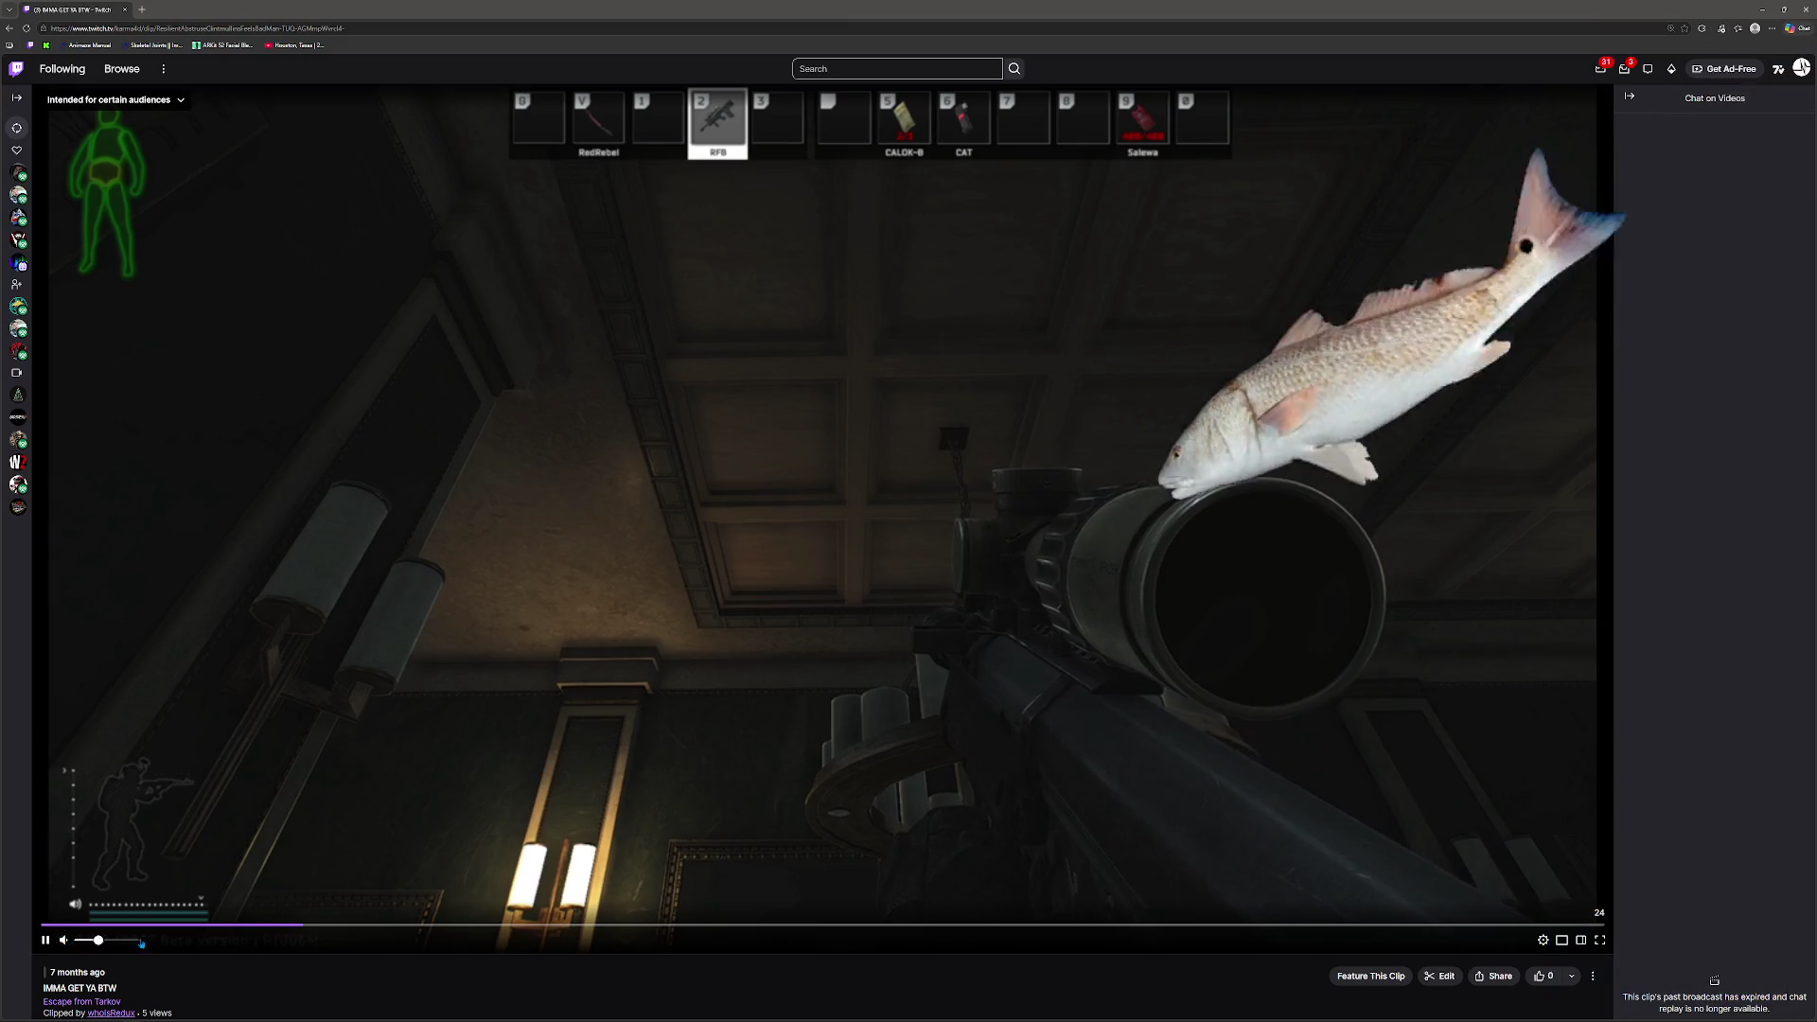
# Restart the IMMA GET YA BTW clip unmuted, then shrink the browser and go back to Unreal.
pyautogui.hotkey('ctrl', 'a')
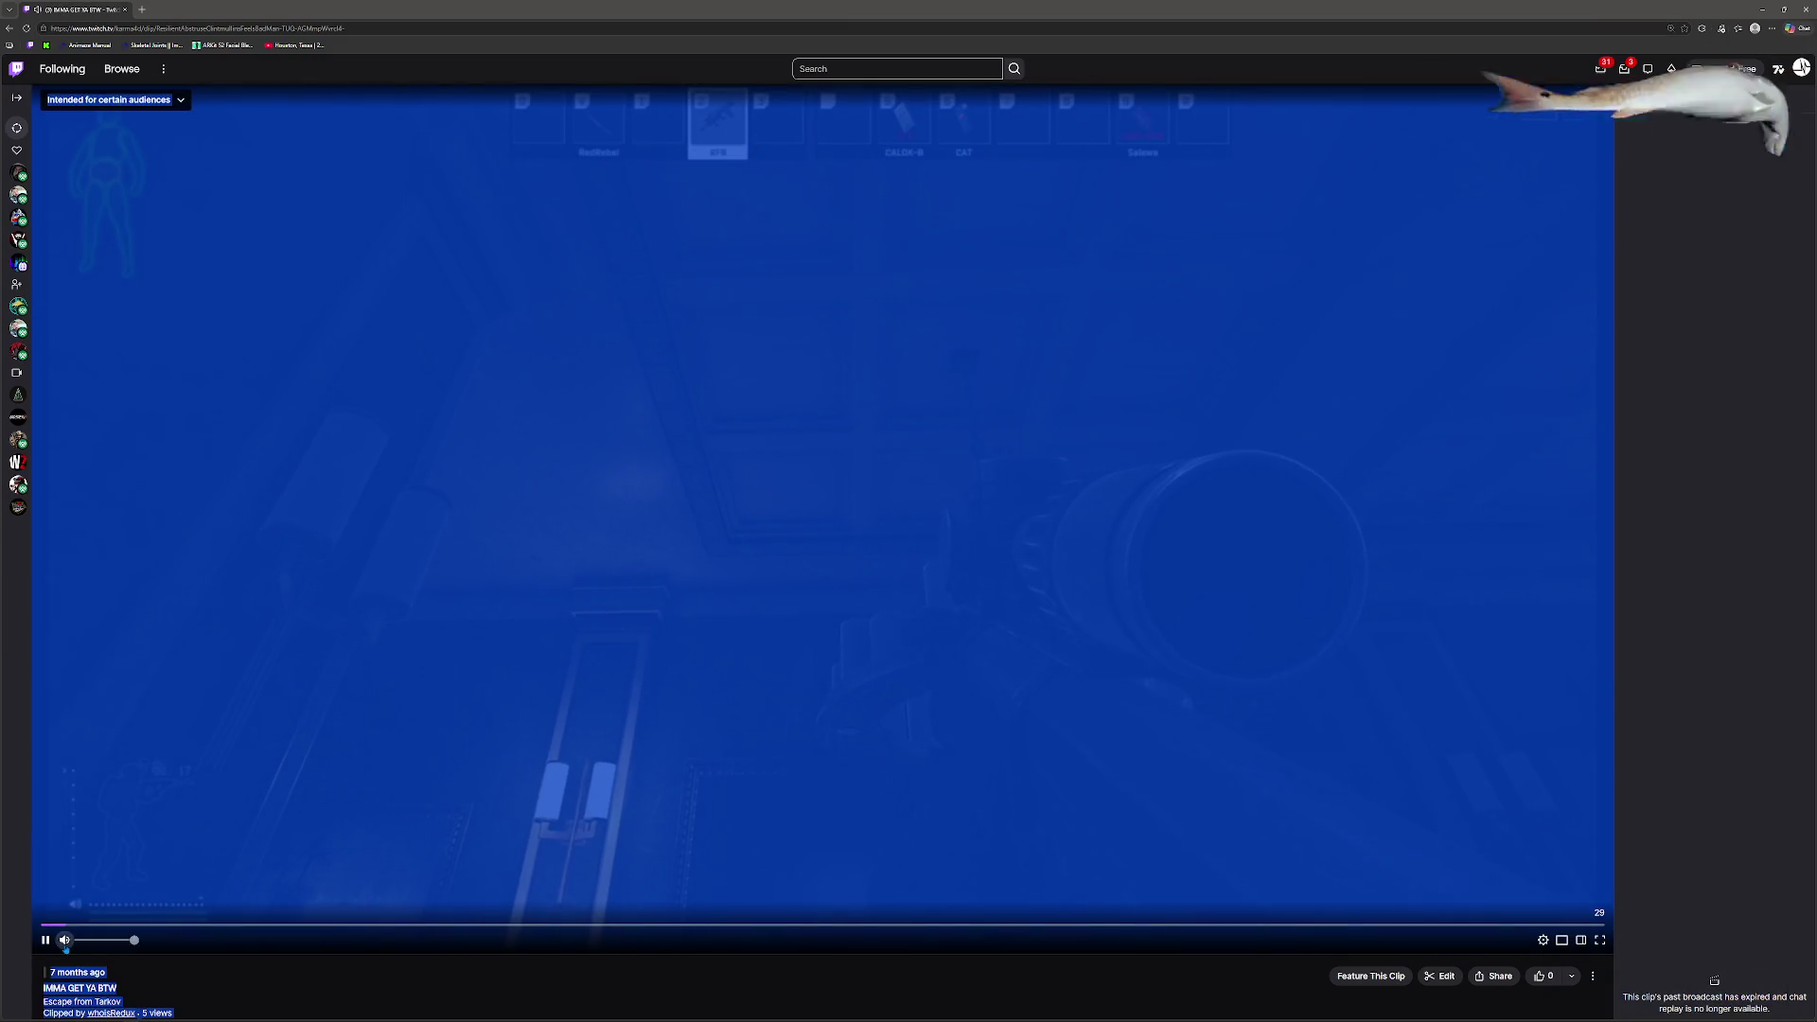
pyautogui.click(49, 925)
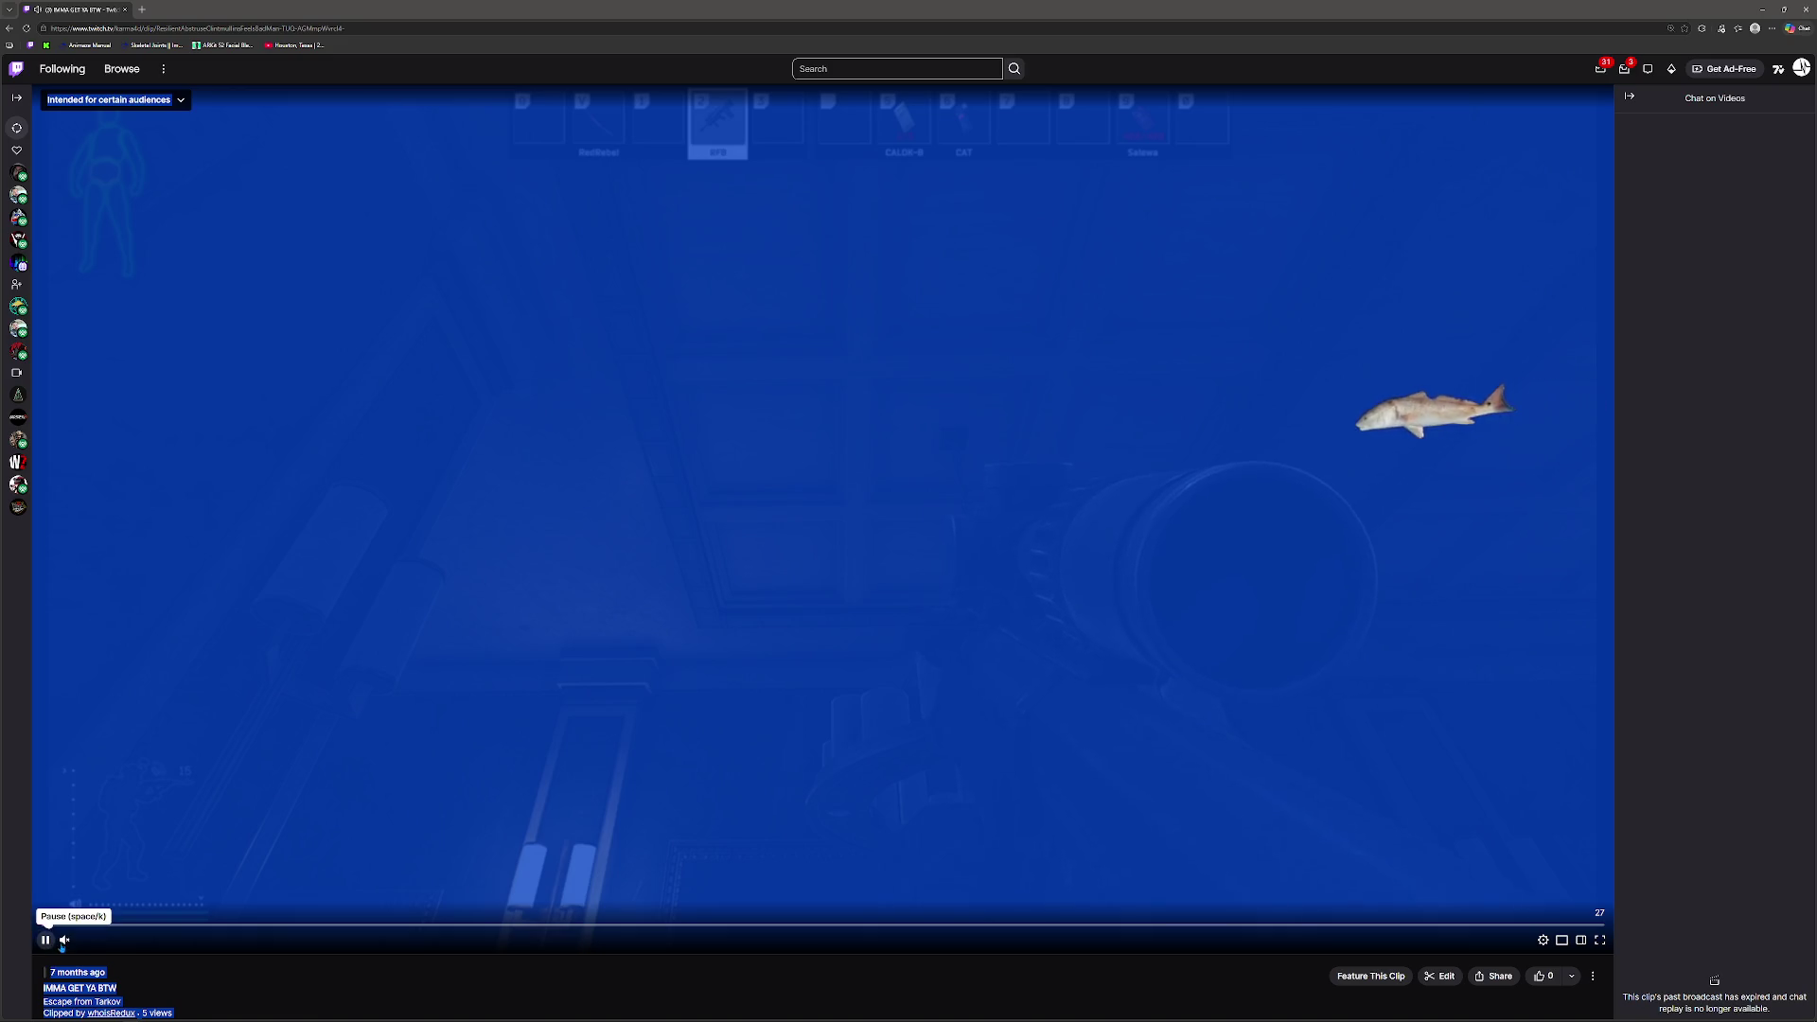
pyautogui.press('XF86AudioRaiseVolume')
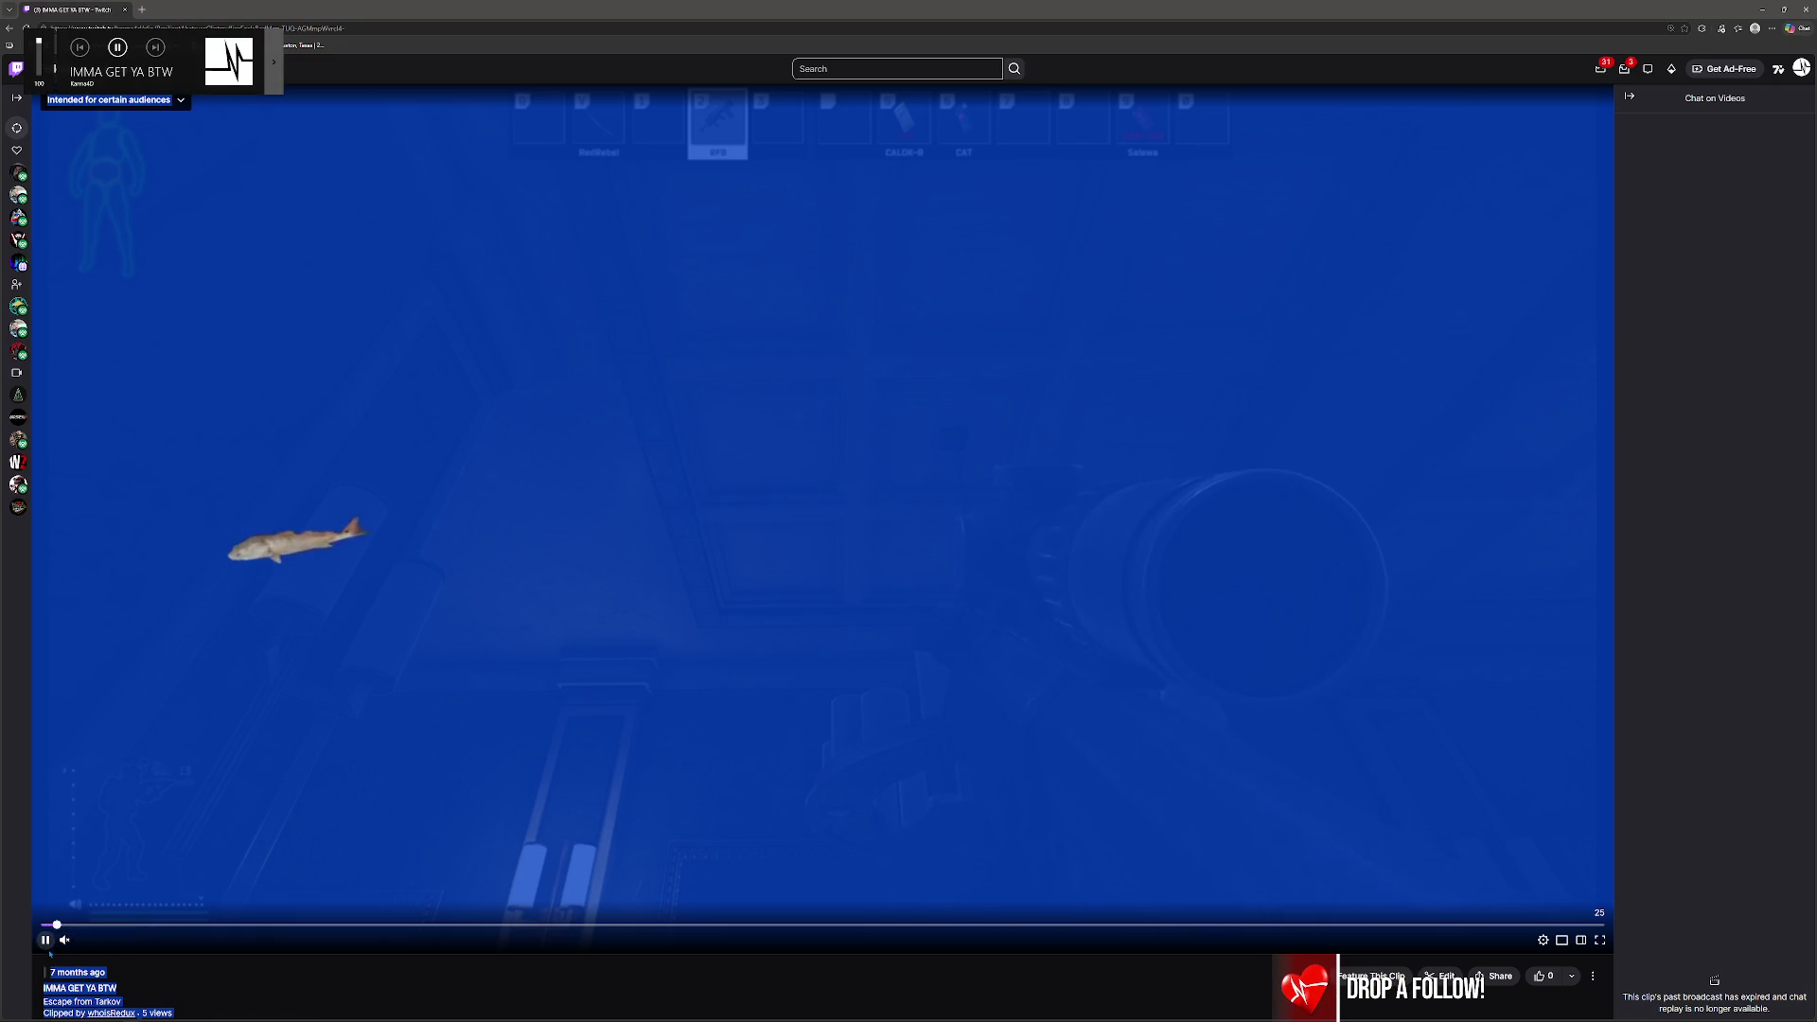
pyautogui.click(63, 945)
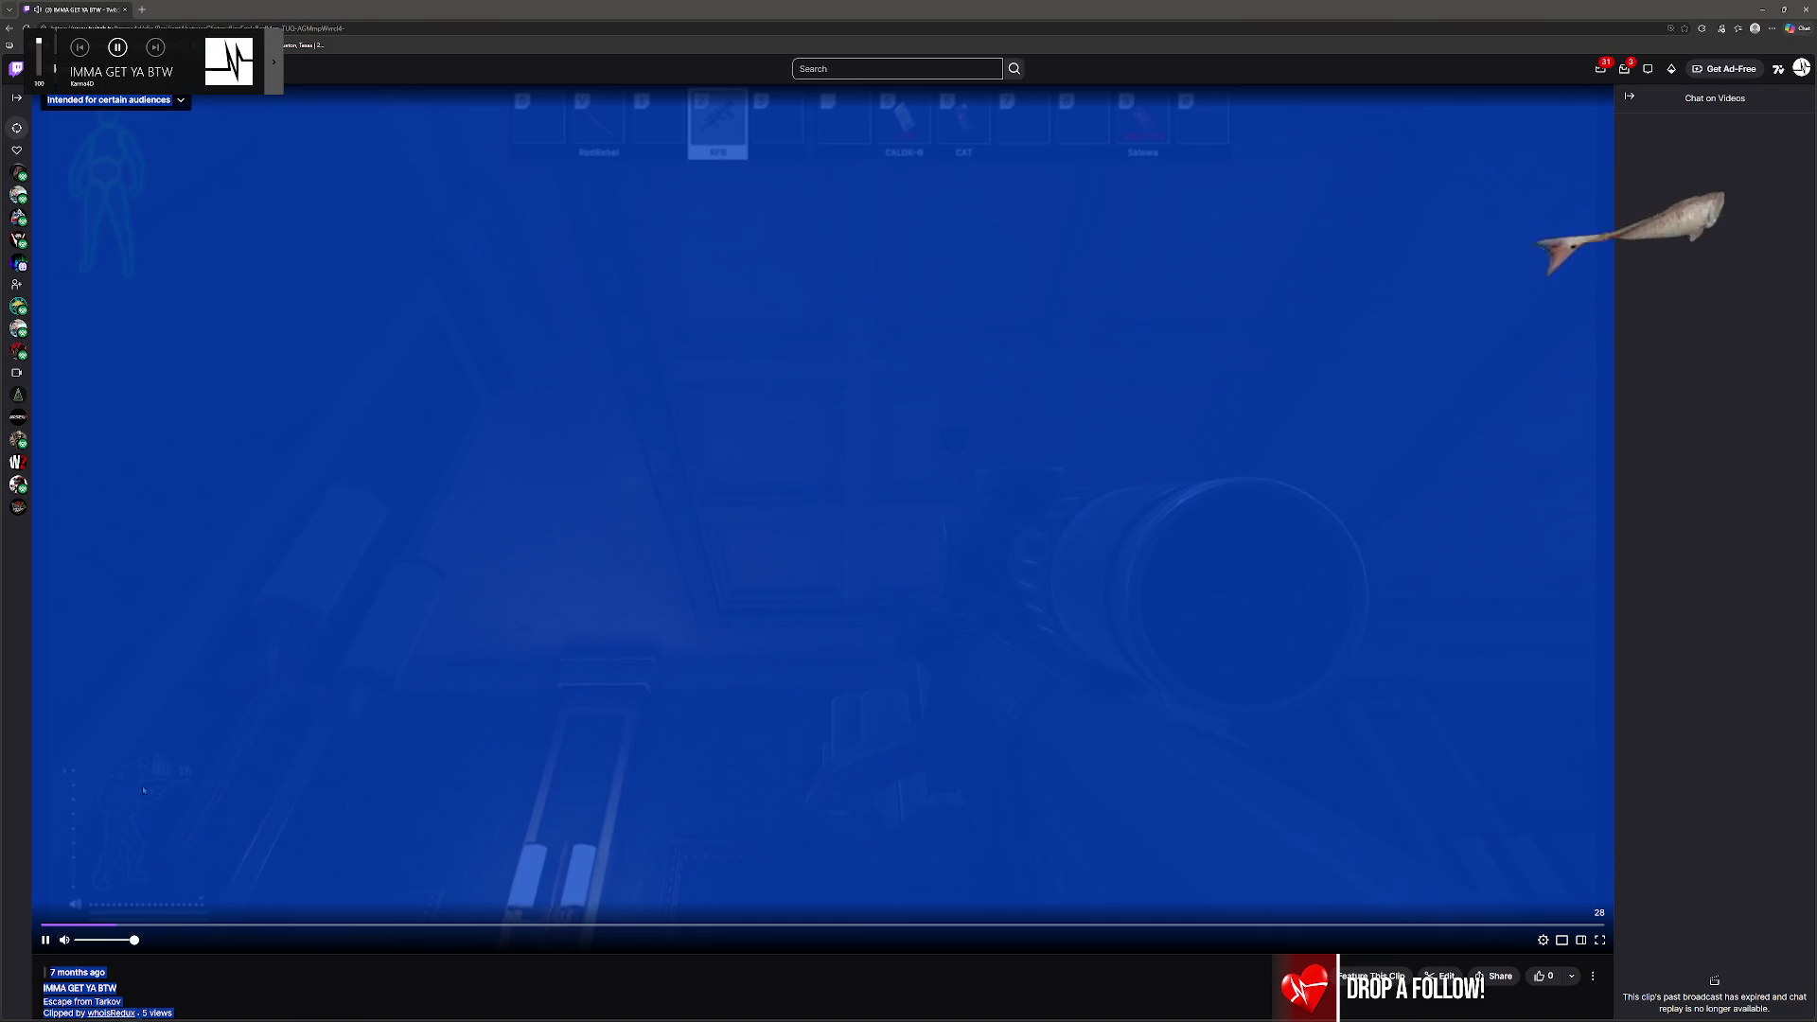
pyautogui.click(166, 918)
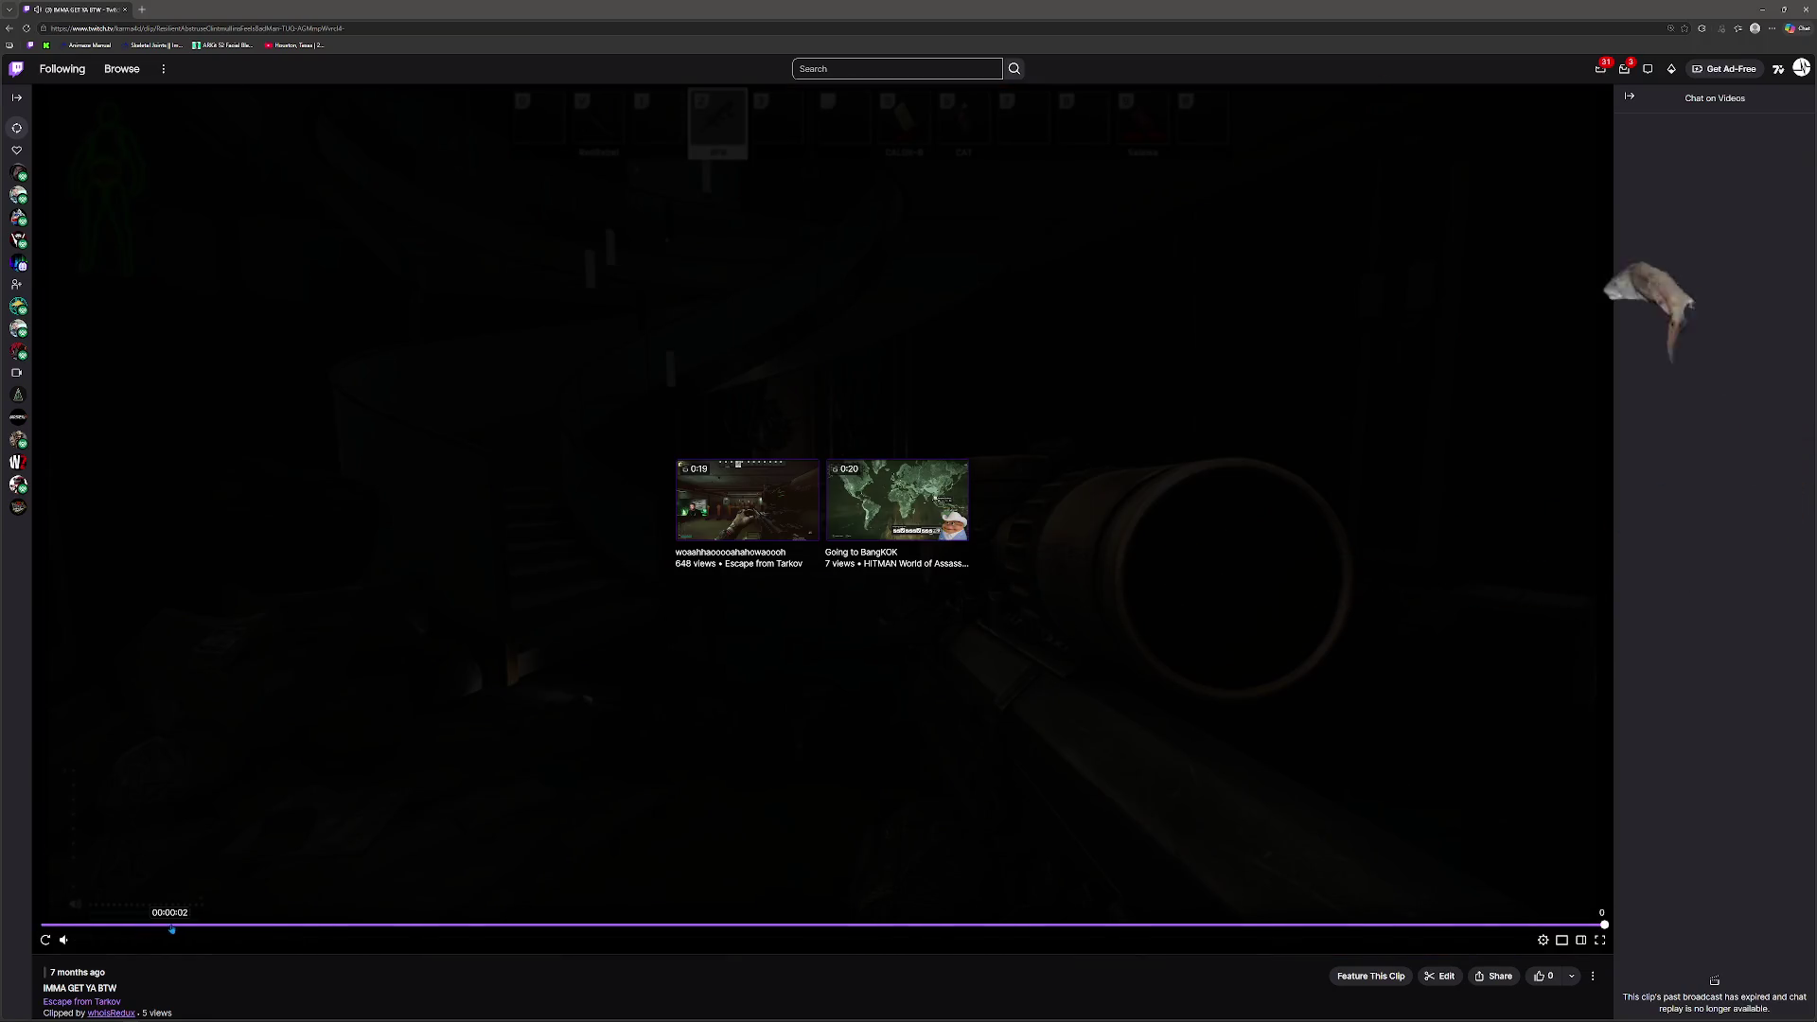
pyautogui.doubleClick(1141, 5)
pyautogui.click(482, 741)
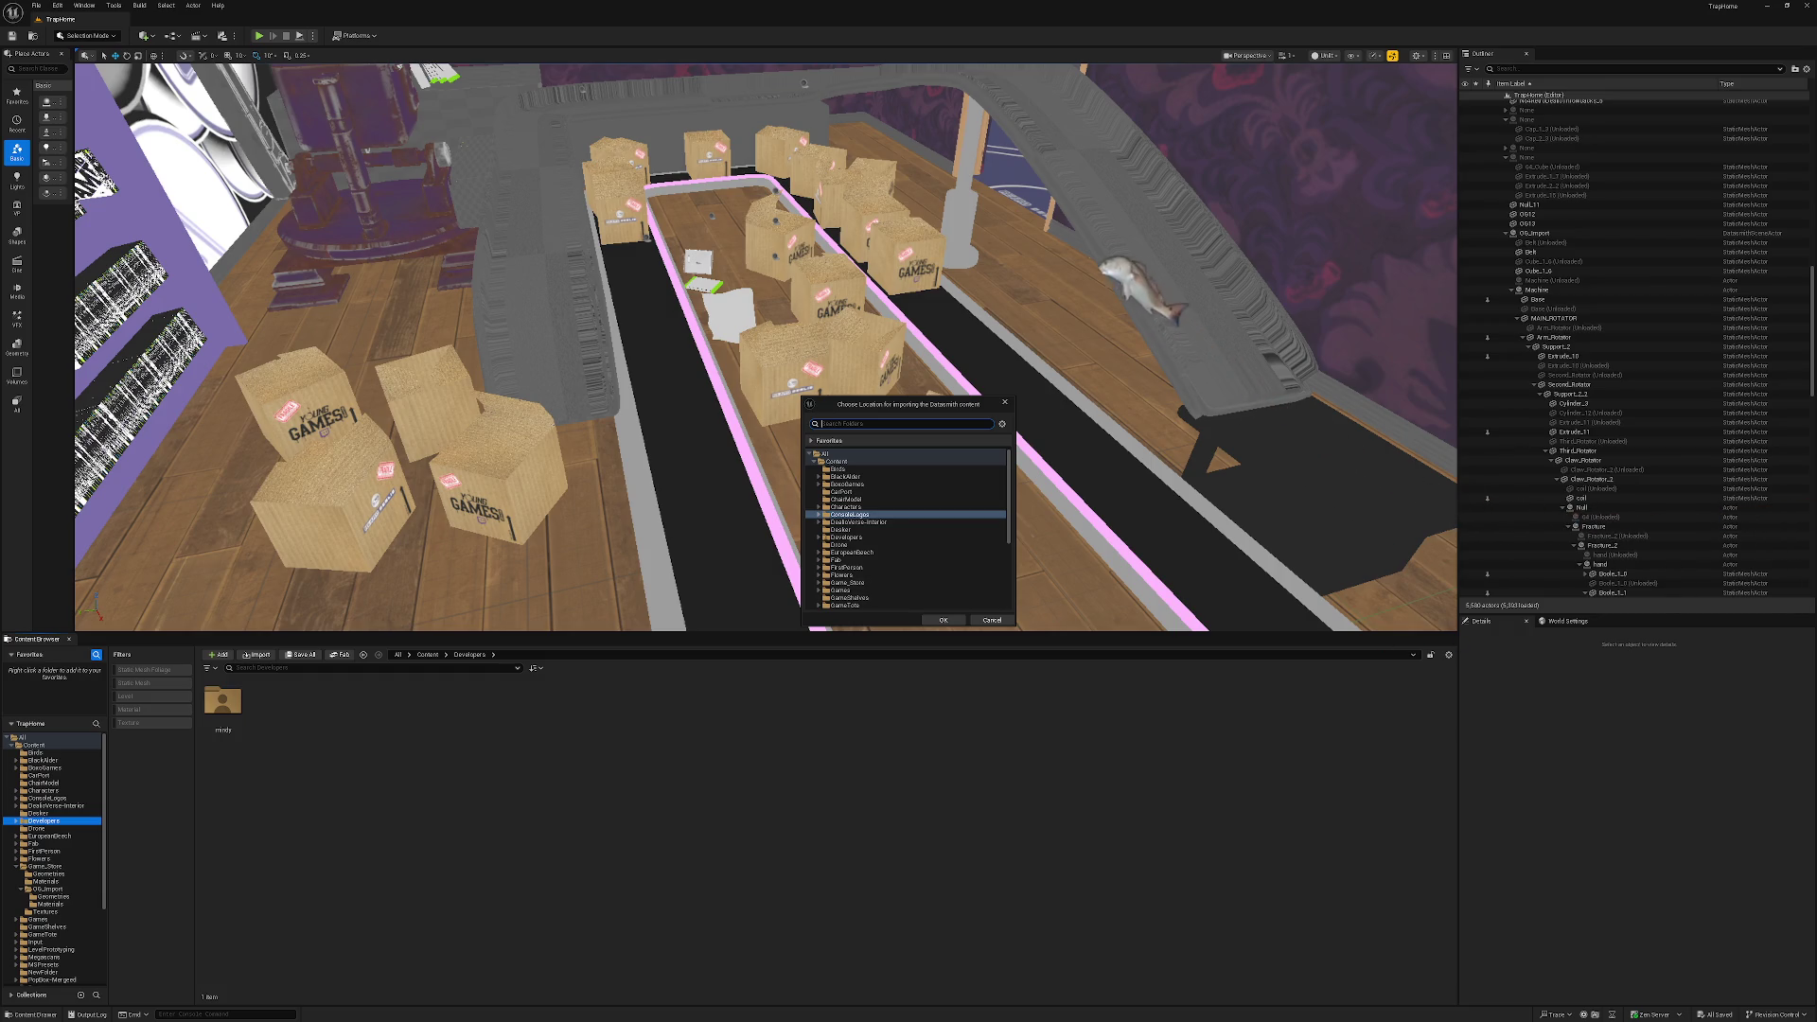
# Bring the browser with the 'clip it redux' Twitch clip to the front, maximised.
pyautogui.hotkey('alt', 'Tab')
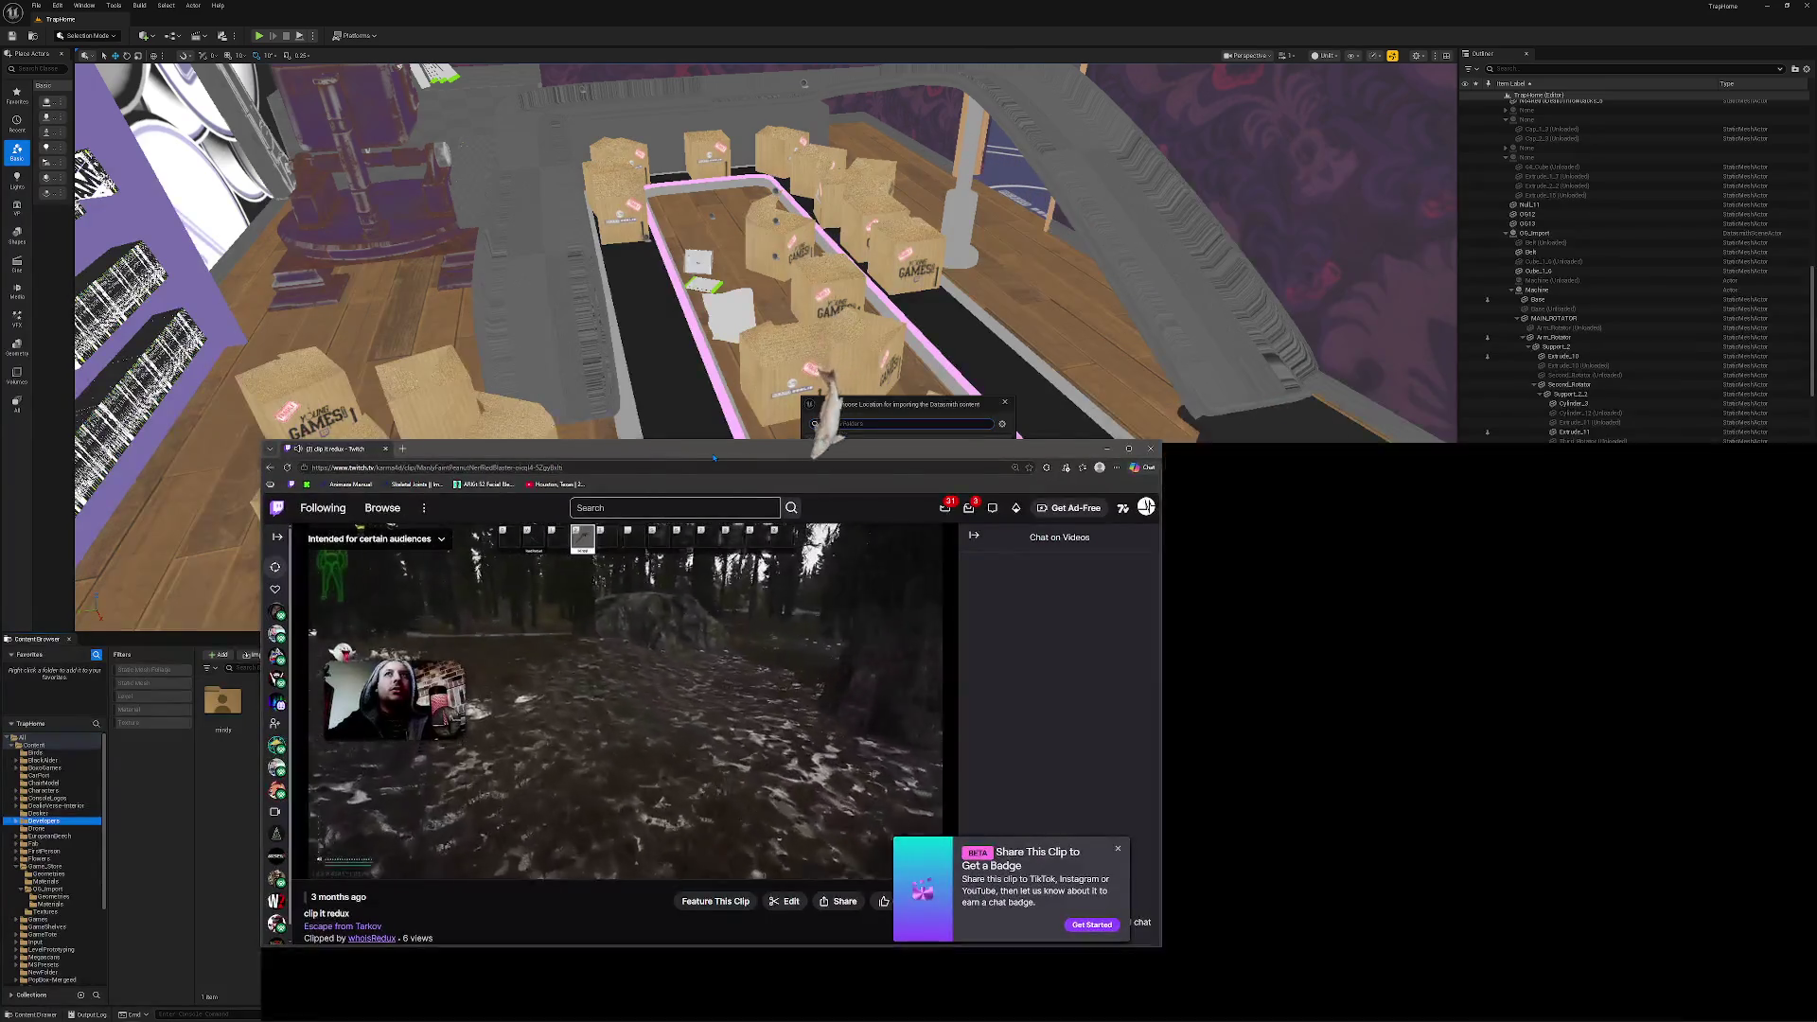
pyautogui.doubleClick(714, 447)
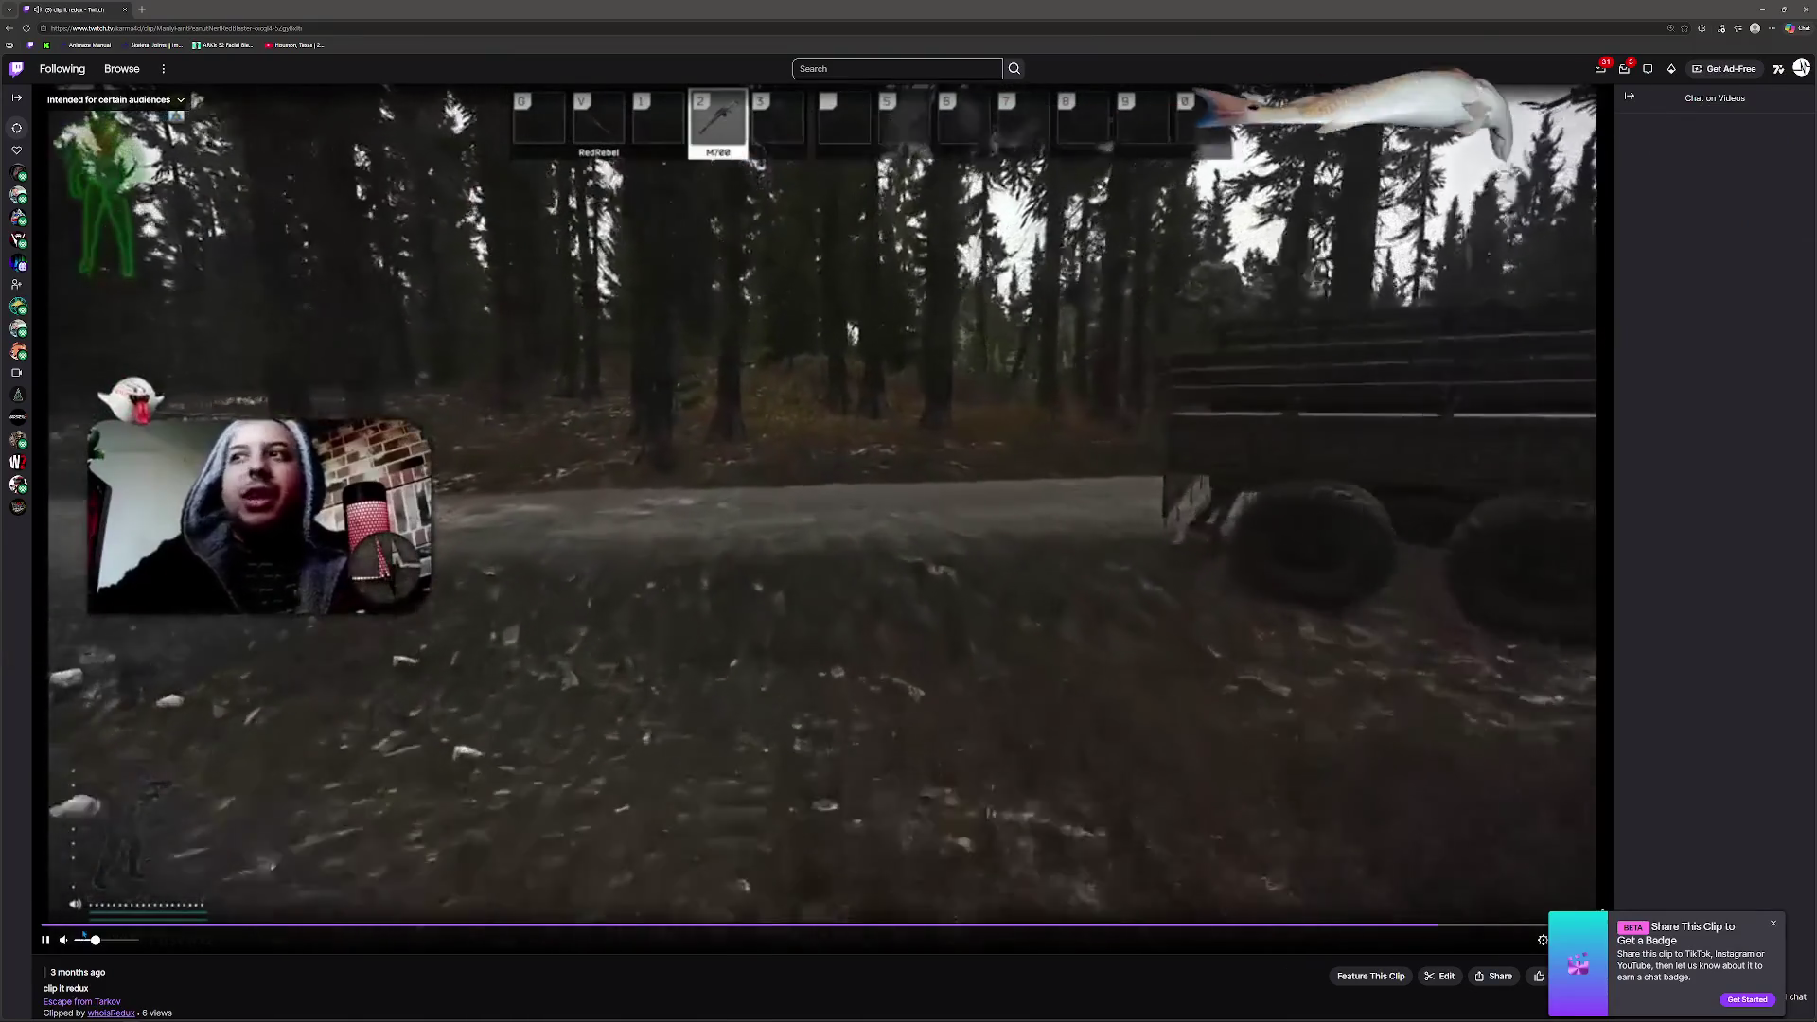
# Jump the Escape from Tarkov clip back near its start in fullscreen and resume playback.
pyautogui.hotkey('ctrl', 'a')
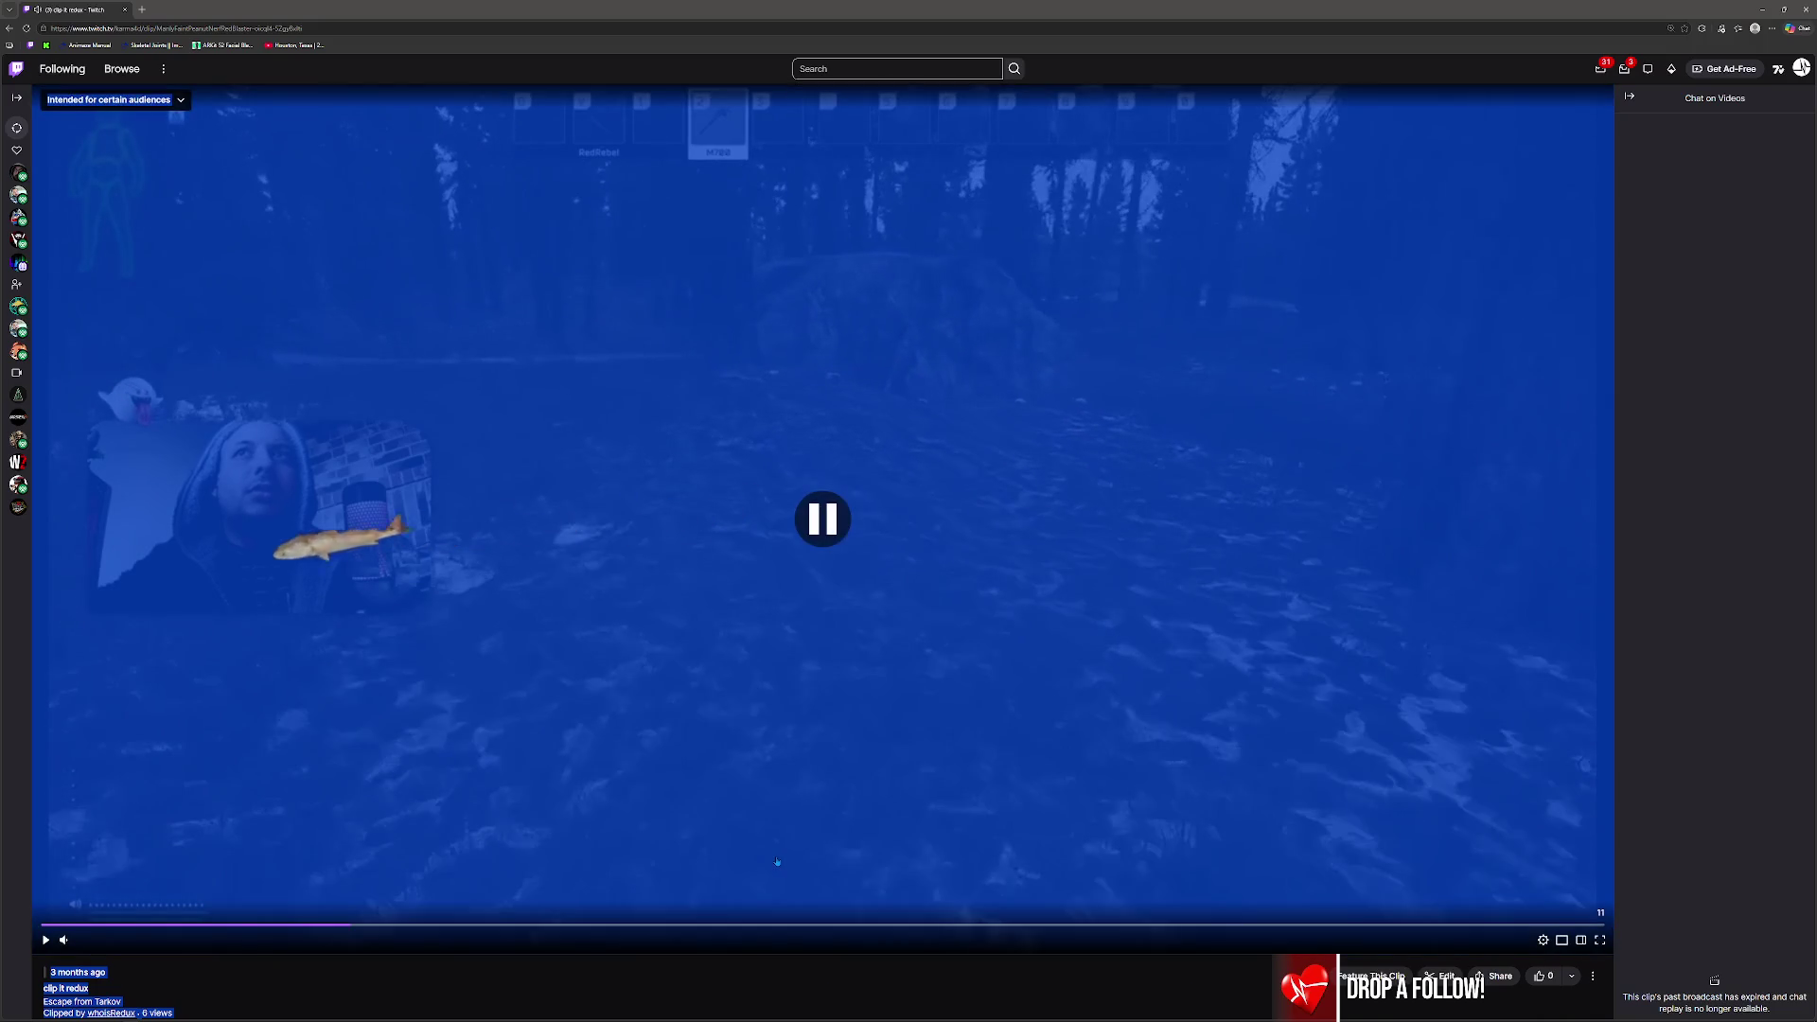
pyautogui.doubleClick(778, 861)
pyautogui.doubleClick(778, 860)
pyautogui.click(778, 860)
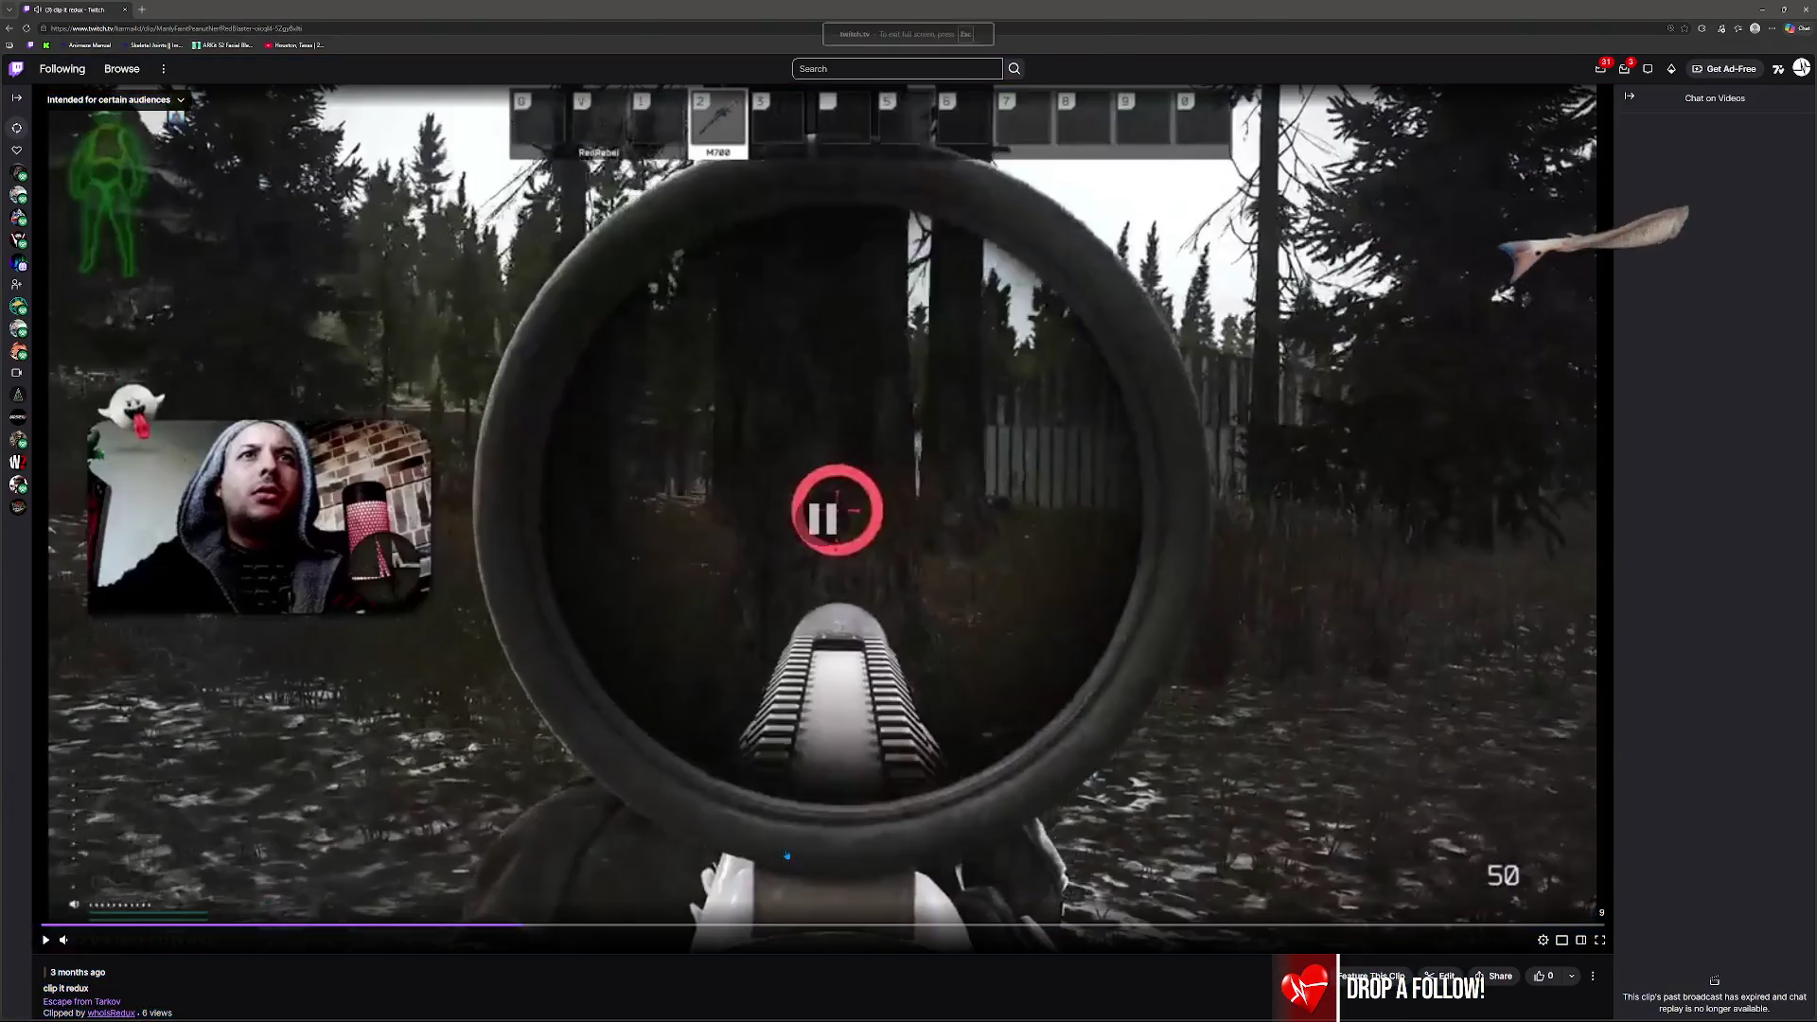
pyautogui.doubleClick(778, 860)
pyautogui.click(62, 993)
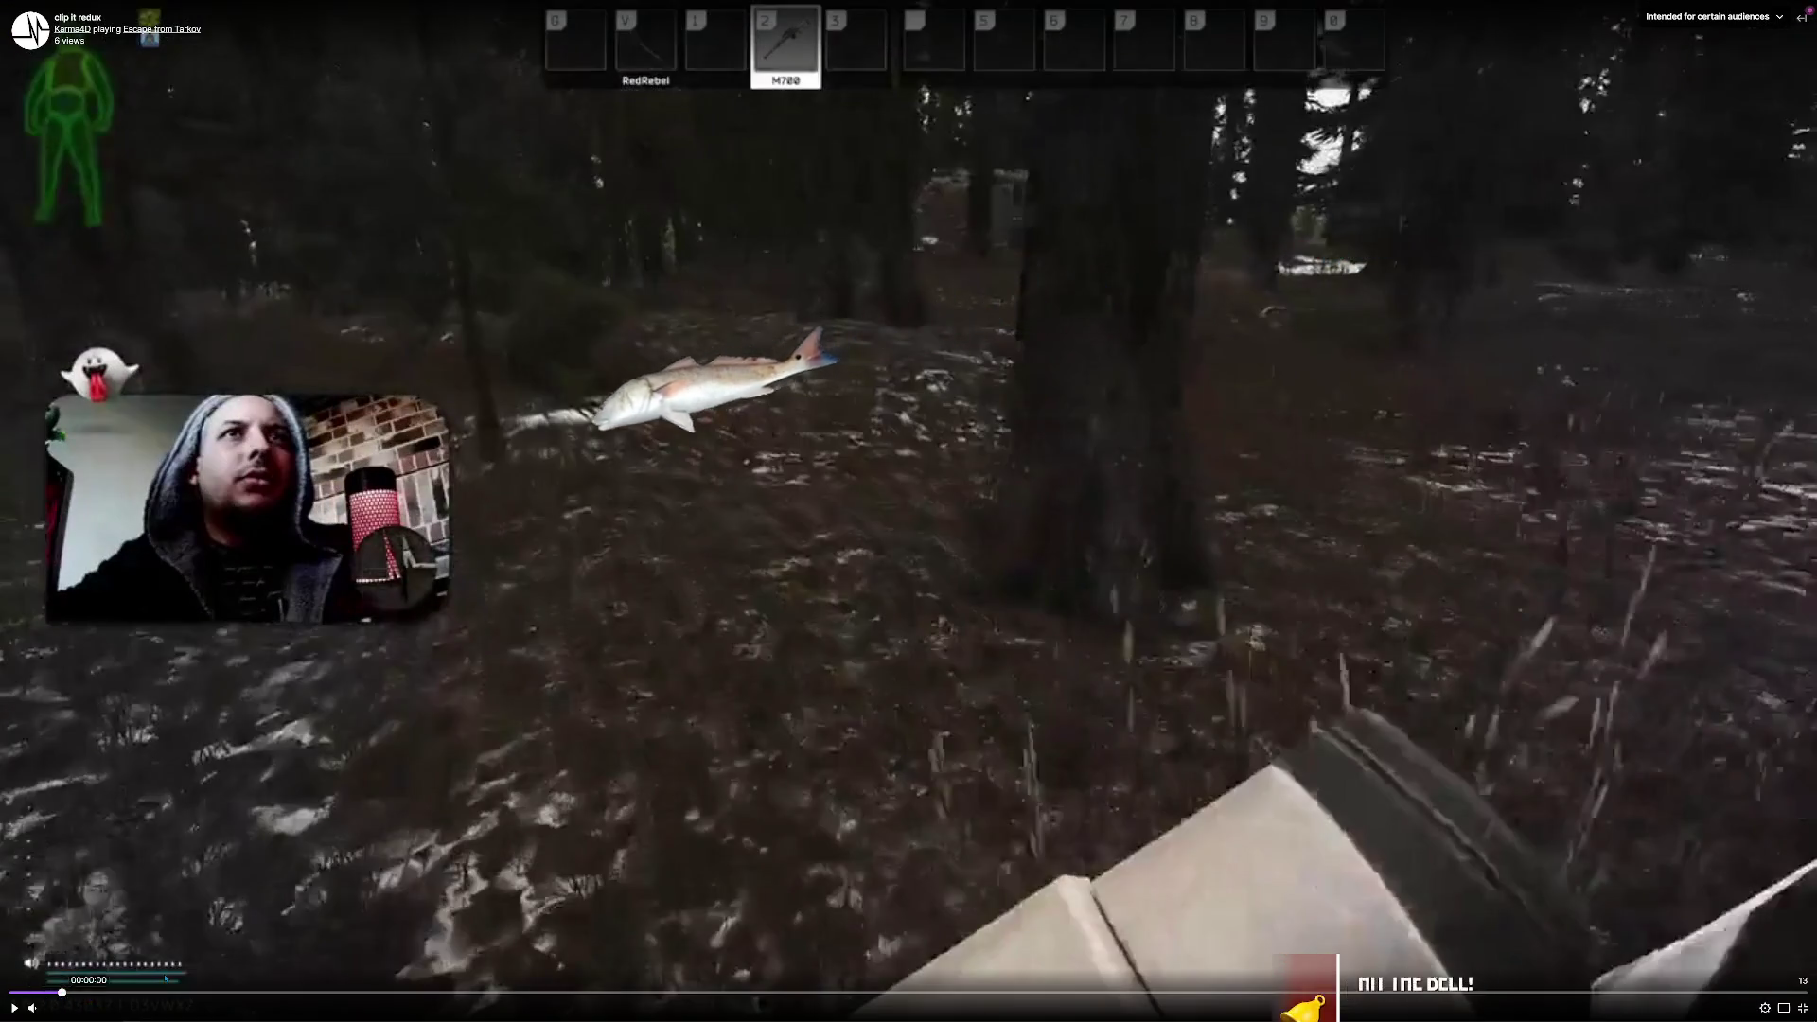
pyautogui.press('Escape')
pyautogui.press('space')
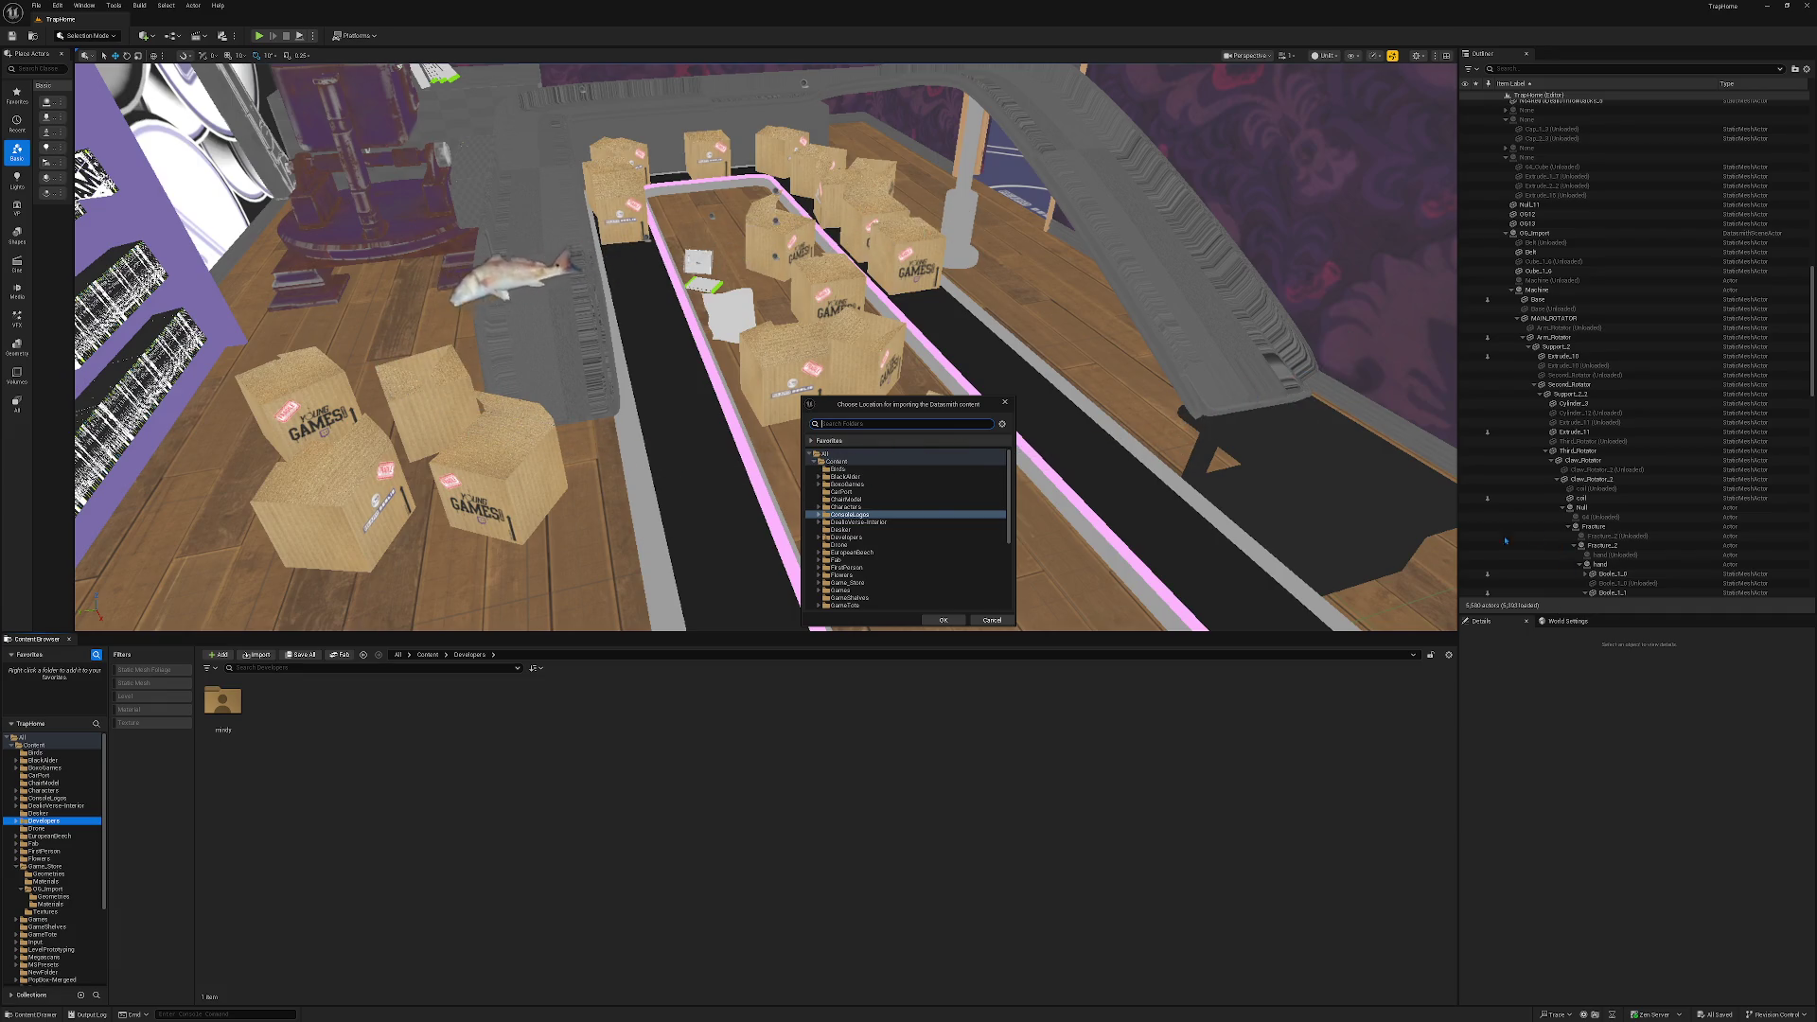
# Choose ConsoleLogos as the destination and run the Datasmith import of OG Import.c4d.
pyautogui.click(944, 620)
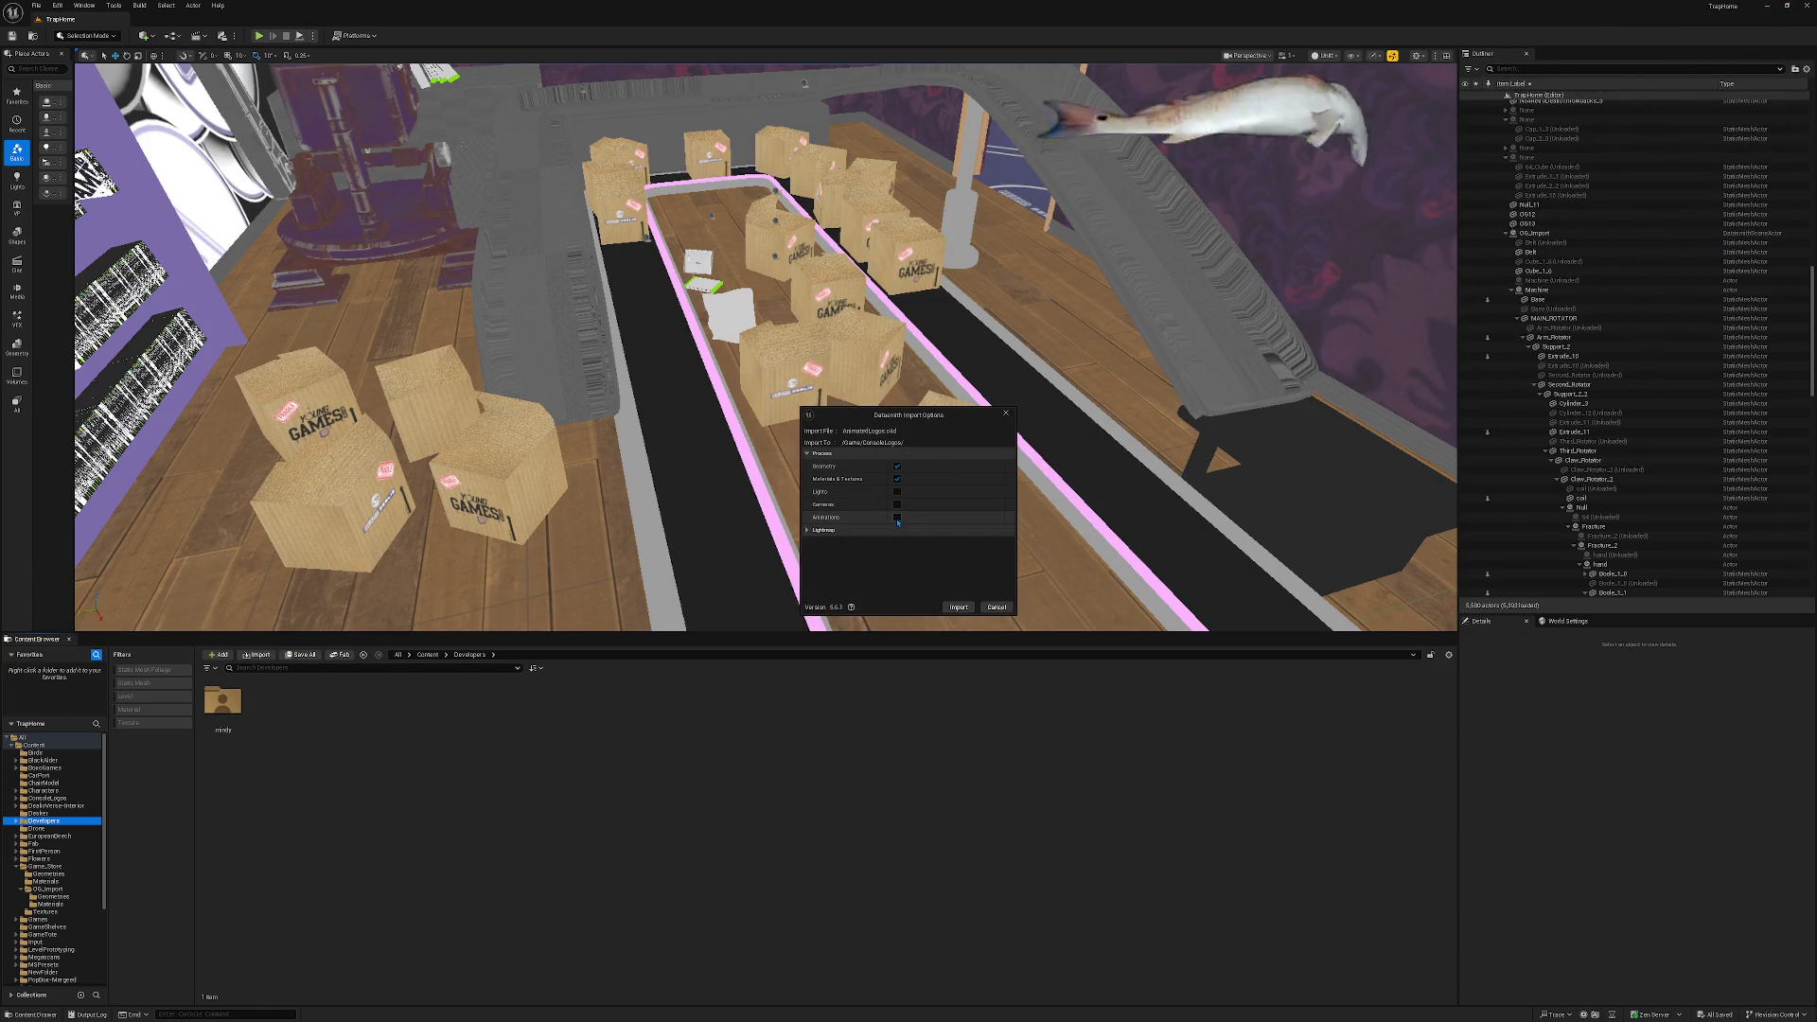
pyautogui.click(959, 607)
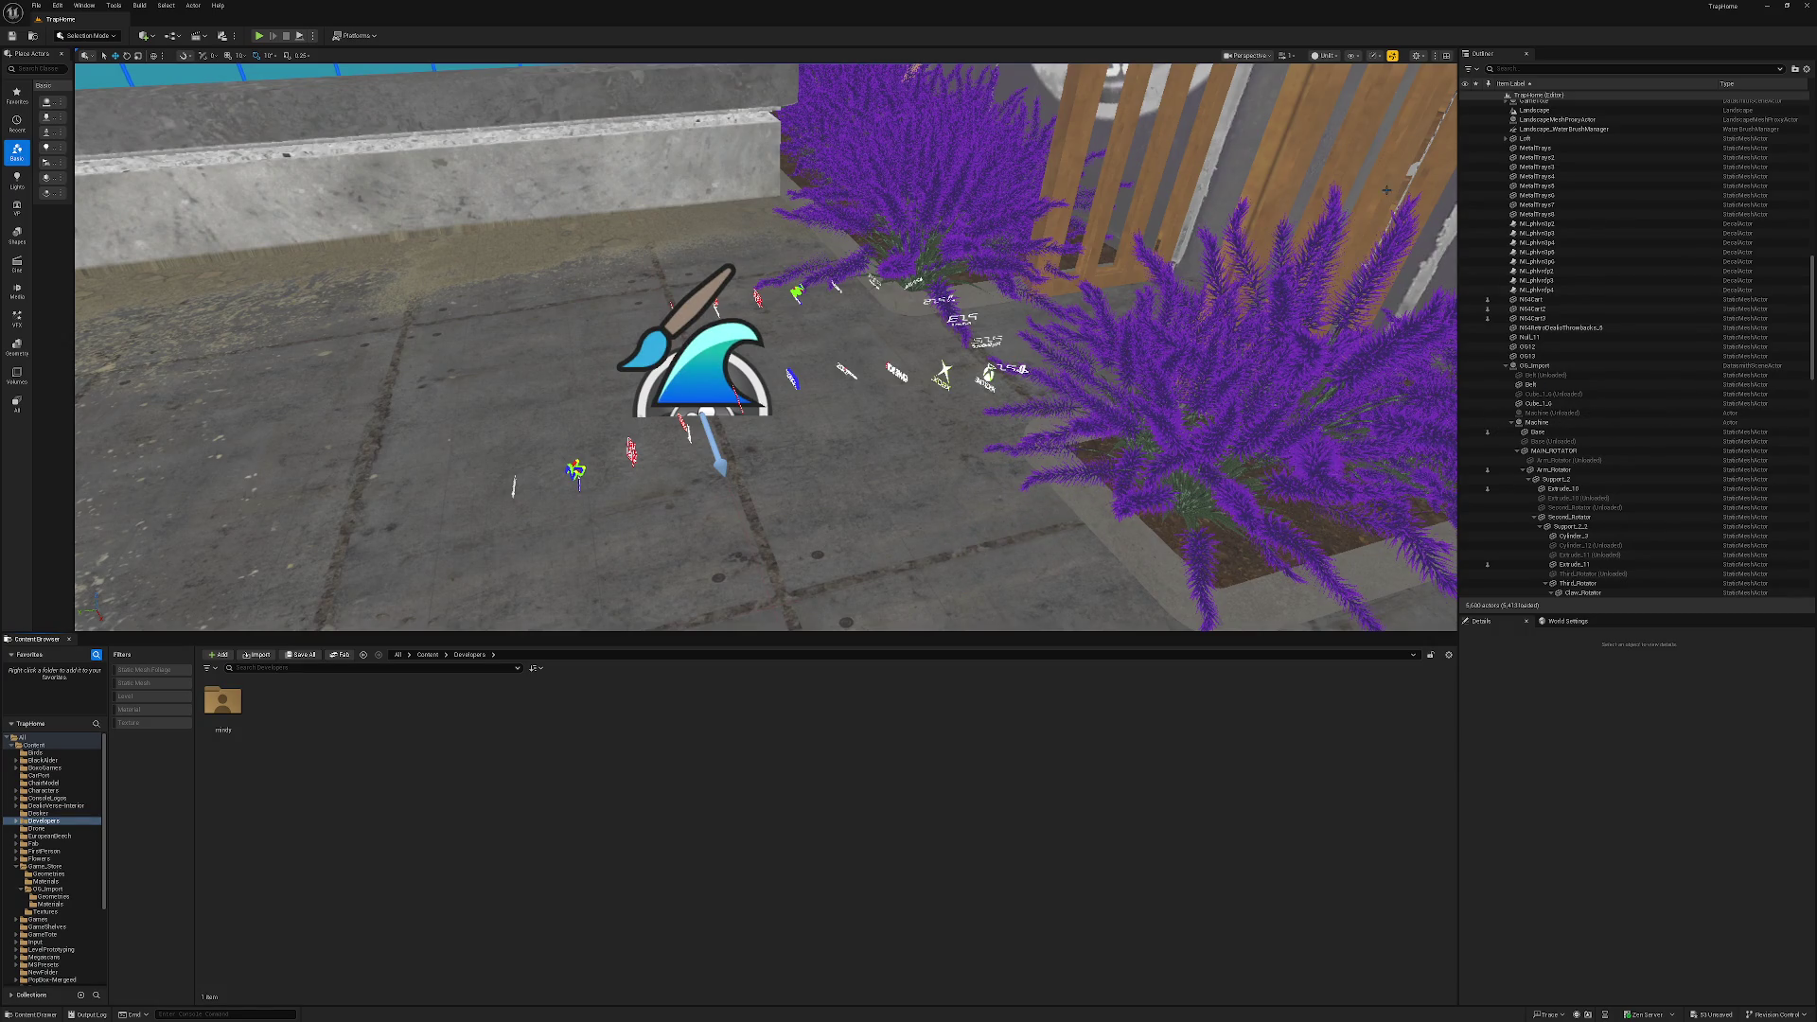
# Collapse AnimatedLogos in the Outliner, browse to ConsoleLogos, and play the AnimatedLogos sequence.
pyautogui.click(1540, 95)
pyautogui.click(1506, 274)
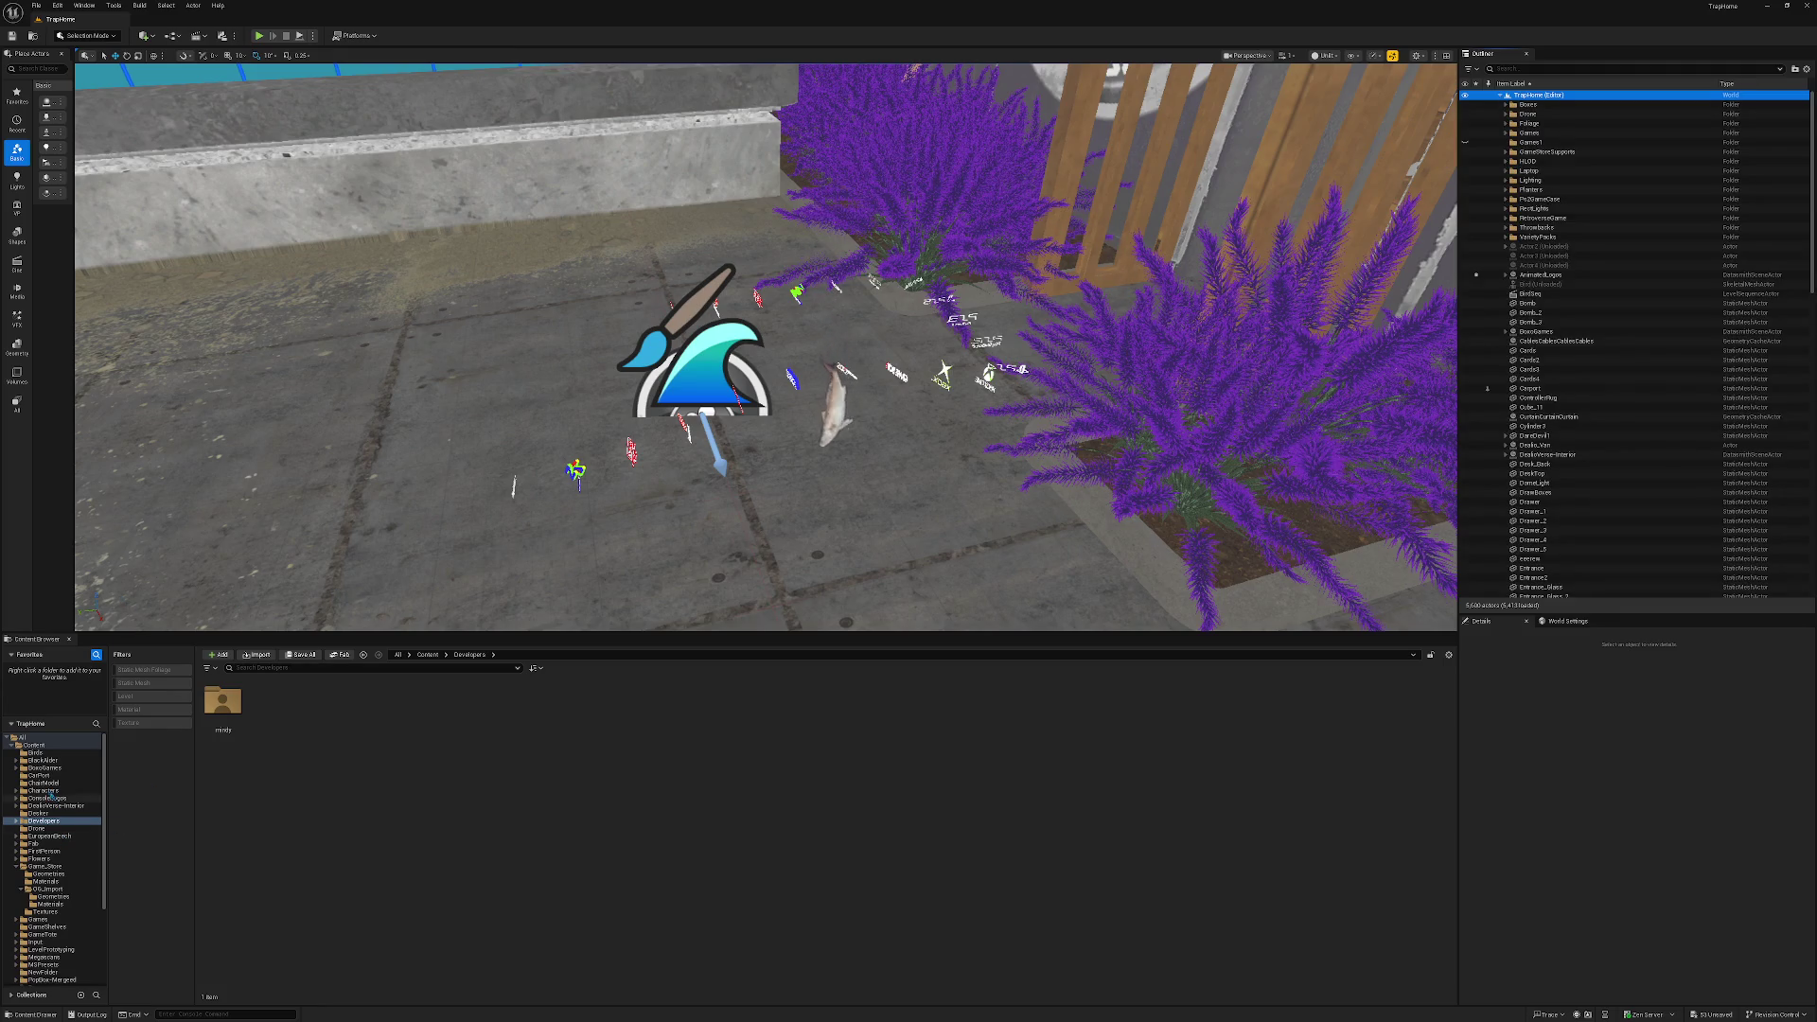
pyautogui.click(44, 799)
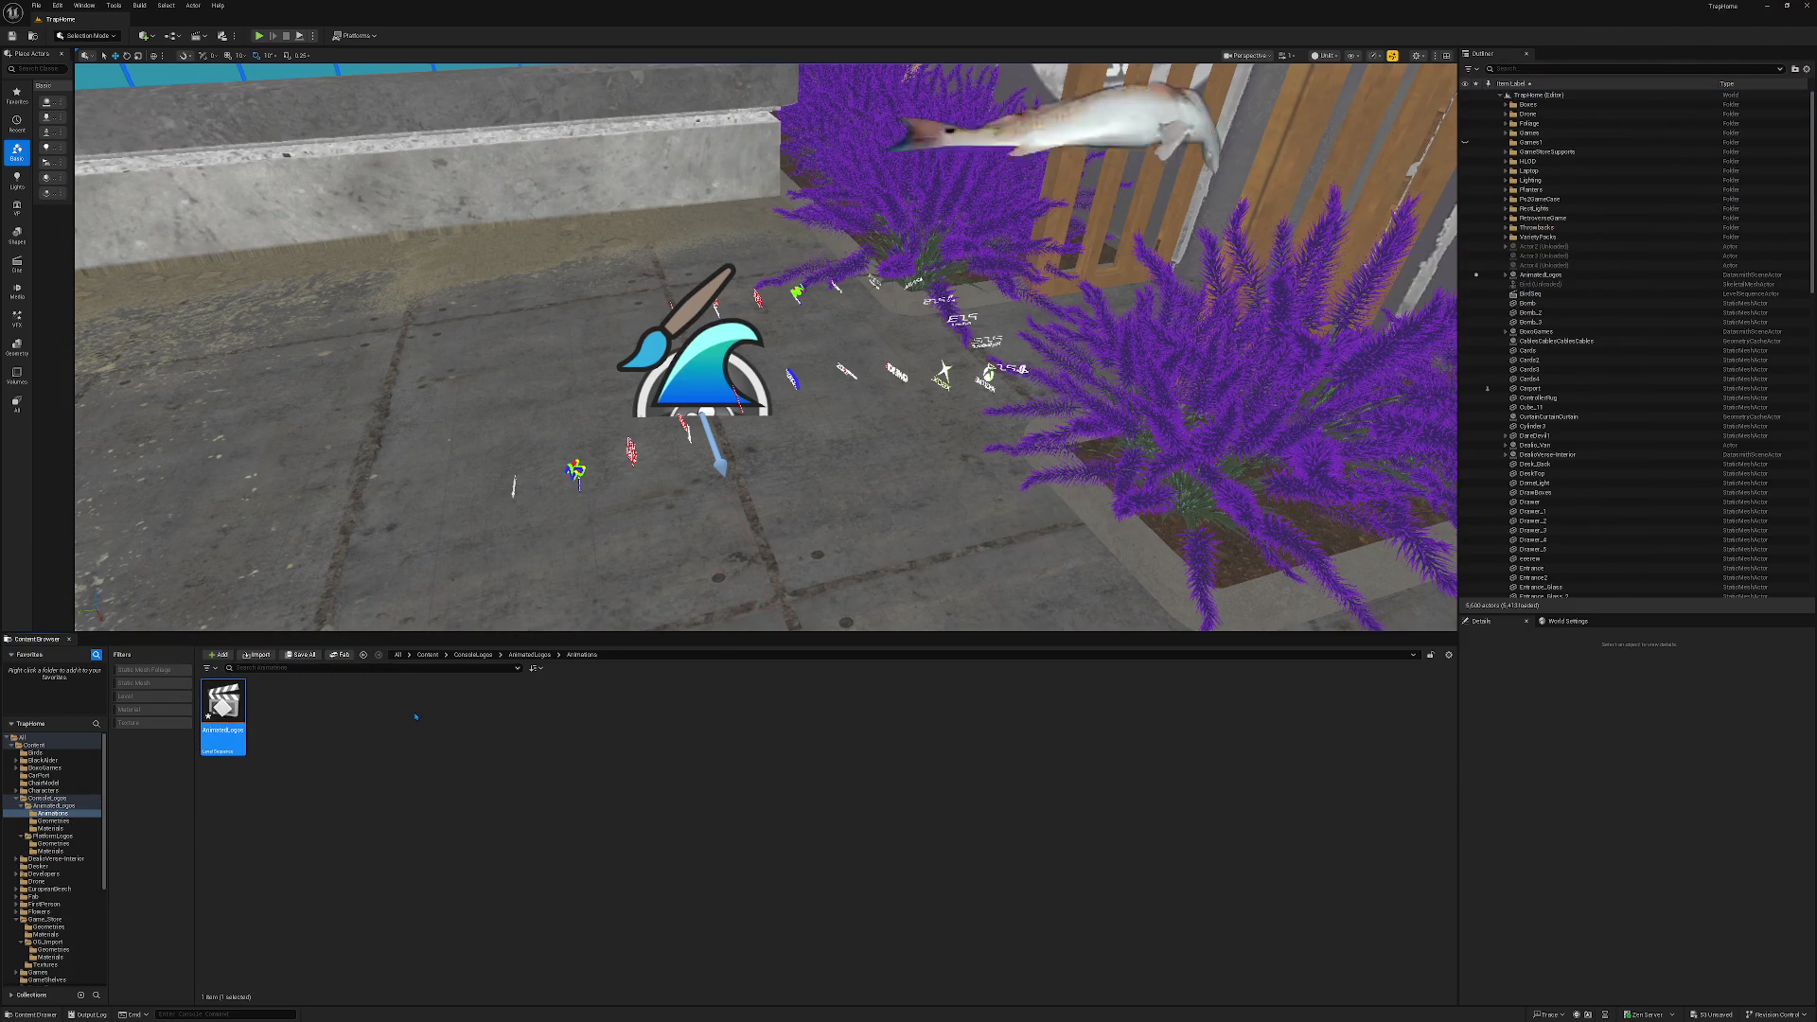
pyautogui.press('space')
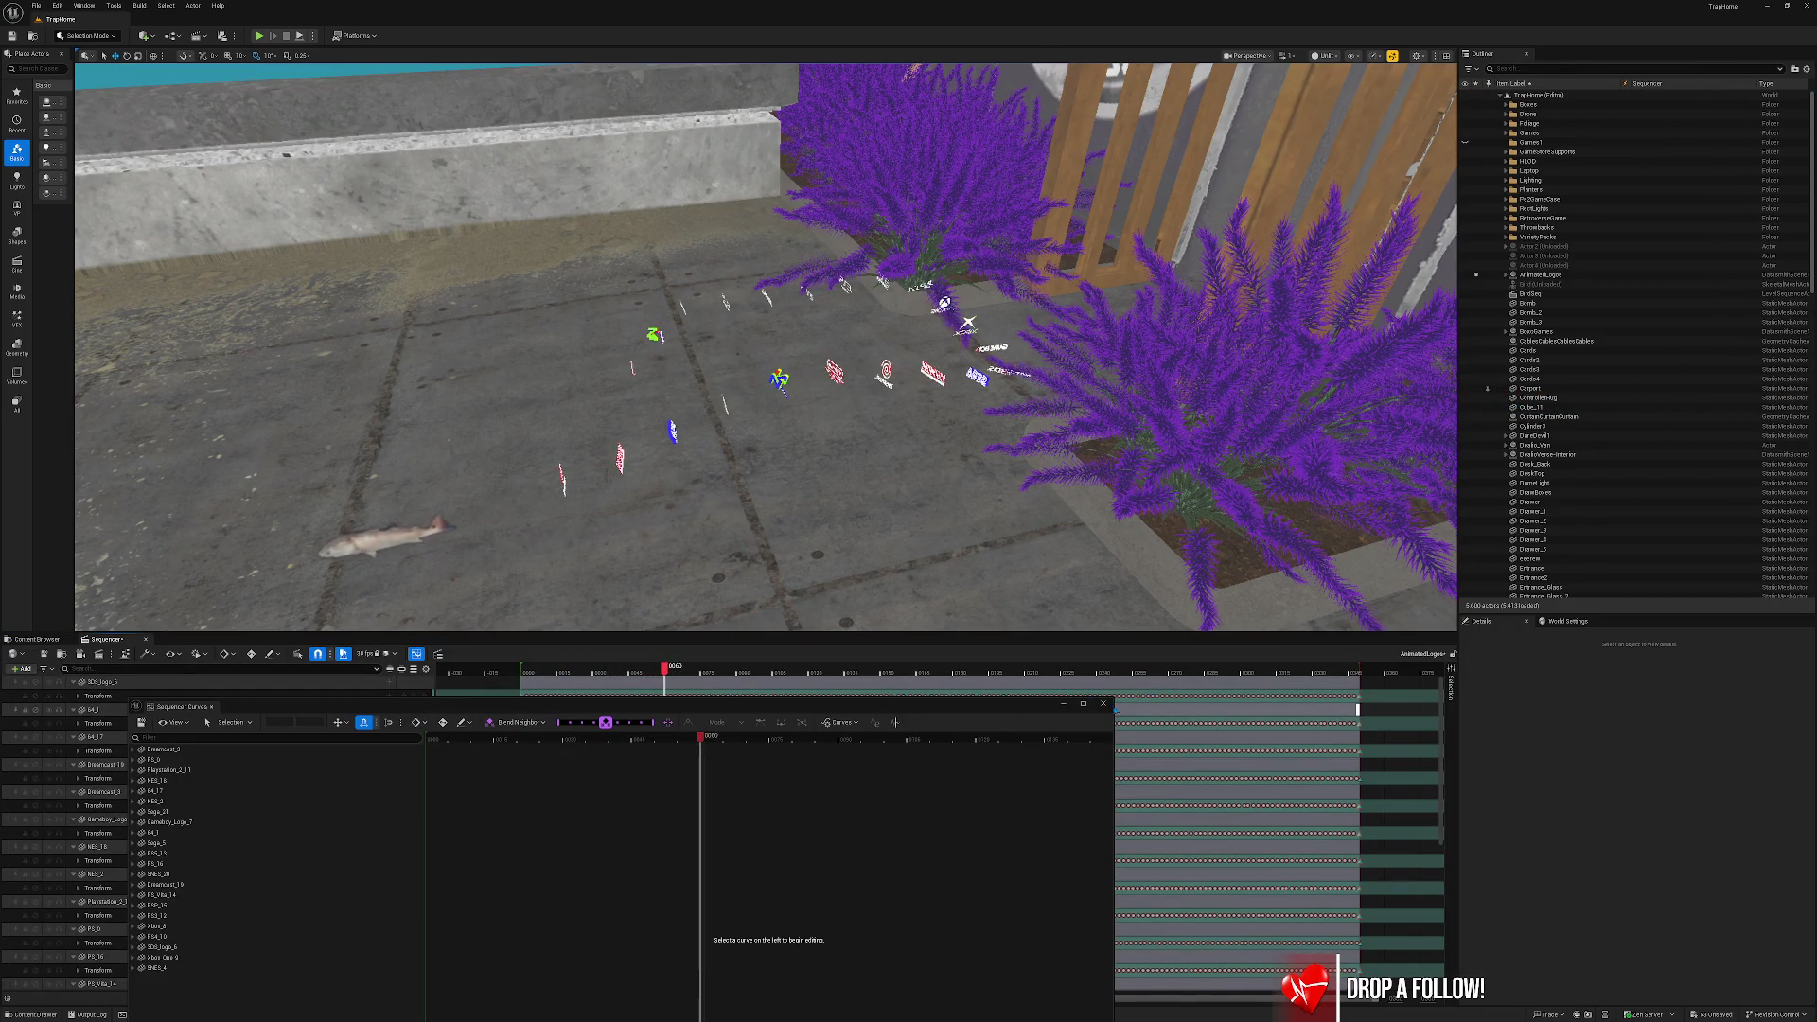
# Close the Sequencer curve editor, refresh the TrapHome tree, and select the Xbox_8 logo.
pyautogui.click(1103, 703)
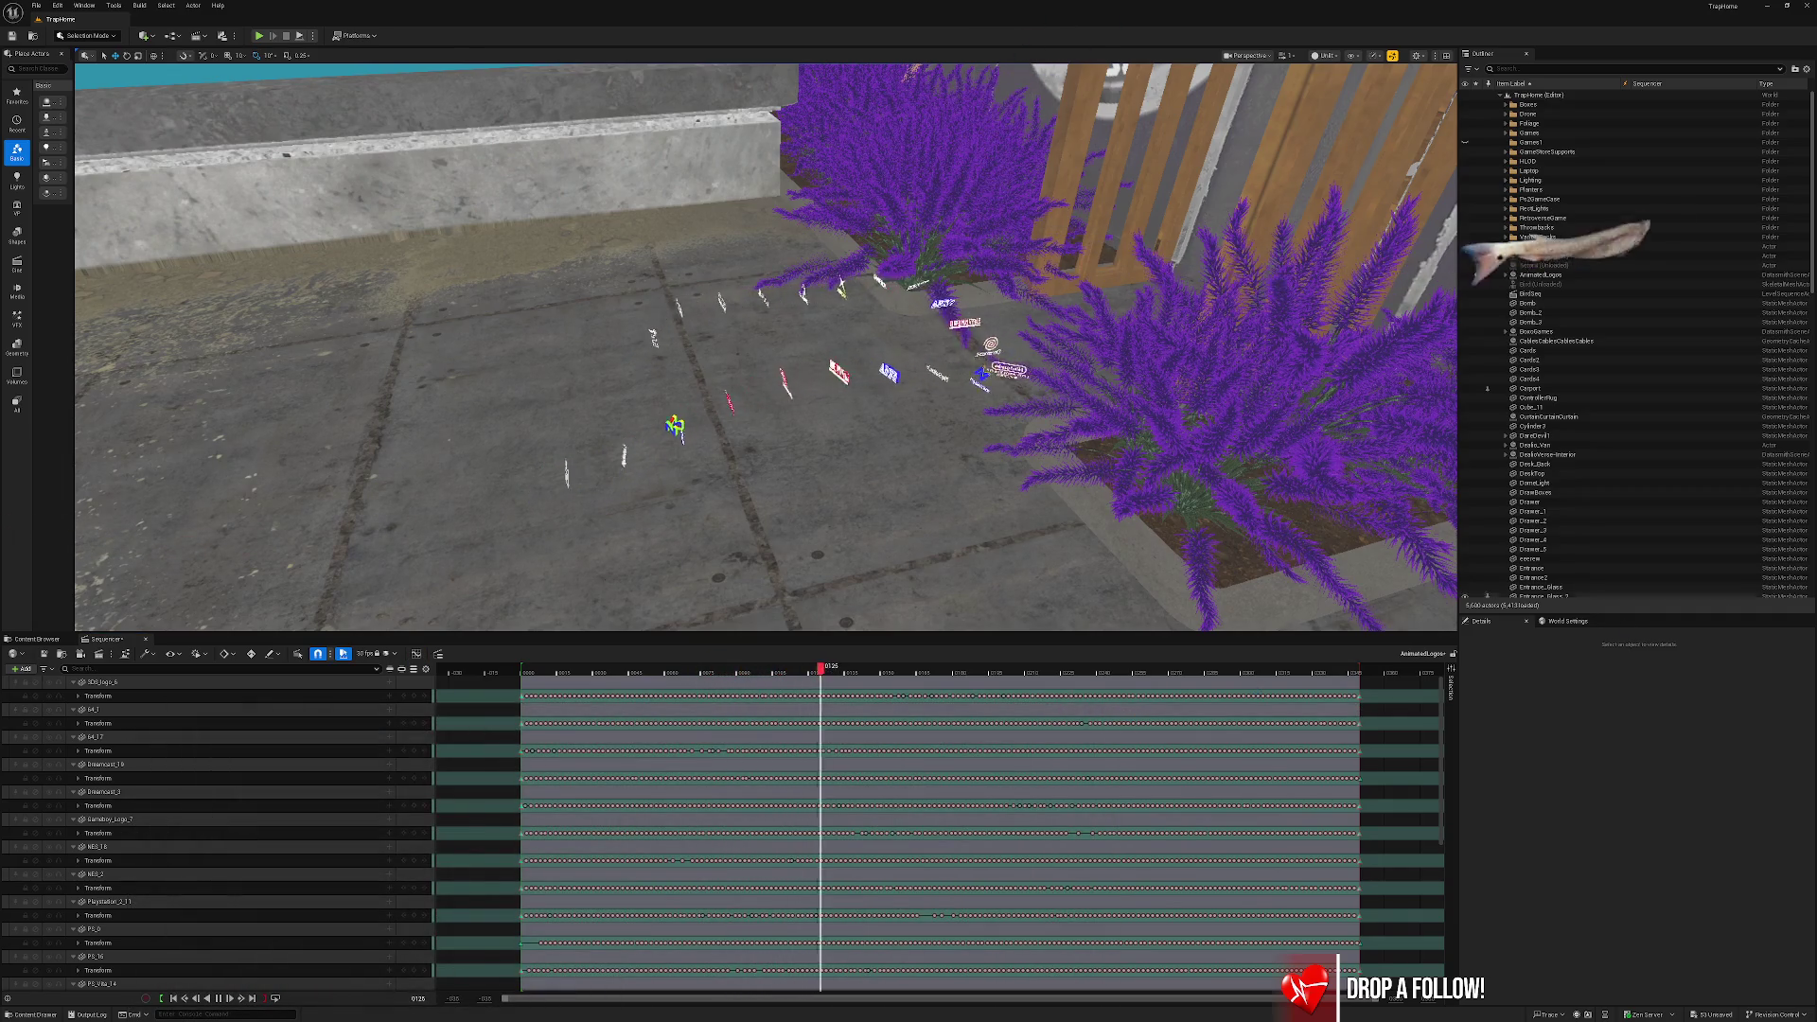
pyautogui.click(1544, 95)
pyautogui.doubleClick(1544, 96)
pyautogui.doubleClick(1543, 95)
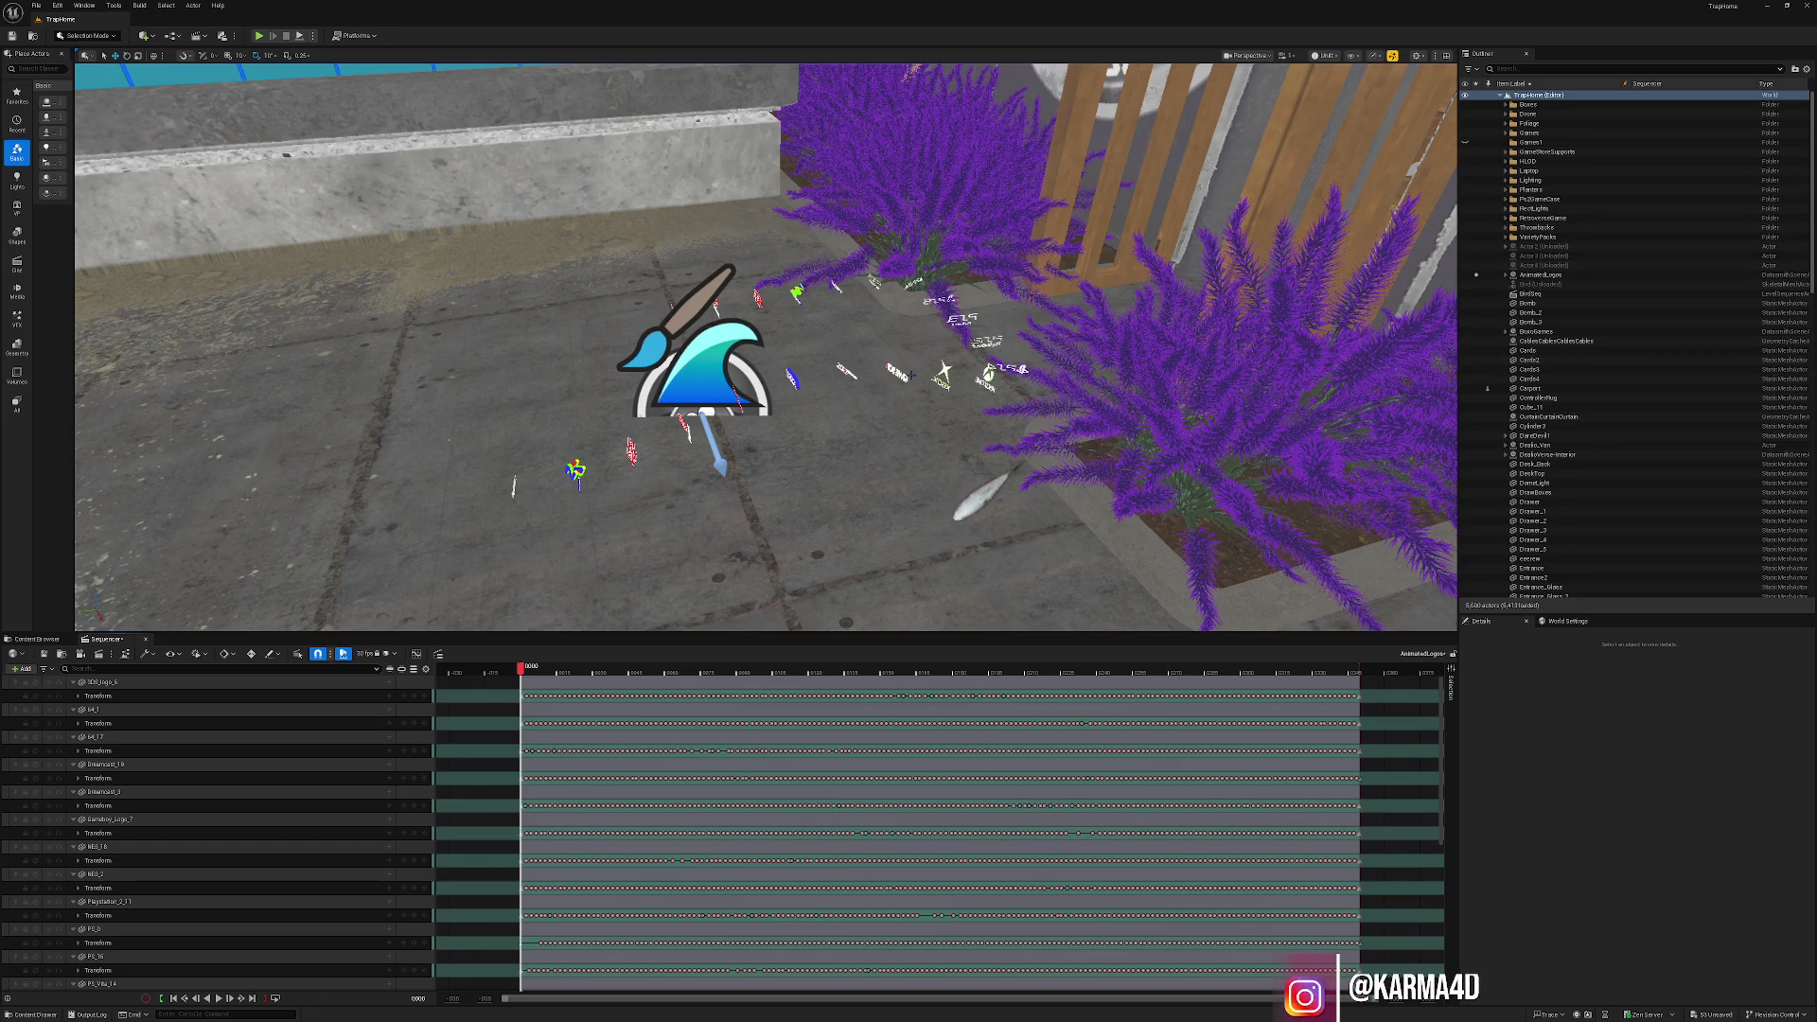
pyautogui.click(943, 372)
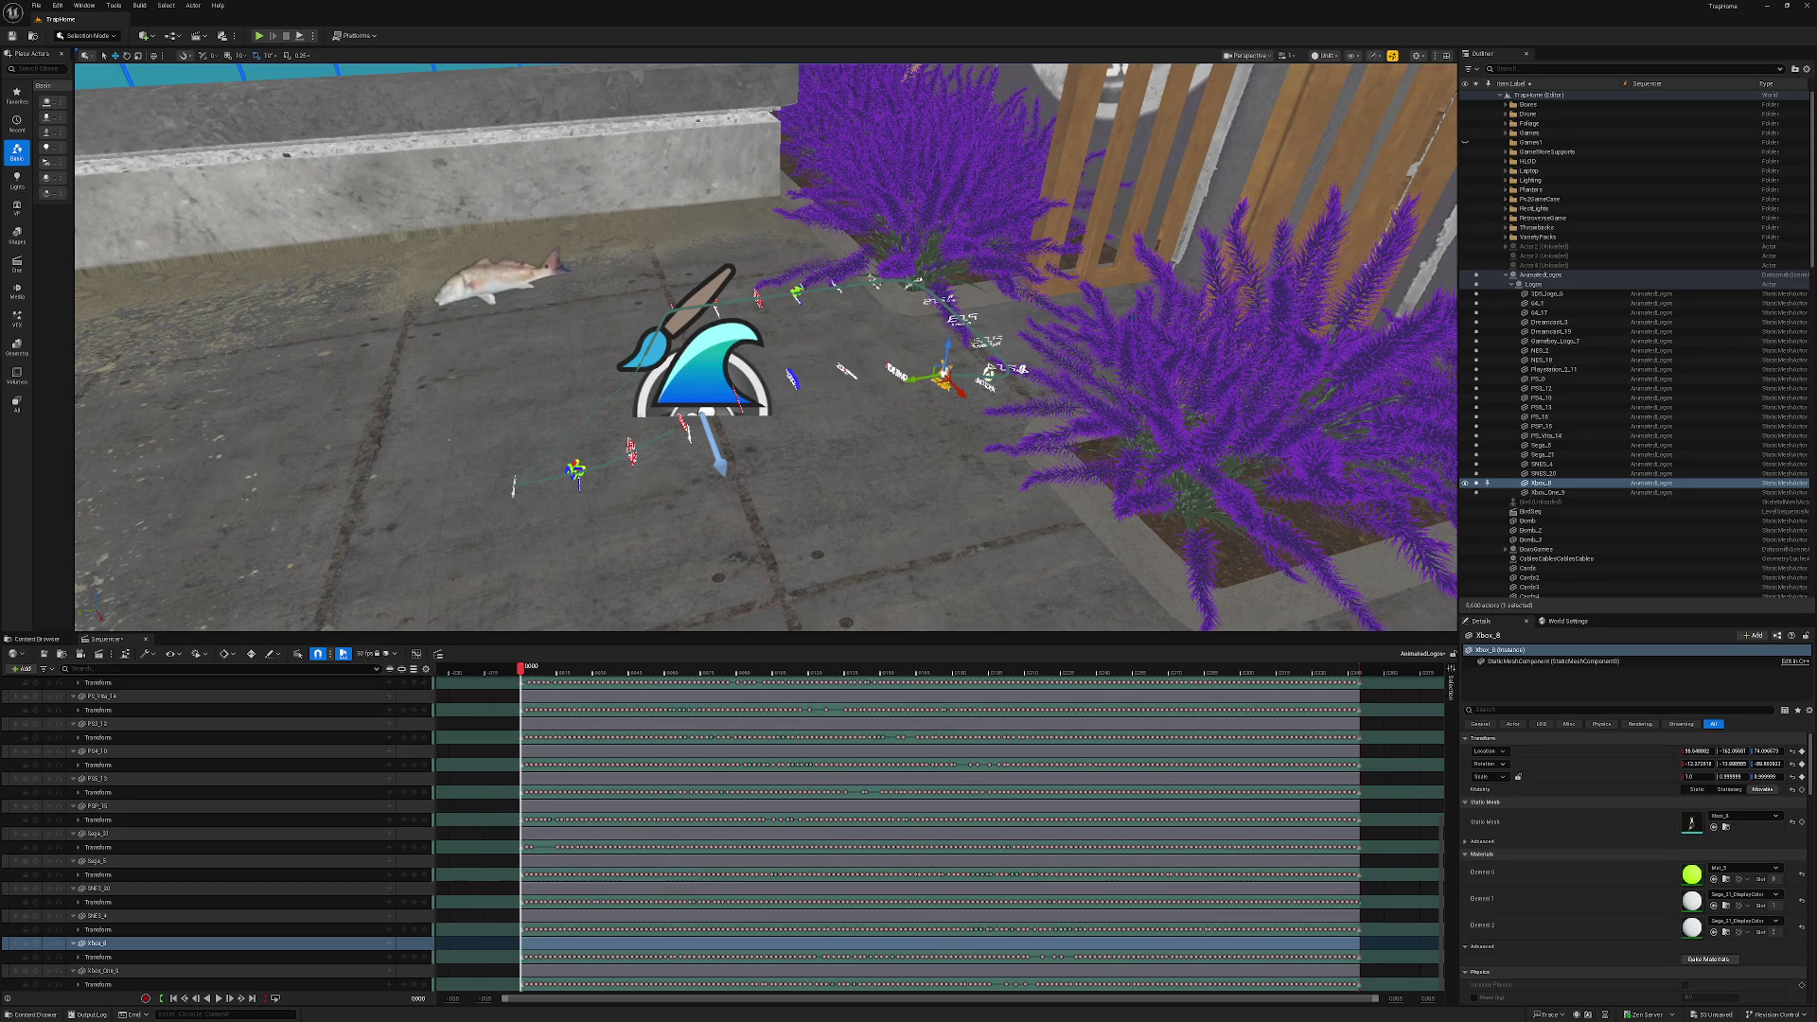
# Move the AnimatedLogos group toward the conveyor, rotate it -90° in Z, and scale it to about 1.49.
pyautogui.click(1539, 275)
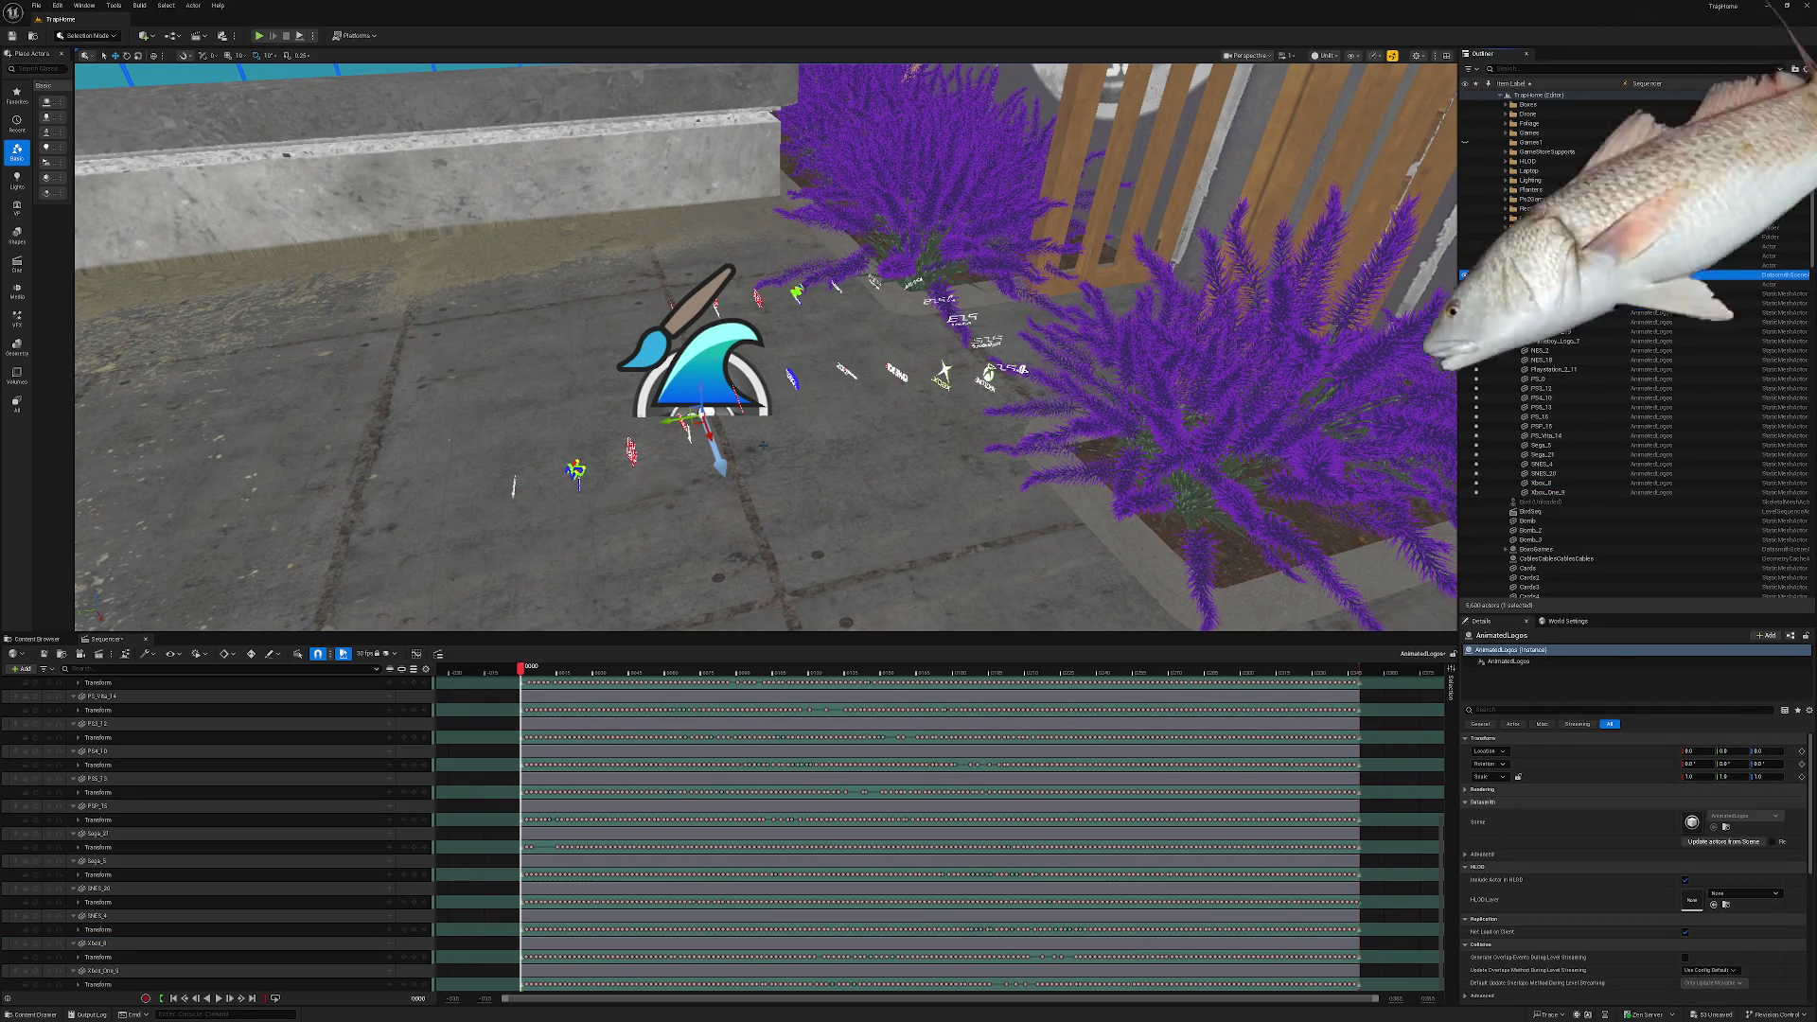
pyautogui.moveTo(674, 422)
pyautogui.mouseDown()
pyautogui.moveTo(852, 423)
pyautogui.moveTo(687, 405)
pyautogui.moveTo(616, 479)
pyautogui.moveTo(658, 589)
pyautogui.moveTo(785, 511)
pyautogui.moveTo(547, 413)
pyautogui.mouseUp()
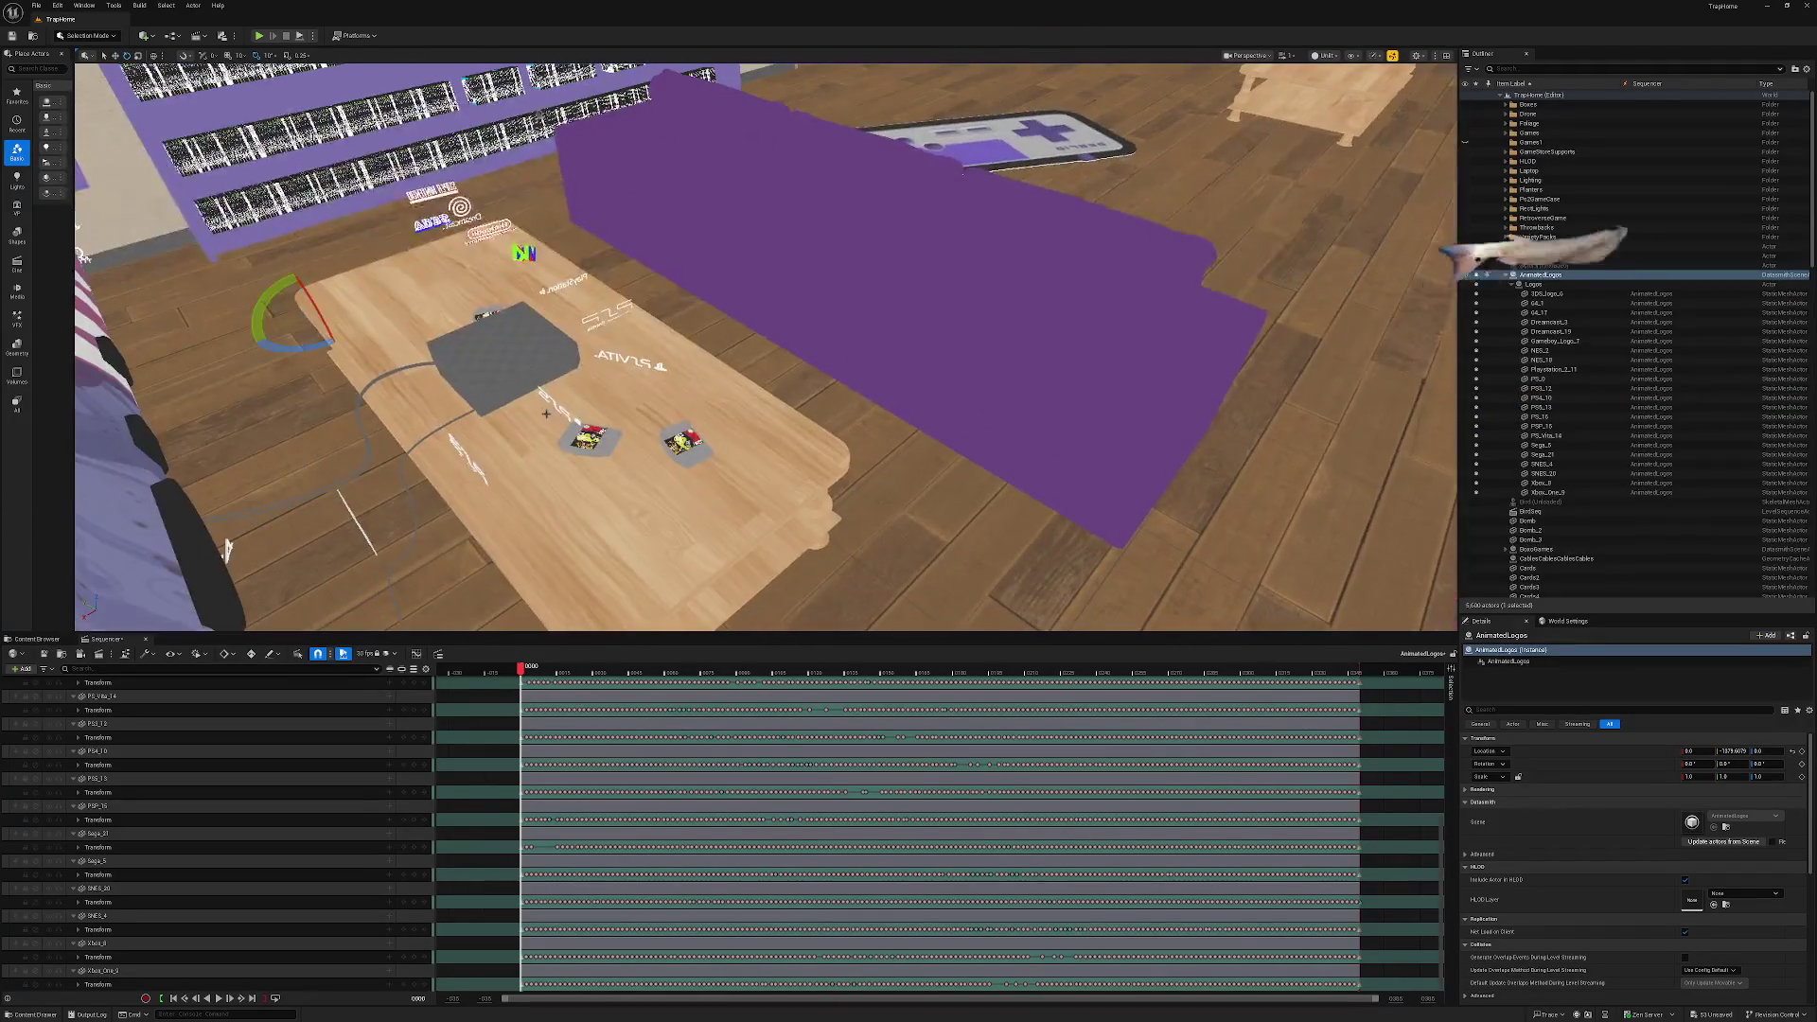
pyautogui.moveTo(303, 348)
pyautogui.mouseDown()
pyautogui.moveTo(346, 341)
pyautogui.moveTo(320, 347)
pyautogui.mouseUp()
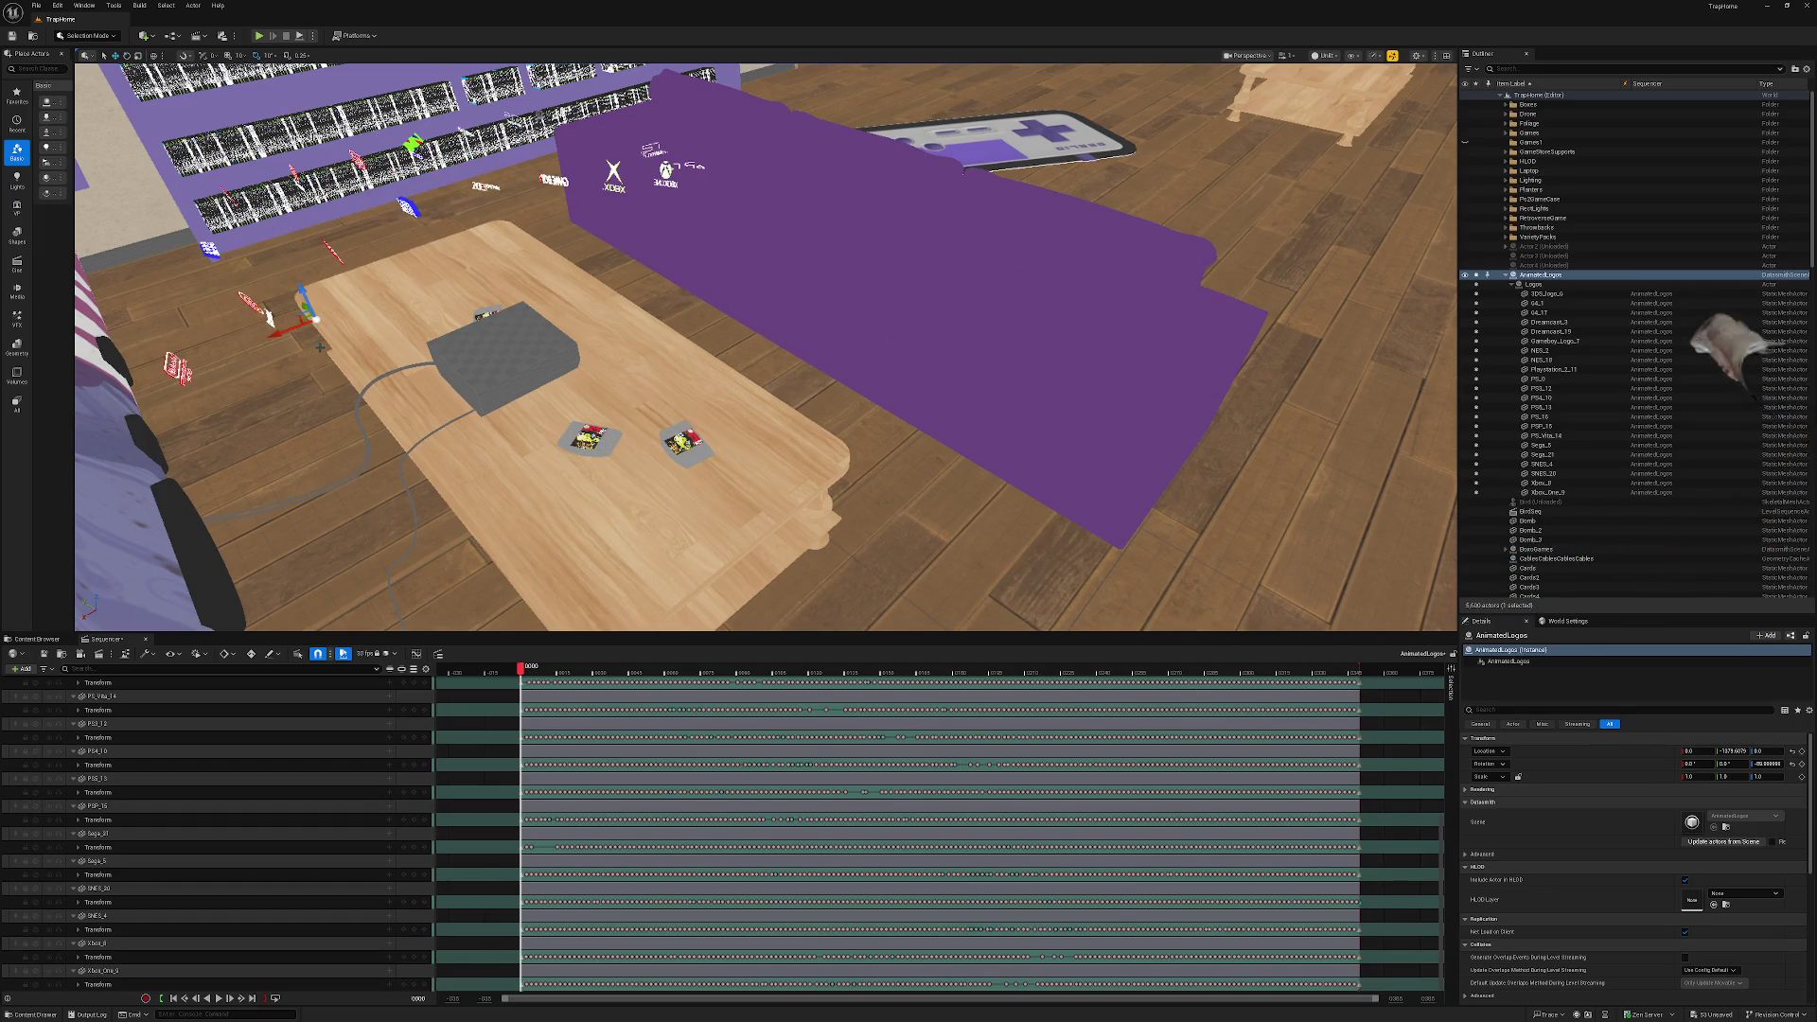
pyautogui.moveTo(874, 410); pyautogui.dragTo(797, 427)
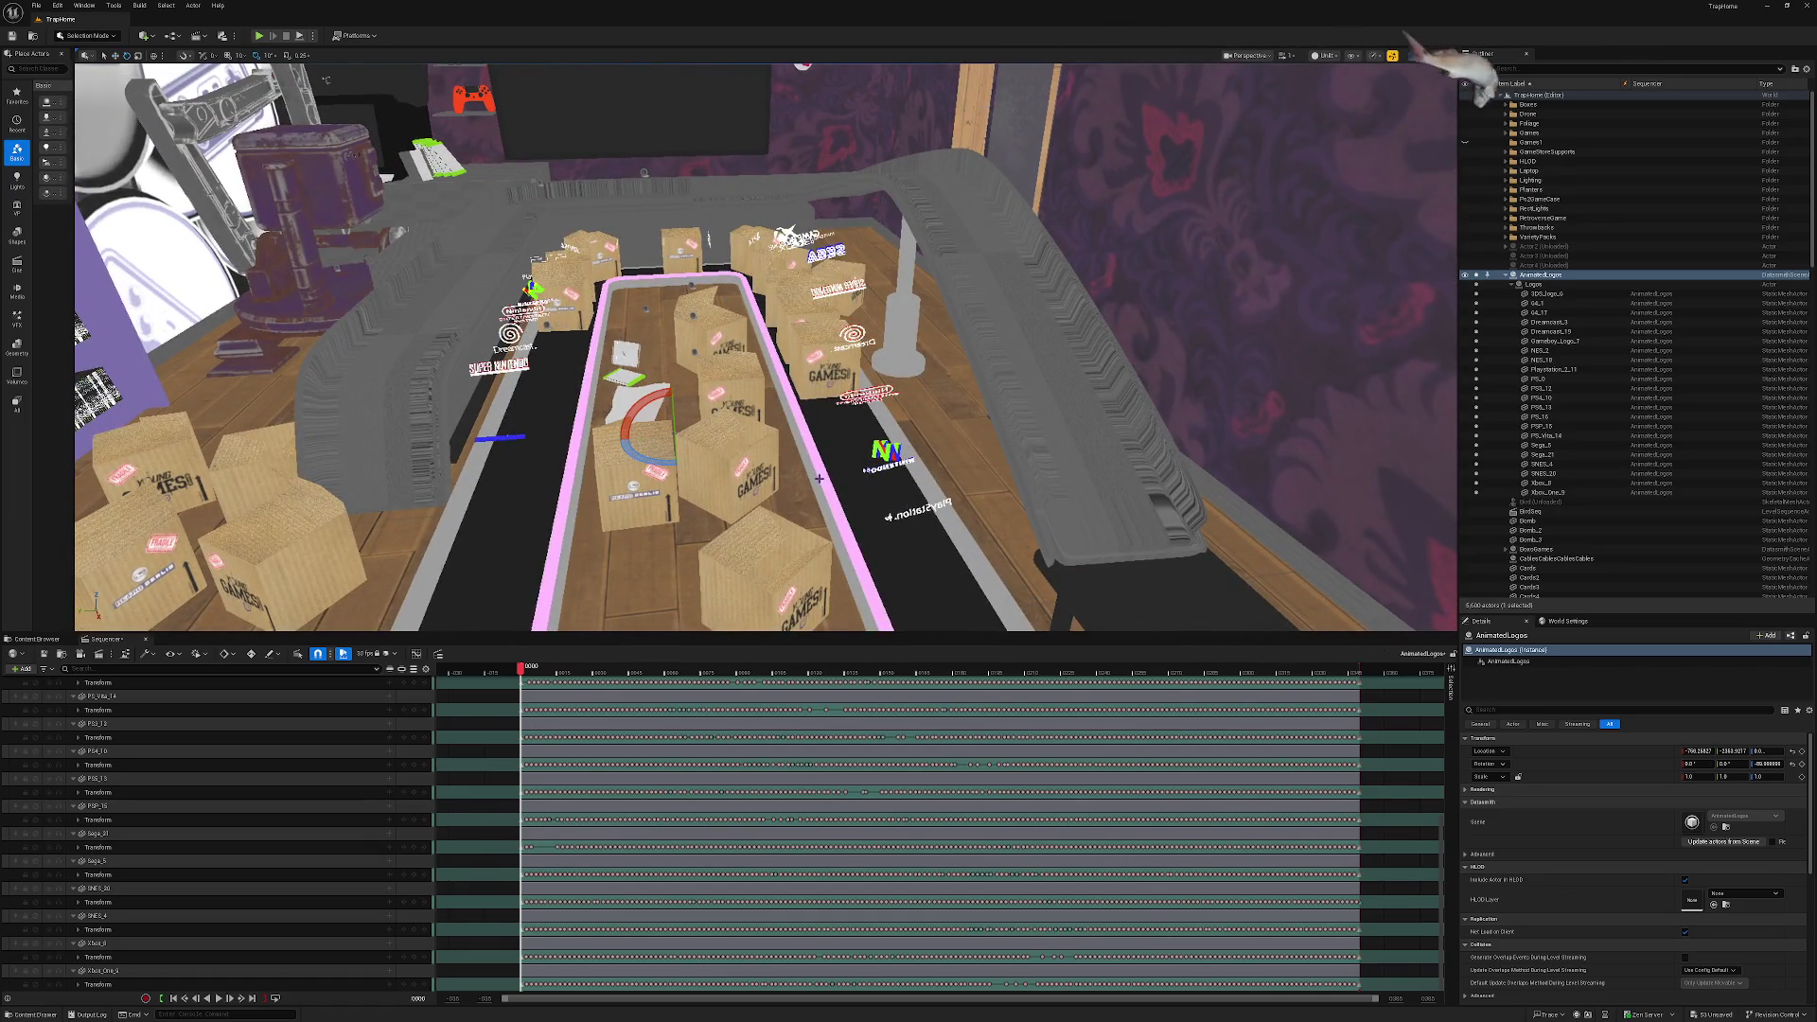
pyautogui.moveTo(675, 435); pyautogui.dragTo(683, 431)
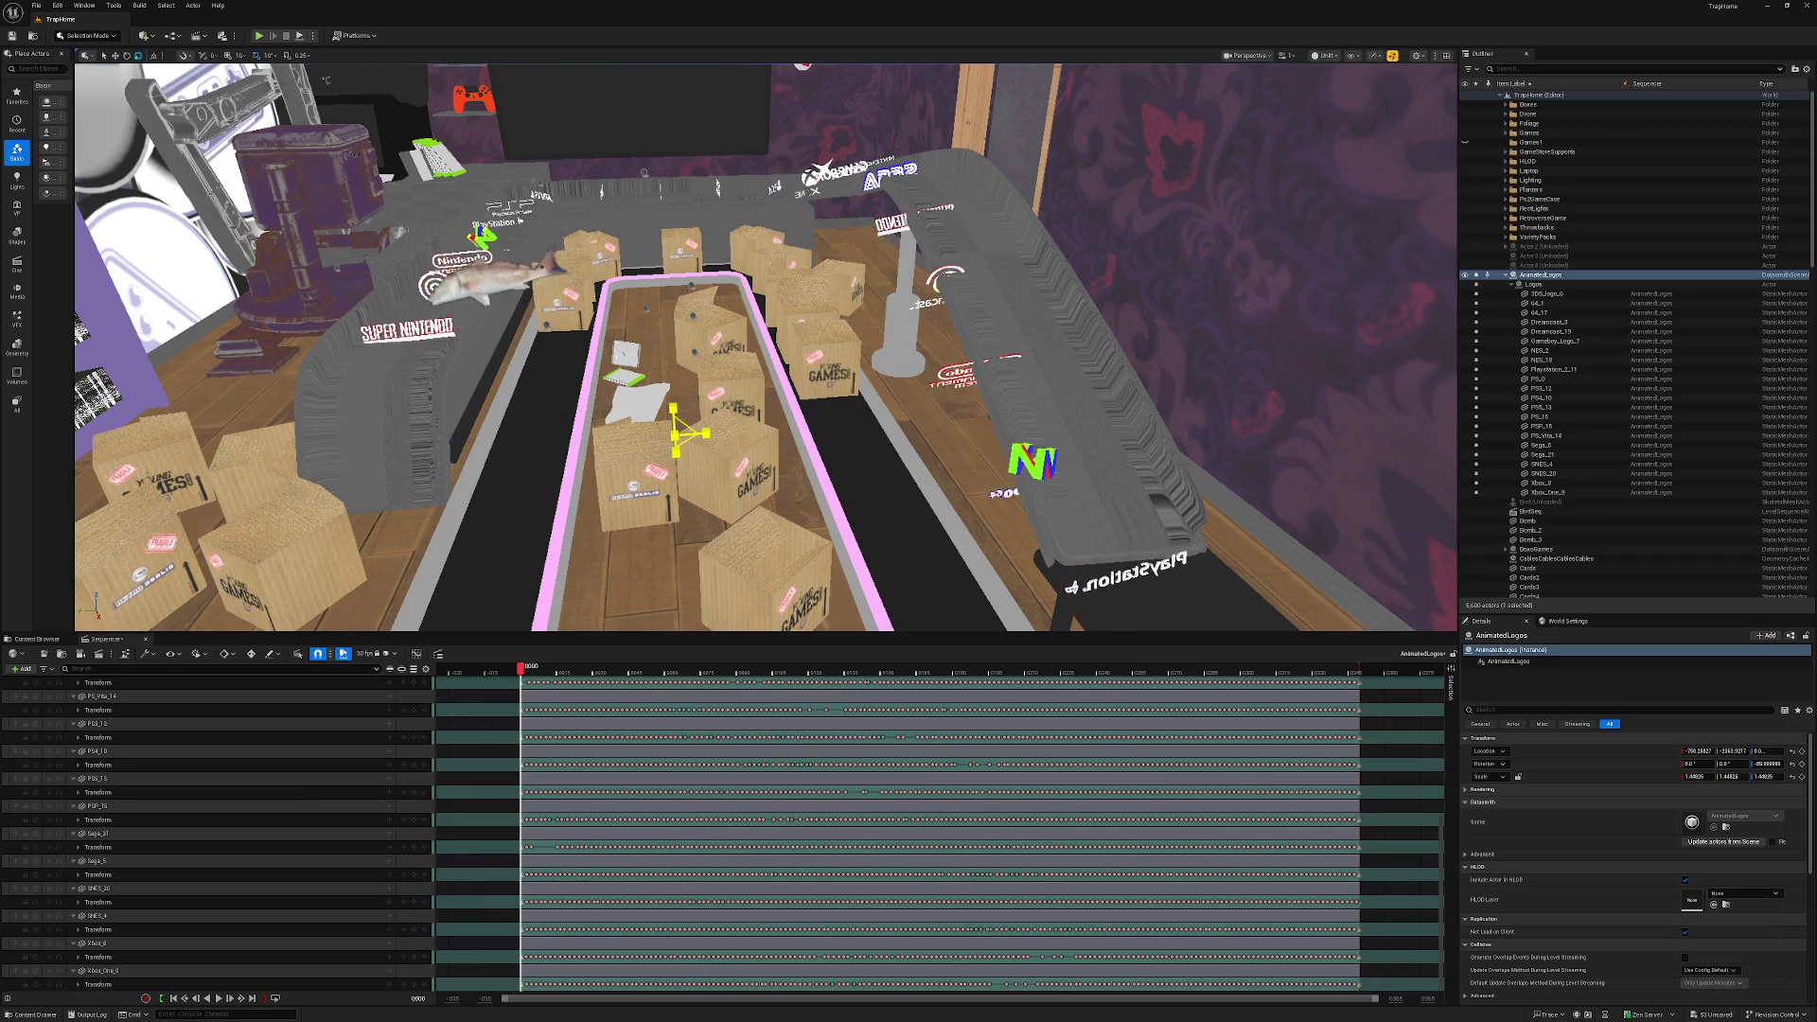
pyautogui.moveTo(675, 435)
pyautogui.mouseDown()
pyautogui.moveTo(685, 359)
pyautogui.moveTo(634, 445)
pyautogui.moveTo(644, 464)
pyautogui.moveTo(644, 430)
pyautogui.moveTo(701, 447)
pyautogui.moveTo(705, 466)
pyautogui.moveTo(713, 436)
pyautogui.mouseUp()
pyautogui.press('w')
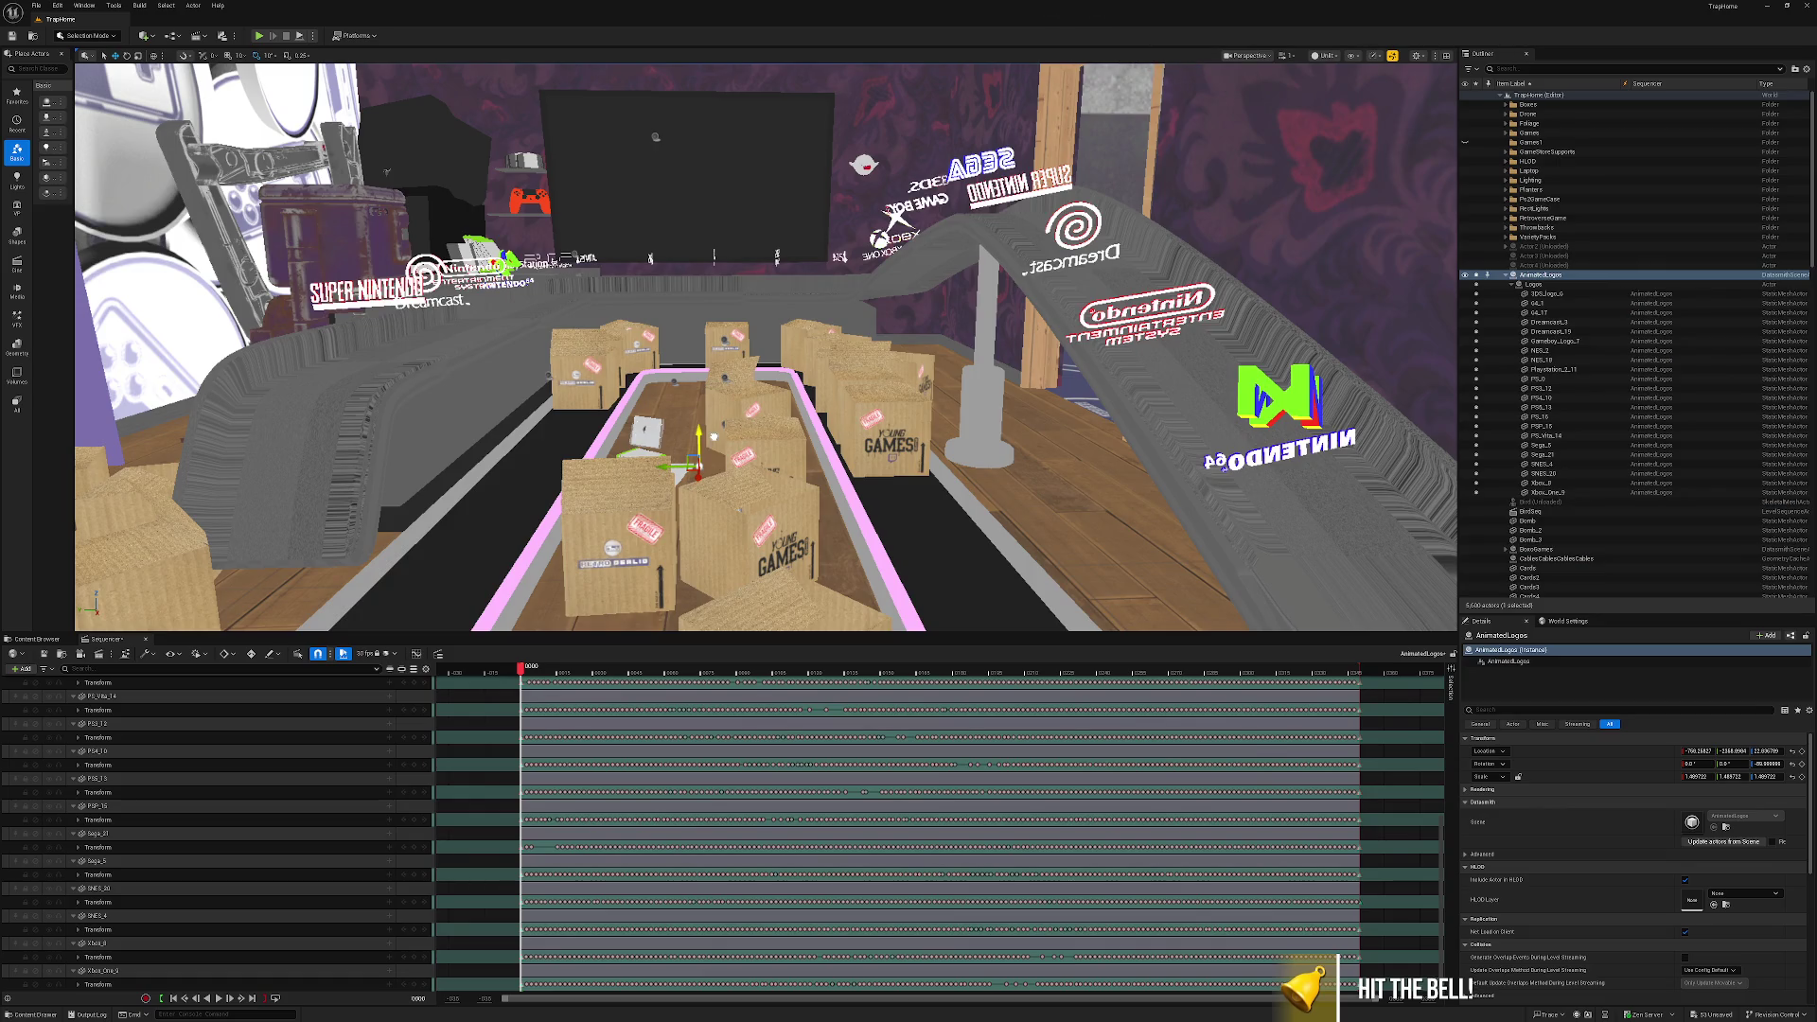
# Play the logo animation from above the conveyor, scrubbing to frame 97.
pyautogui.press('space')
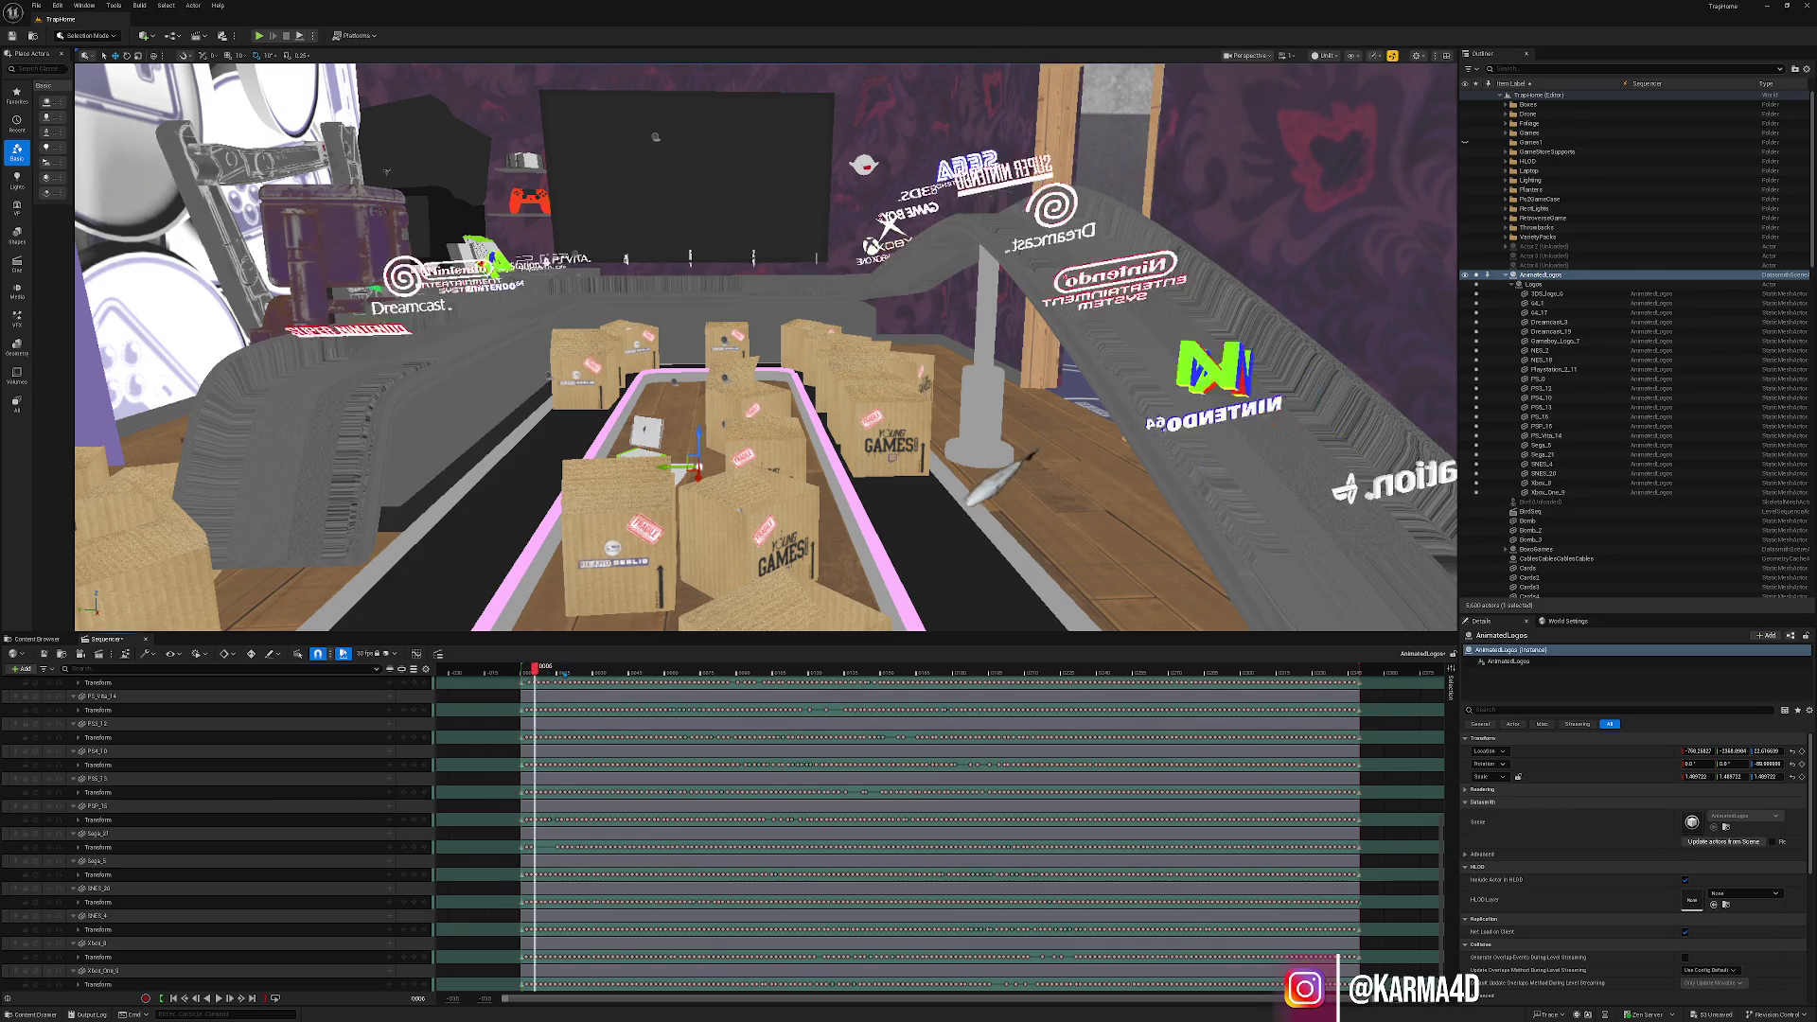
pyautogui.moveTo(766, 378)
pyautogui.mouseDown()
pyautogui.moveTo(767, 274)
pyautogui.moveTo(776, 439)
pyautogui.mouseUp()
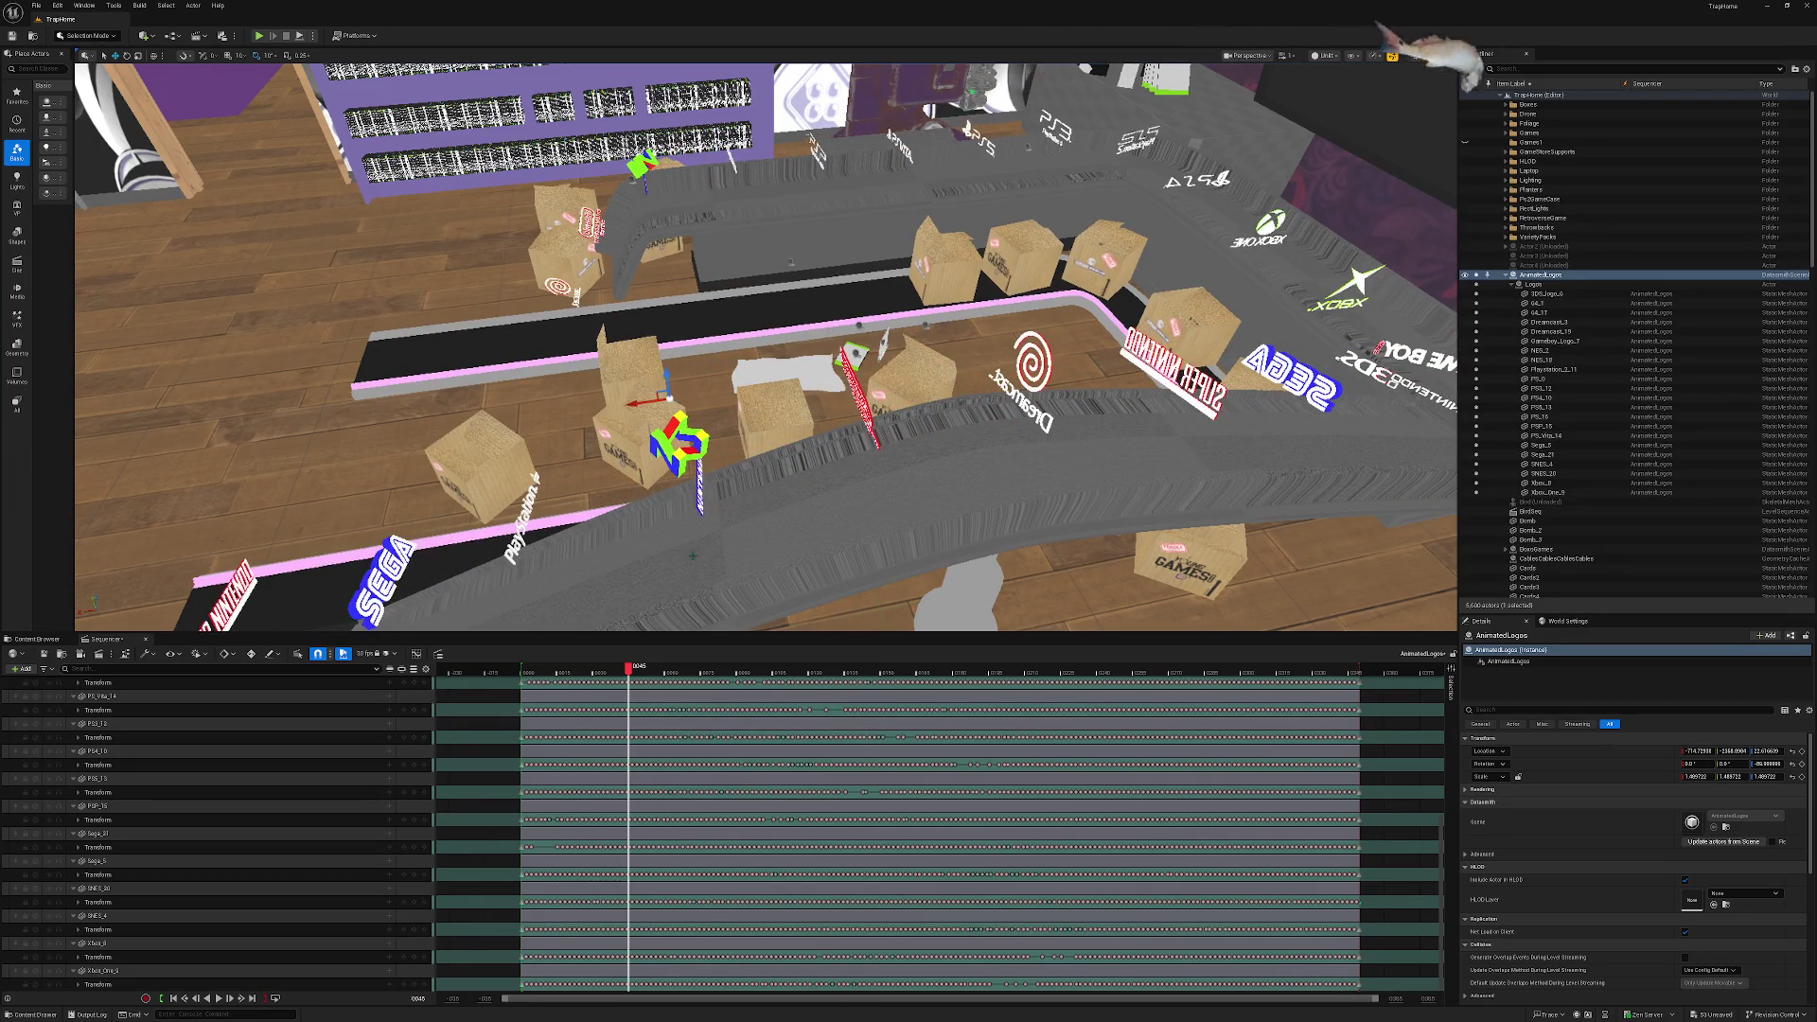
pyautogui.moveTo(627, 653)
pyautogui.mouseDown()
pyautogui.moveTo(617, 674)
pyautogui.moveTo(764, 675)
pyautogui.mouseUp()
pyautogui.press('space')
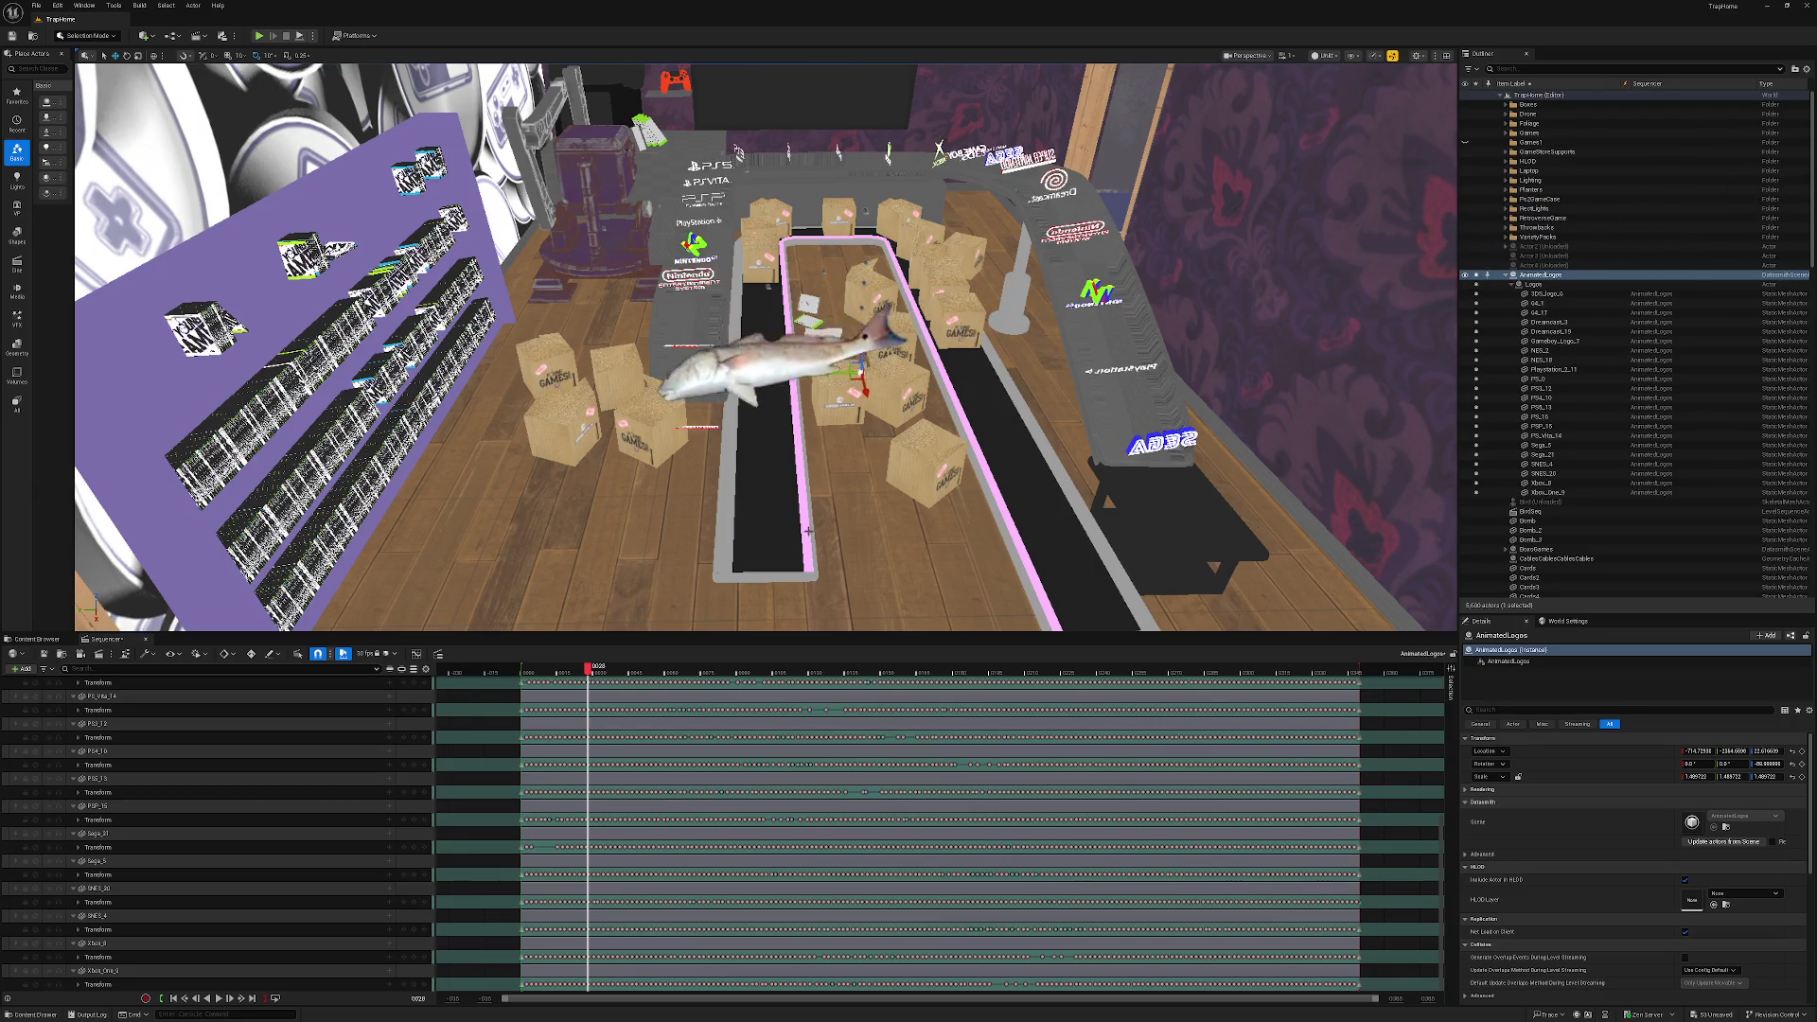
# Slide cardboard box Box20 to the right beside the conveyor.
pyautogui.click(650, 445)
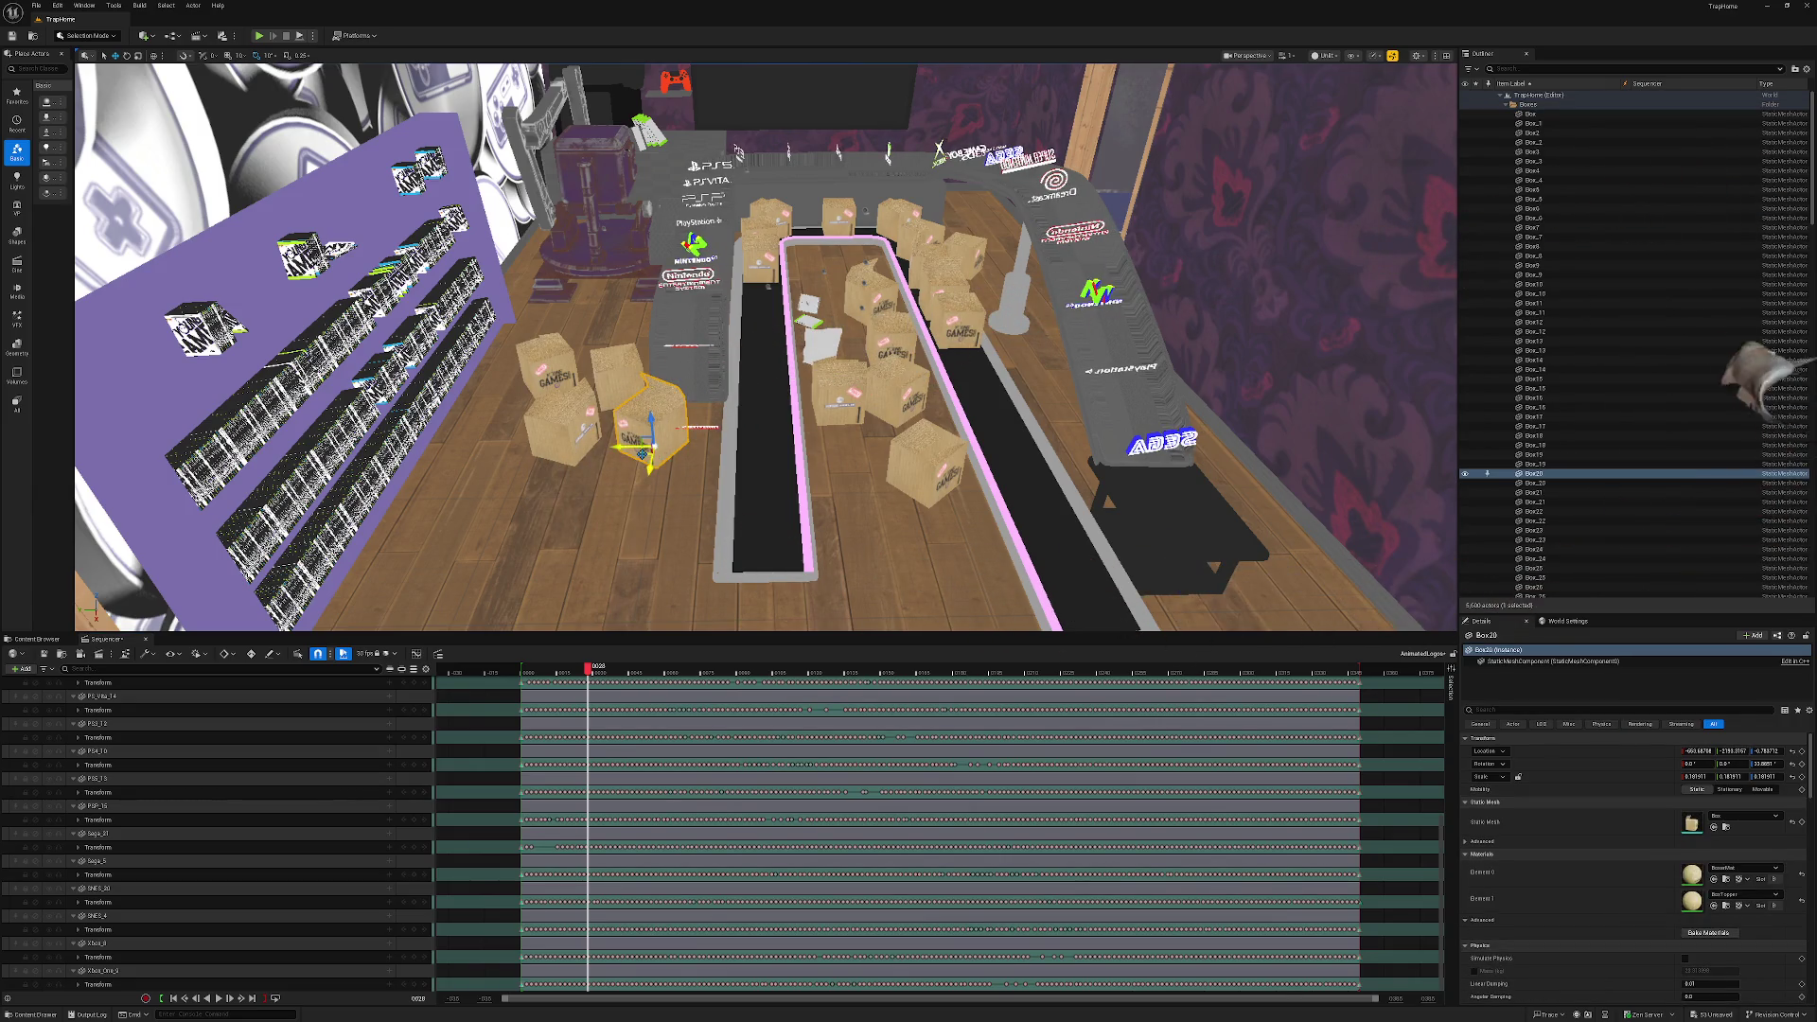
pyautogui.moveTo(643, 453); pyautogui.dragTo(678, 459)
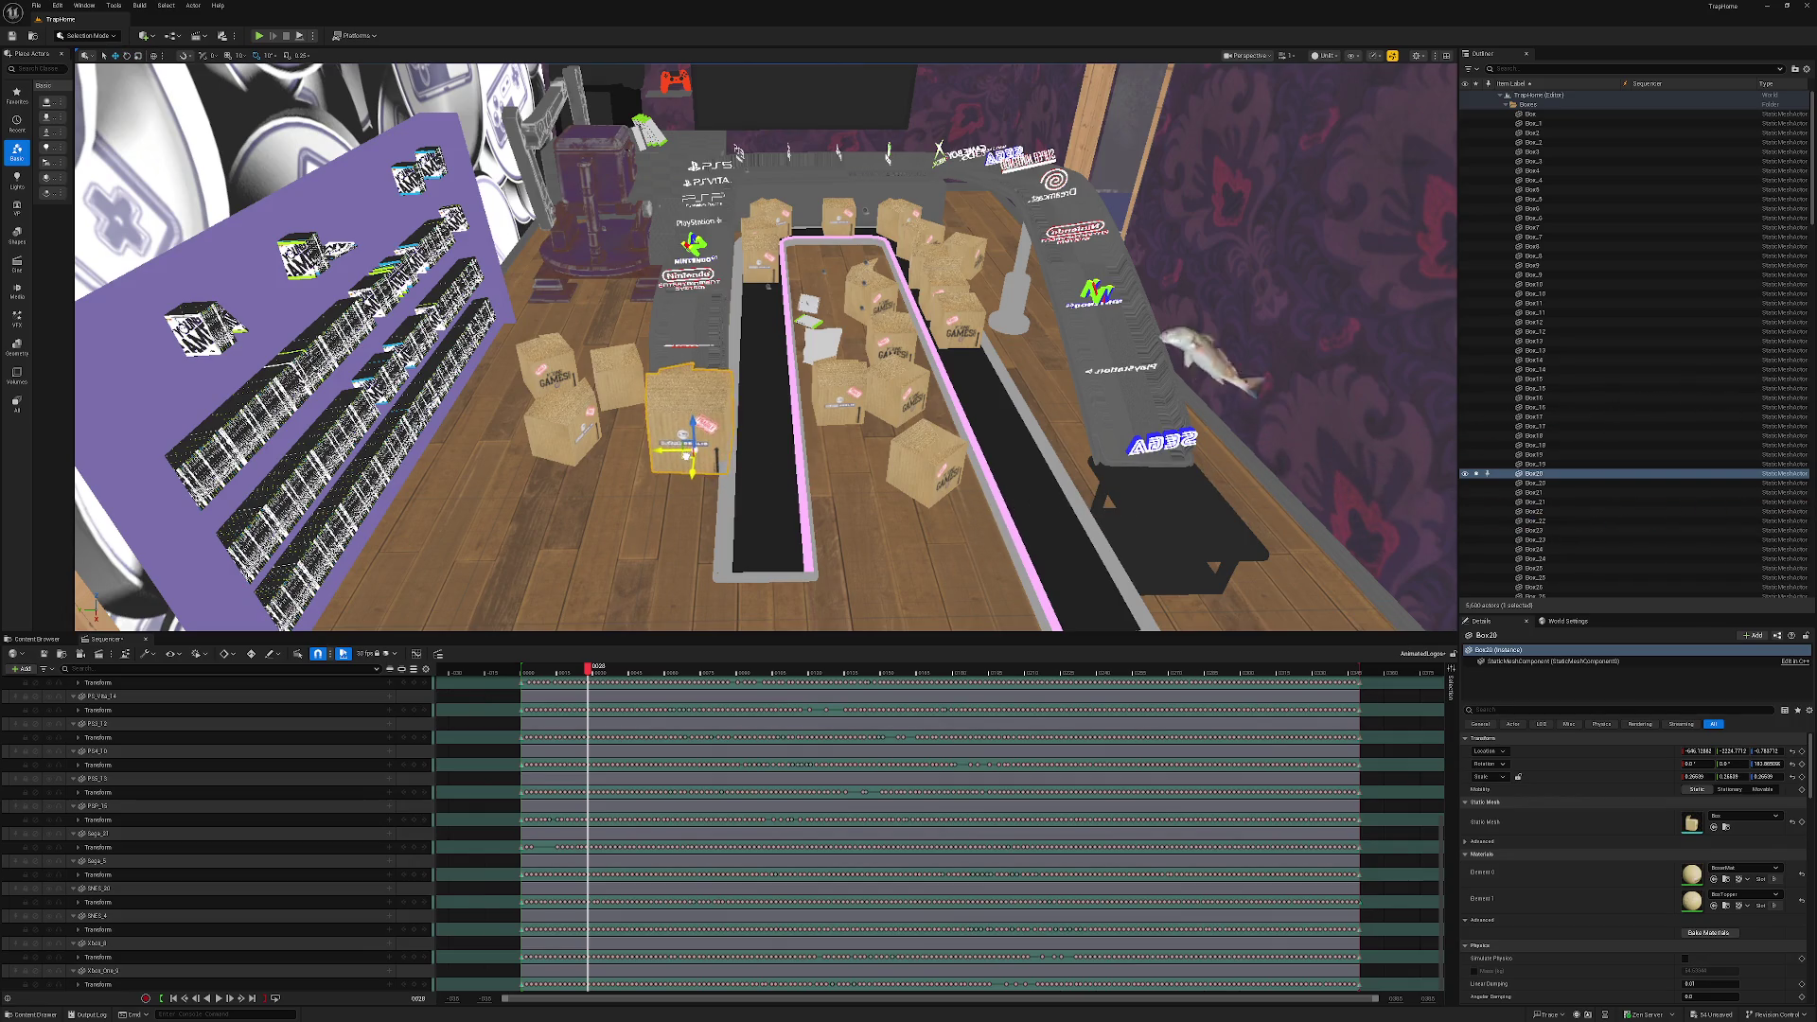
pyautogui.press('Escape')
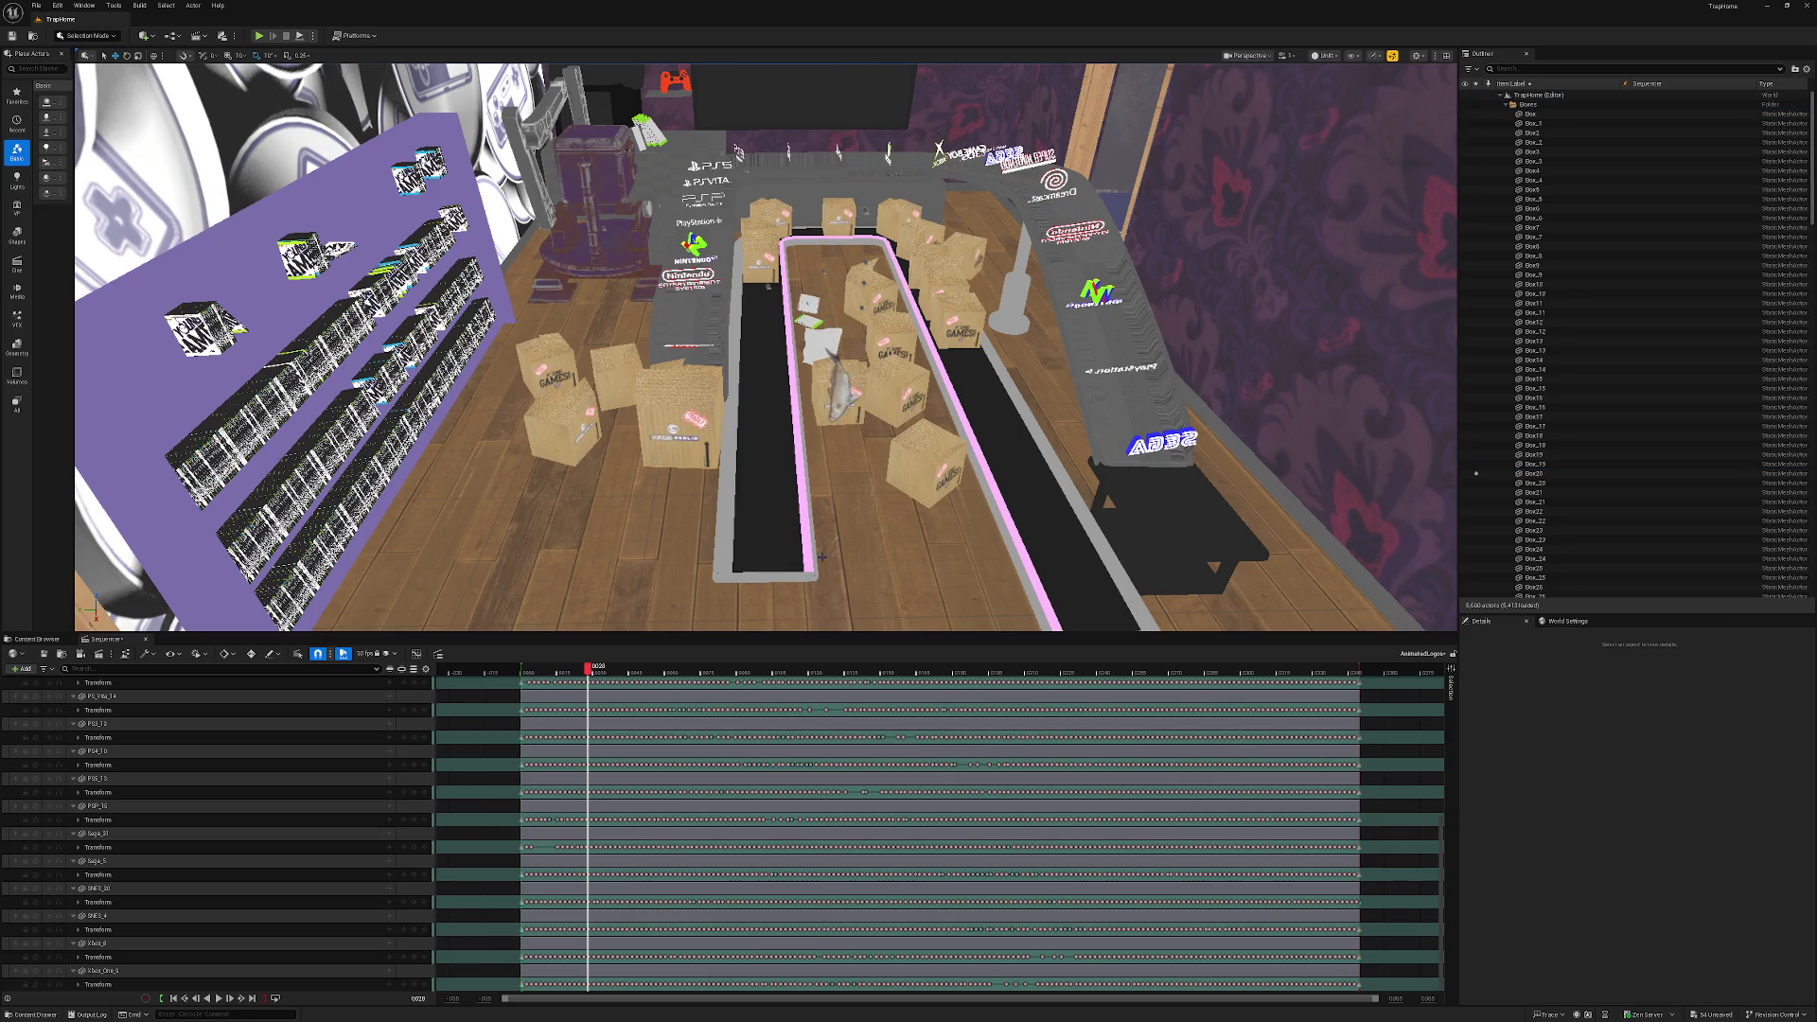
# Play the logo animation along the curved track and bring up the Content Browser.
pyautogui.press('space')
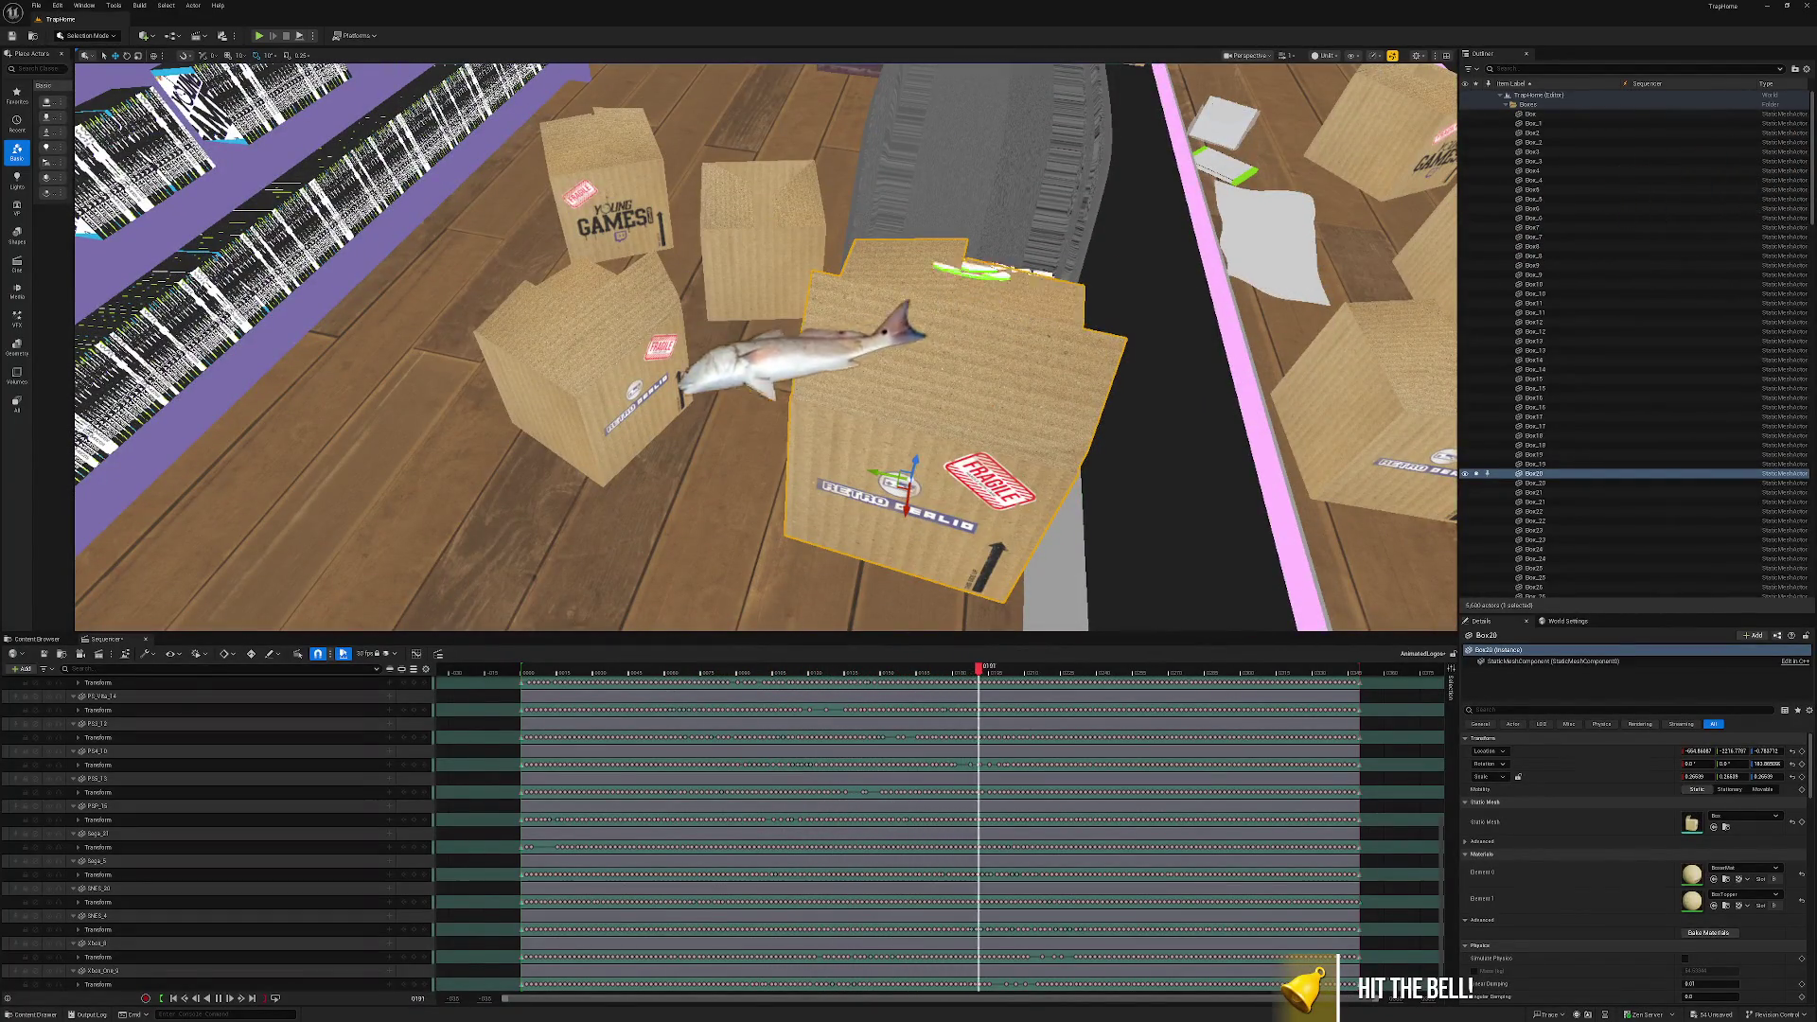
pyautogui.press('Escape')
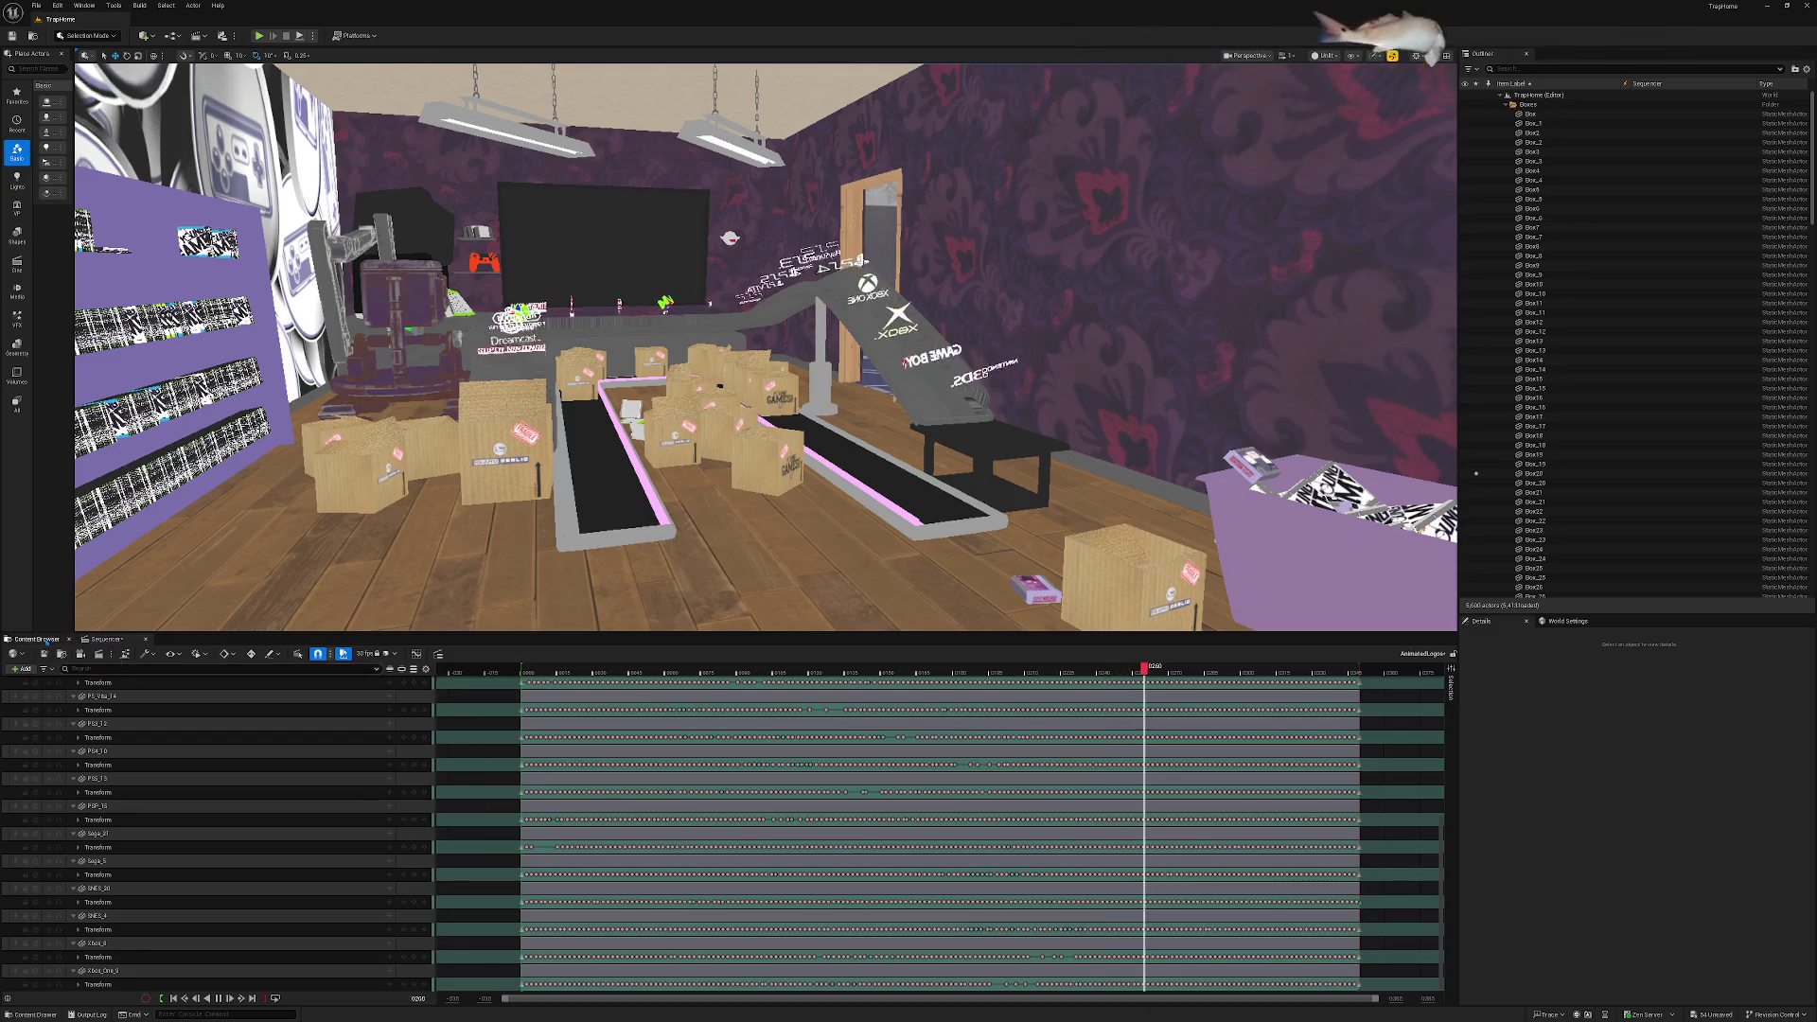
pyautogui.hotkey('ctrl', 'space')
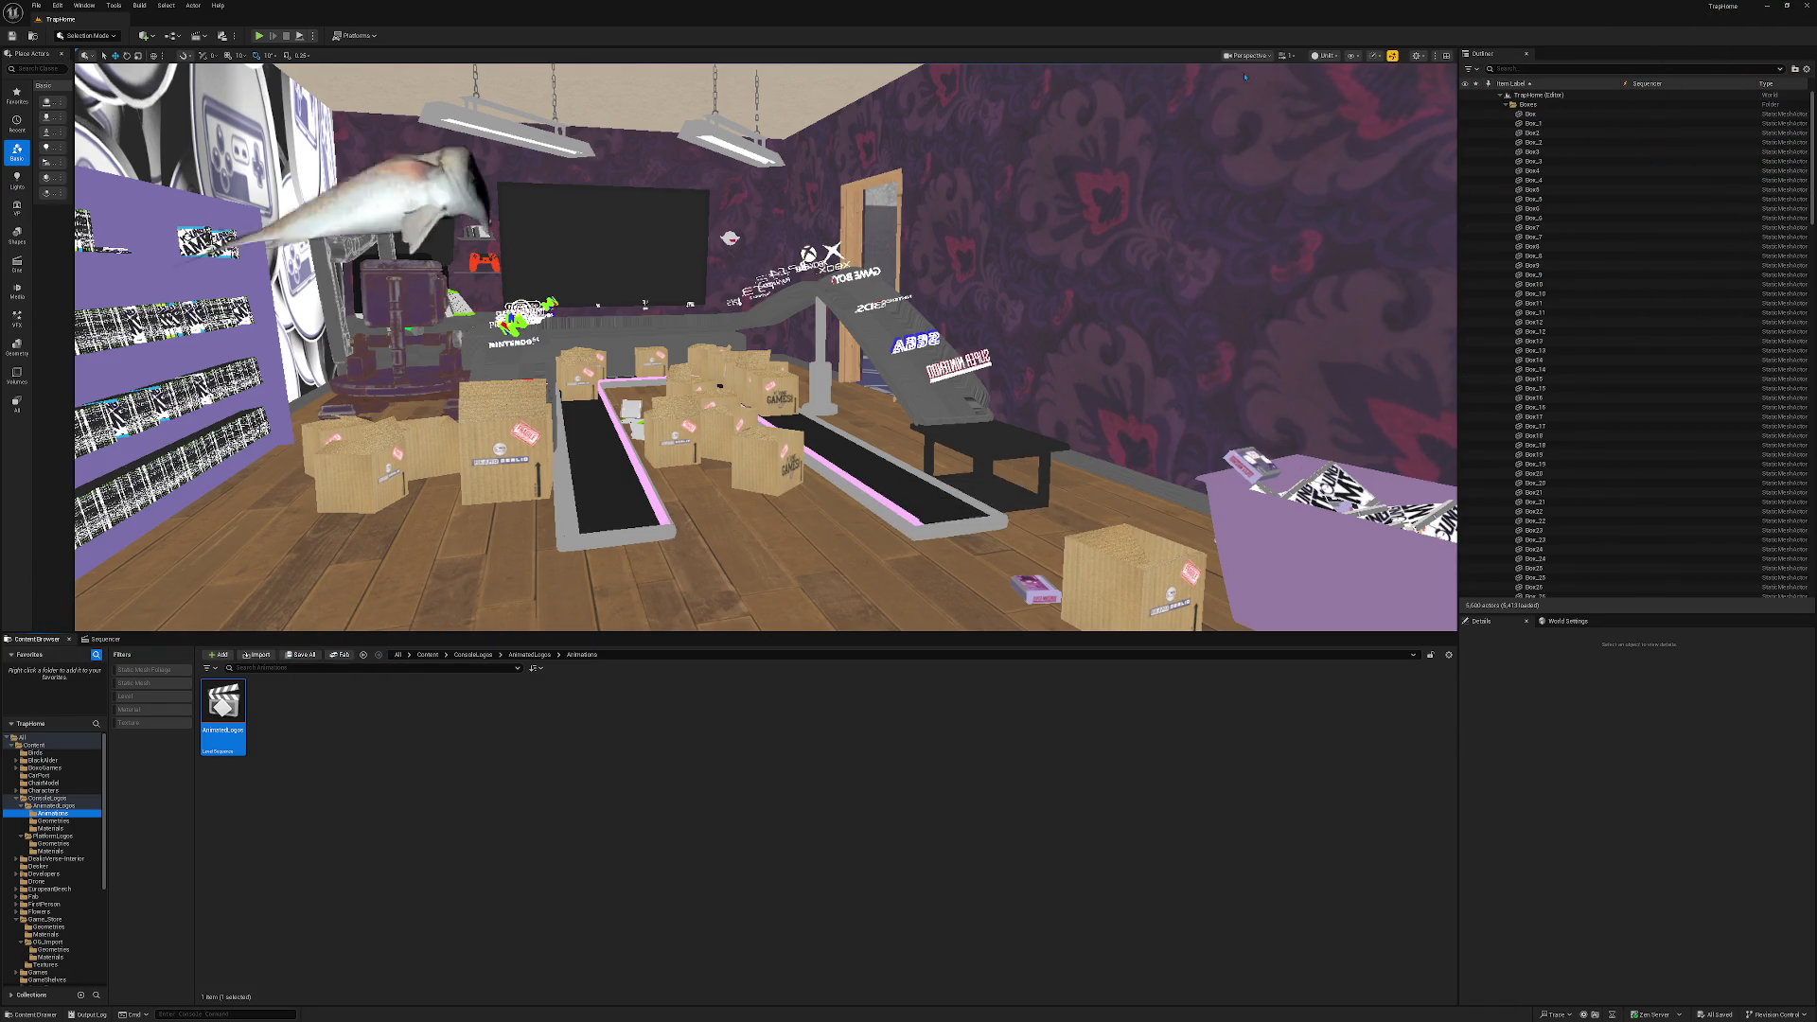
# Switch the viewport from Unlit to Lit rendering with Alt+4.
pyautogui.click(1325, 55)
pyautogui.click(1338, 94)
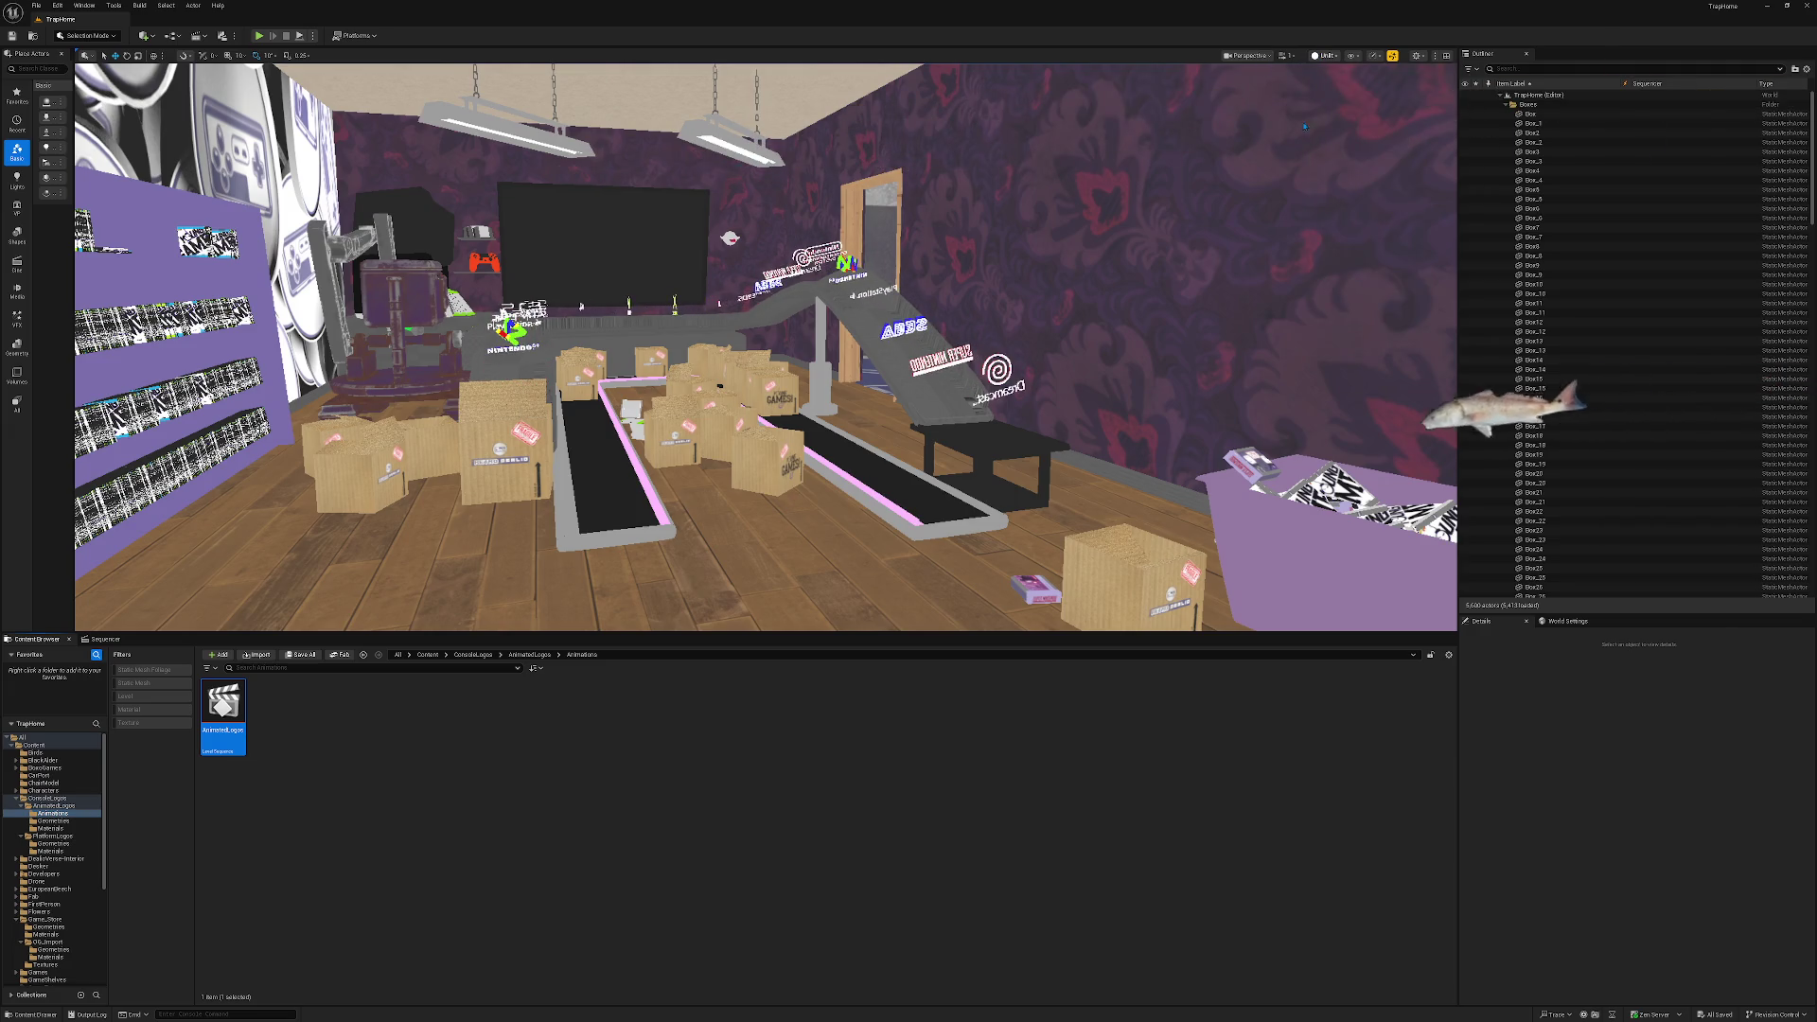
pyautogui.hotkey('alt', '4')
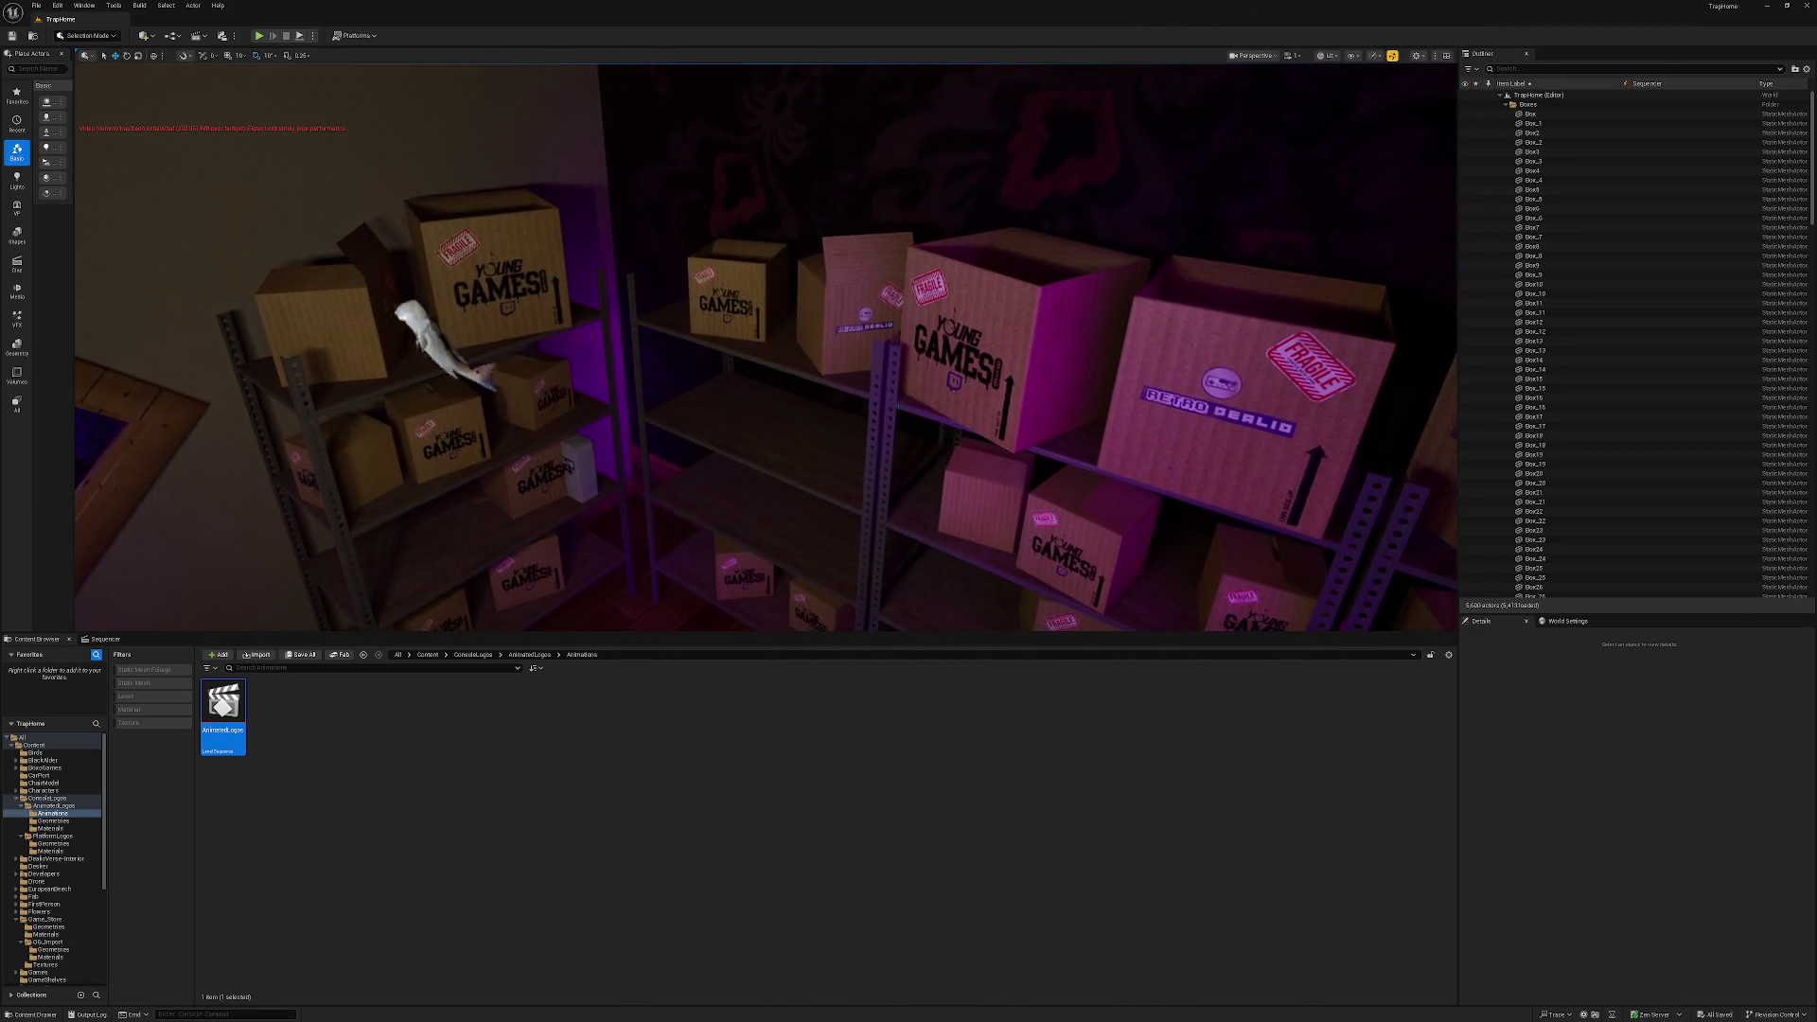
# Nudge Box_8 on the shelf, then undo the change.
pyautogui.click(1093, 384)
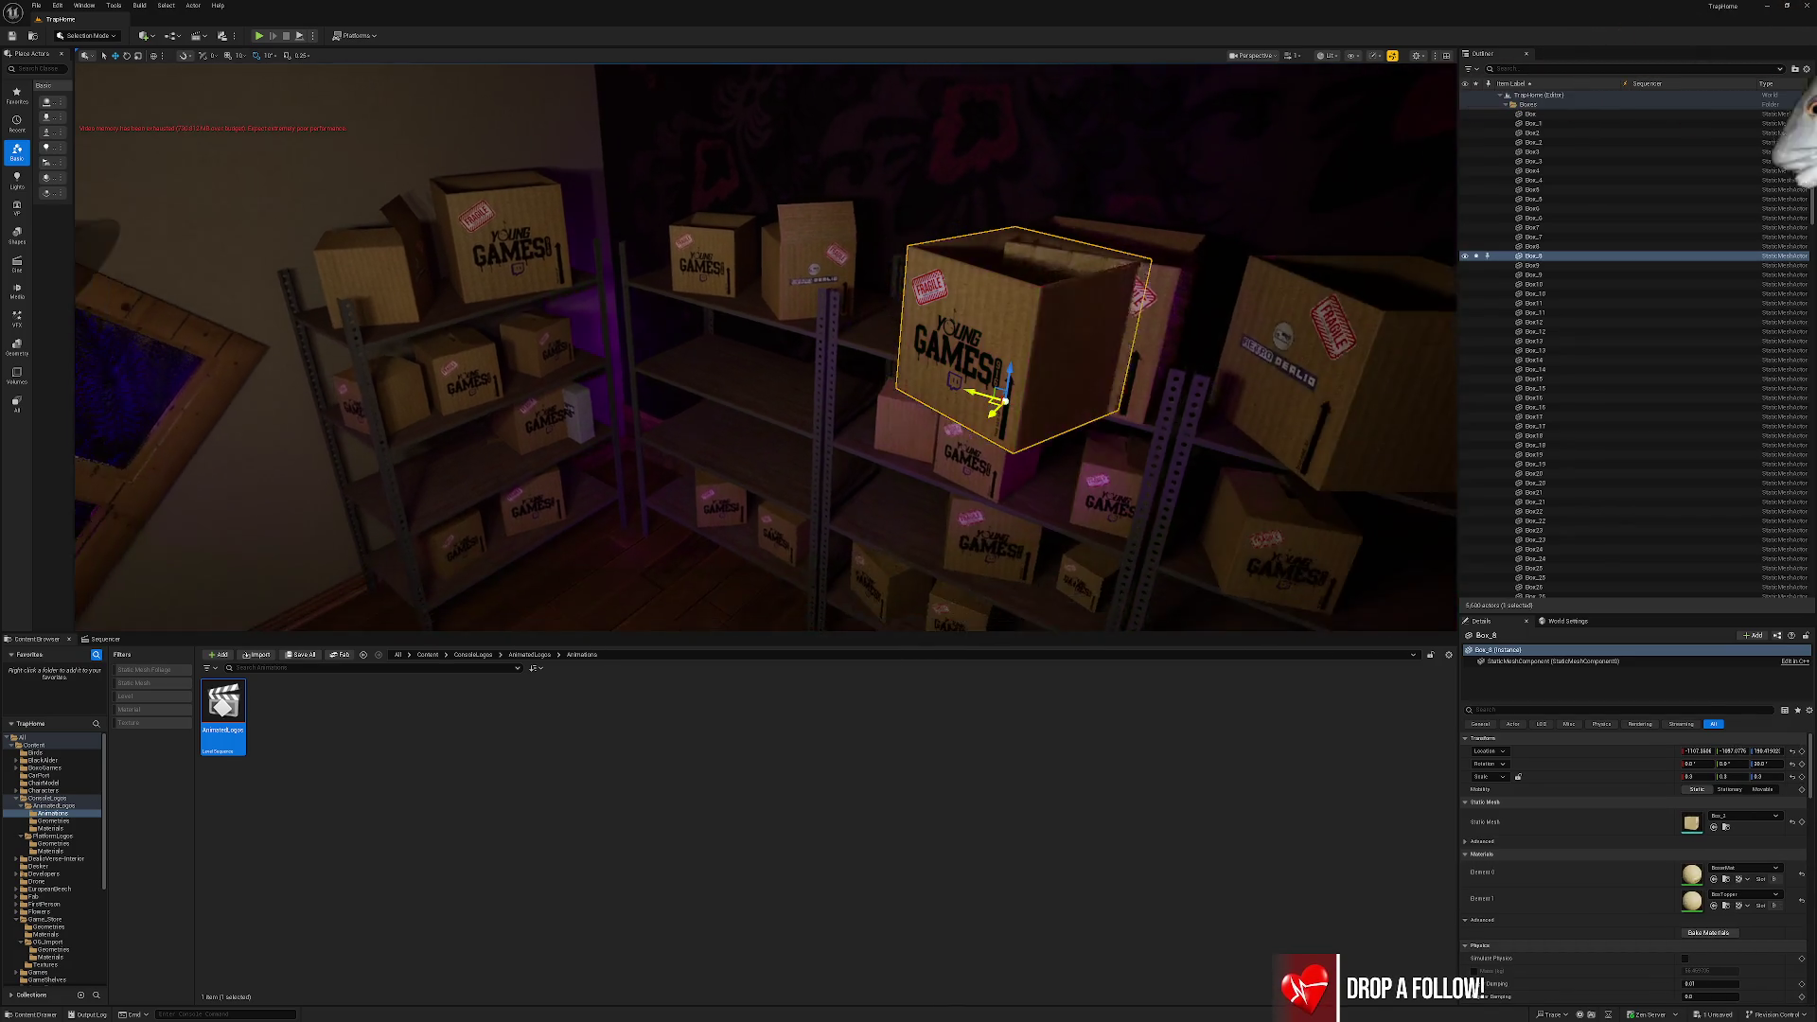
pyautogui.hotkey('ctrl', 'z')
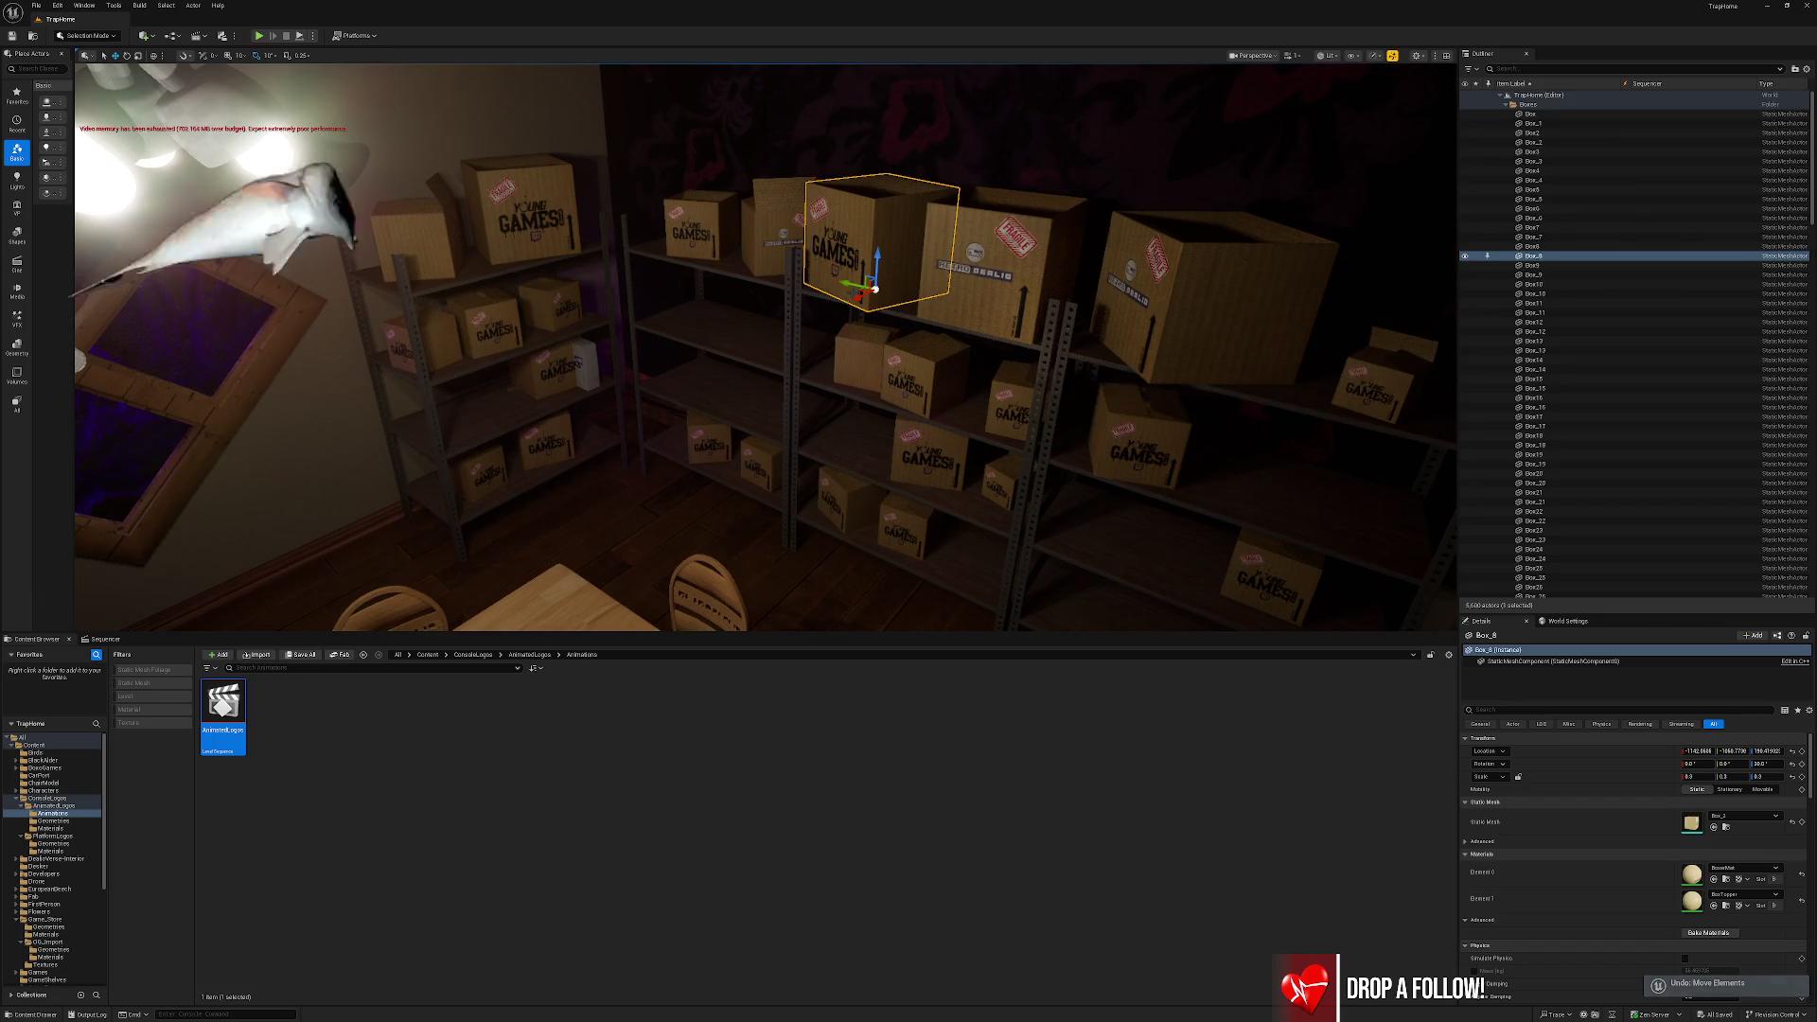
pyautogui.moveTo(860, 289)
pyautogui.mouseDown()
pyautogui.moveTo(1075, 378)
pyautogui.moveTo(923, 336)
pyautogui.moveTo(951, 371)
pyautogui.moveTo(980, 325)
pyautogui.moveTo(949, 384)
pyautogui.mouseUp()
pyautogui.hotkey('ctrl', 'z')
# Slide the small floor box left and lower the large YOUNG GAMES box to the floor by the pillar.
pyautogui.click(1027, 530)
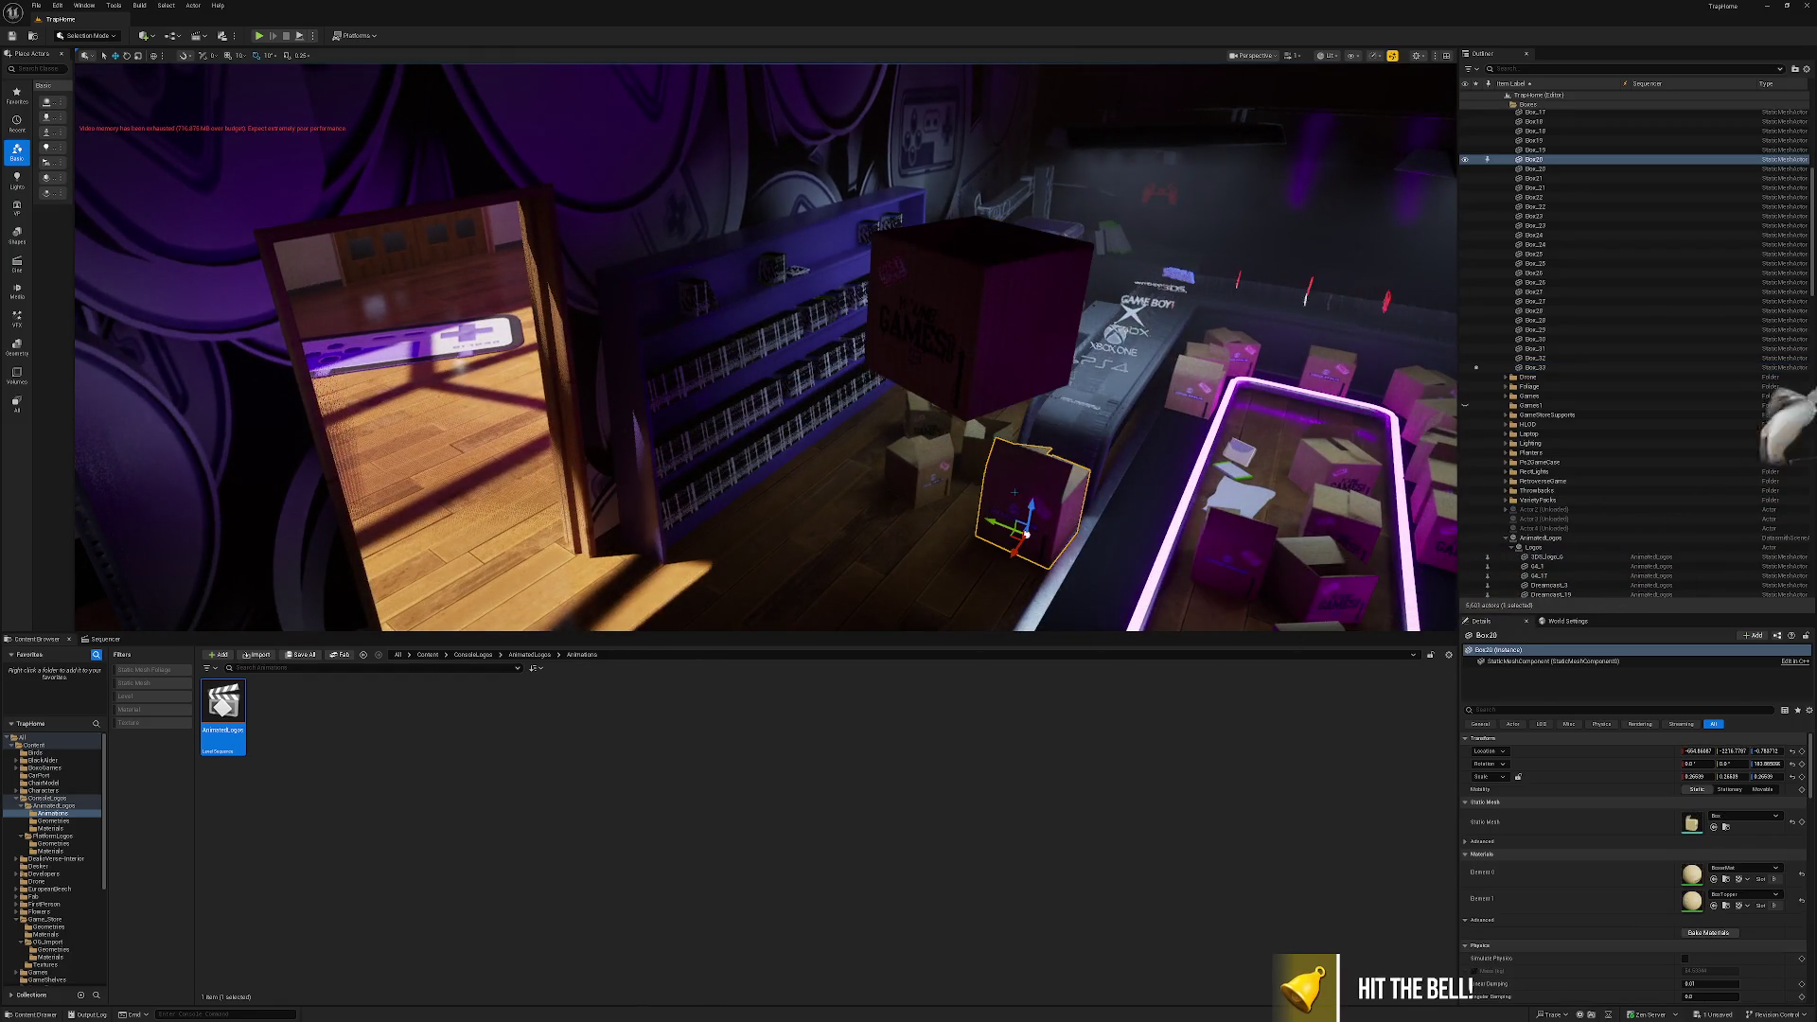
pyautogui.moveTo(1026, 533); pyautogui.dragTo(843, 496)
pyautogui.click(964, 377)
pyautogui.moveTo(964, 376)
pyautogui.mouseDown()
pyautogui.moveTo(918, 620)
pyautogui.moveTo(1008, 589)
pyautogui.moveTo(954, 544)
pyautogui.mouseUp()
pyautogui.moveTo(959, 339)
pyautogui.mouseDown()
pyautogui.moveTo(947, 104)
pyautogui.moveTo(971, 151)
pyautogui.moveTo(948, 185)
pyautogui.mouseUp()
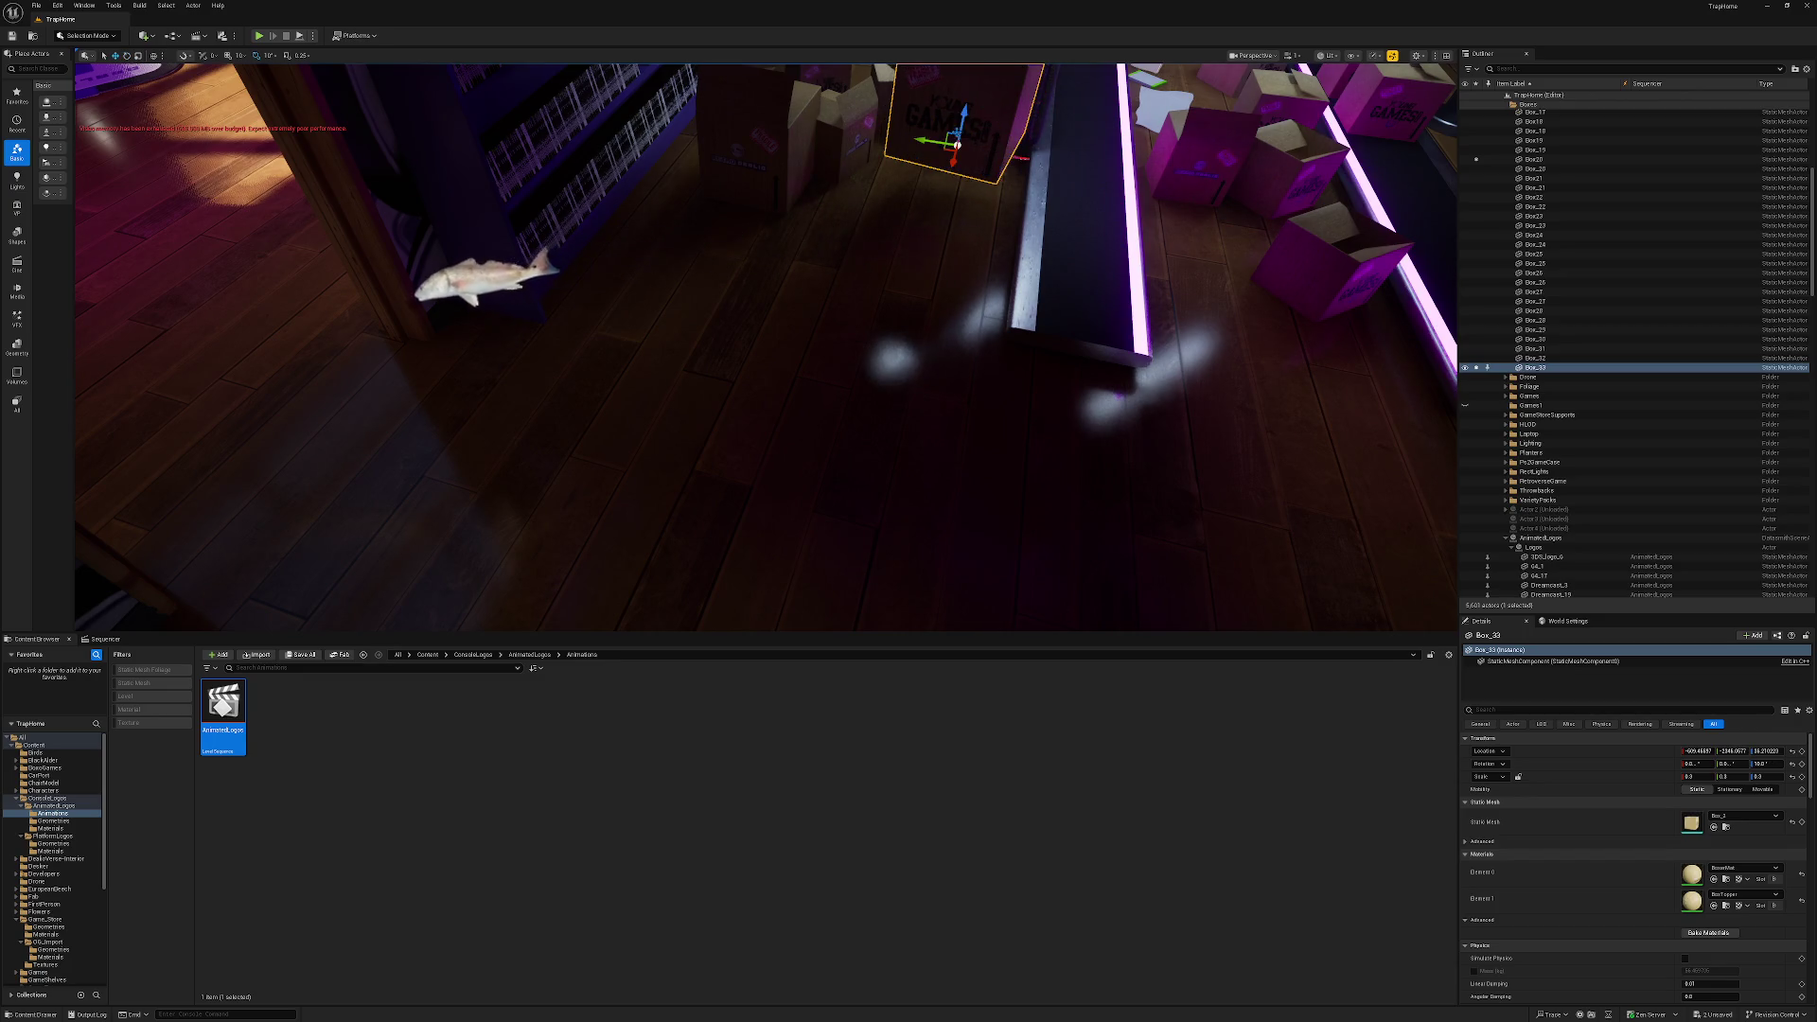
pyautogui.moveTo(963, 157); pyautogui.dragTo(964, 167)
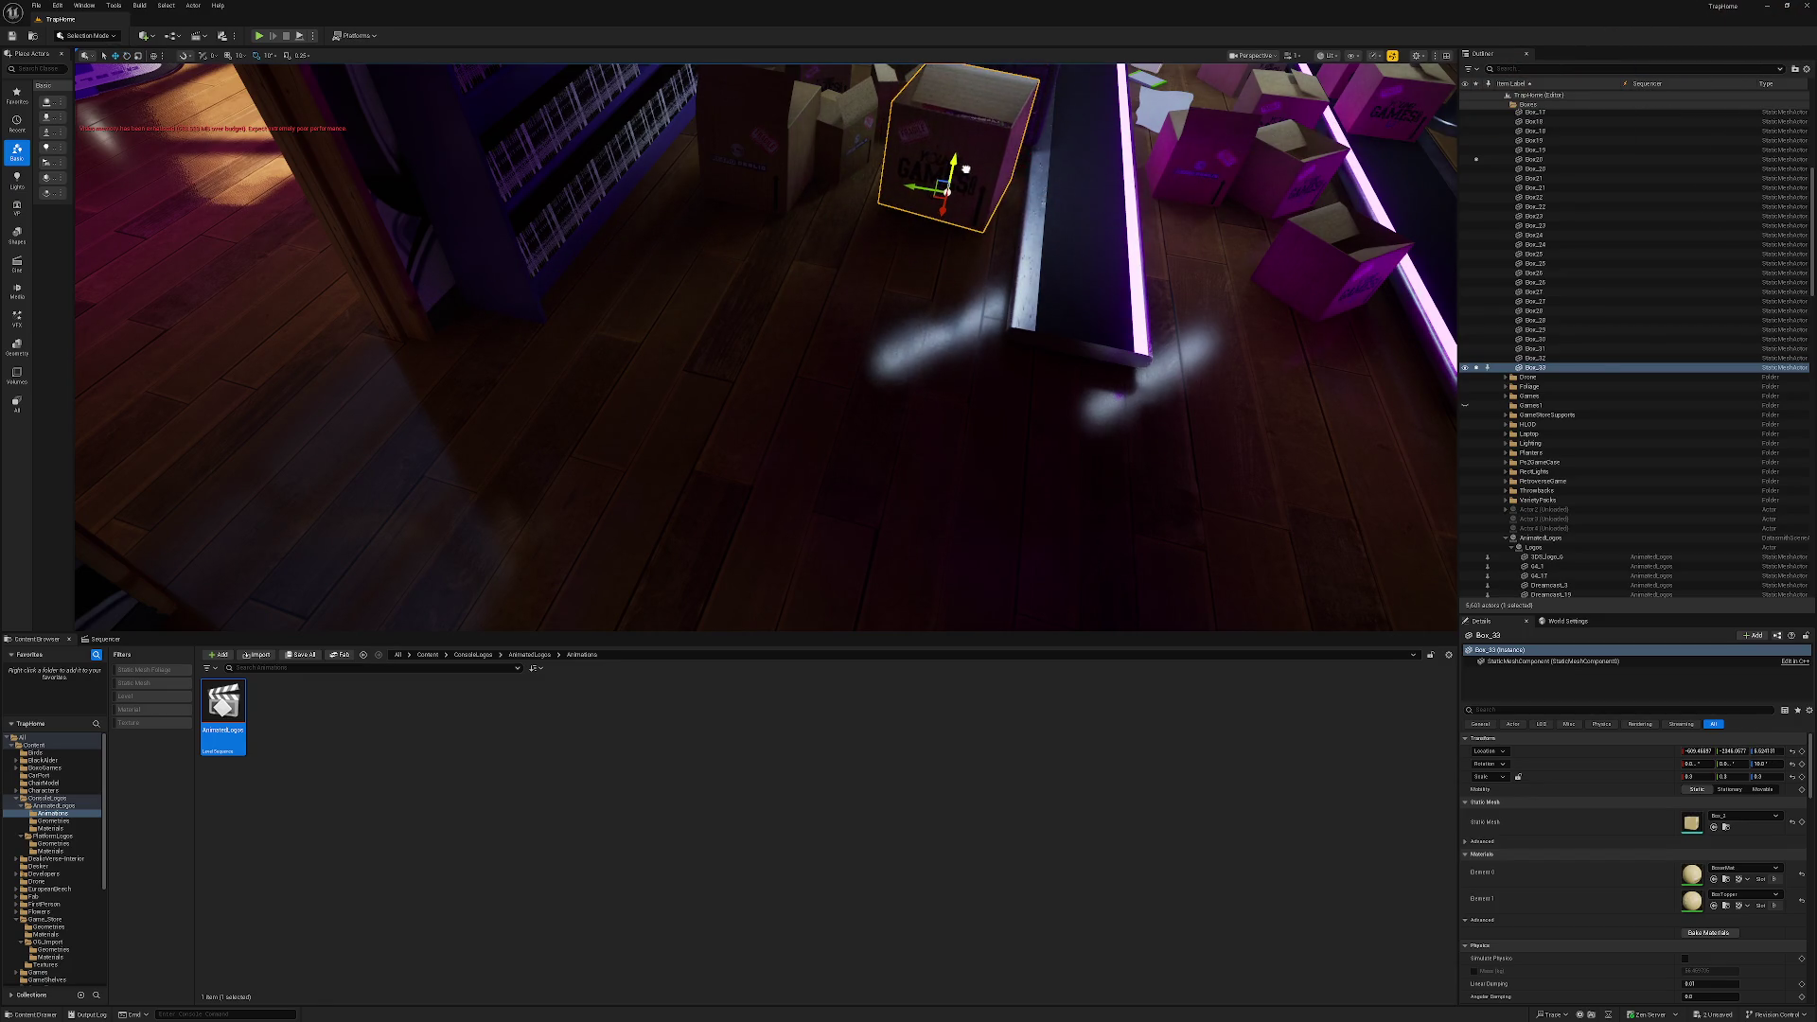
# Place Box_33 beside the conveyor belt, try a rotation, then undo that rotation.
pyautogui.press('f')
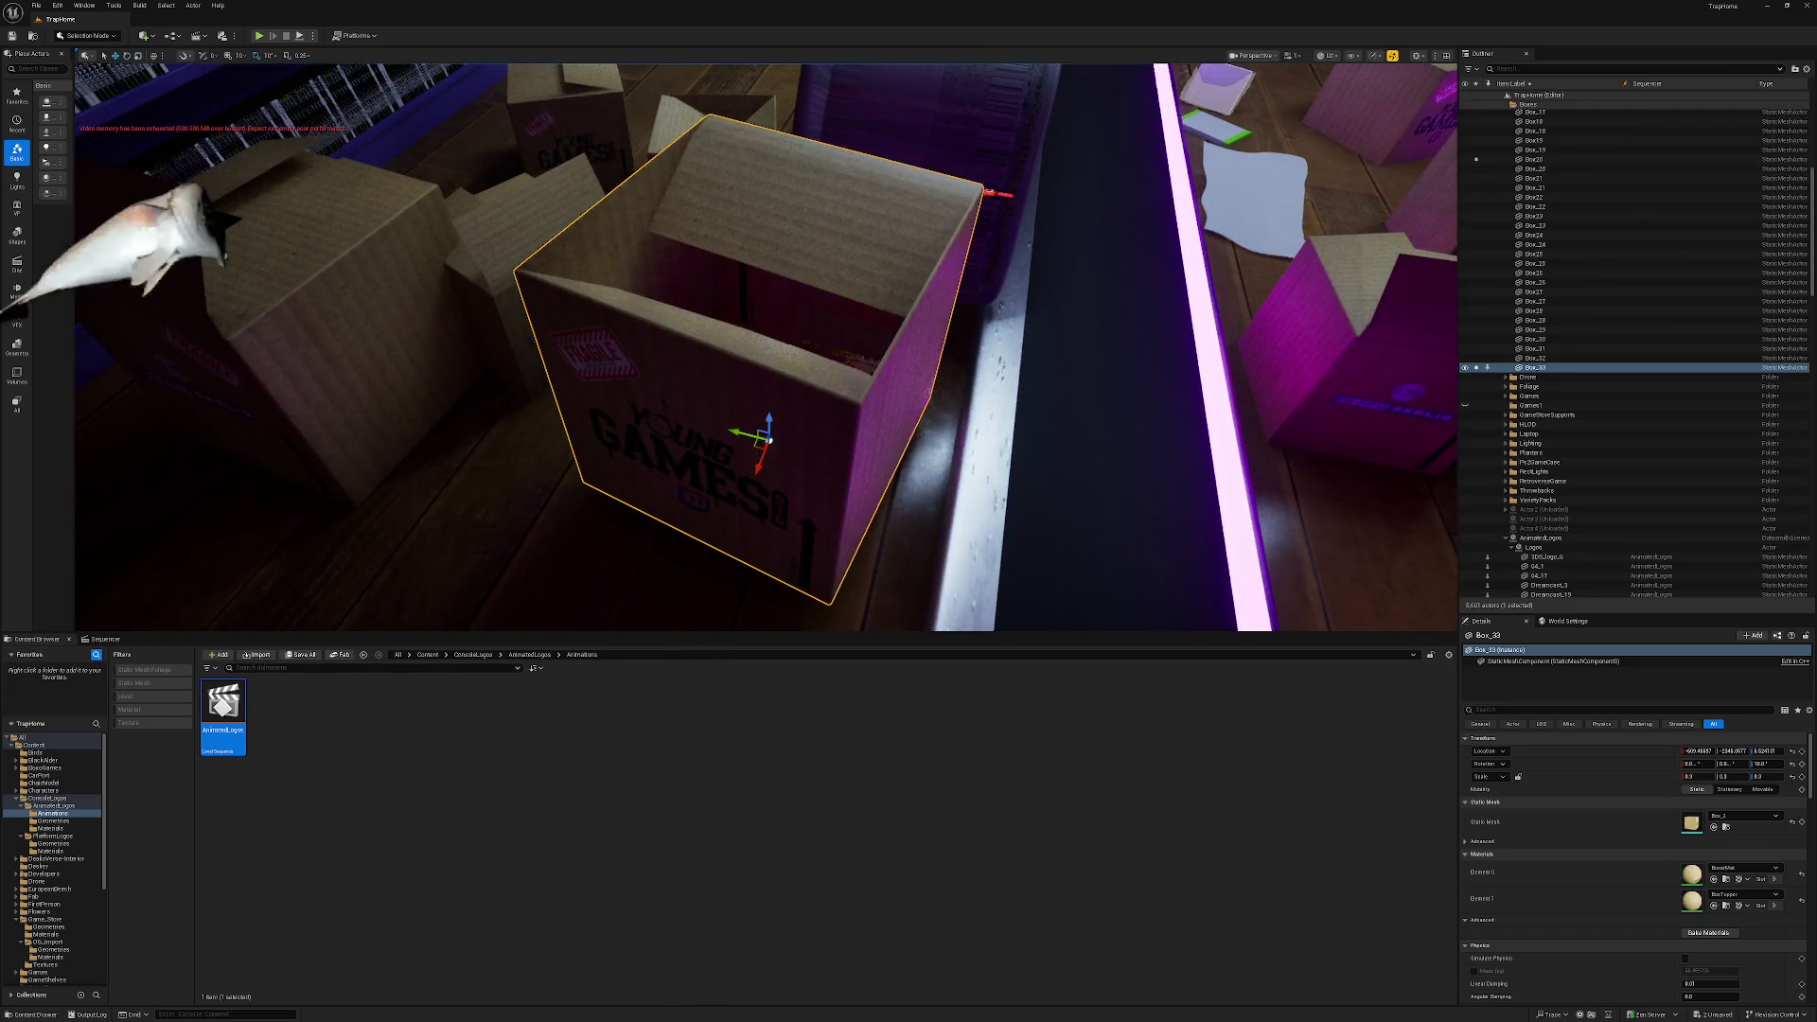
pyautogui.moveTo(768, 438); pyautogui.dragTo(814, 403)
pyautogui.press('e')
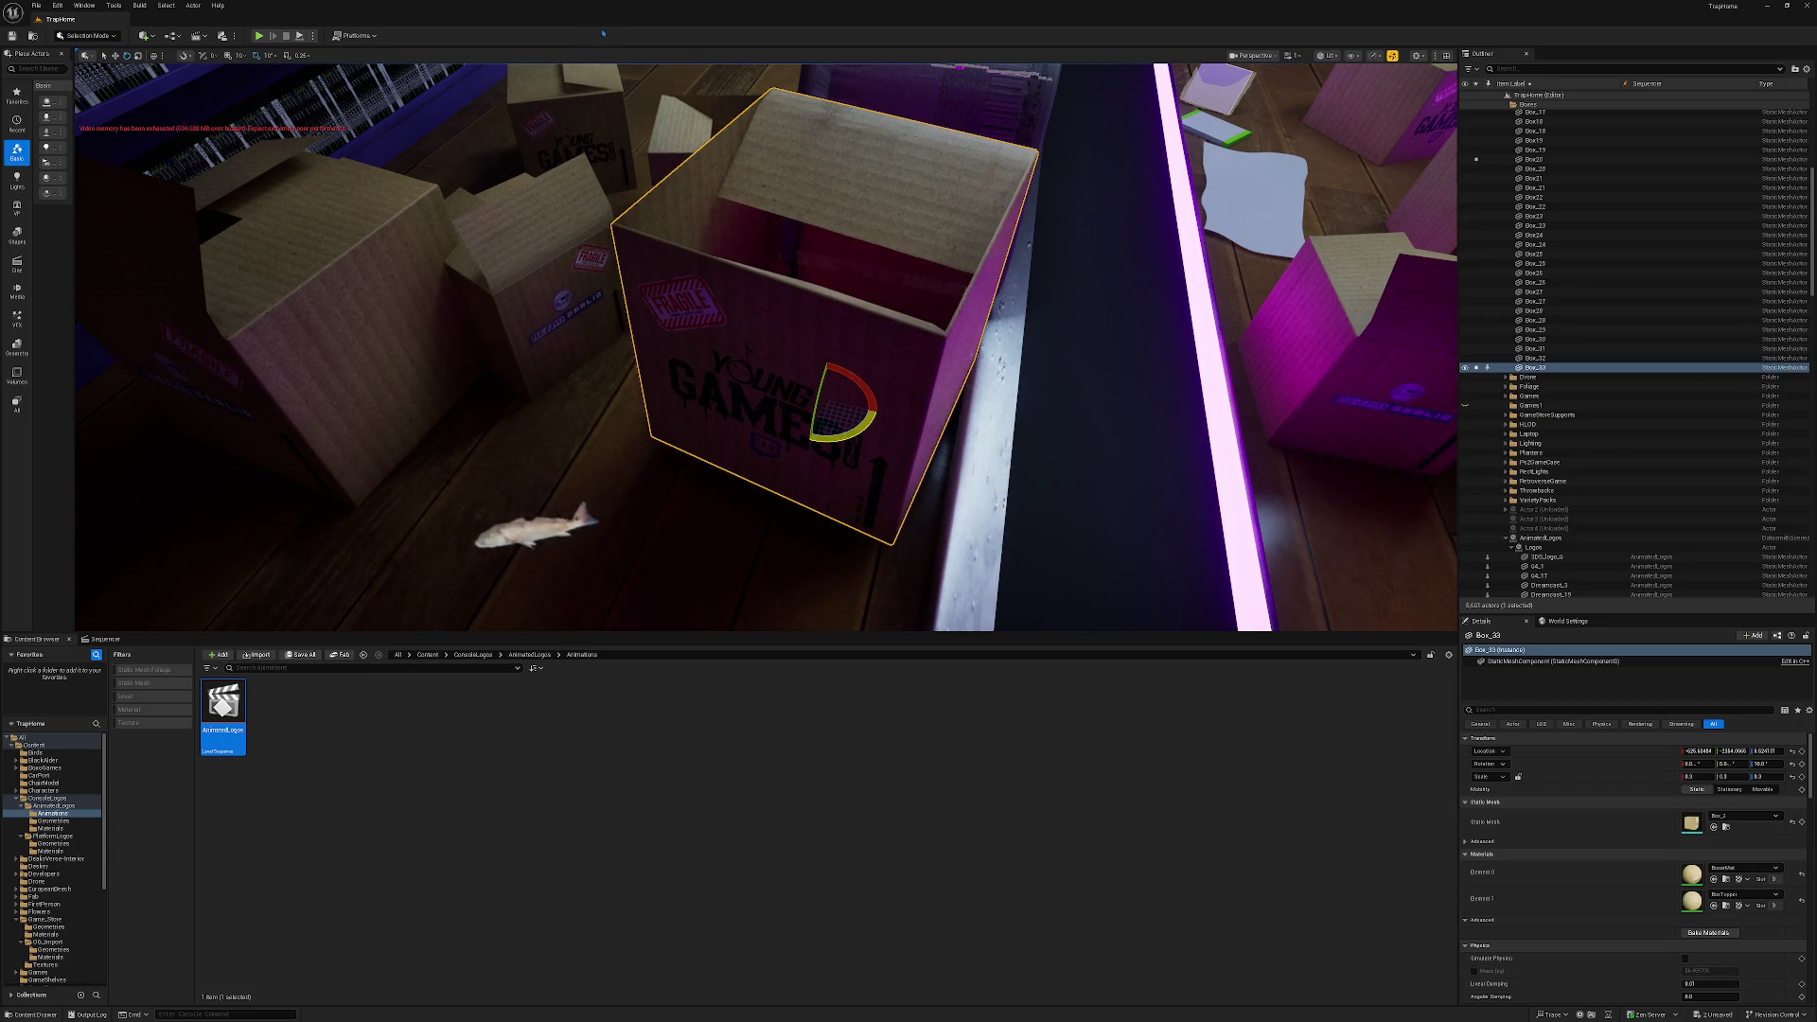
pyautogui.moveTo(831, 400)
pyautogui.mouseDown()
pyautogui.moveTo(851, 419)
pyautogui.moveTo(835, 375)
pyautogui.mouseUp()
pyautogui.press('w')
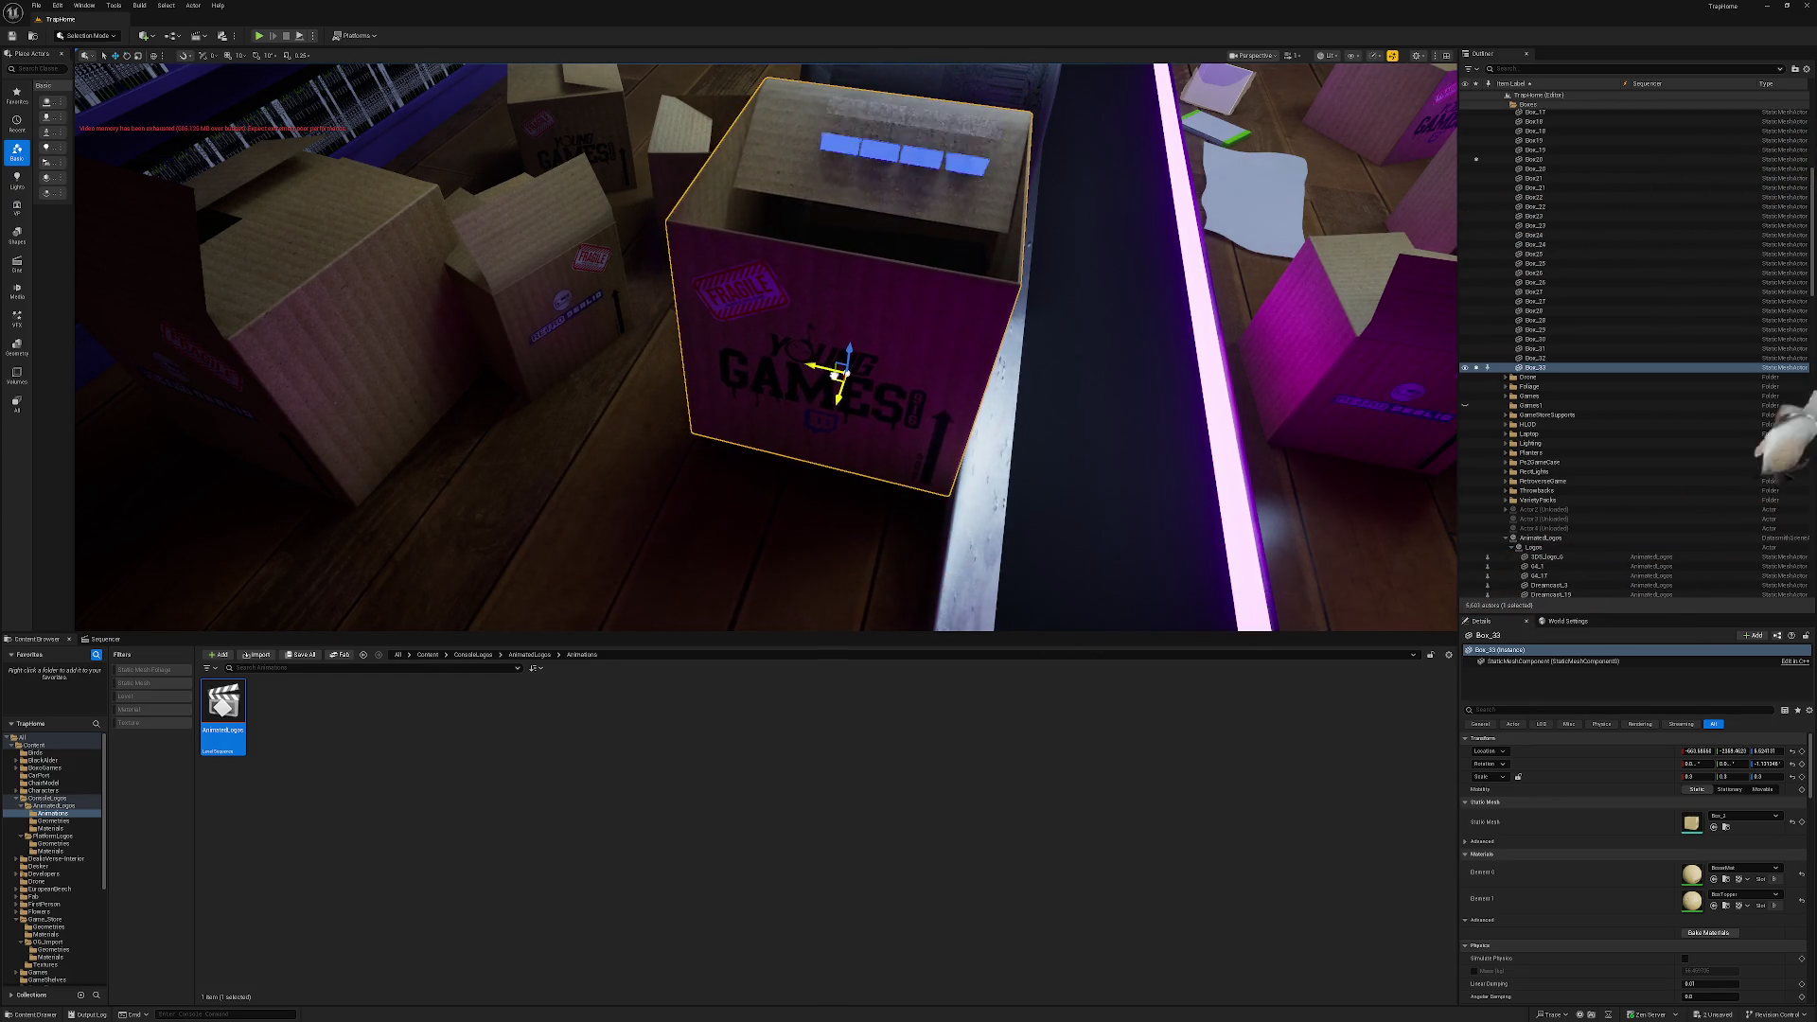
pyautogui.press('e')
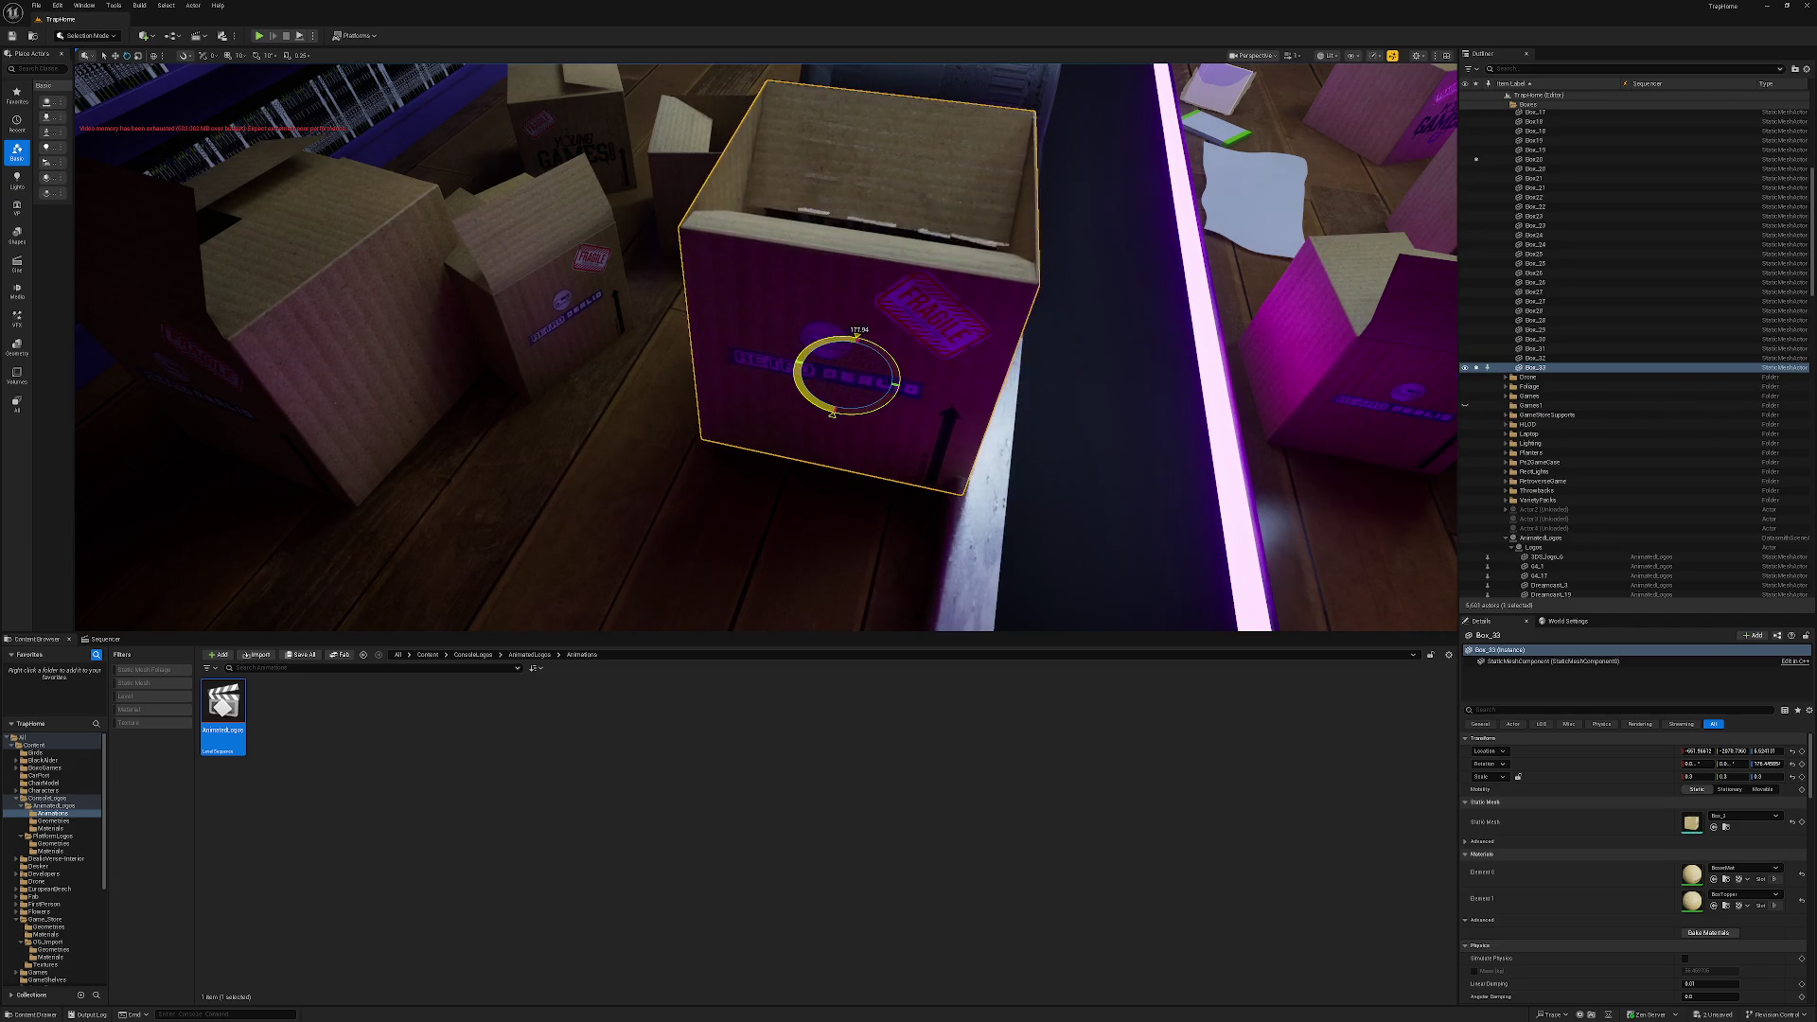
pyautogui.press('Escape')
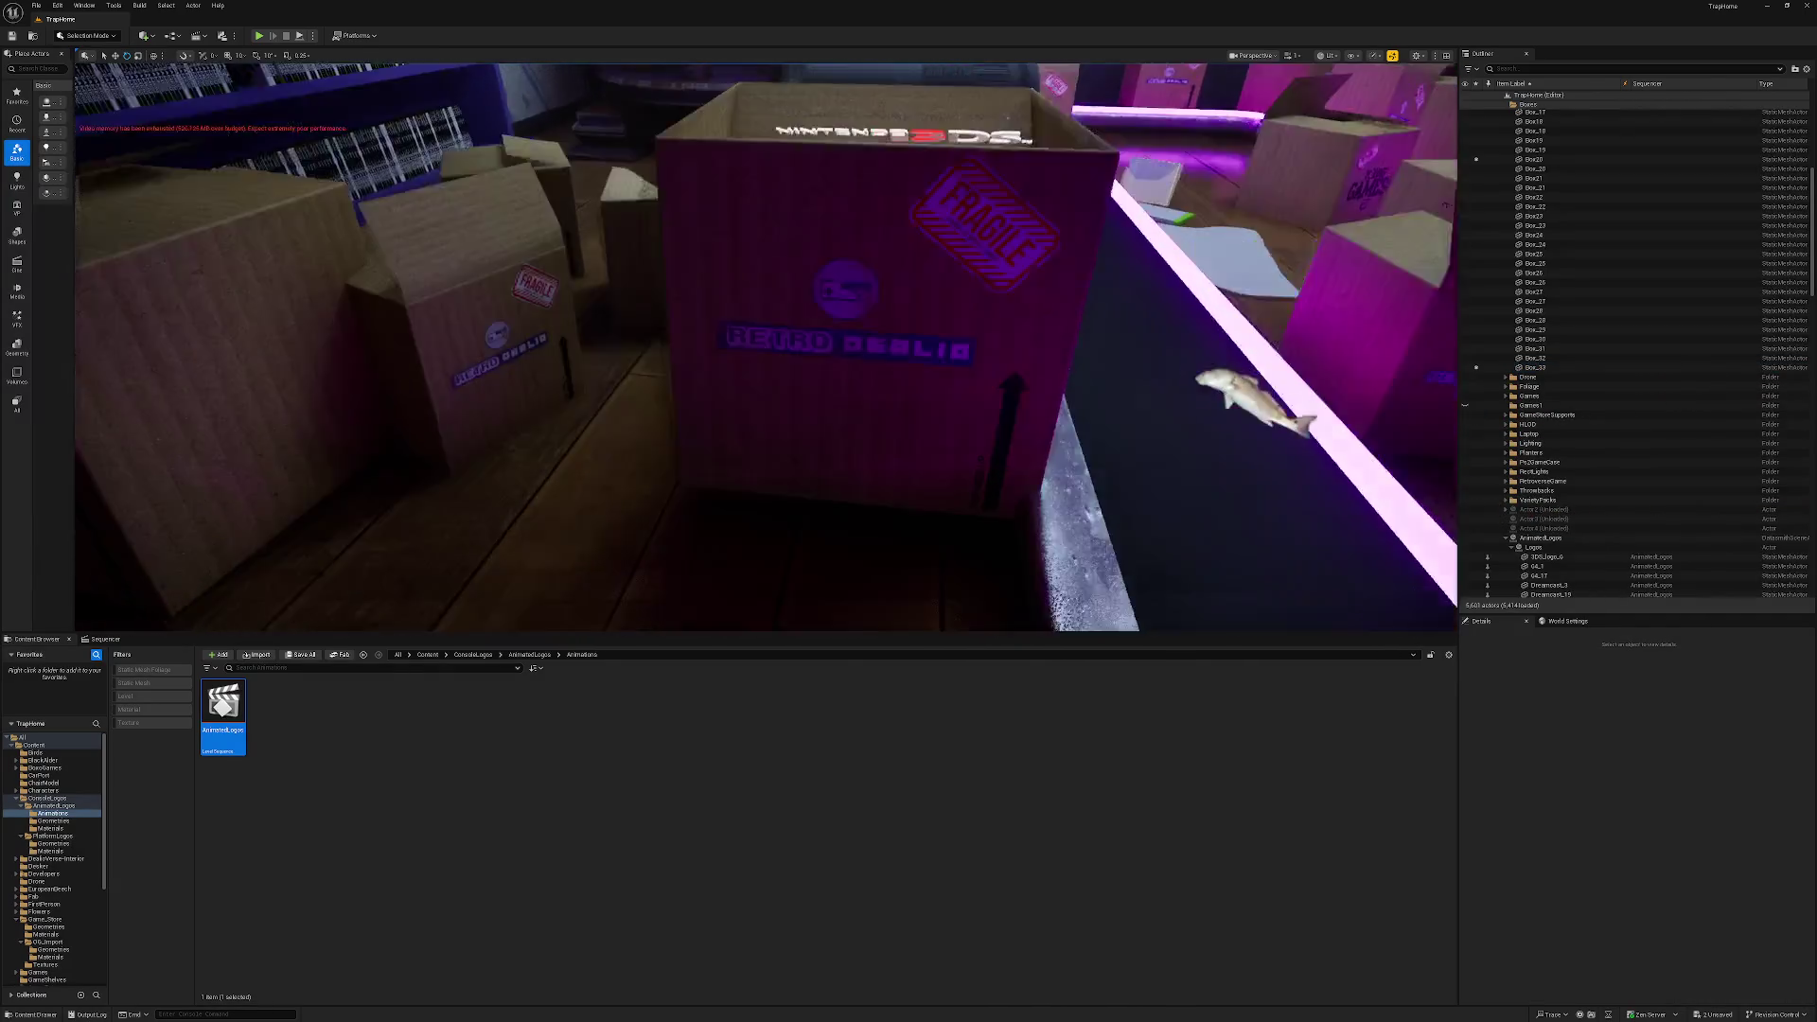
pyautogui.hotkey('ctrl', 'z')
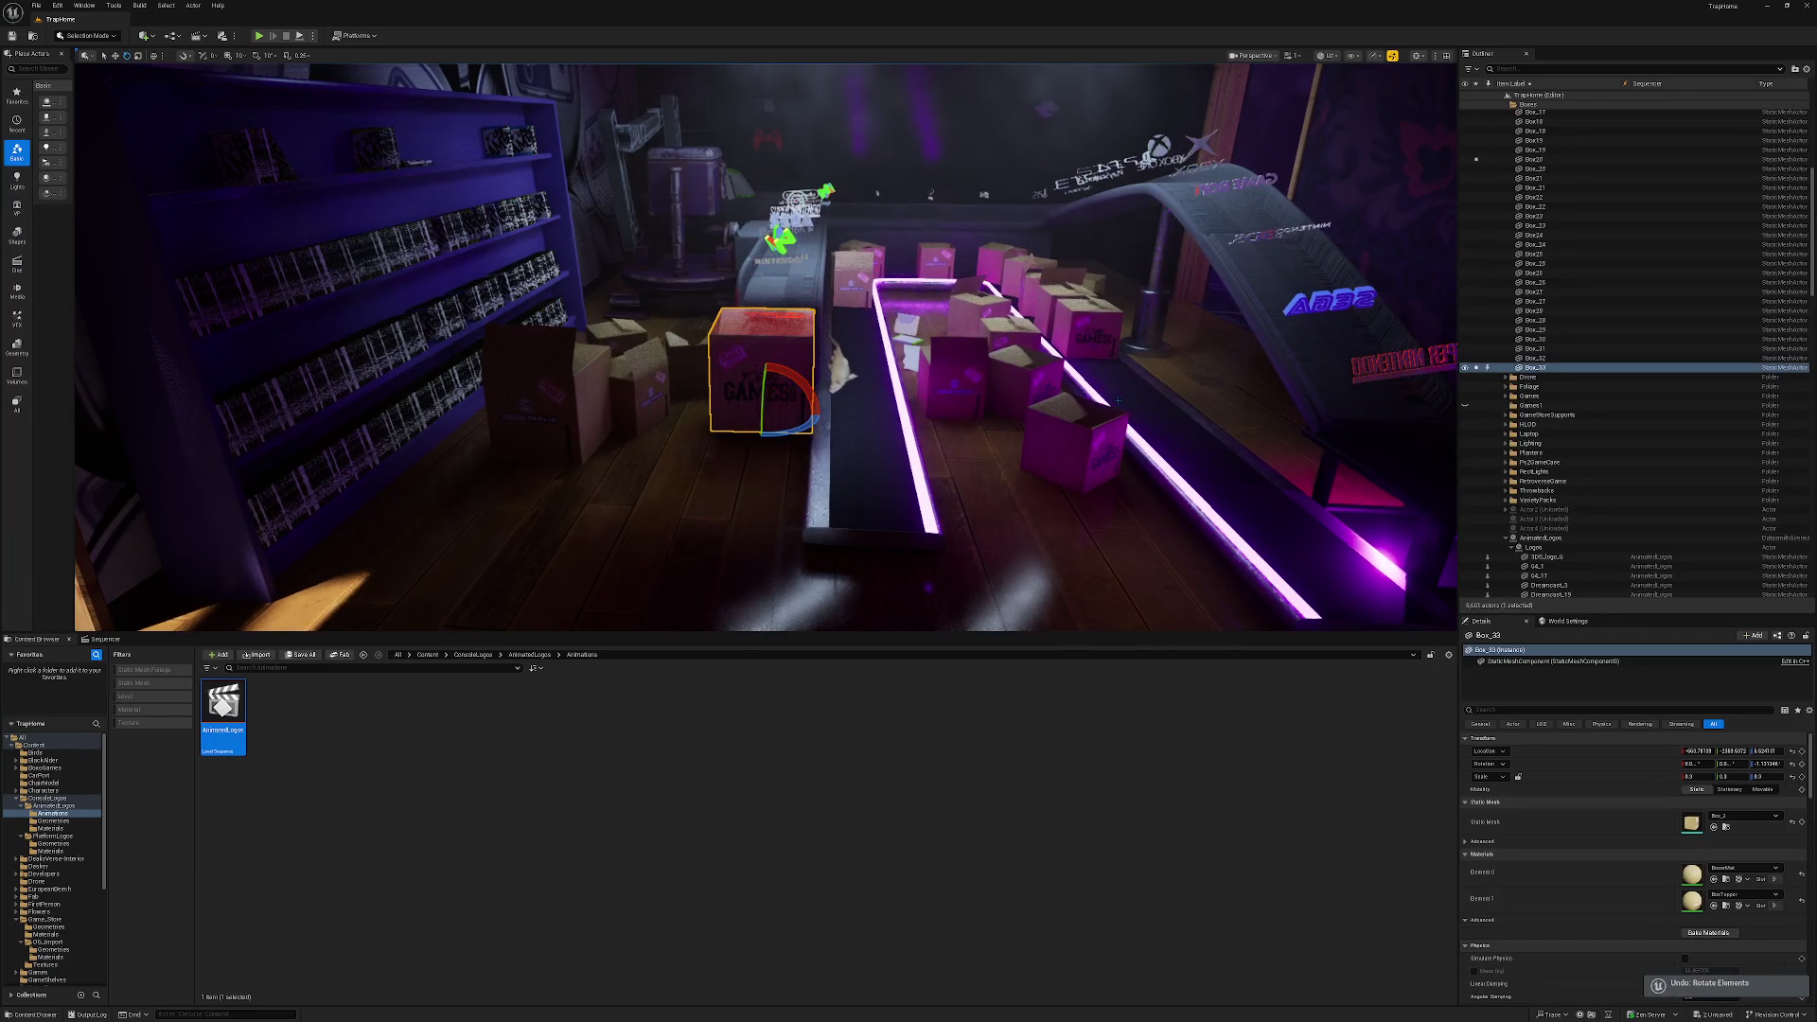
pyautogui.press('Escape')
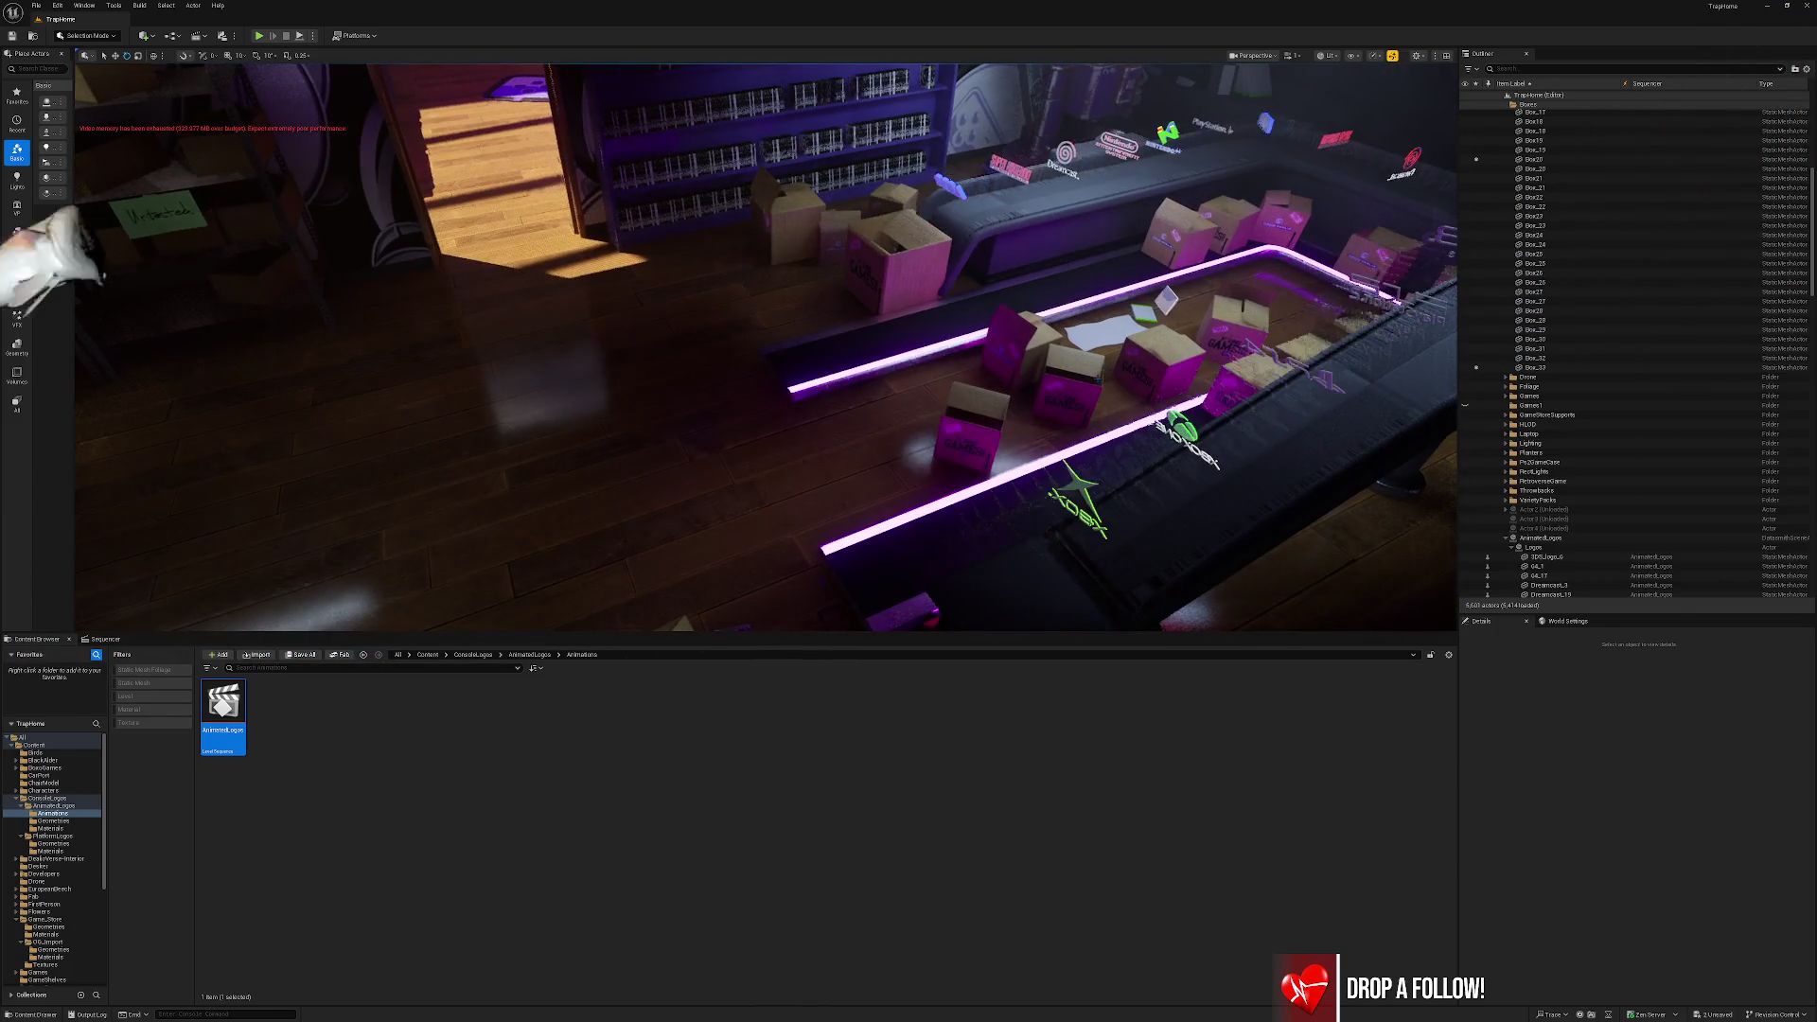
pyautogui.scroll(5, 1518, 90)
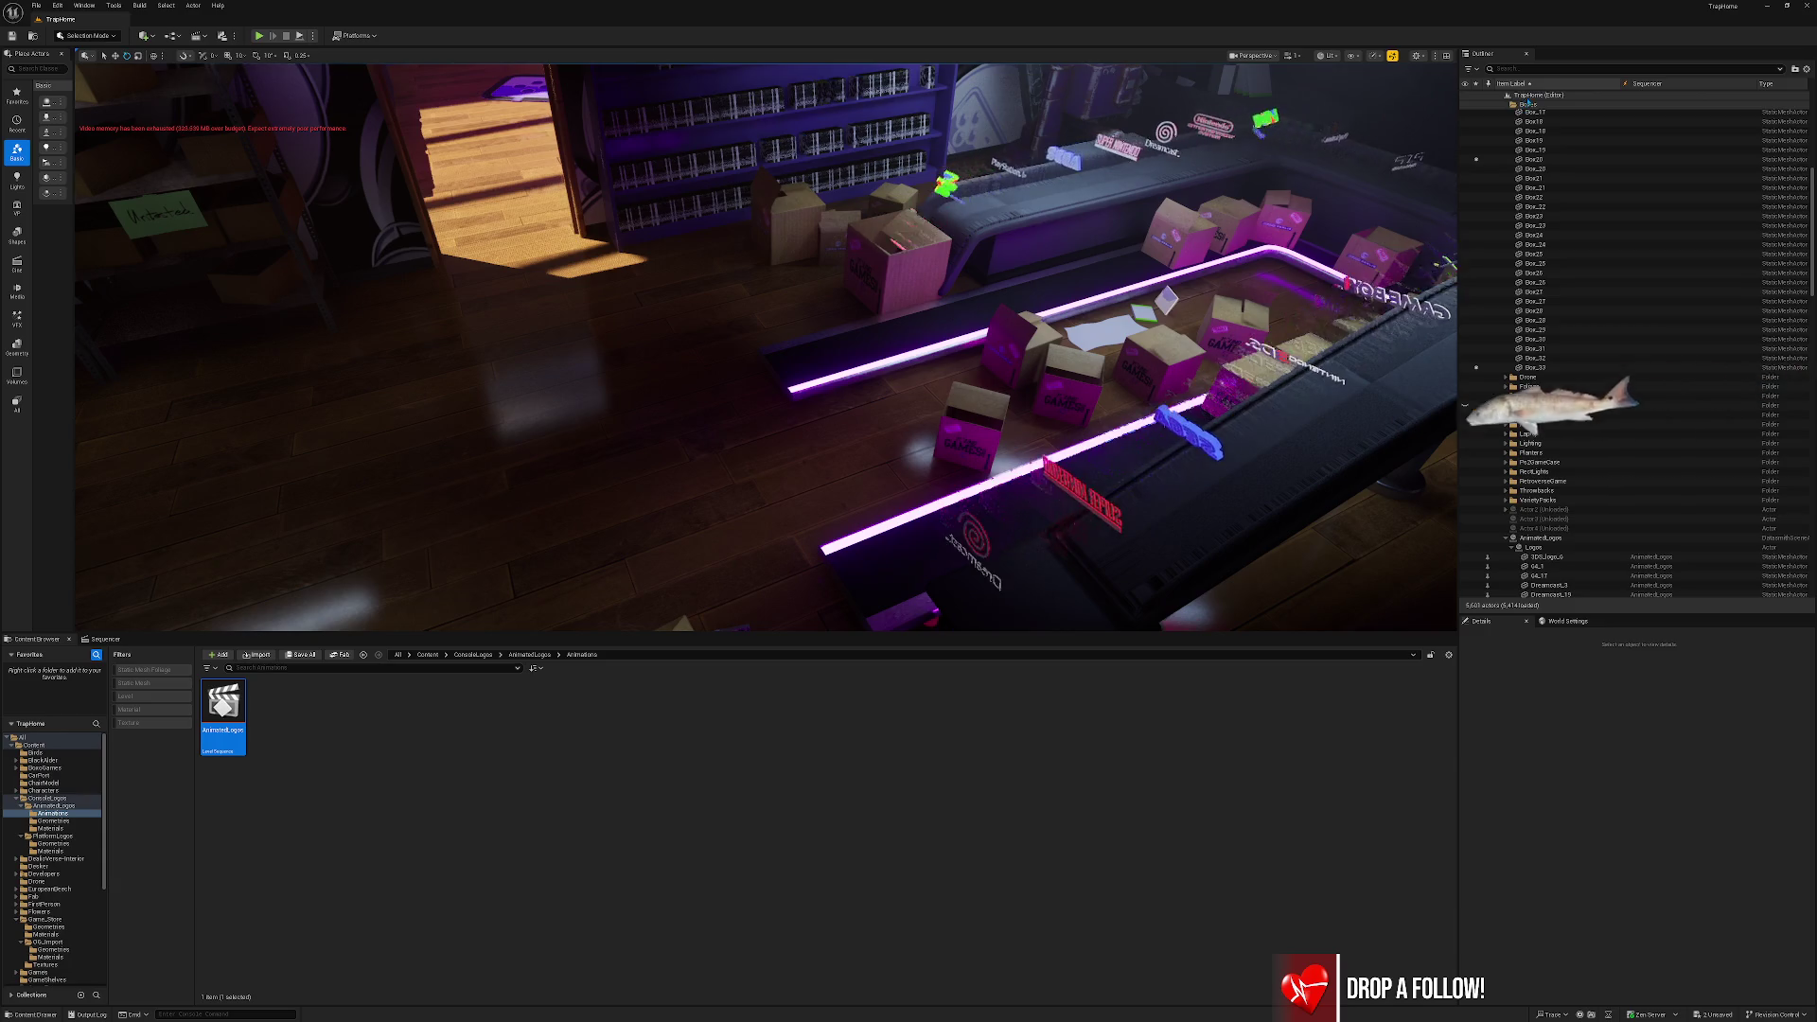
pyautogui.click(1518, 95)
pyautogui.click(1506, 104)
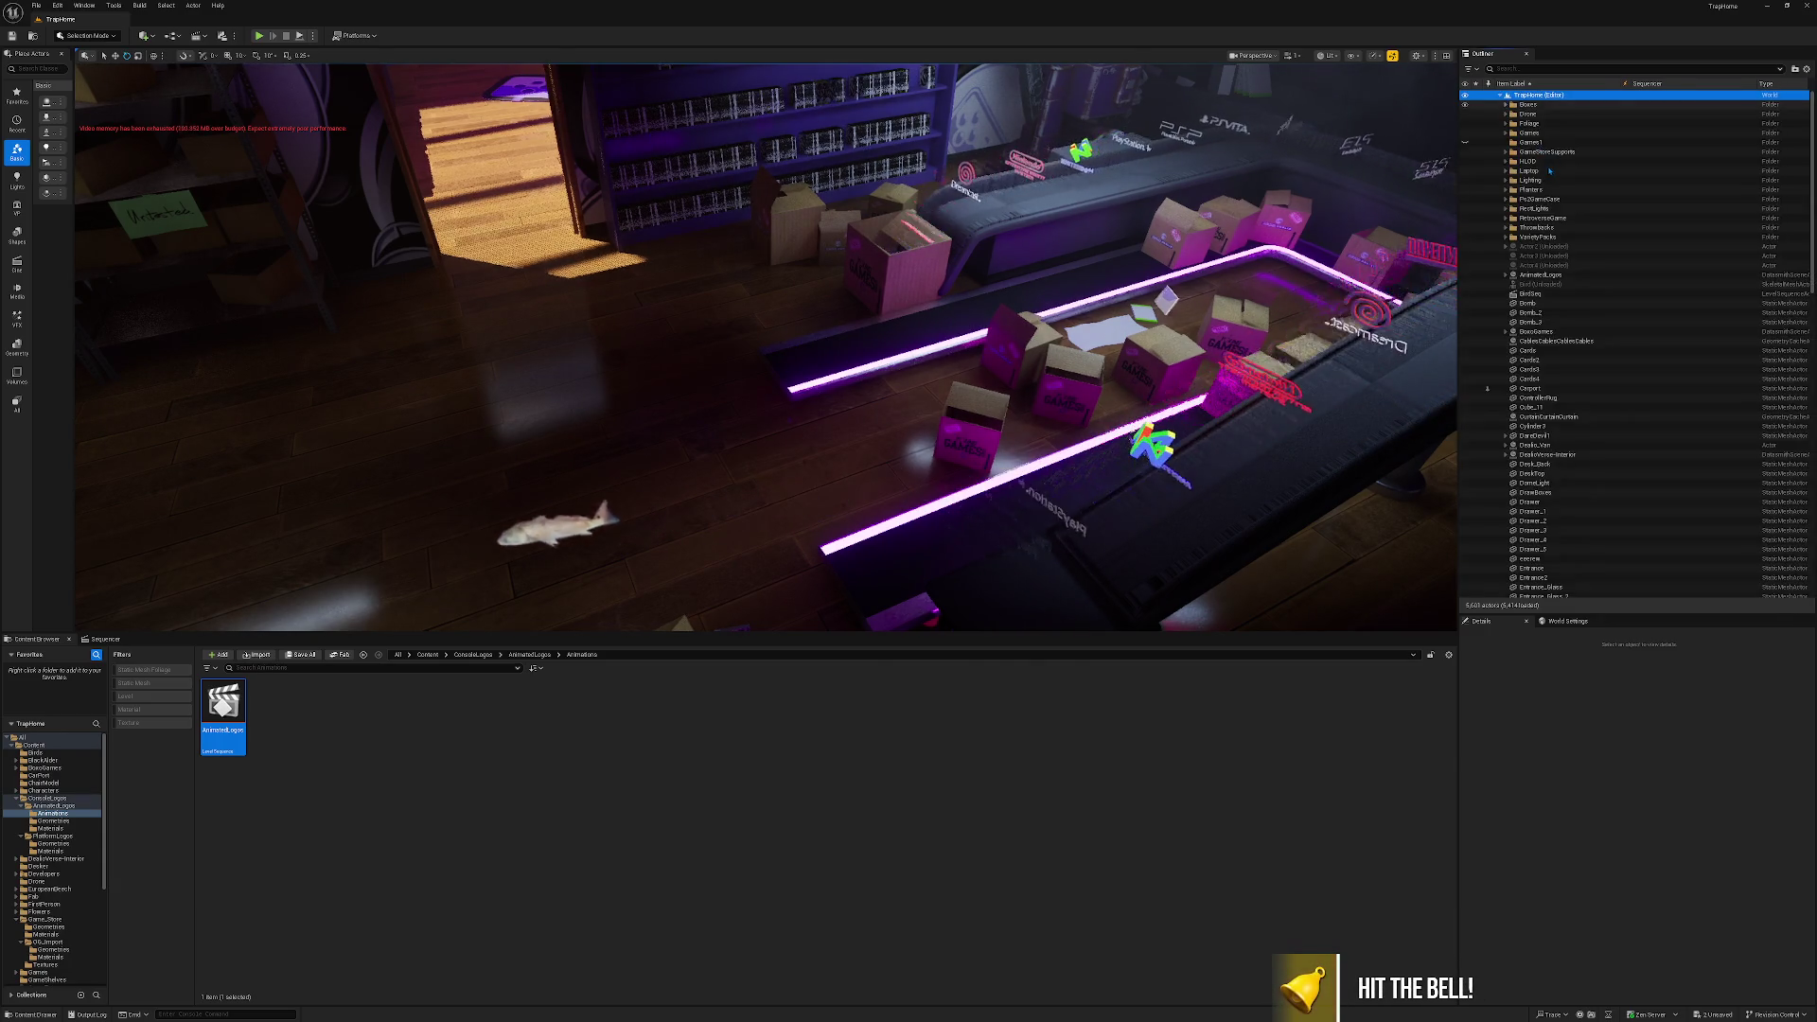
pyautogui.click(1552, 277)
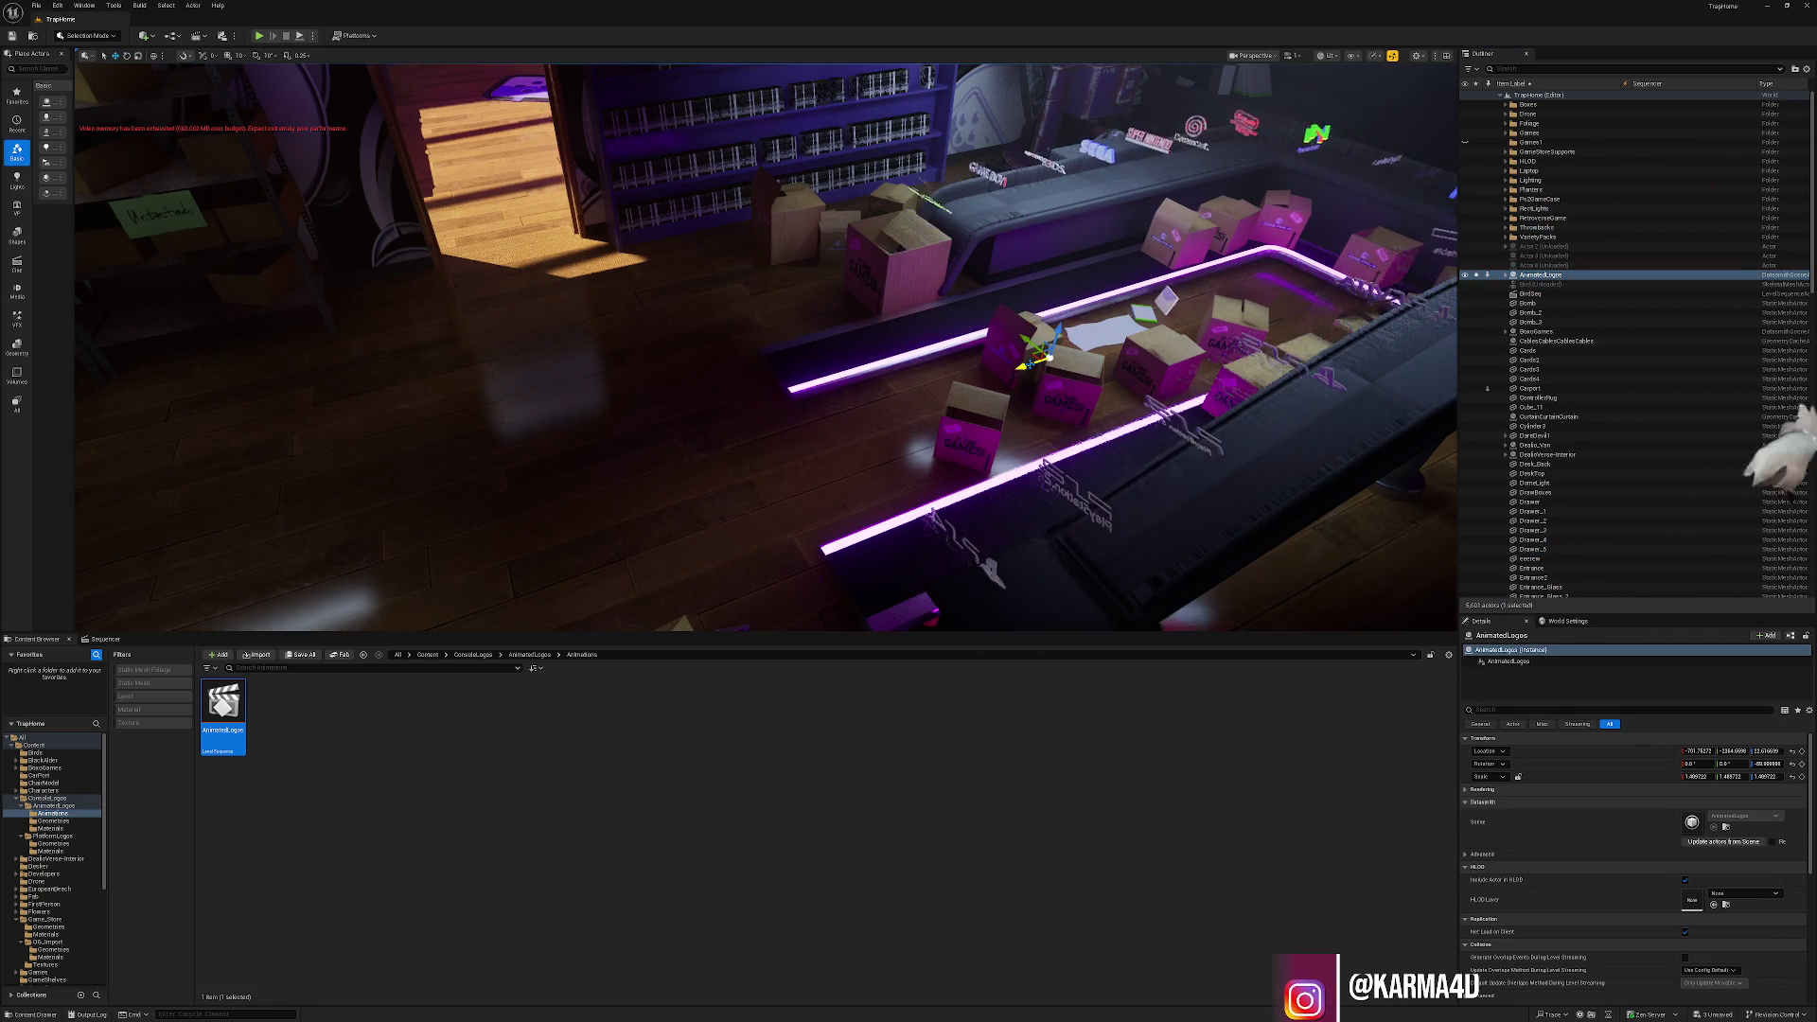
pyautogui.click(891, 295)
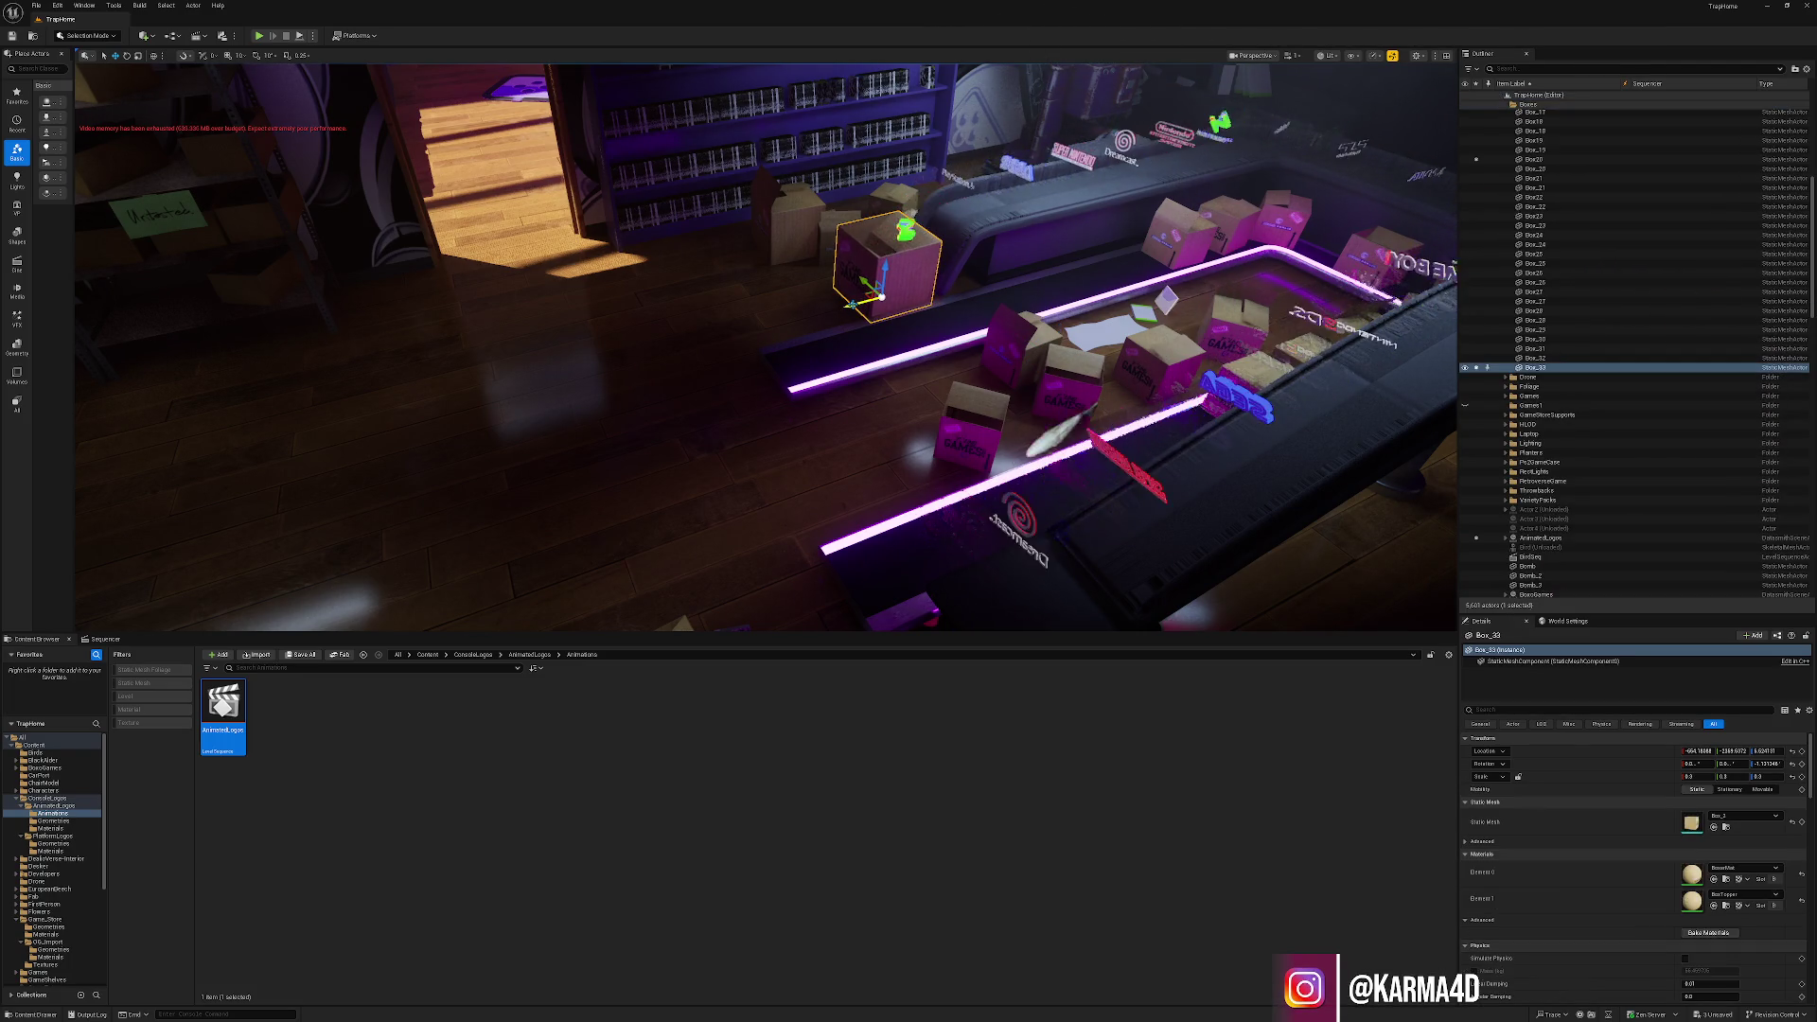
pyautogui.press('Escape')
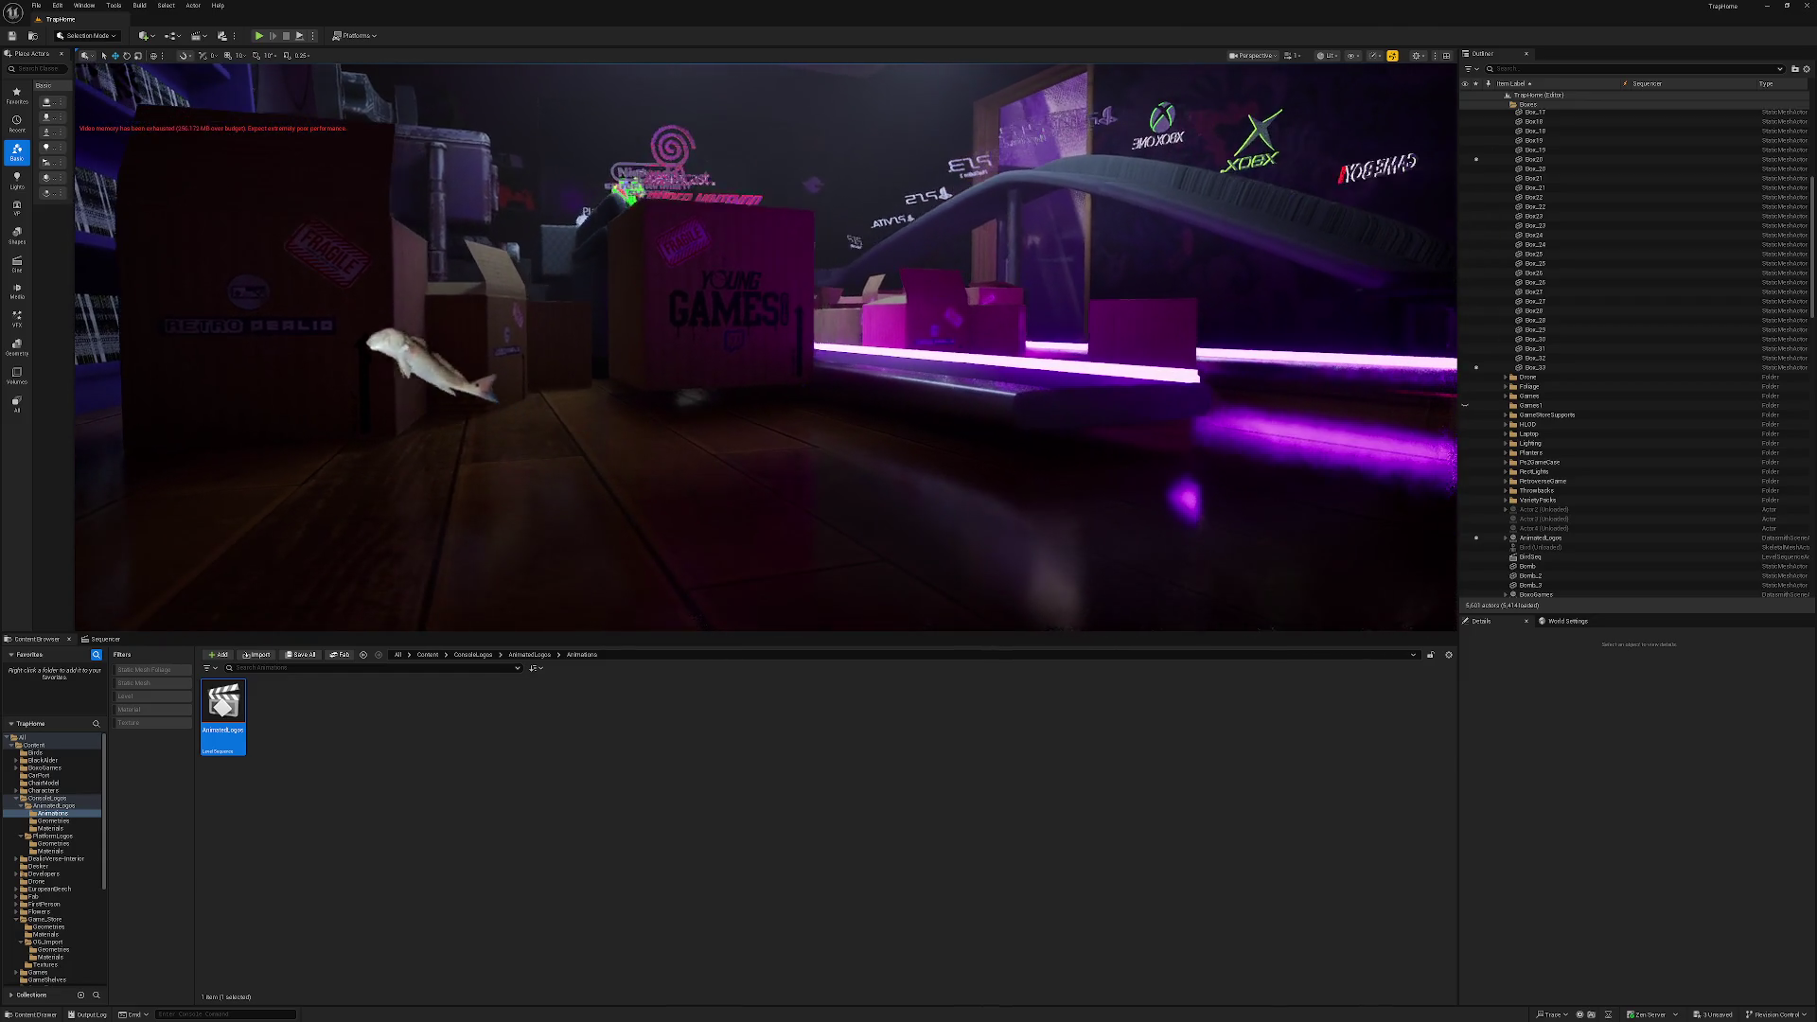
pyautogui.click(710, 369)
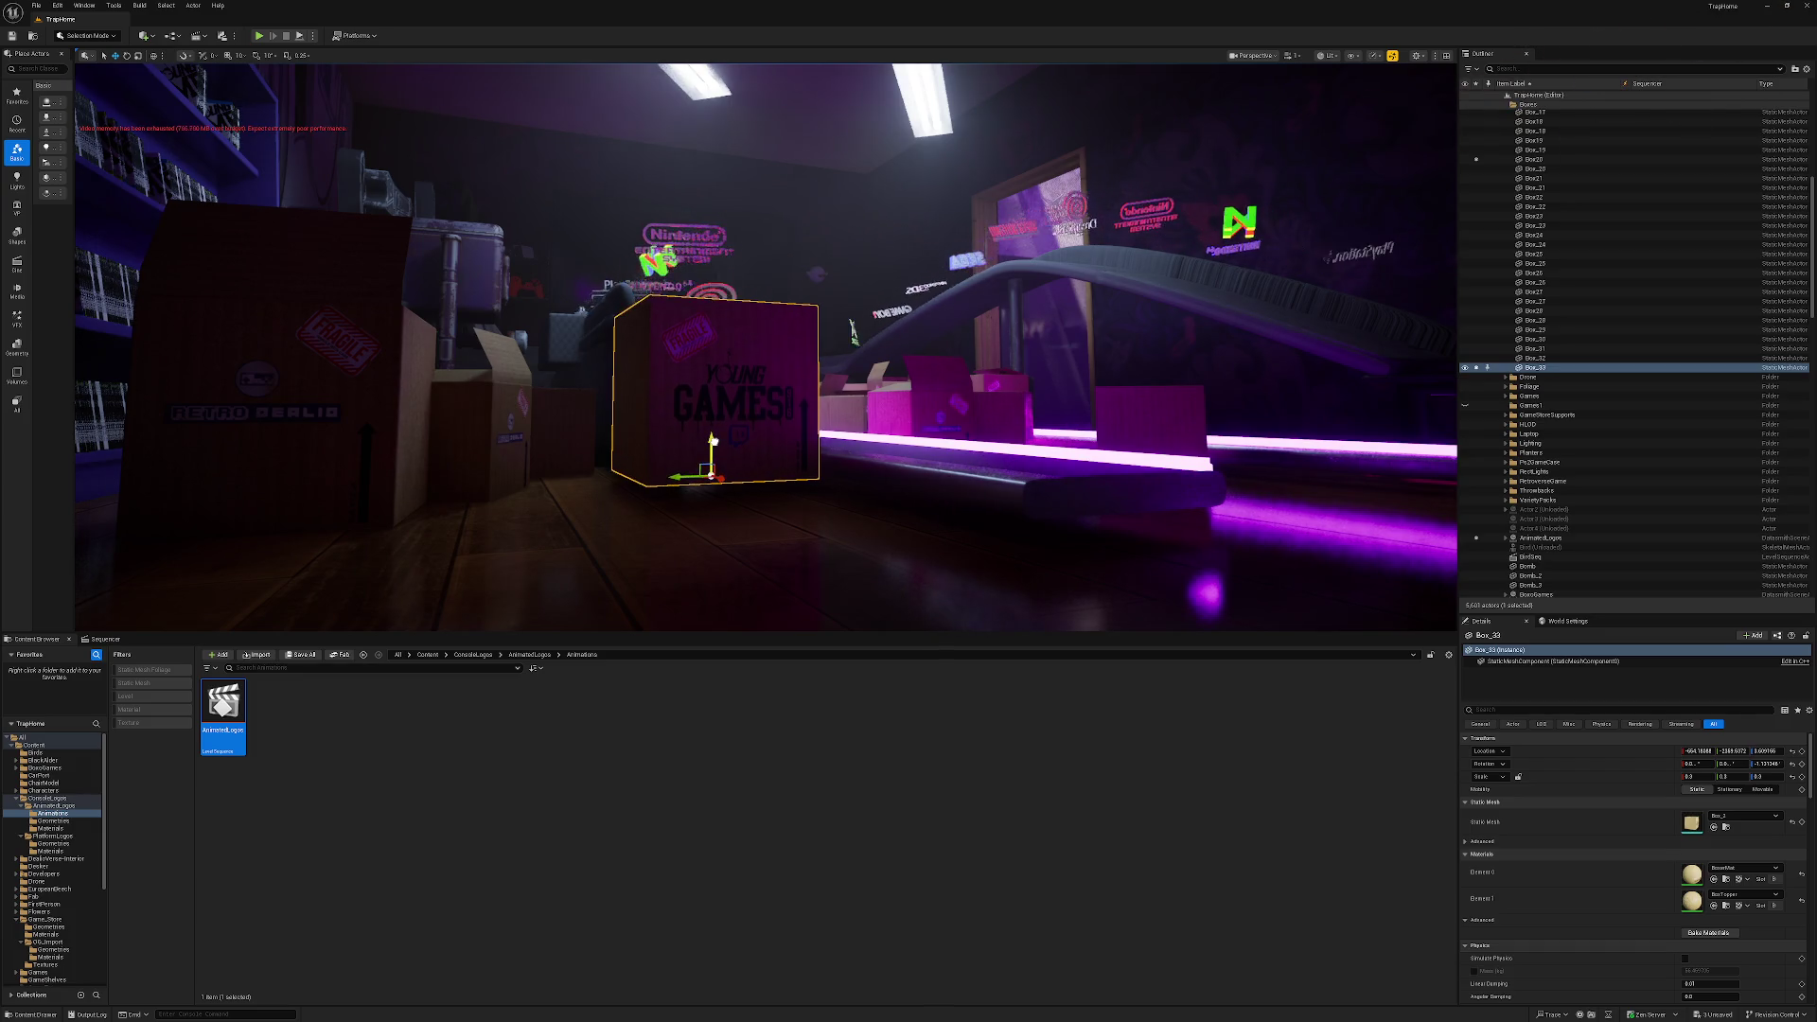
pyautogui.press('Escape')
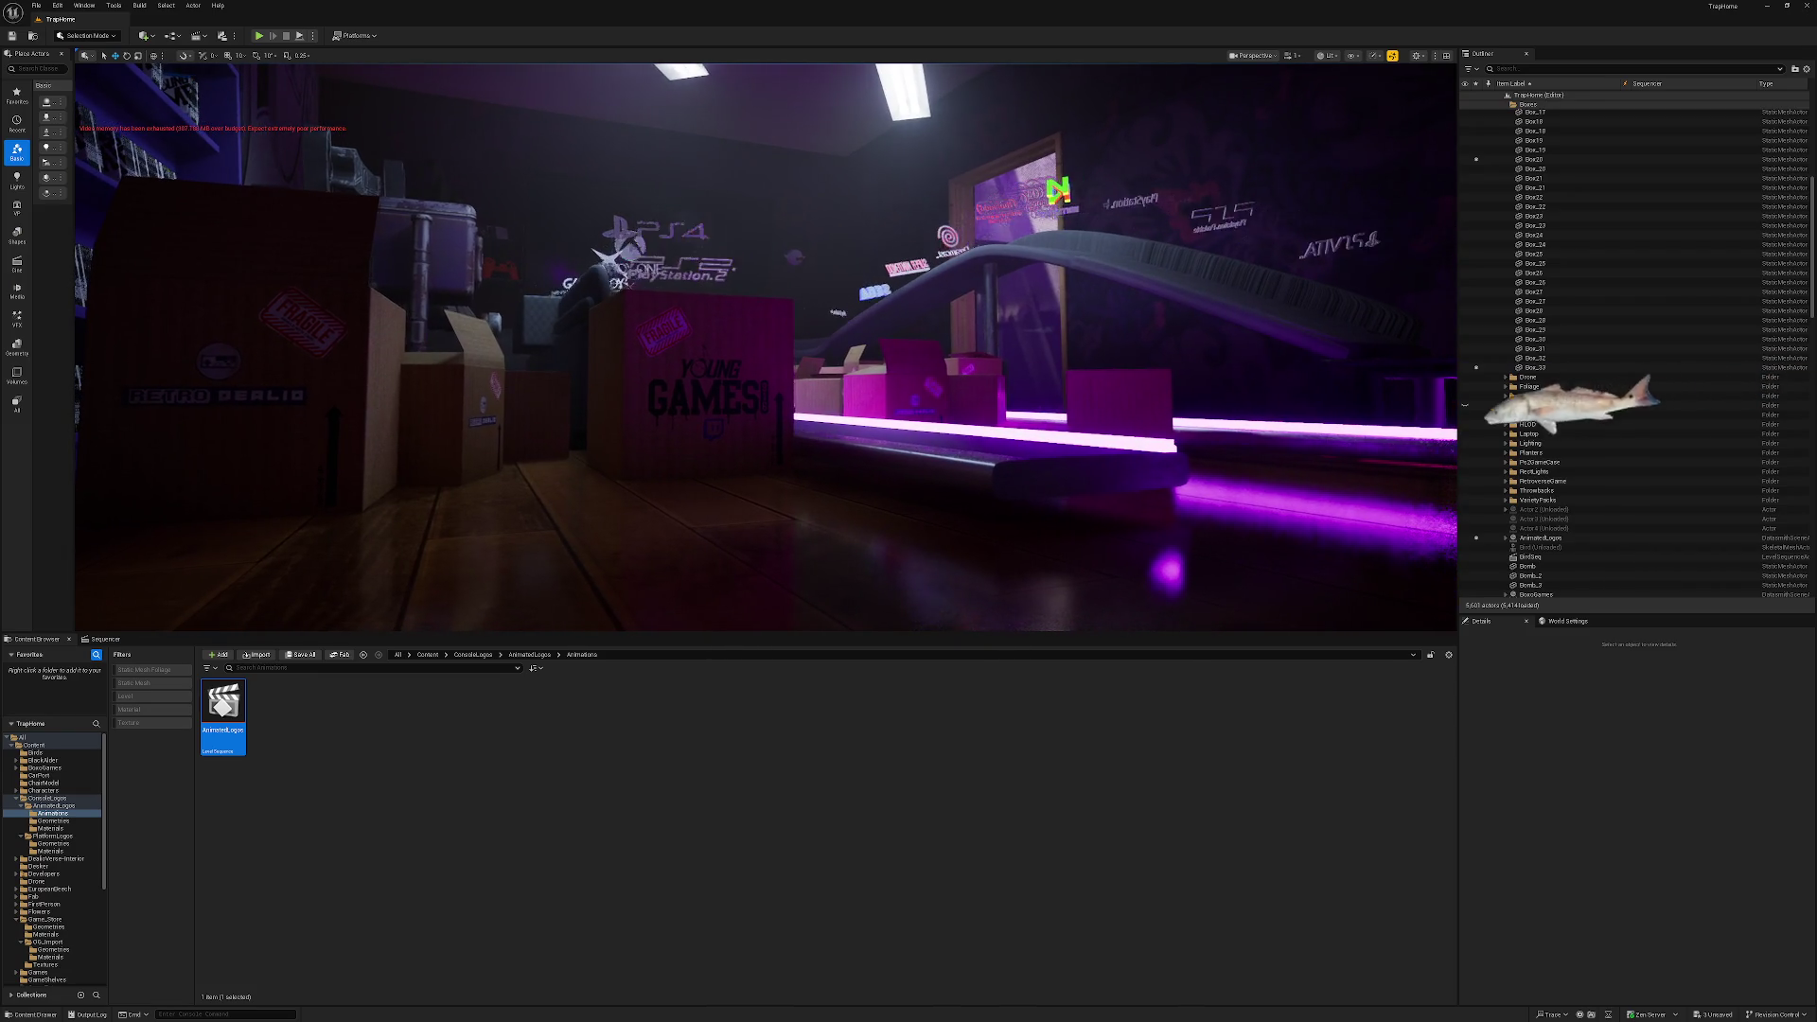
pyautogui.rightClick(703, 437)
pyautogui.press('Escape')
pyautogui.press('Escape')
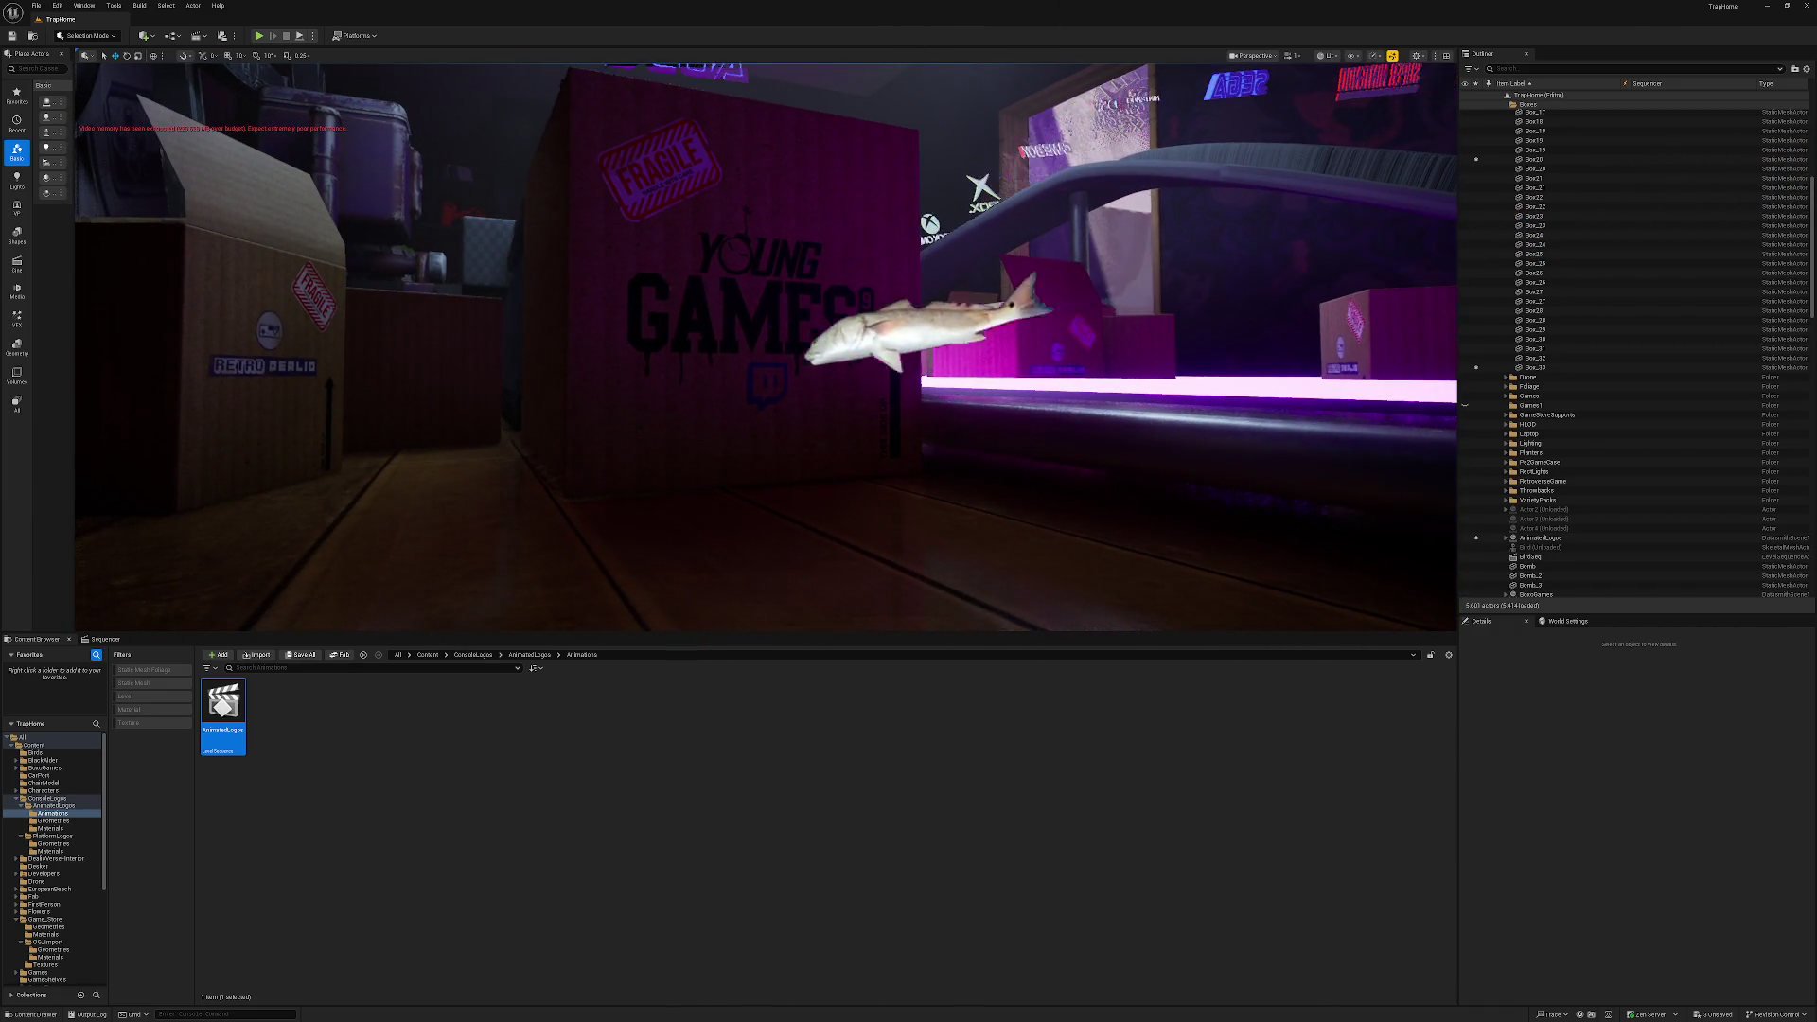
pyautogui.click(923, 213)
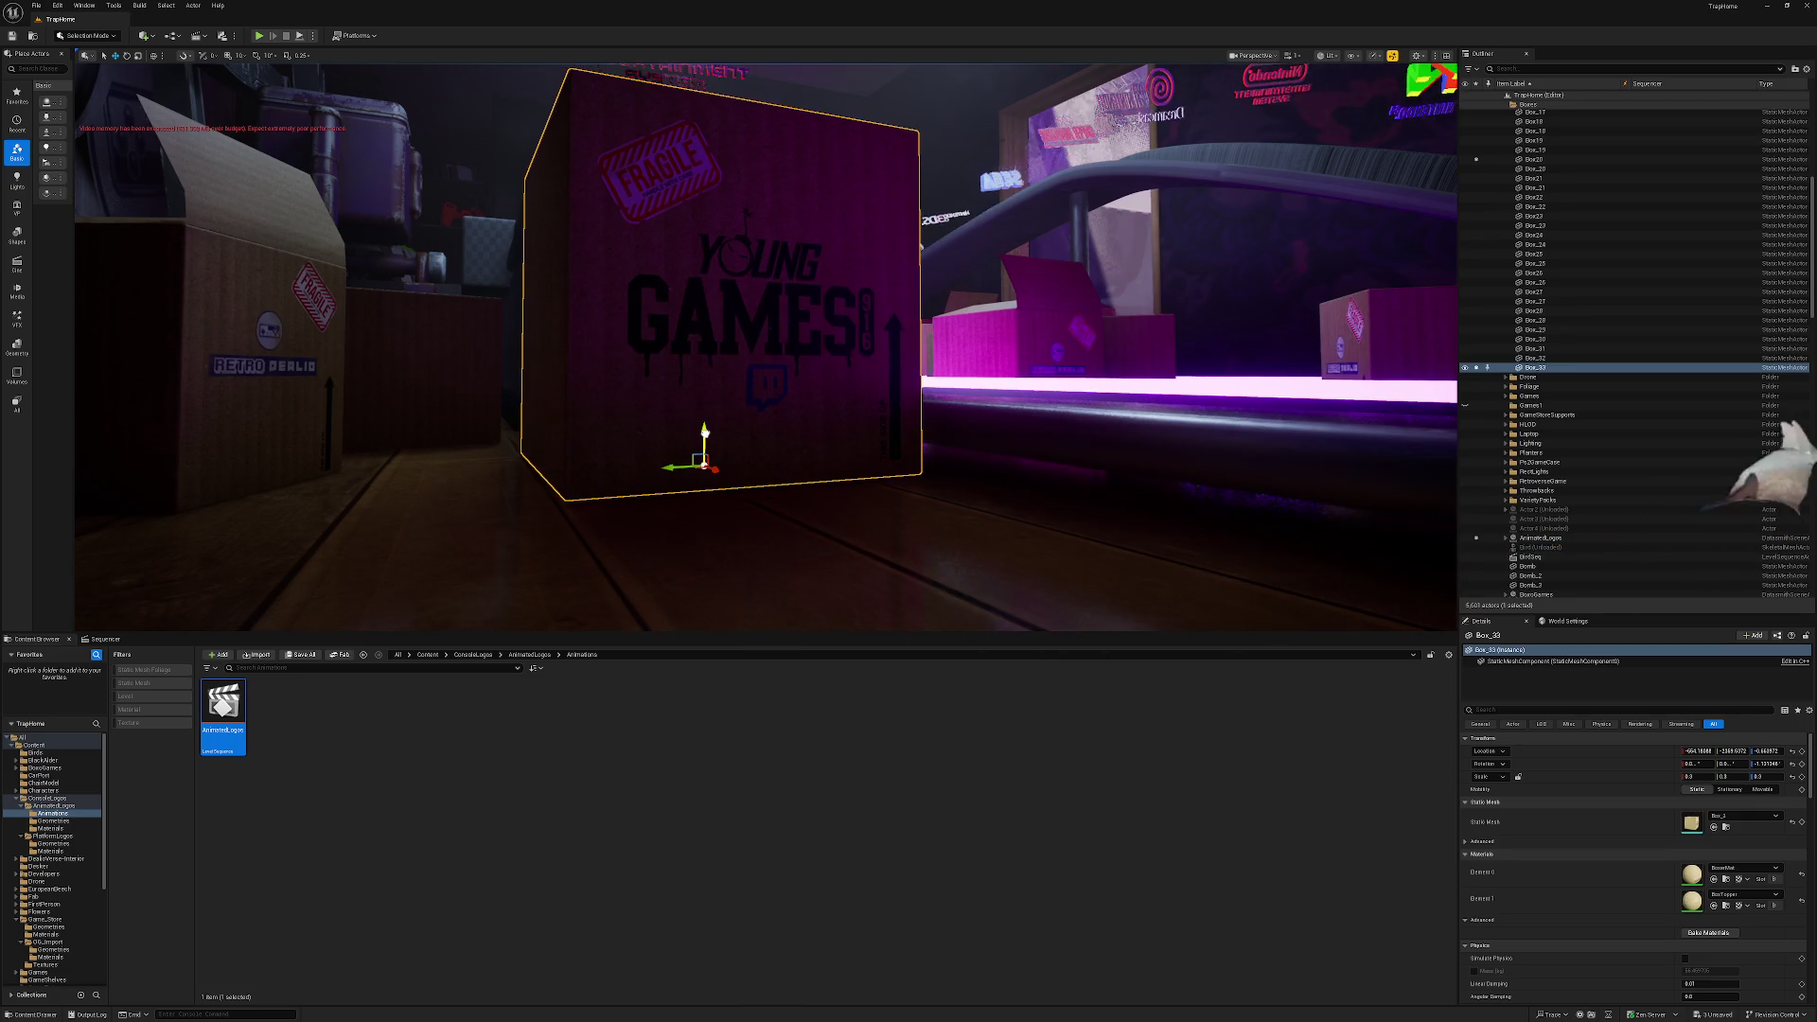
pyautogui.press('Escape')
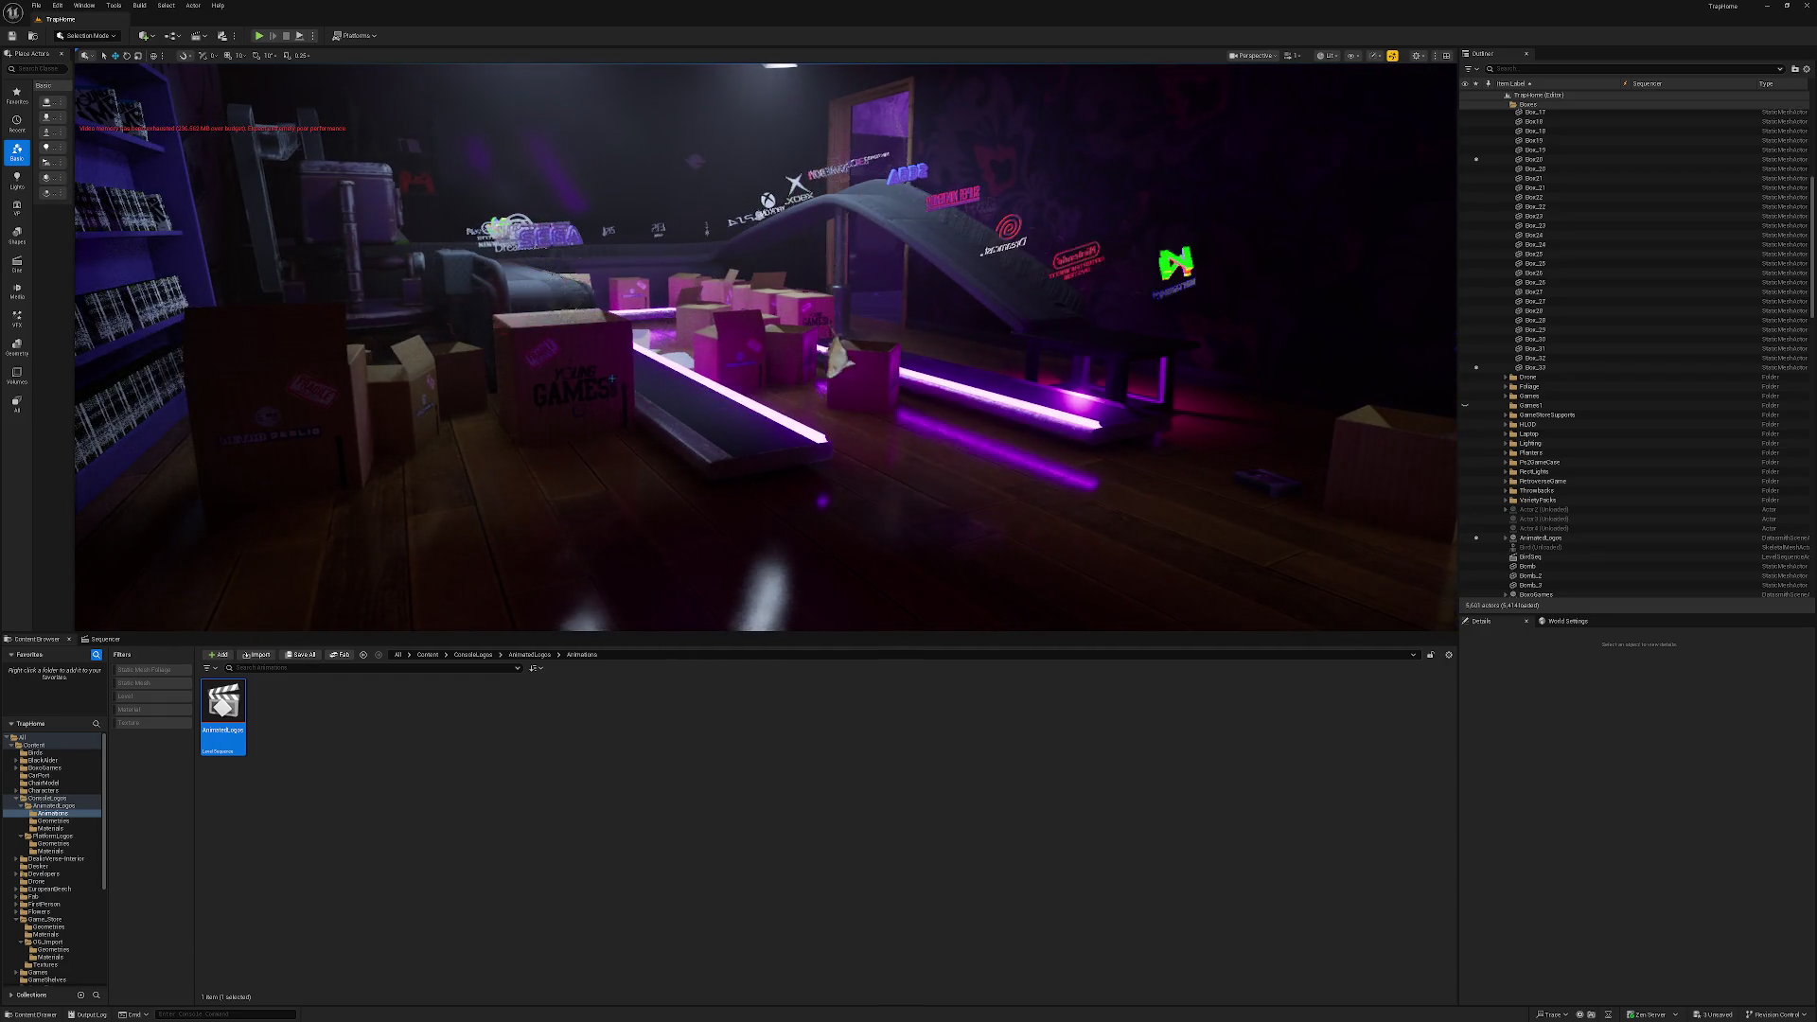
# Duplicate the YOUNG GAMES box as Box_34, turn it 90°, and set it slightly up and right on the stand.
pyautogui.hotkey('ctrl', 'v')
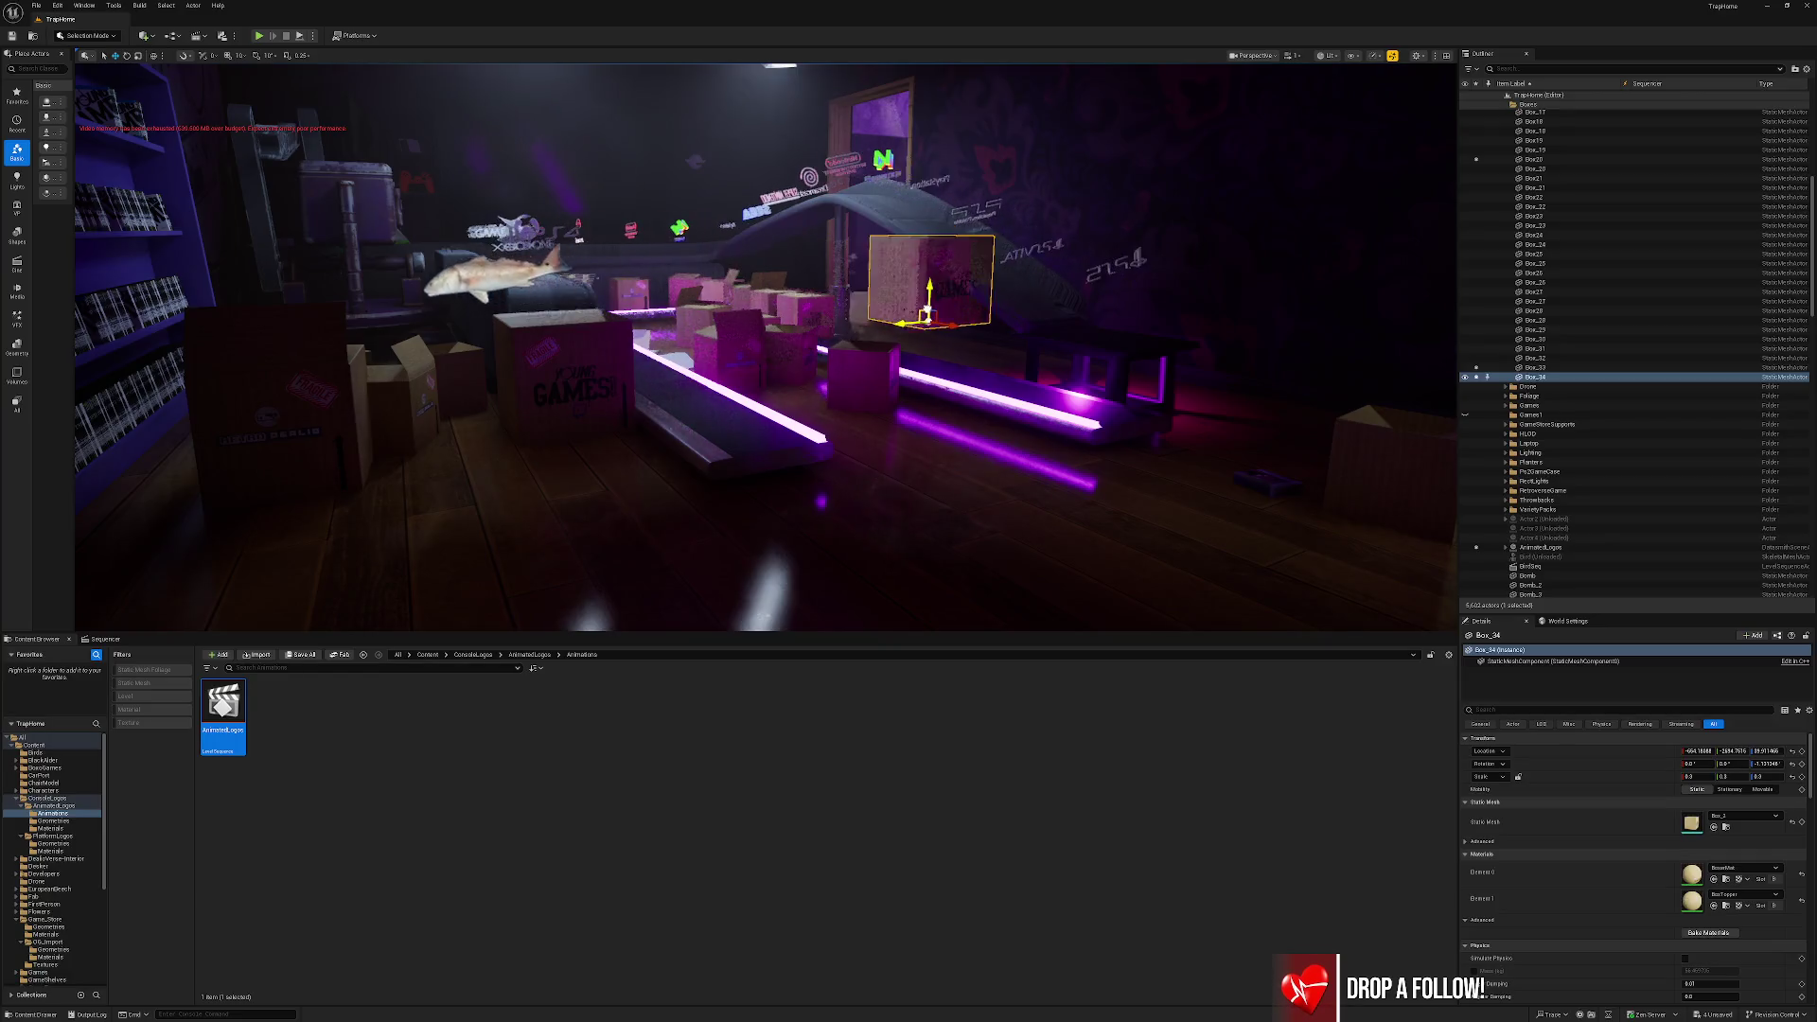
pyautogui.moveTo(1001, 305); pyautogui.dragTo(1087, 334)
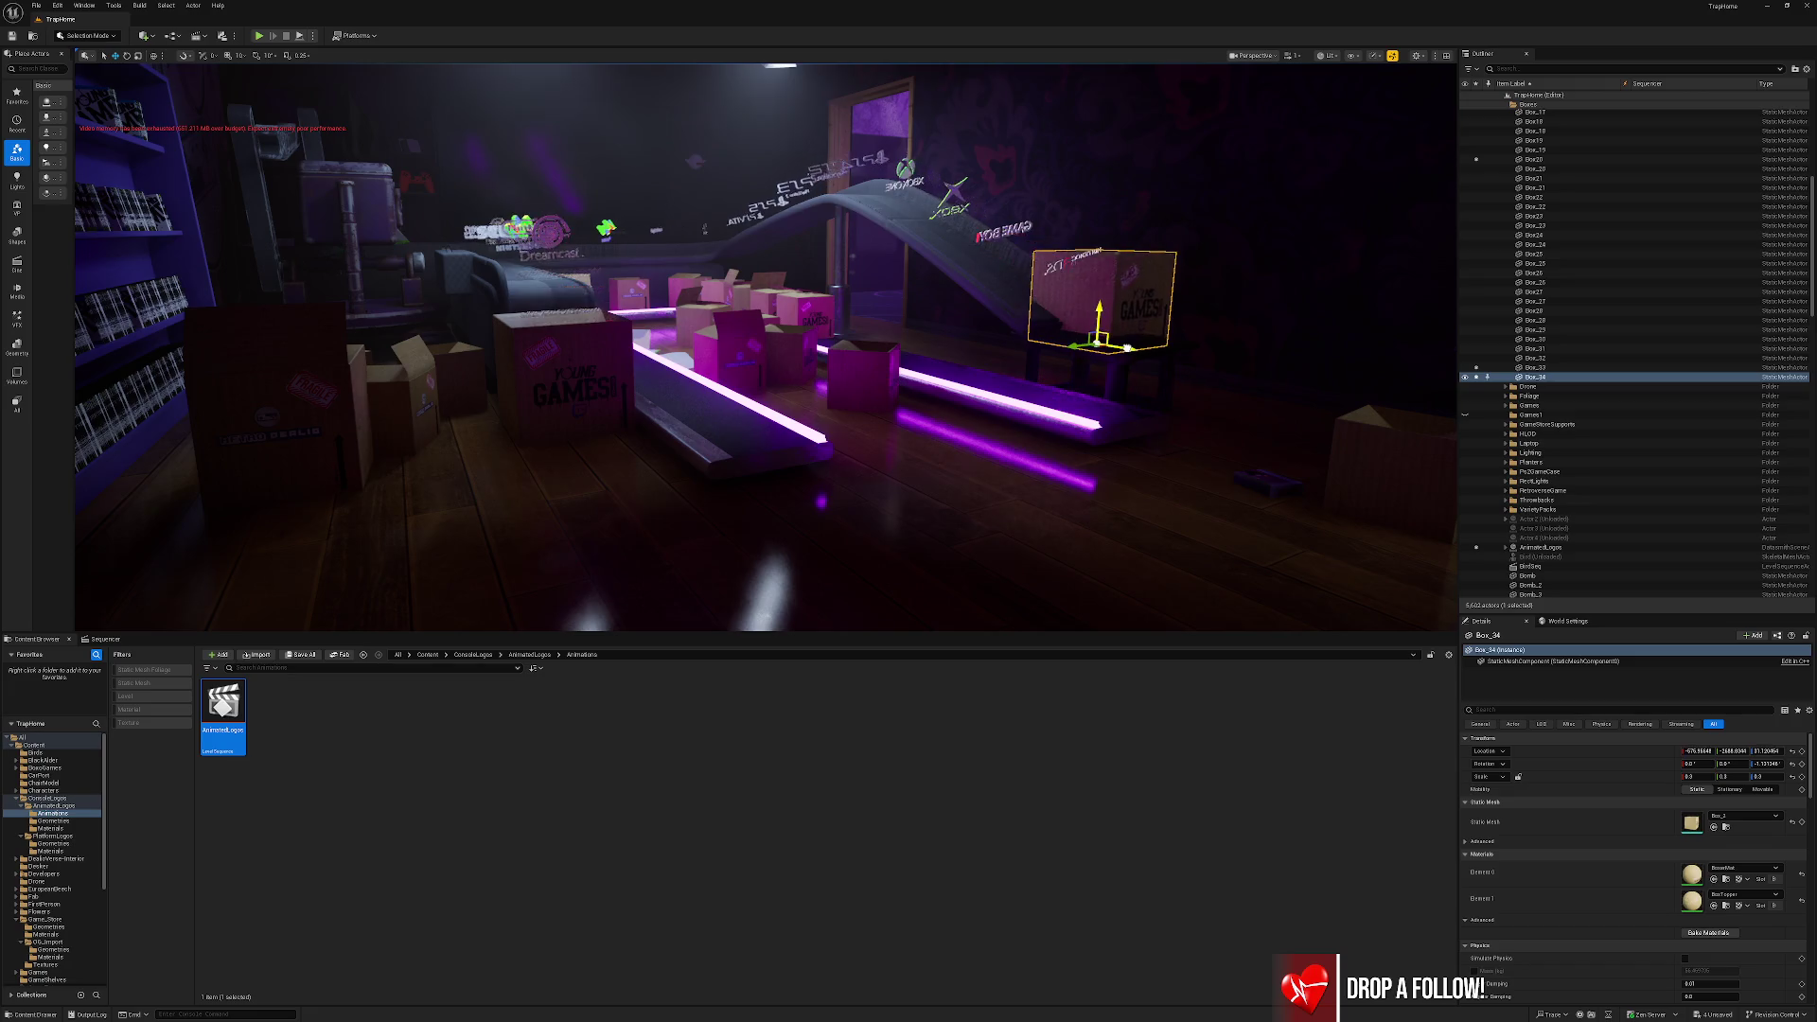
pyautogui.press('e')
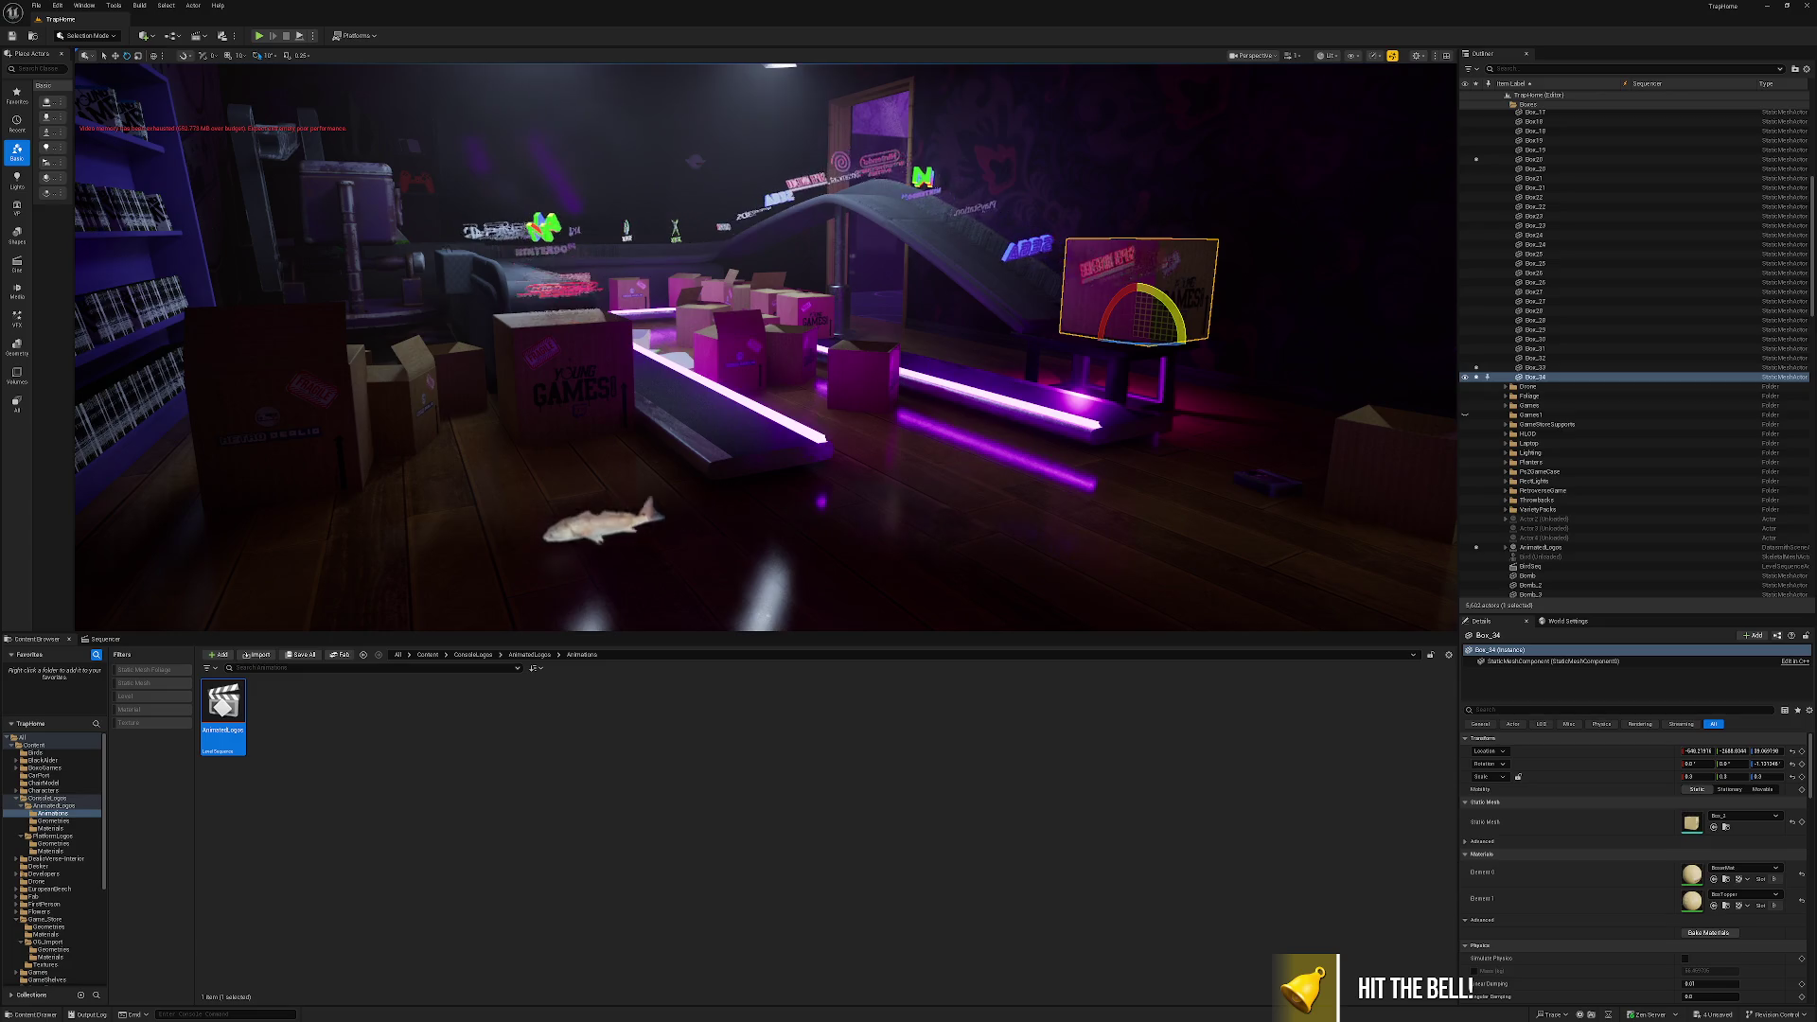
pyautogui.moveTo(1179, 321); pyautogui.dragTo(1189, 344)
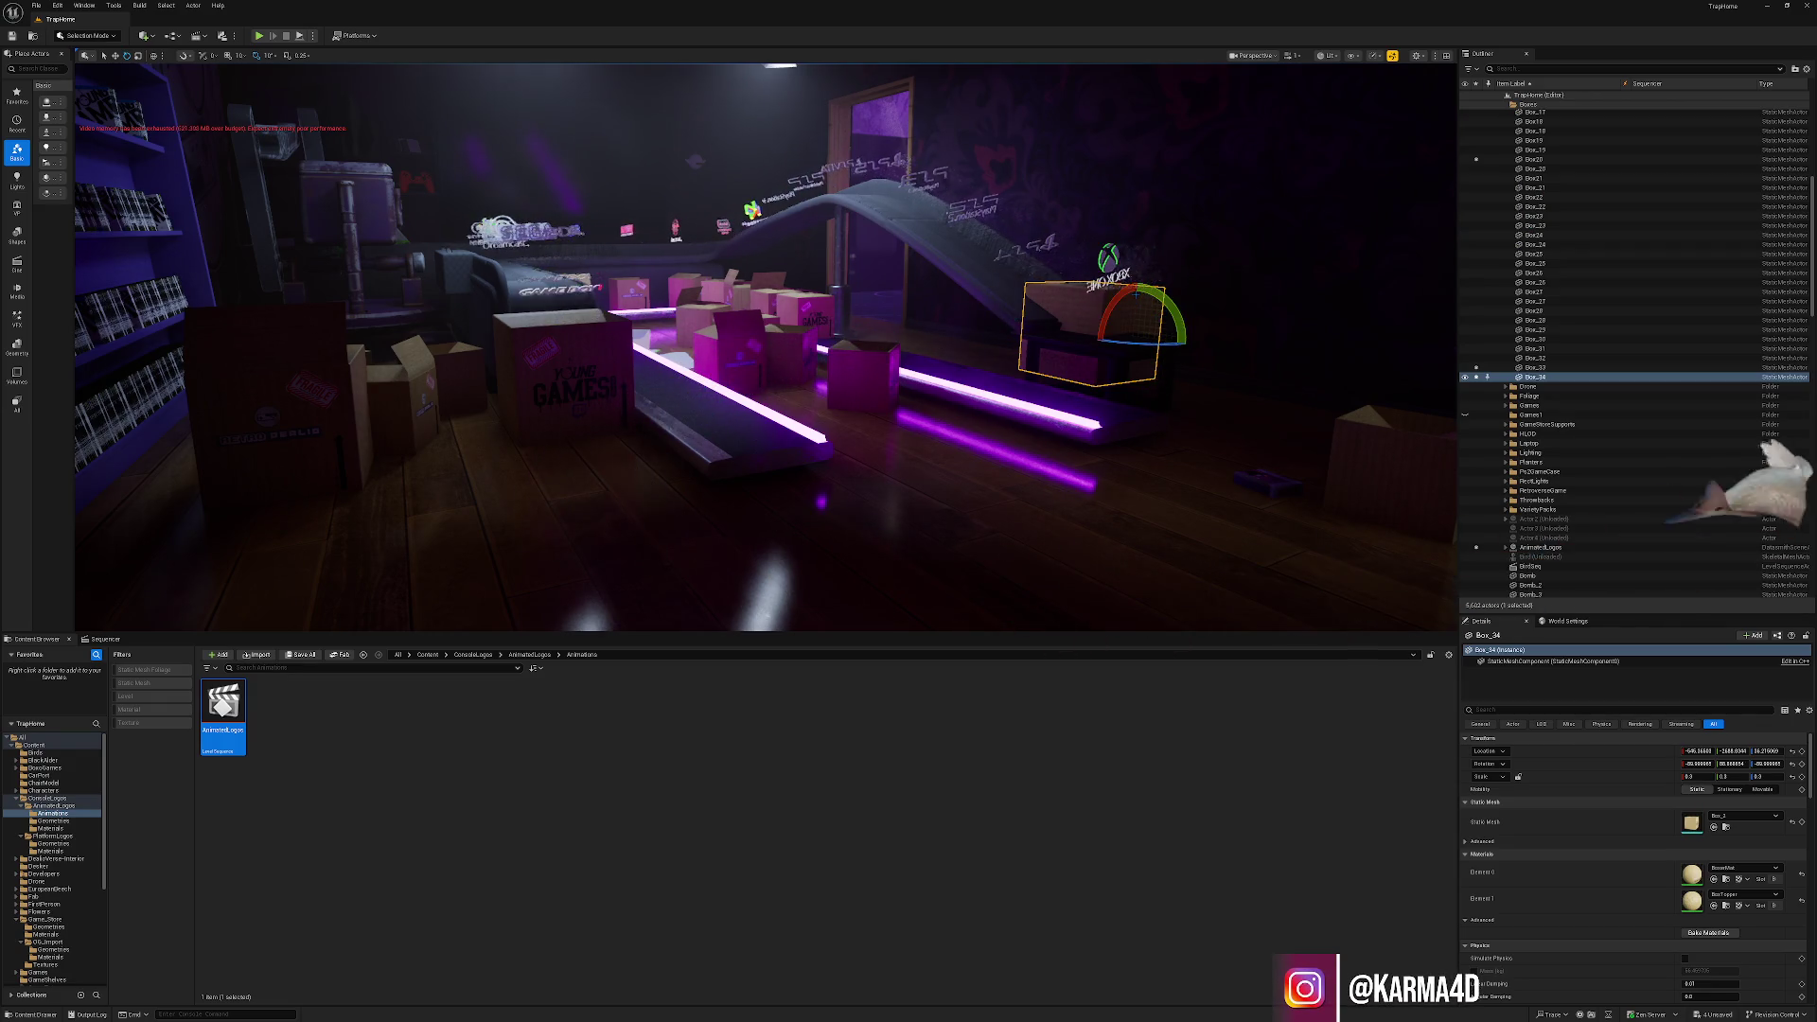
pyautogui.moveTo(1135, 301); pyautogui.dragTo(1135, 297)
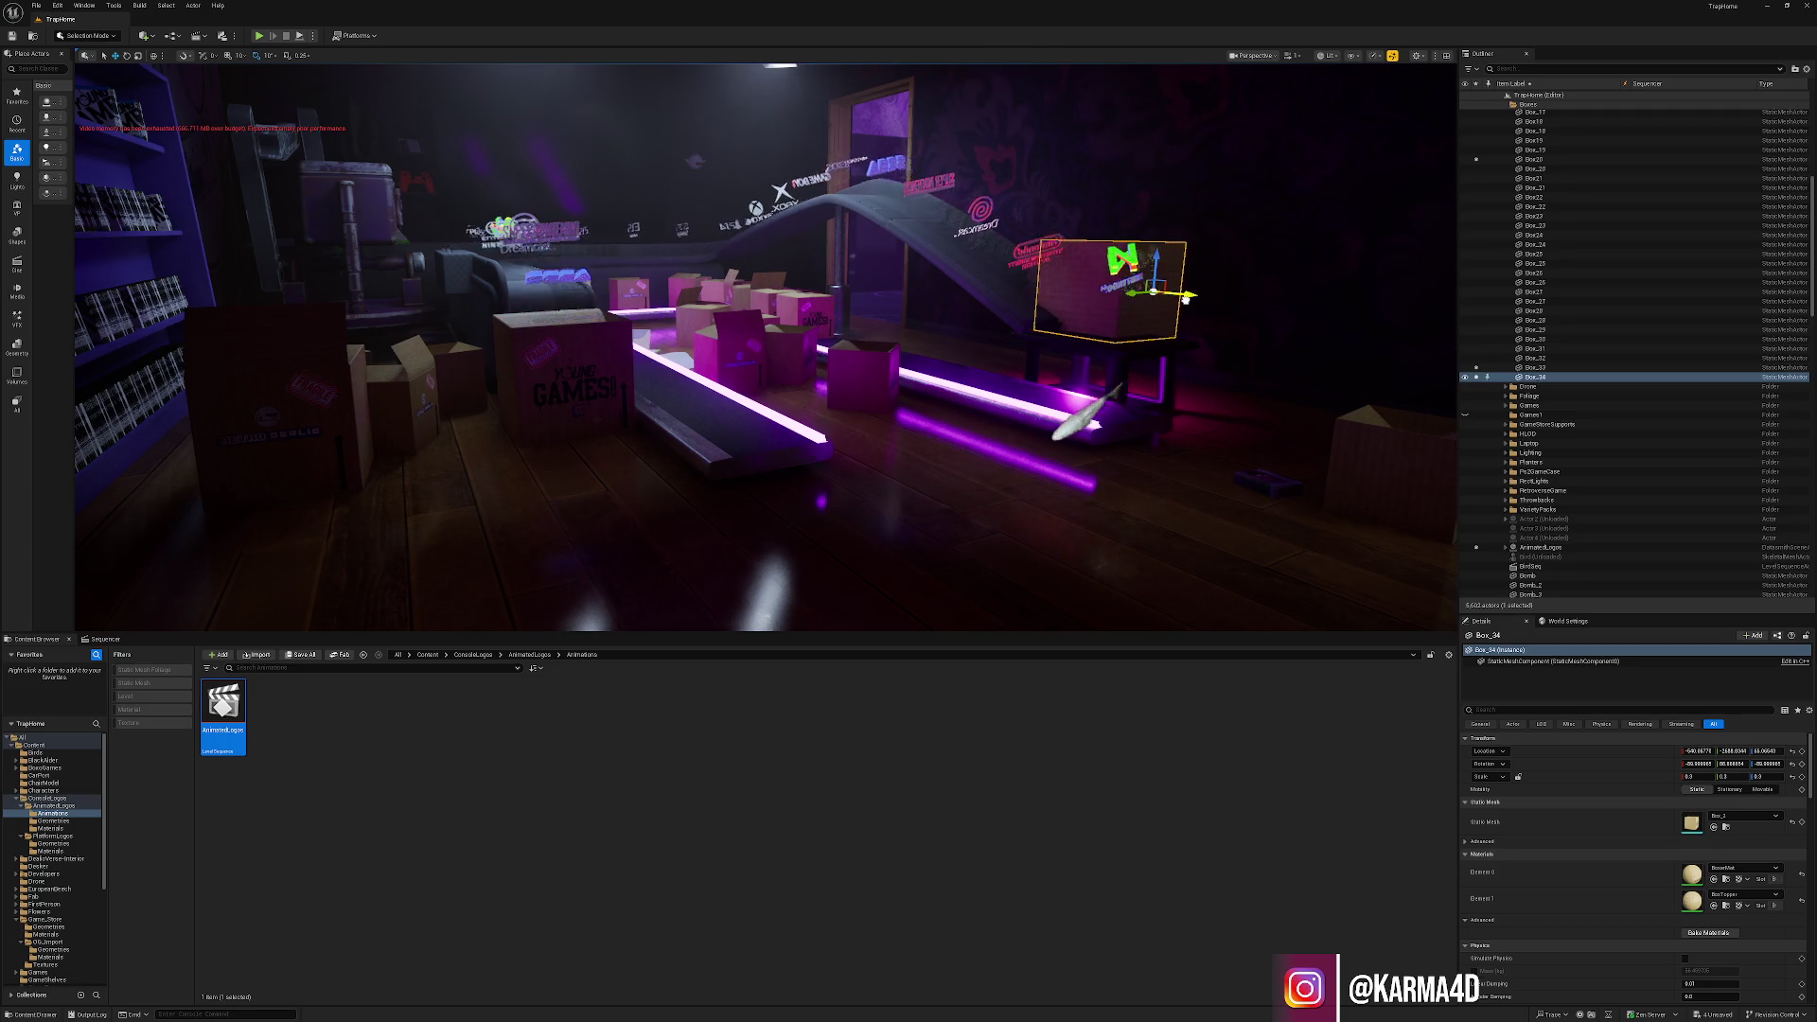
pyautogui.moveTo(1223, 314); pyautogui.dragTo(1233, 318)
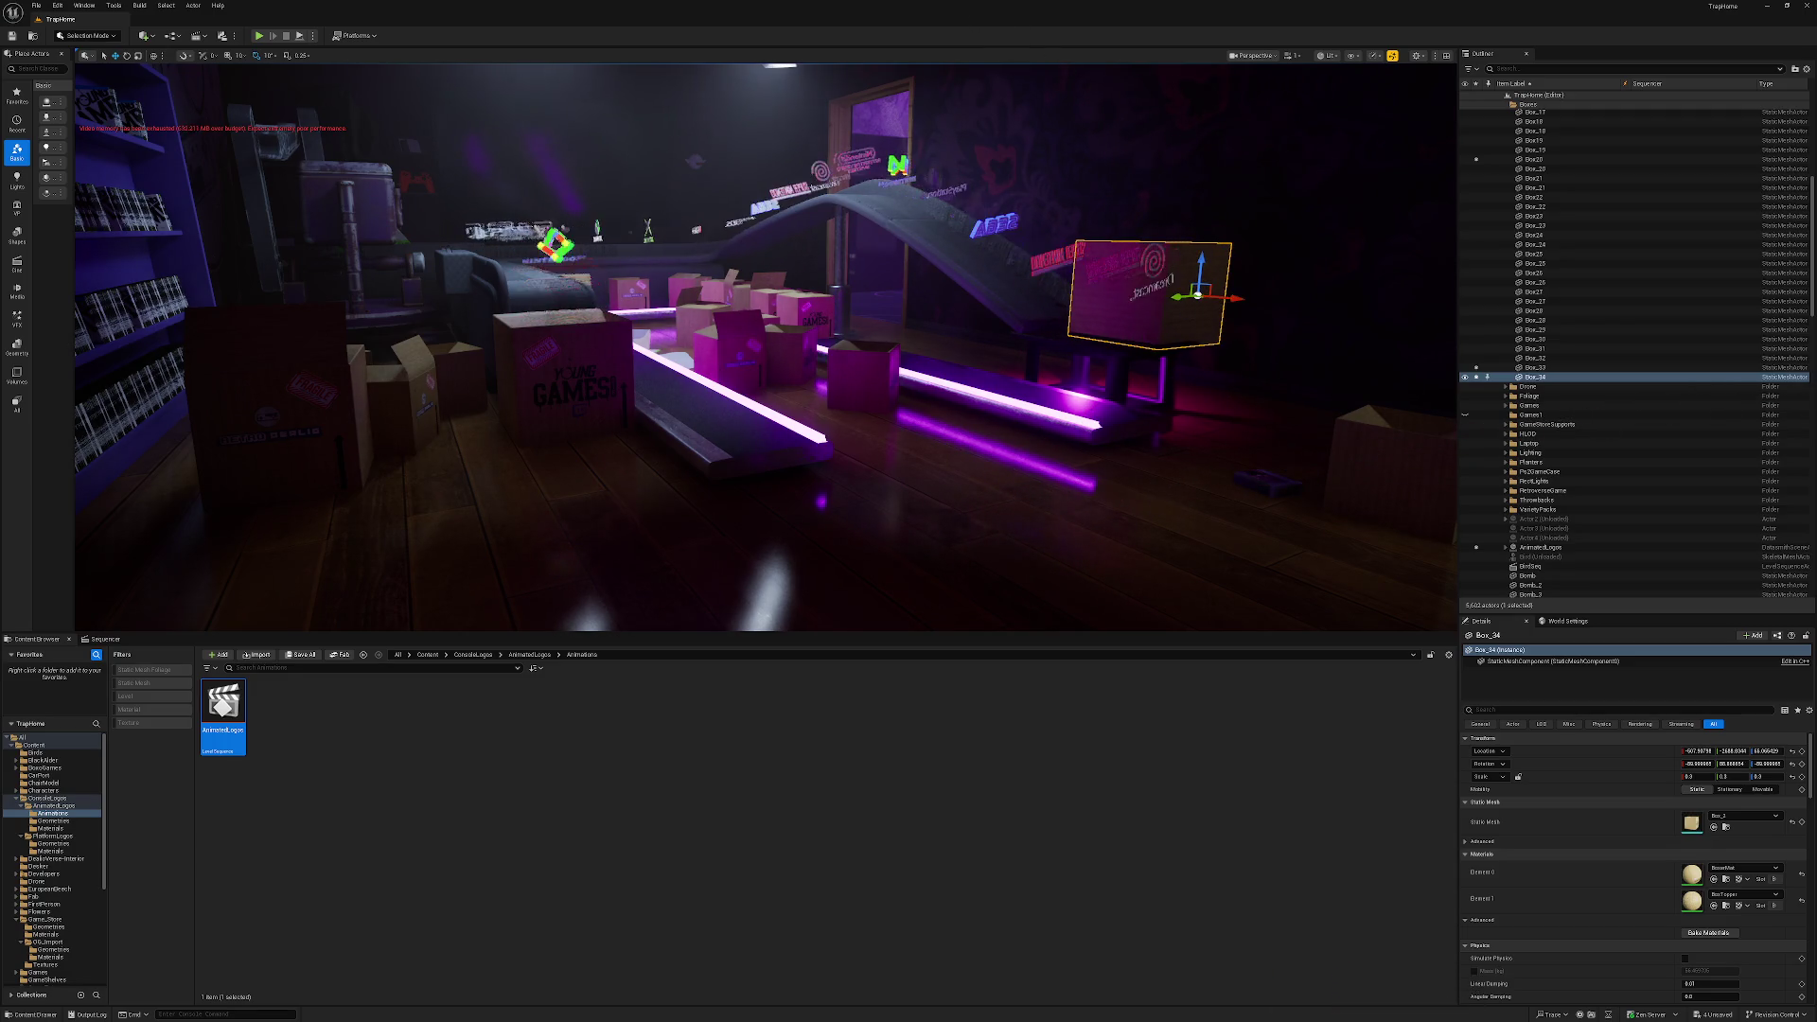
pyautogui.press('w')
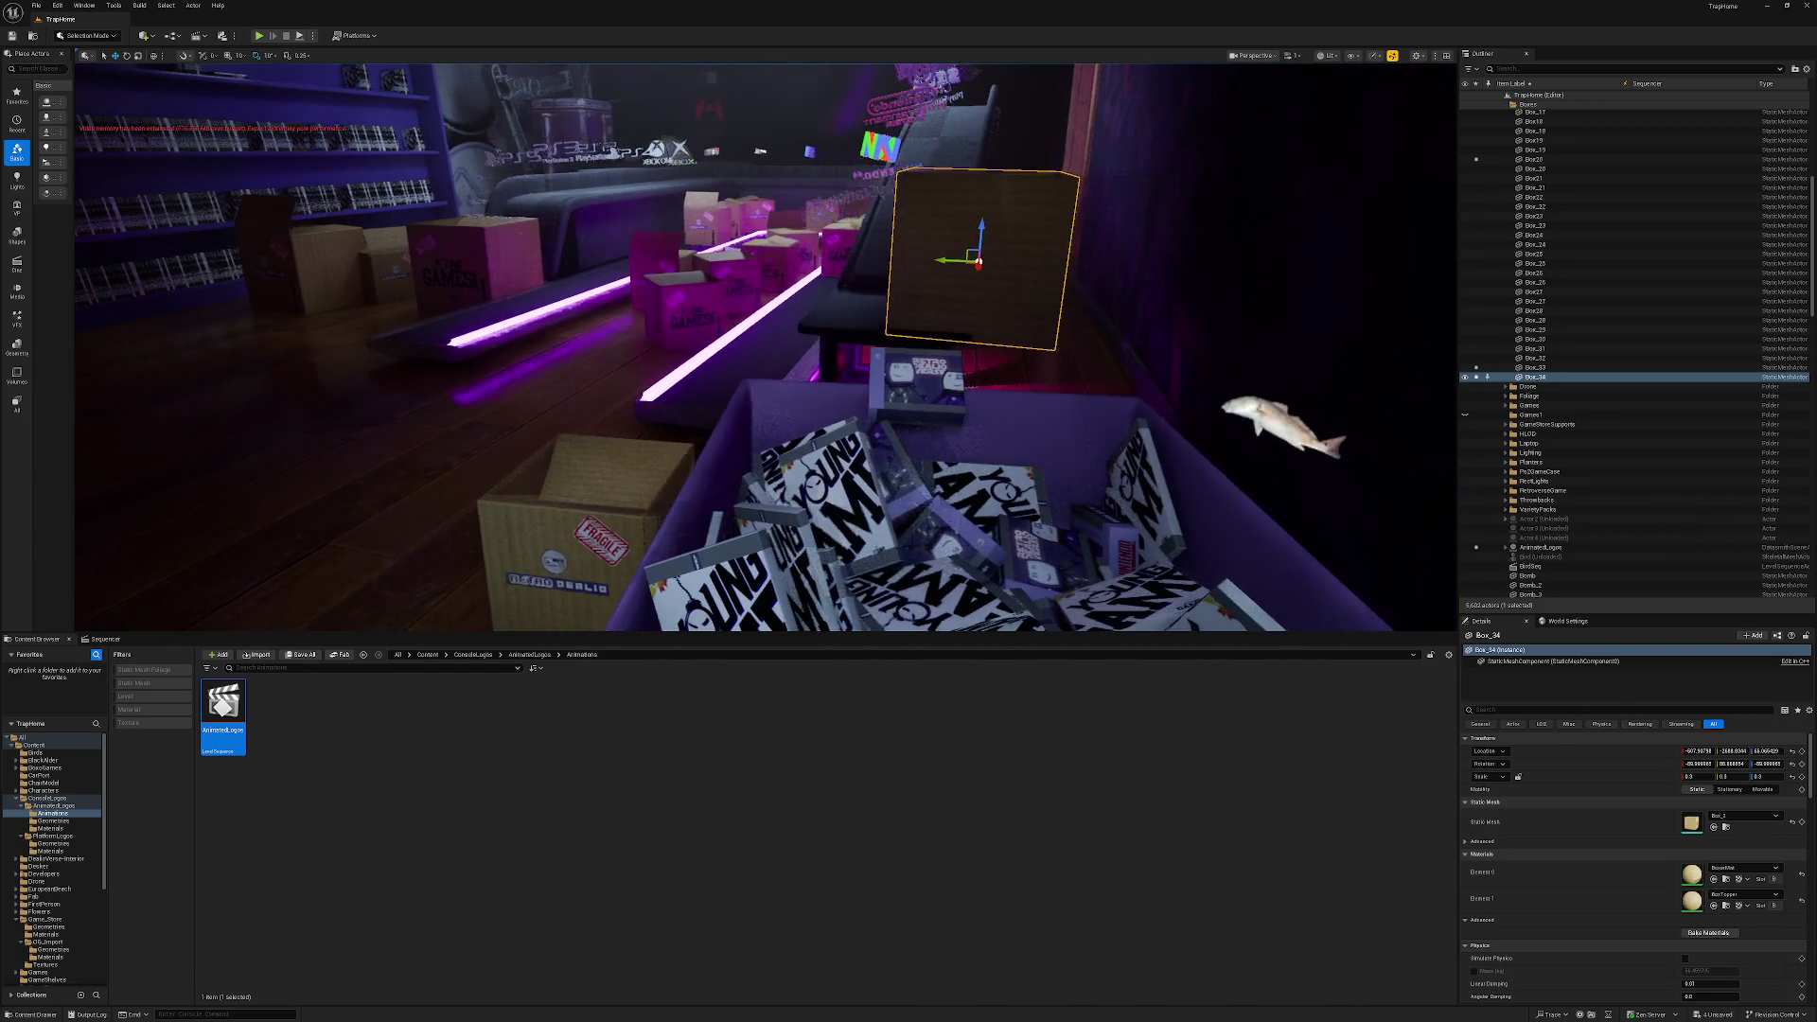
pyautogui.press('s')
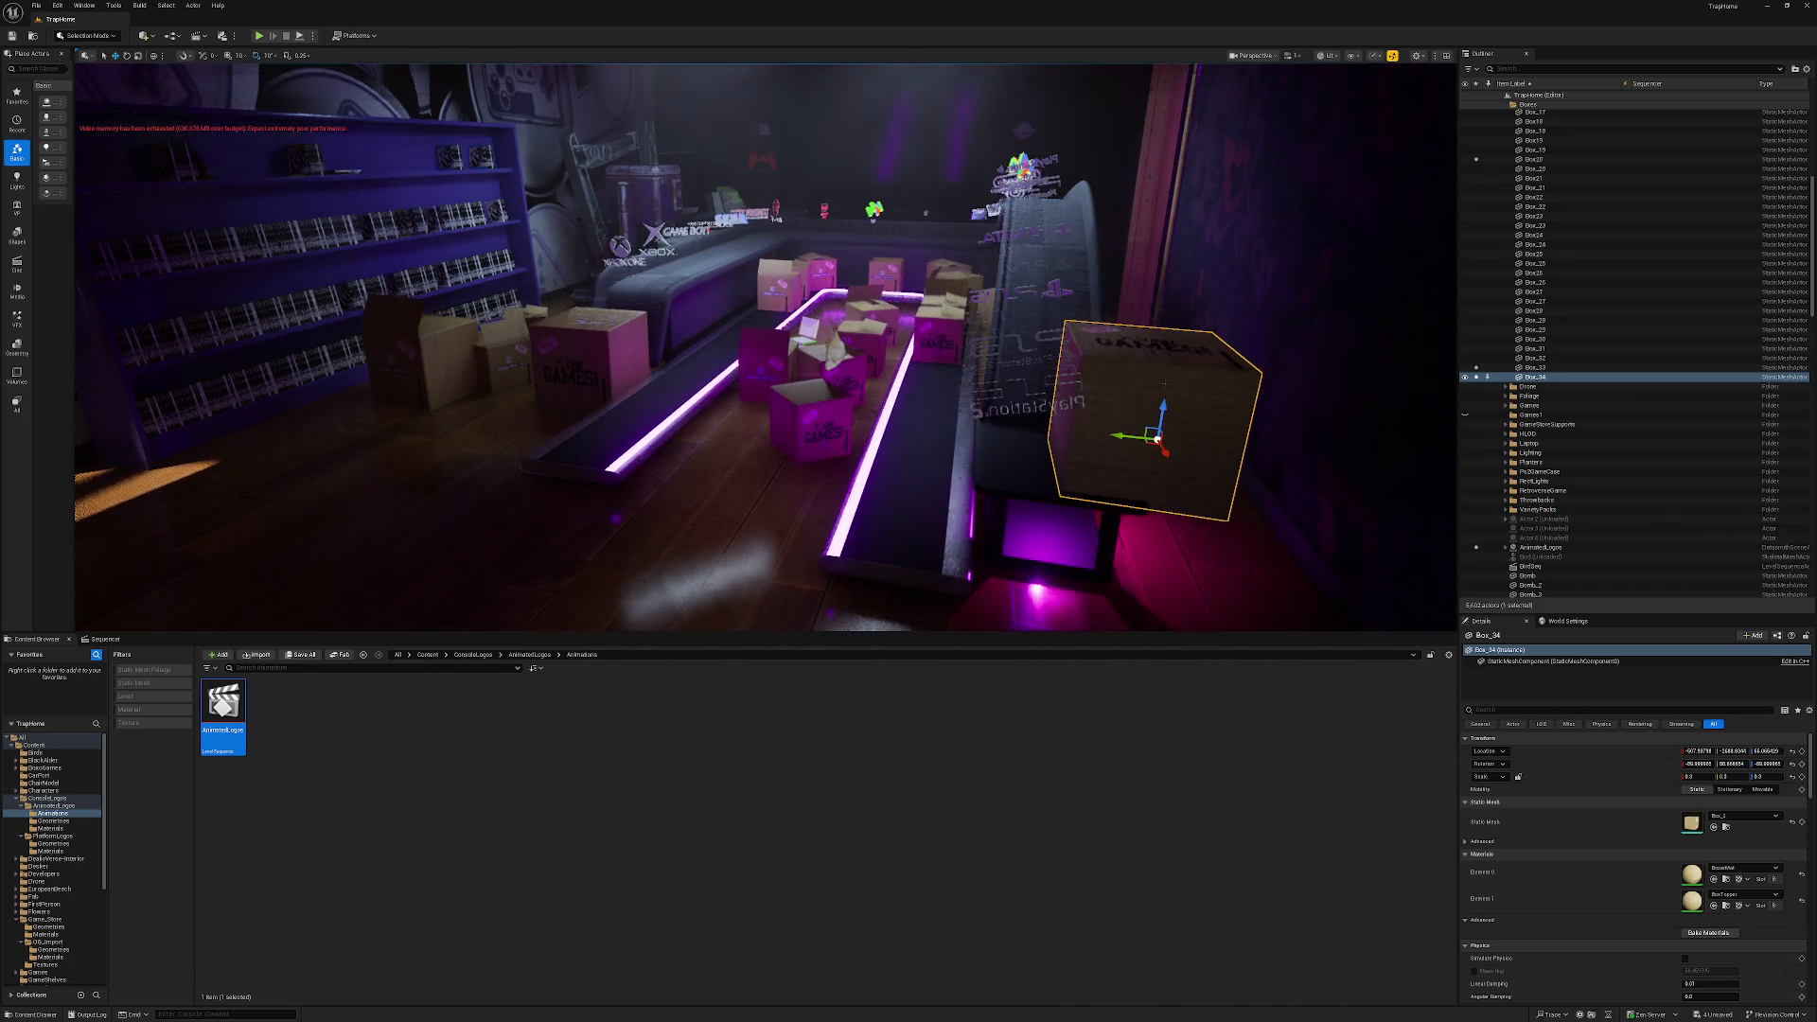
pyautogui.click(1538, 95)
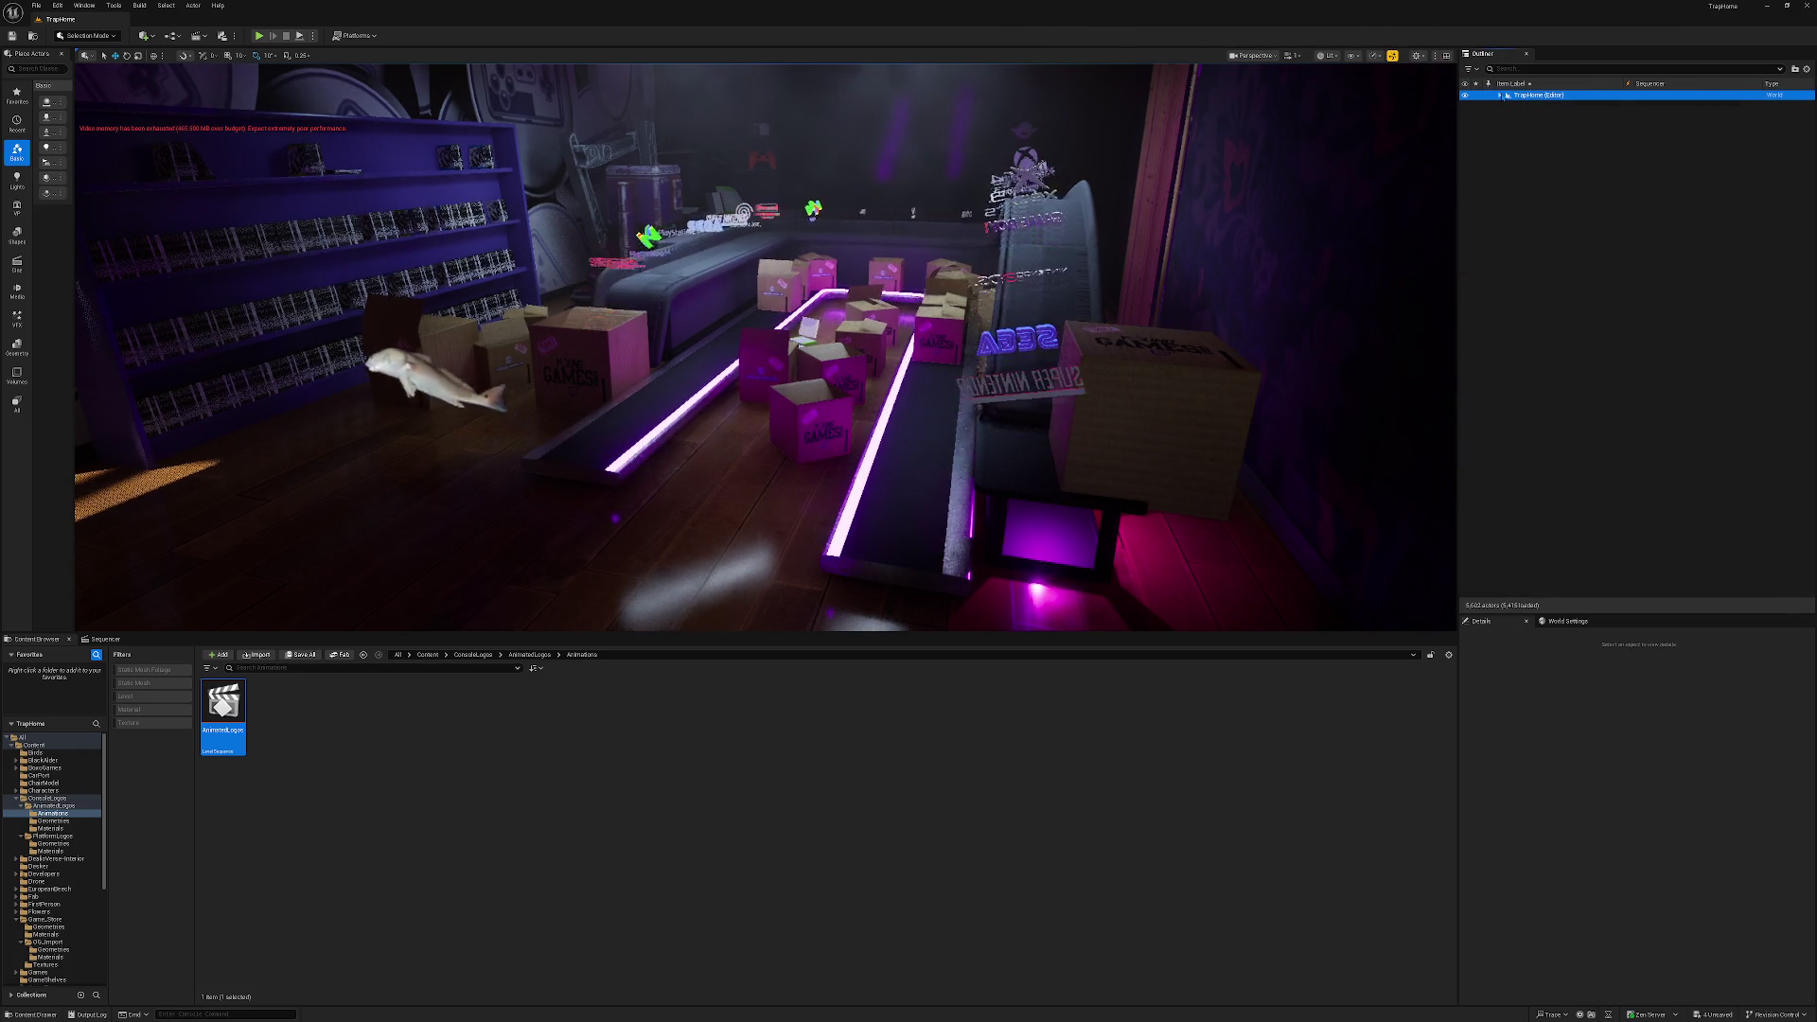
# Shift the large cardboard box a little to the right along X.
pyautogui.click(1543, 275)
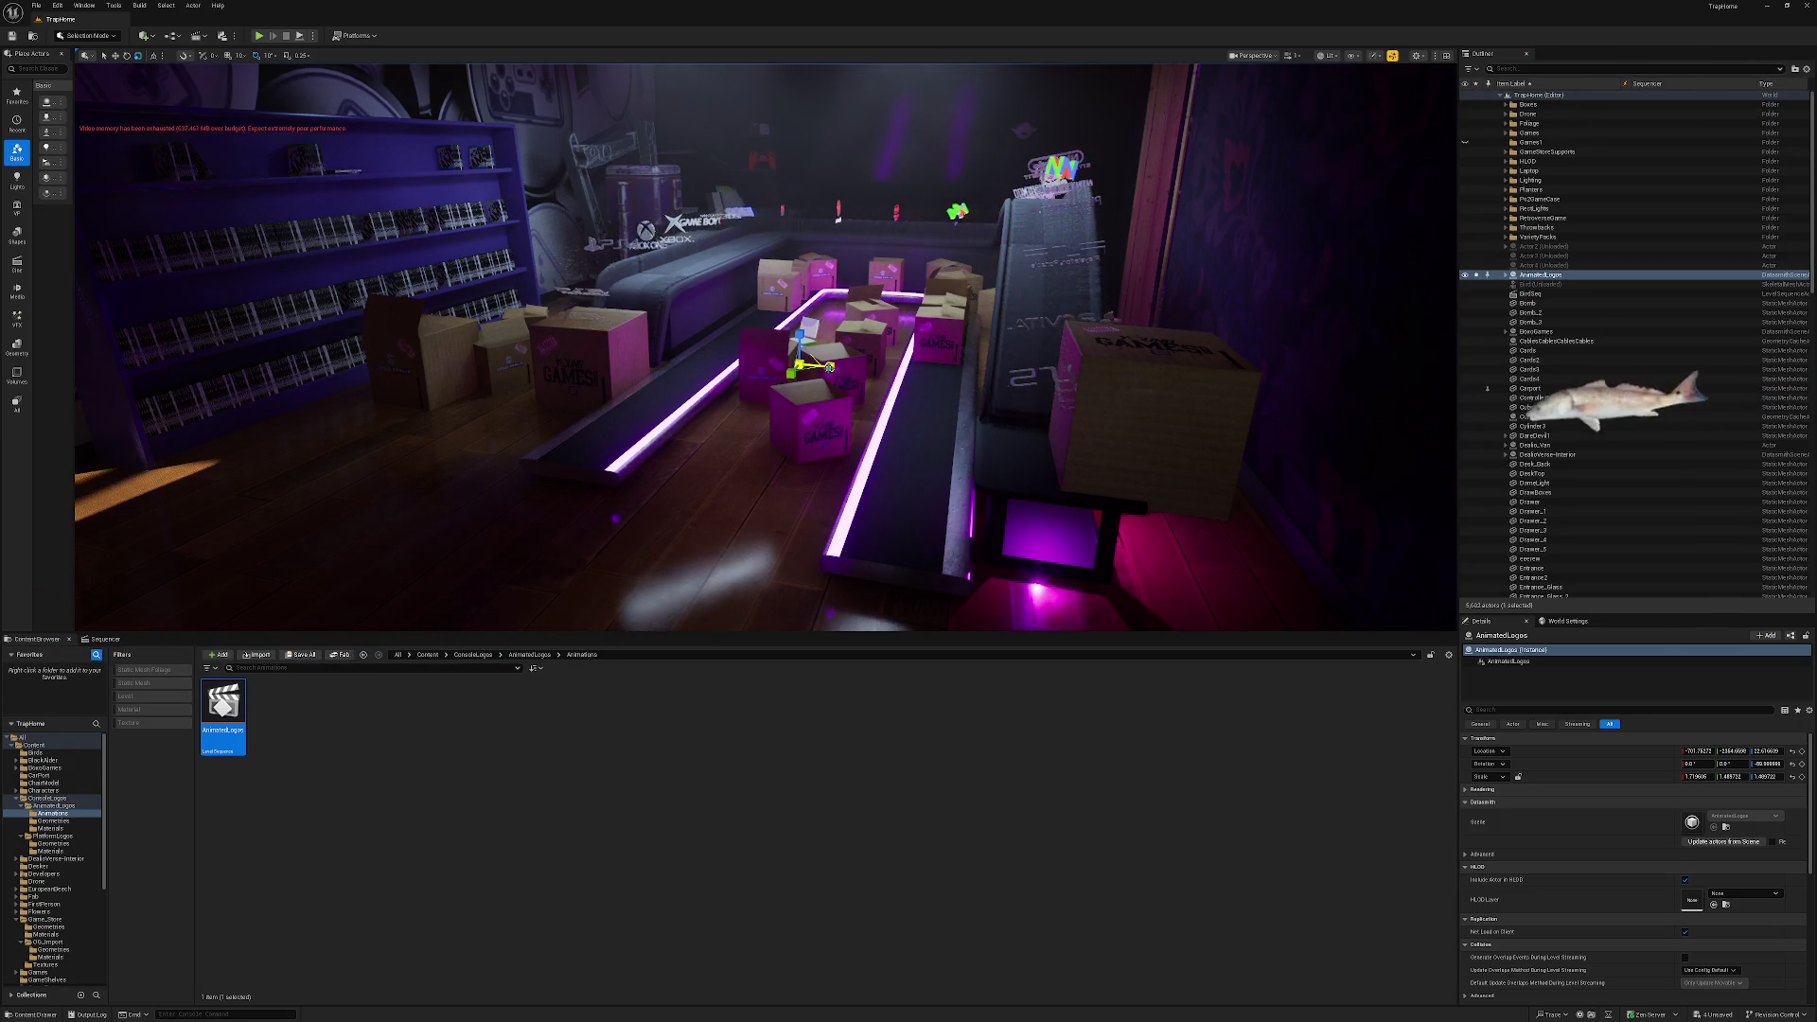
pyautogui.click(1131, 438)
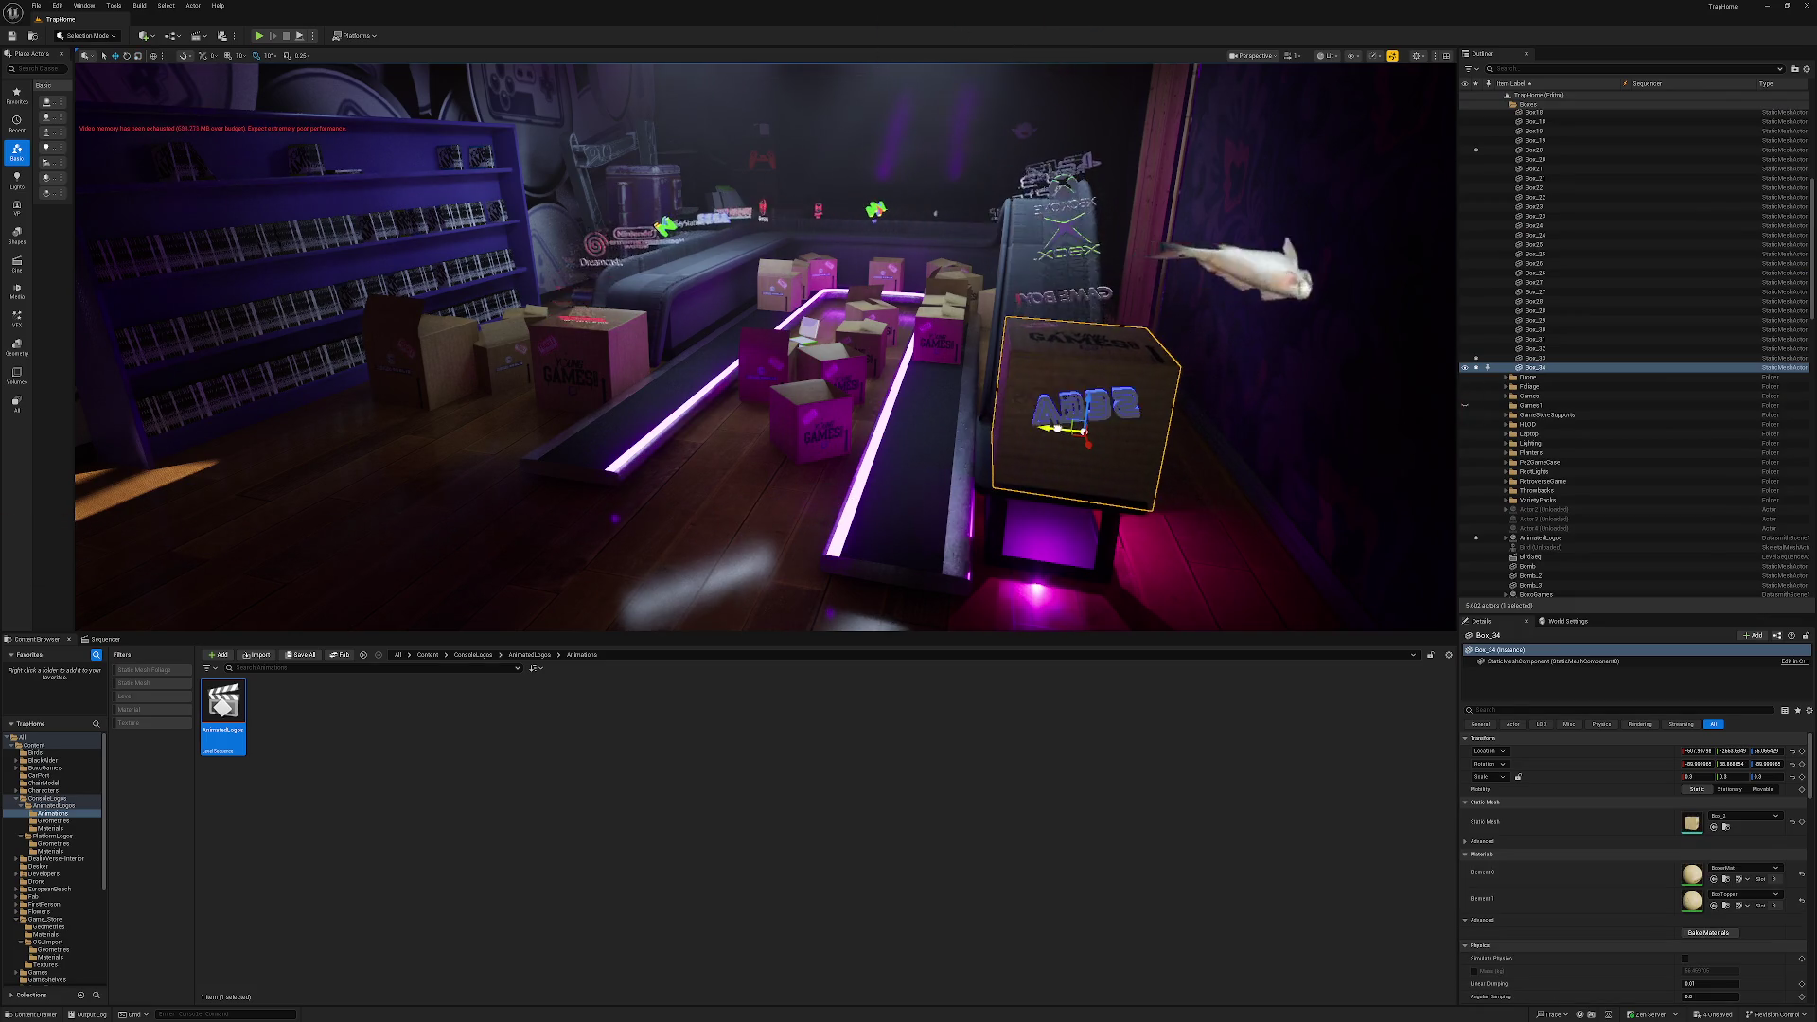
pyautogui.press('Escape')
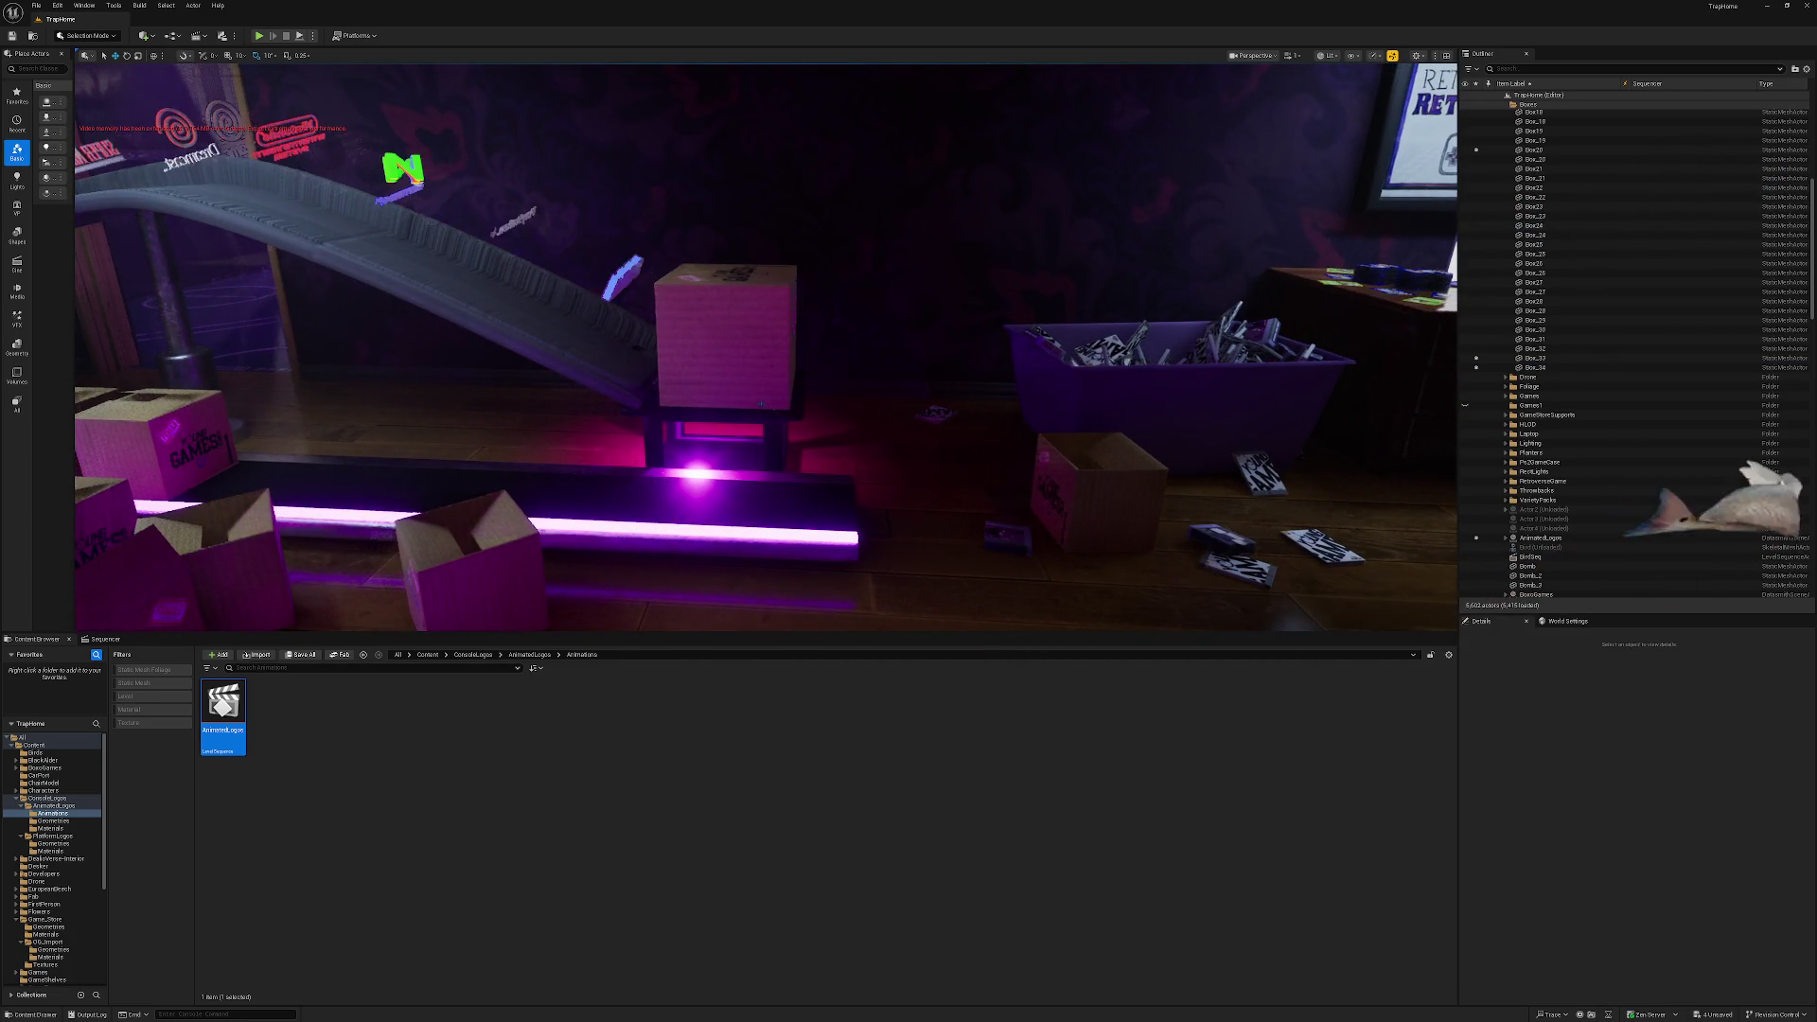
pyautogui.click(761, 404)
pyautogui.moveTo(824, 336); pyautogui.dragTo(882, 339)
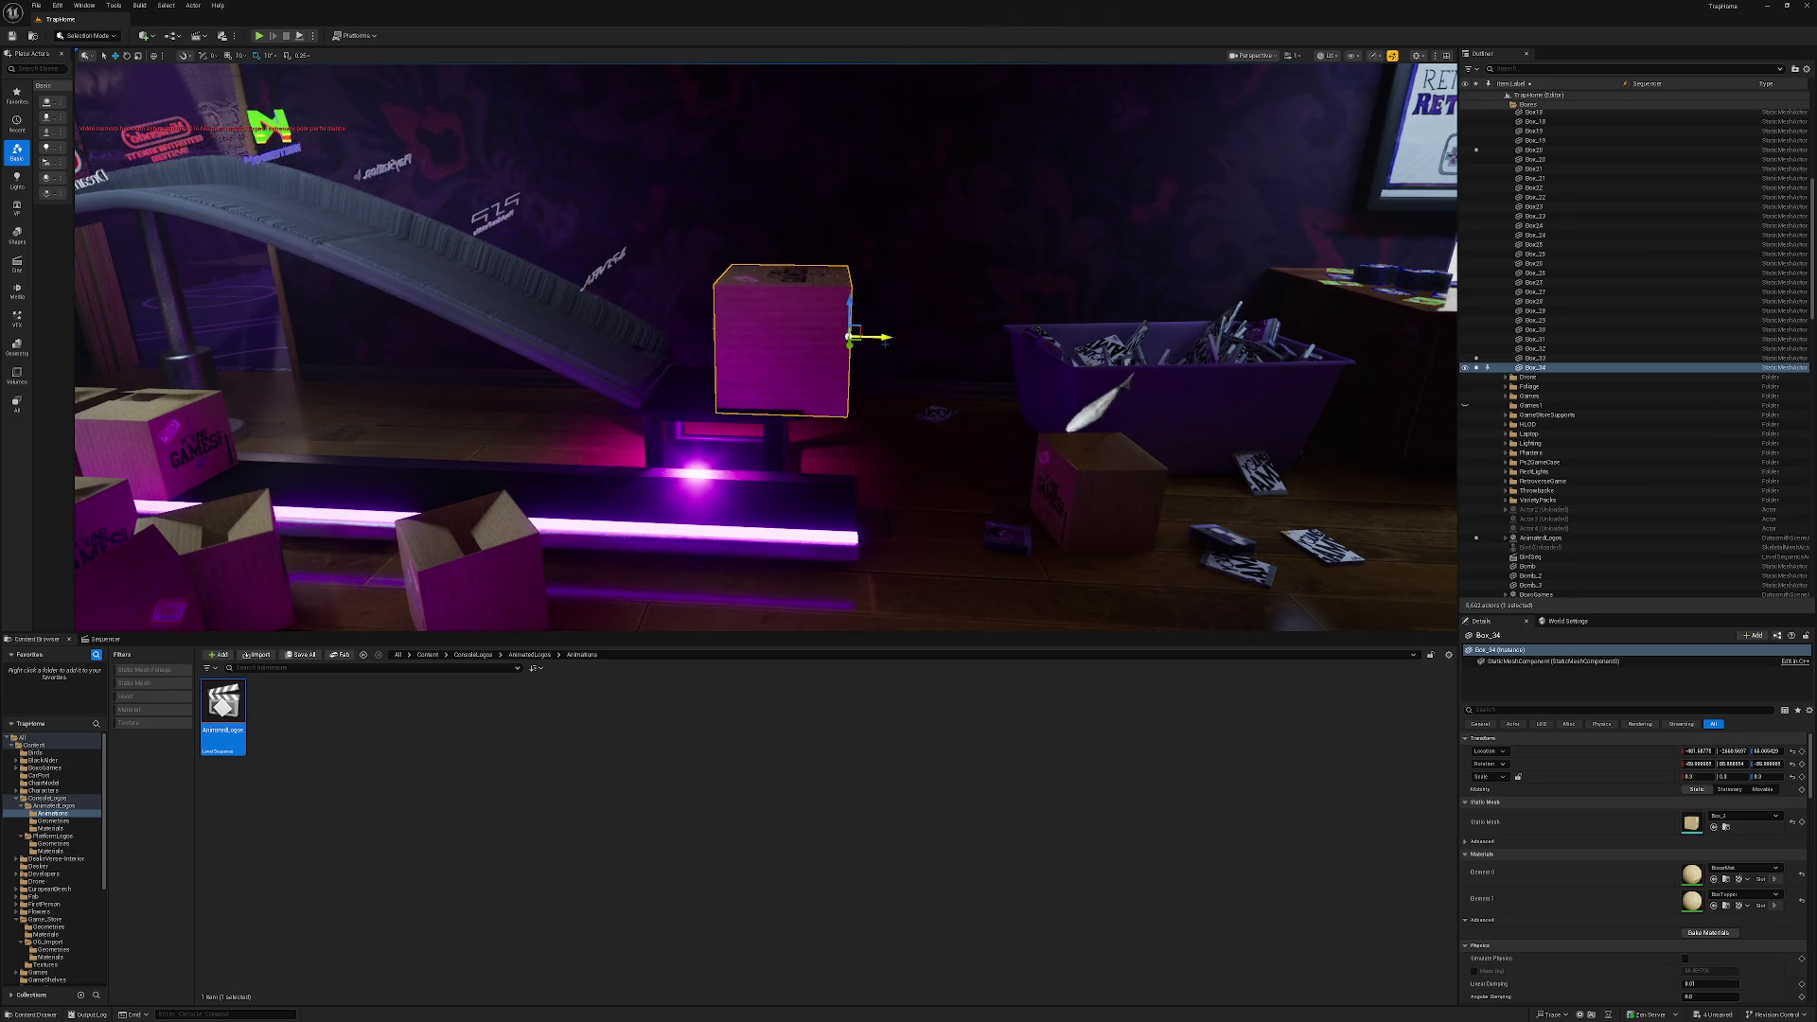
pyautogui.press('Escape')
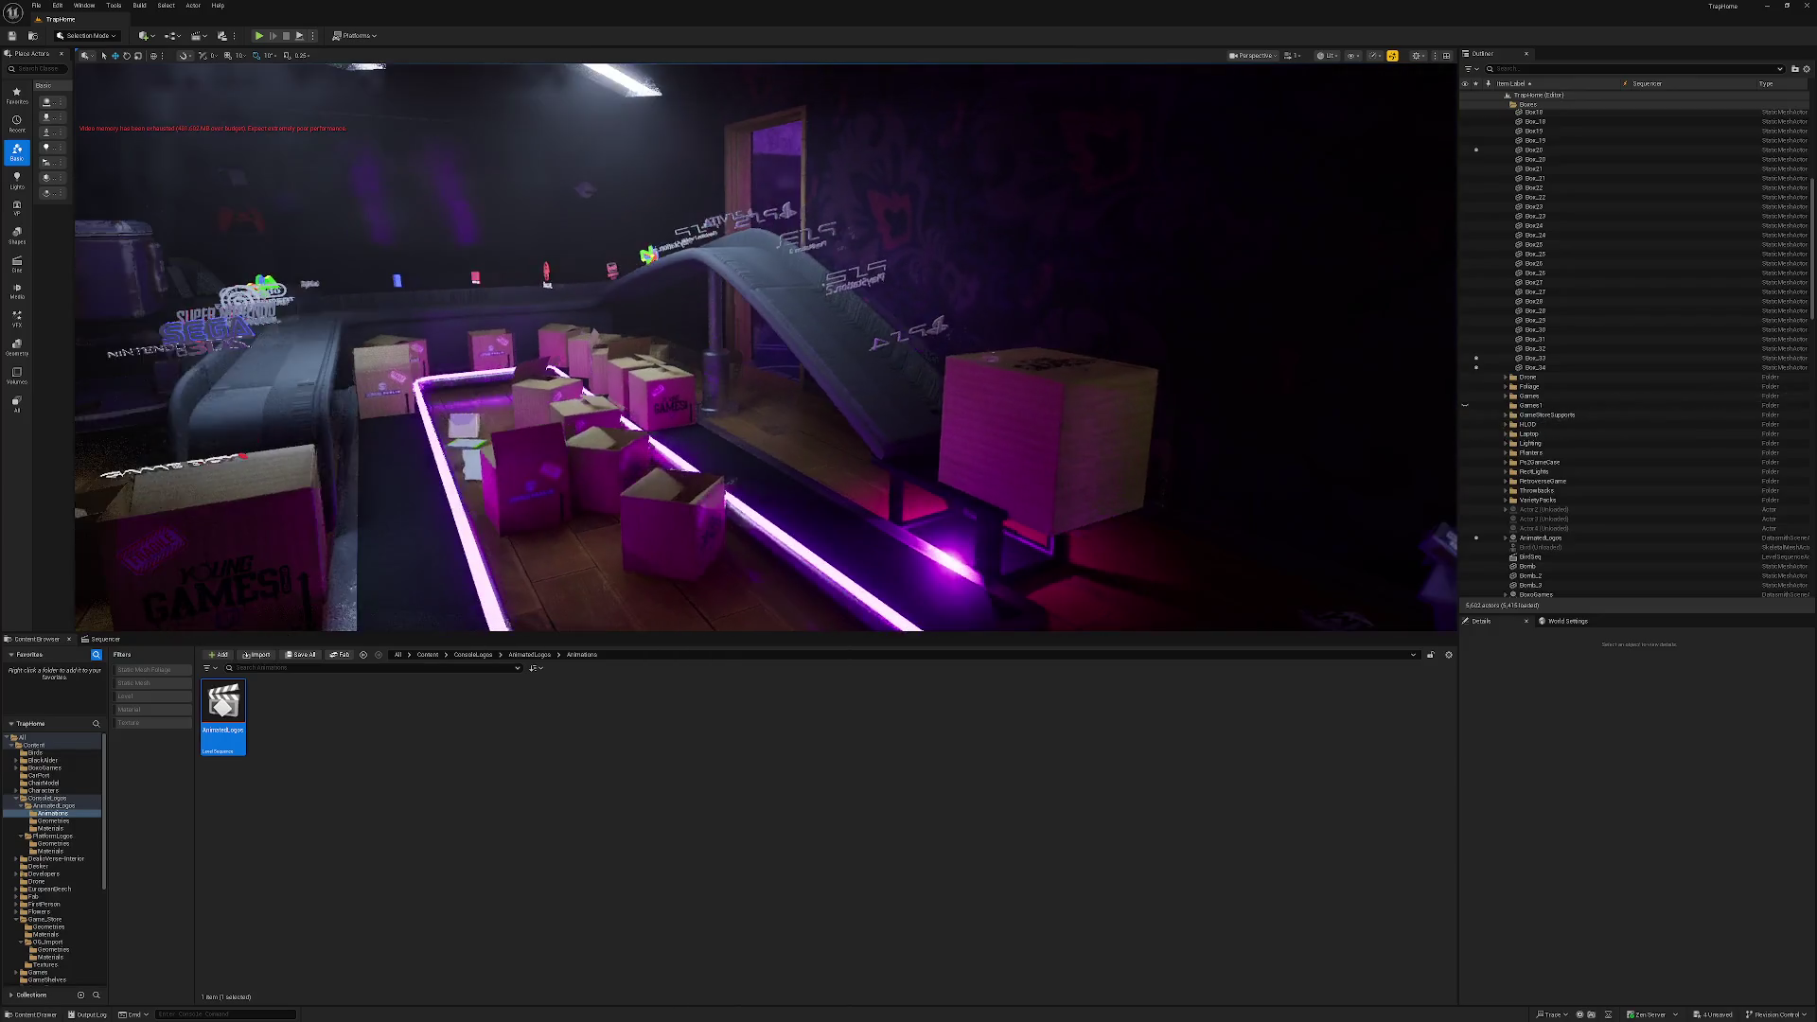
# Move Cube_31, the table under the box, right, then nudge the box and table together along X.
pyautogui.click(1109, 461)
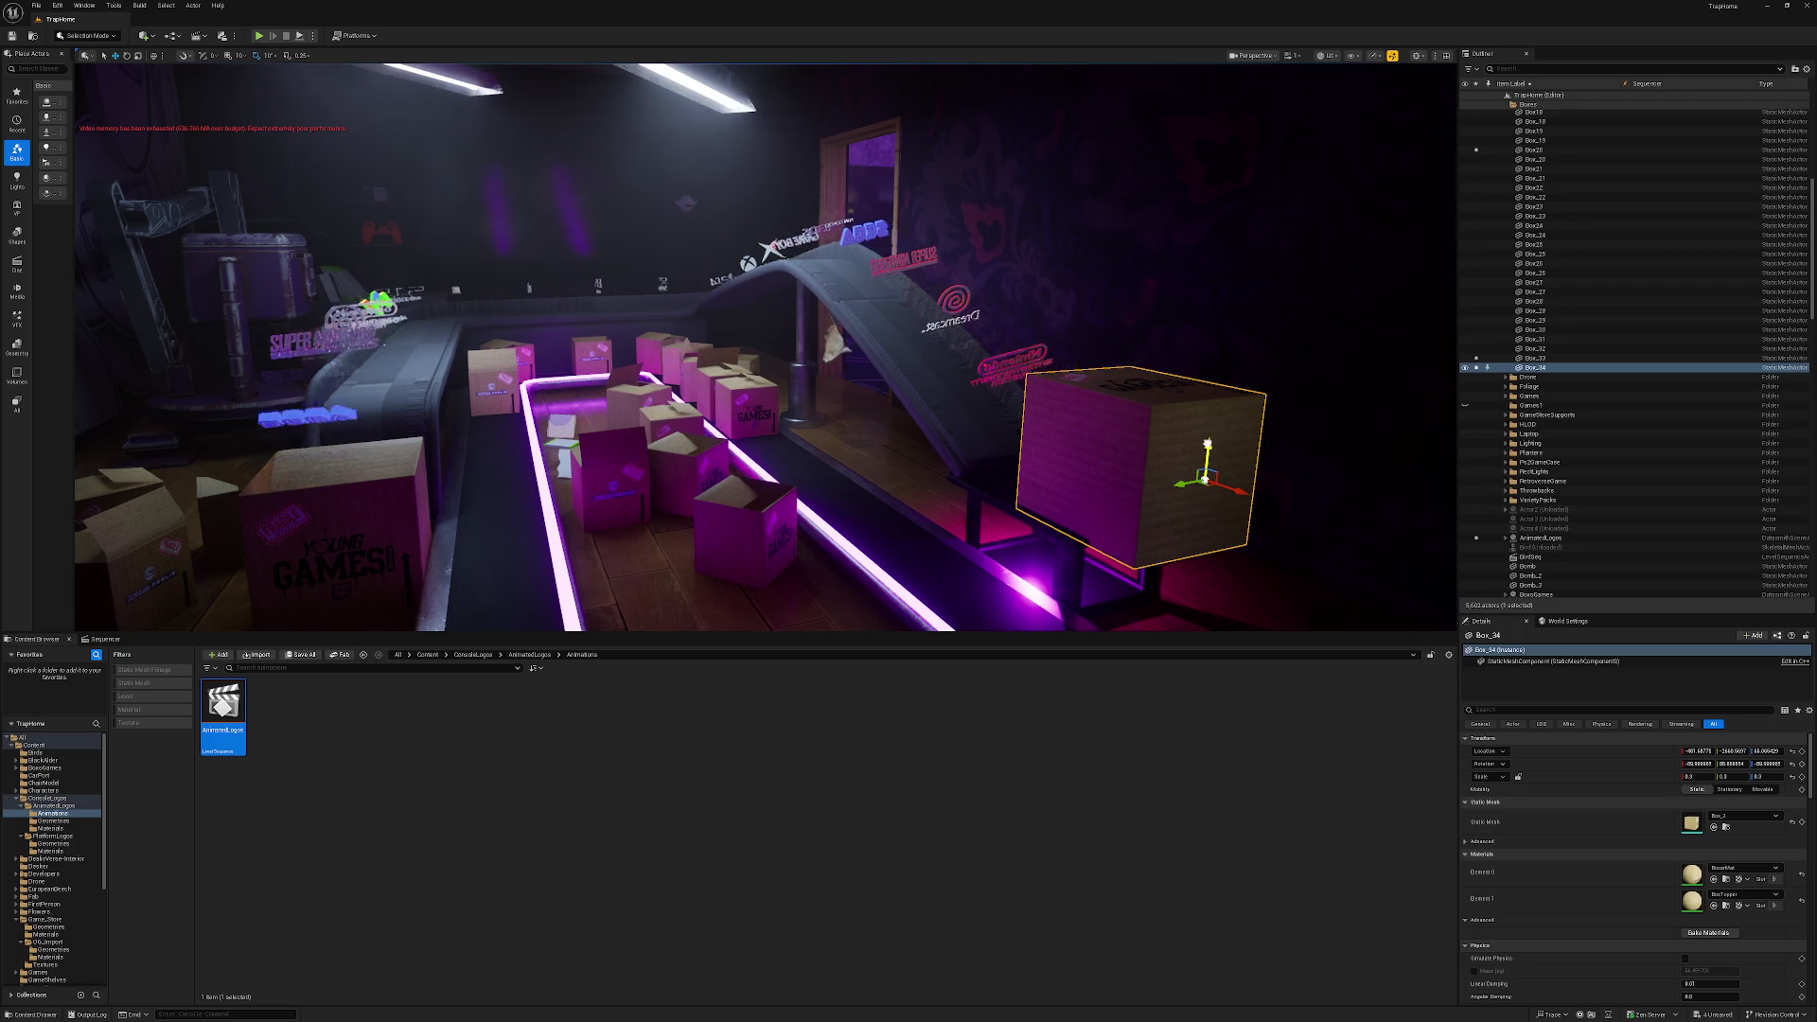
pyautogui.press('Escape')
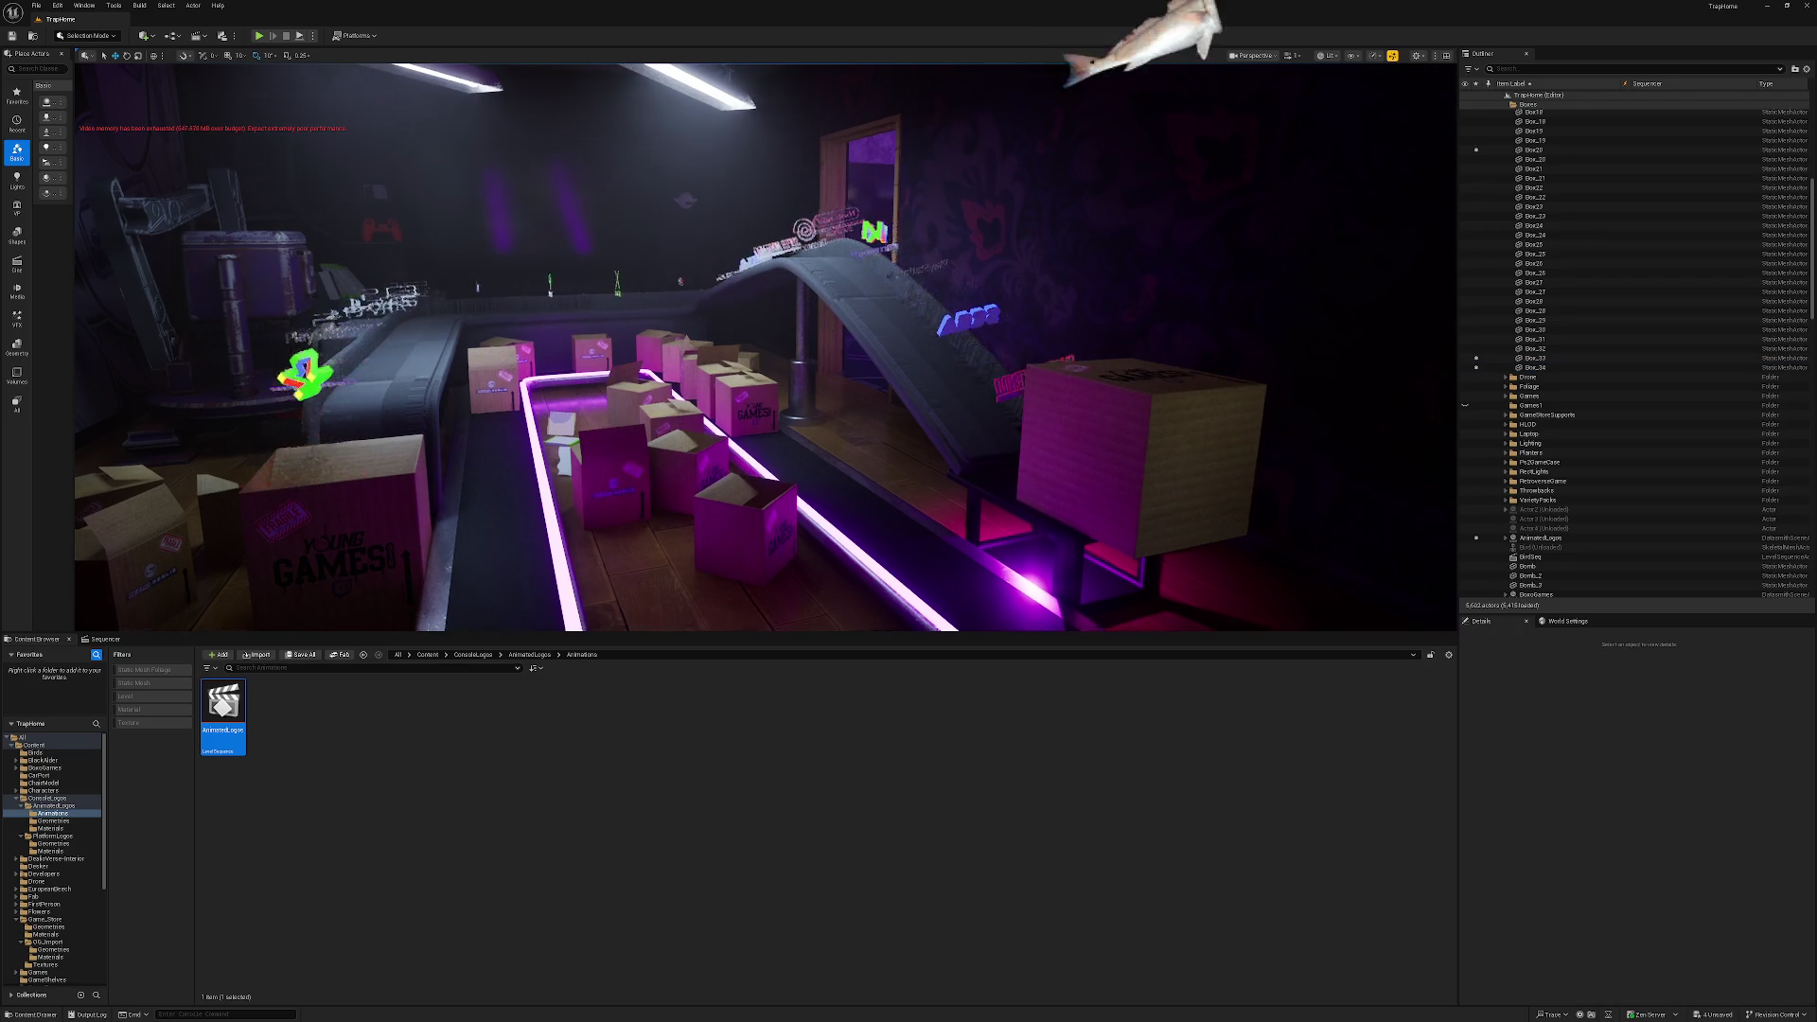
pyautogui.click(1027, 510)
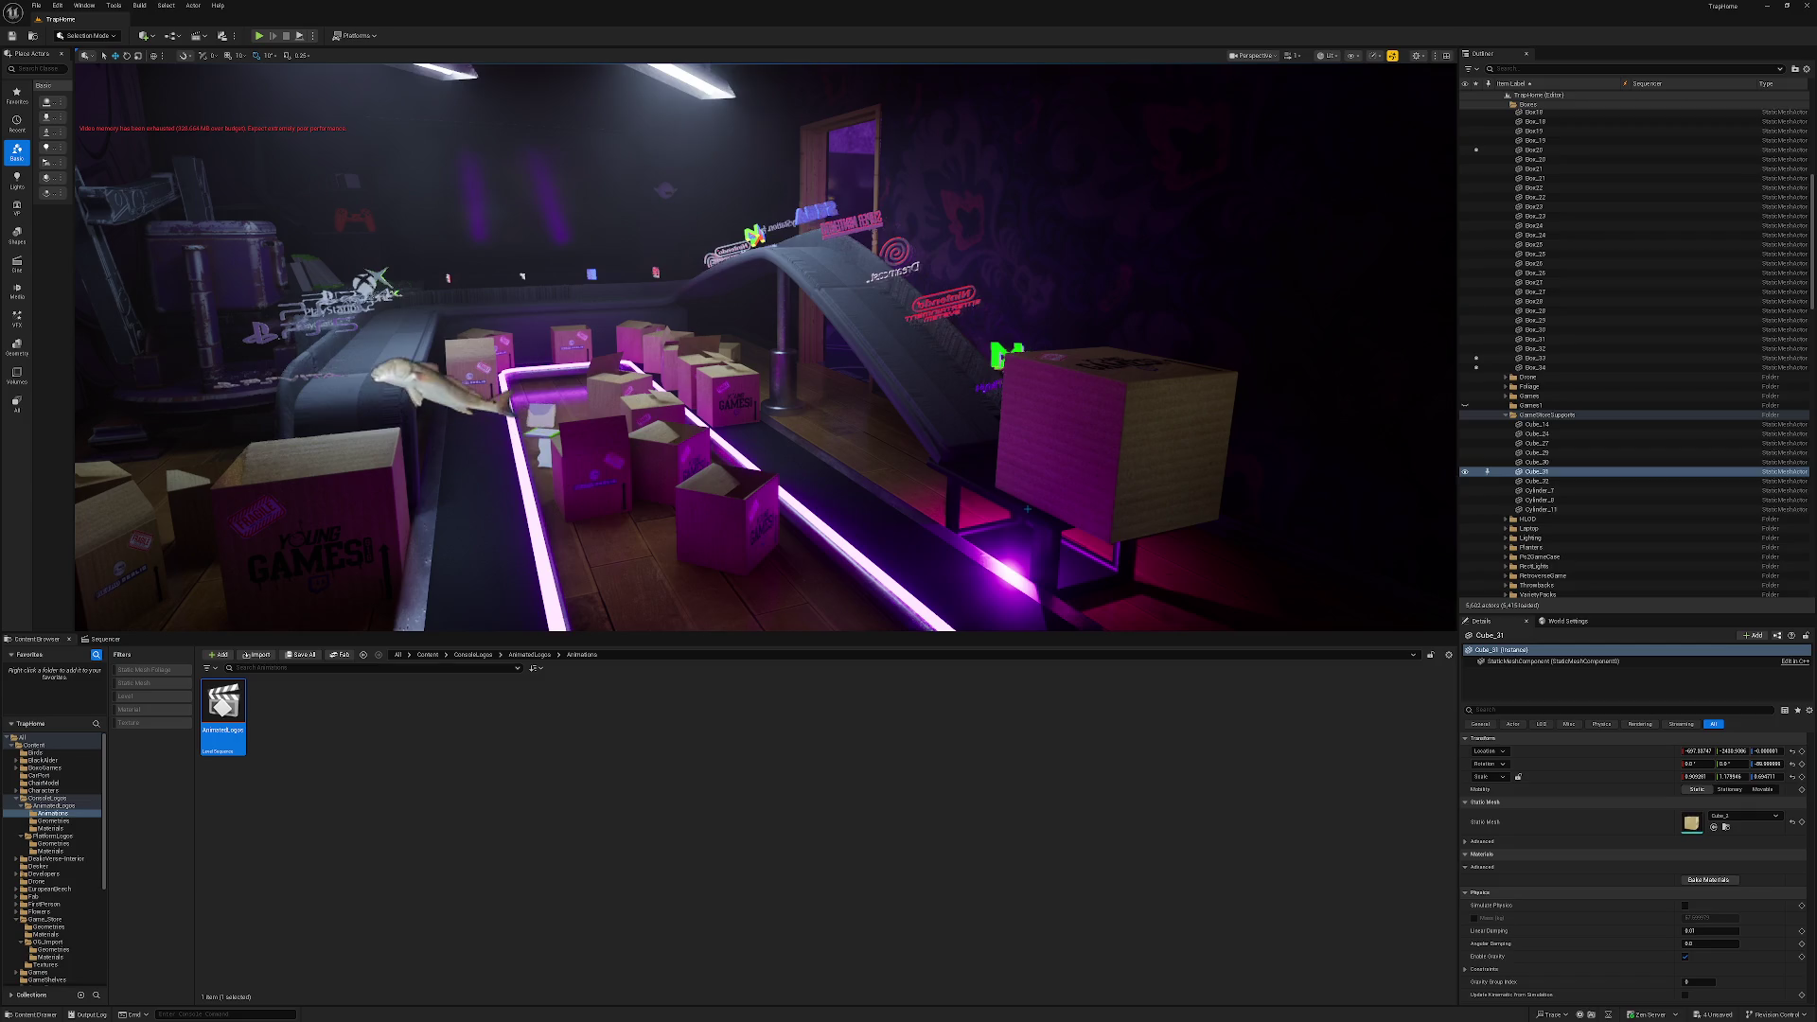
pyautogui.moveTo(765, 490)
pyautogui.mouseDown()
pyautogui.moveTo(800, 512)
pyautogui.moveTo(792, 499)
pyautogui.mouseUp()
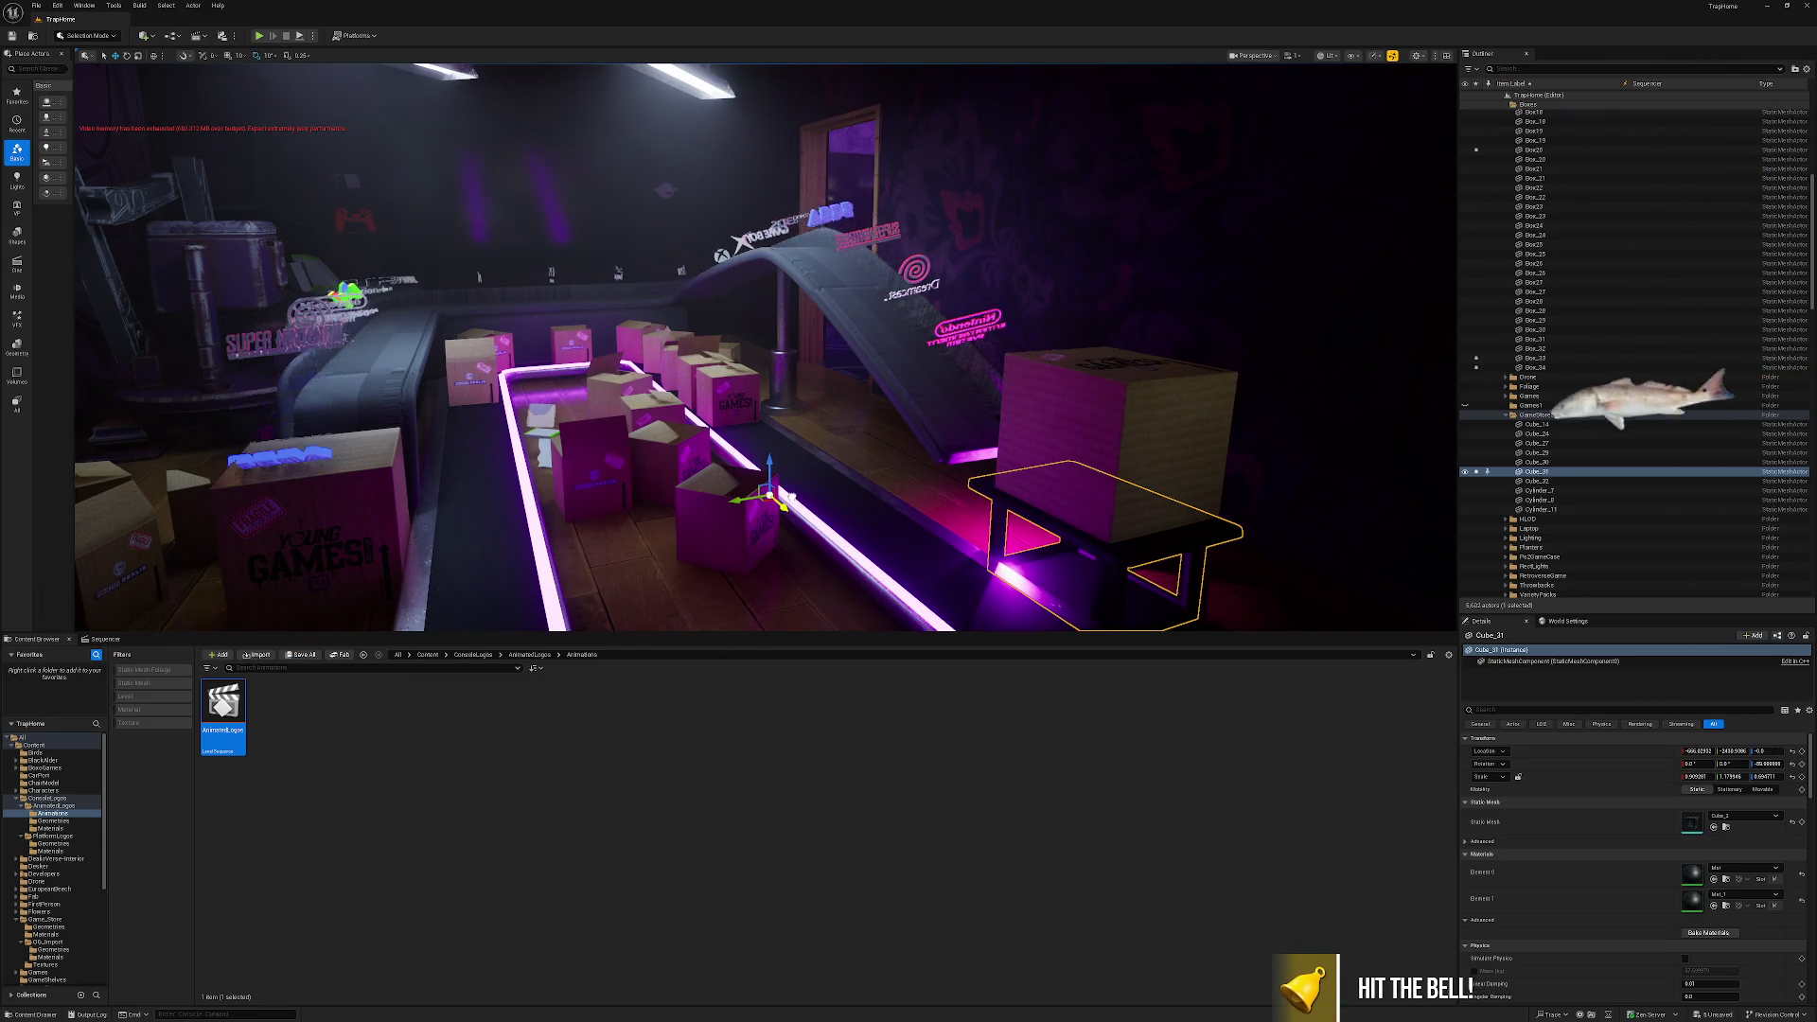
pyautogui.press('Escape')
pyautogui.click(1041, 519)
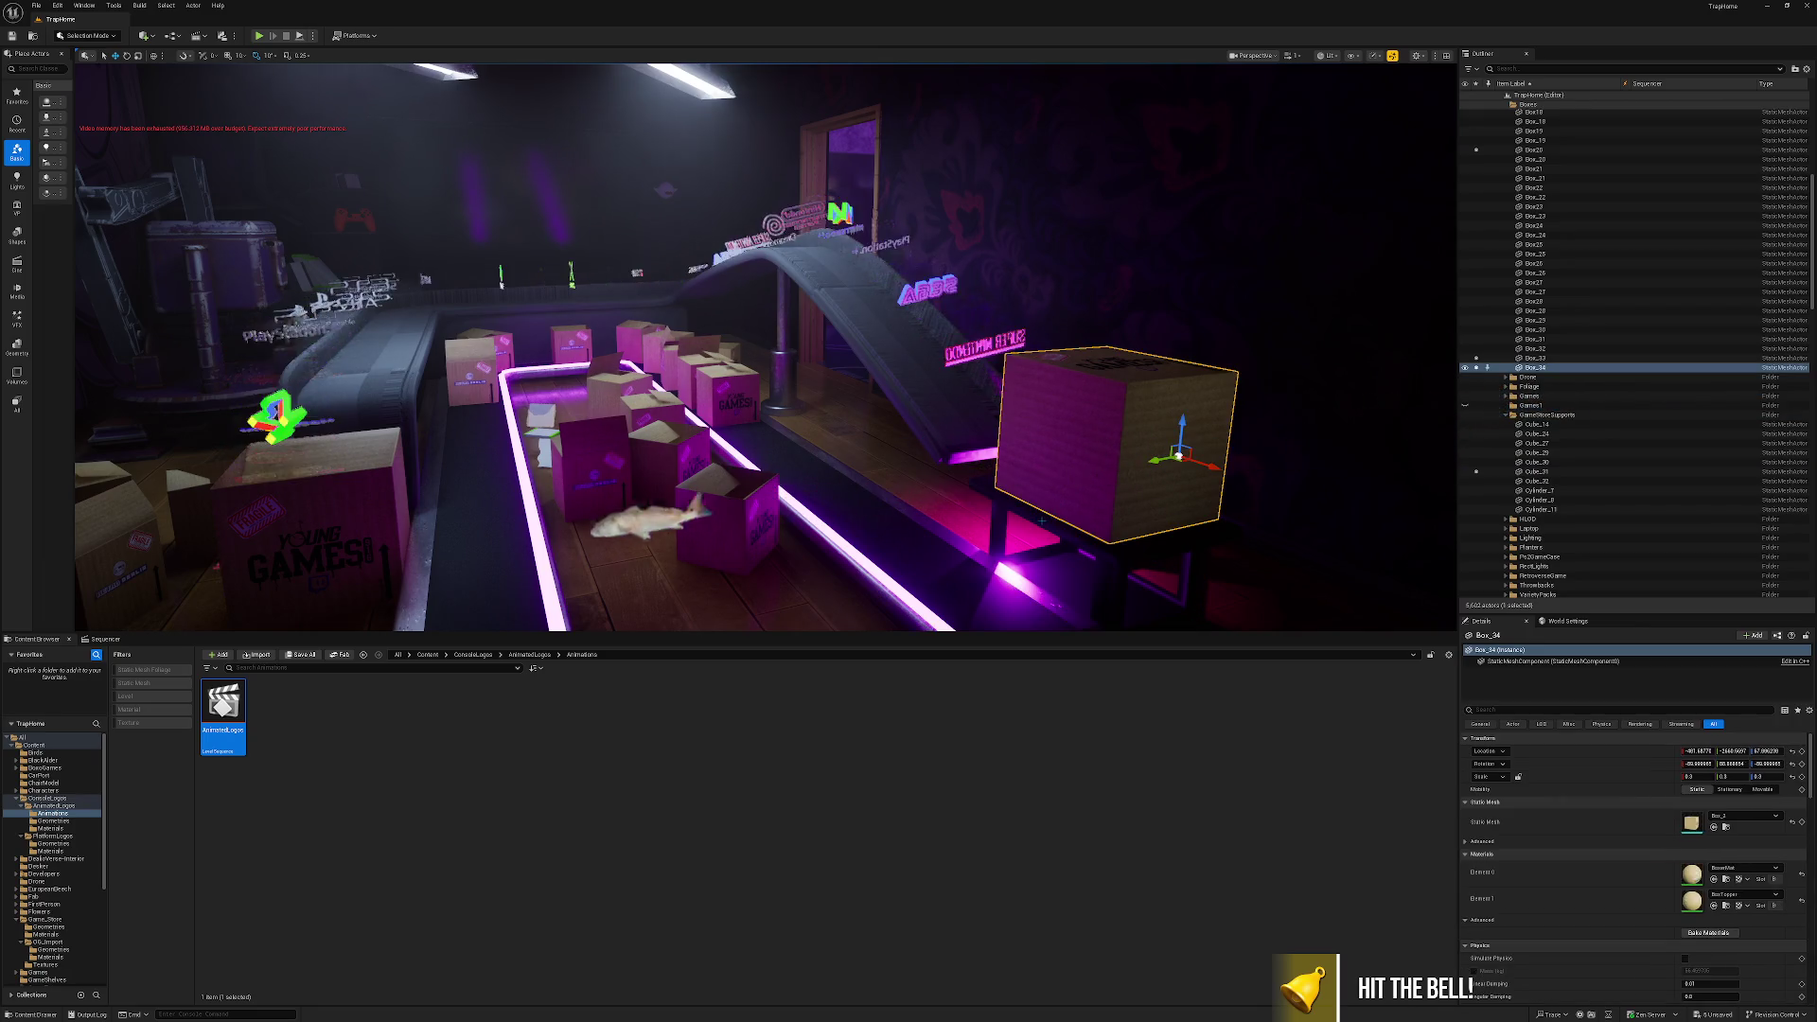
pyautogui.keyDown('ctrl'); pyautogui.click(1031, 530); pyautogui.keyUp('ctrl')
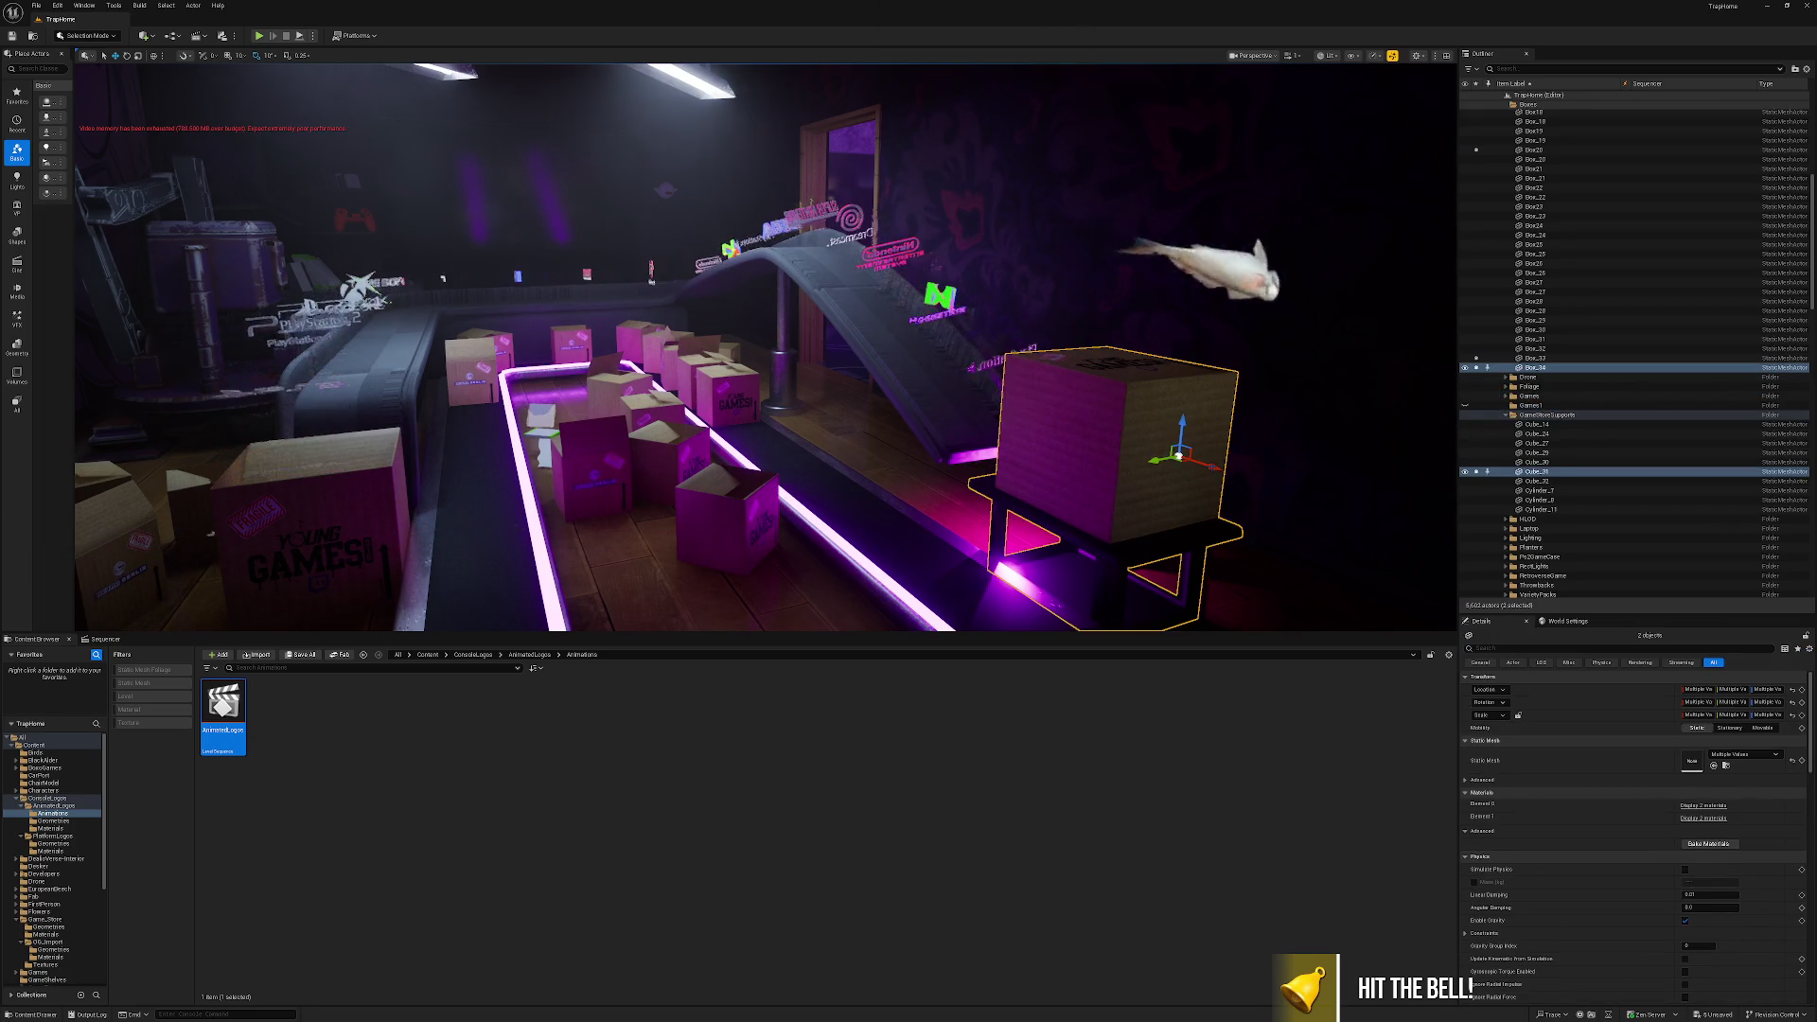
pyautogui.moveTo(1213, 466); pyautogui.dragTo(1229, 473)
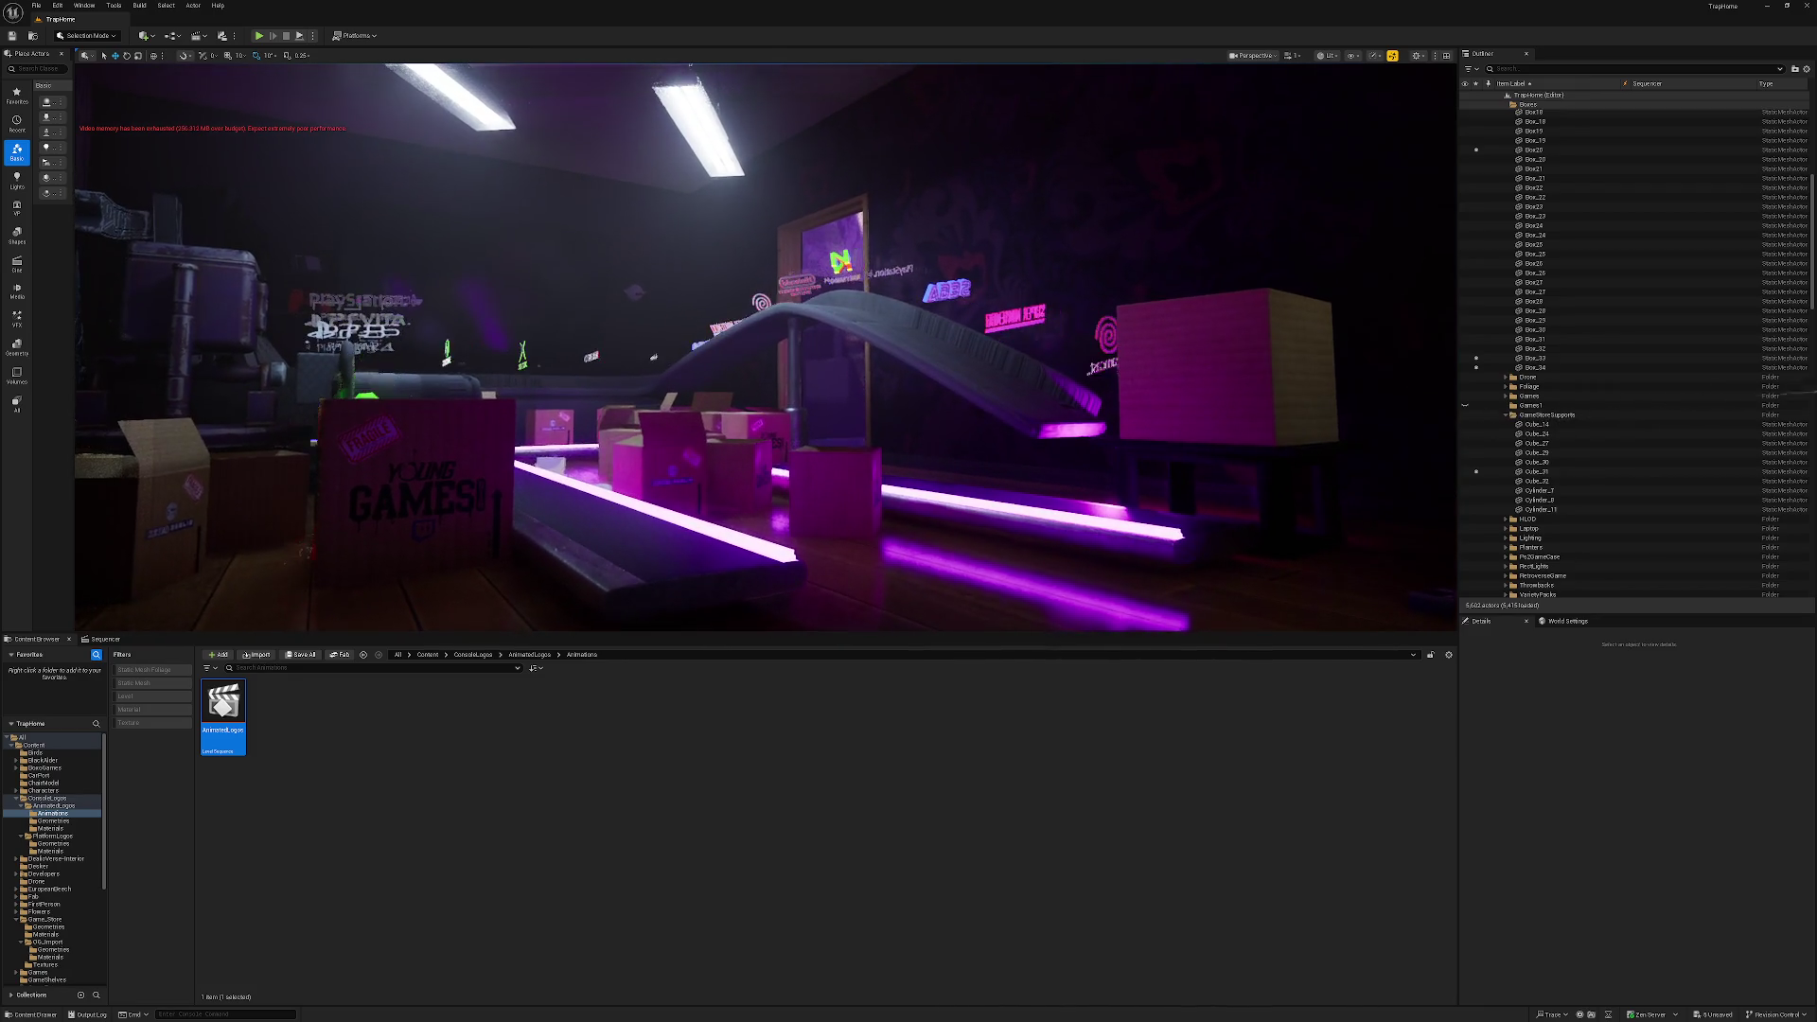
# Save all modified assets, including AnimatedLogos and the moved boxes, via Save Selected.
pyautogui.click(304, 656)
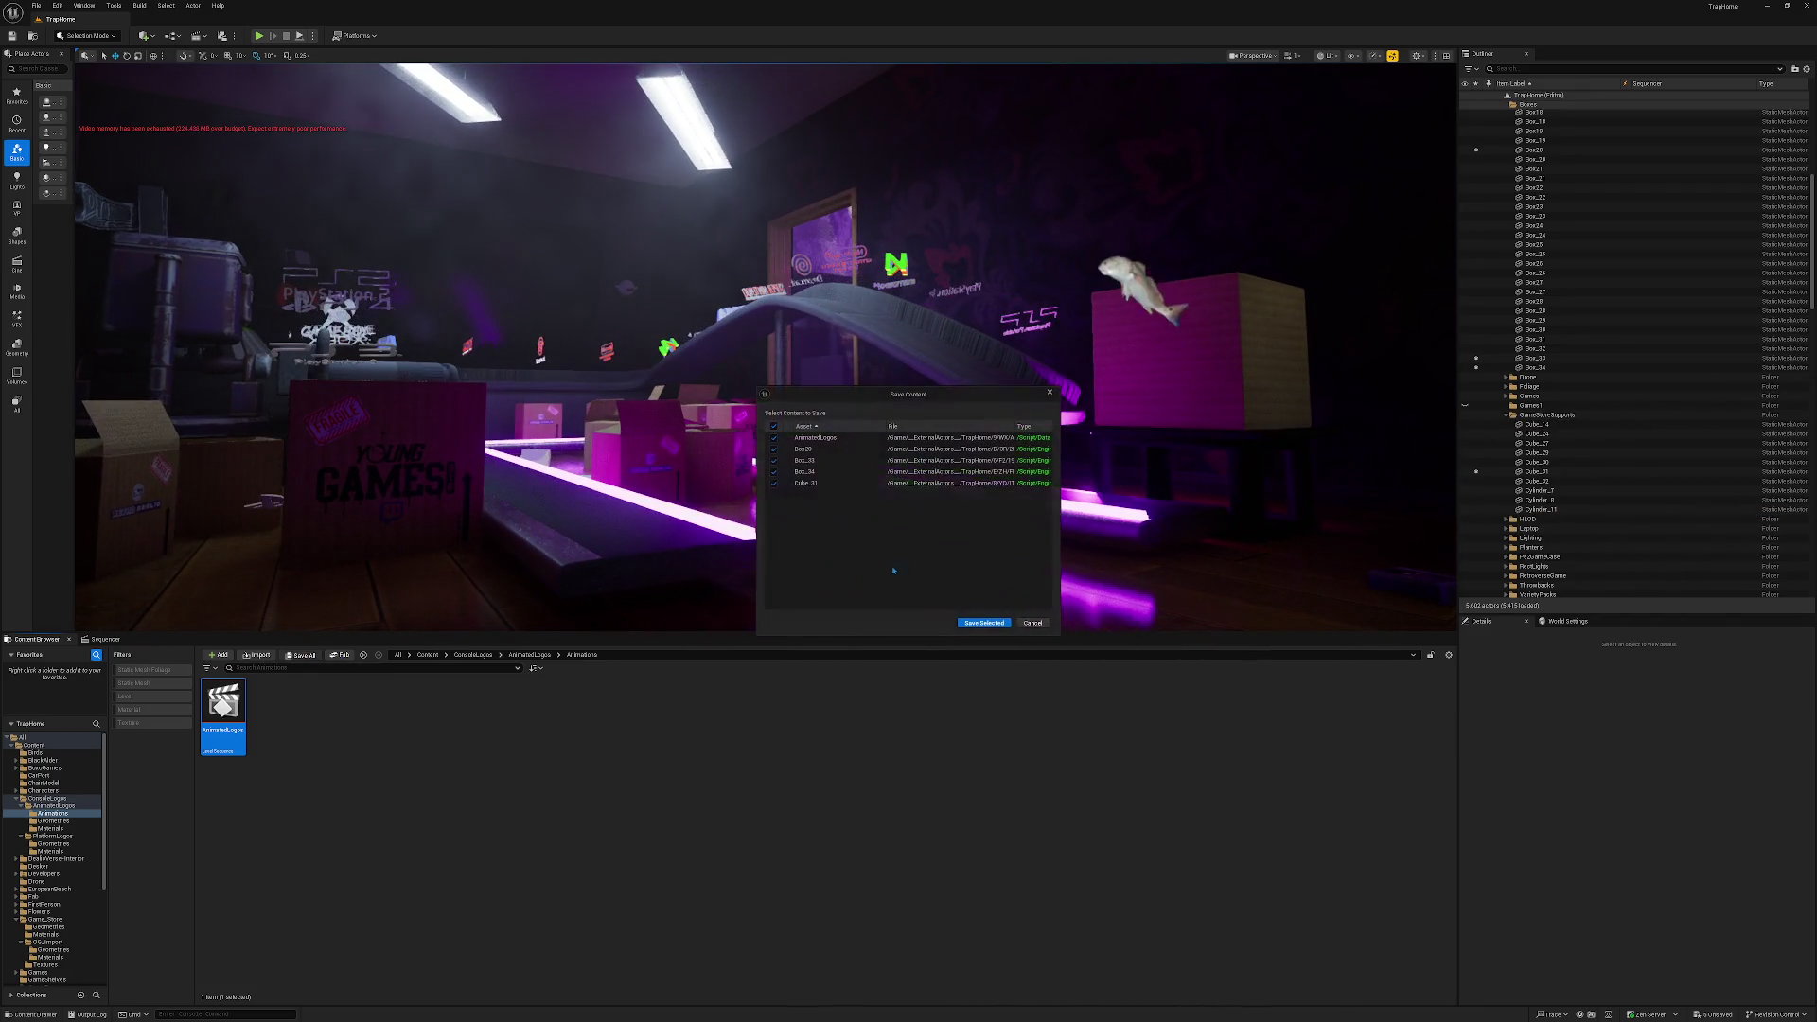
pyautogui.click(964, 623)
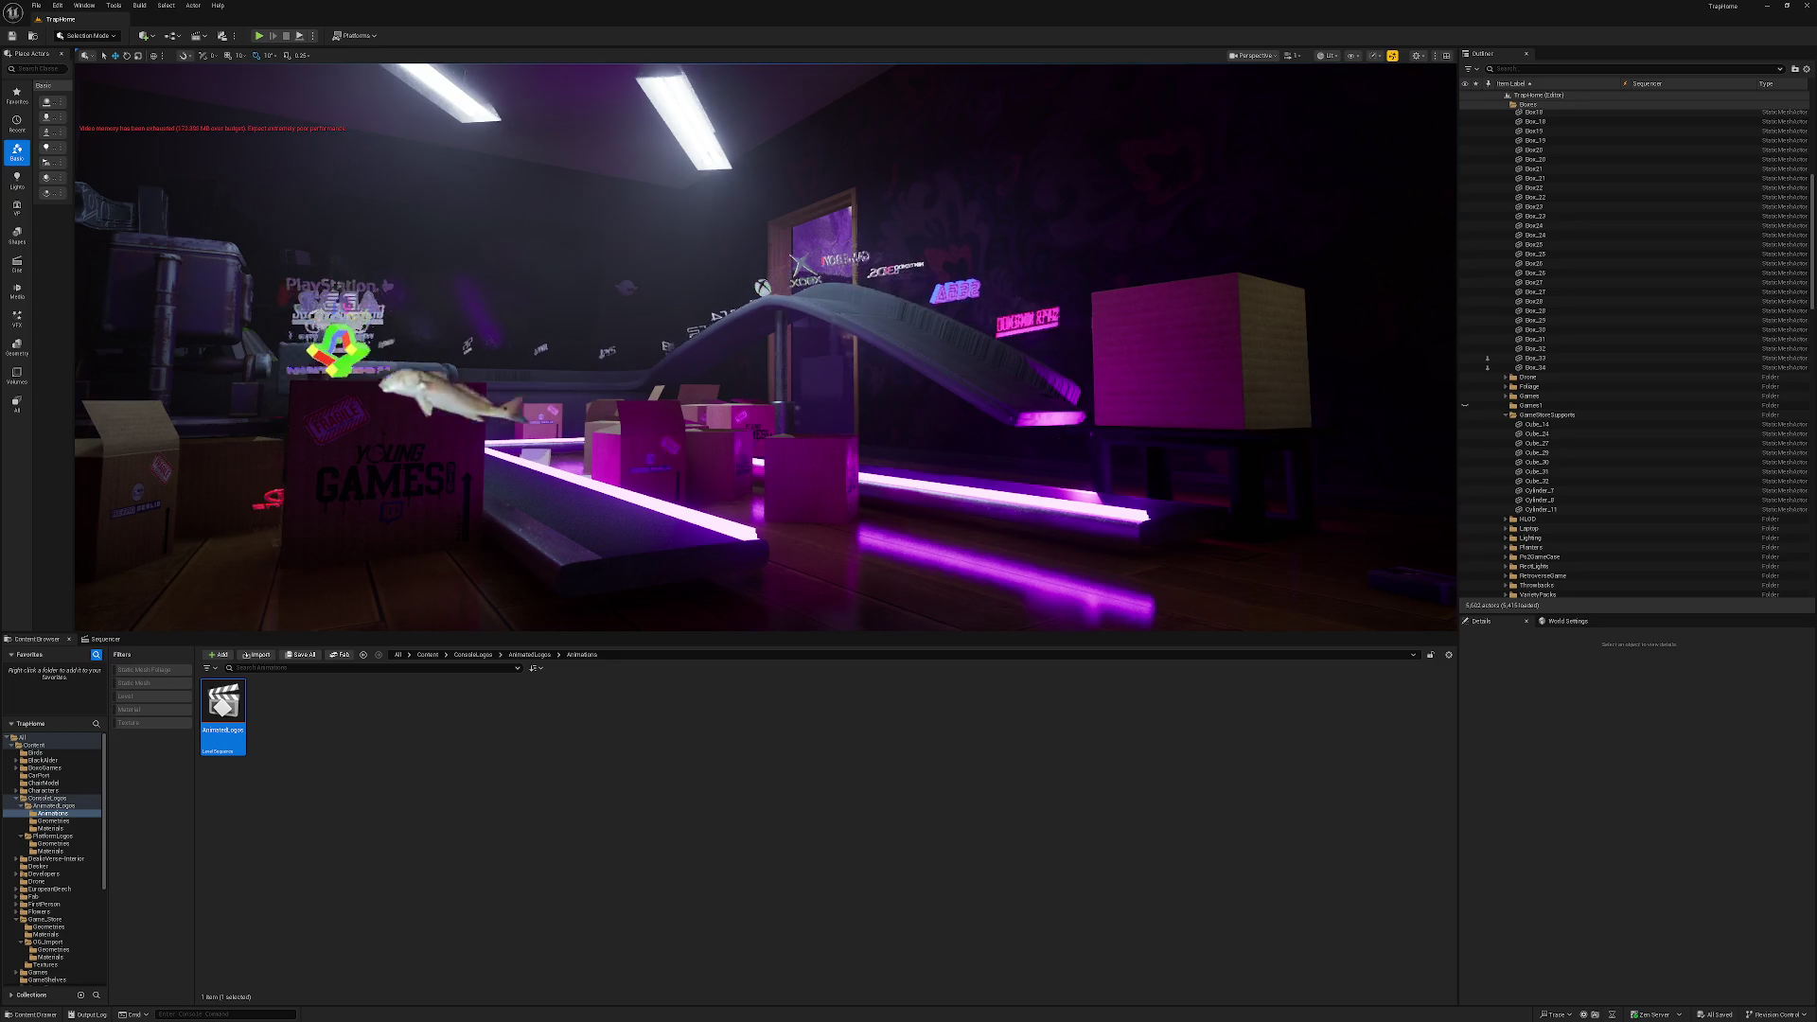
pyautogui.click(382, 543)
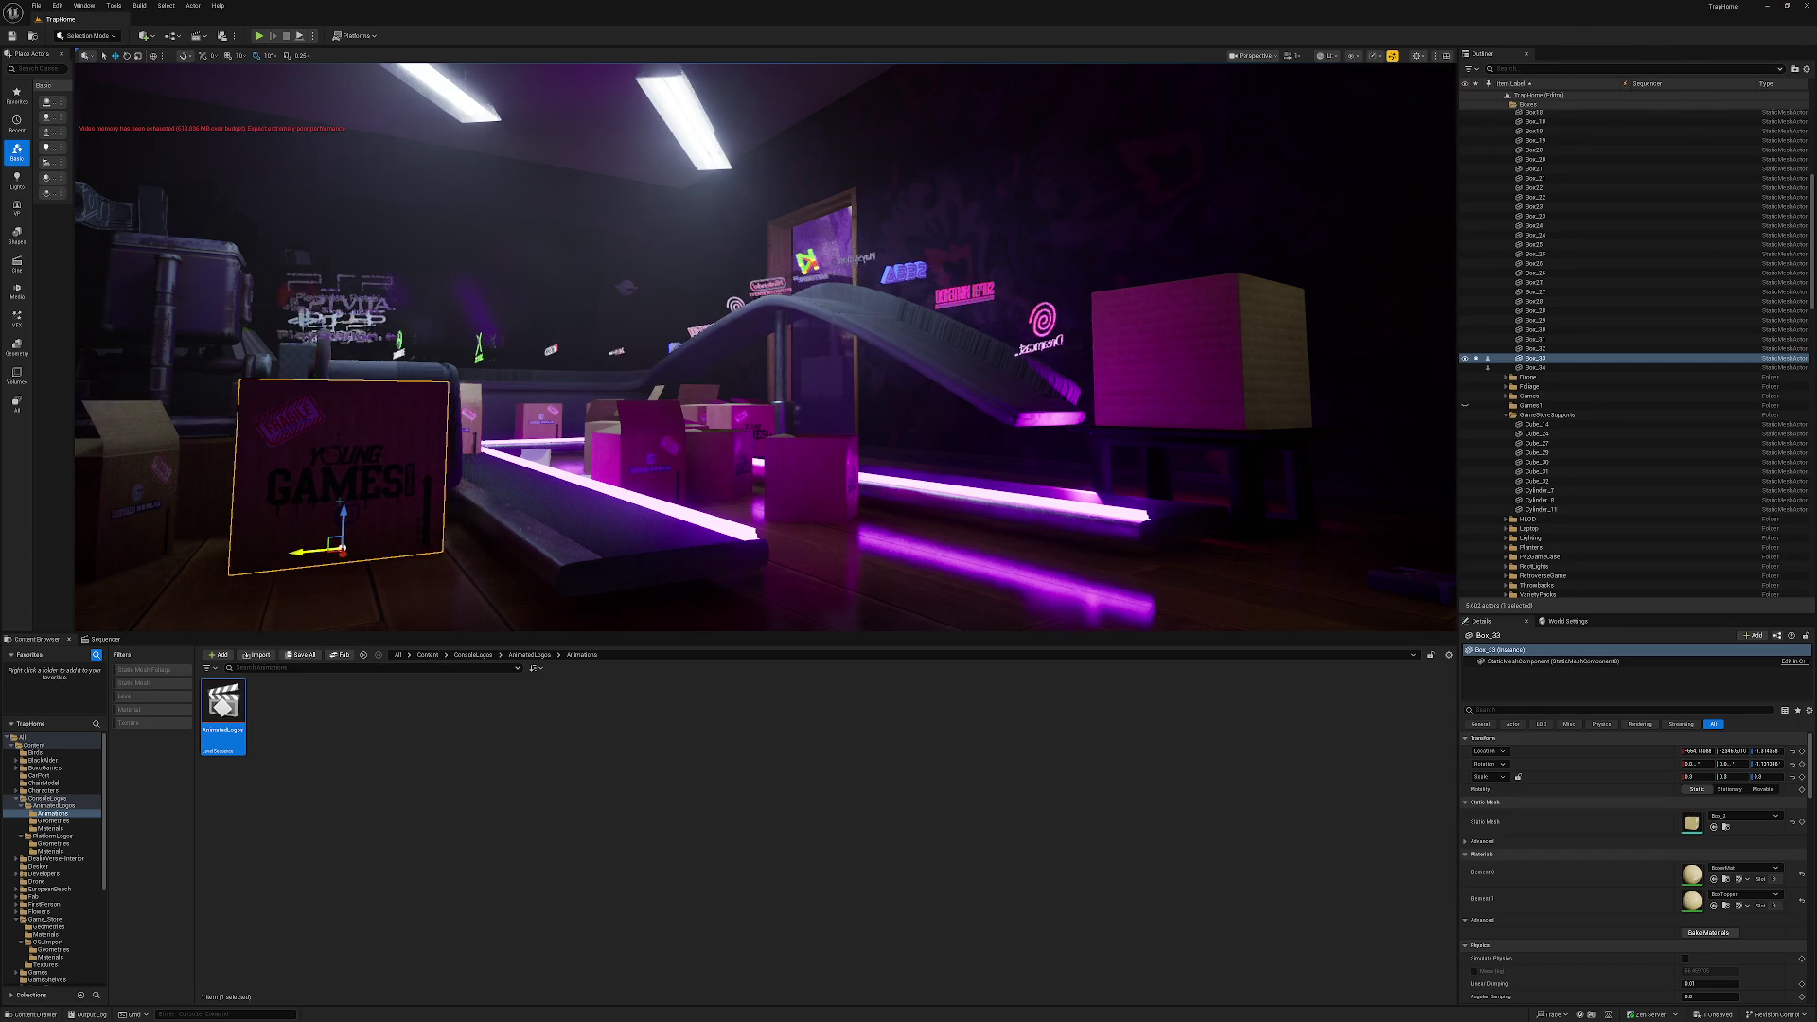
pyautogui.press('Escape')
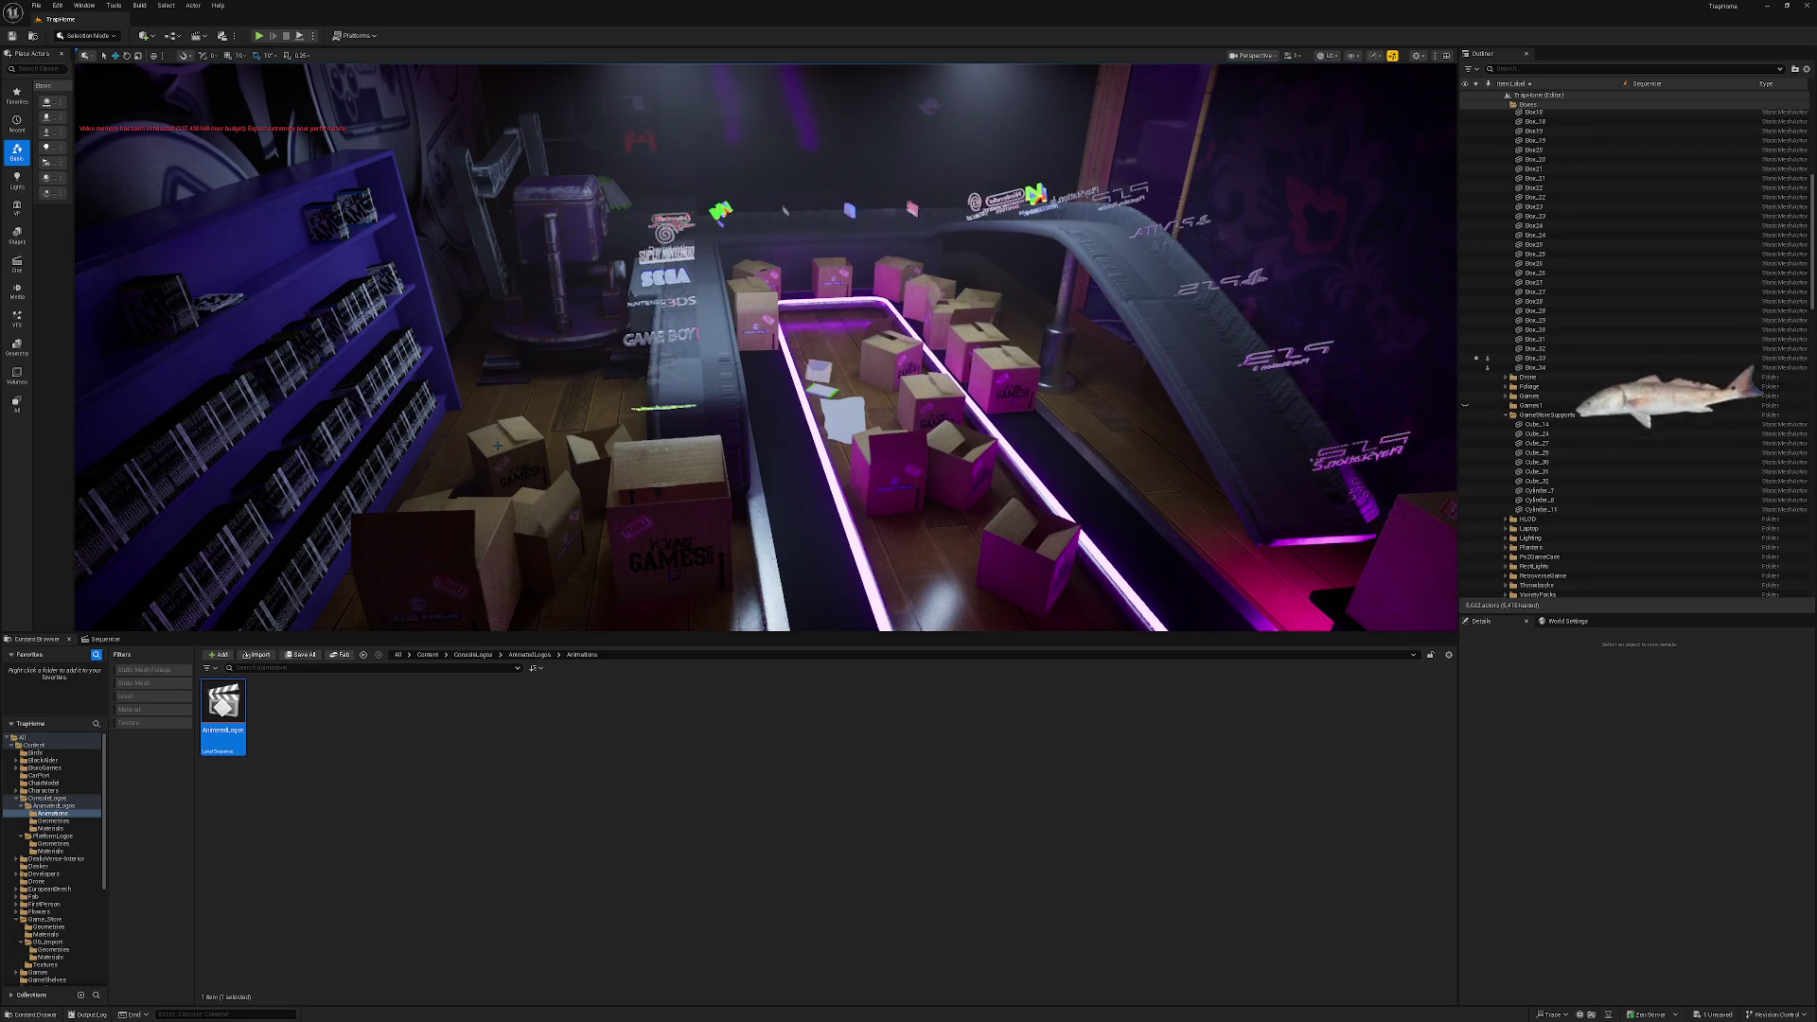
# Switch the viewport to Unlit and move in close to the machine.
pyautogui.click(695, 416)
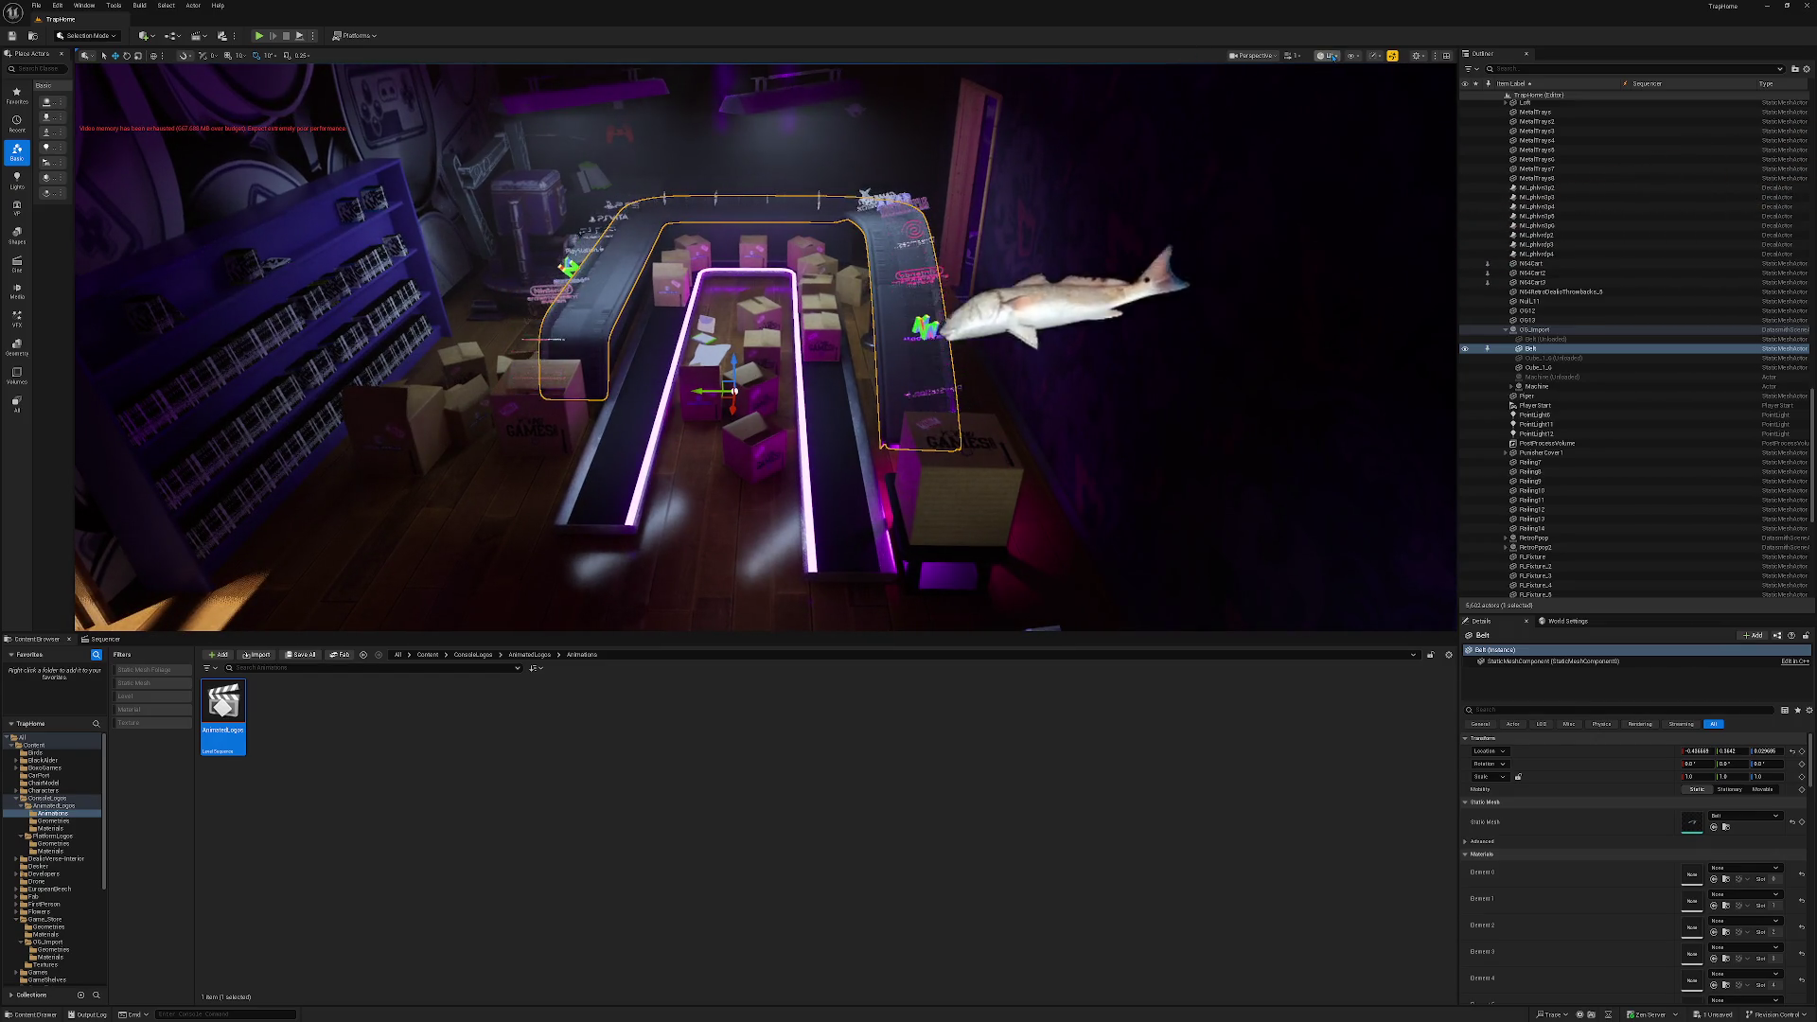
pyautogui.hotkey('alt', '3')
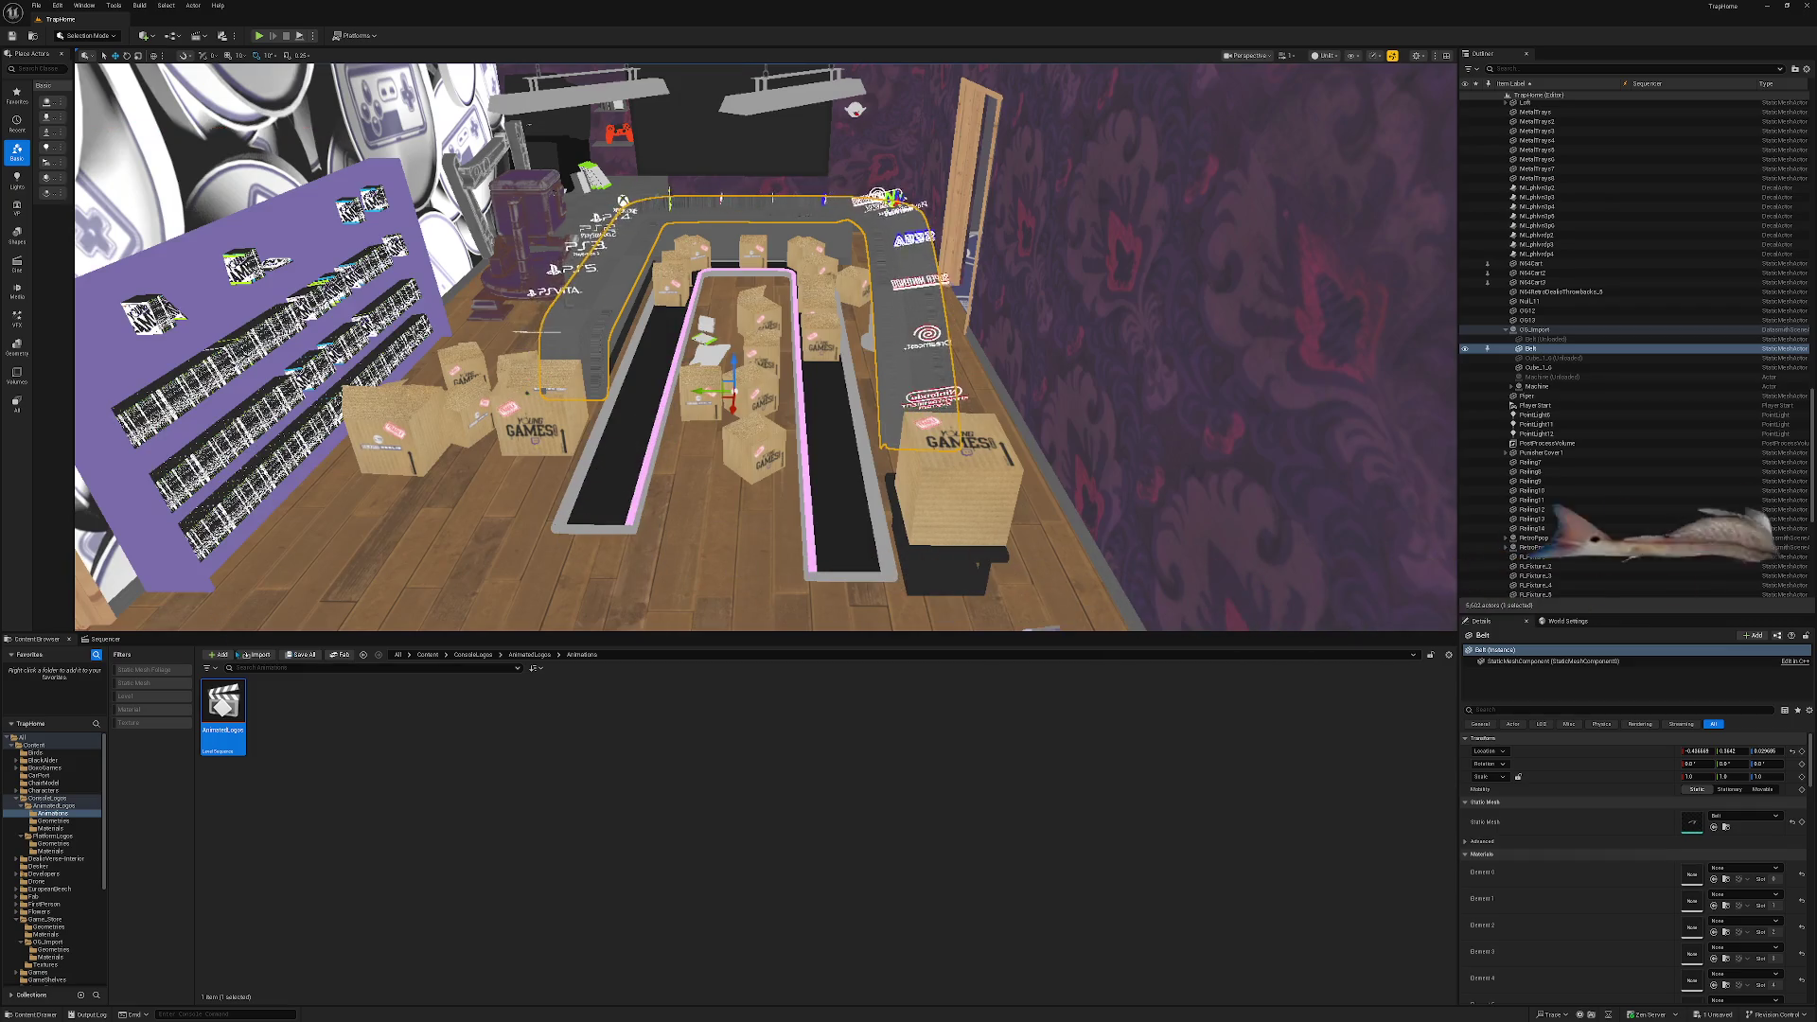
pyautogui.moveTo(813, 441); pyautogui.dragTo(800, 274)
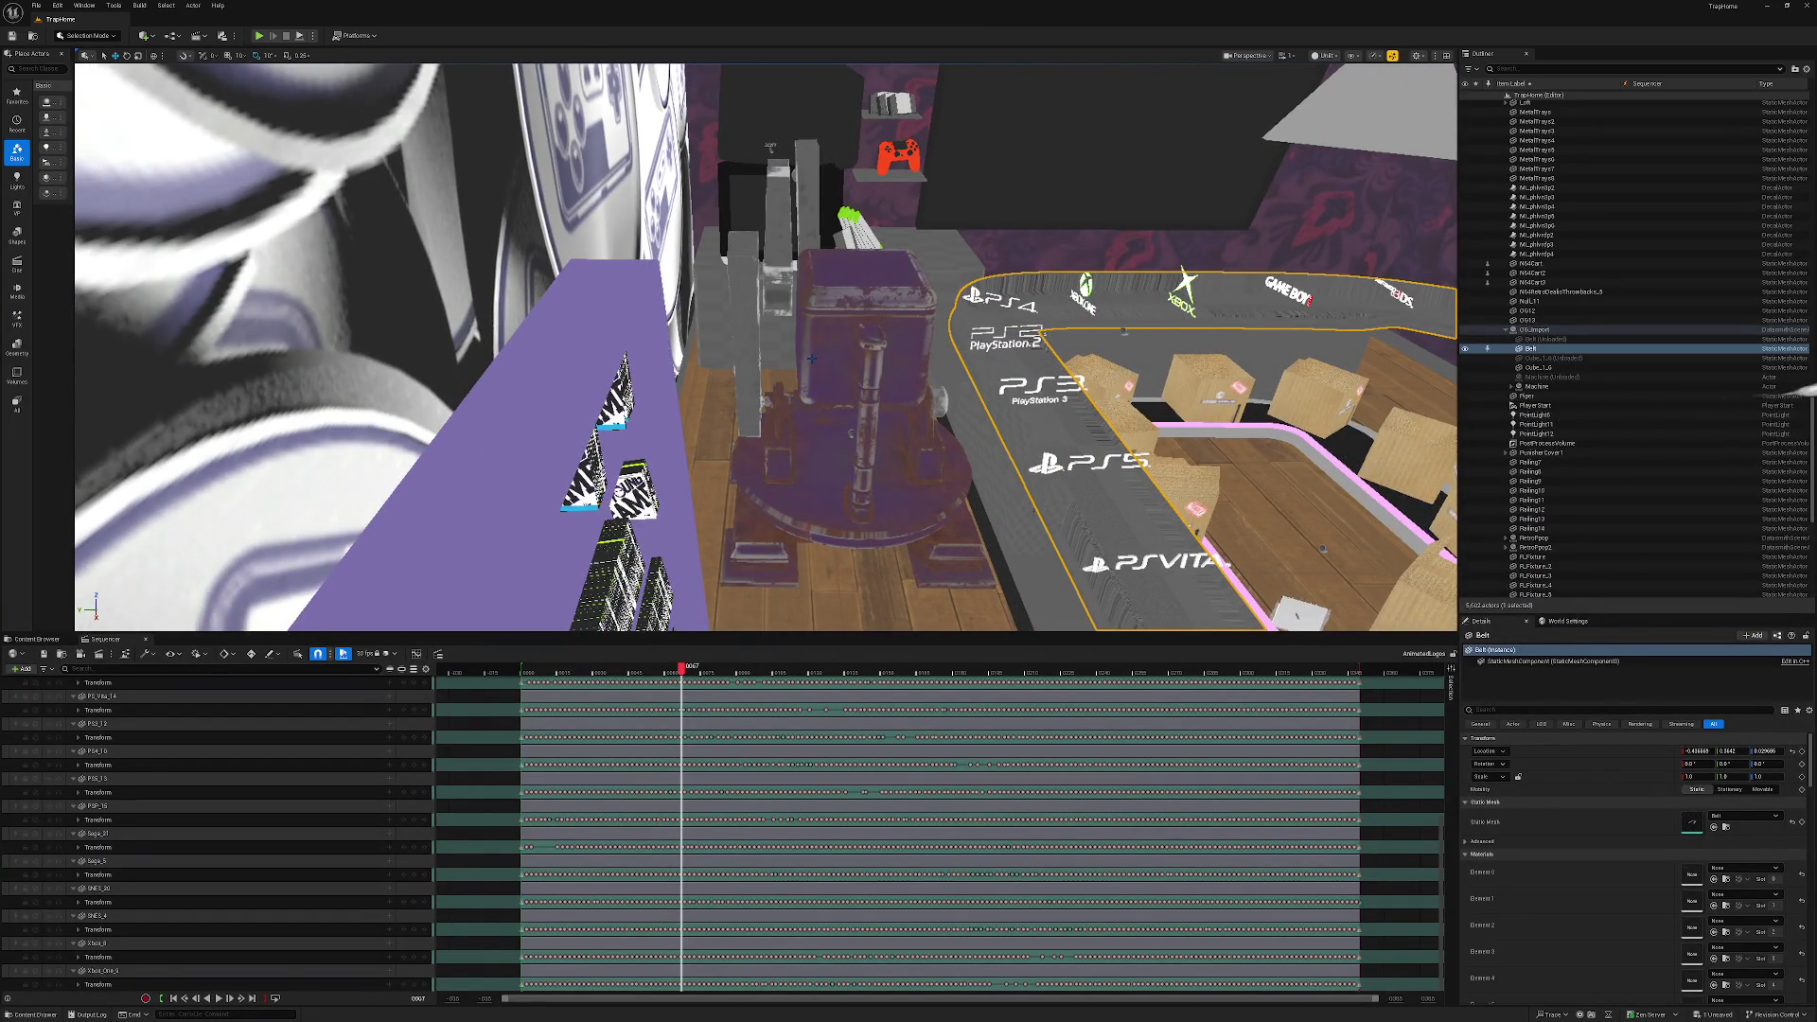
pyautogui.click(858, 371)
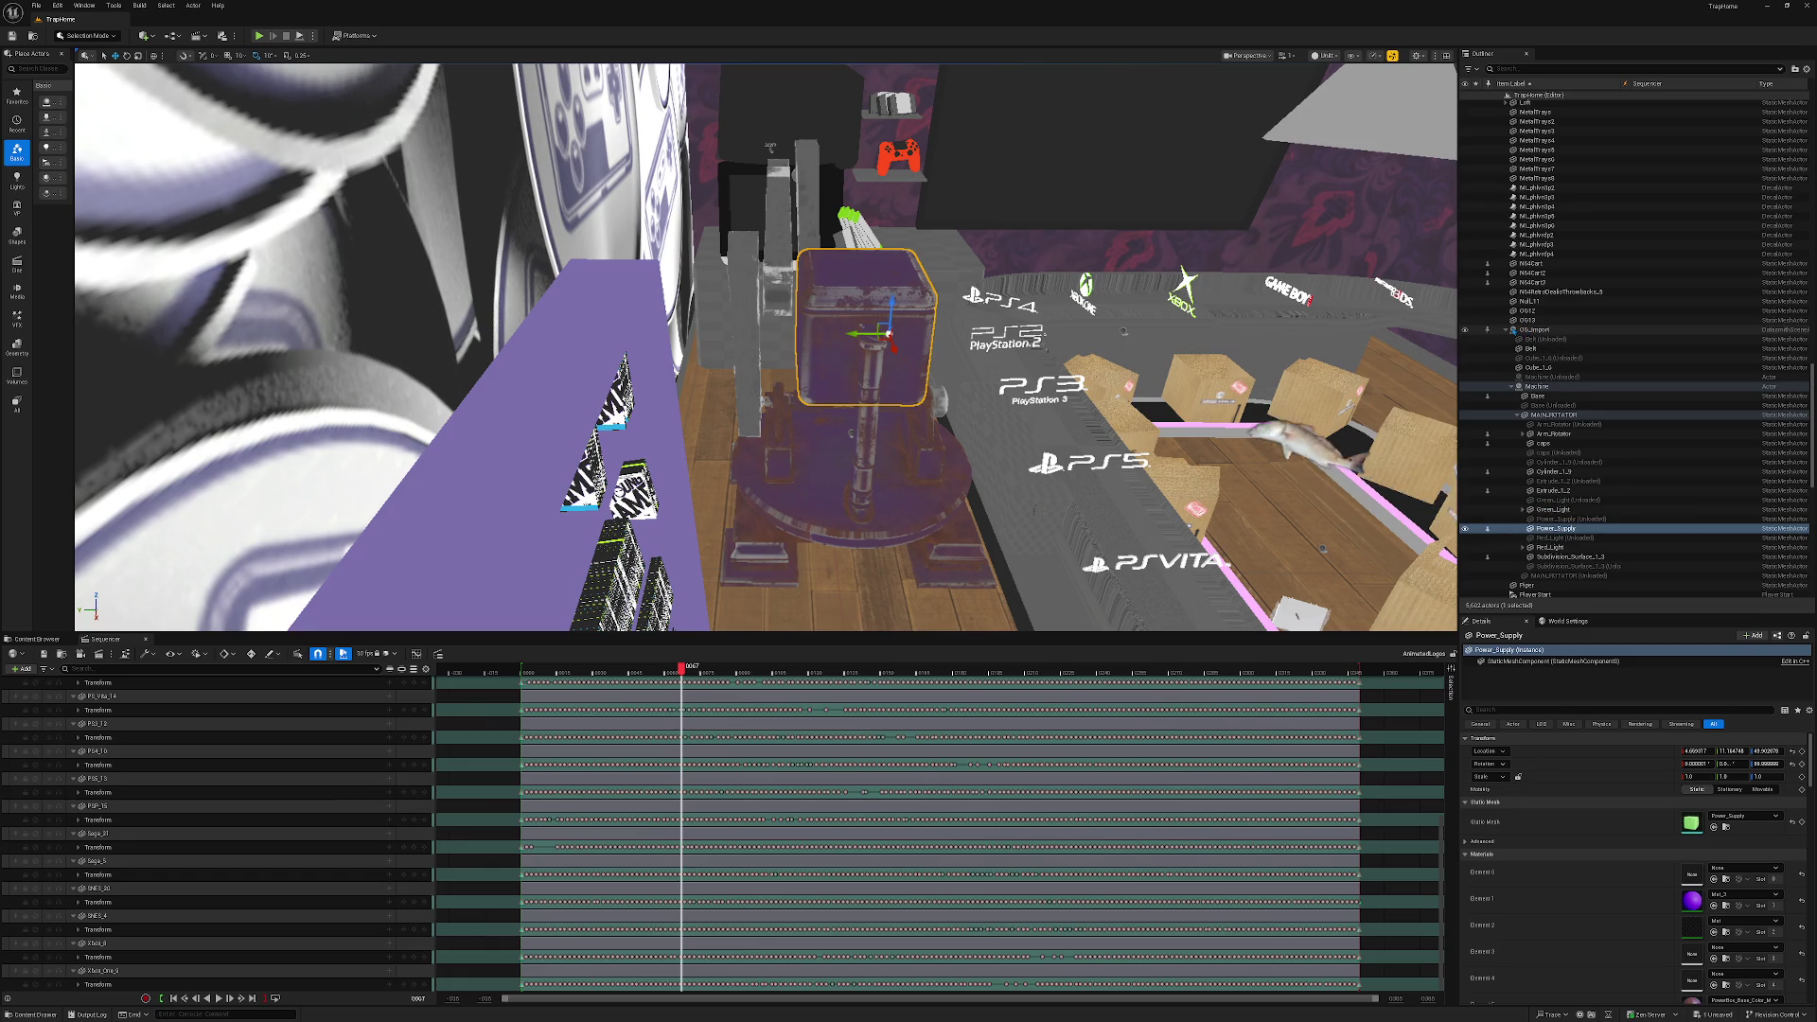
# Load the Belt, Cube_1_6 and Machine actors, then undo the load.
pyautogui.click(1533, 378)
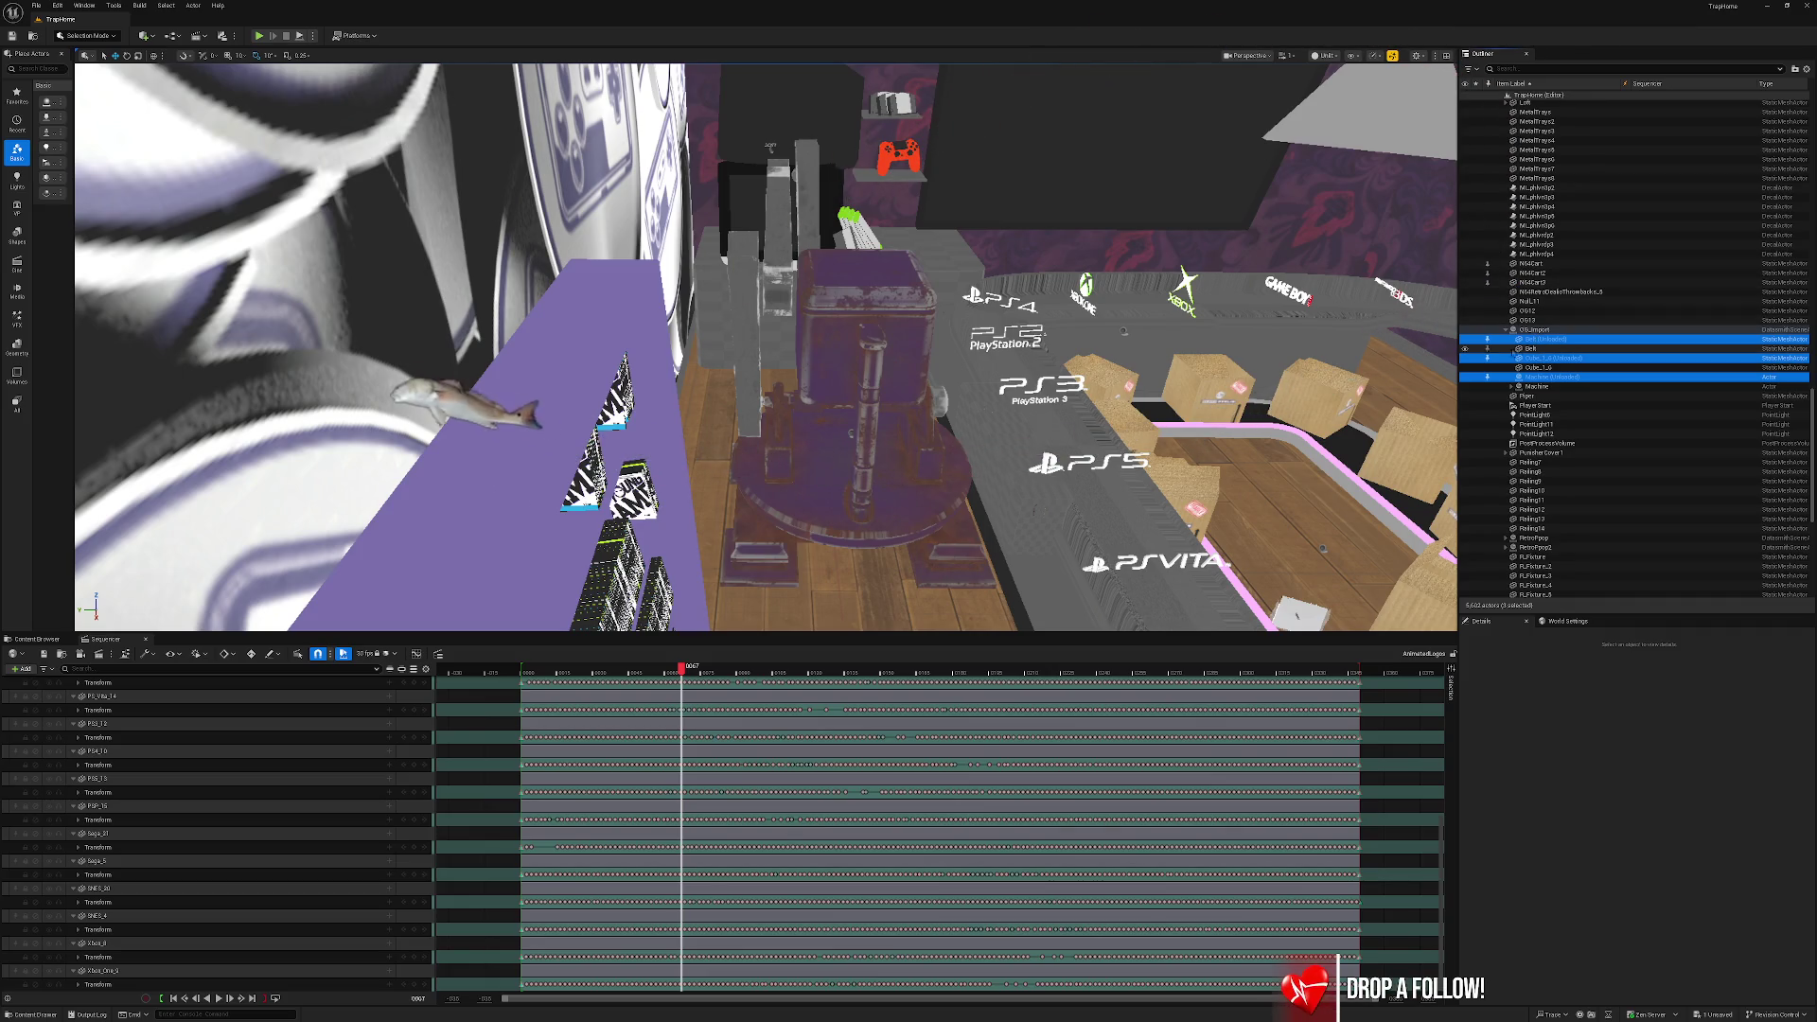
pyautogui.click(1488, 339)
pyautogui.moveTo(767, 346); pyautogui.dragTo(851, 396)
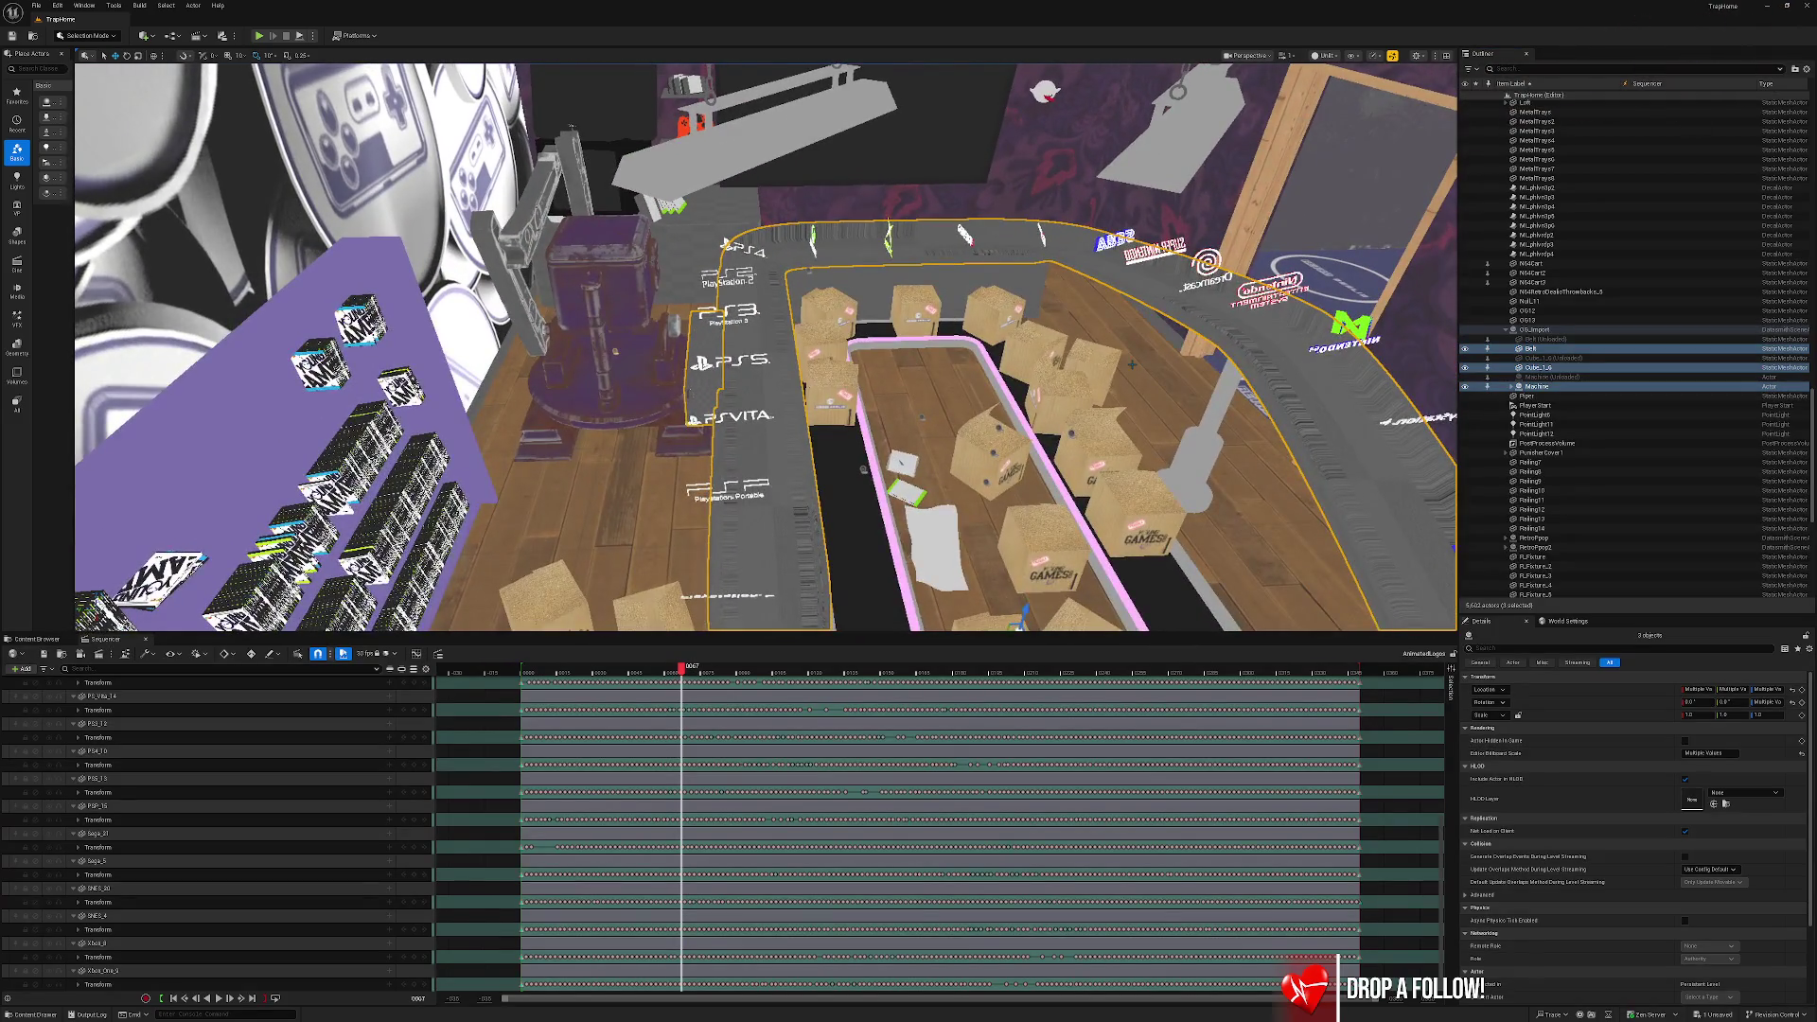
pyautogui.hotkey('ctrl', 'z')
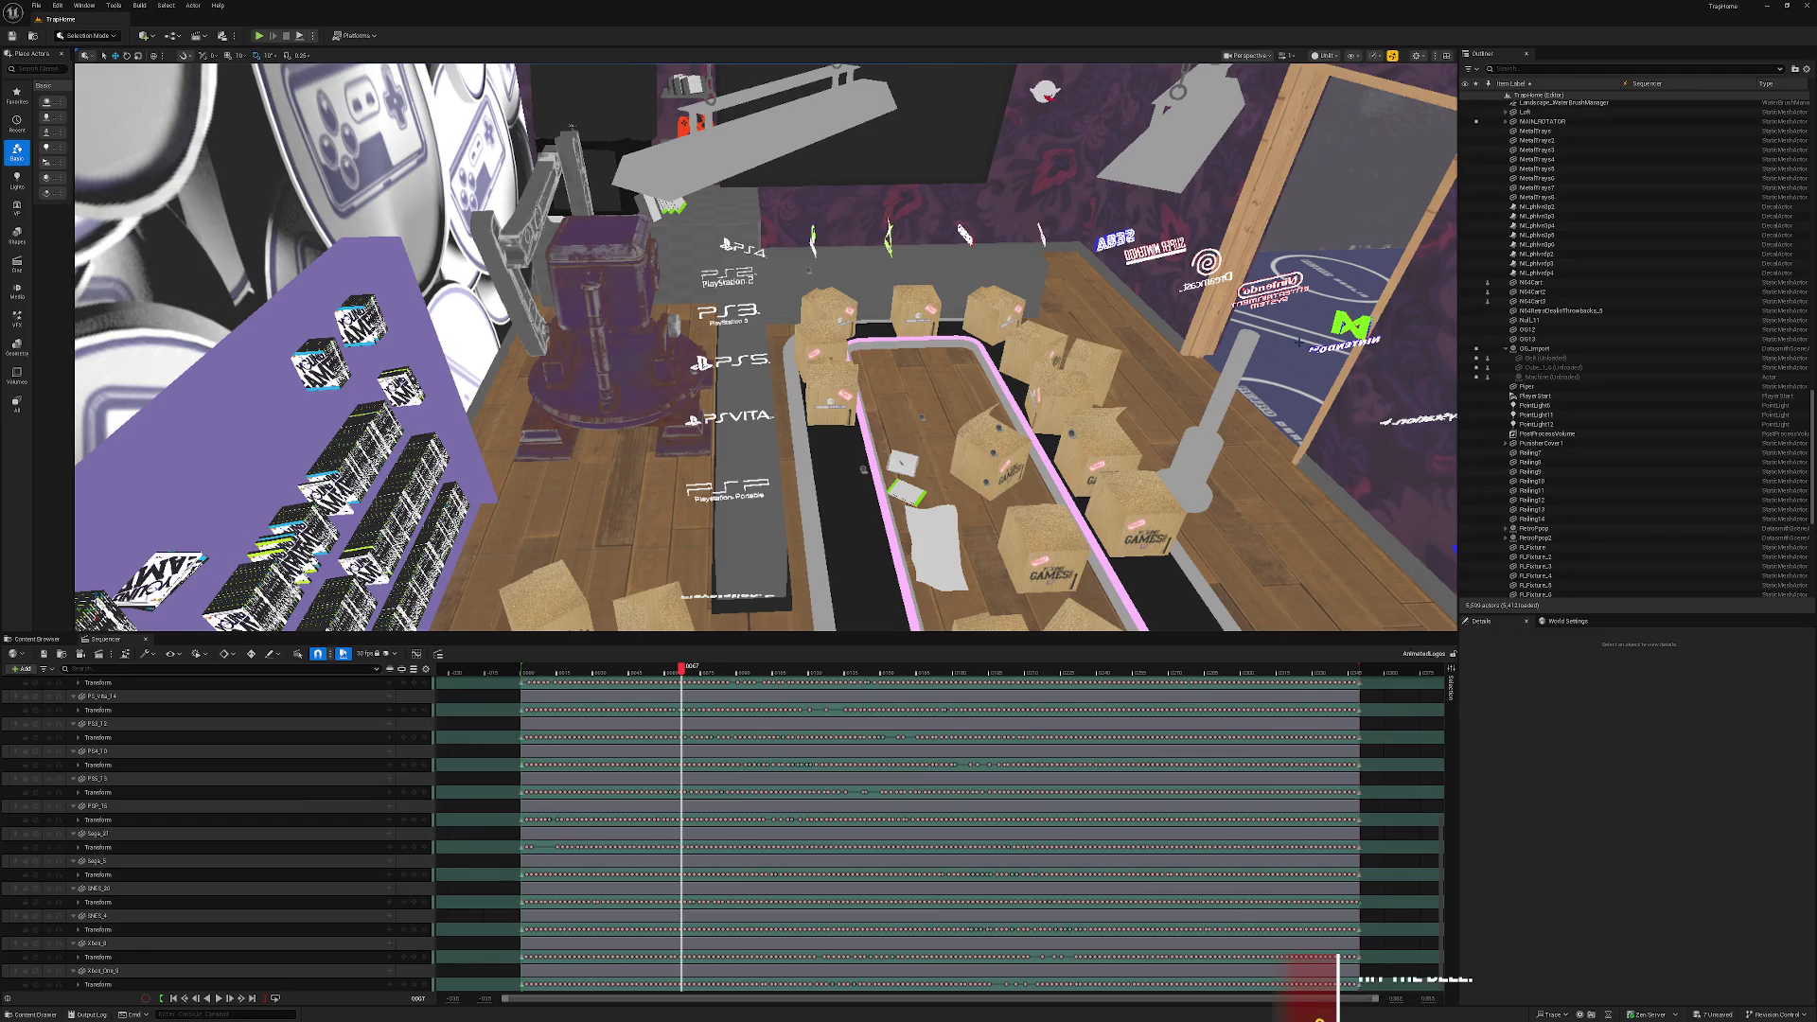
pyautogui.hotkey('ctrl', 'z')
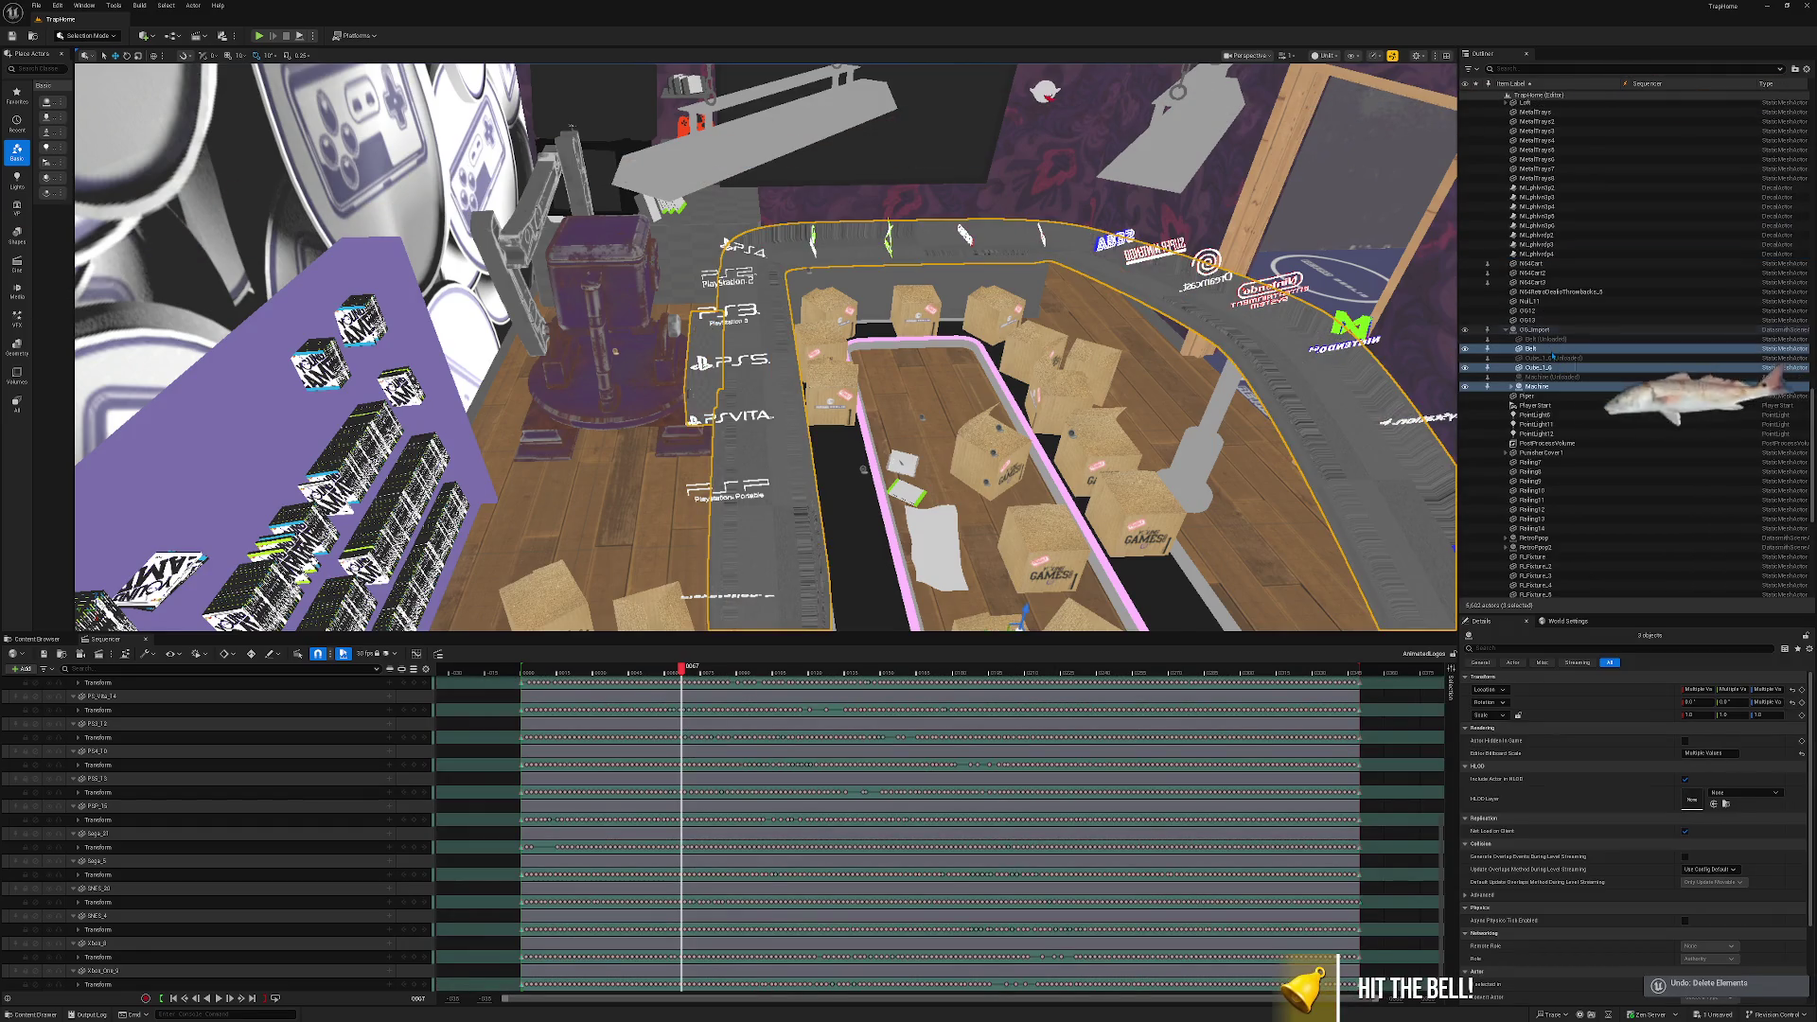
pyautogui.hotkey('ctrl', 'z')
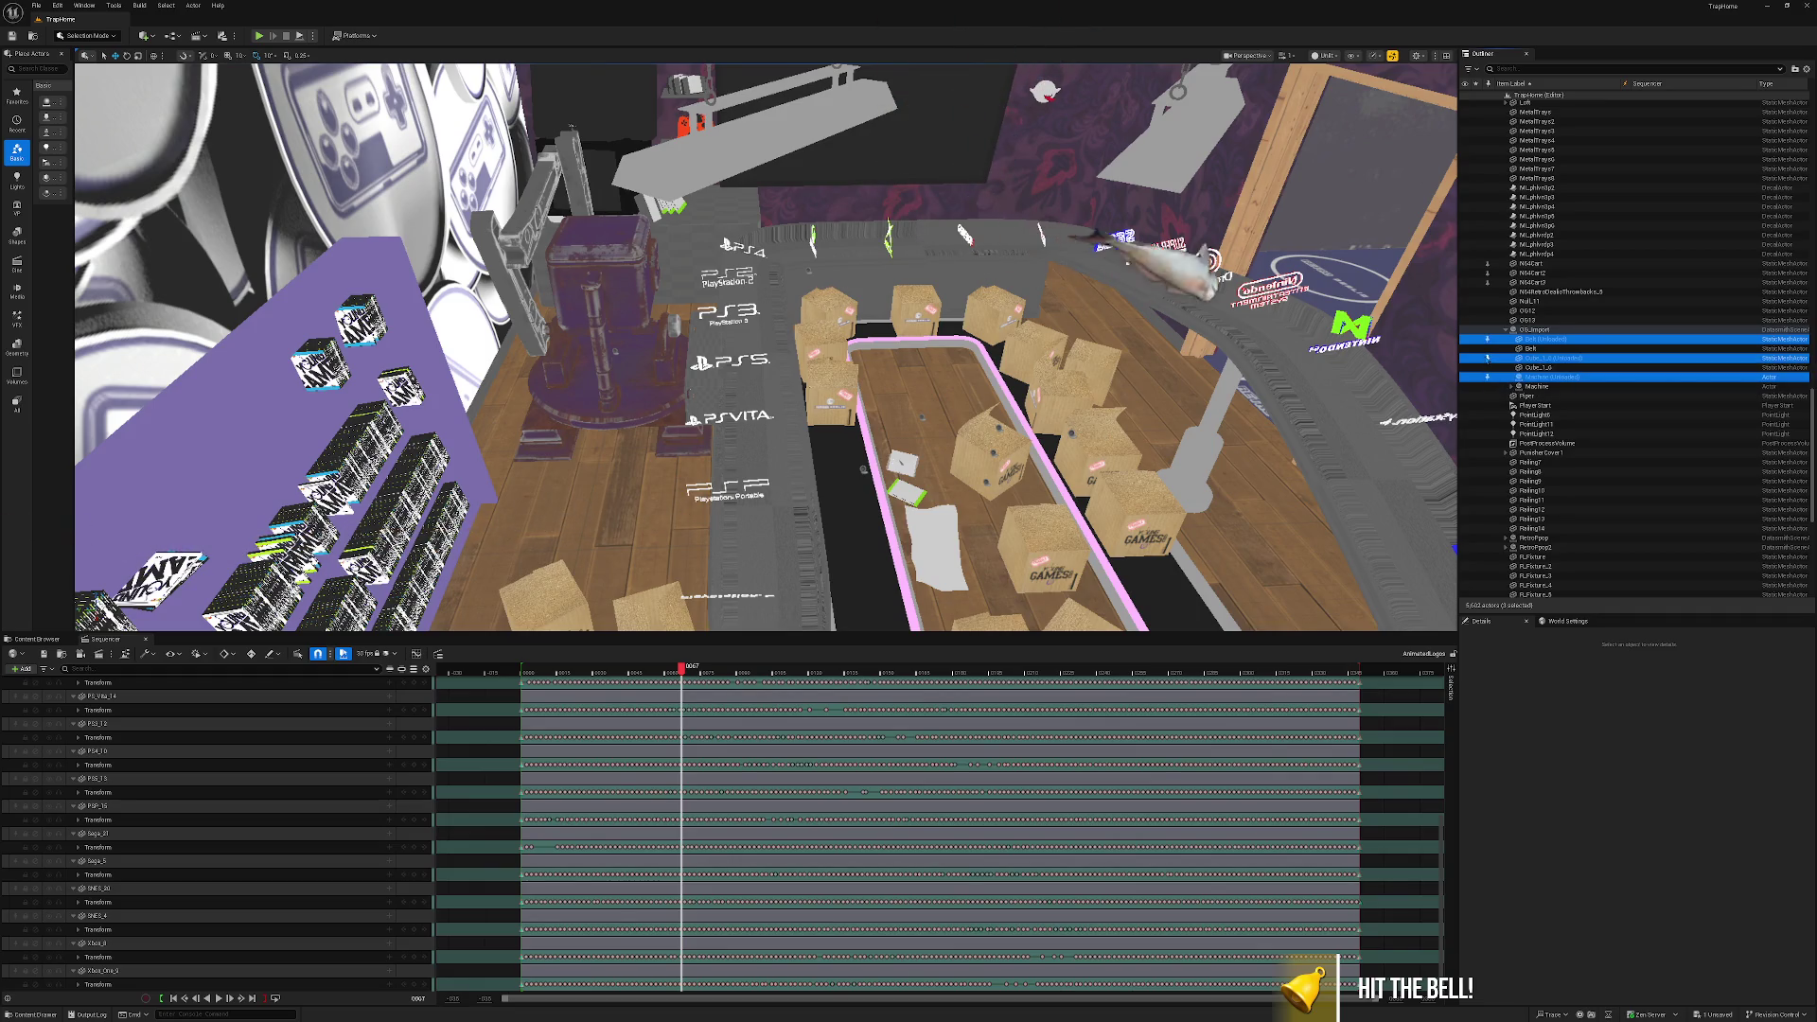
pyautogui.hotkey('ctrl', 'z')
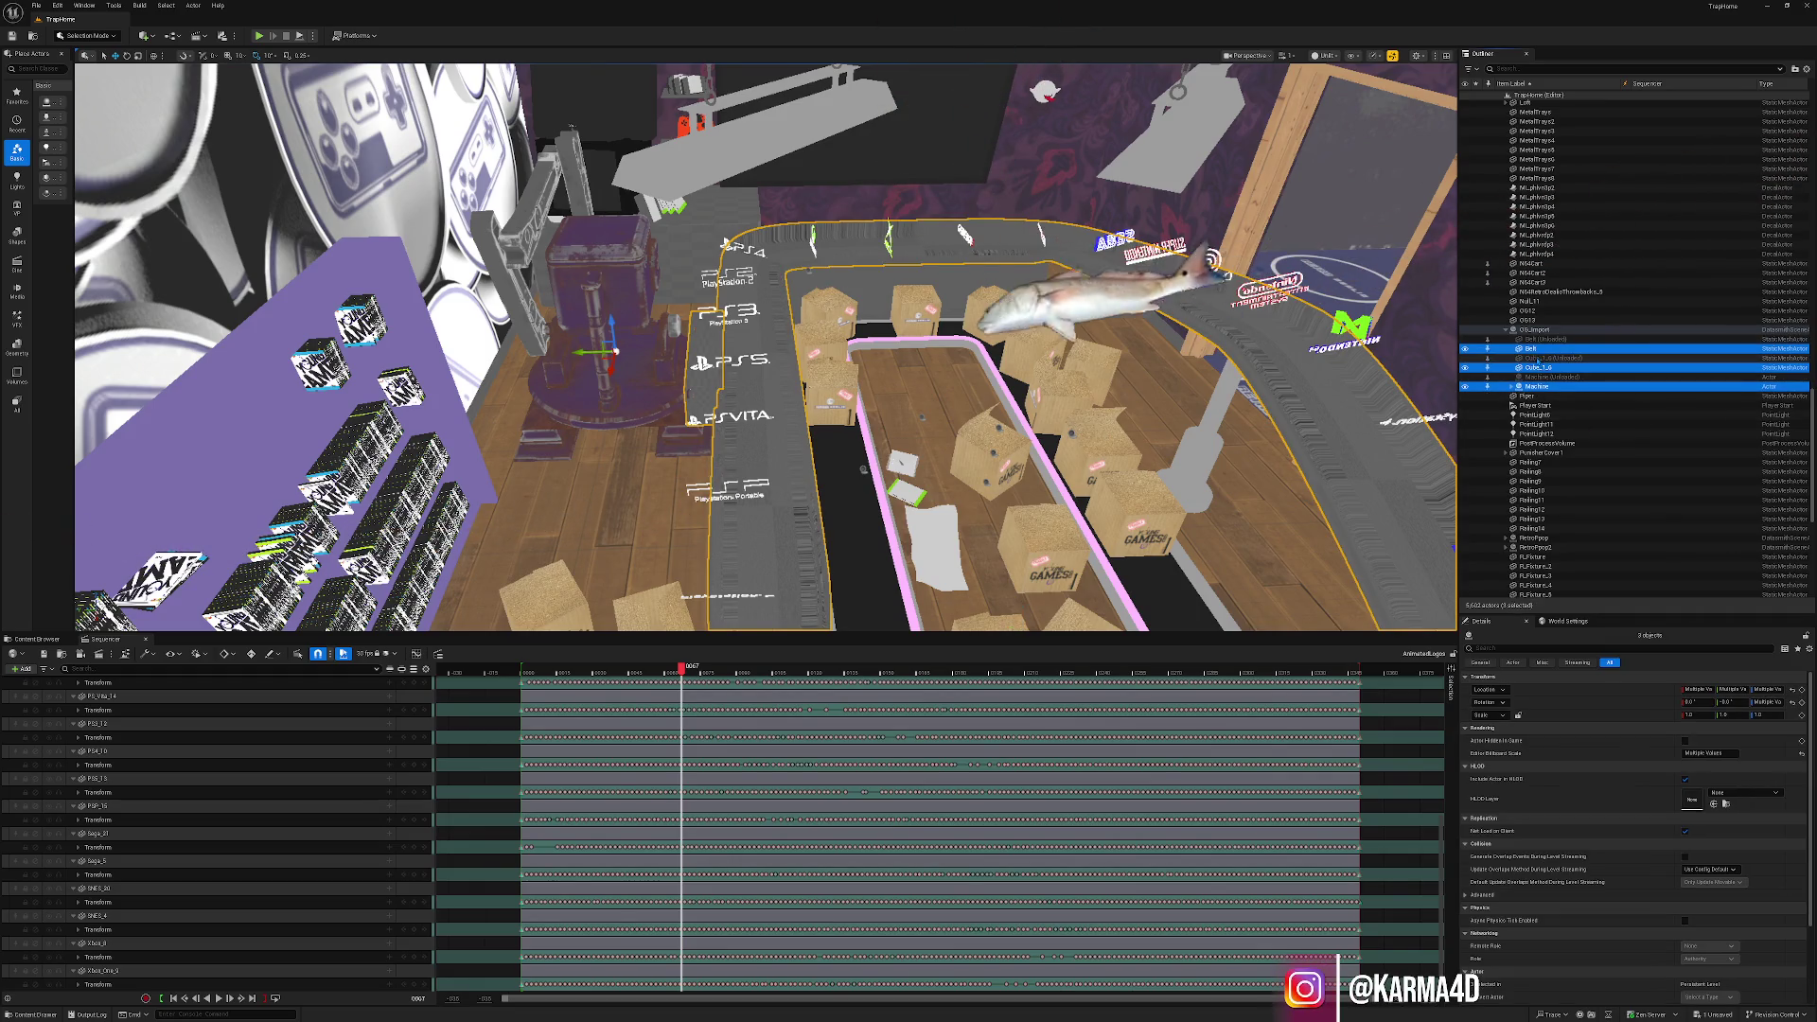
pyautogui.hotkey('ctrl', 'z')
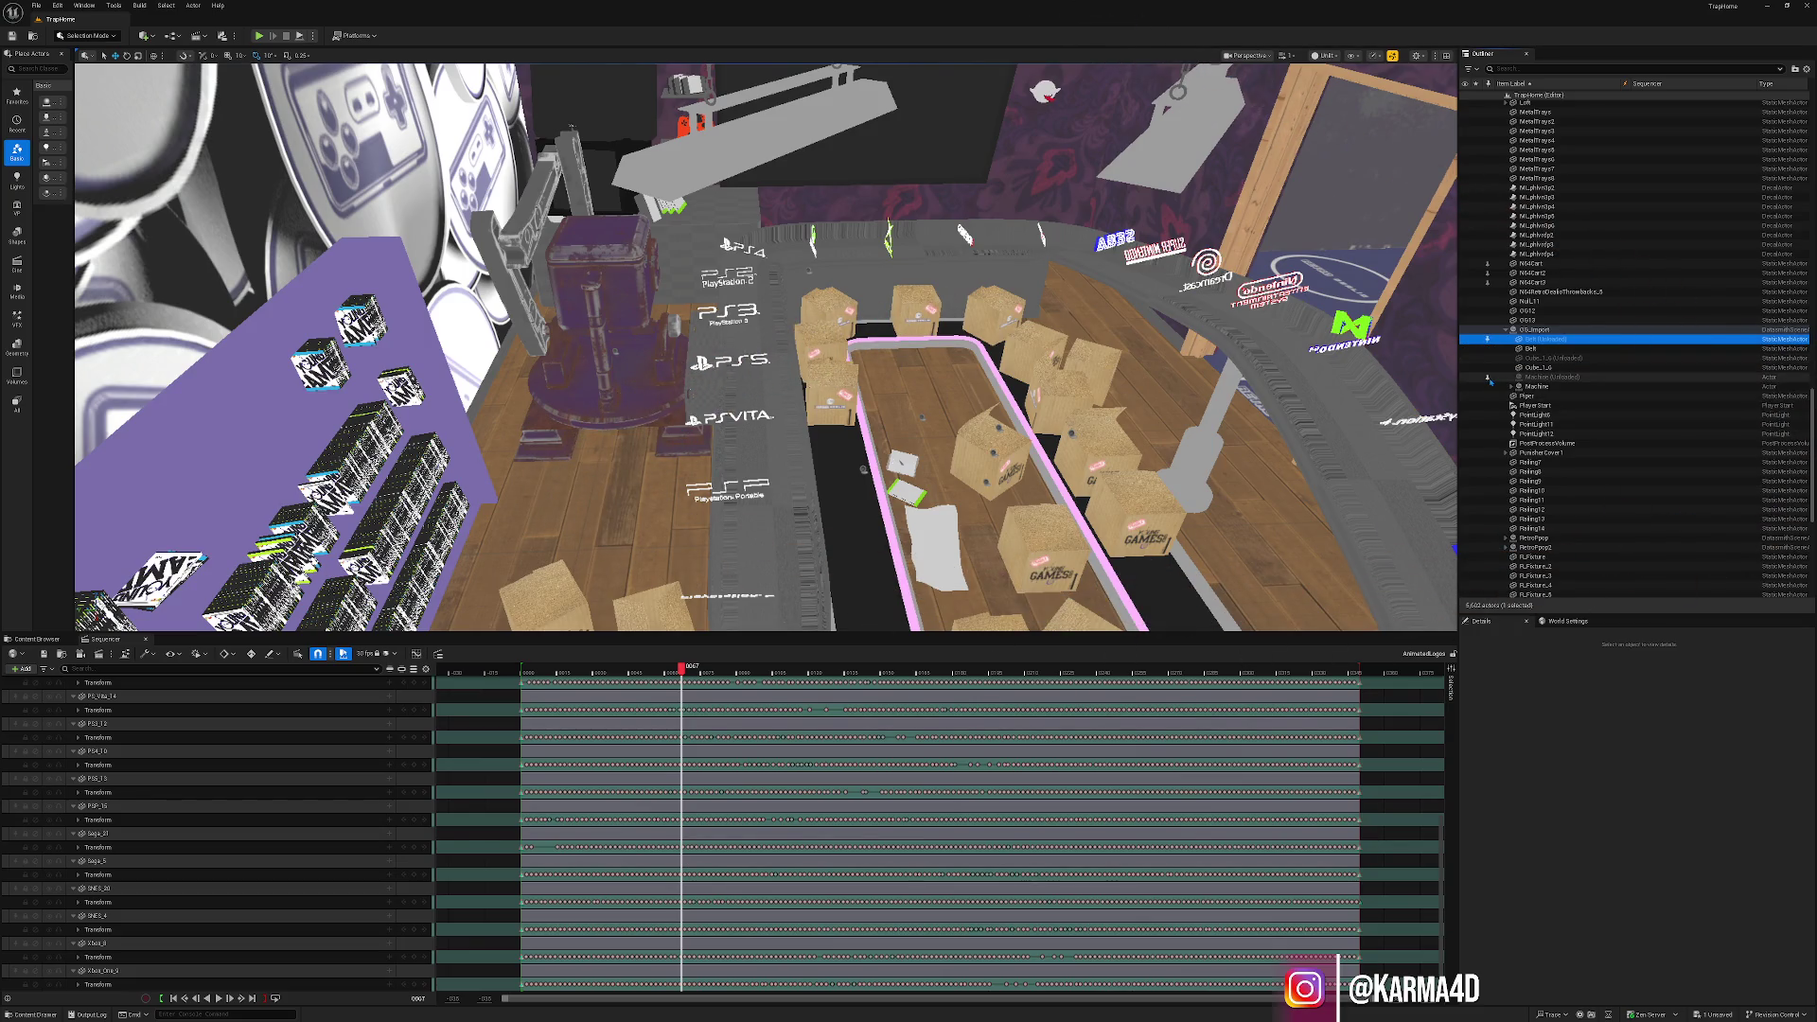
# Load the unloaded Machine and Cube_1_6 actors from the Outliner.
pyautogui.click(1552, 377)
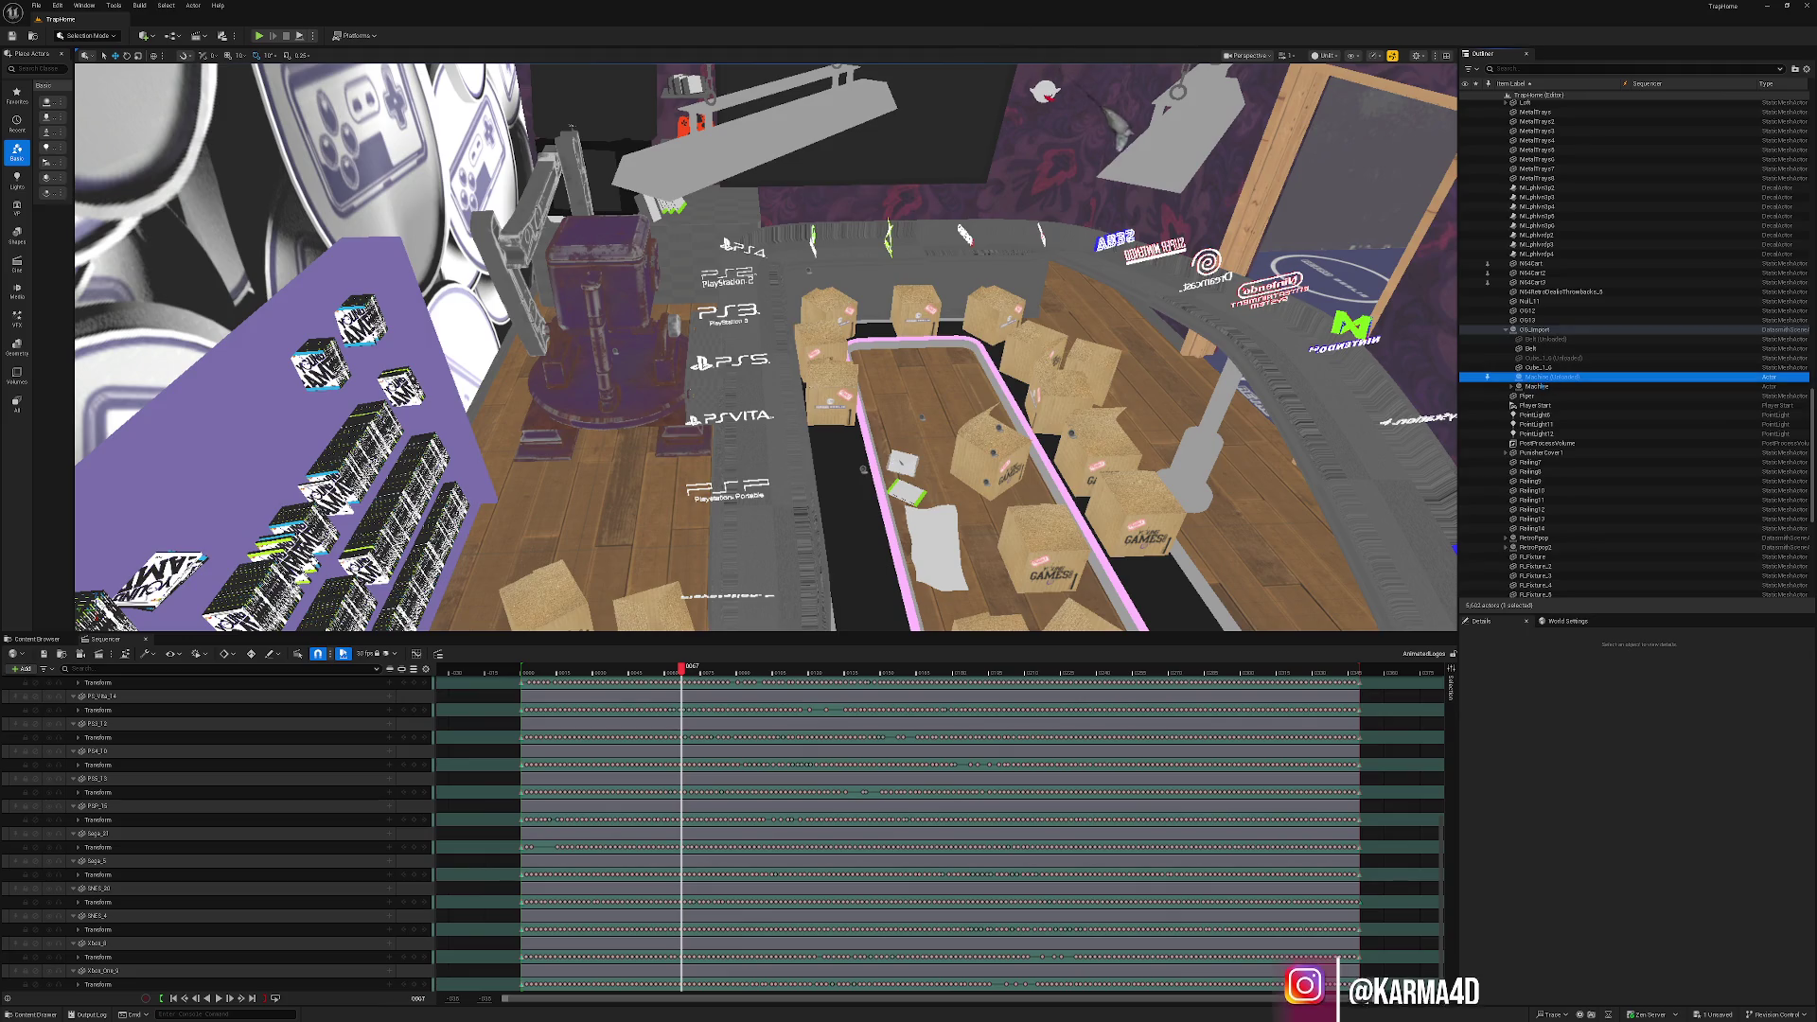
pyautogui.click(1487, 376)
pyautogui.click(1535, 378)
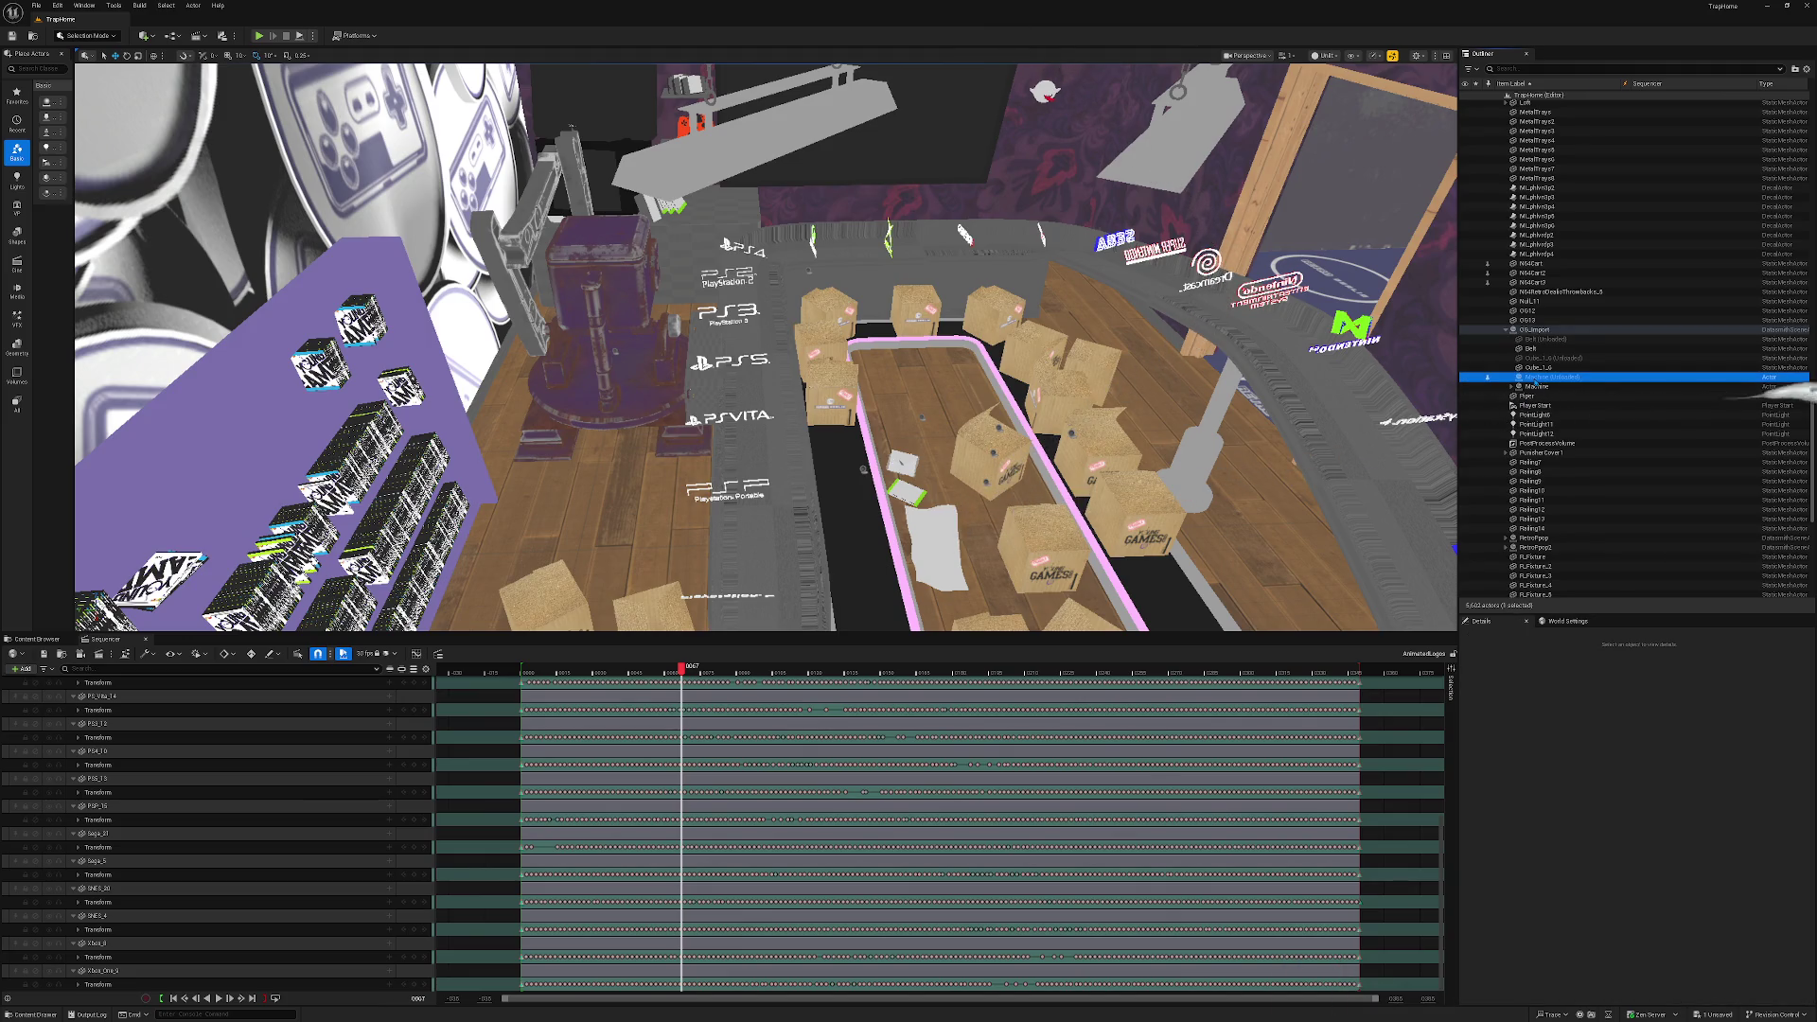
pyautogui.click(1533, 359)
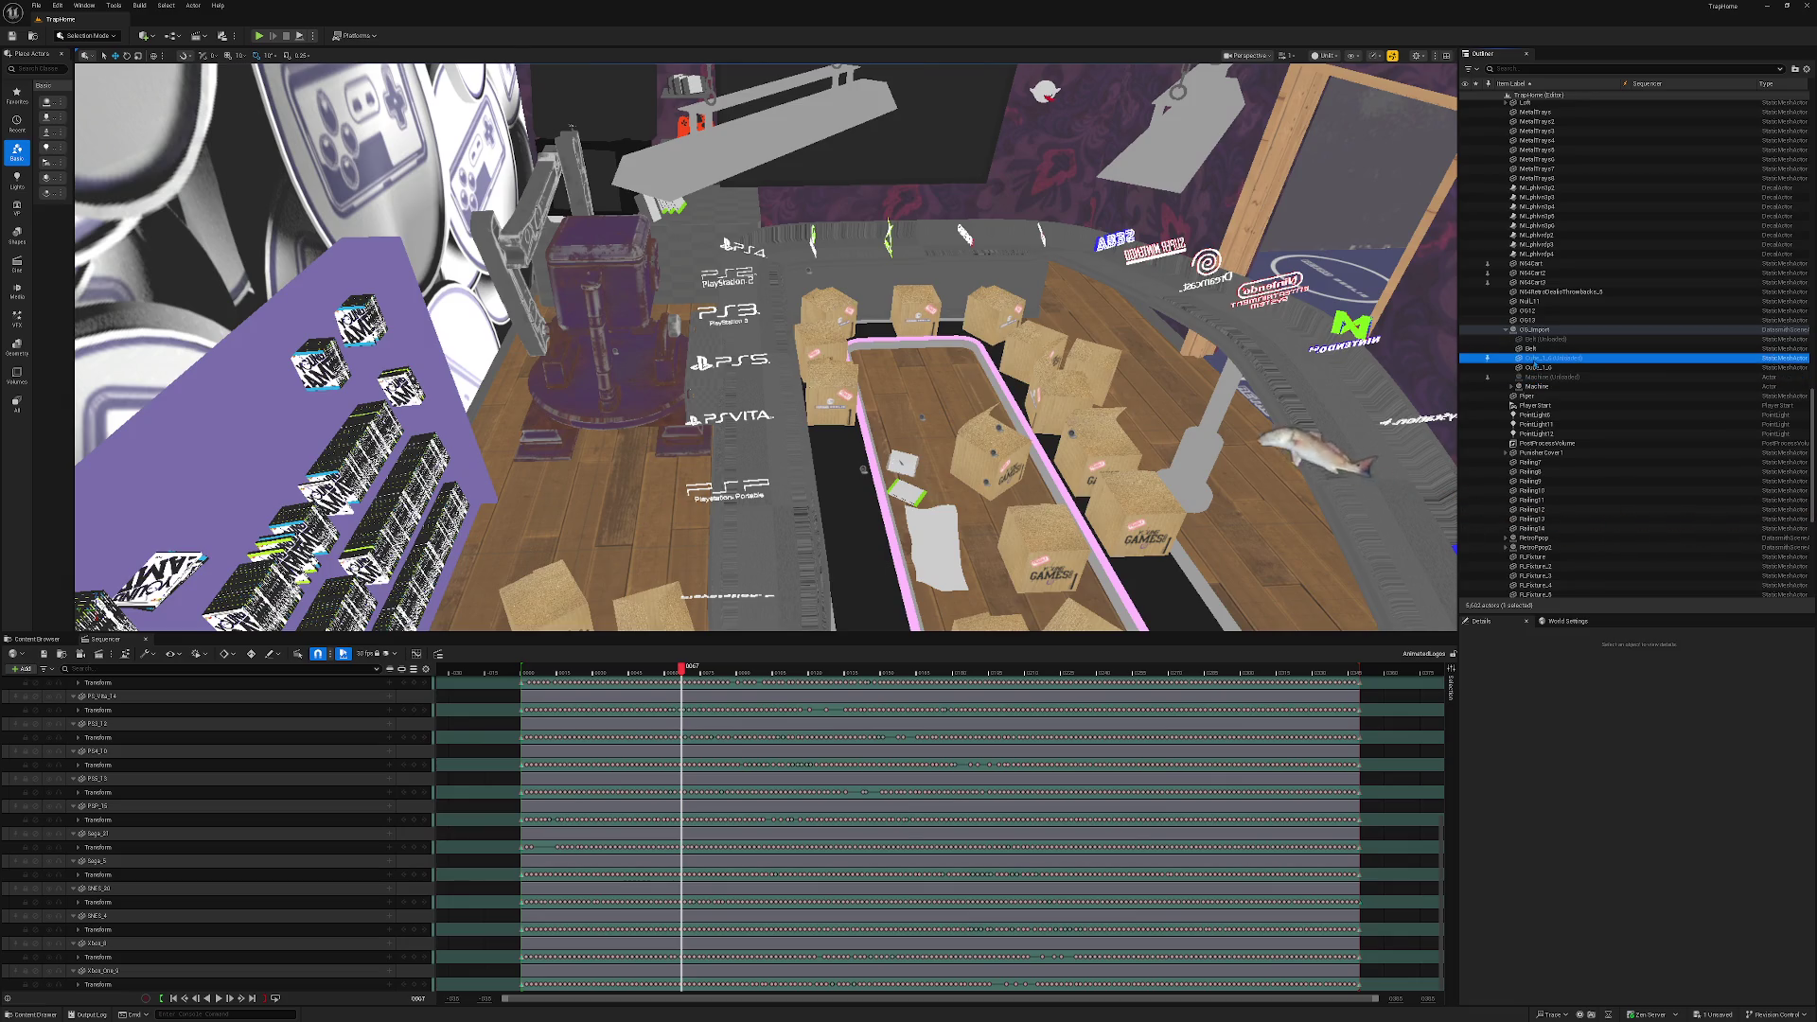
pyautogui.press('End')
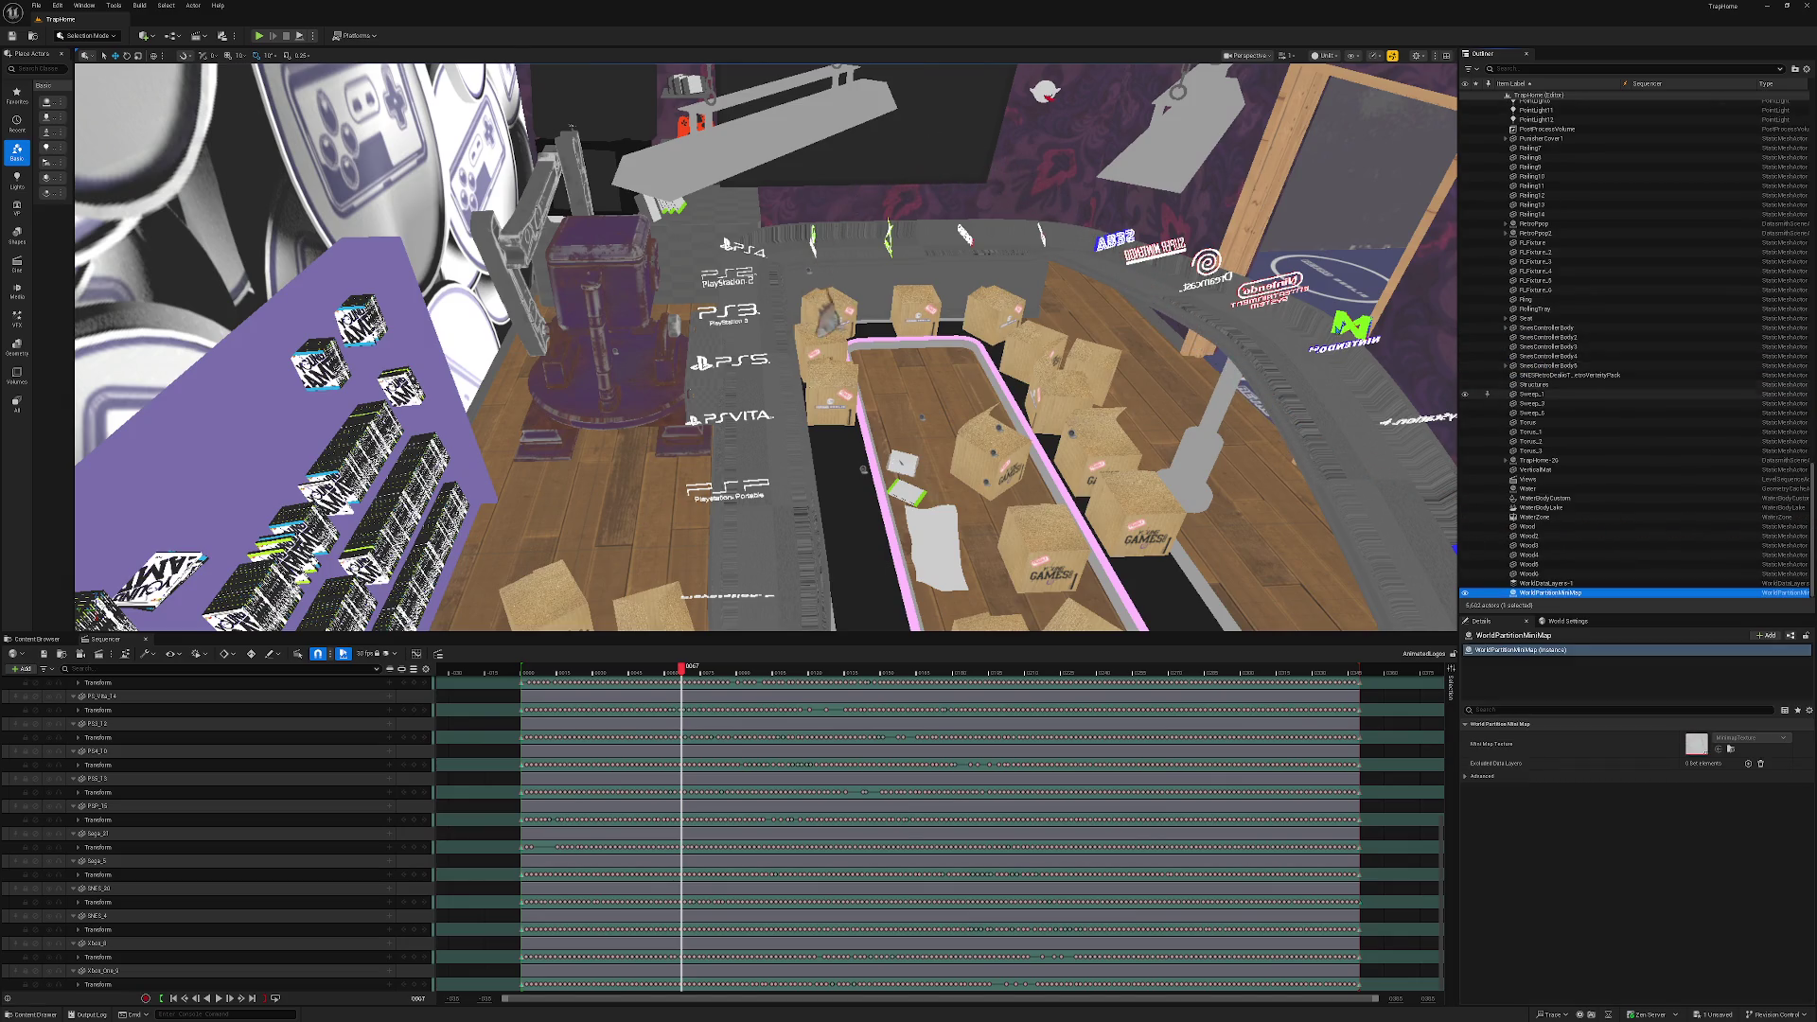
pyautogui.hotkey('ctrl', 'z')
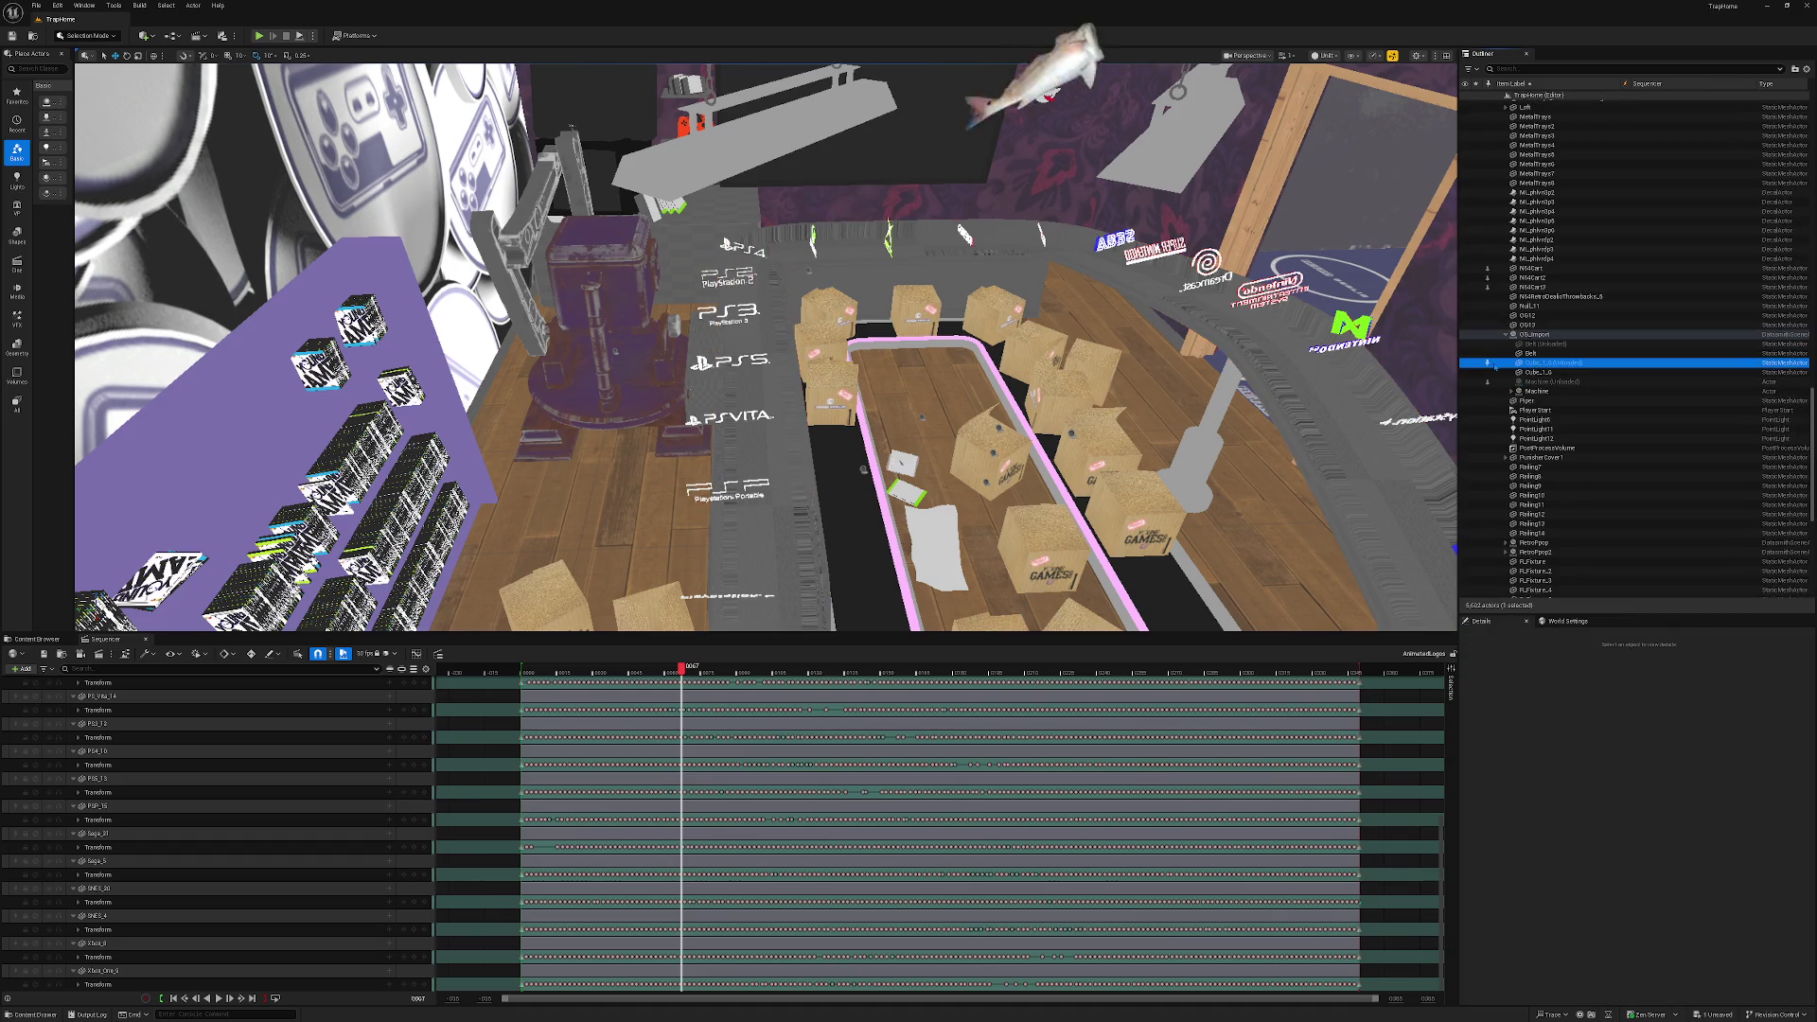
pyautogui.click(1488, 364)
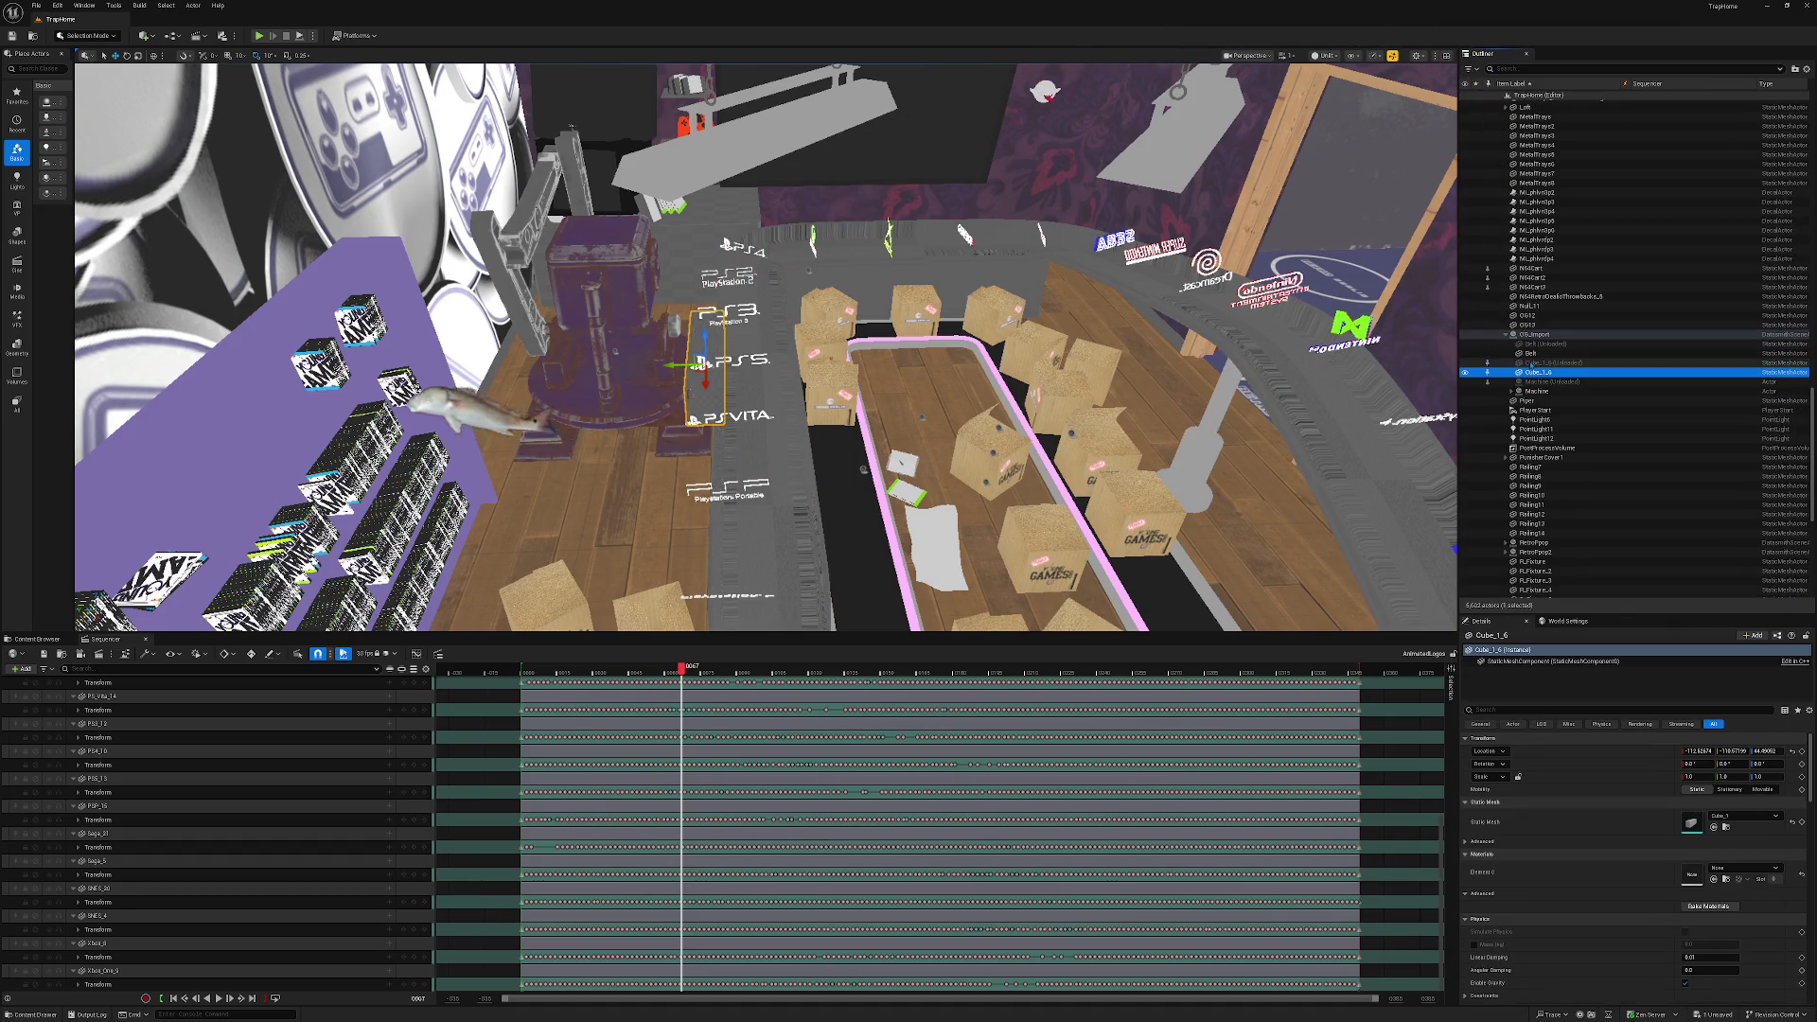
# Force Load the Belt and Machine actors through the Outliner context menu.
pyautogui.rightClick(1528, 364)
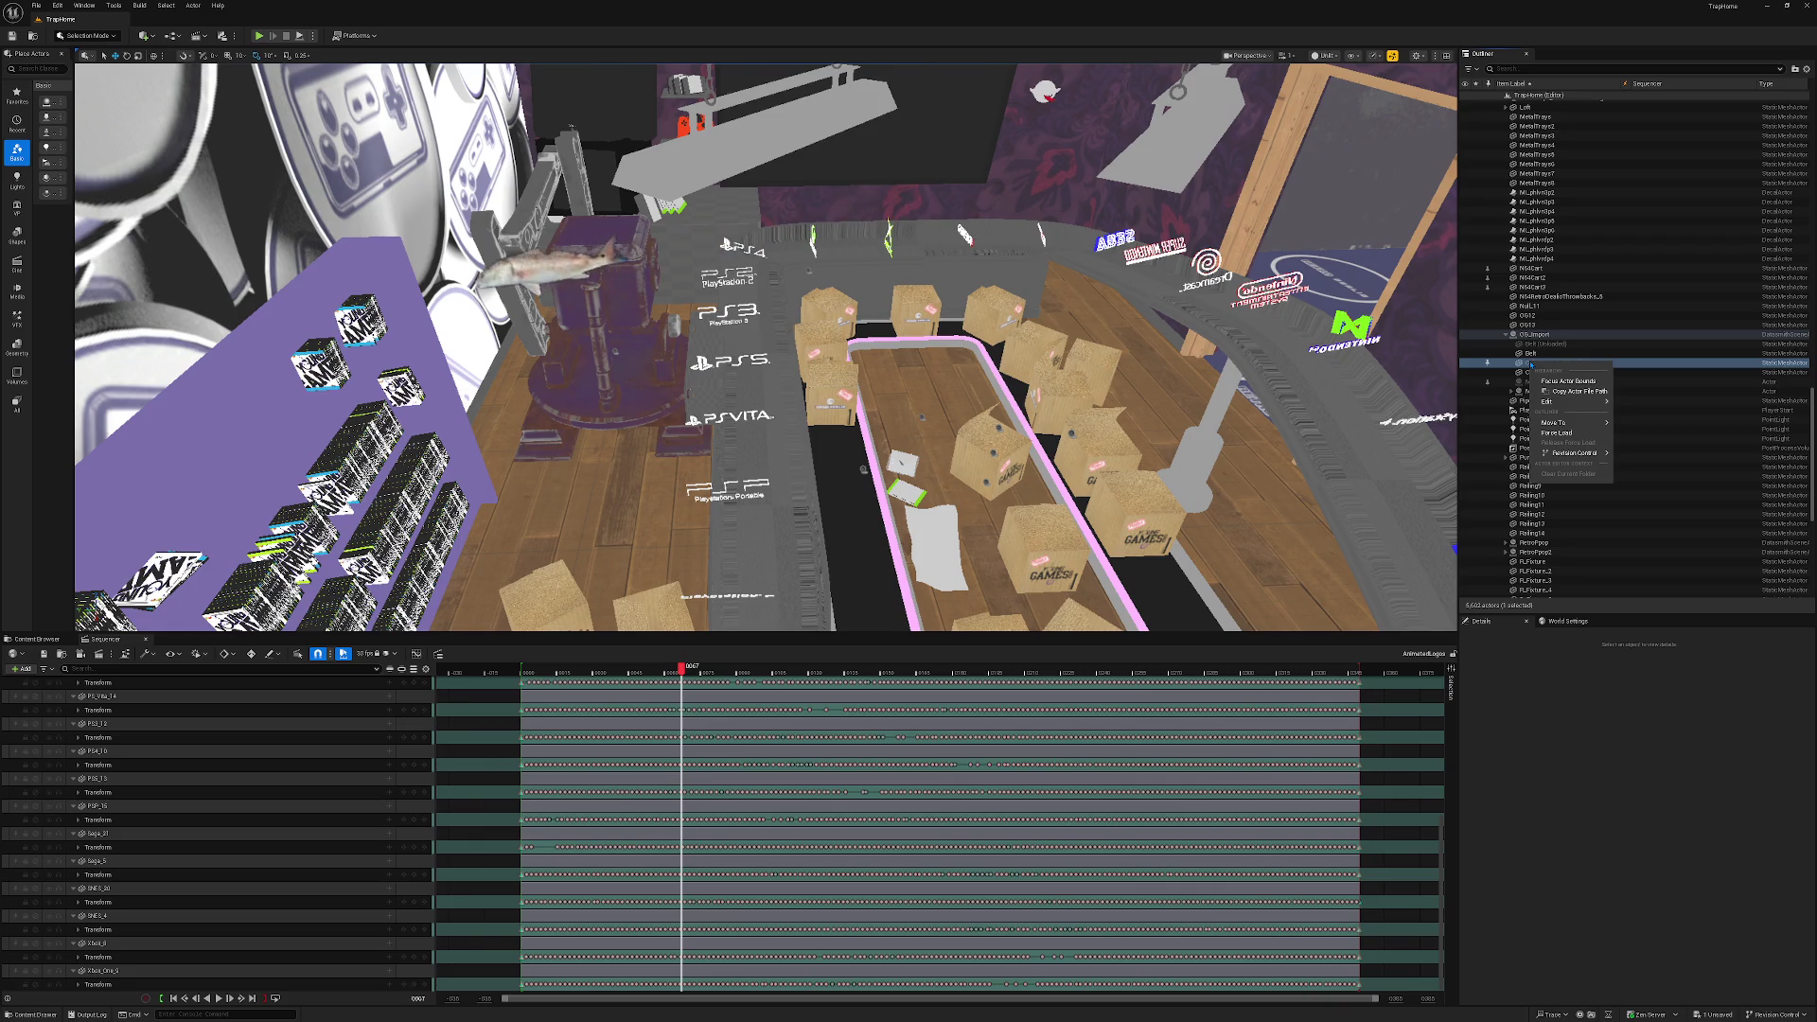
pyautogui.click(1557, 432)
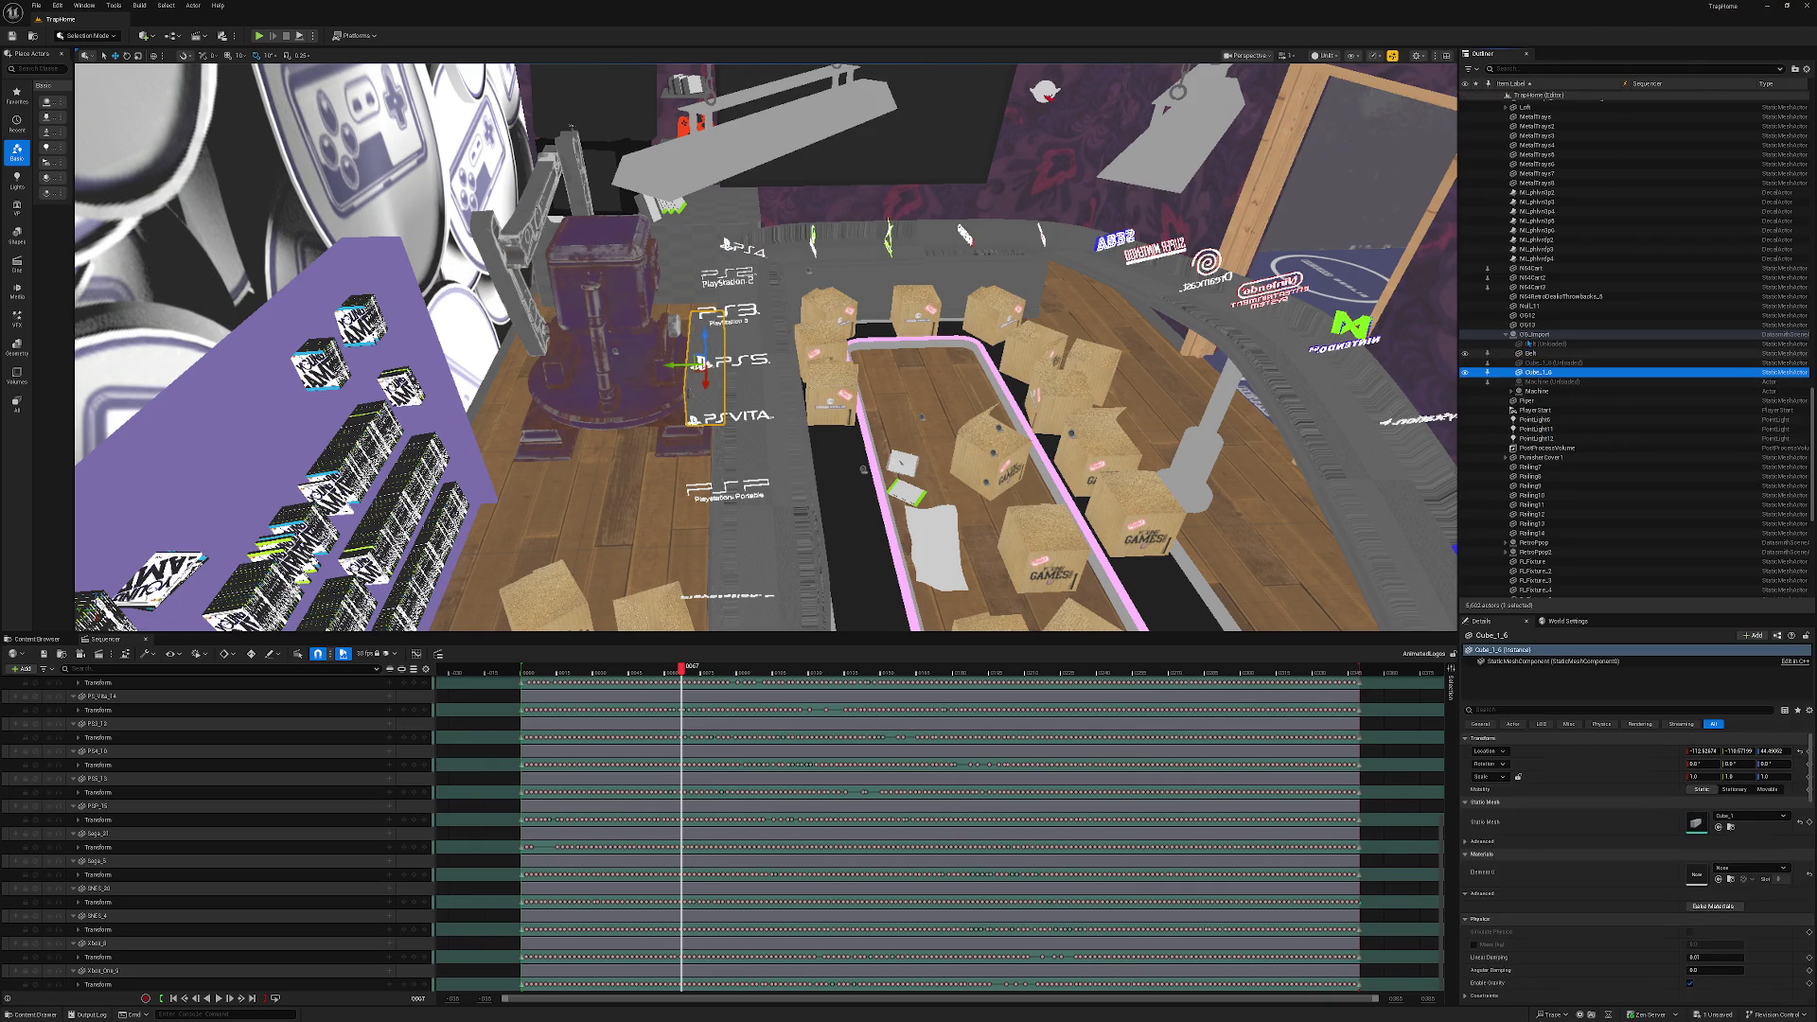
pyautogui.rightClick(1534, 343)
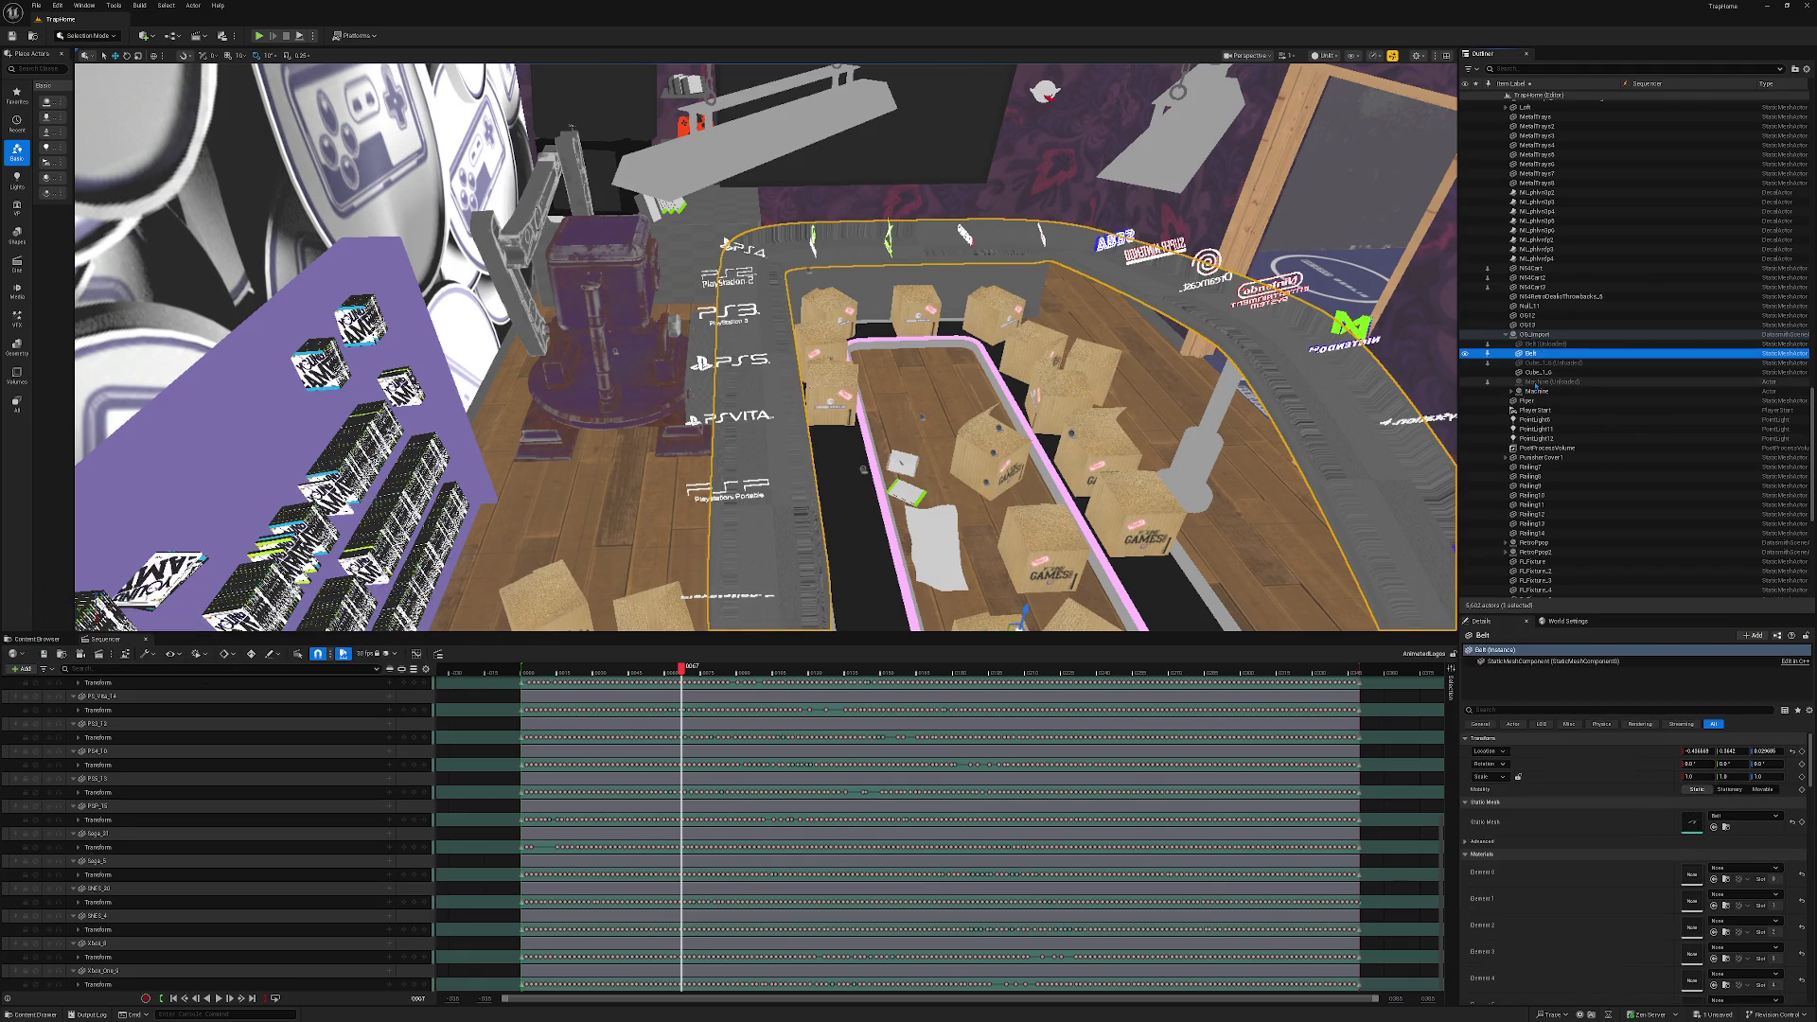
pyautogui.rightClick(1535, 382)
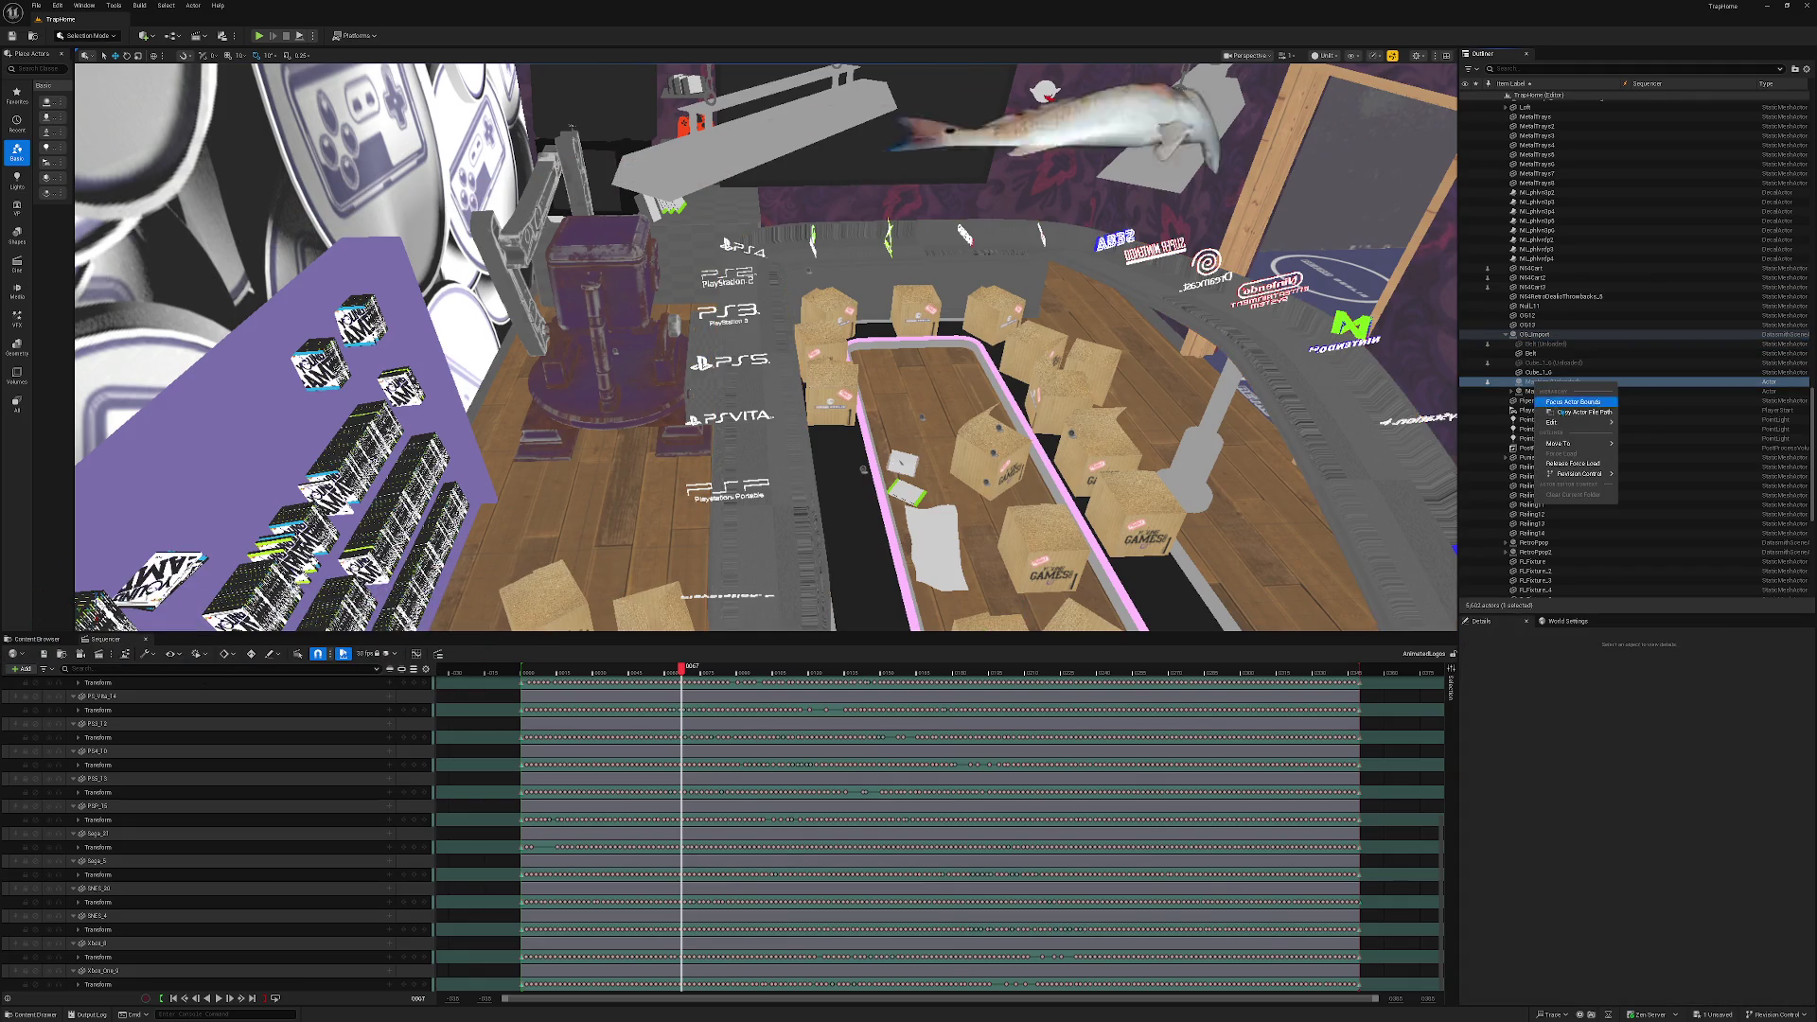
pyautogui.click(1559, 466)
pyautogui.rightClick(1539, 383)
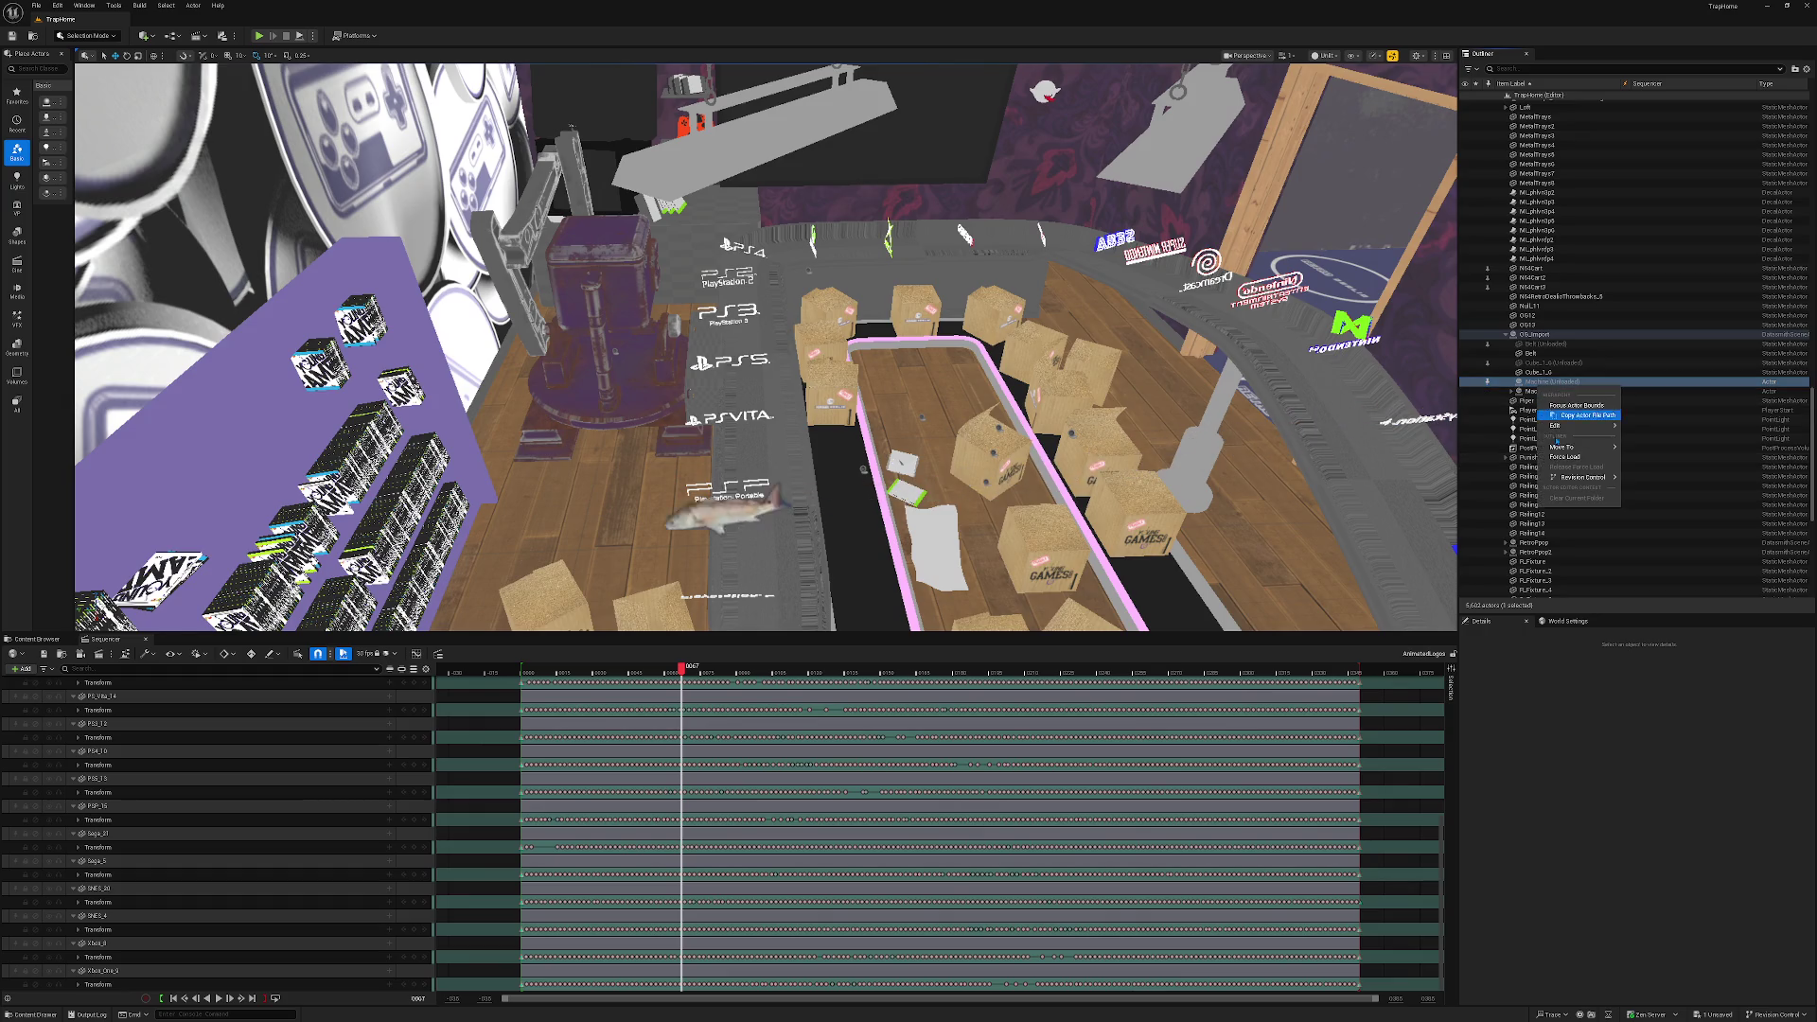
pyautogui.click(1558, 457)
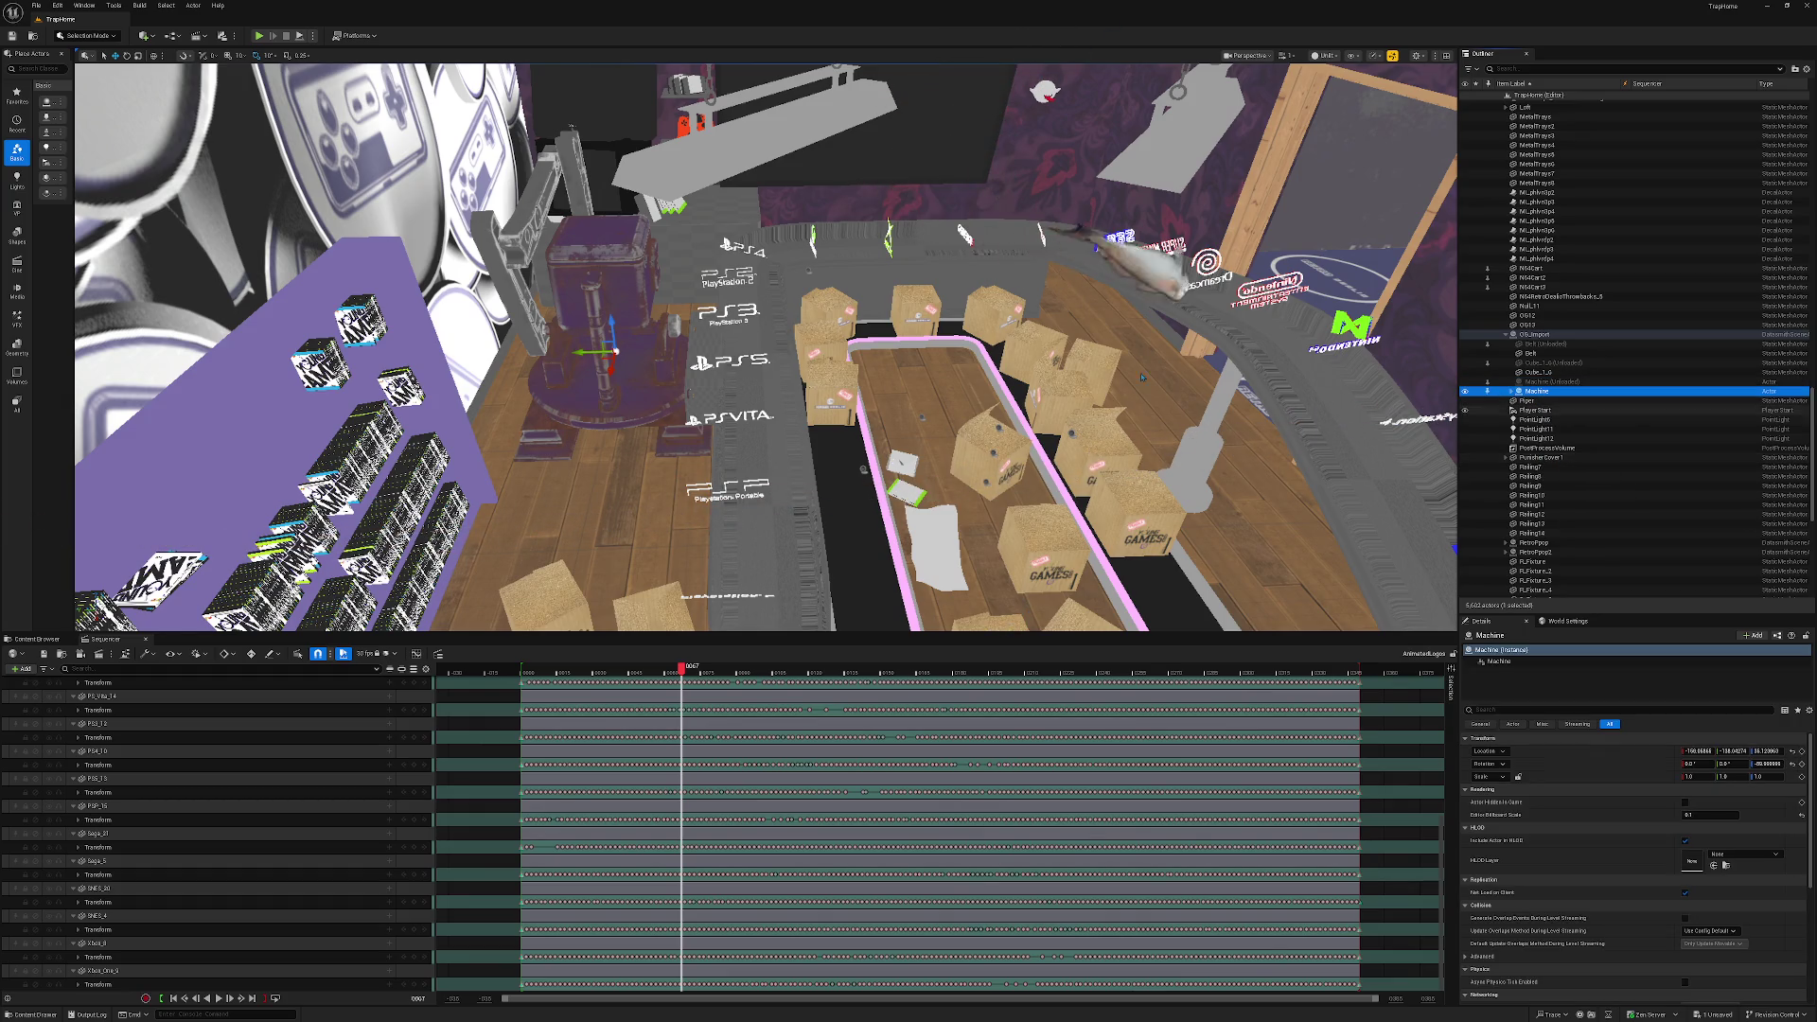
# Inspect the Machine's cylinder and caps parts, then frame the whole Machine and deselect it.
pyautogui.click(601, 303)
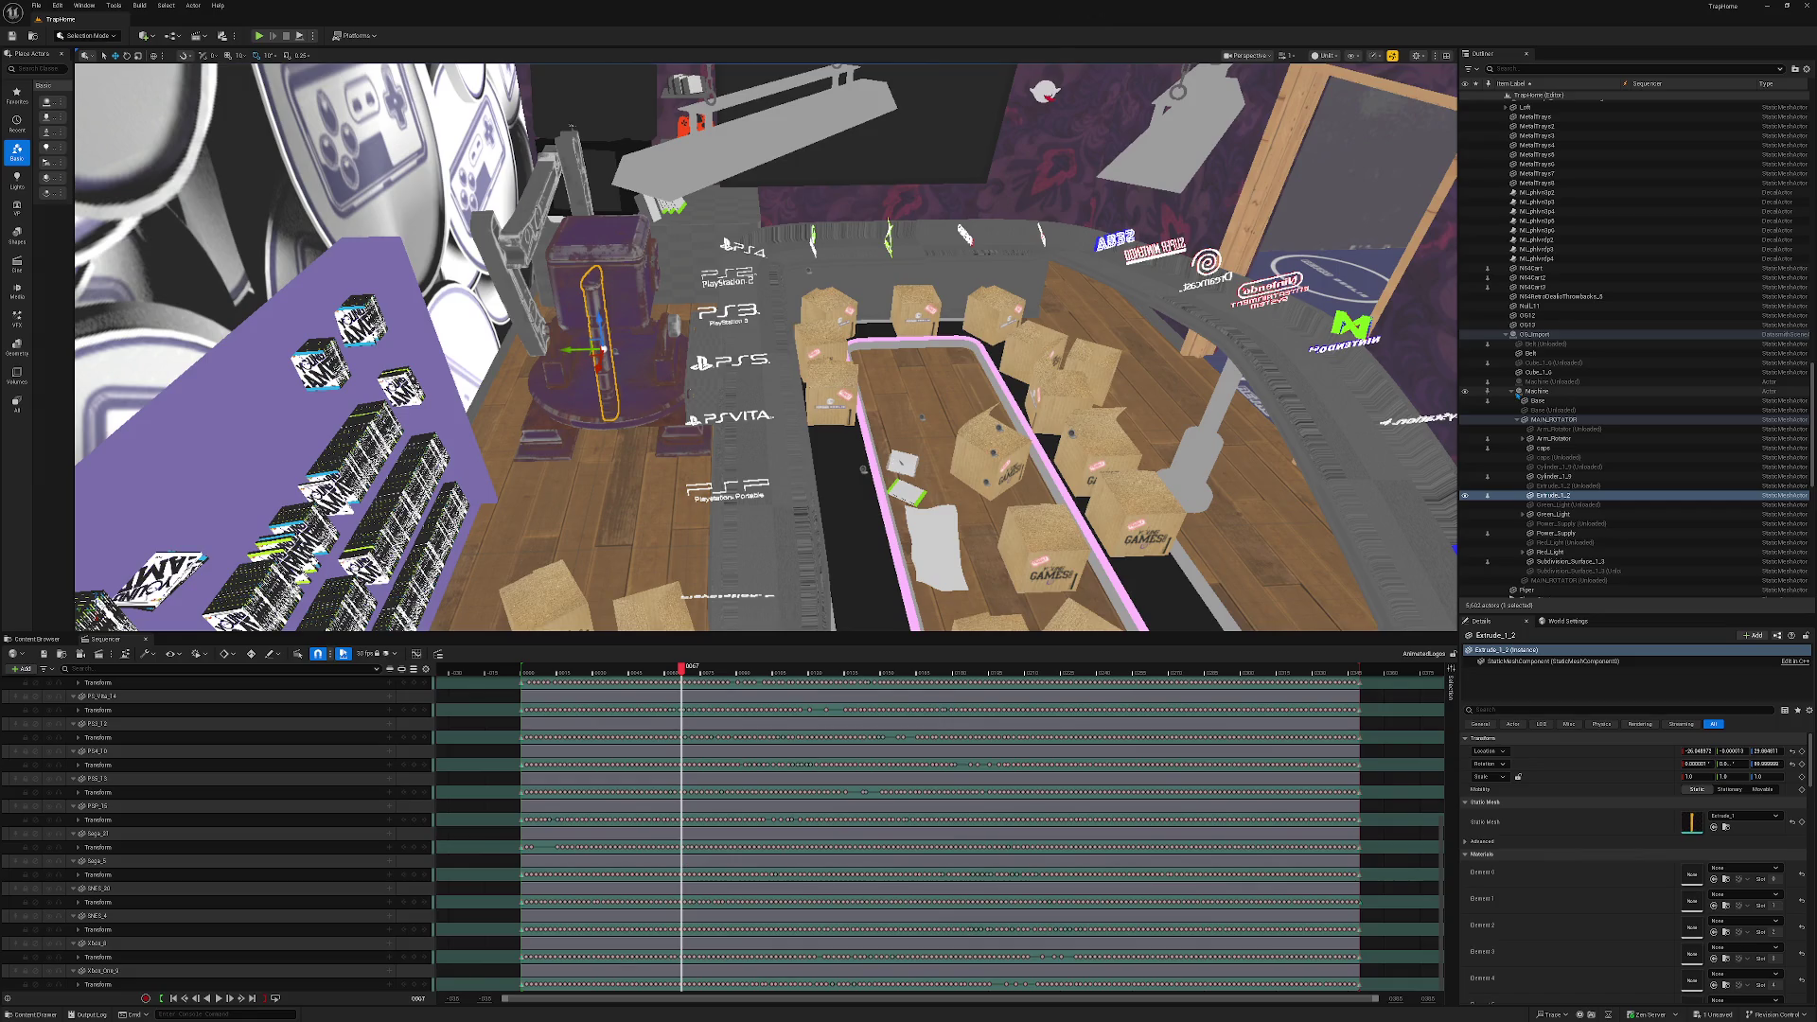
pyautogui.click(1538, 448)
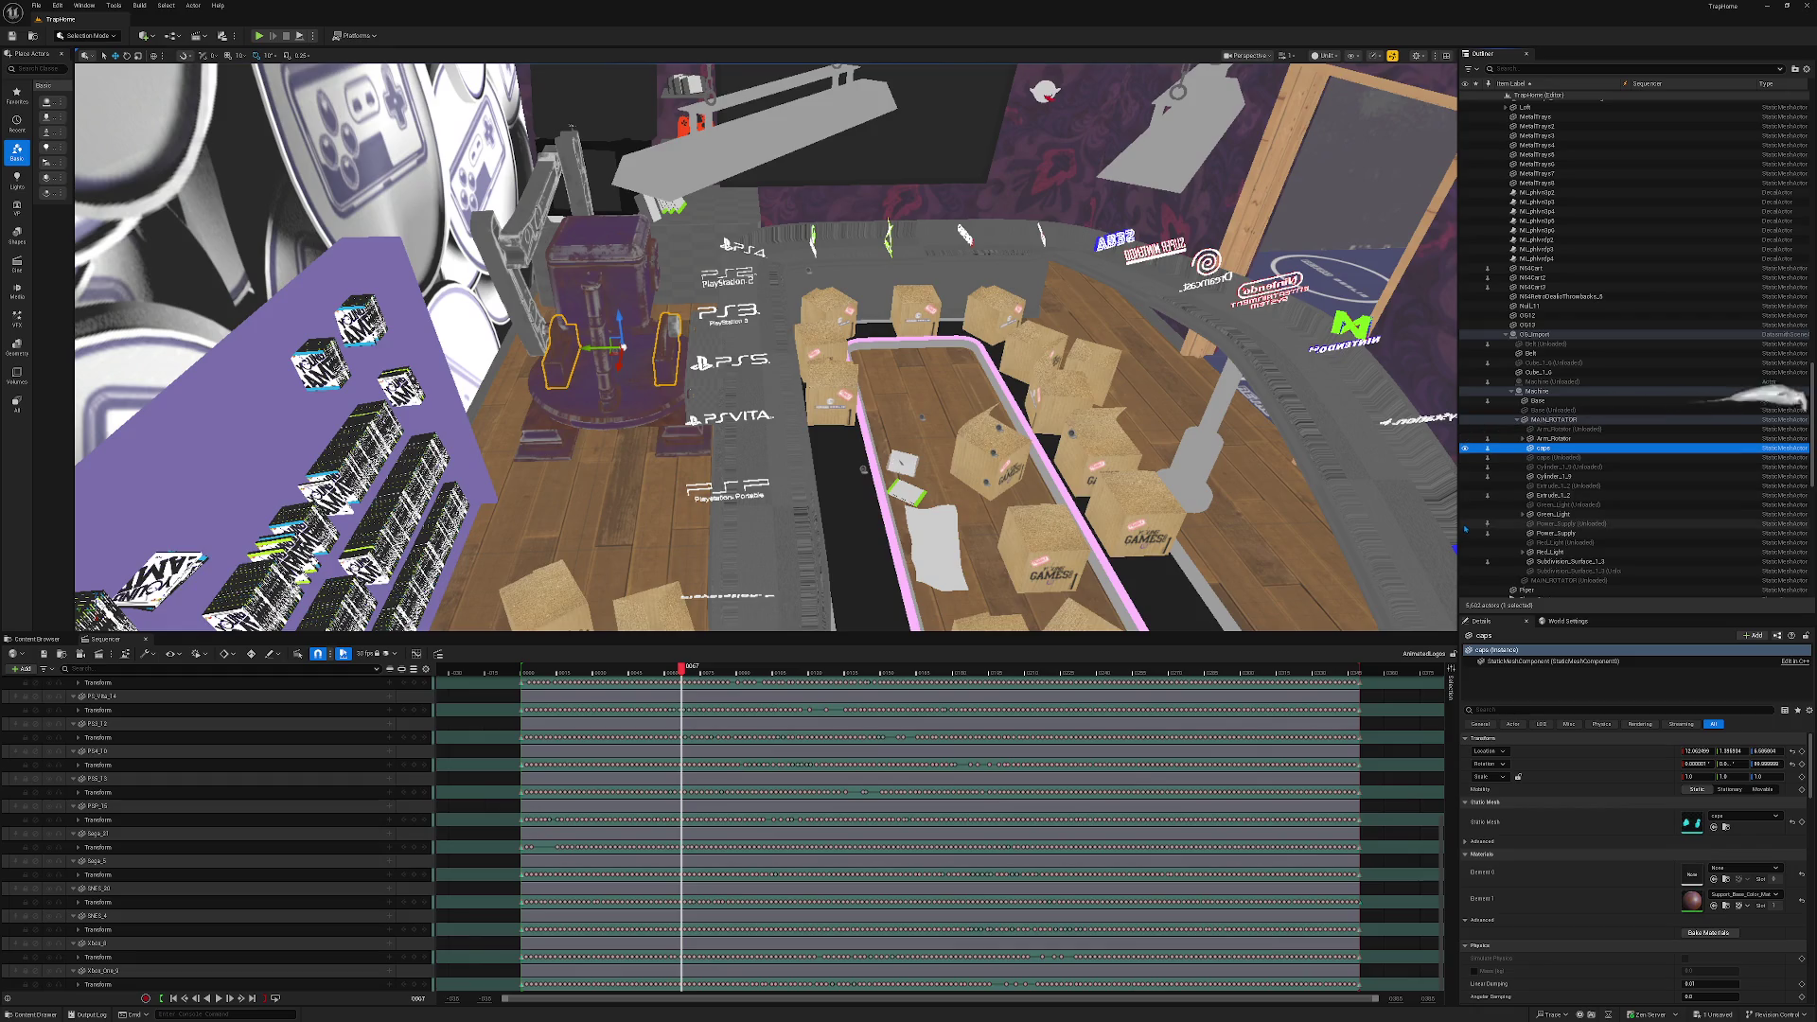
pyautogui.click(1511, 391)
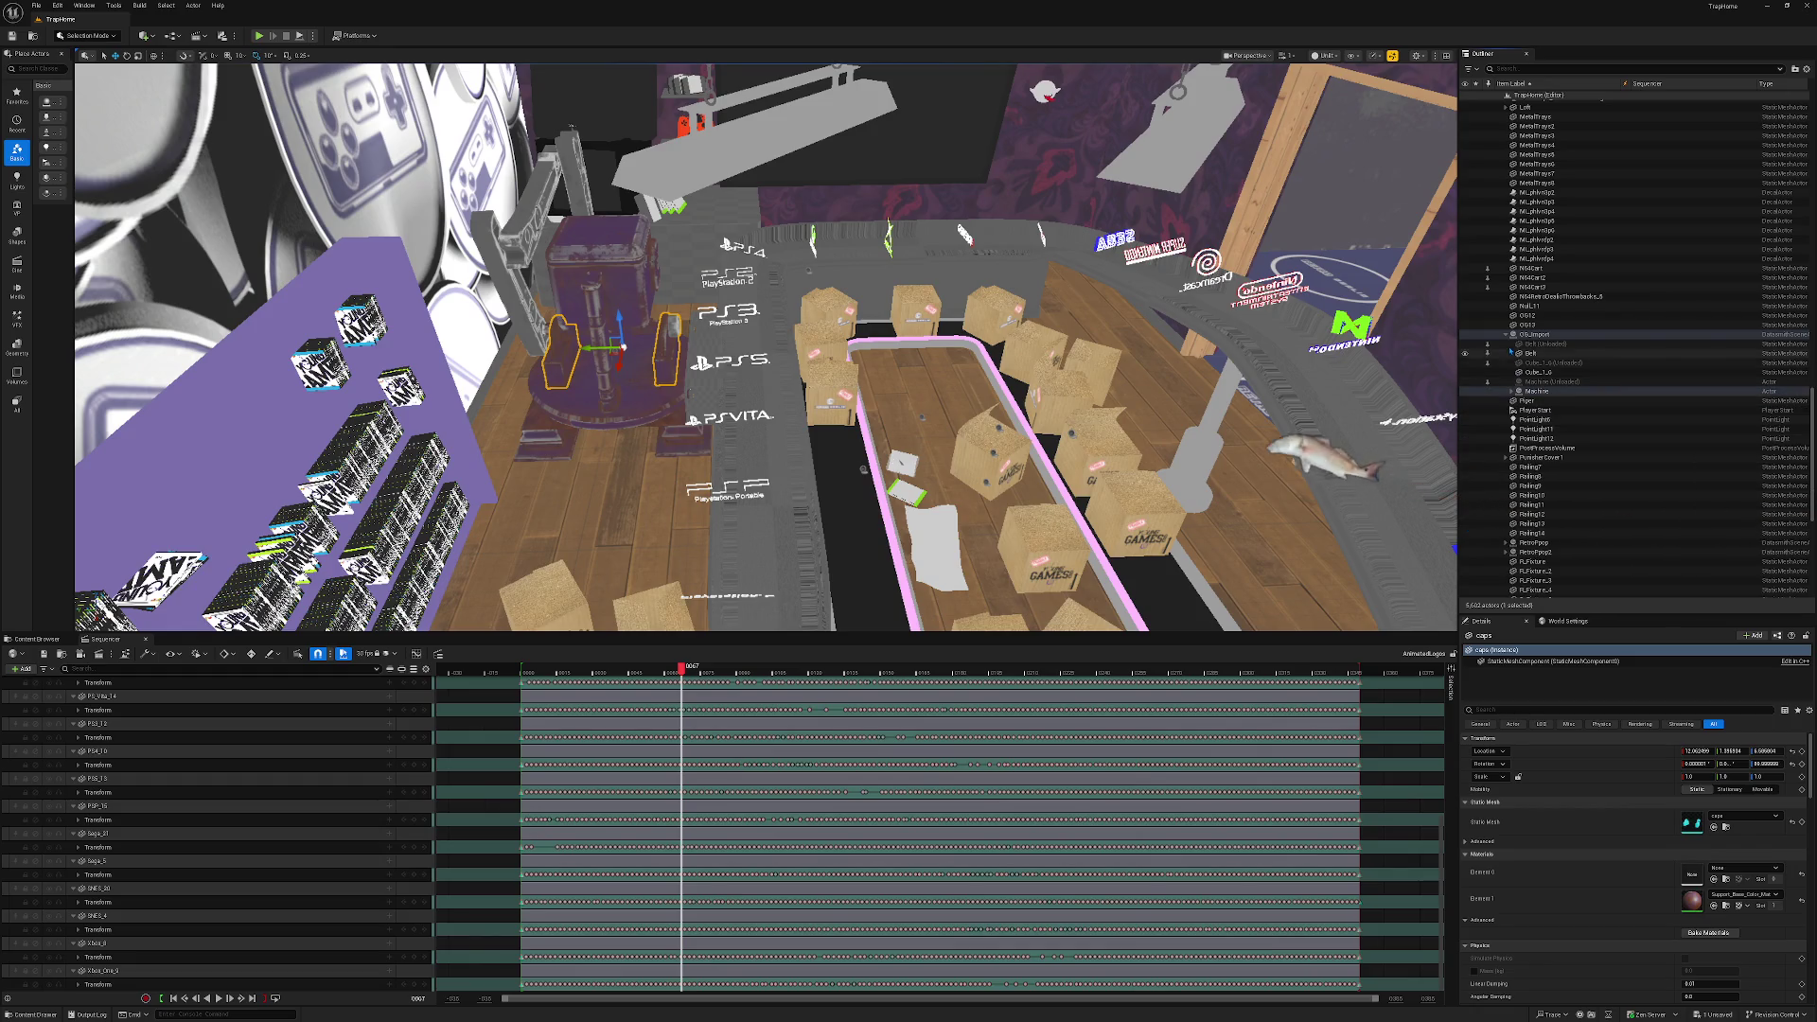
pyautogui.click(1524, 391)
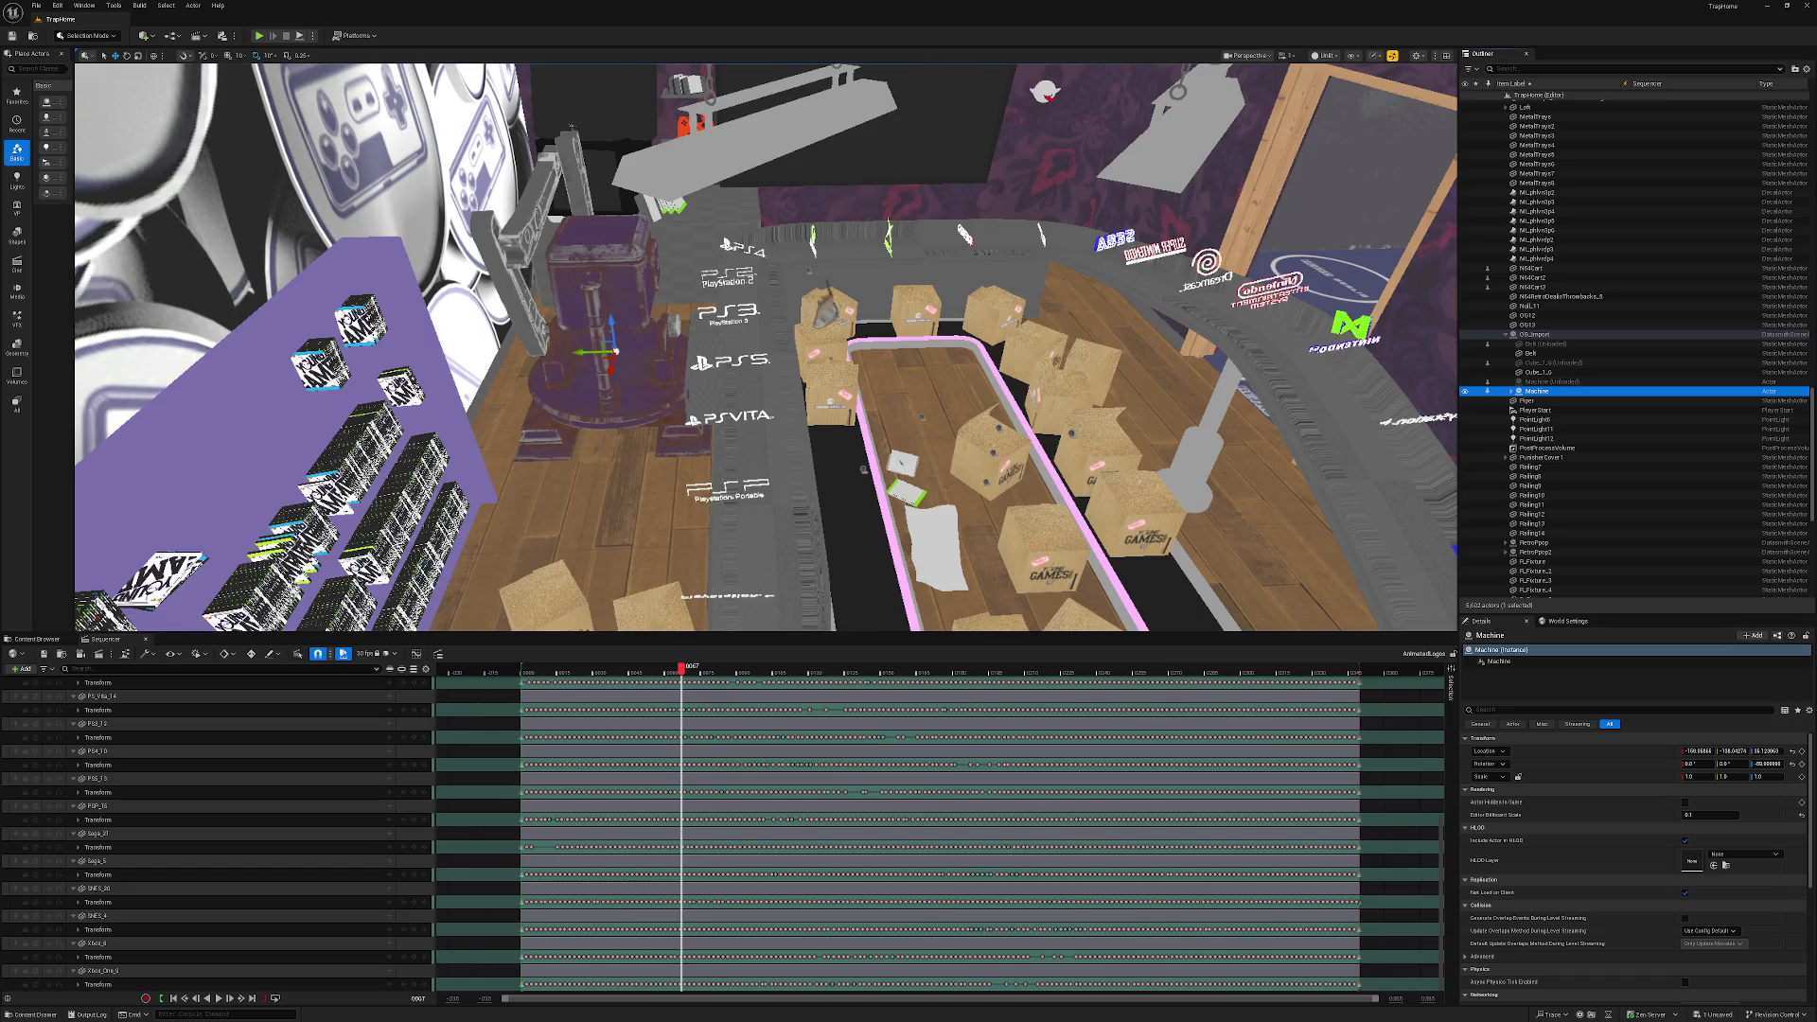
pyautogui.press('f')
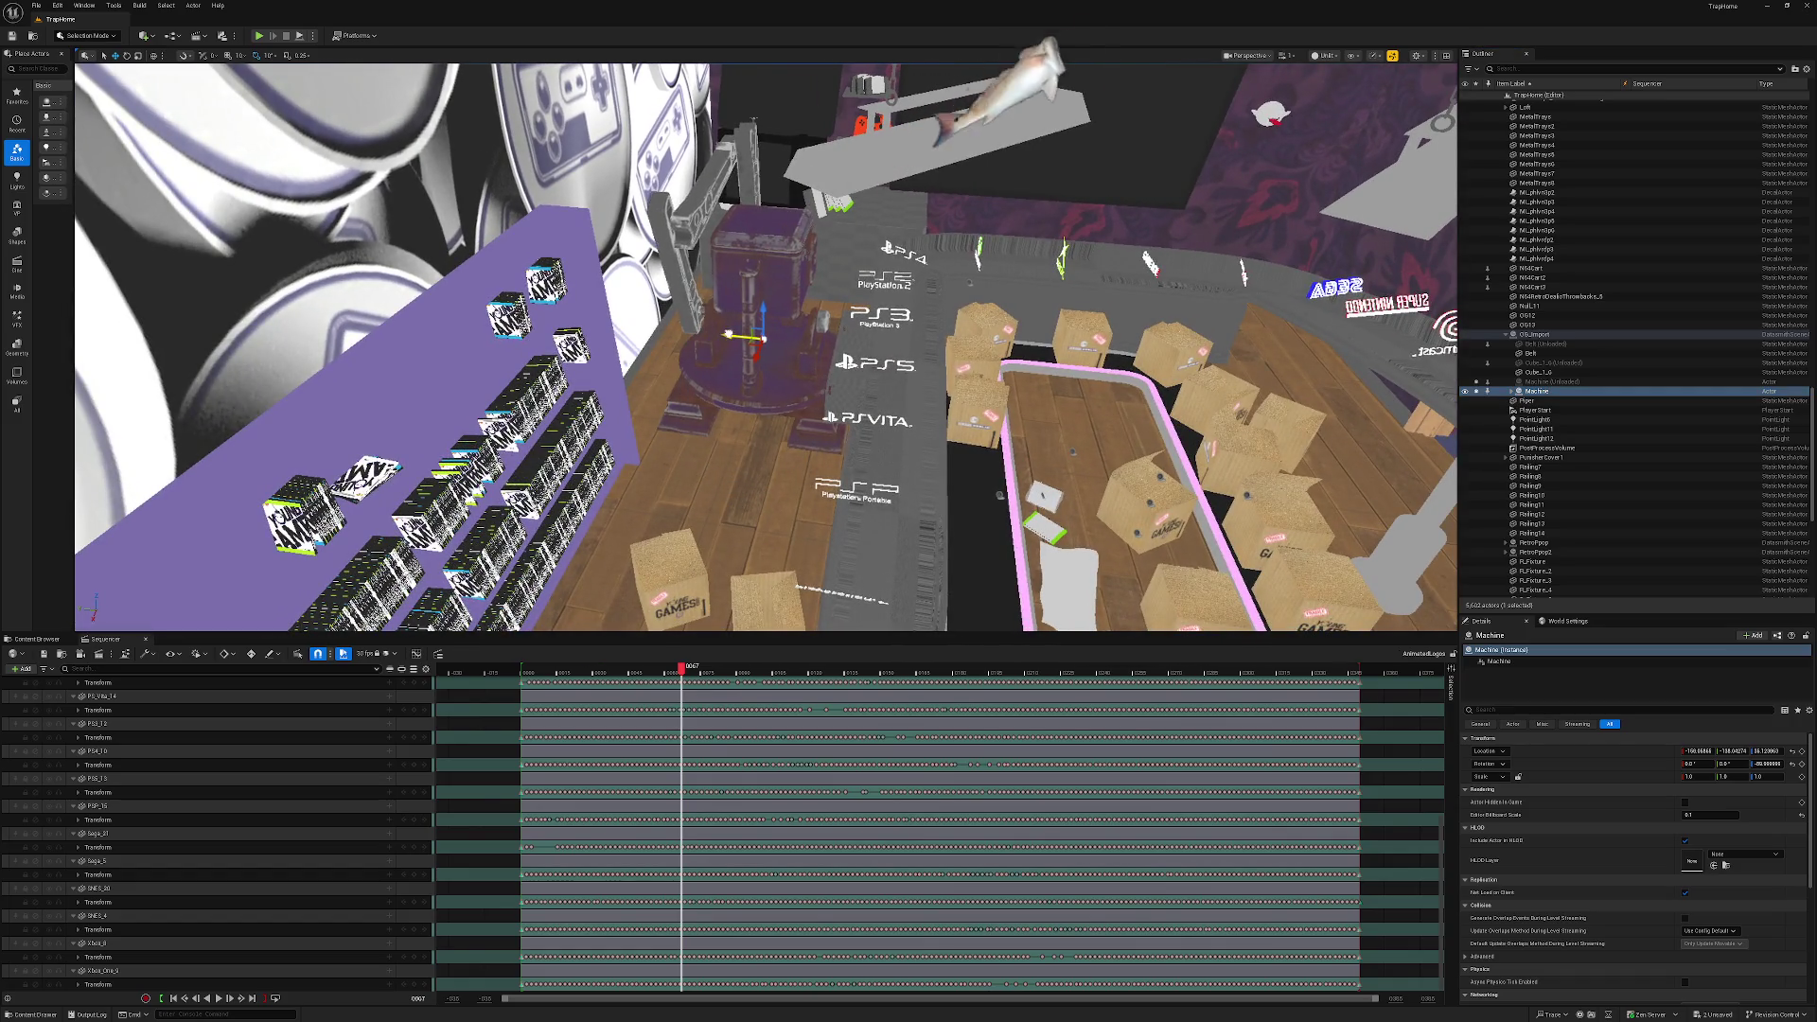
pyautogui.press('Escape')
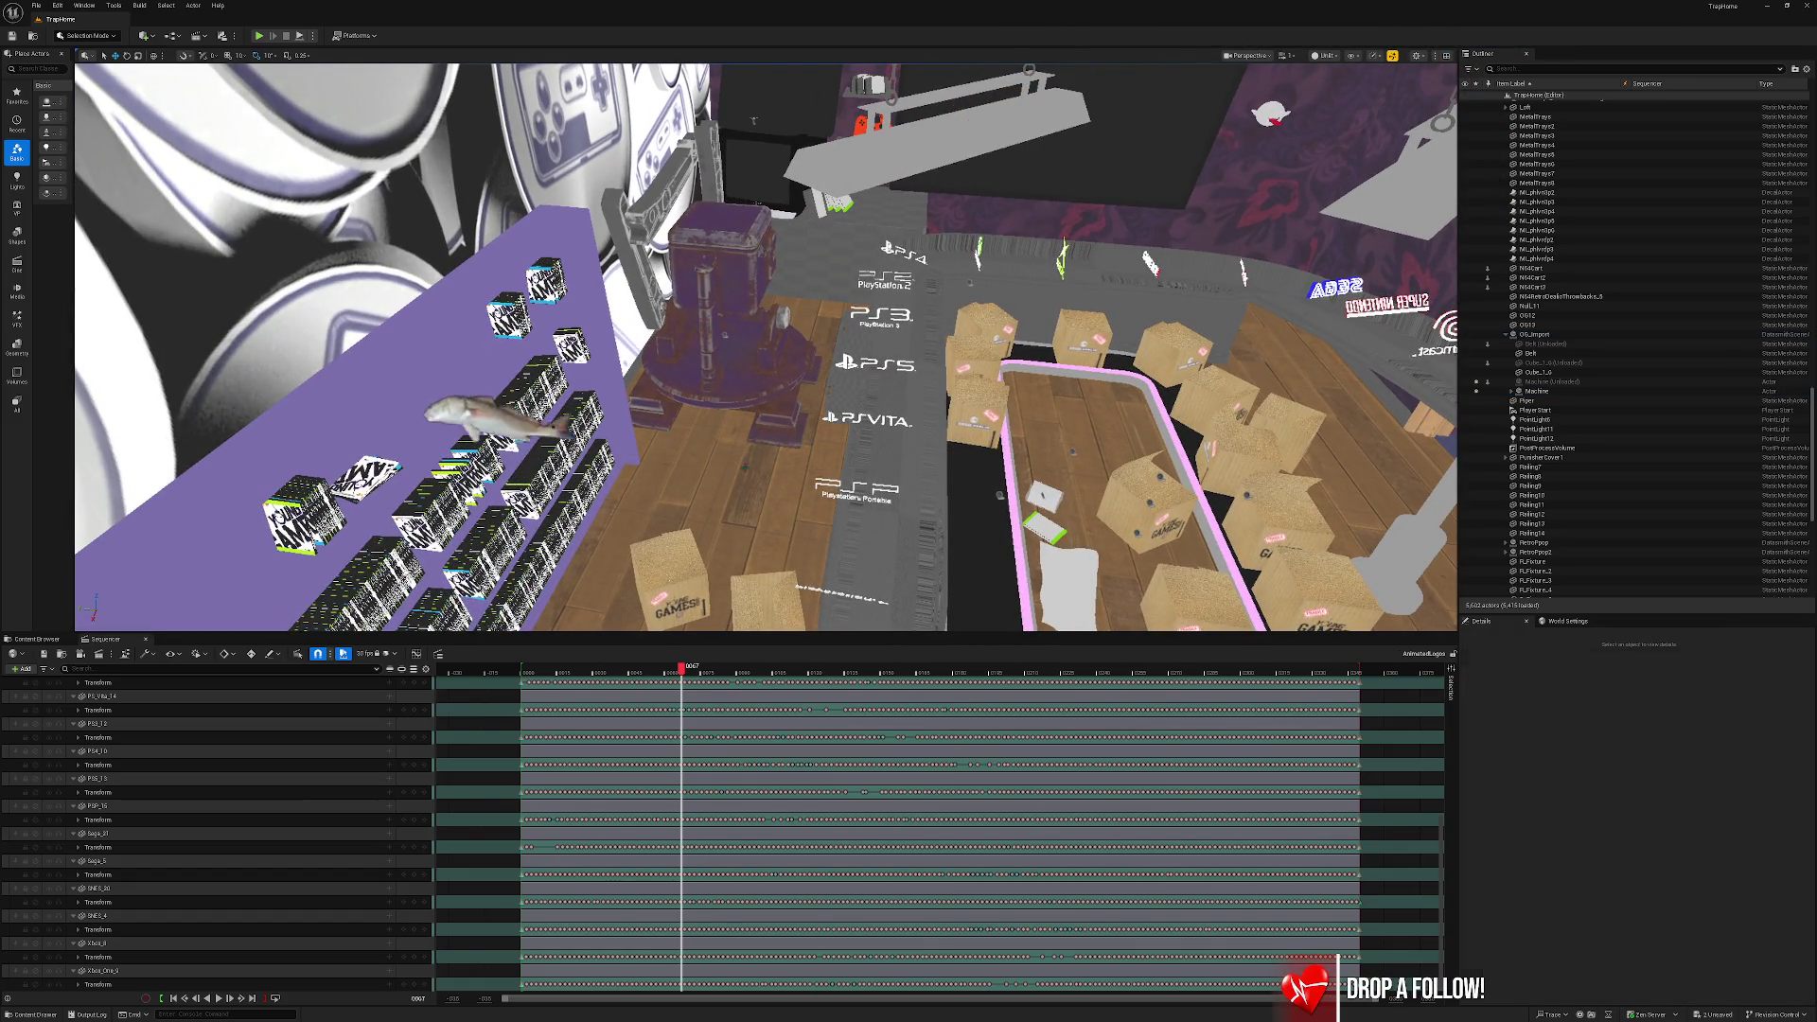
# Save all changes from the Content Browser, then playtest the level by walking toward the purple structure.
pyautogui.click(63, 642)
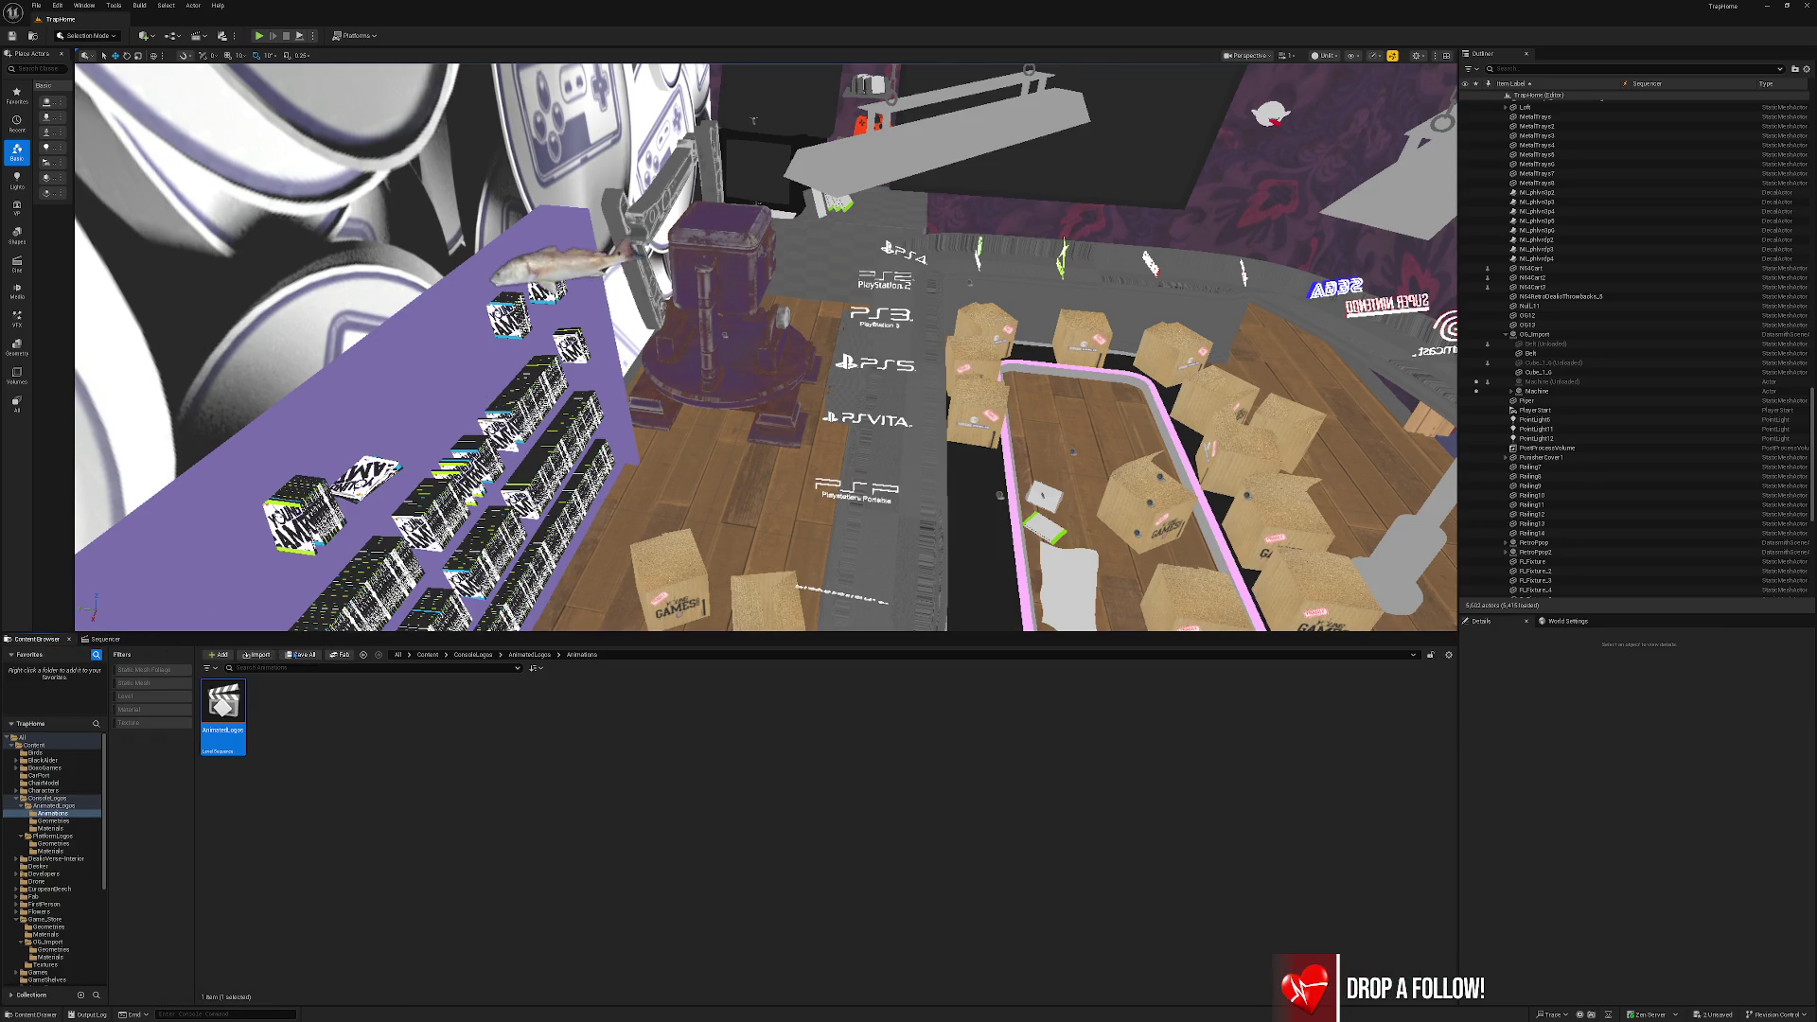
pyautogui.click(301, 654)
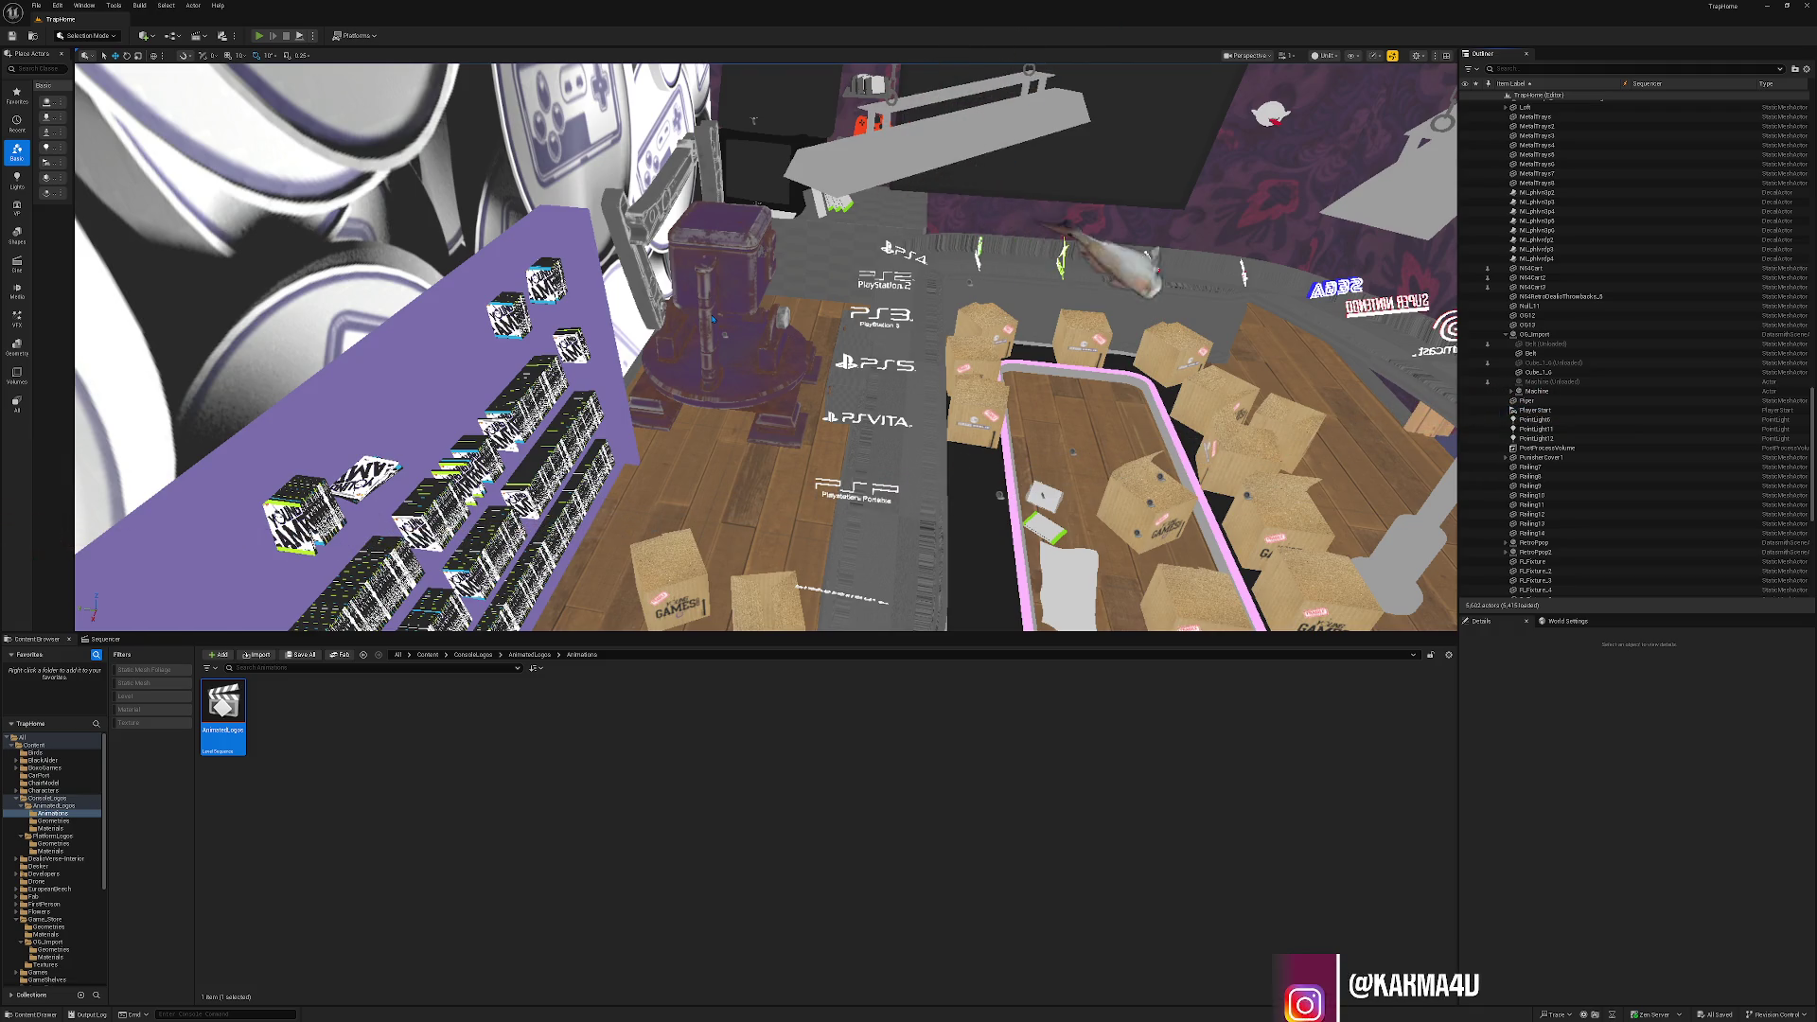
pyautogui.hotkey('alt', 'p')
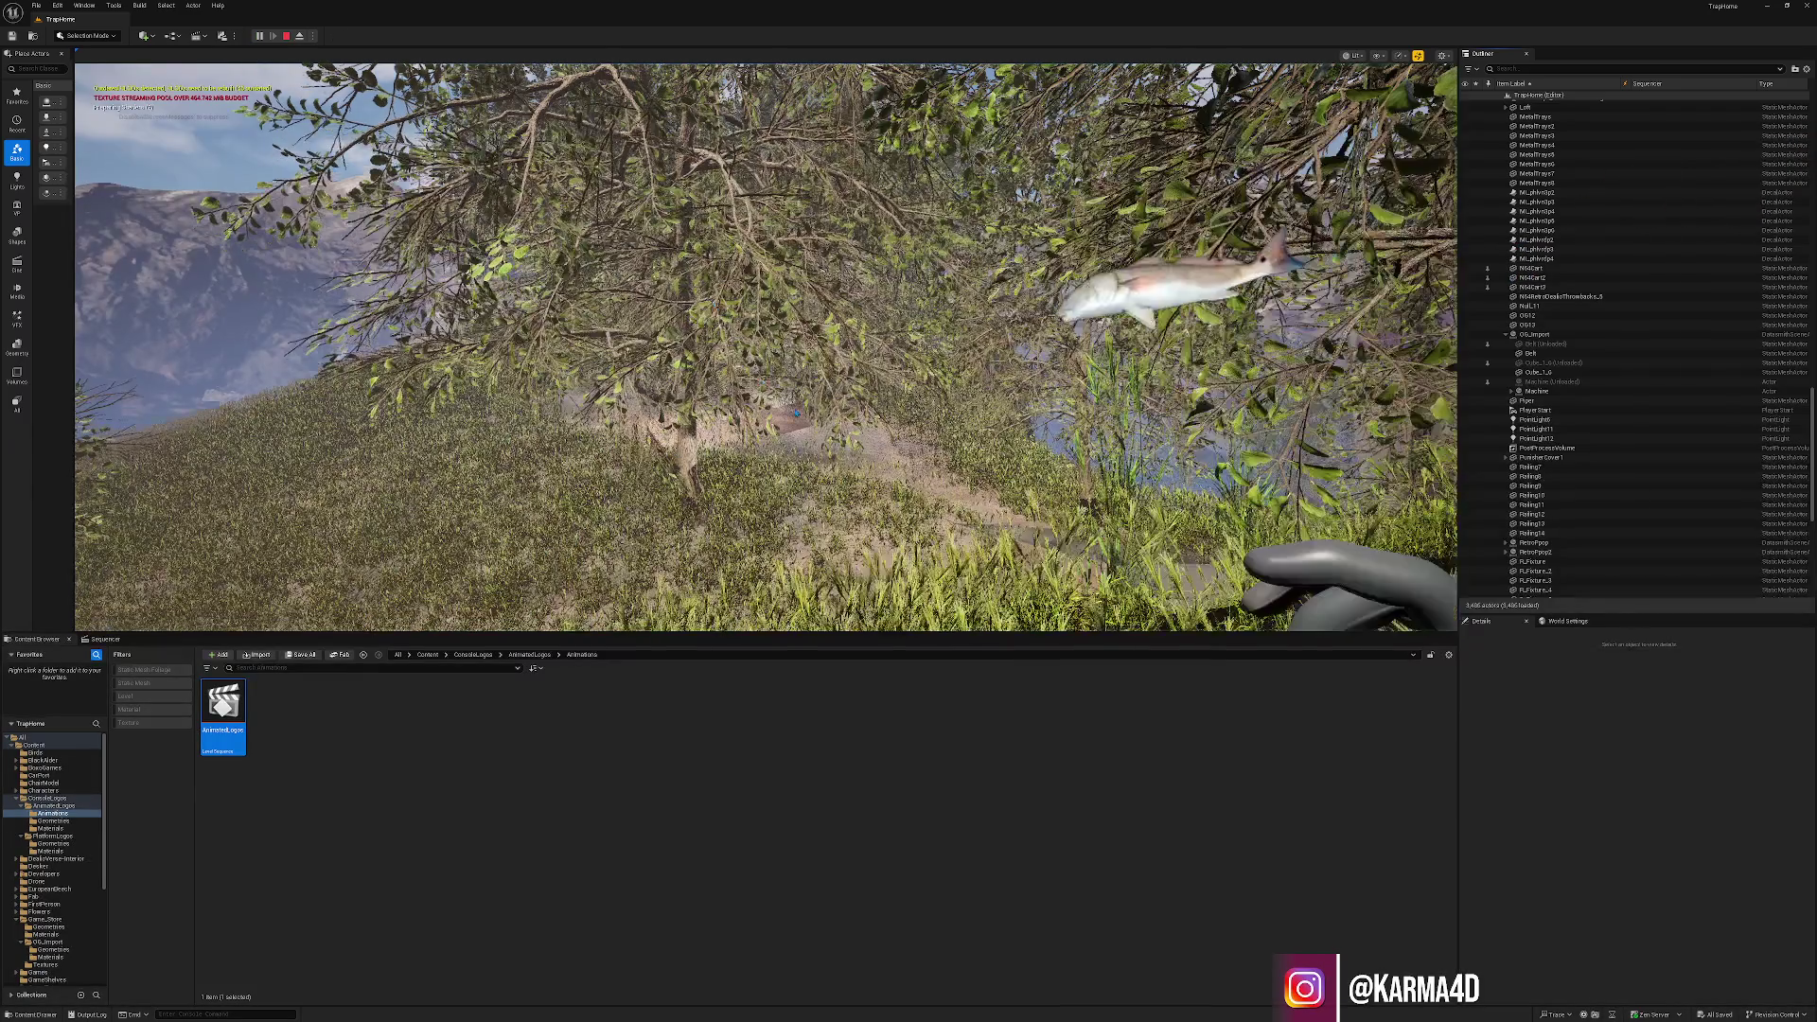
pyautogui.press('w')
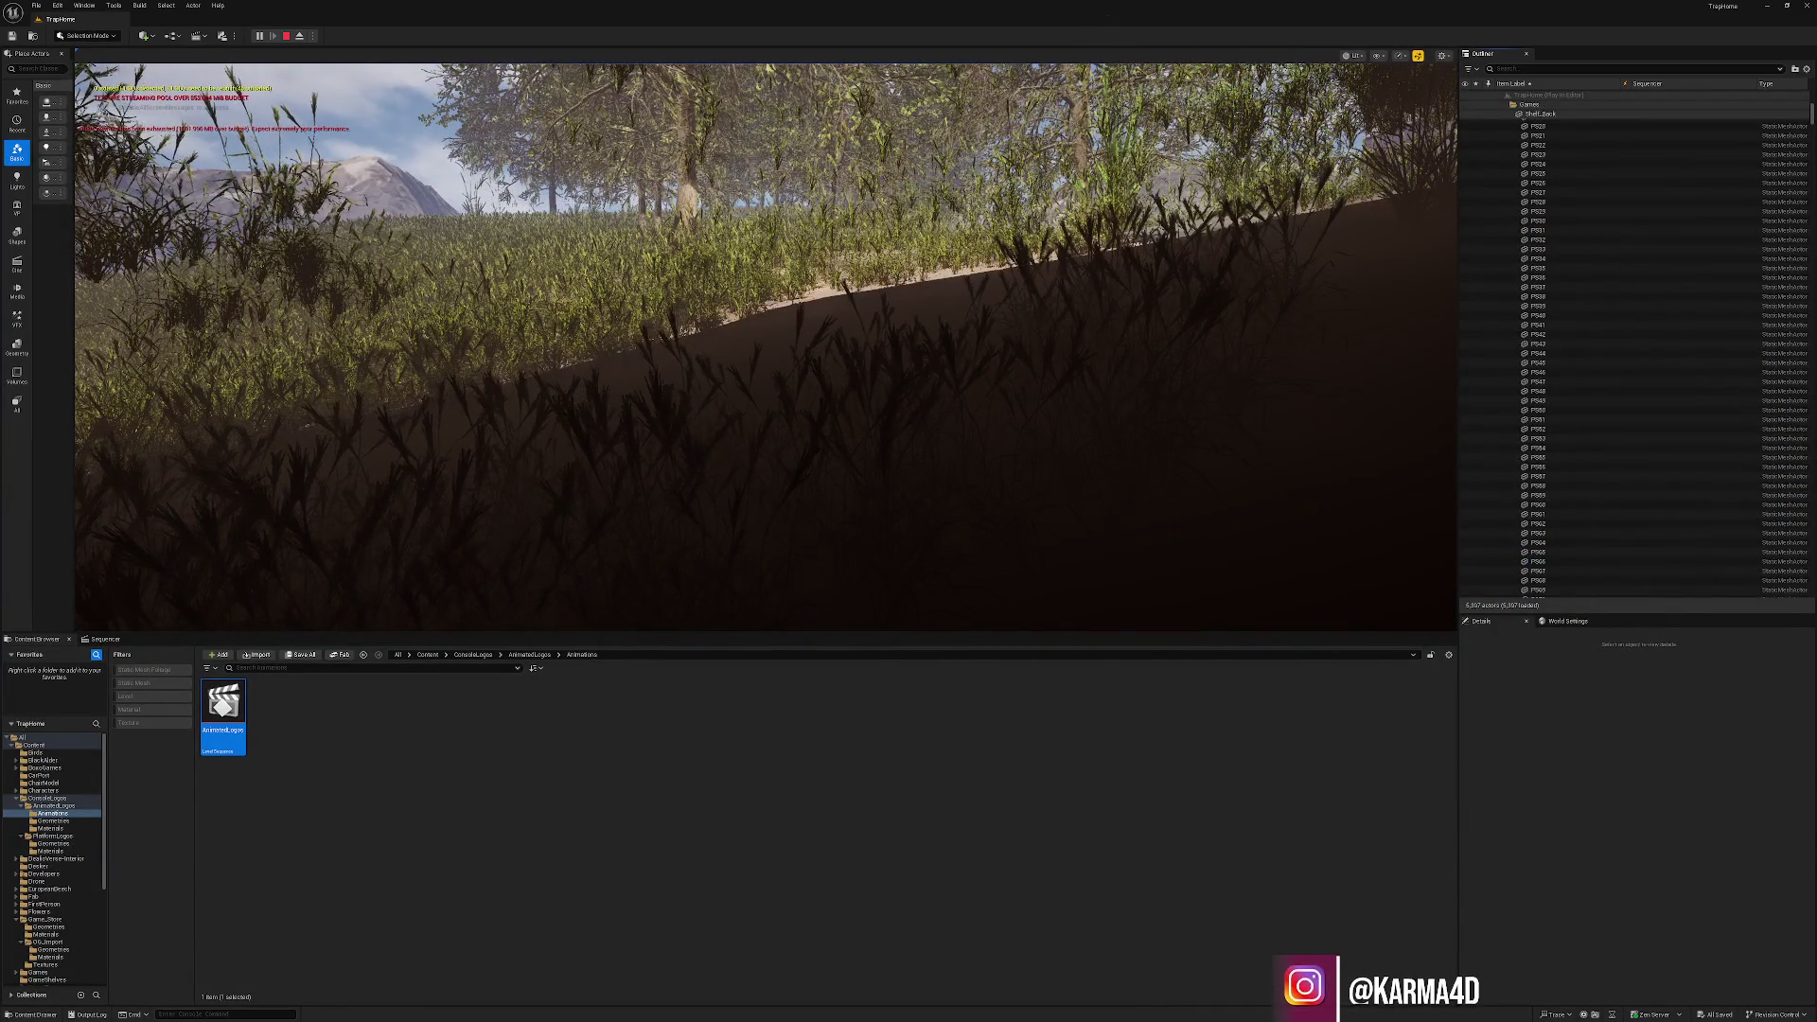
pyautogui.press('w')
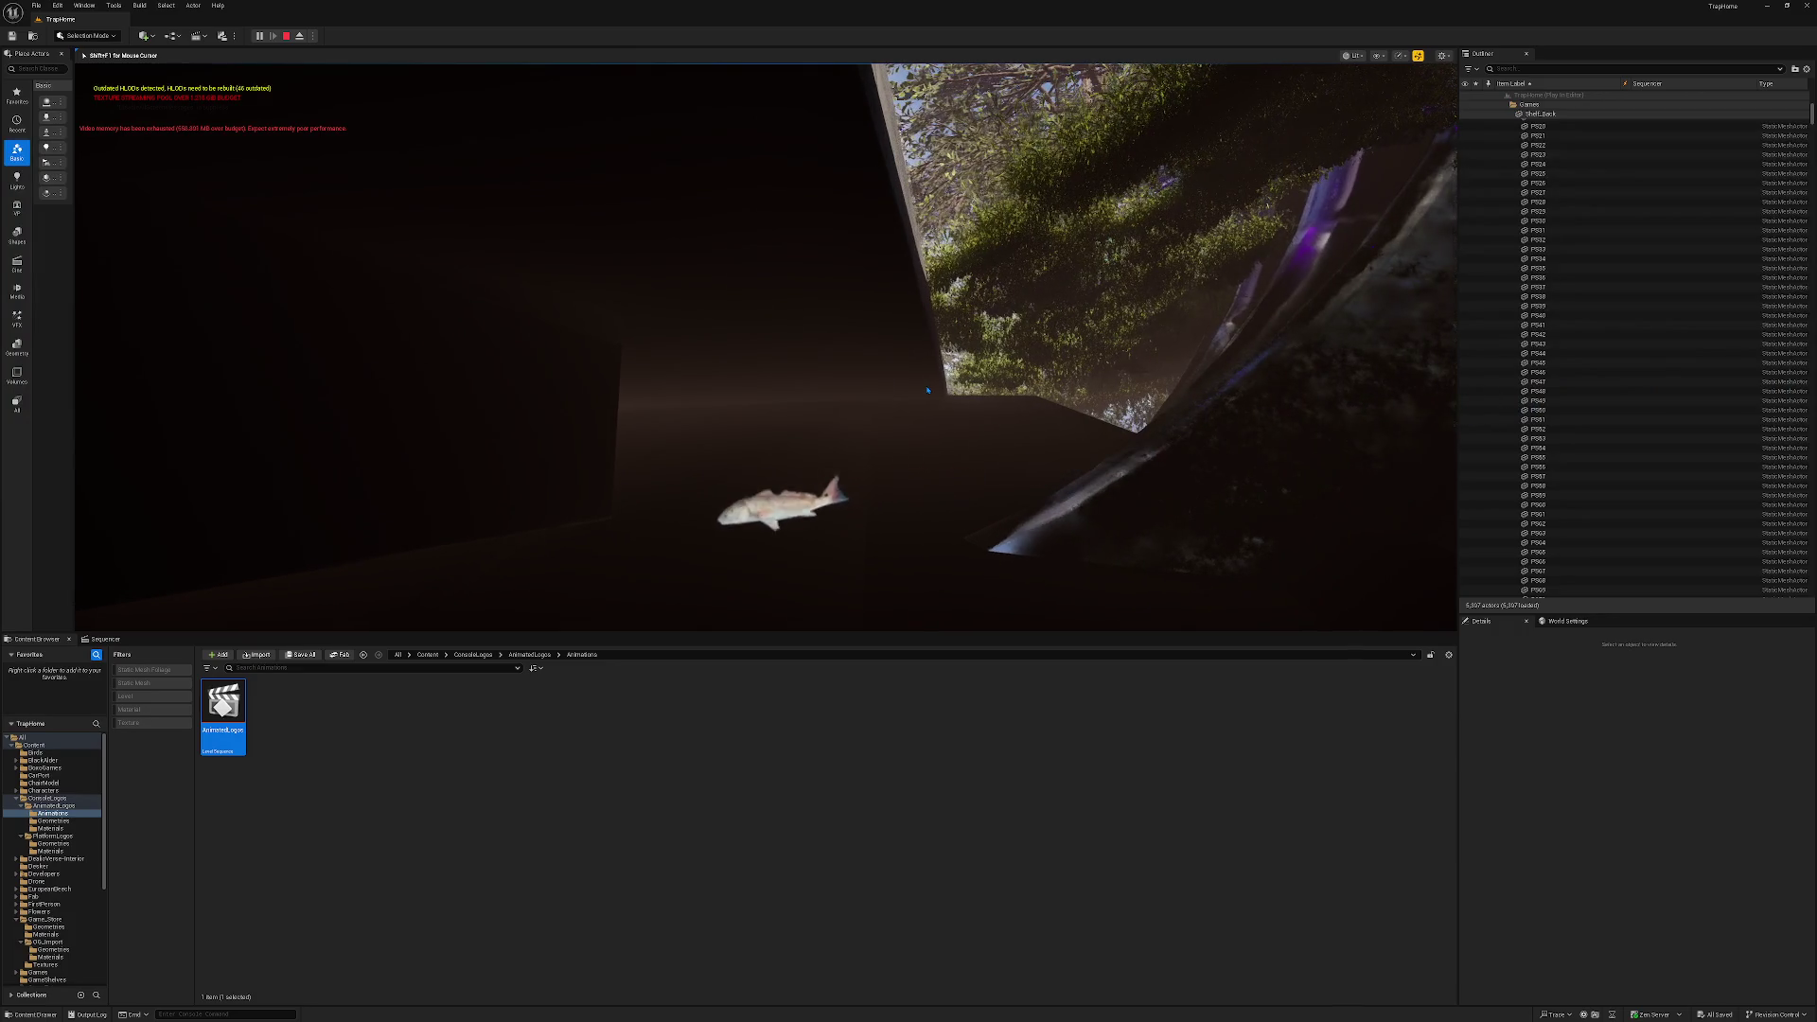
pyautogui.press('Escape')
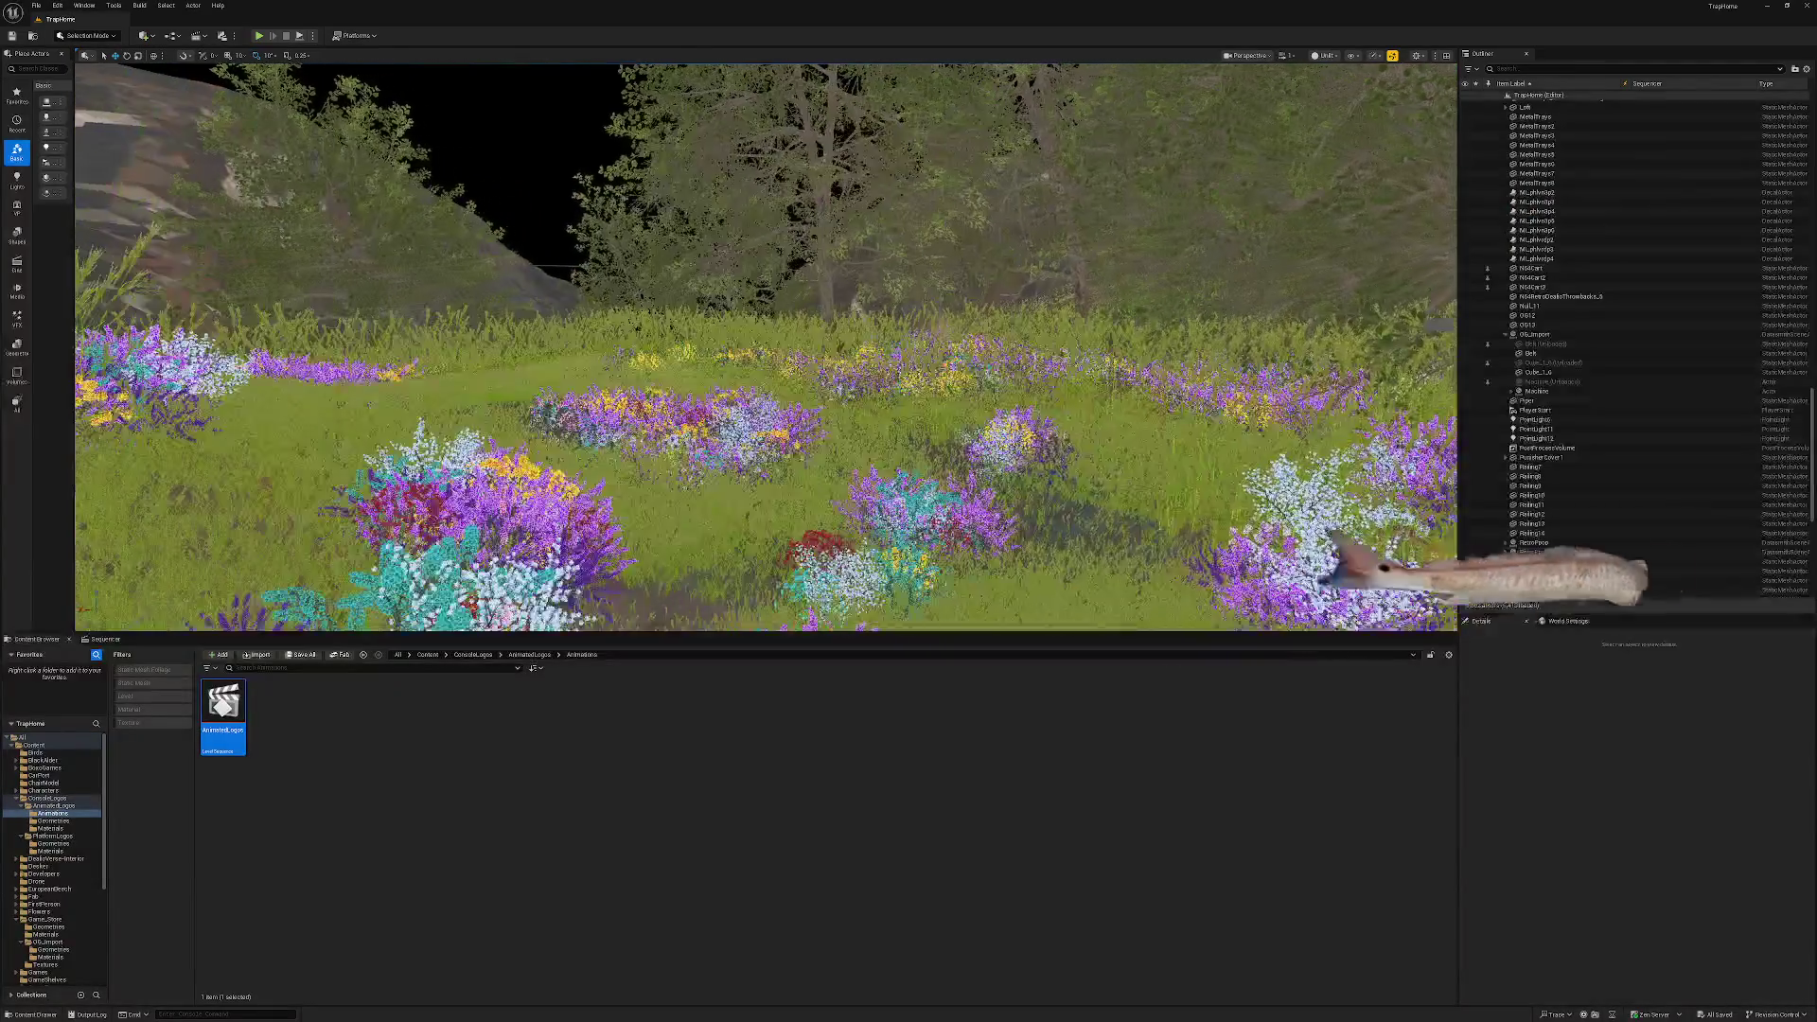
# Frame the PlayerStart actor and check the viewport's realtime and scalability options.
pyautogui.doubleClick(1536, 410)
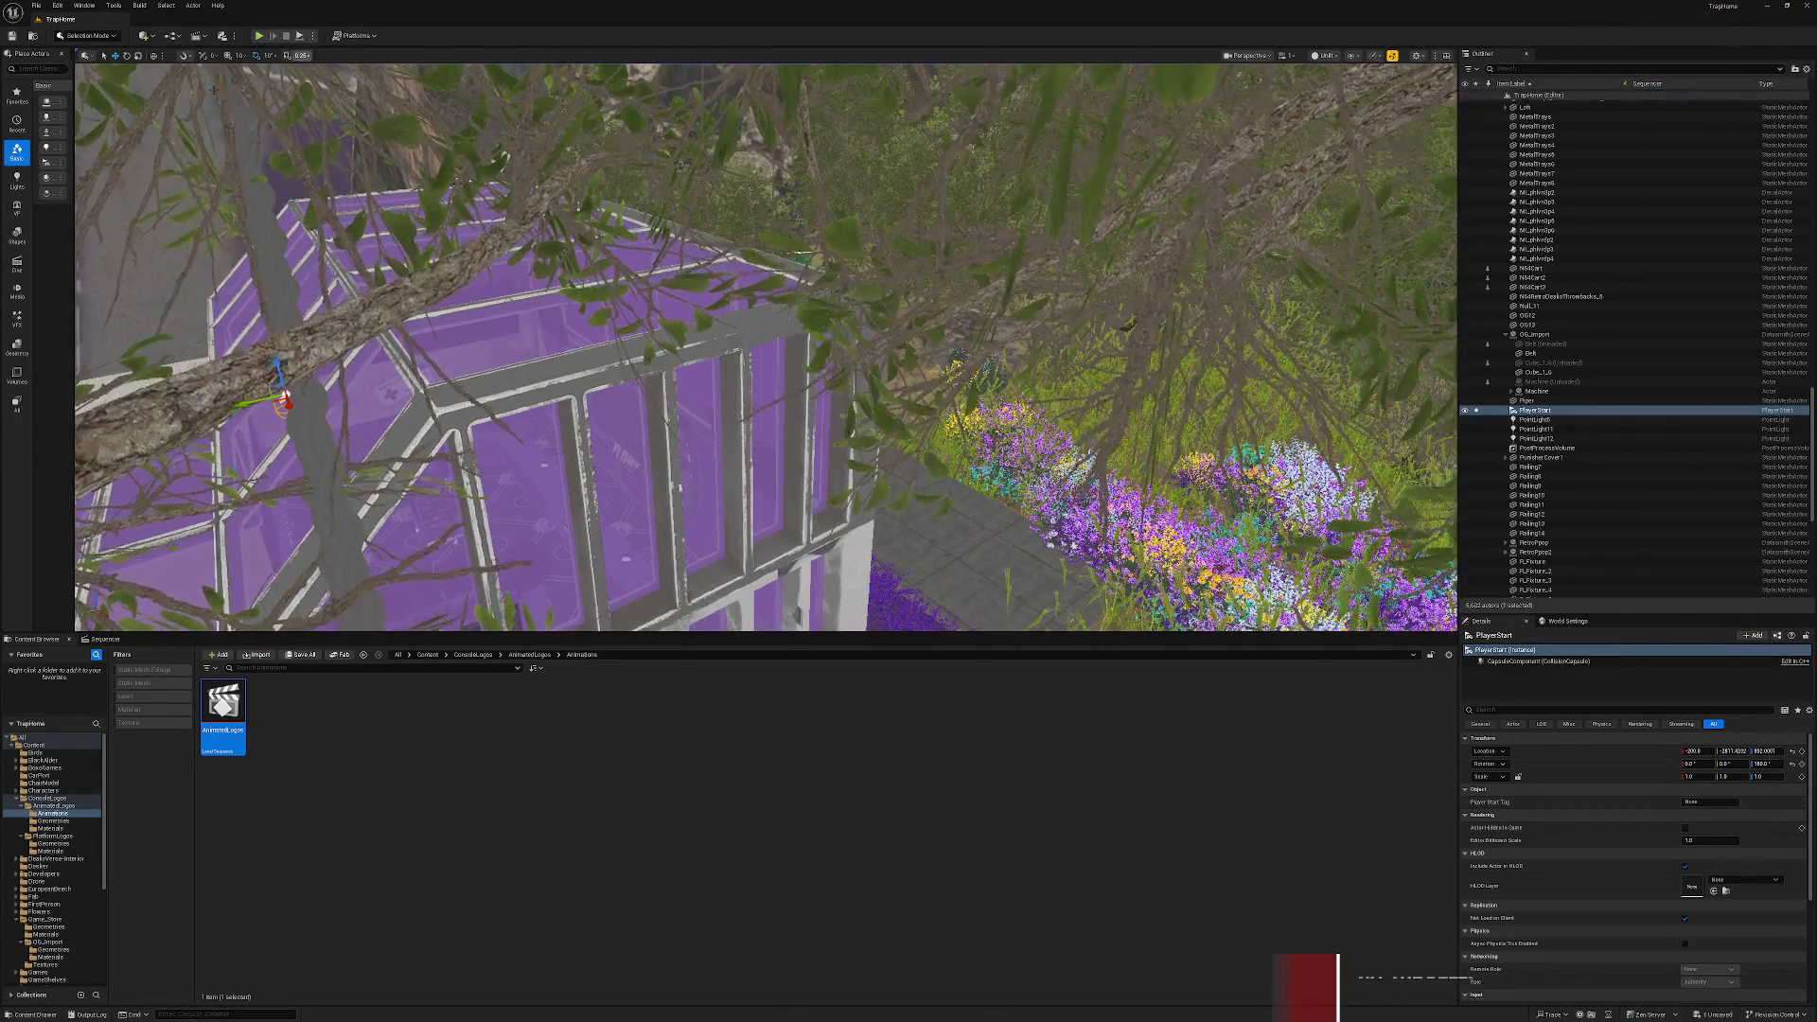
pyautogui.click(1416, 55)
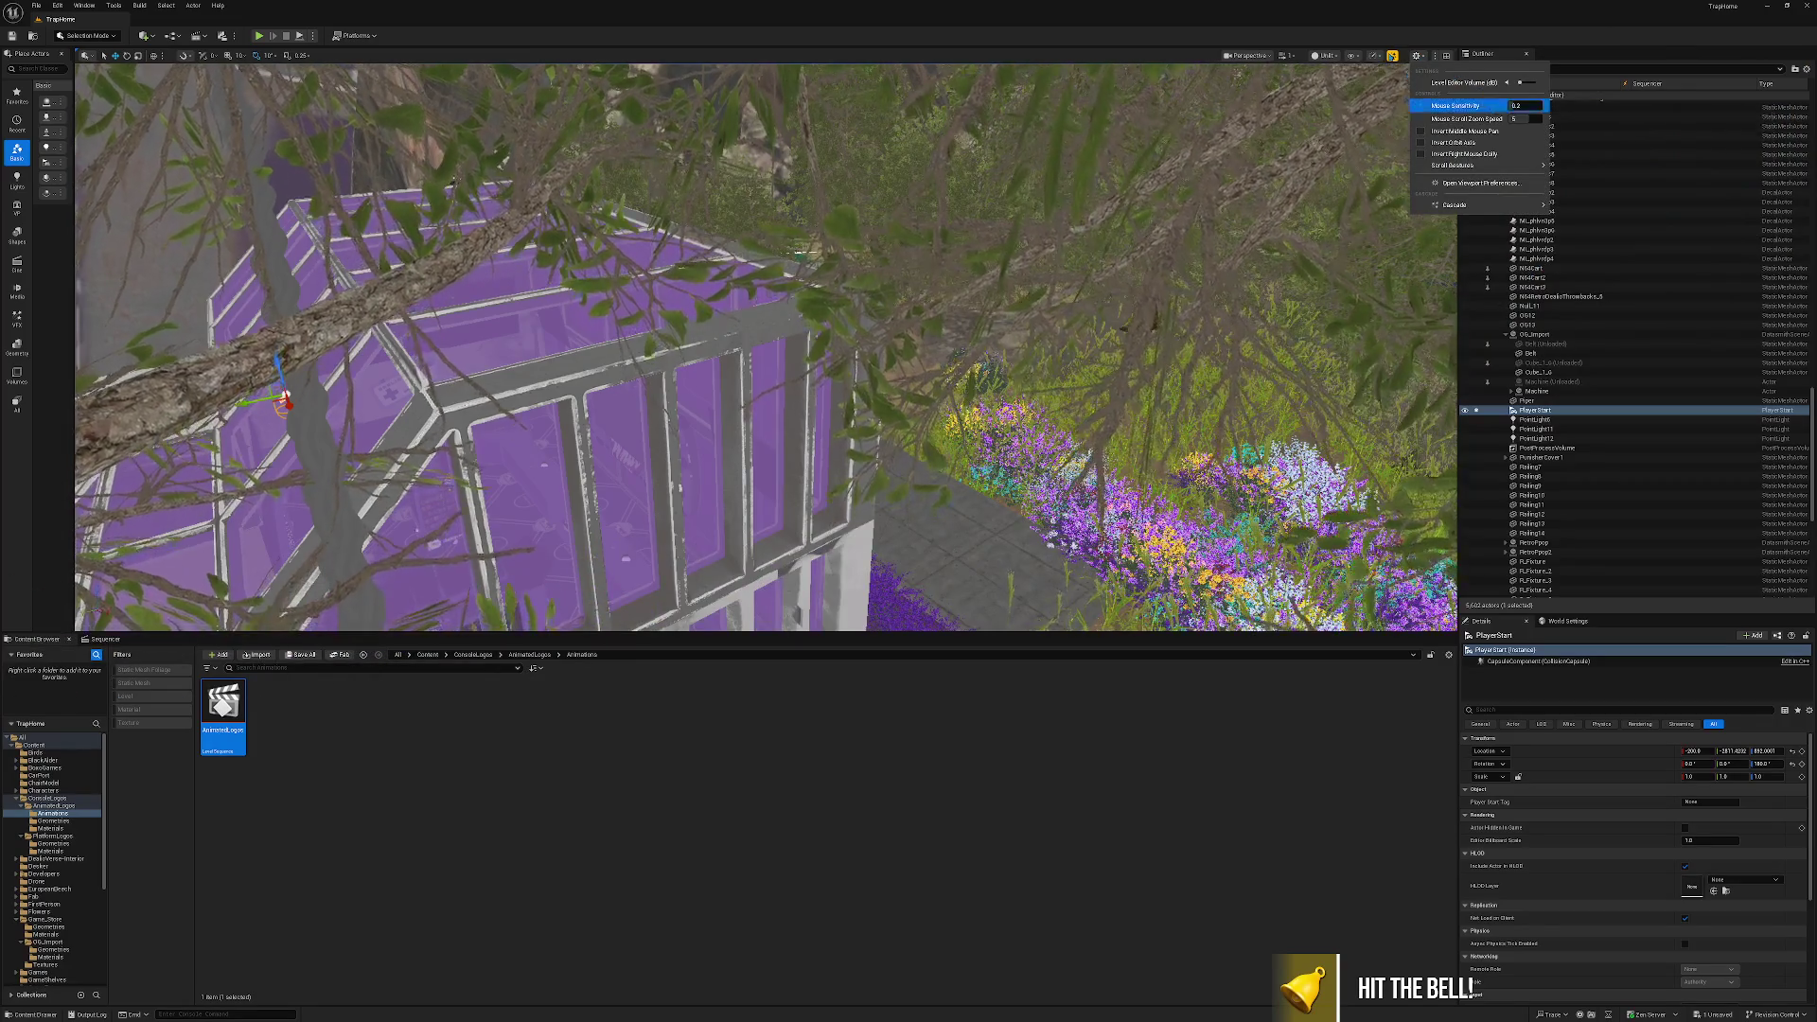
pyautogui.click(1378, 56)
pyautogui.moveTo(1450, 123)
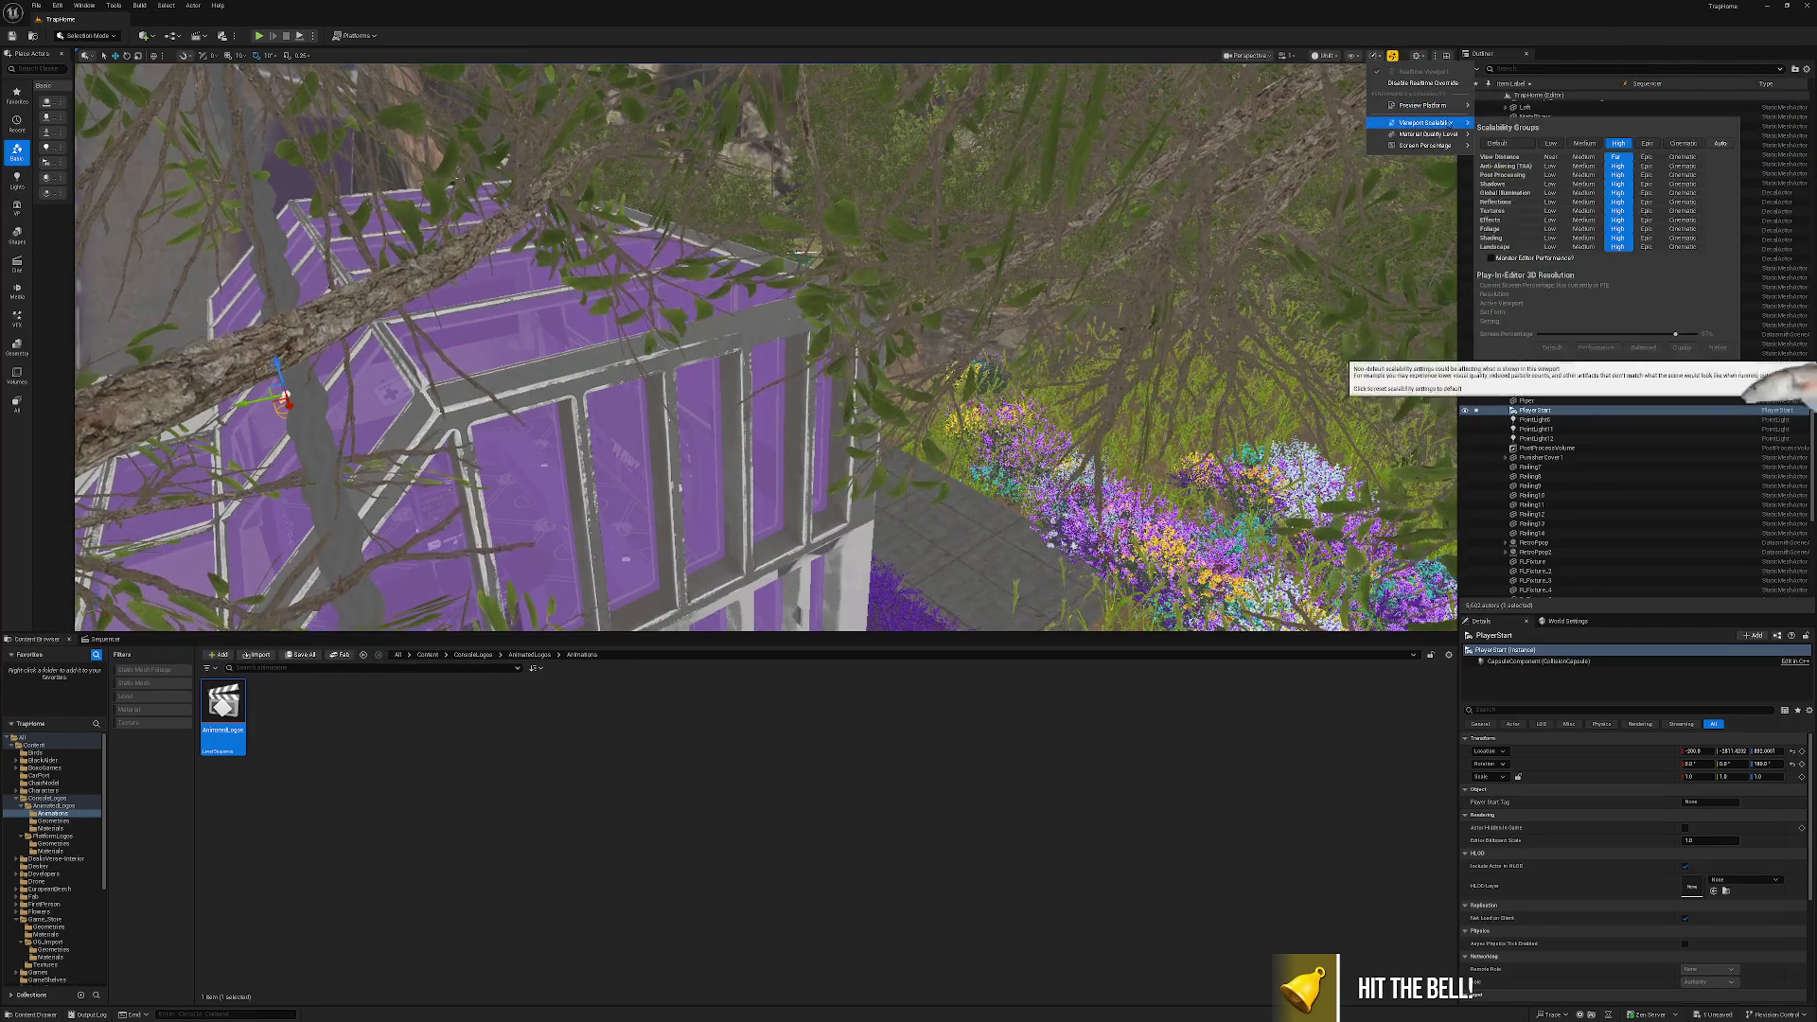
# Cancel the Save Content dialog and quit Cinema 4D without saving its scenes.
pyautogui.click(312, 656)
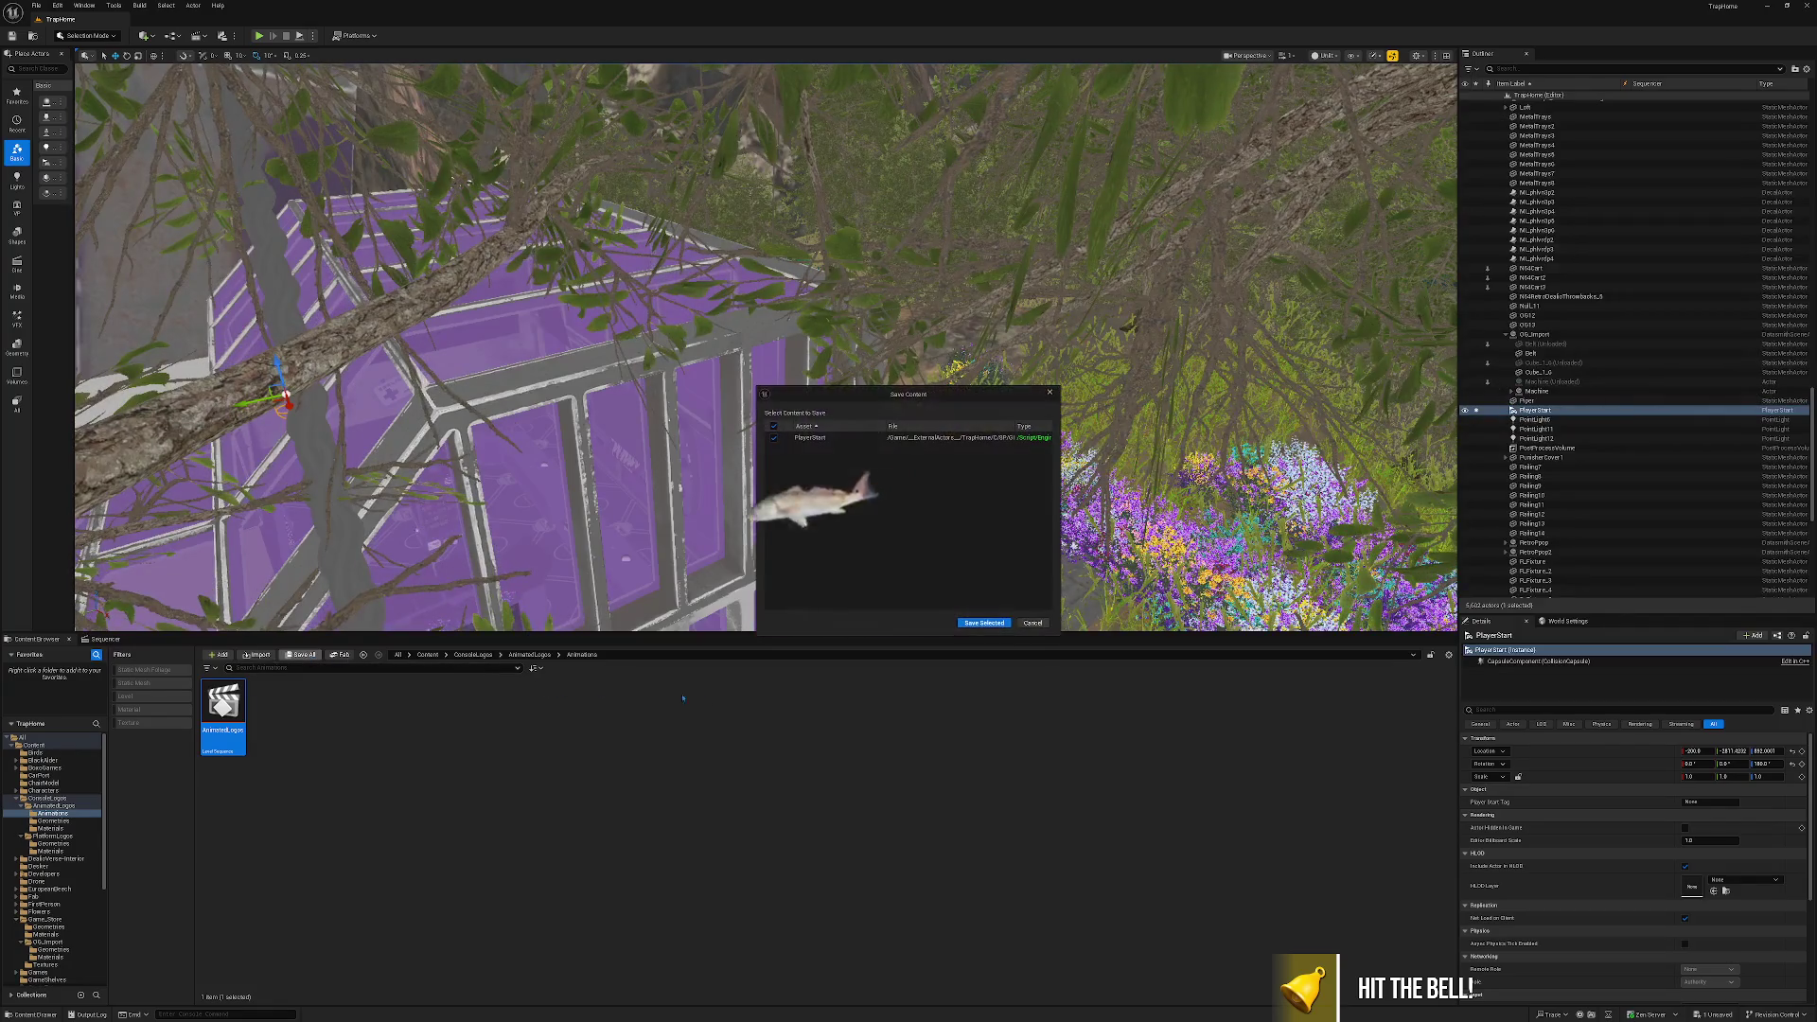
pyautogui.click(1031, 624)
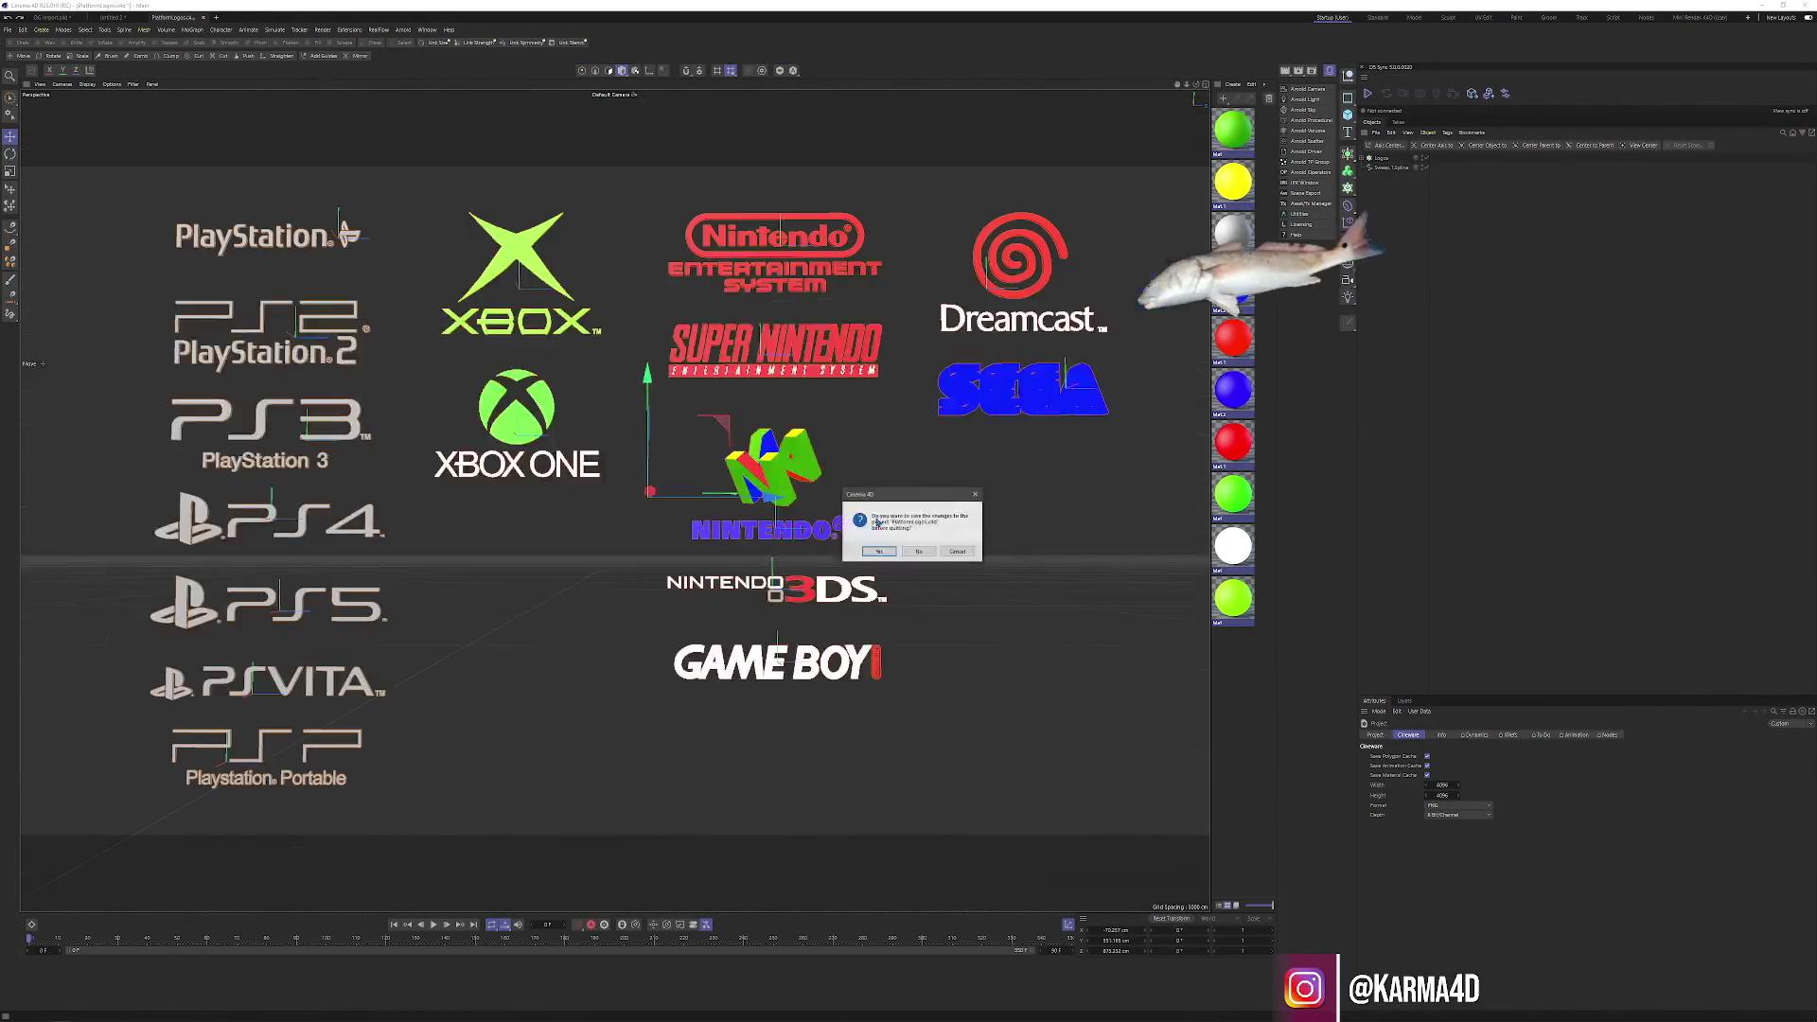
pyautogui.click(919, 552)
pyautogui.click(919, 552)
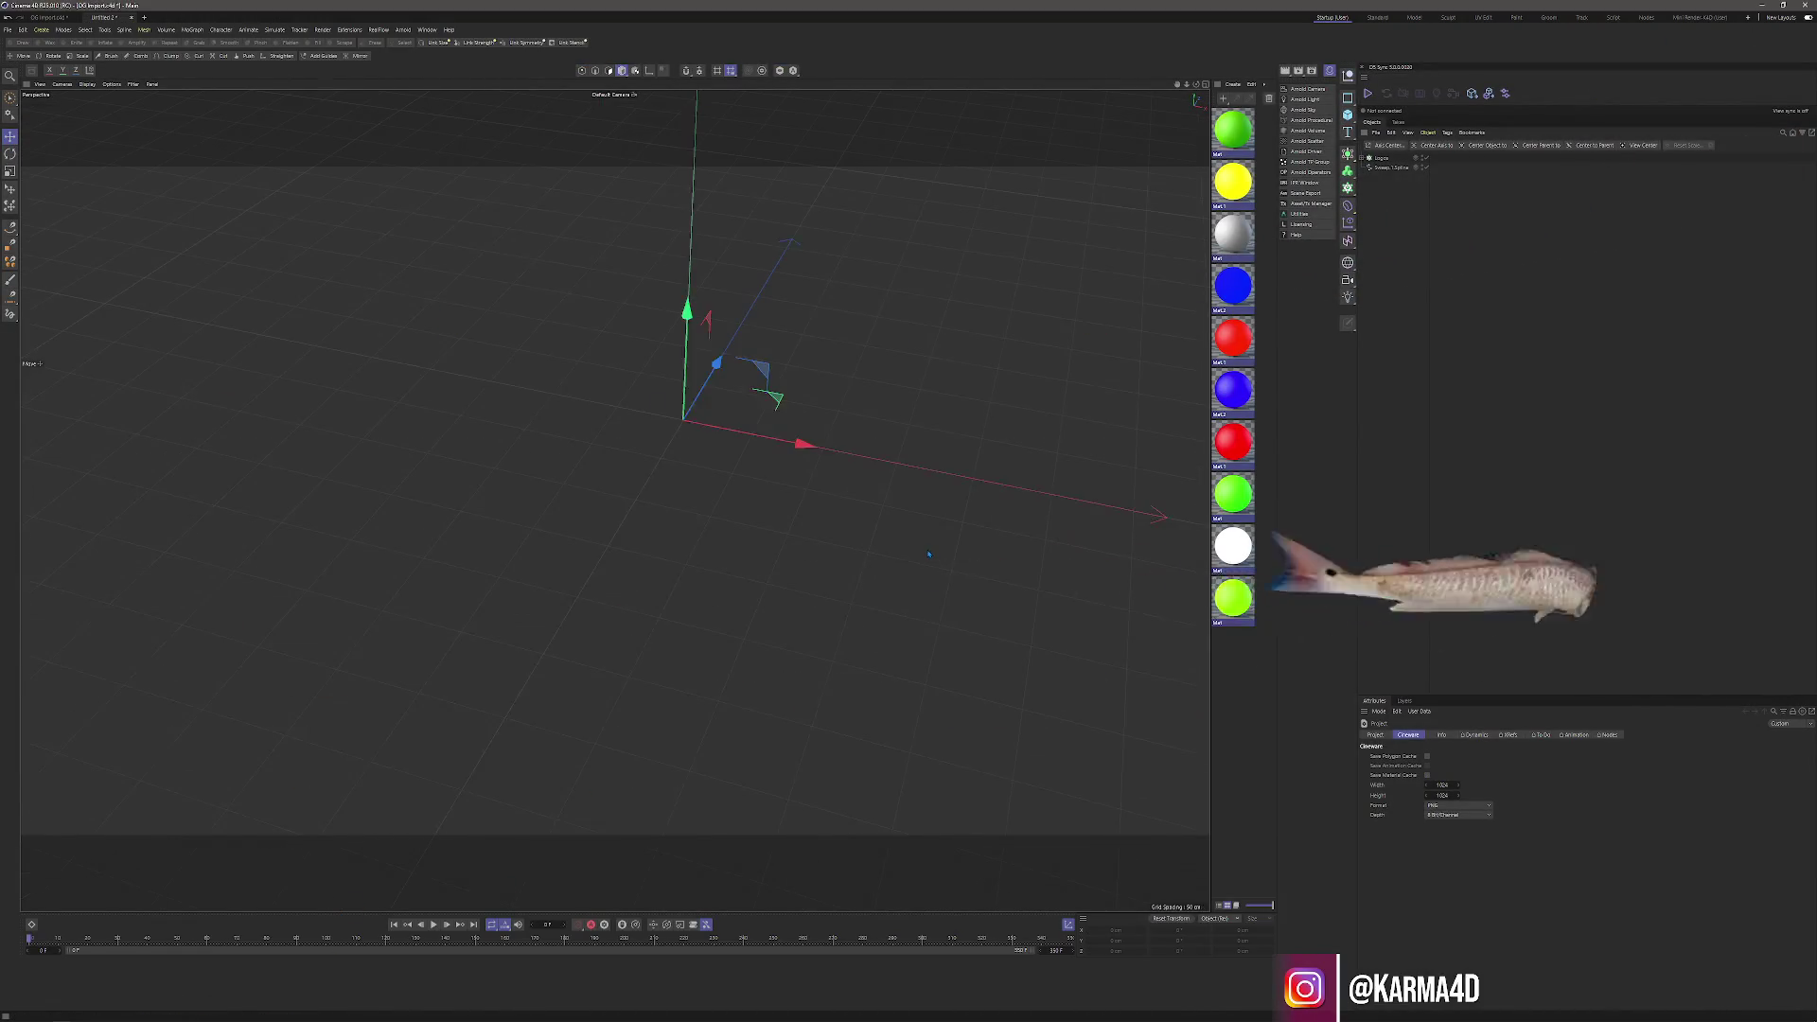
pyautogui.click(929, 553)
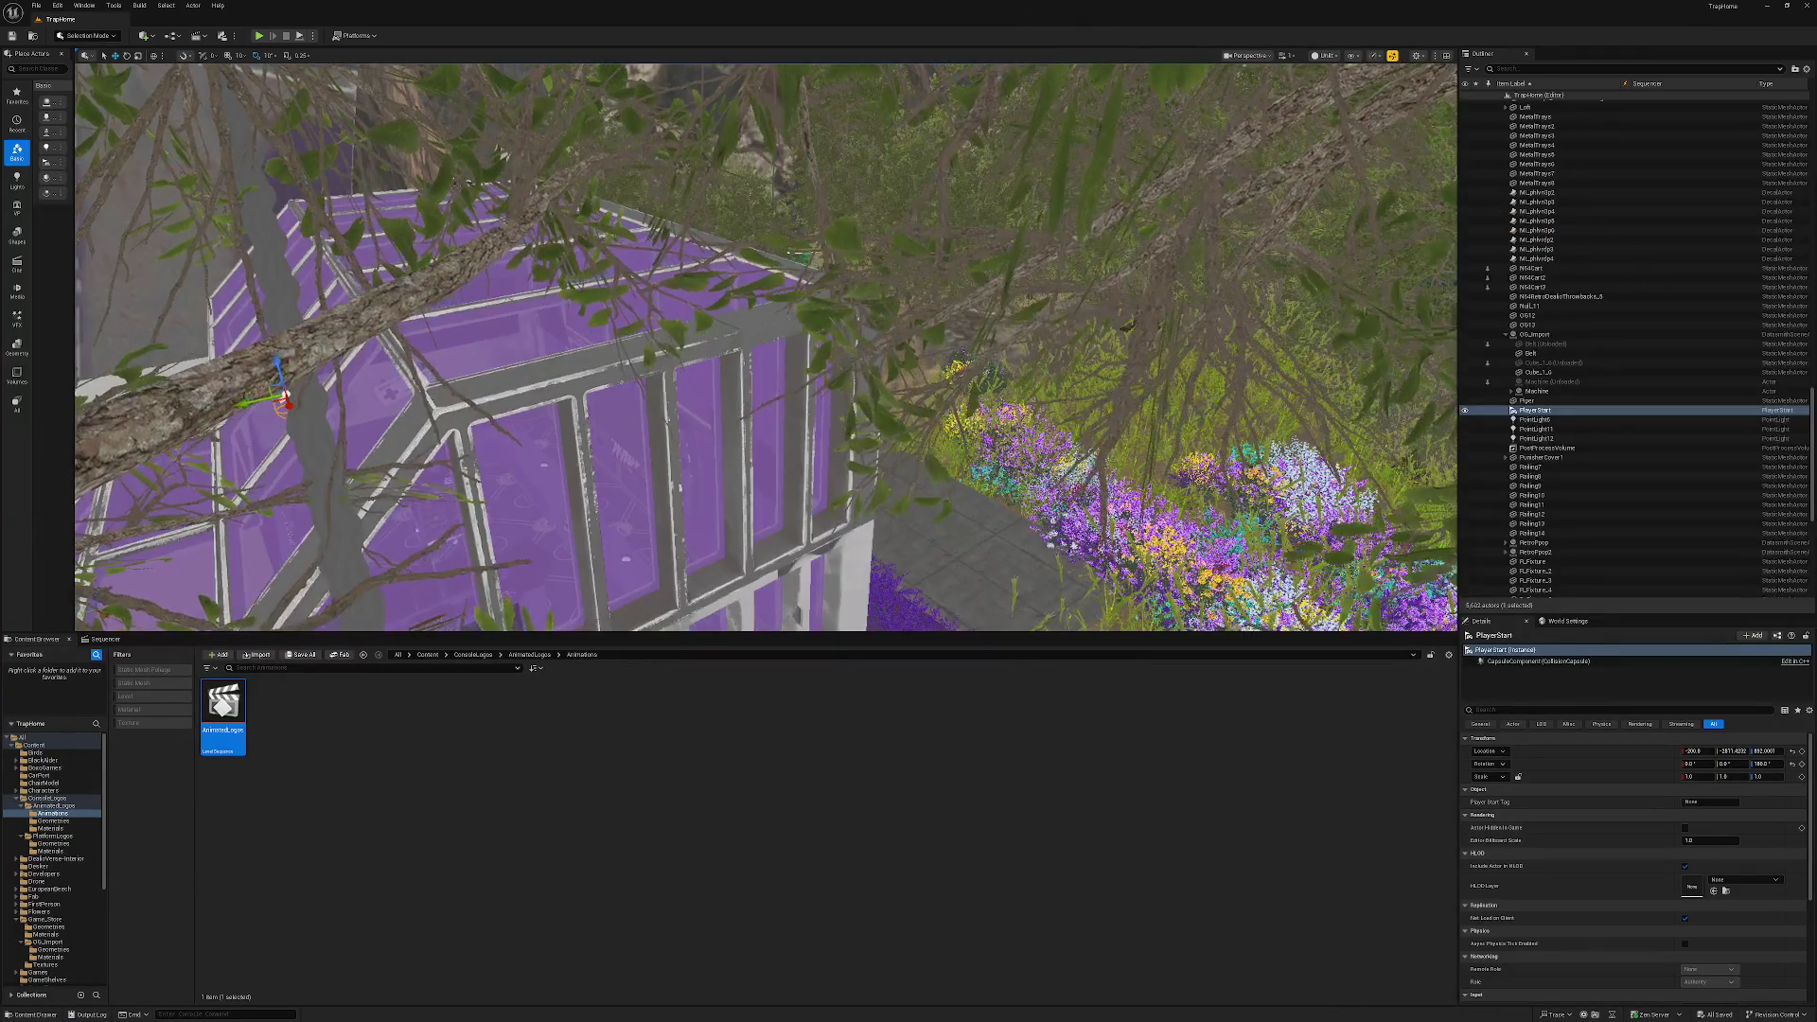
# Fly the camera into the purple room around PlayerStart and launch Play-in-Editor.
pyautogui.press('w')
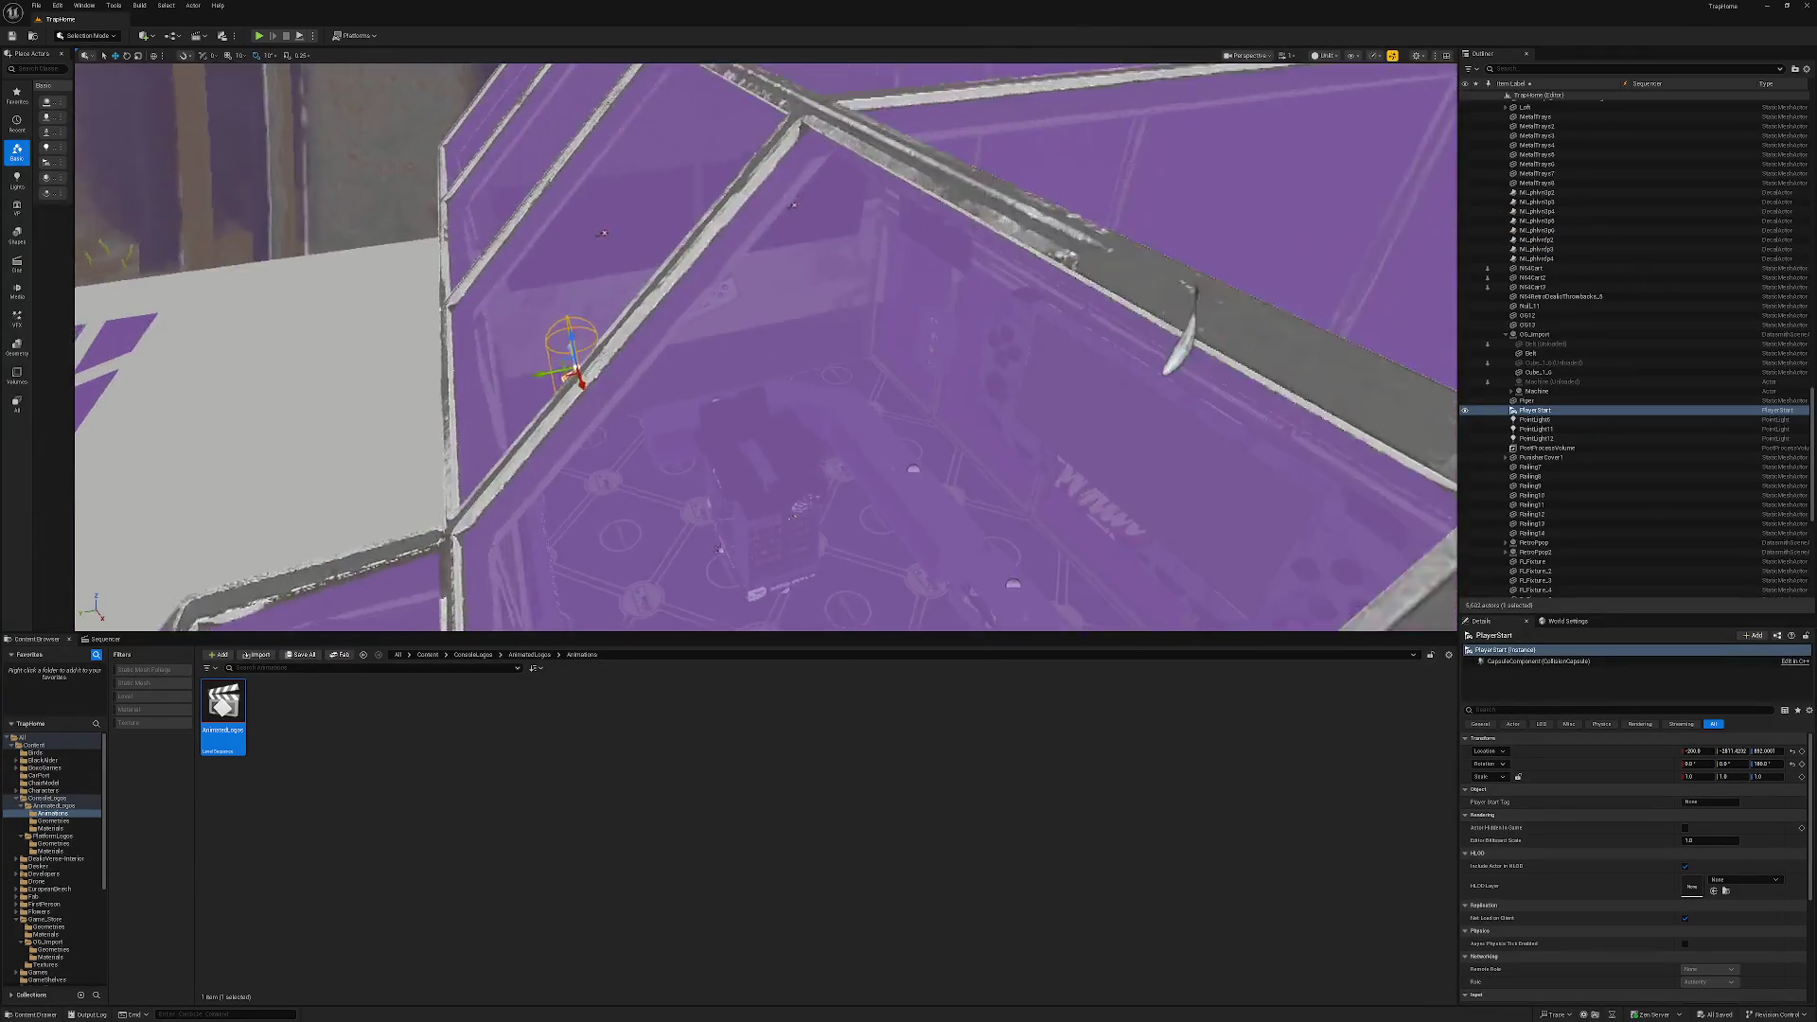
pyautogui.press('w')
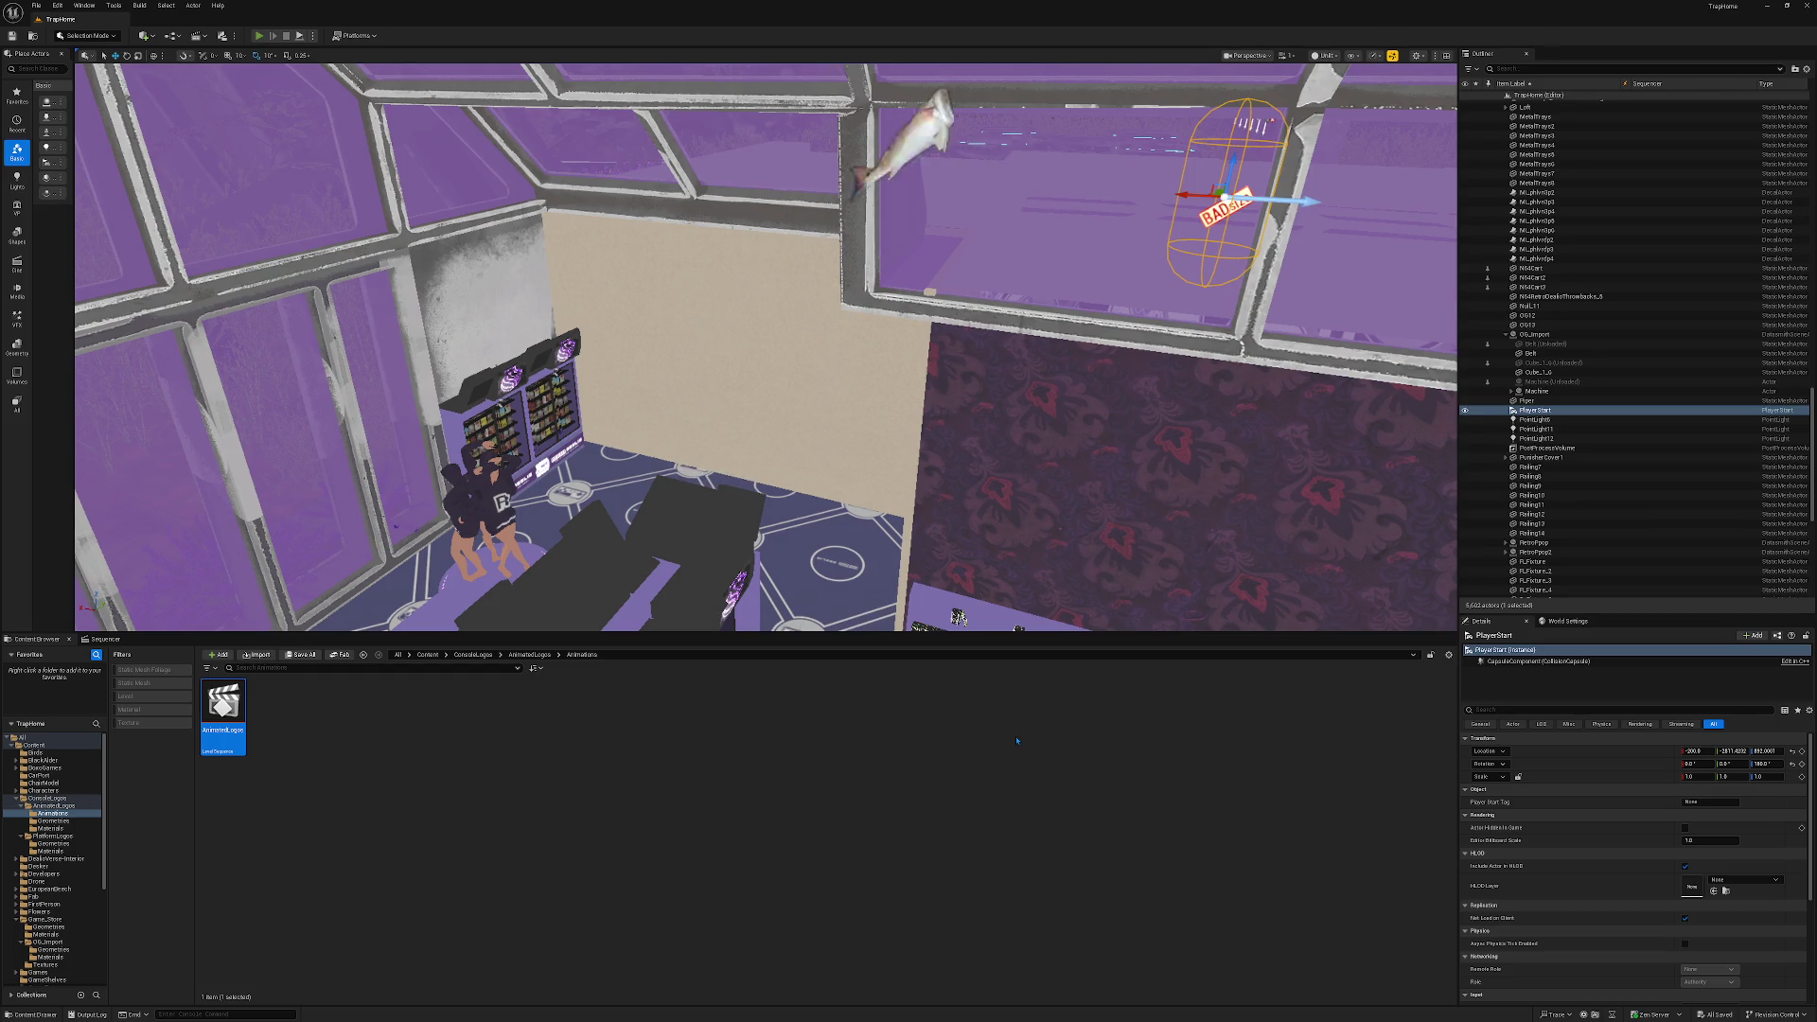
pyautogui.hotkey('alt', 'p')
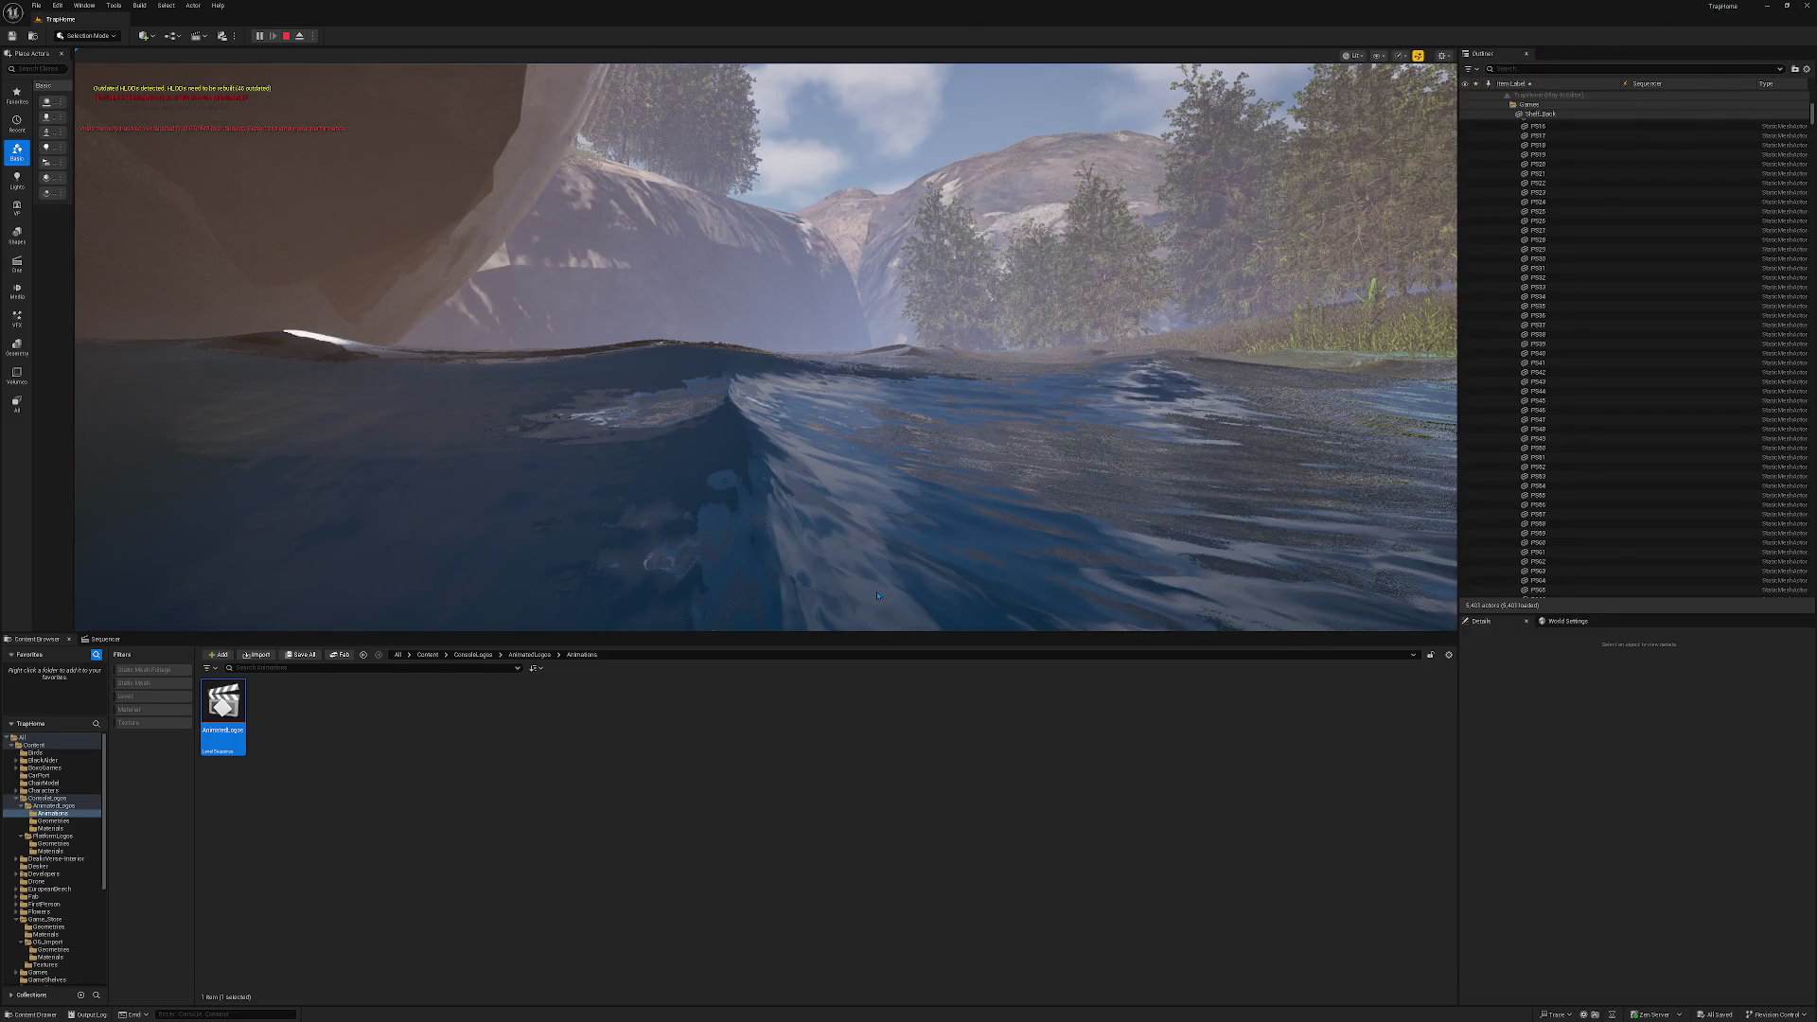
# Stop the playtest, fly to the store front, and select the Entrance building.
pyautogui.press('Escape')
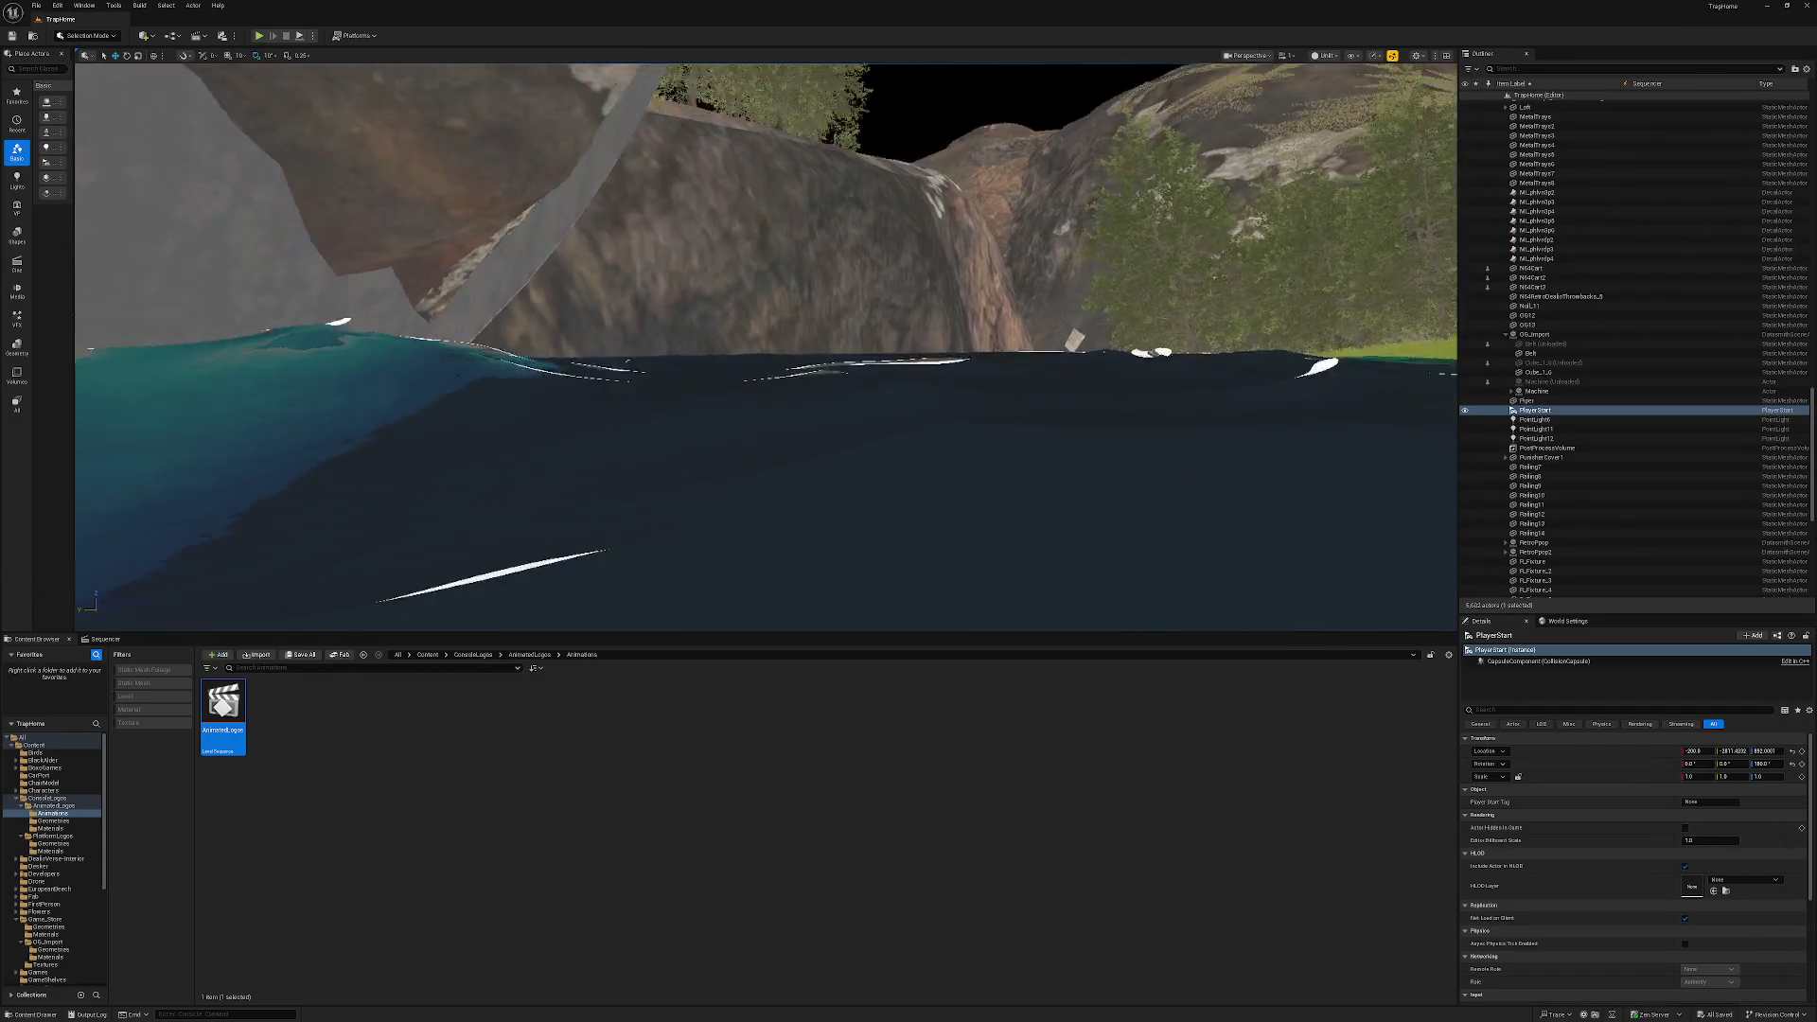
pyautogui.press('f')
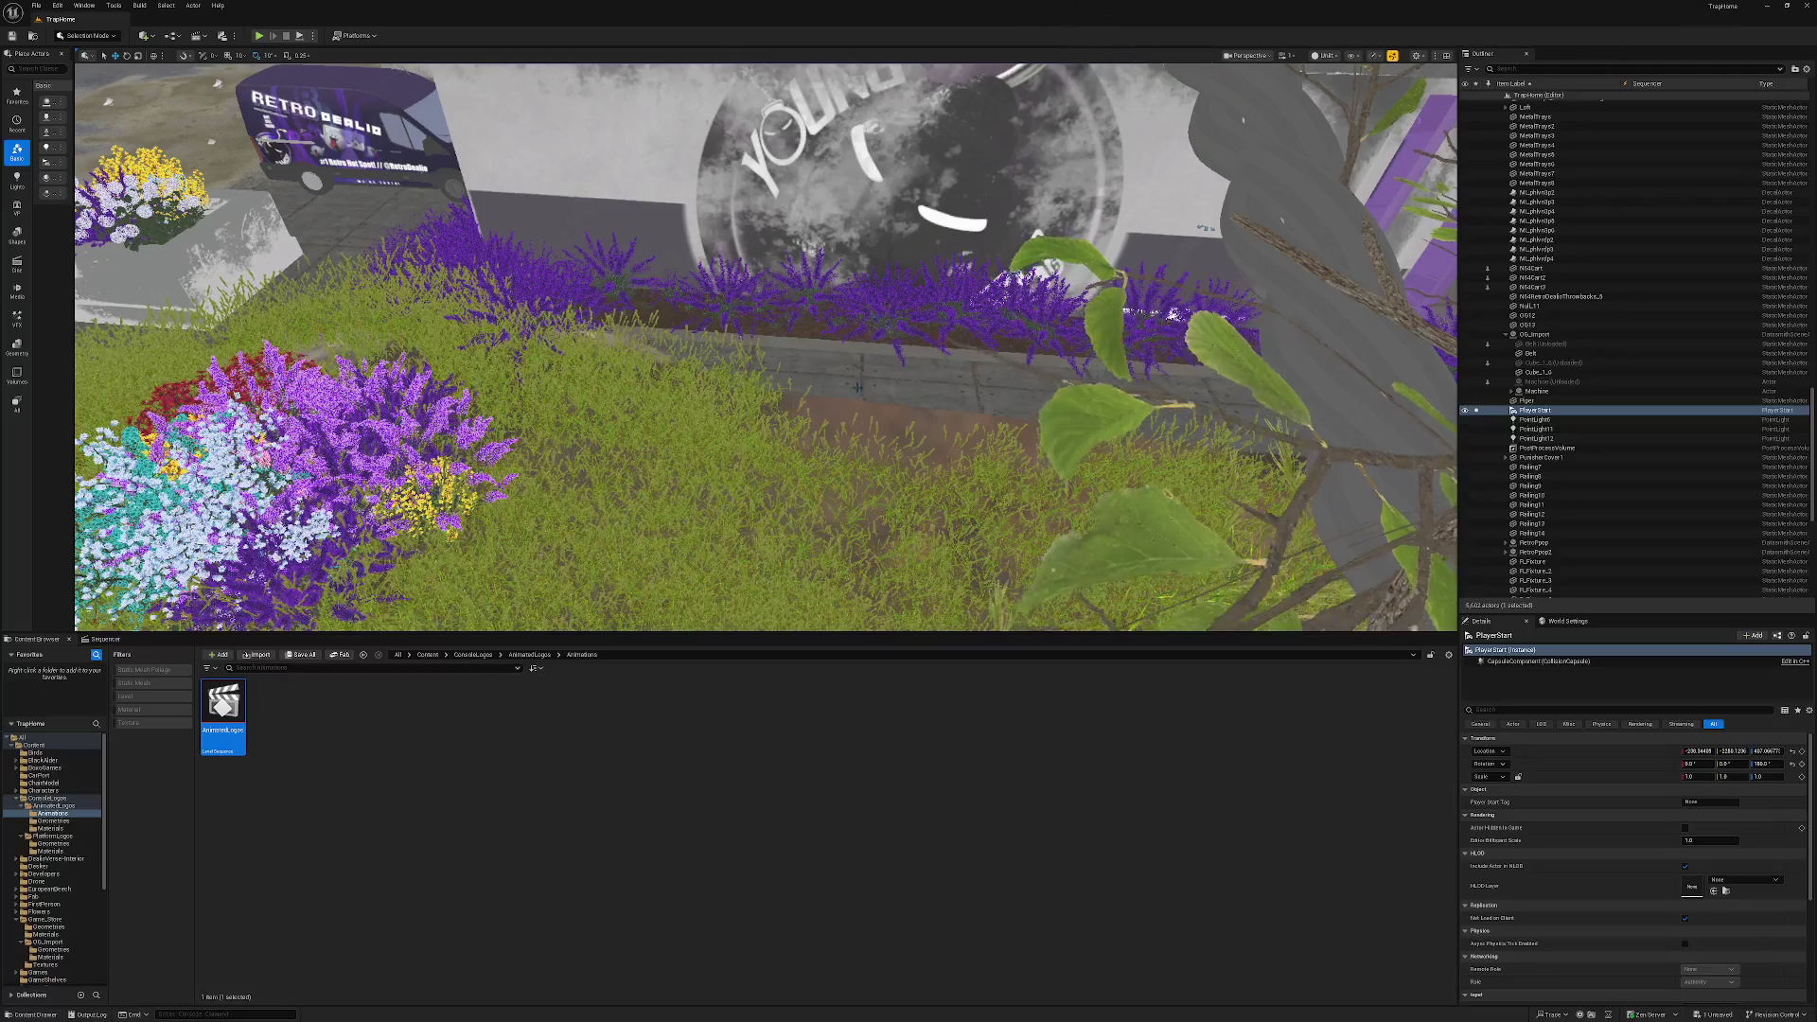
pyautogui.click(858, 386)
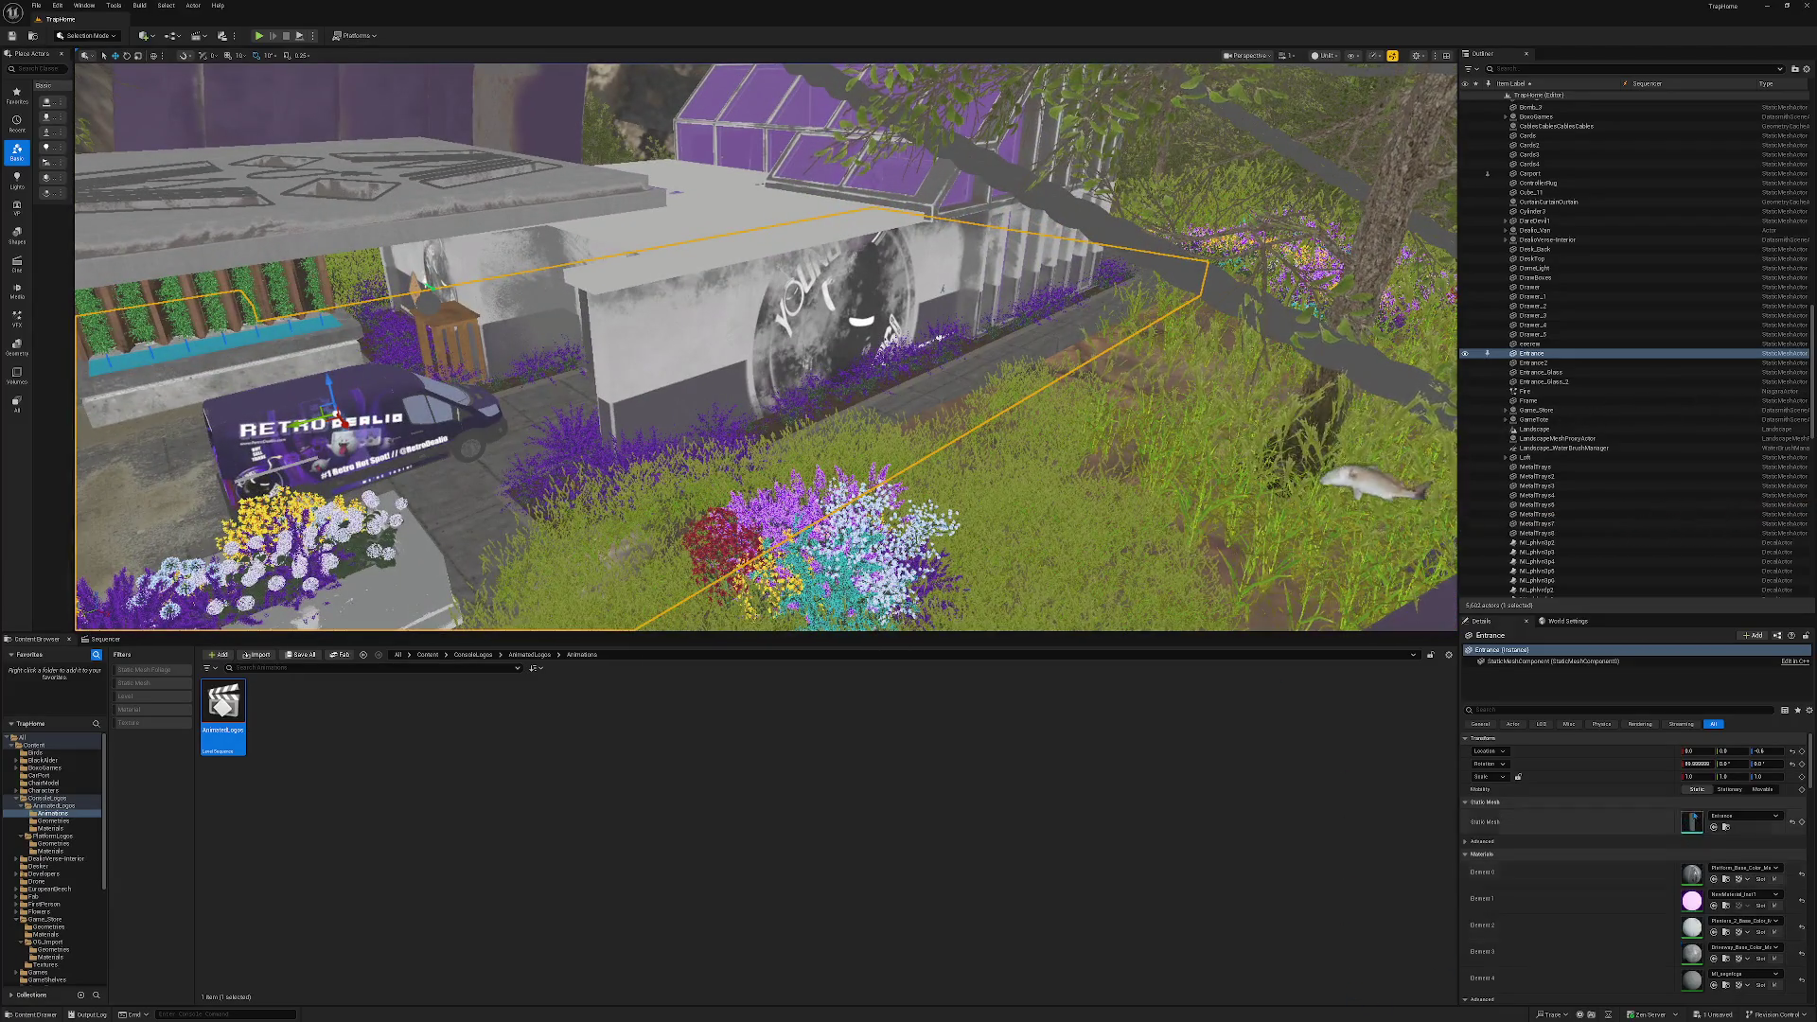
# Find the Entrance static mesh in the Content Browser and open it in the mesh editor.
pyautogui.click(1727, 829)
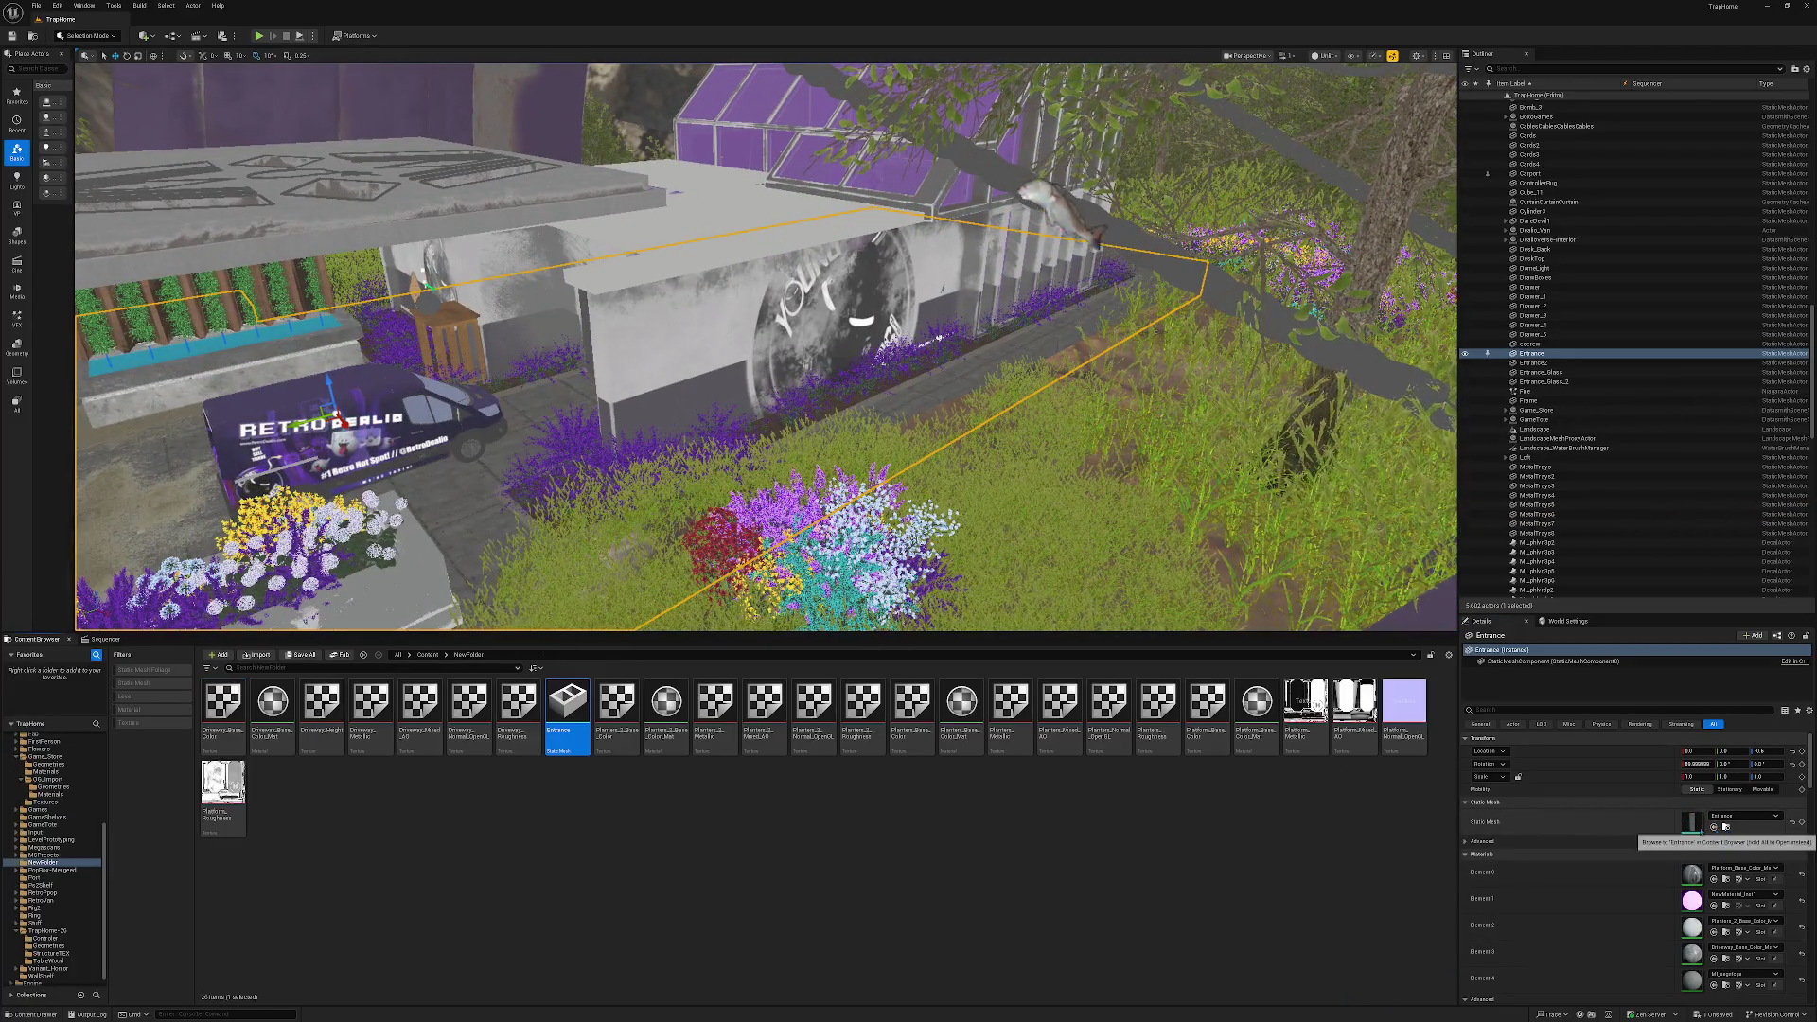
pyautogui.rightClick(581, 719)
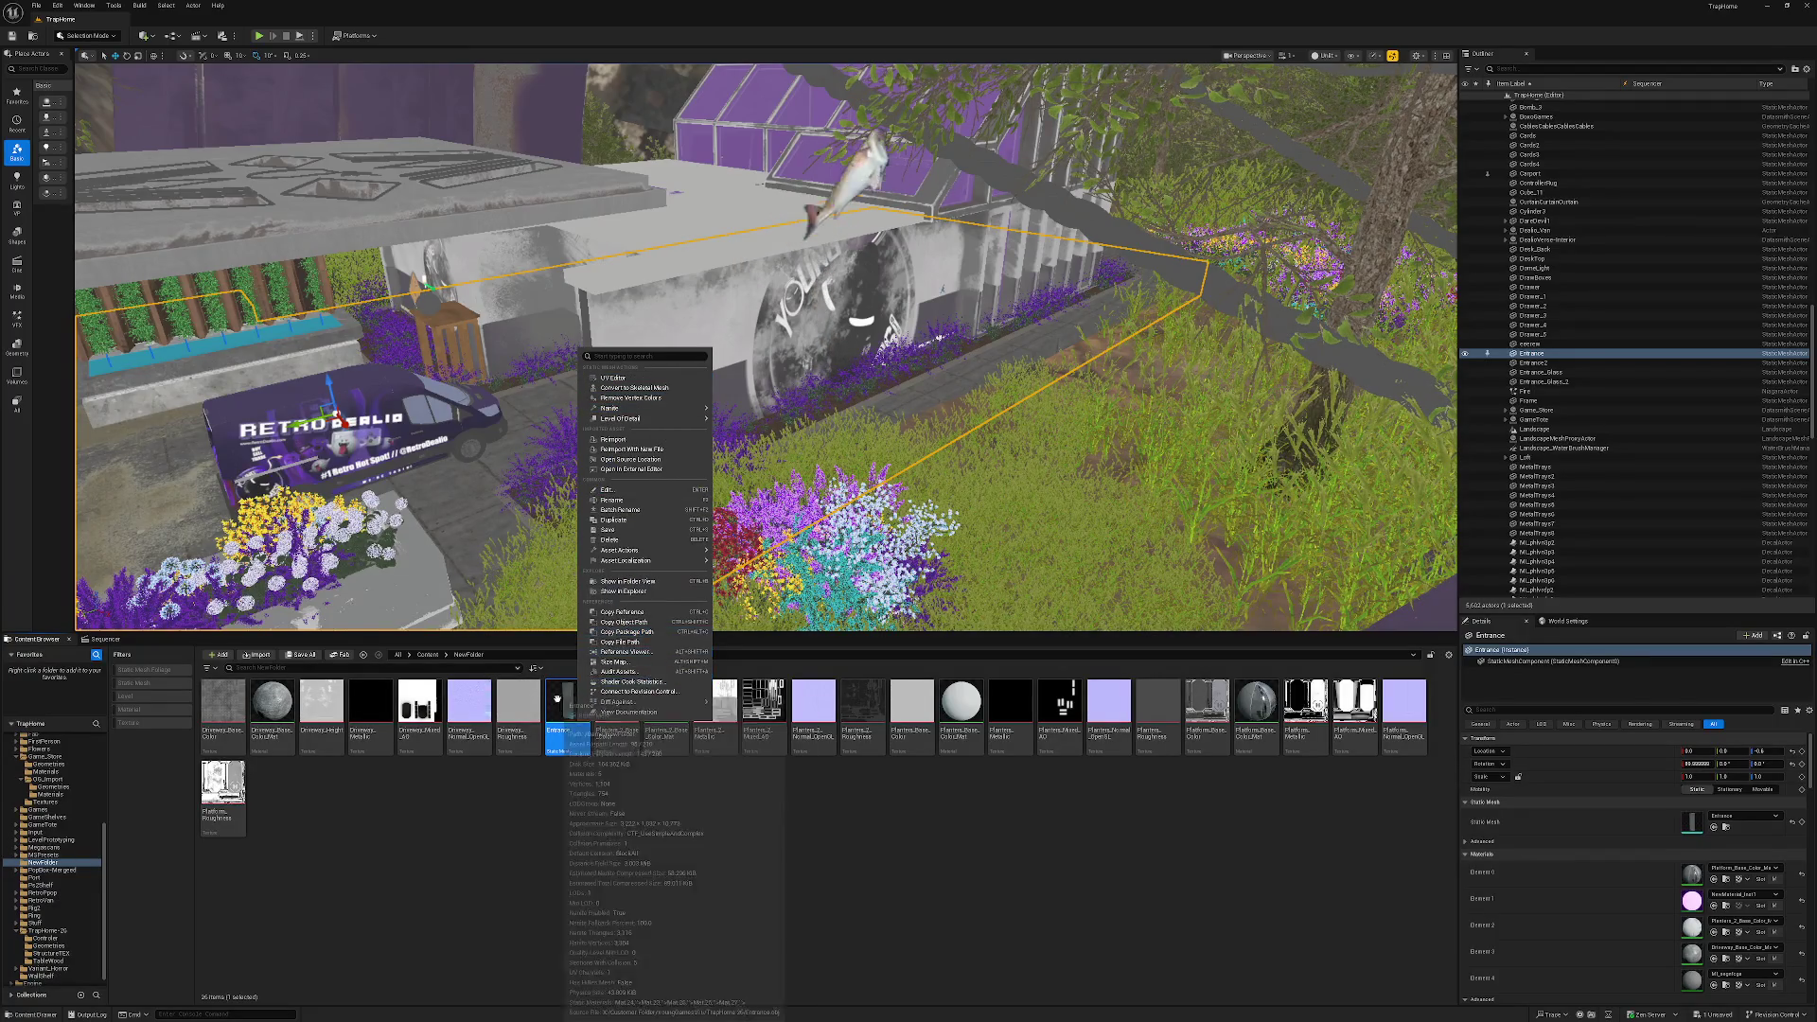
pyautogui.click(608, 684)
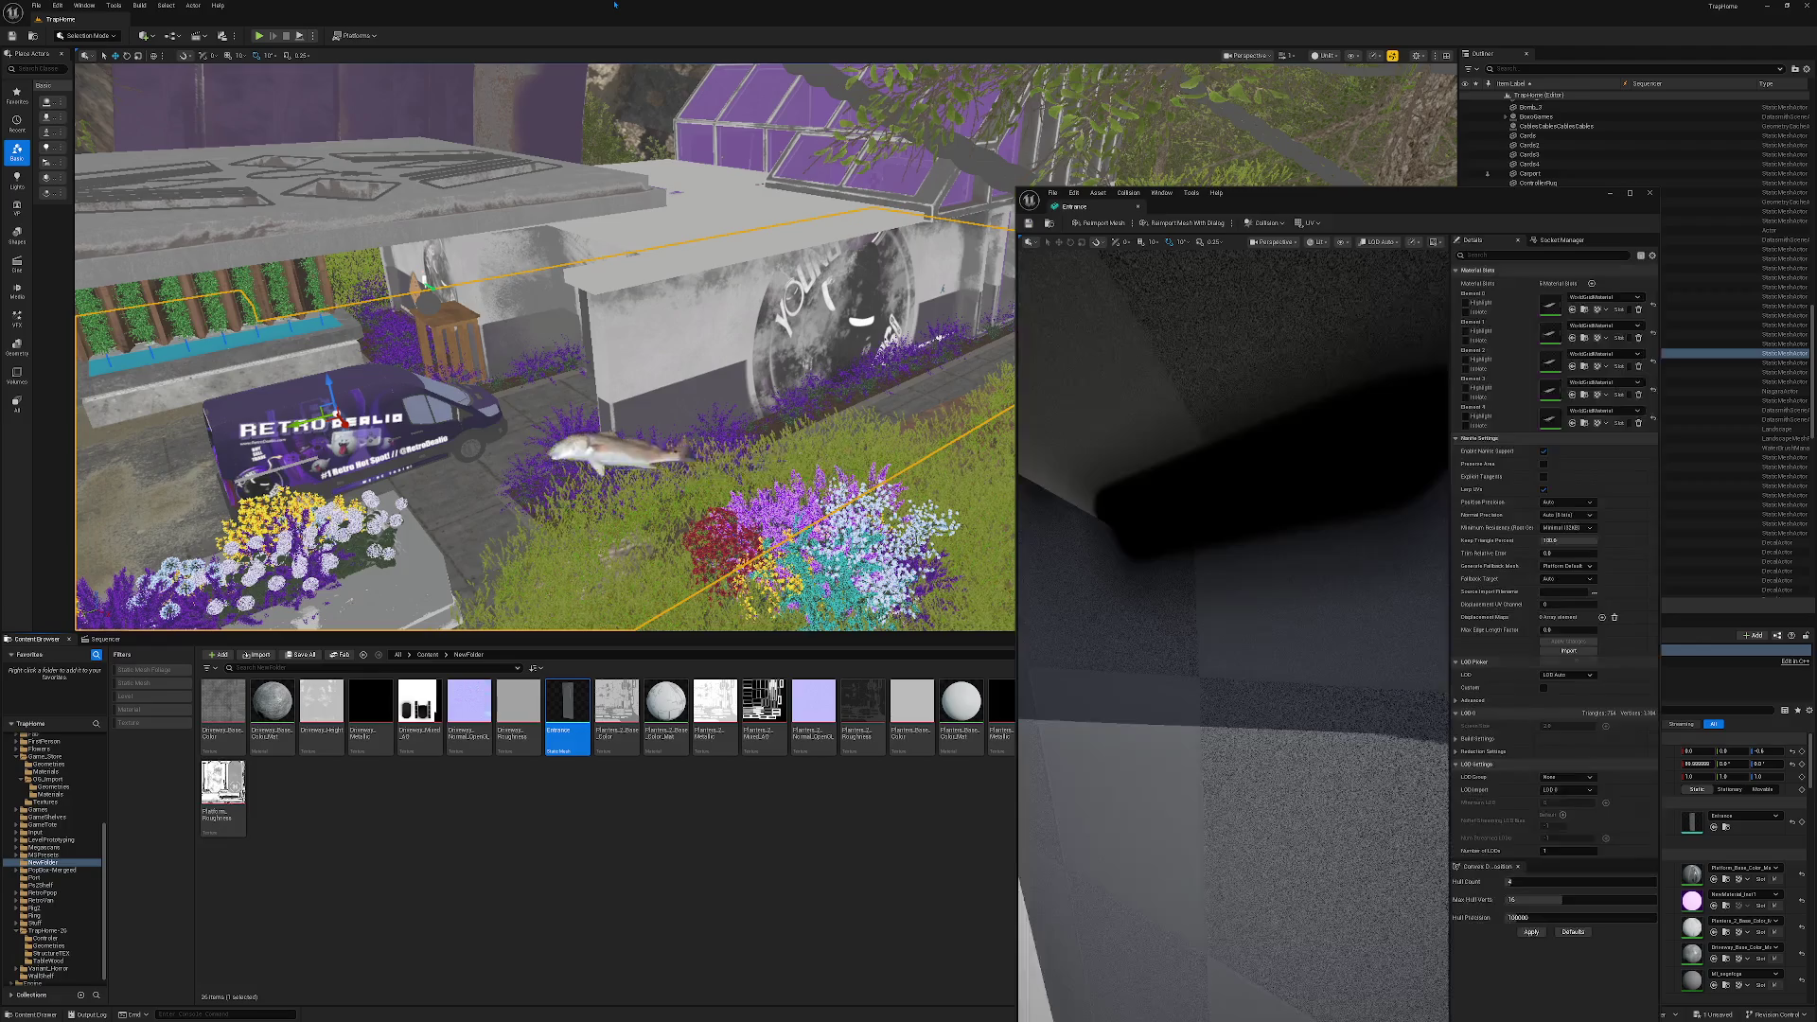
pyautogui.moveTo(1168, 492)
pyautogui.mouseDown()
pyautogui.moveTo(1192, 526)
pyautogui.moveTo(1196, 511)
pyautogui.mouseUp()
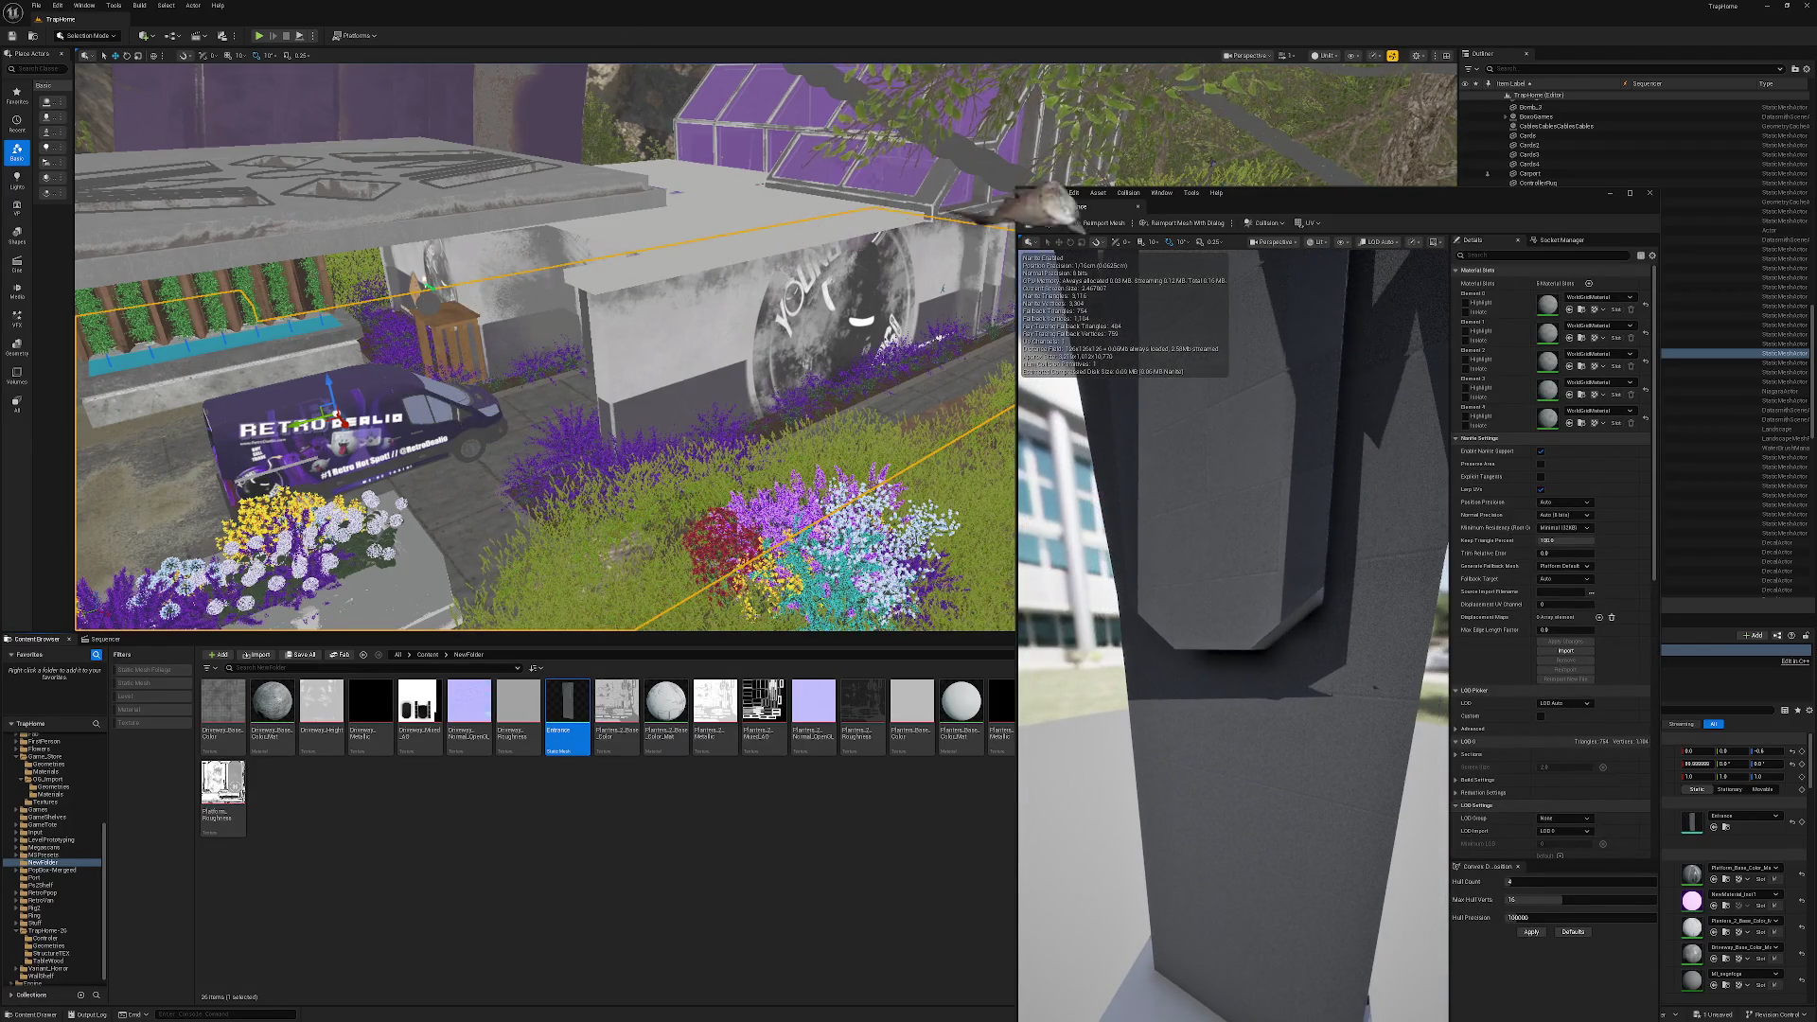
# Apply Auto Convex Collision to the Entrance mesh, save it, and start a playtest.
pyautogui.click(1265, 224)
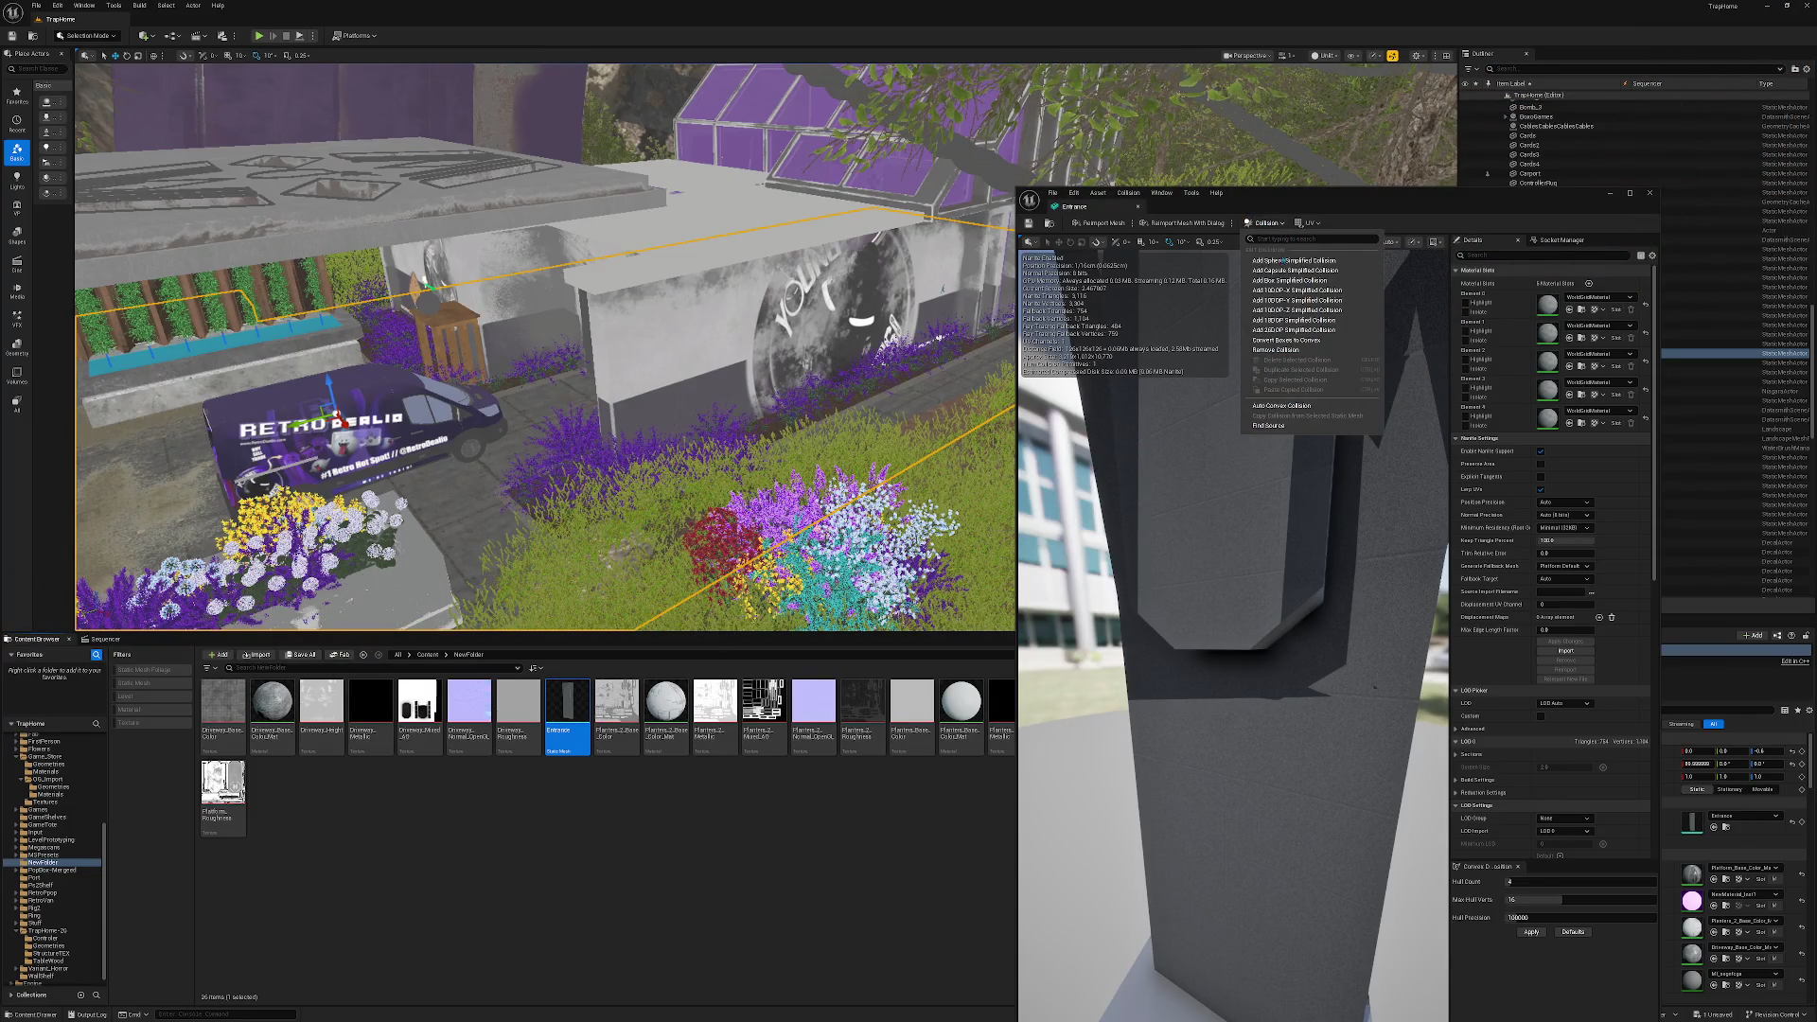
pyautogui.click(1274, 405)
pyautogui.moveTo(1297, 866); pyautogui.dragTo(1221, 867)
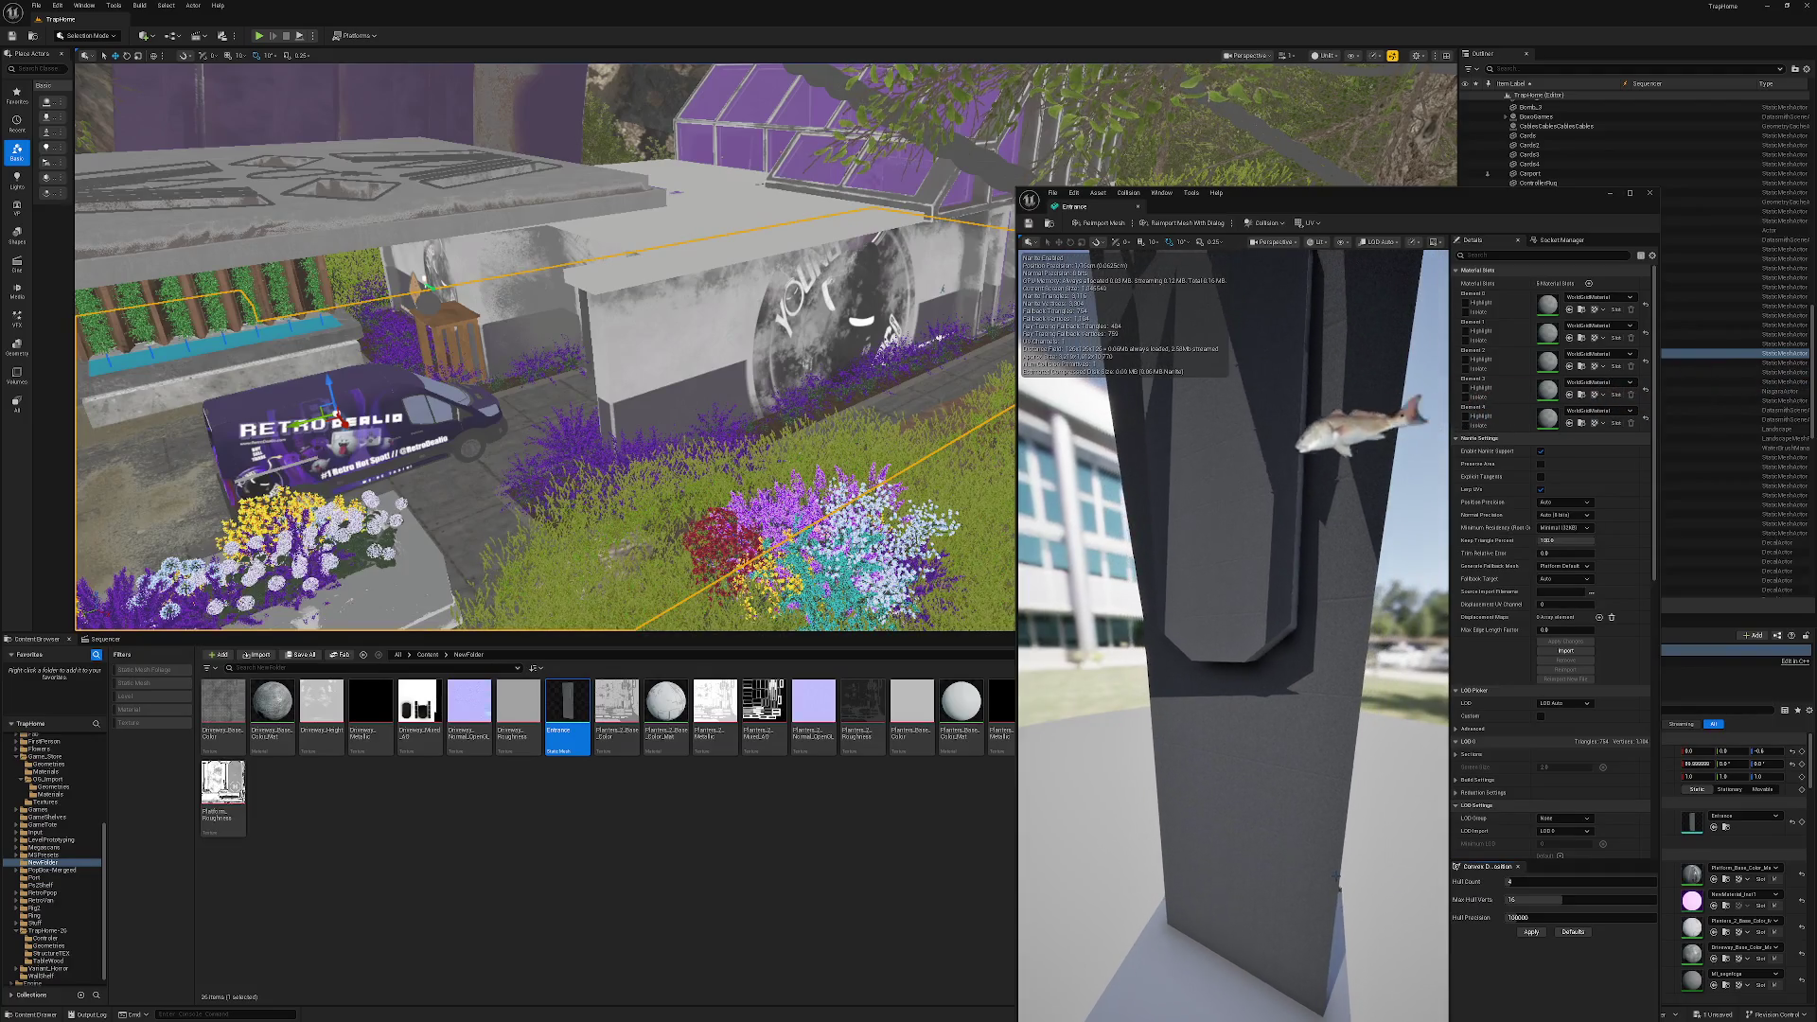
pyautogui.click(1533, 933)
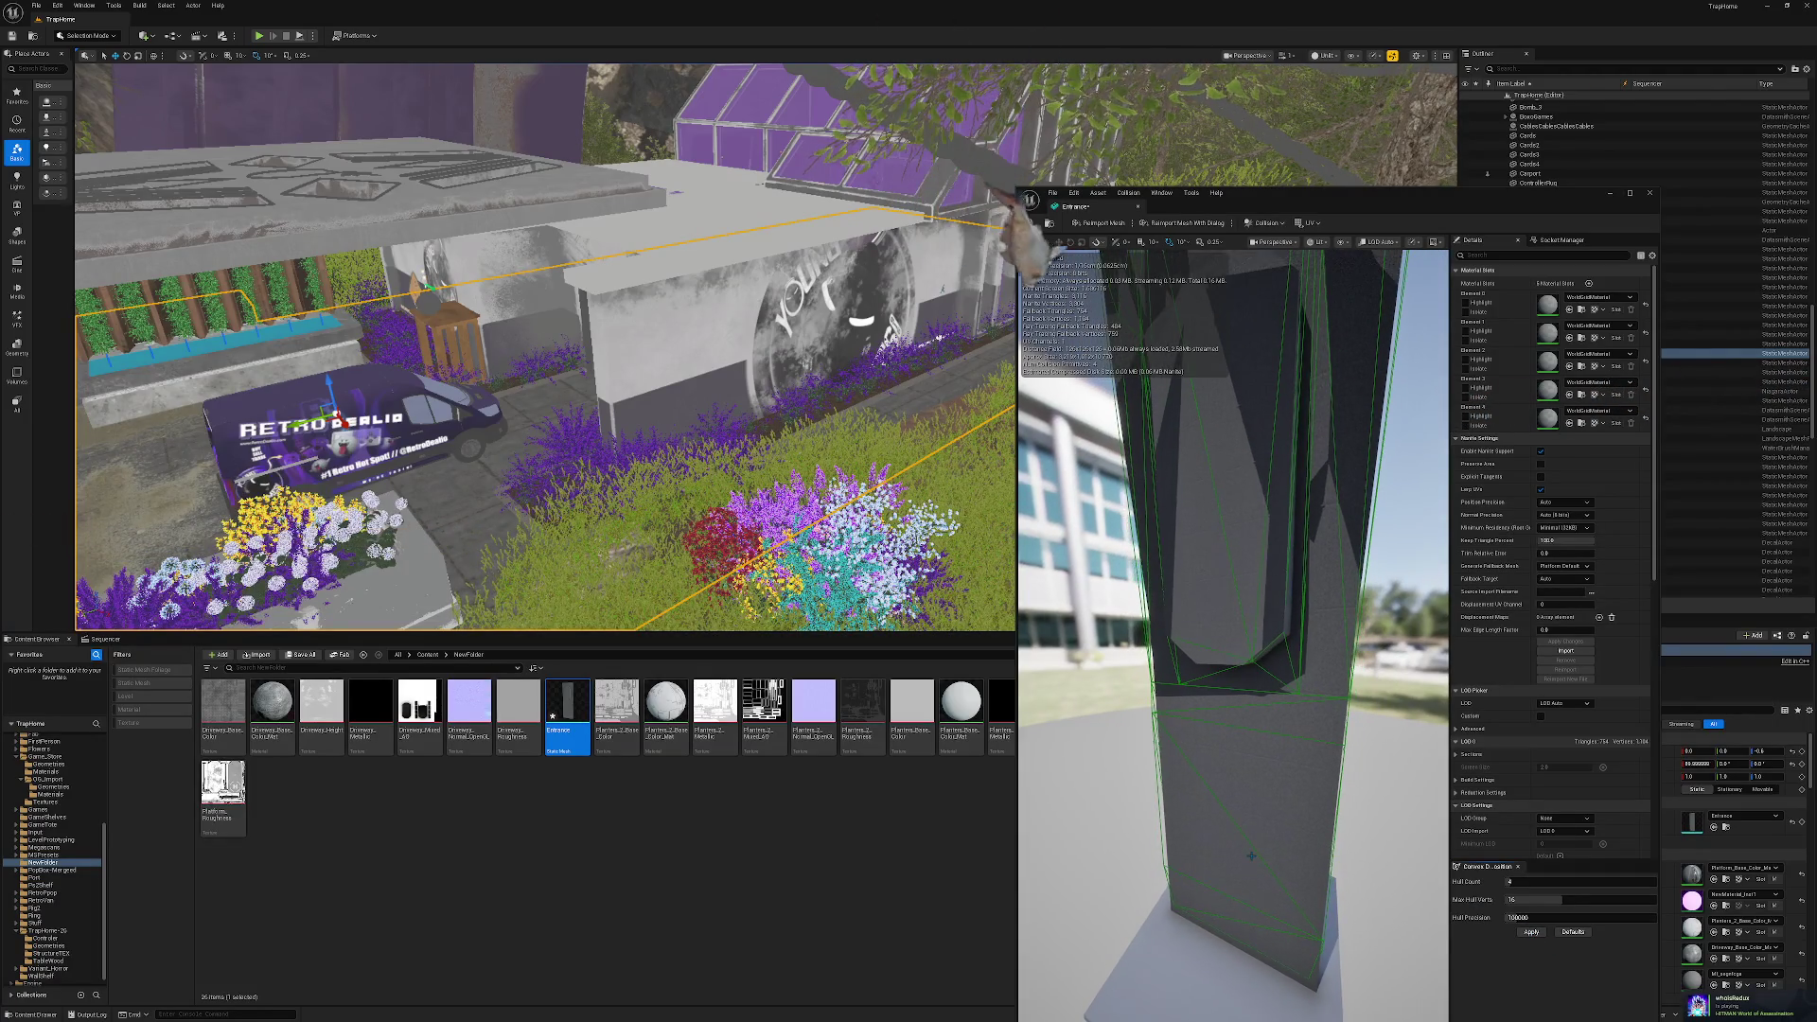
pyautogui.hotkey('ctrl', 's')
pyautogui.click(1650, 193)
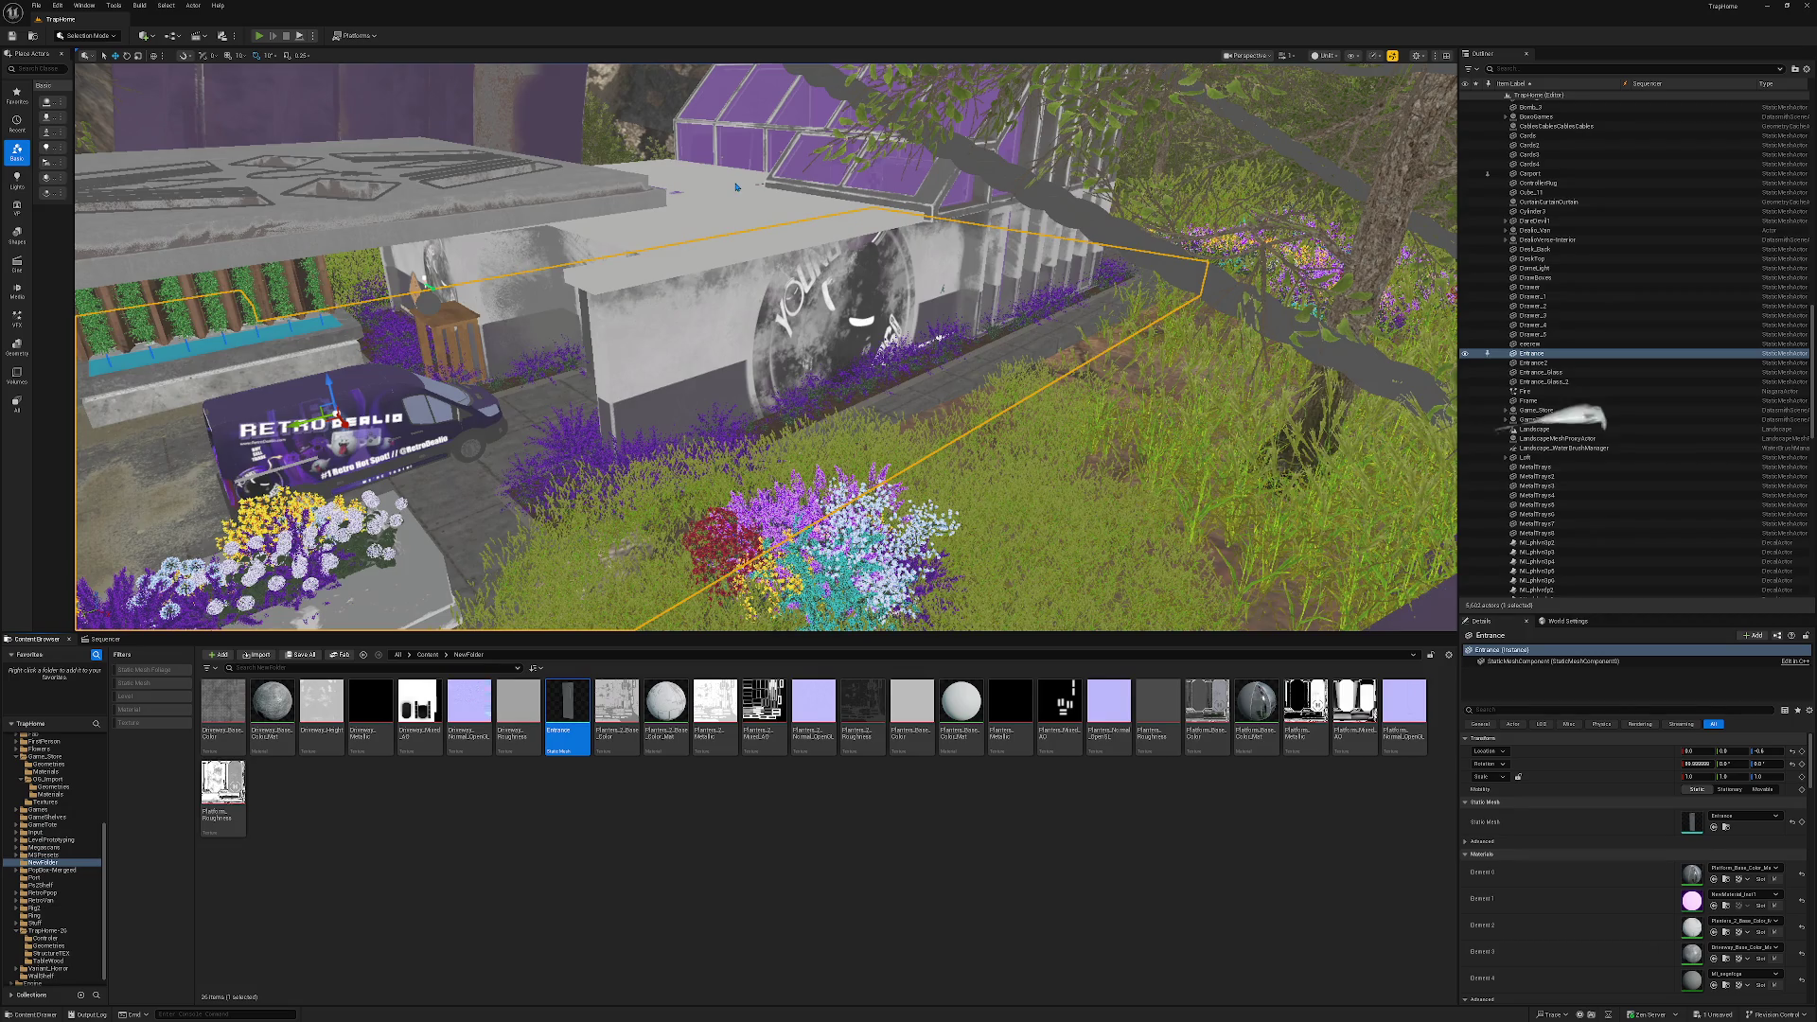
pyautogui.hotkey('alt', 'p')
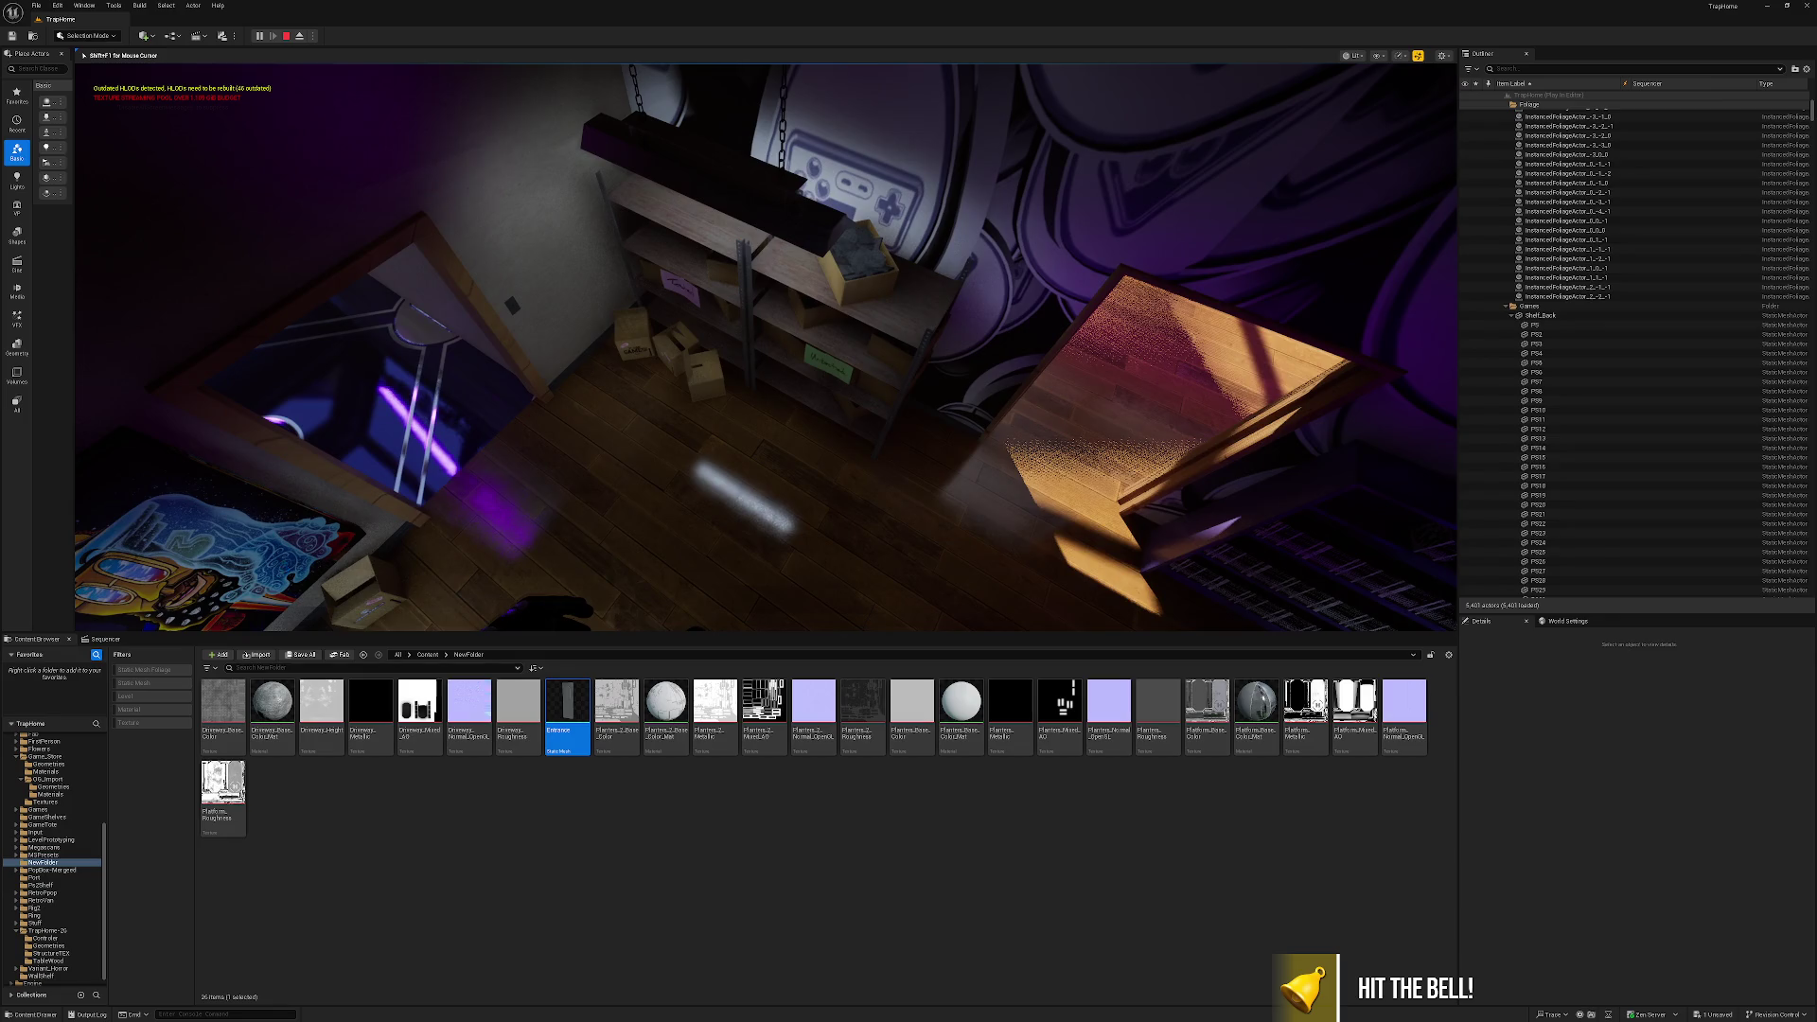
# Stop the playtest, deselect the Entrance mesh and select the PlayerStart spawn point.
pyautogui.press('Escape')
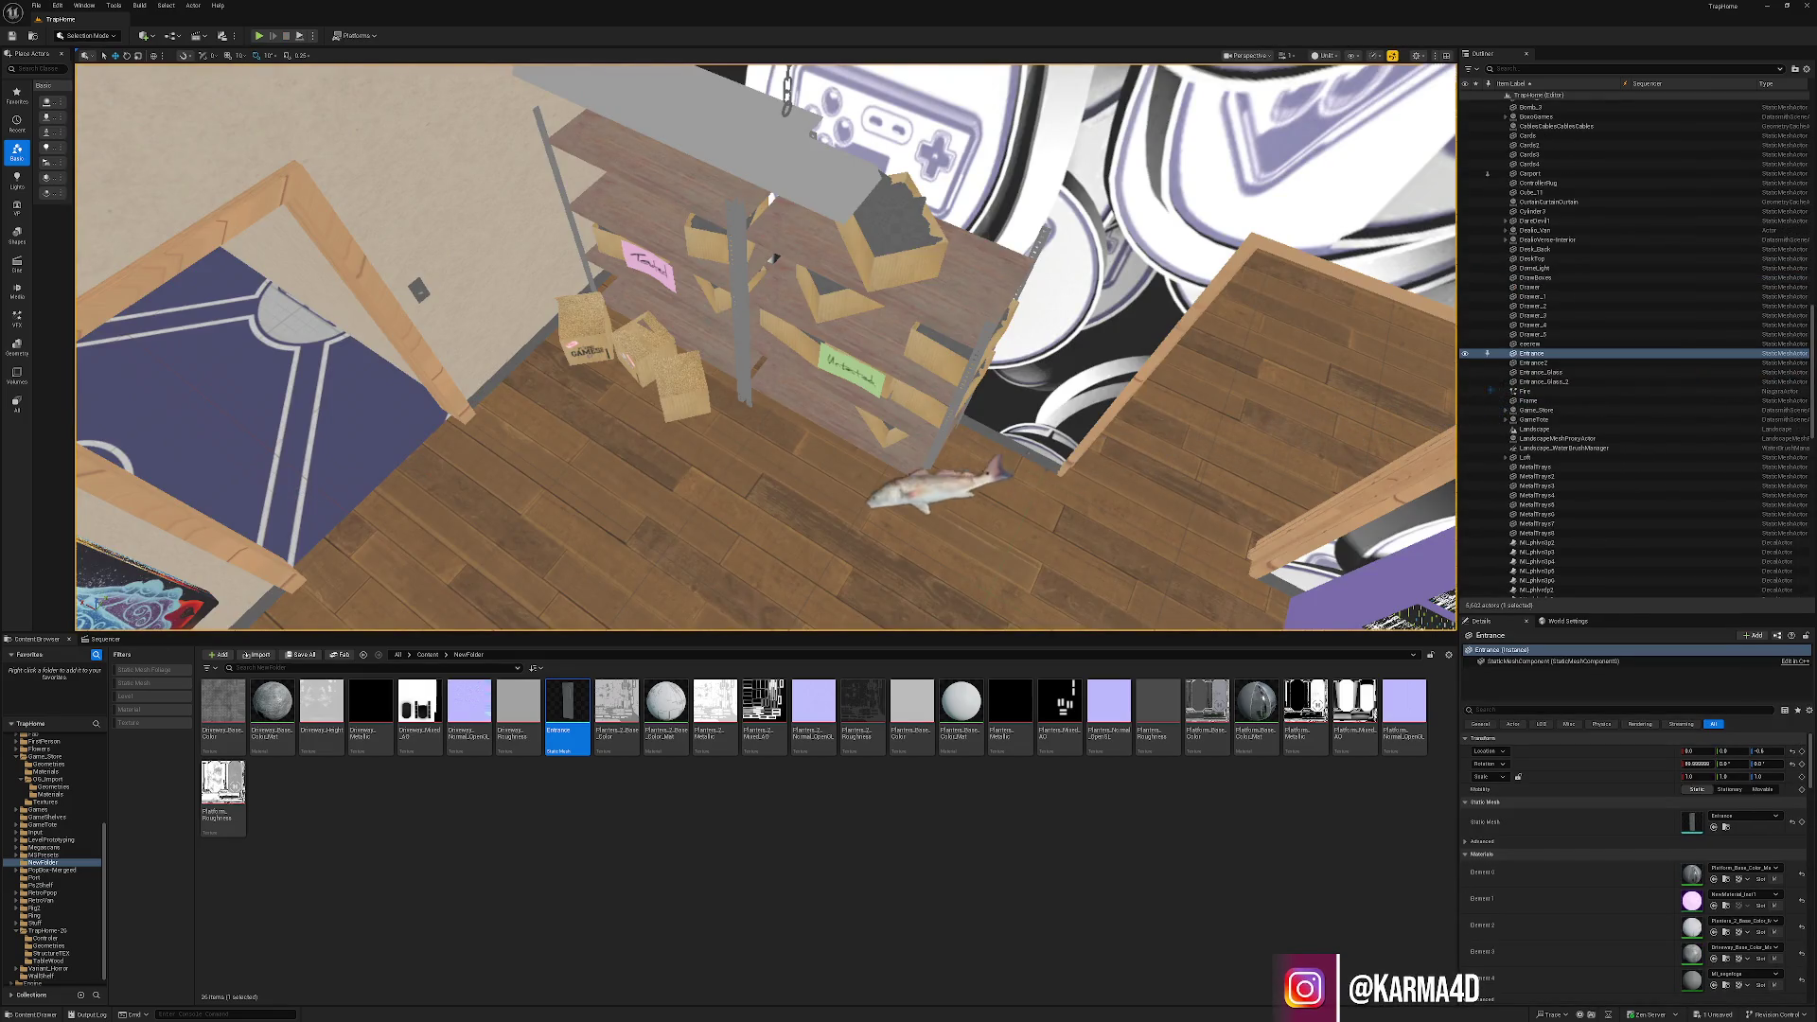
pyautogui.click(1533, 97)
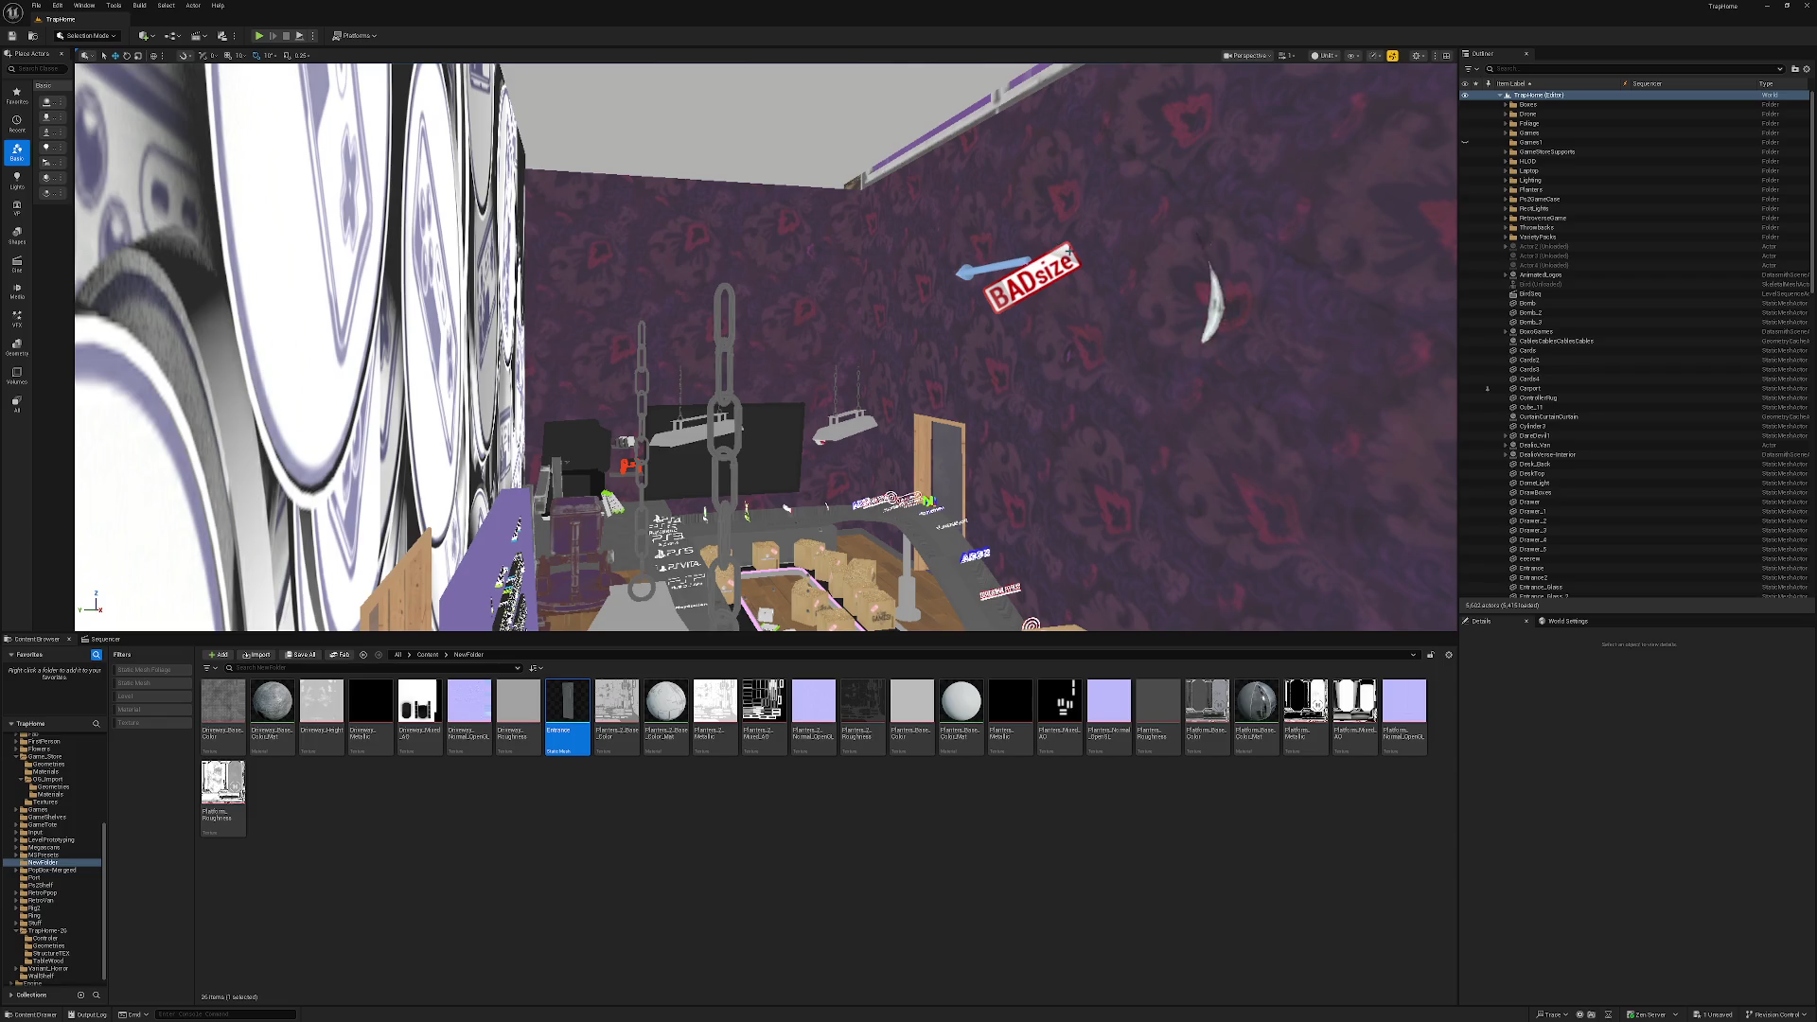
pyautogui.click(1031, 277)
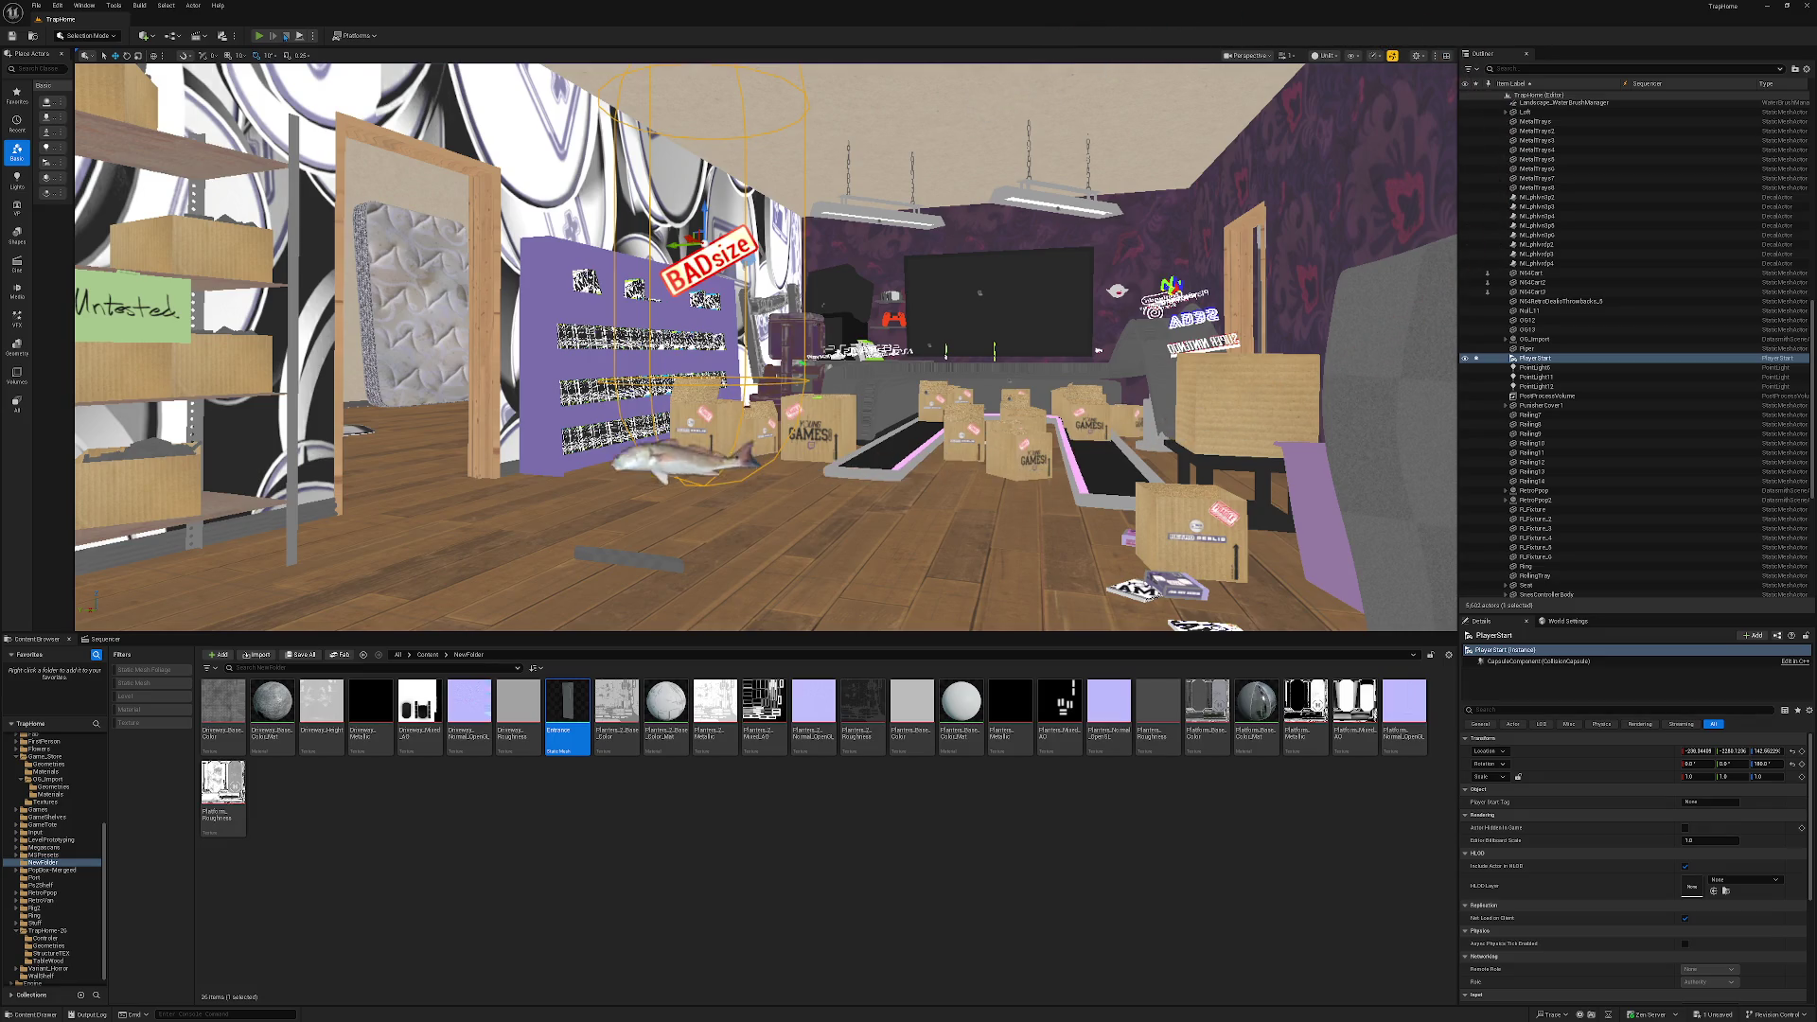
pyautogui.hotkey('alt', 'p')
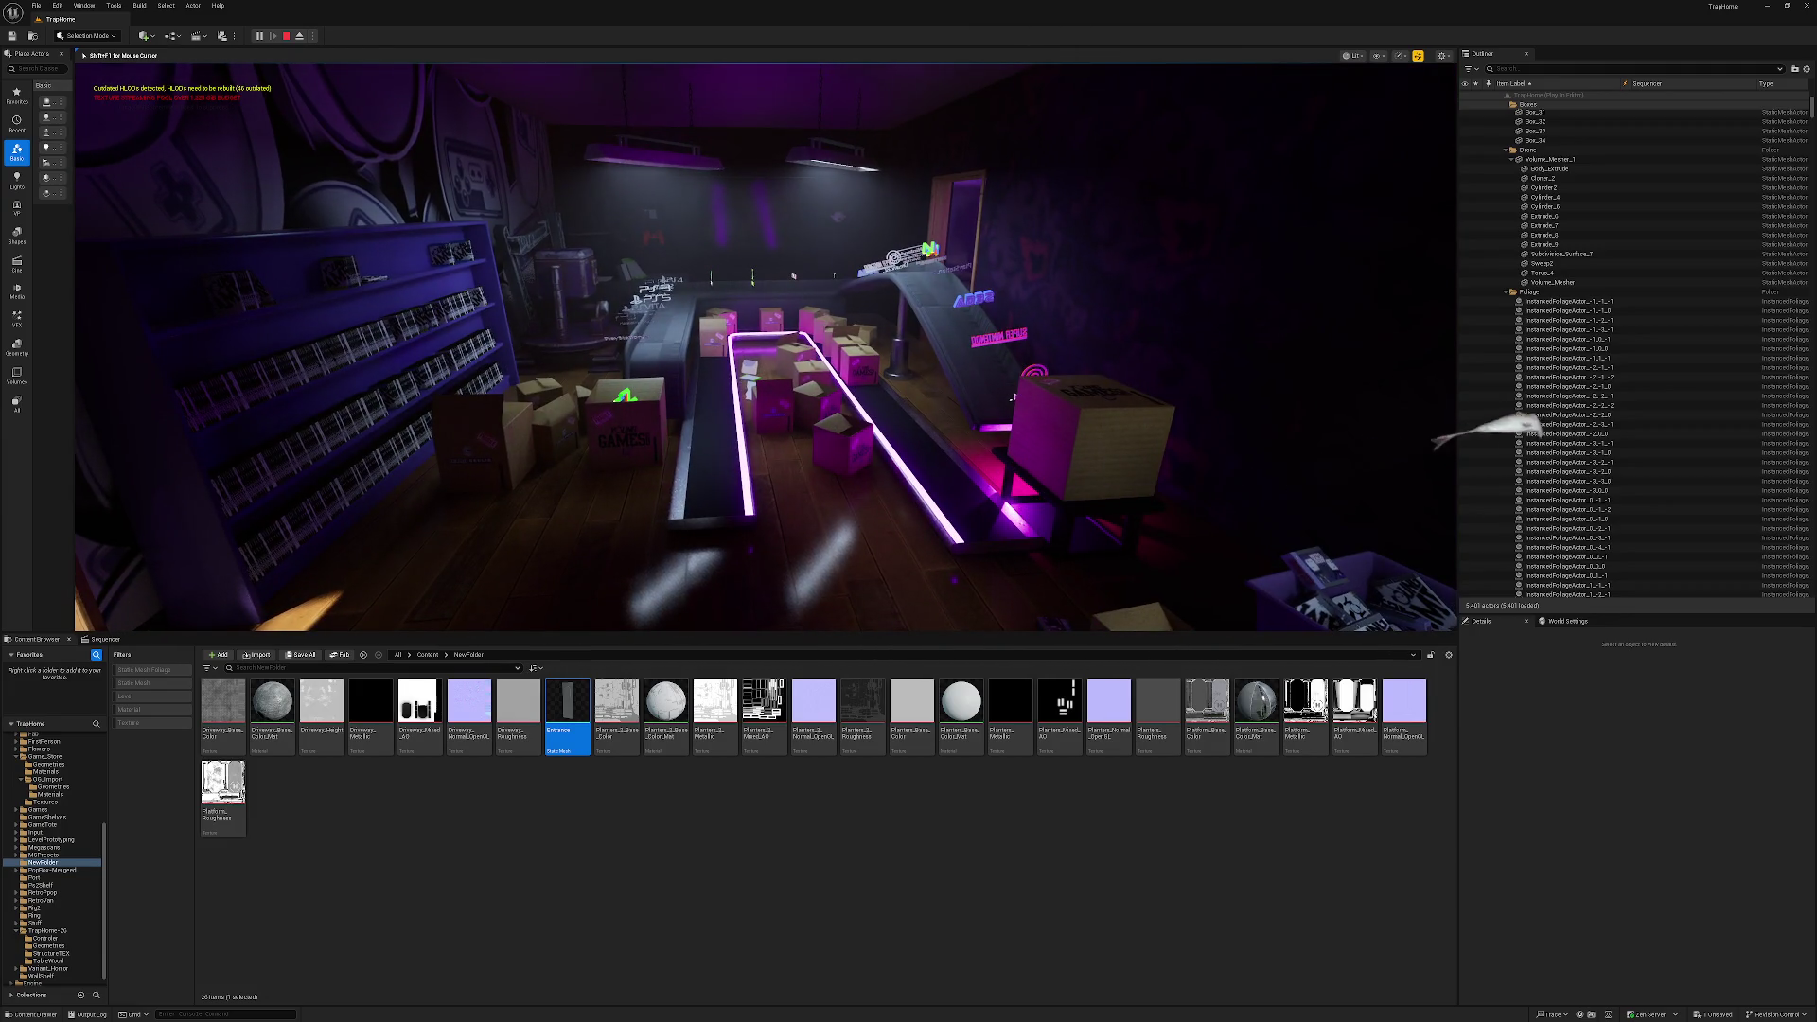
pyautogui.press('Escape')
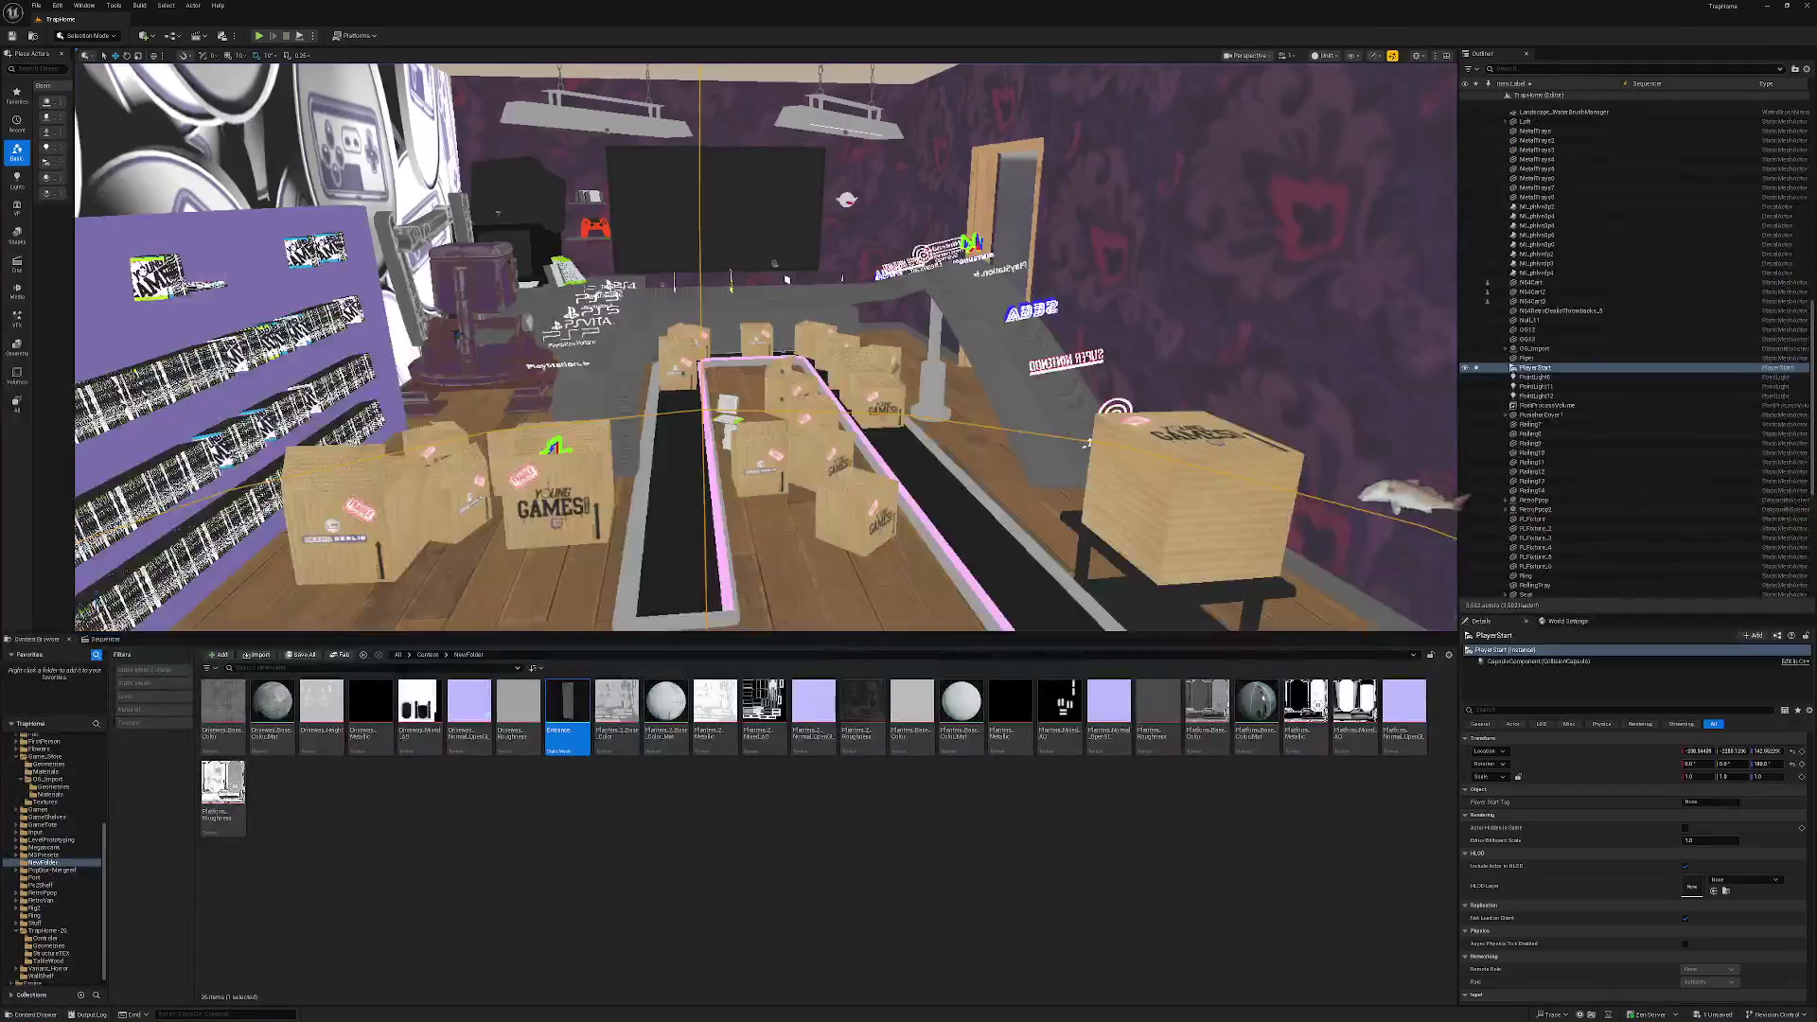
# Check the Belt and boxes Cube_1_0 and Cube_30, then clear selection and switch to Lit view.
pyautogui.click(598, 377)
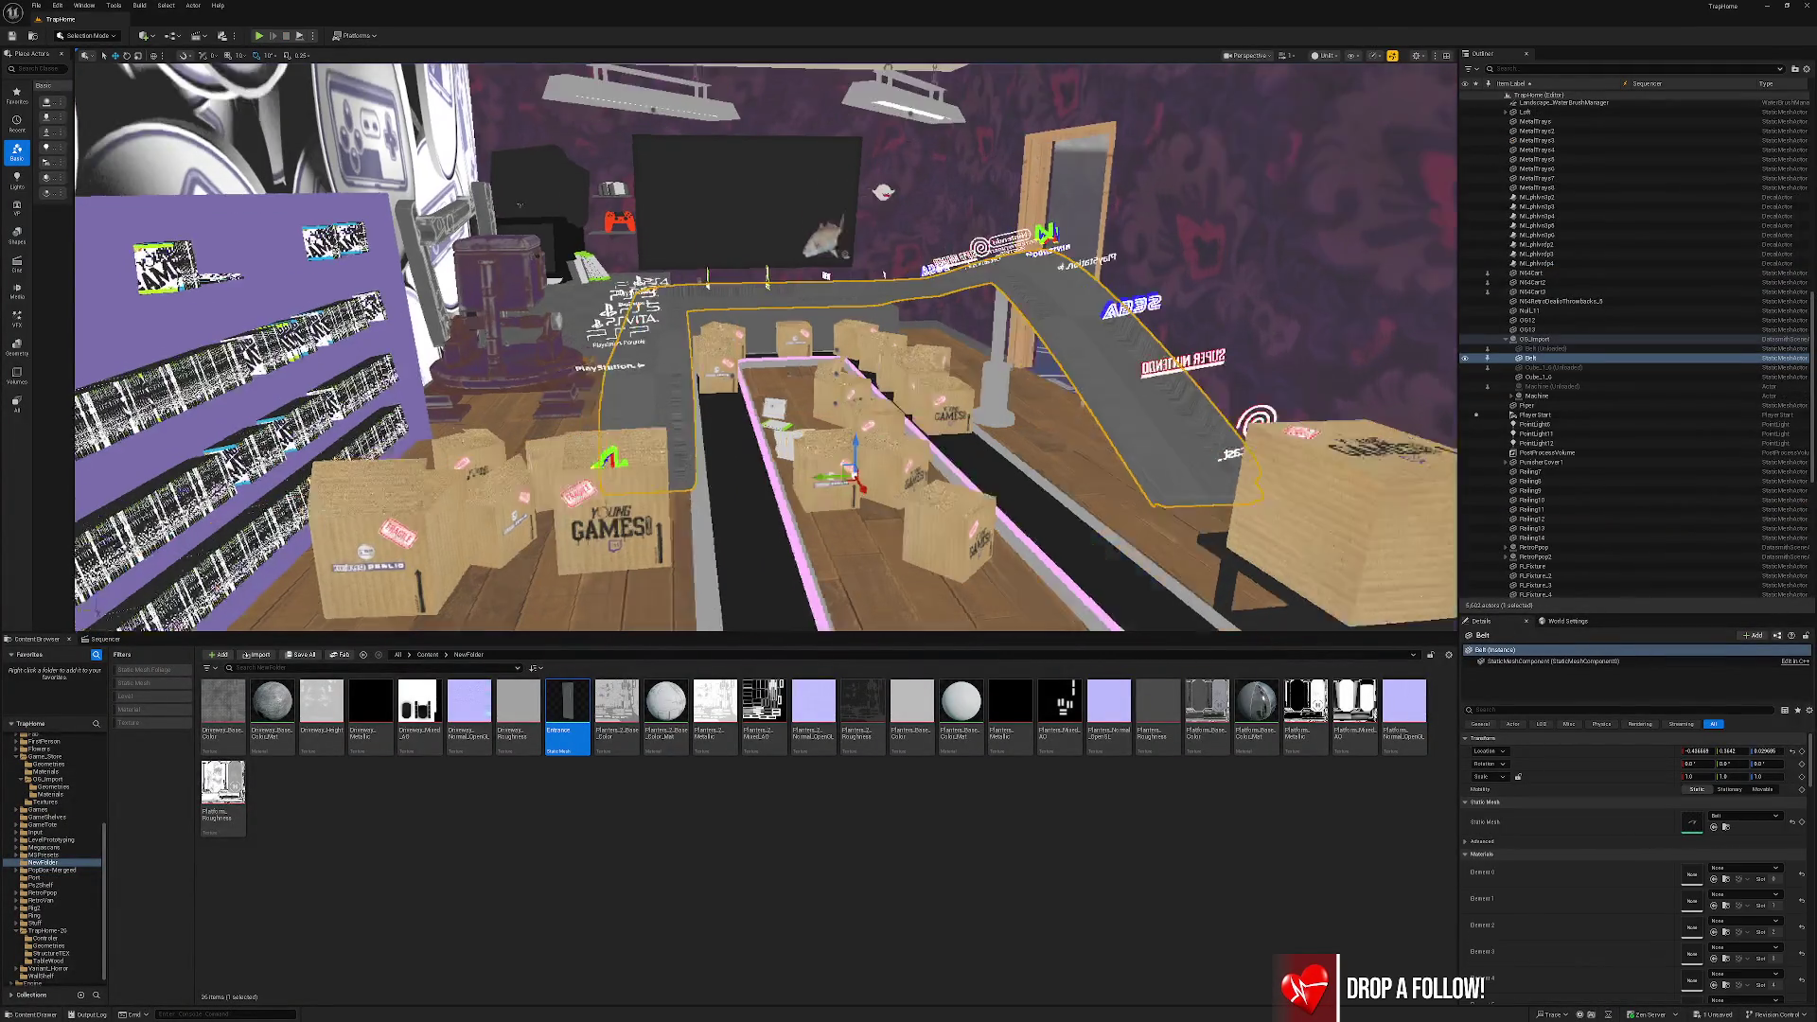
pyautogui.moveTo(549, 206); pyautogui.dragTo(507, 141)
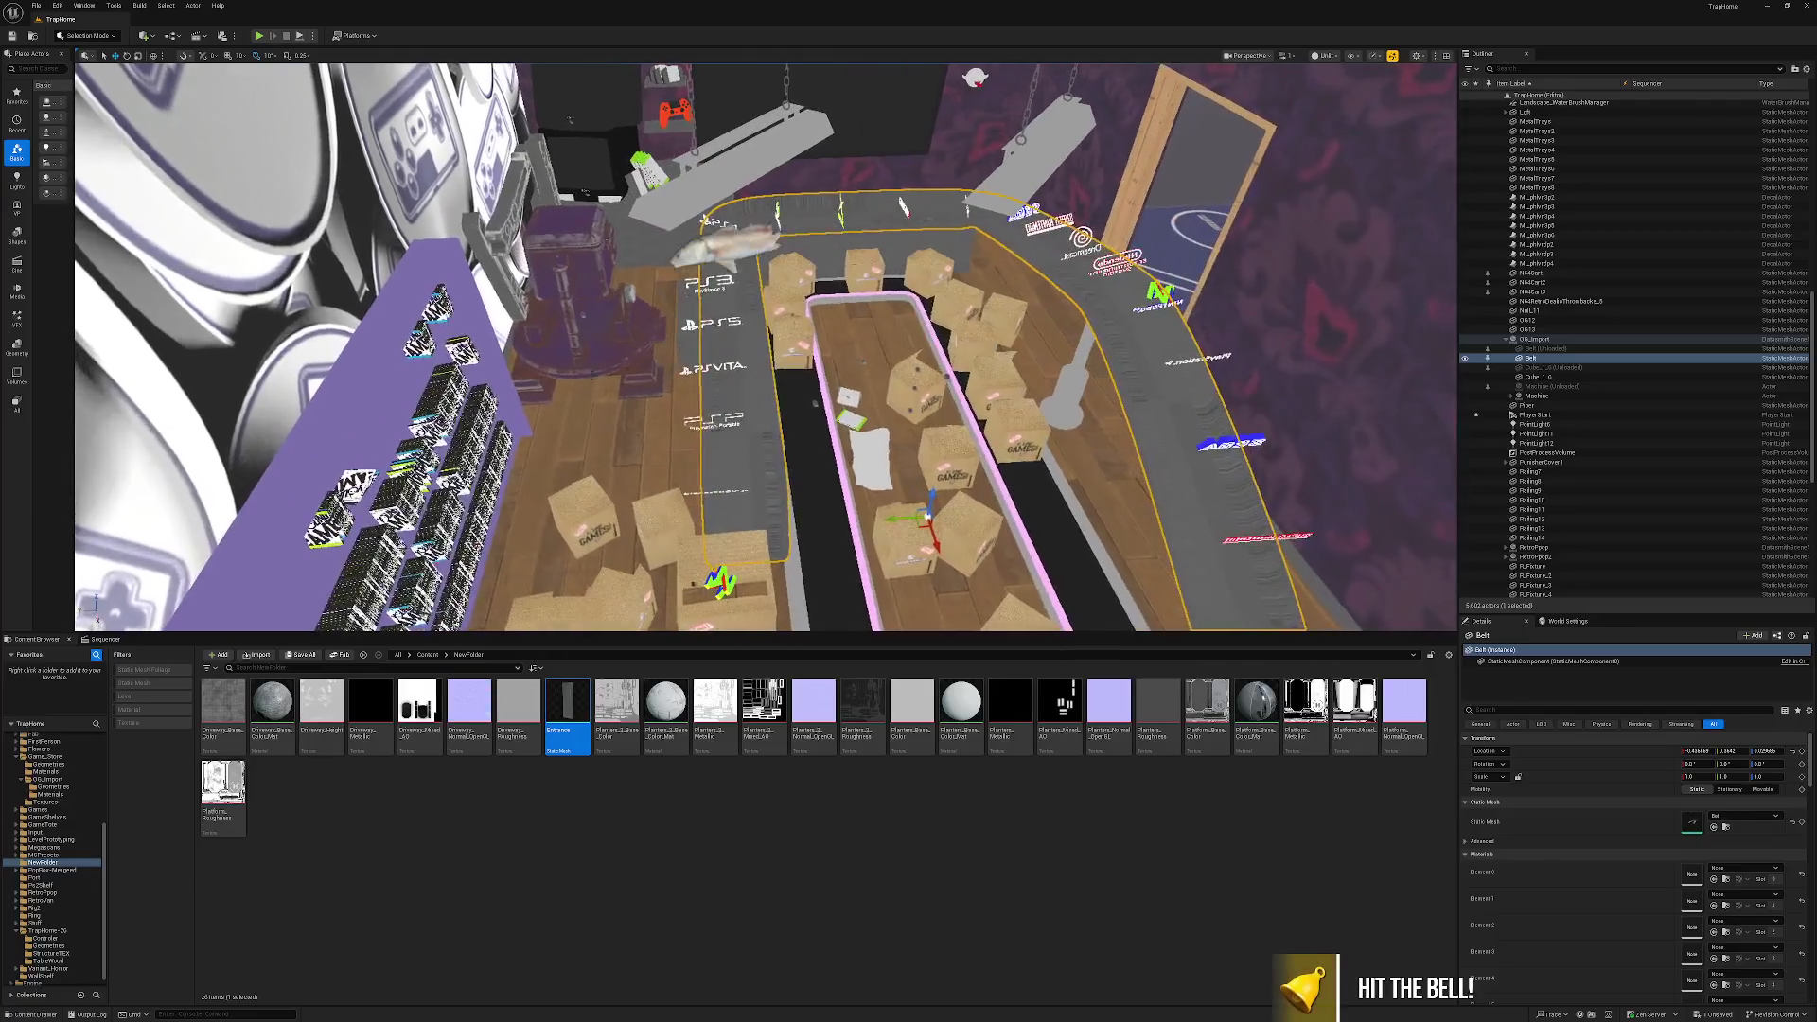
pyautogui.keyDown('ctrl'); pyautogui.click(683, 352); pyautogui.keyUp('ctrl')
pyautogui.moveTo(683, 352)
pyautogui.mouseDown()
pyautogui.moveTo(712, 352)
pyautogui.moveTo(706, 423)
pyautogui.mouseUp()
pyautogui.keyDown('ctrl'); pyautogui.click(684, 360); pyautogui.keyUp('ctrl')
pyautogui.keyDown('ctrl'); pyautogui.click(685, 374); pyautogui.keyUp('ctrl')
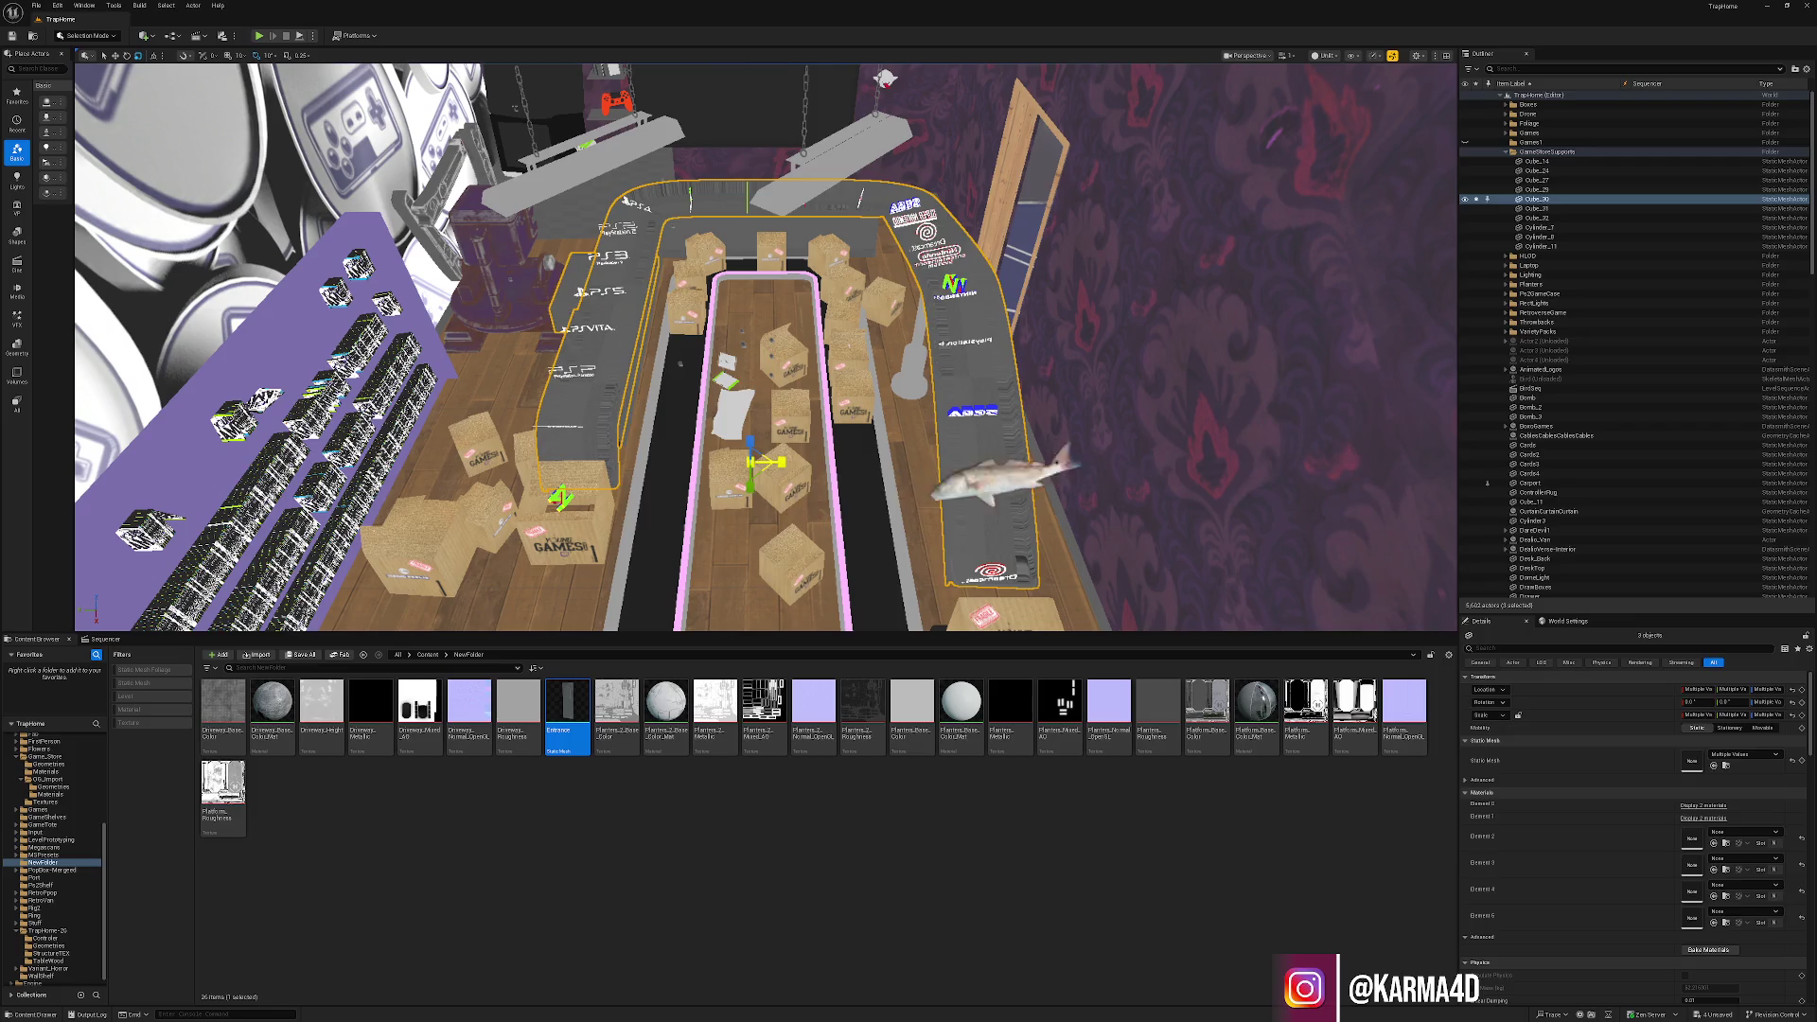
pyautogui.press('Escape')
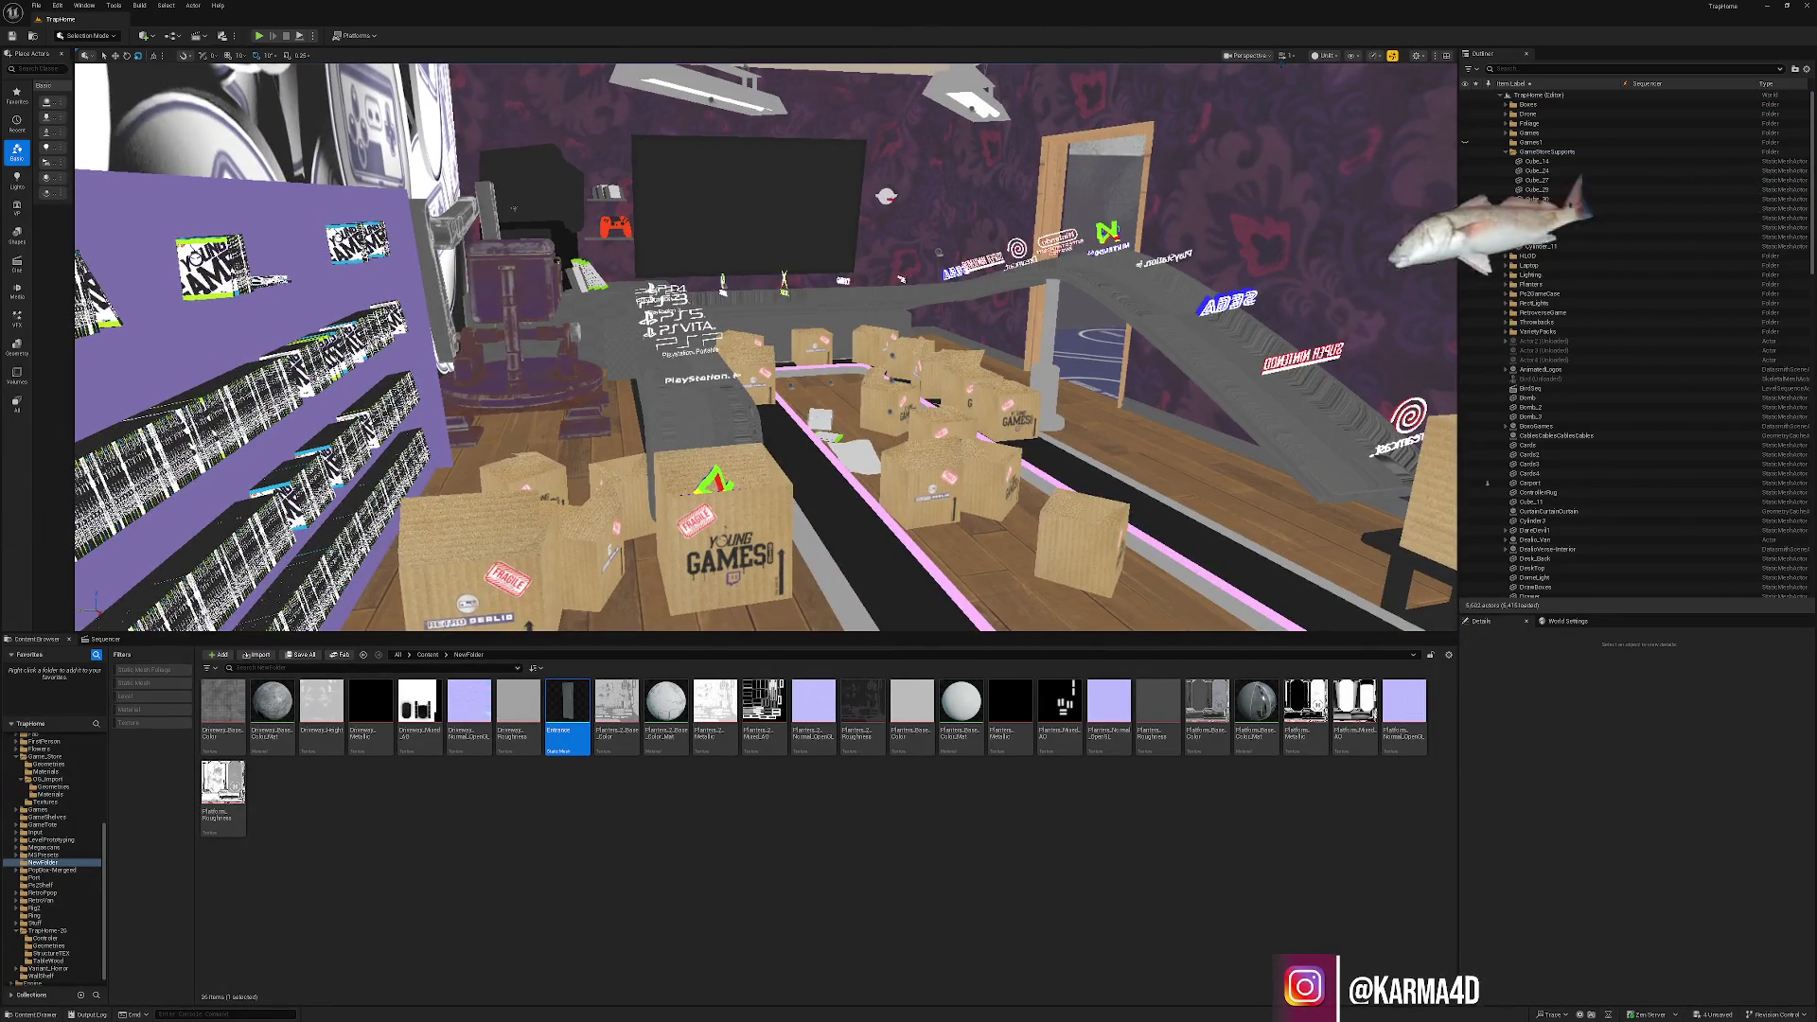
pyautogui.hotkey('alt', '4')
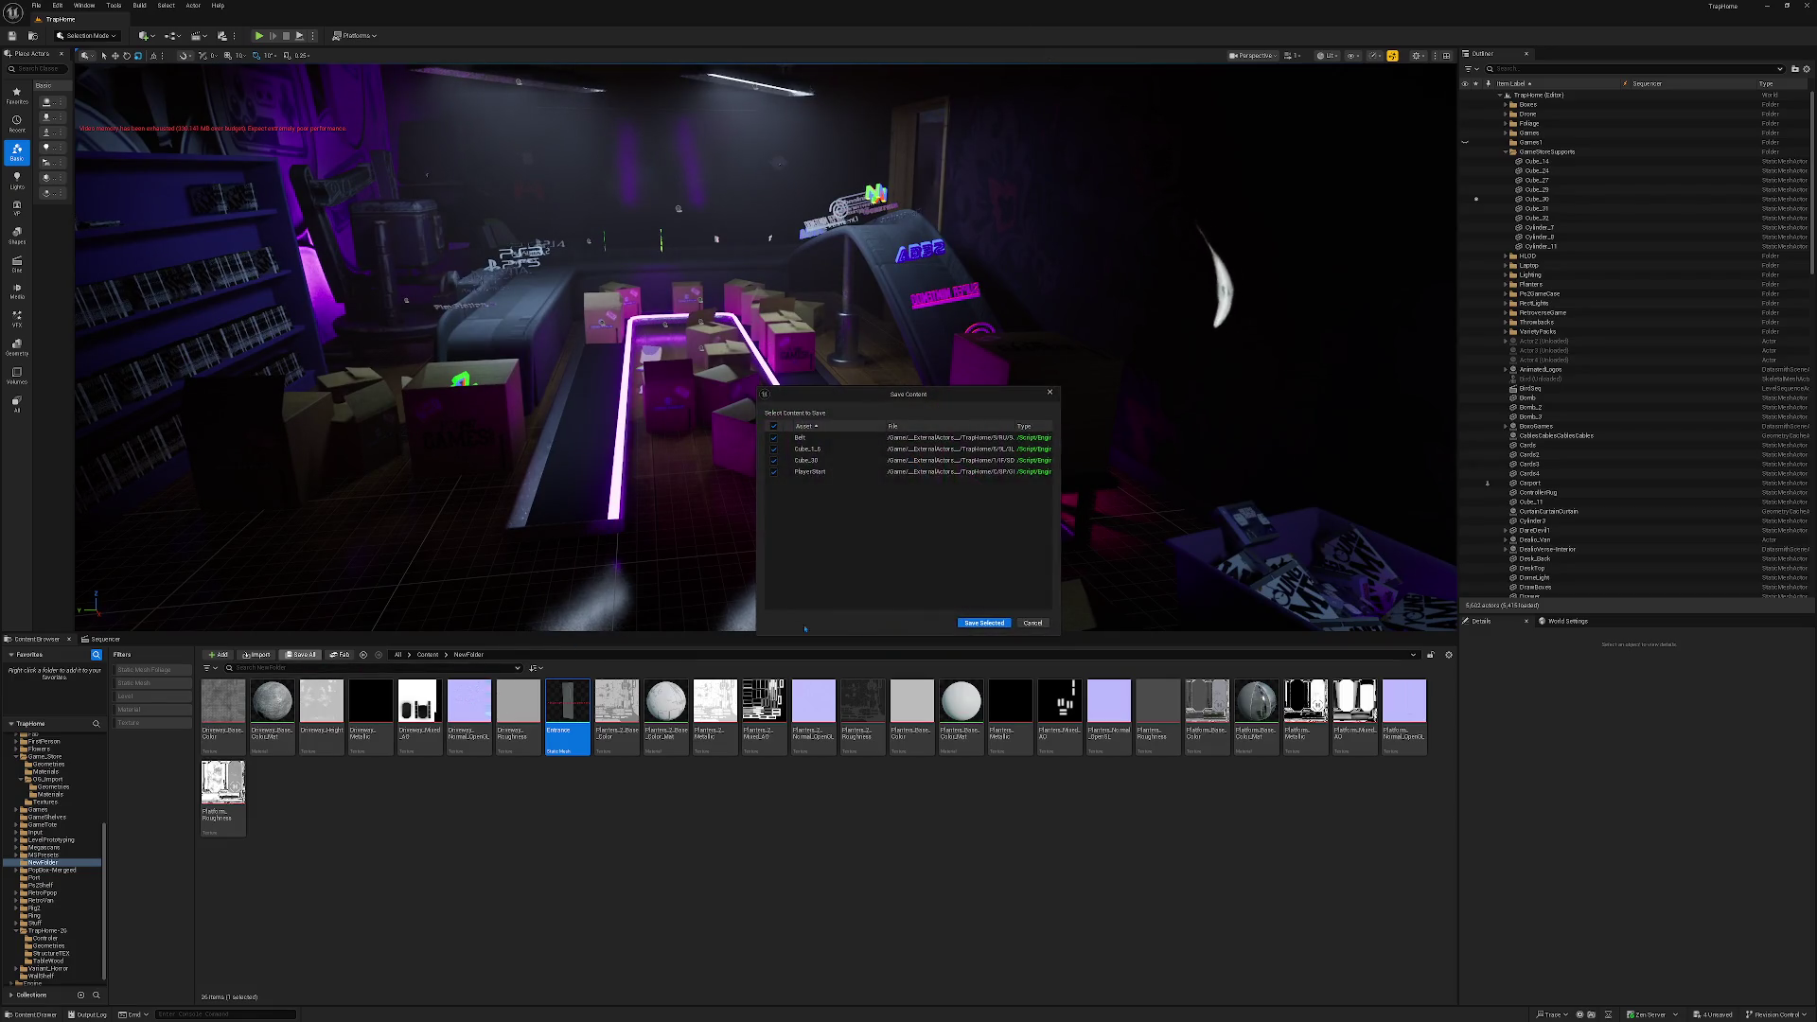
# Save the modified content, play the console logo animation in Sequencer, and bring up Quick Add.
pyautogui.click(1001, 623)
pyautogui.click(115, 640)
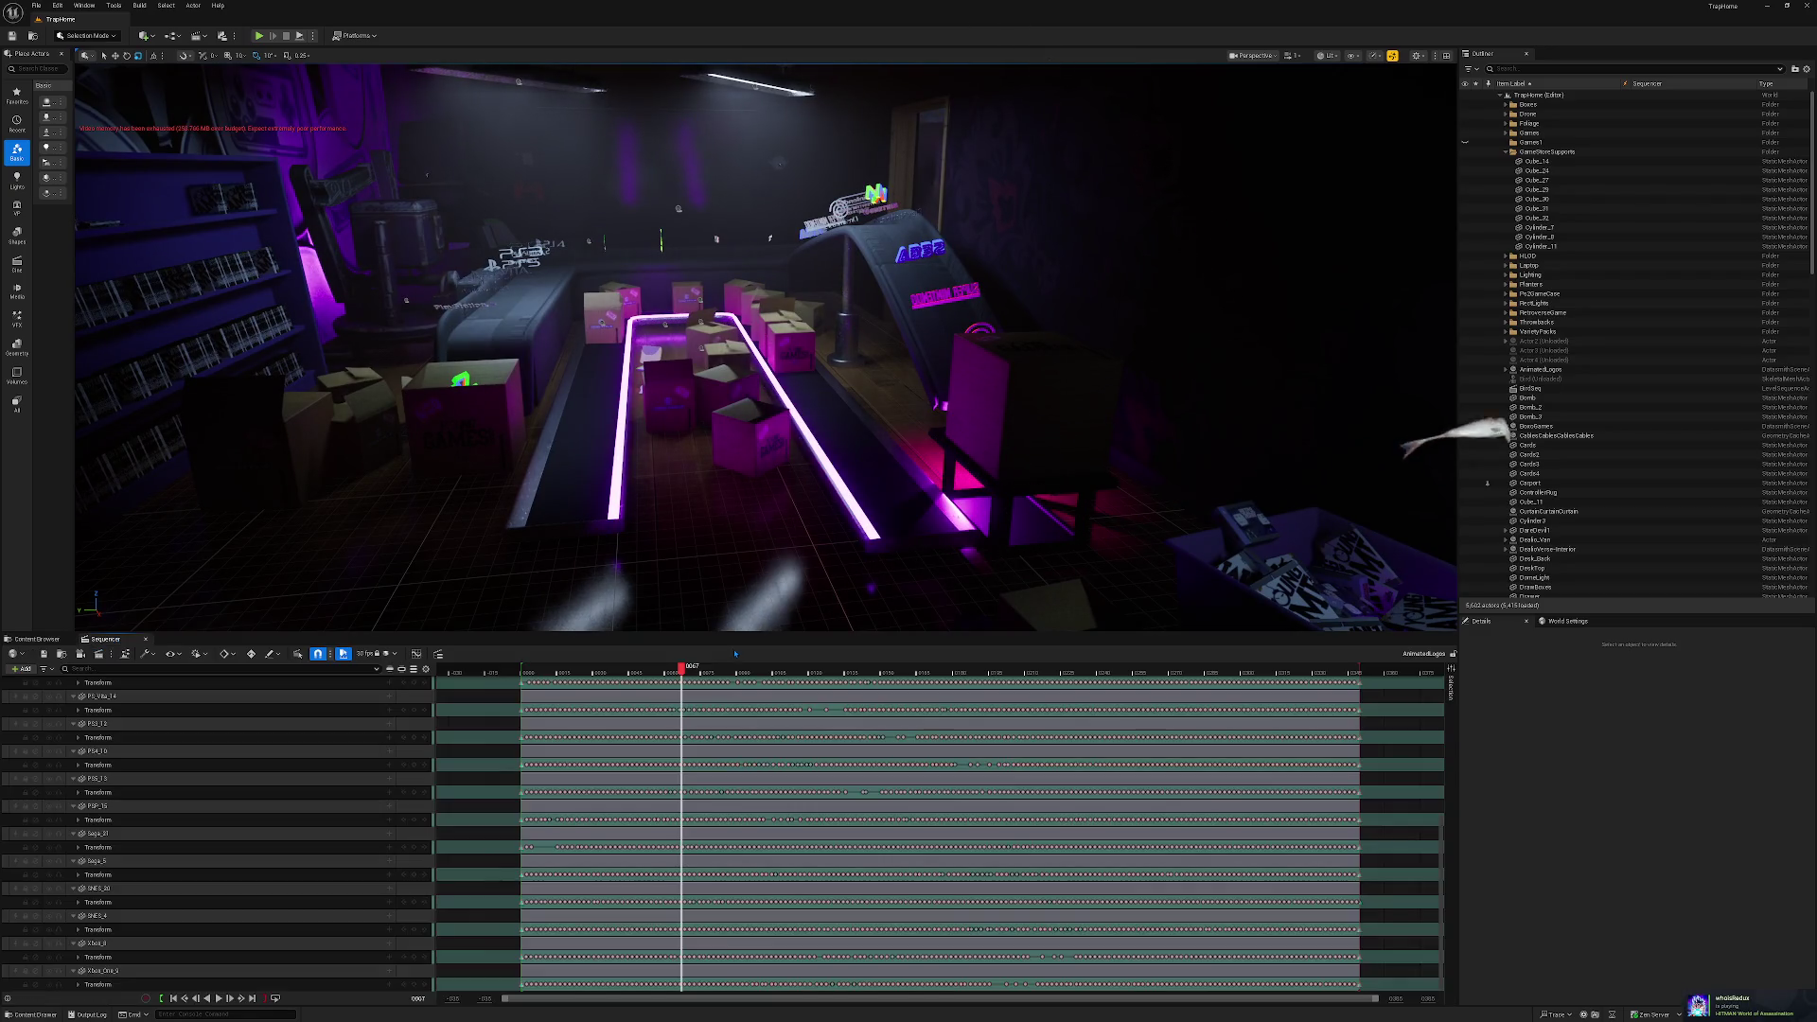
pyautogui.click(637, 673)
pyautogui.press('space')
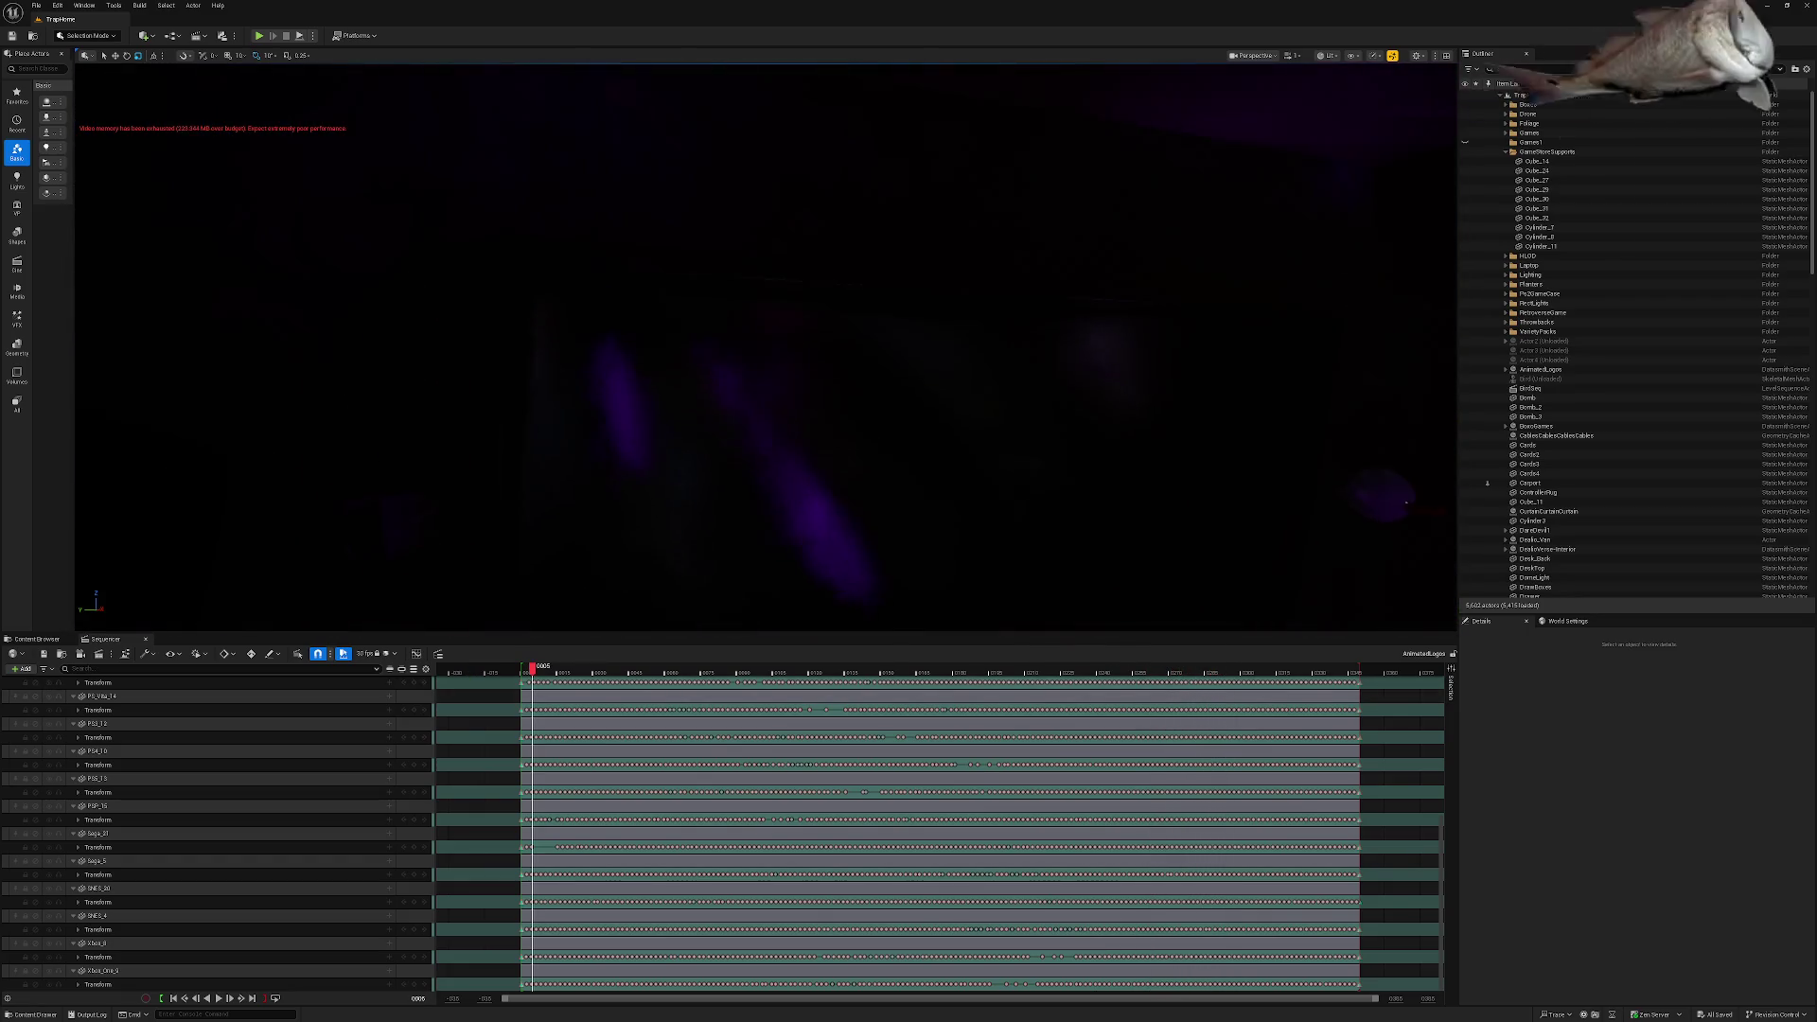
pyautogui.click(144, 35)
pyautogui.moveTo(202, 149)
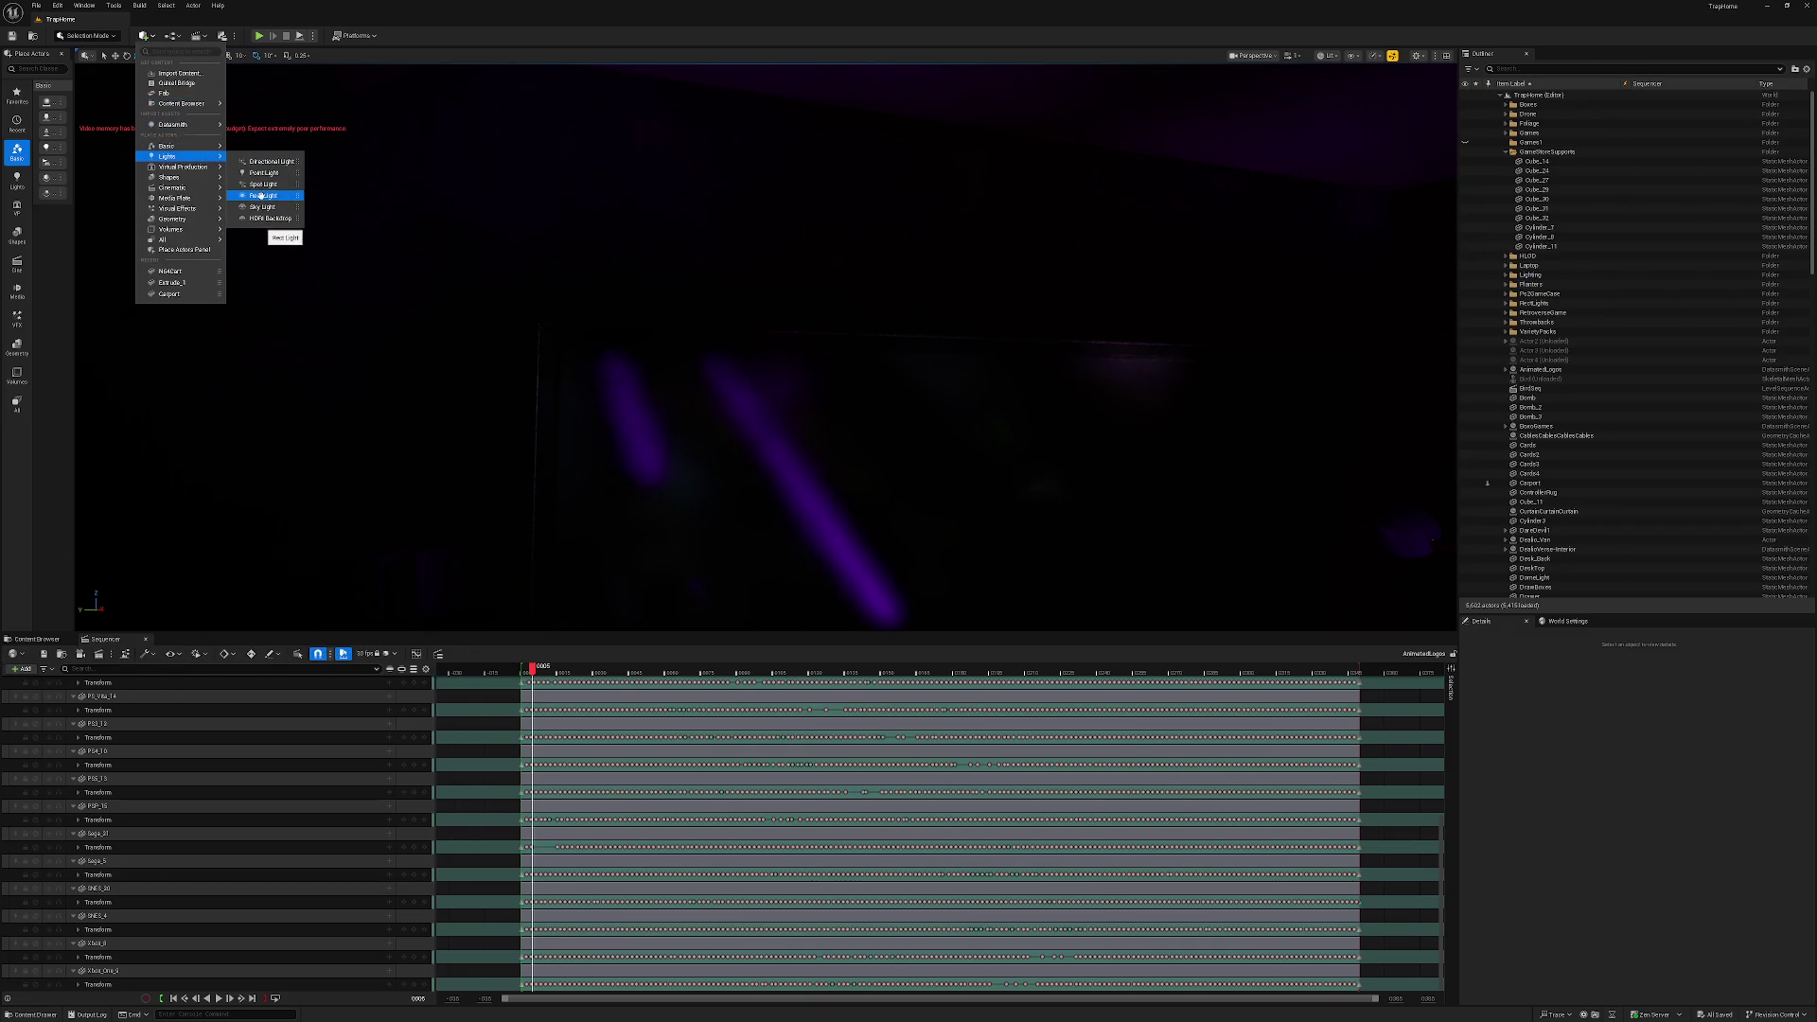
# Place a rect light above the TV with a source width of about 348.
pyautogui.click(261, 195)
pyautogui.click(780, 460)
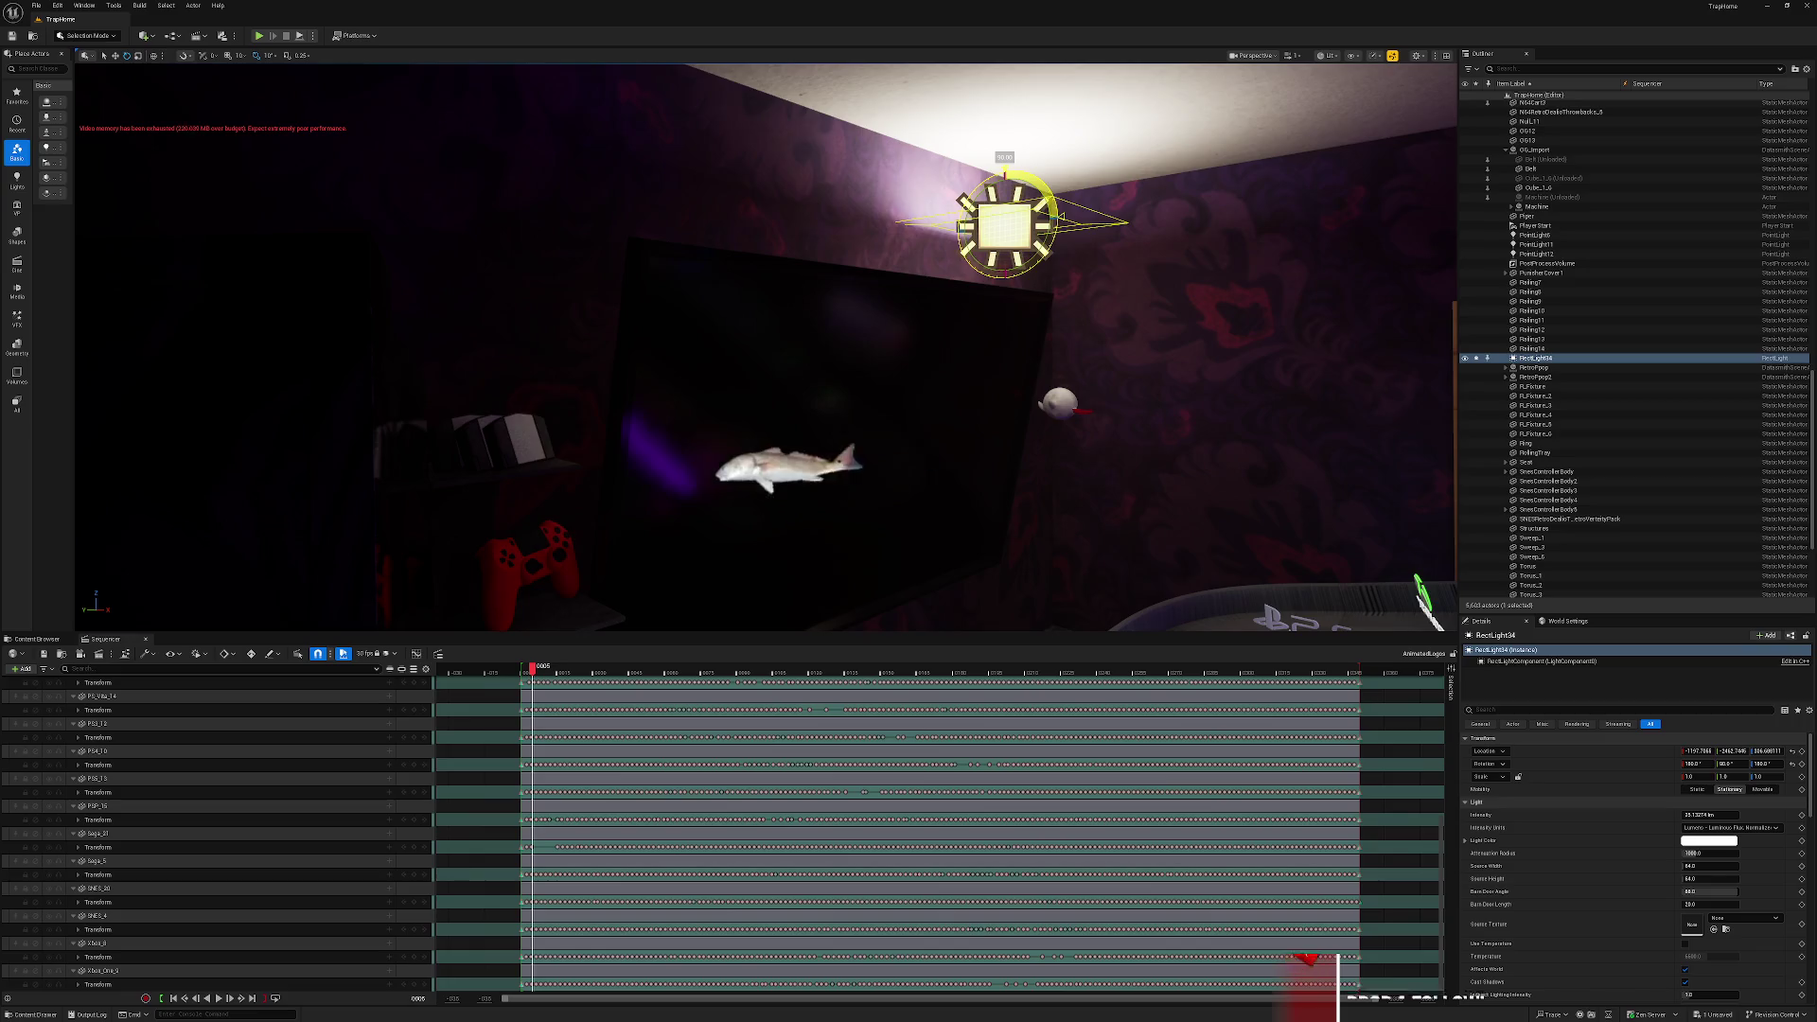
pyautogui.moveTo(1708, 865)
pyautogui.mouseDown()
pyautogui.moveTo(1741, 865)
pyautogui.moveTo(1685, 878)
pyautogui.mouseUp()
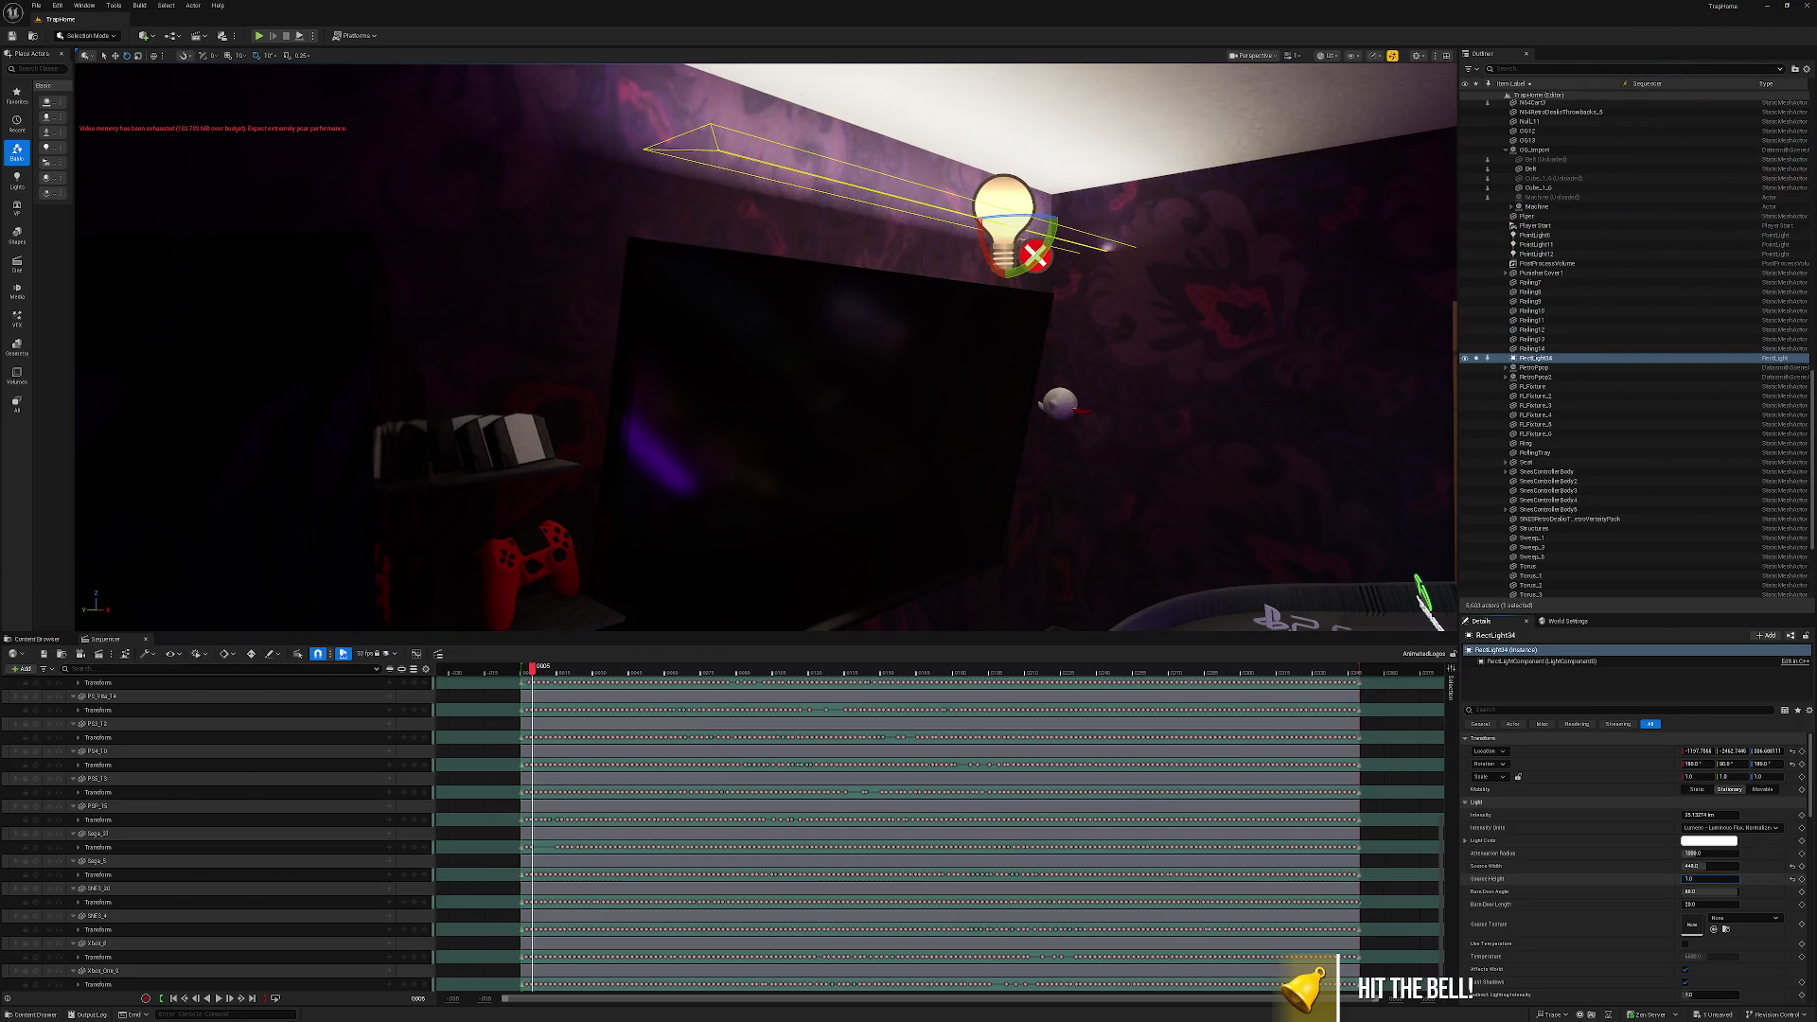
pyautogui.moveTo(1125, 418); pyautogui.dragTo(1084, 268)
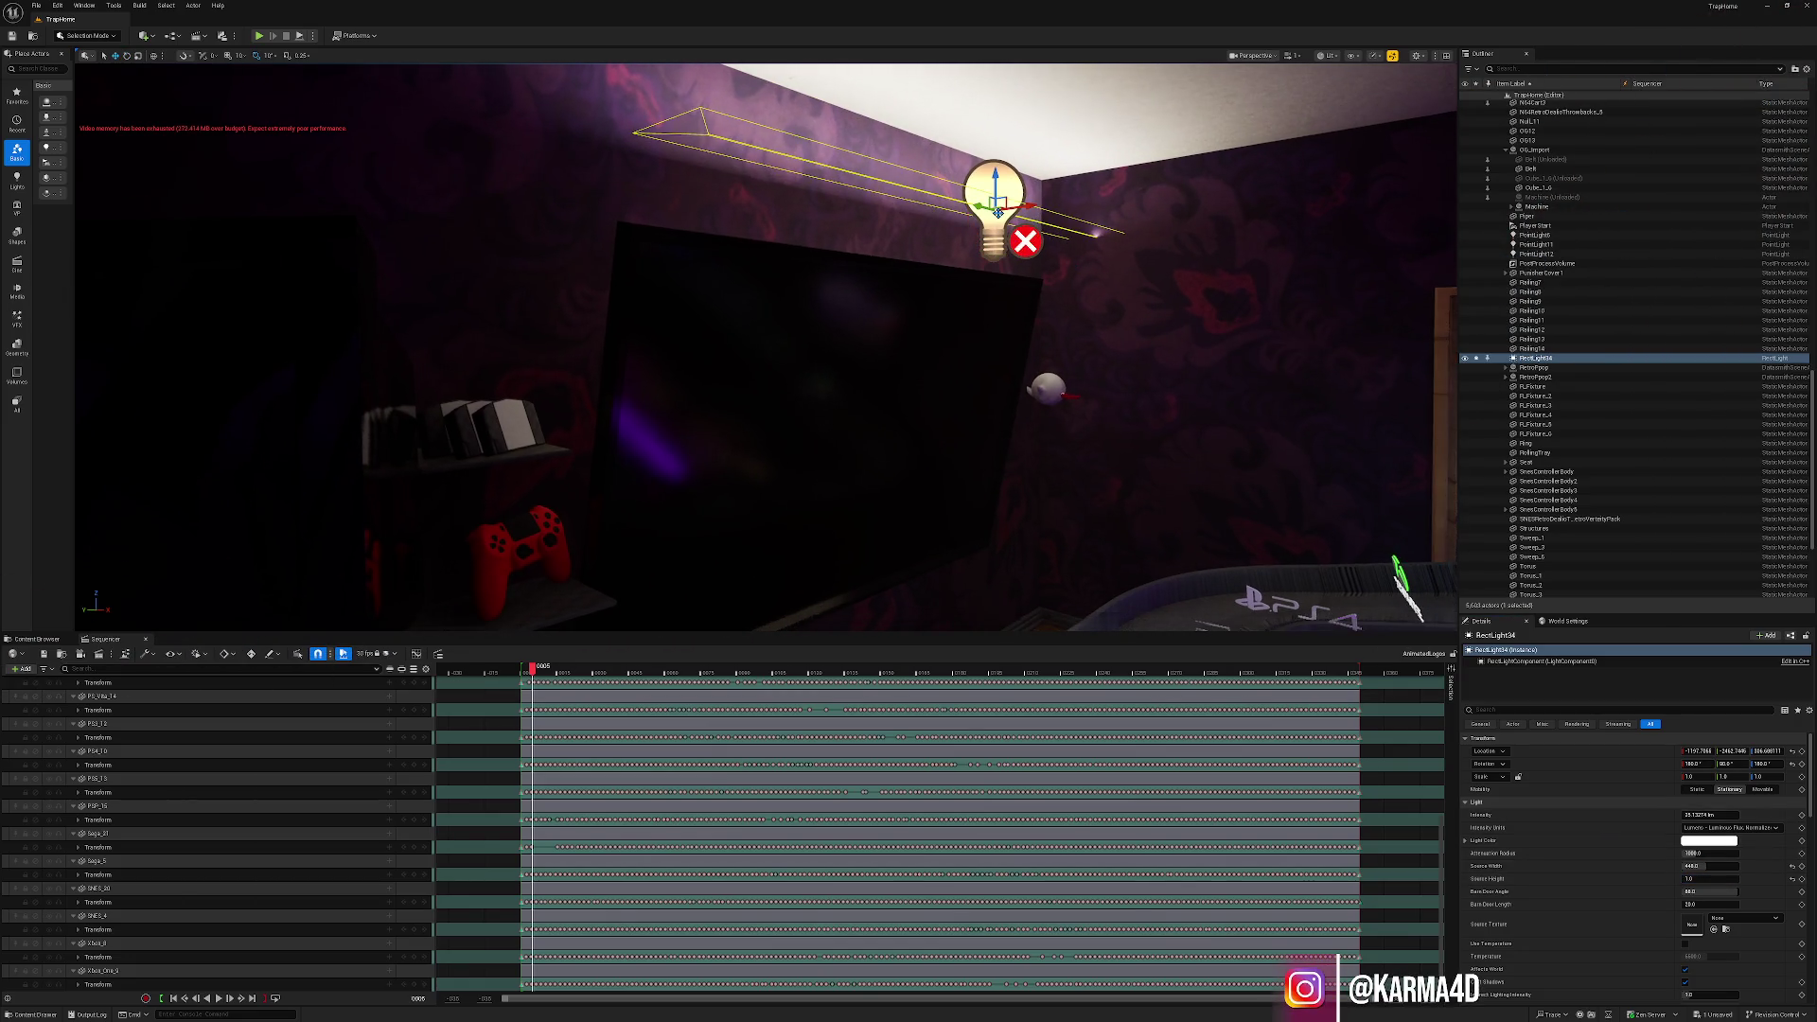
pyautogui.moveTo(245, 441); pyautogui.dragTo(248, 441)
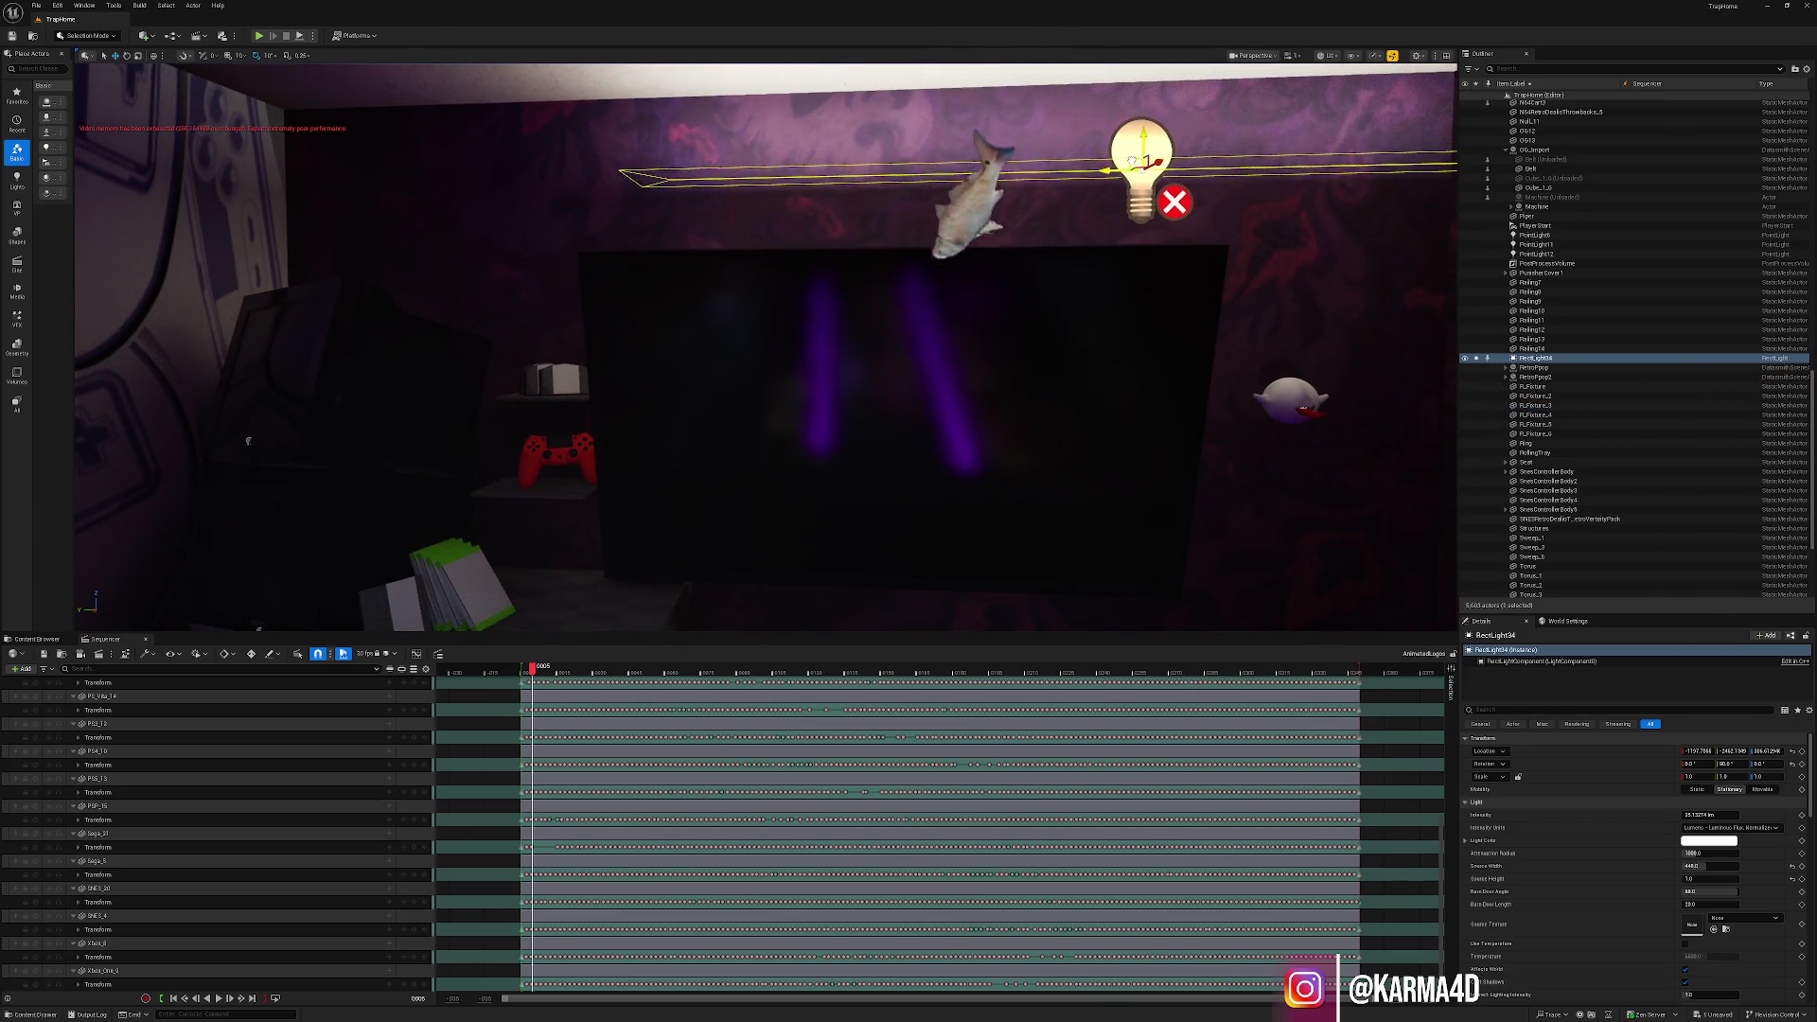
pyautogui.moveTo(910, 263); pyautogui.dragTo(875, 270)
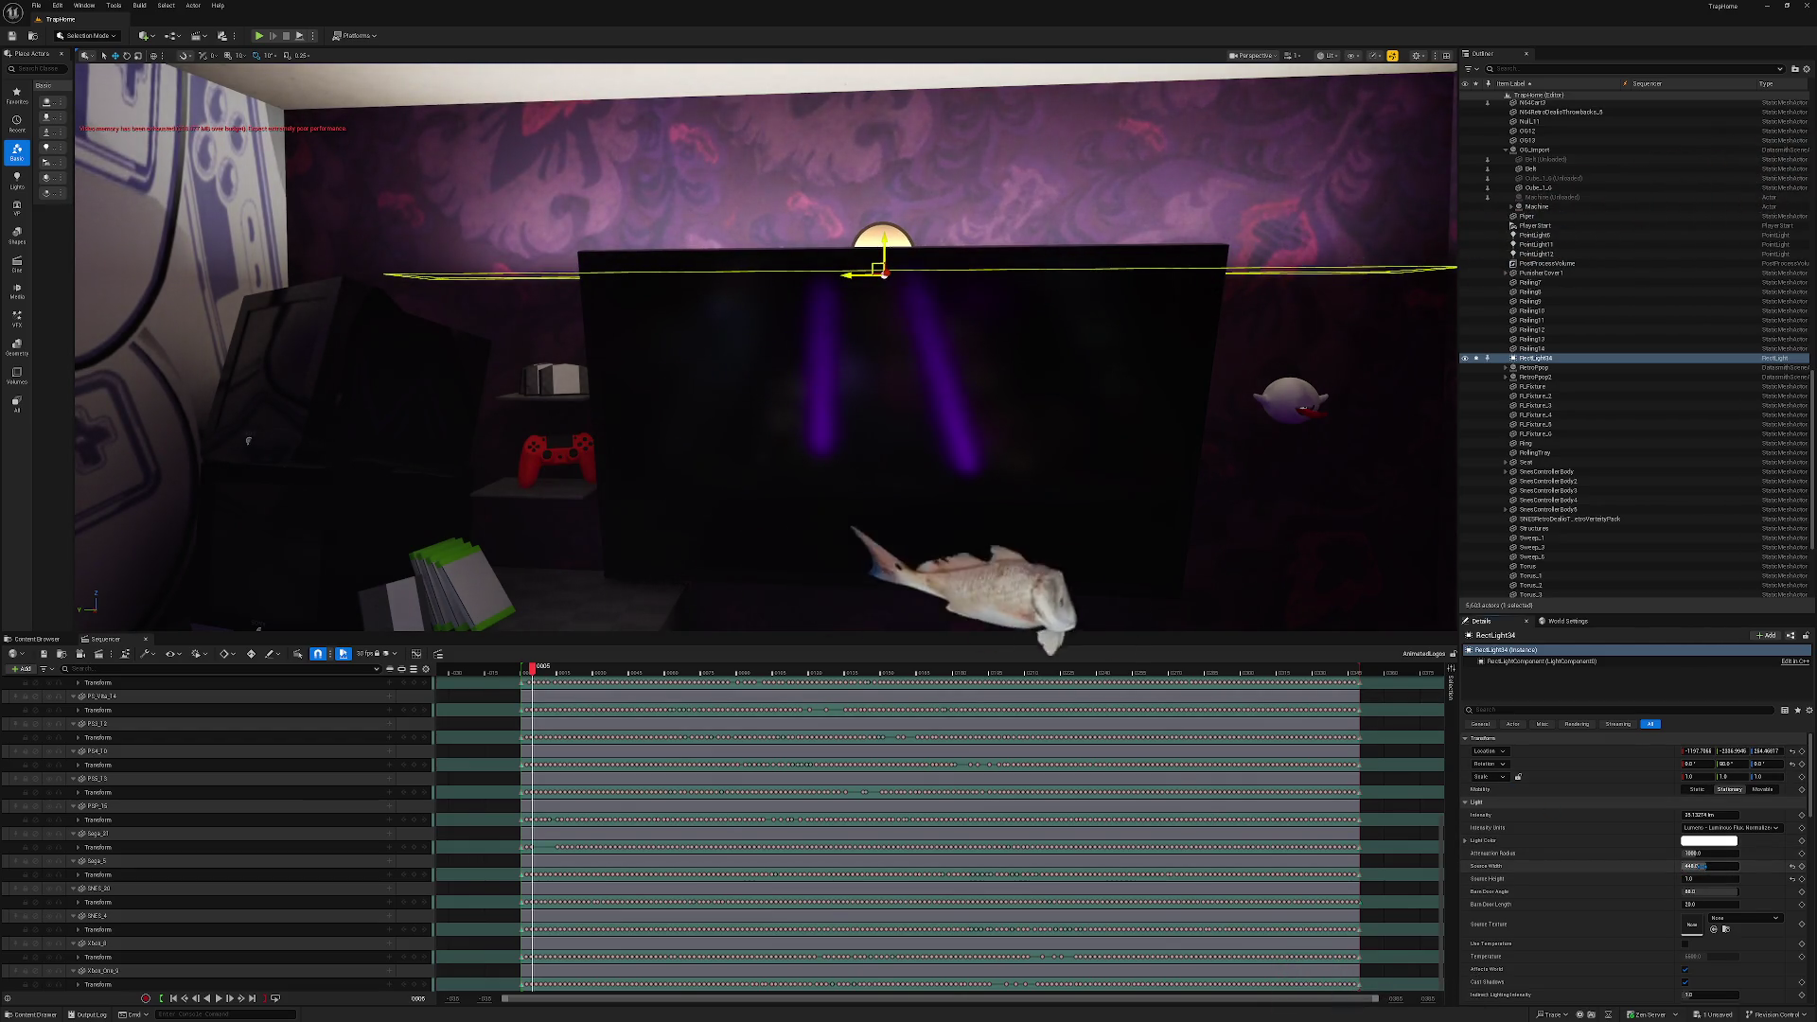
pyautogui.moveTo(1705, 866); pyautogui.dragTo(1694, 867)
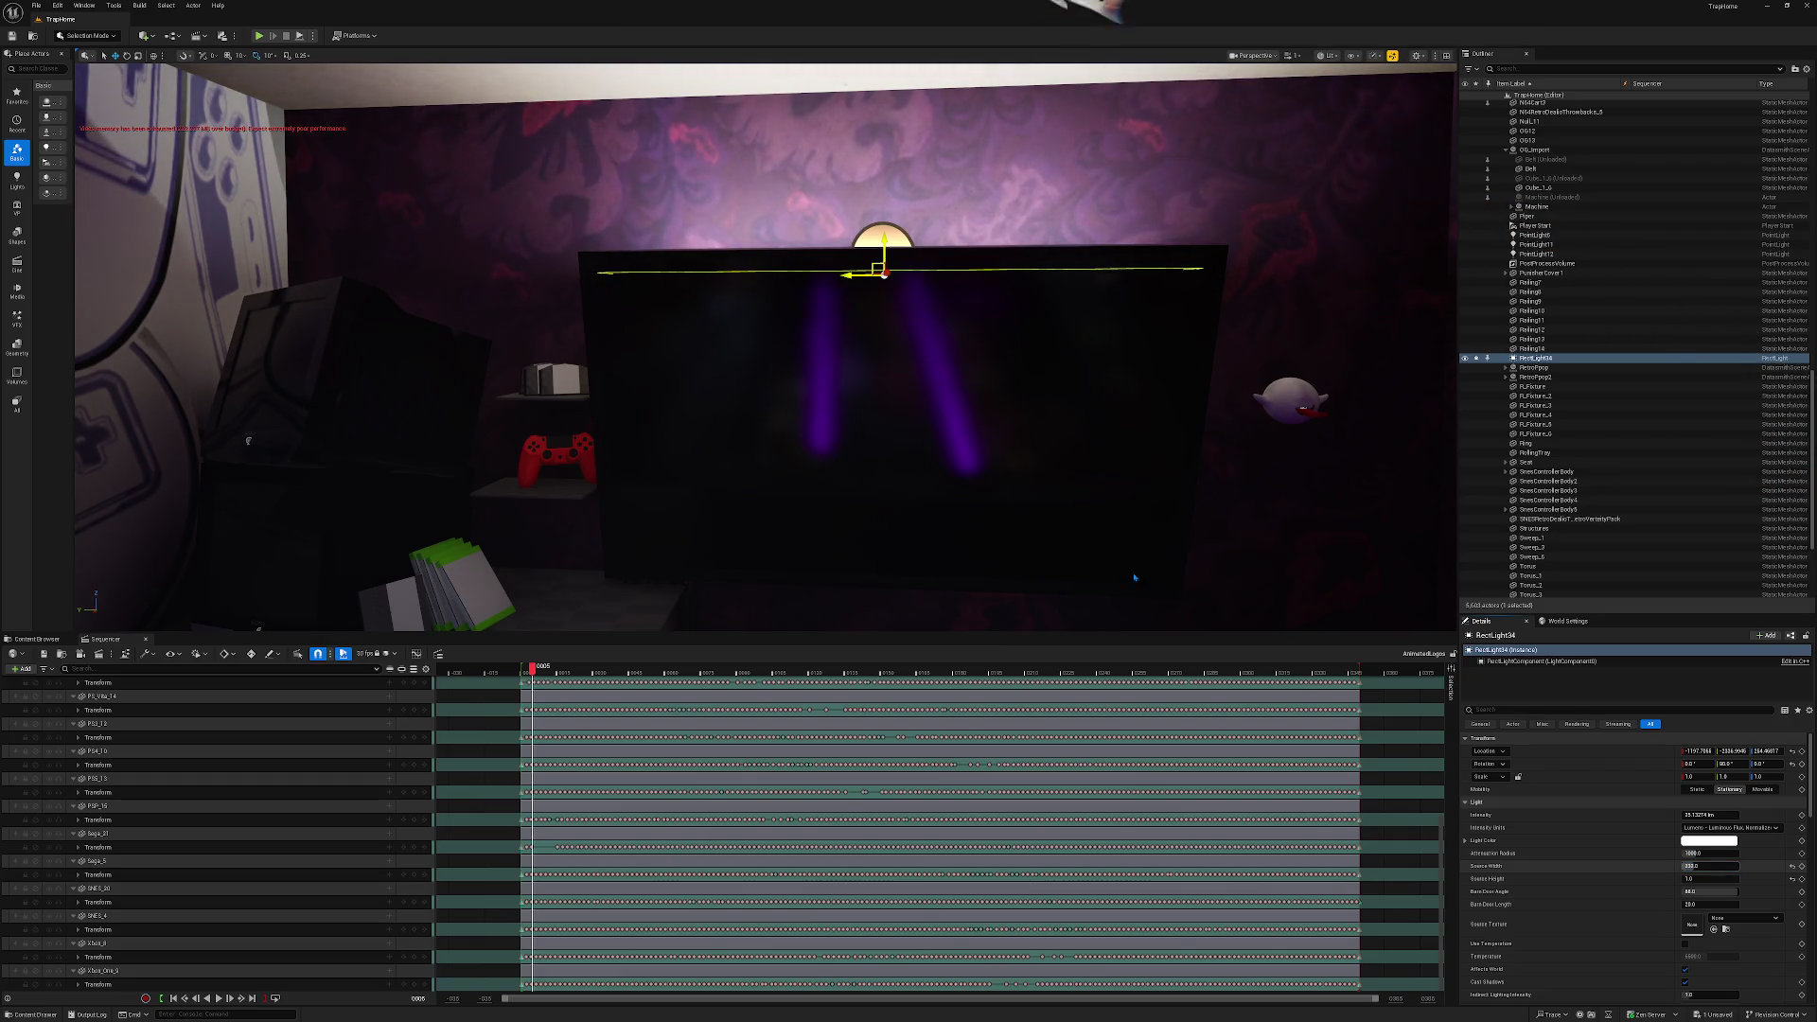
pyautogui.scroll(-5, 248, 441)
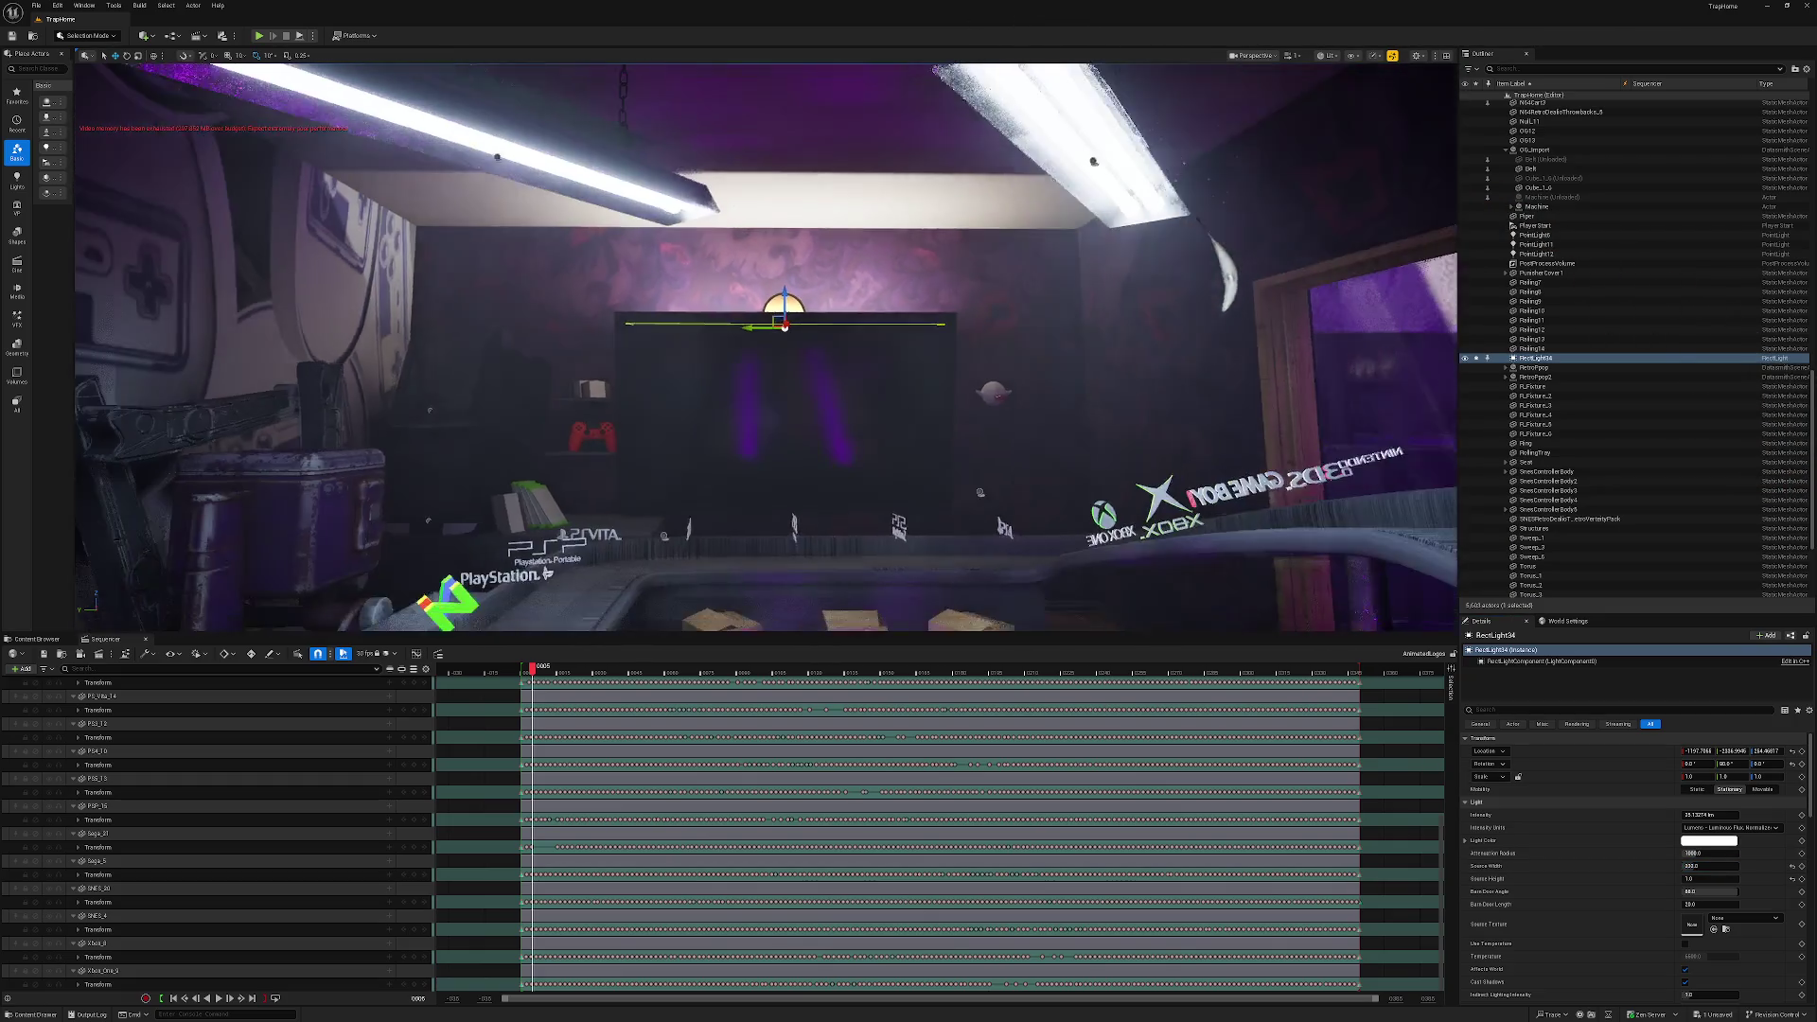
pyautogui.moveTo(1448, 379)
pyautogui.mouseDown()
pyautogui.moveTo(1420, 397)
pyautogui.moveTo(1372, 535)
pyautogui.moveTo(1789, 520)
pyautogui.mouseUp()
# Make the rect light purple.
pyautogui.press('Escape')
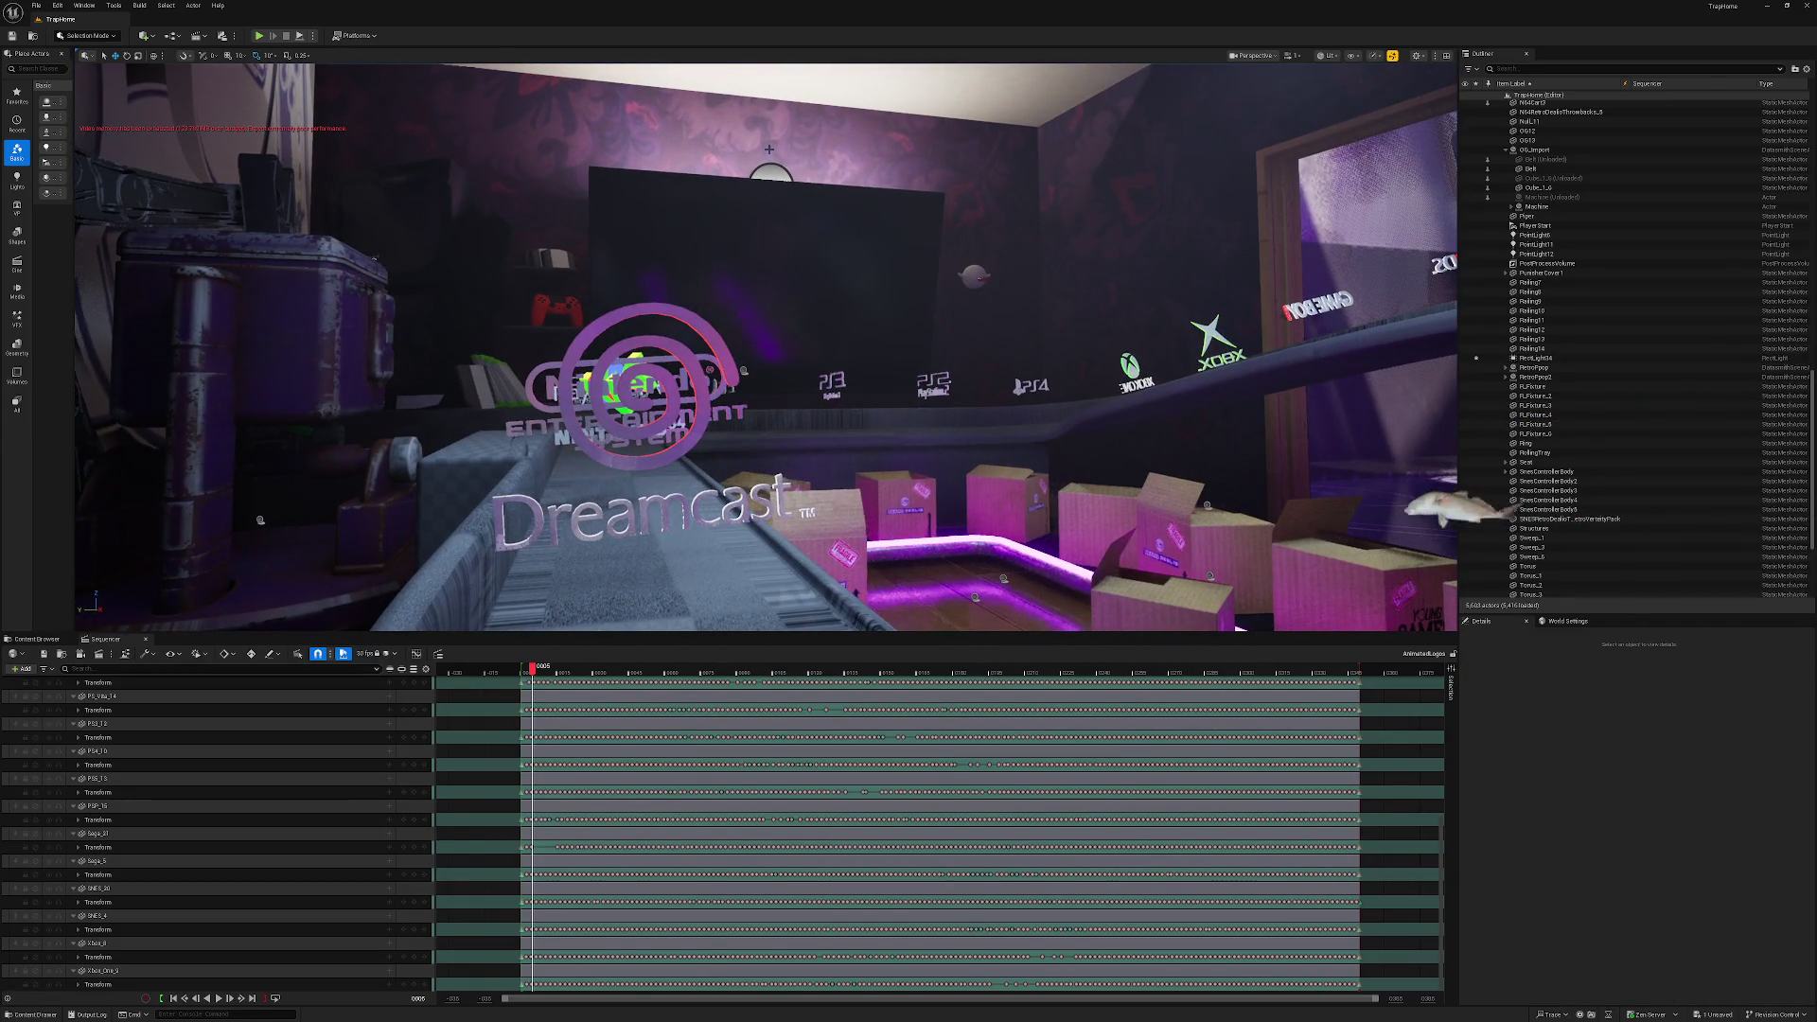
pyautogui.click(1534, 357)
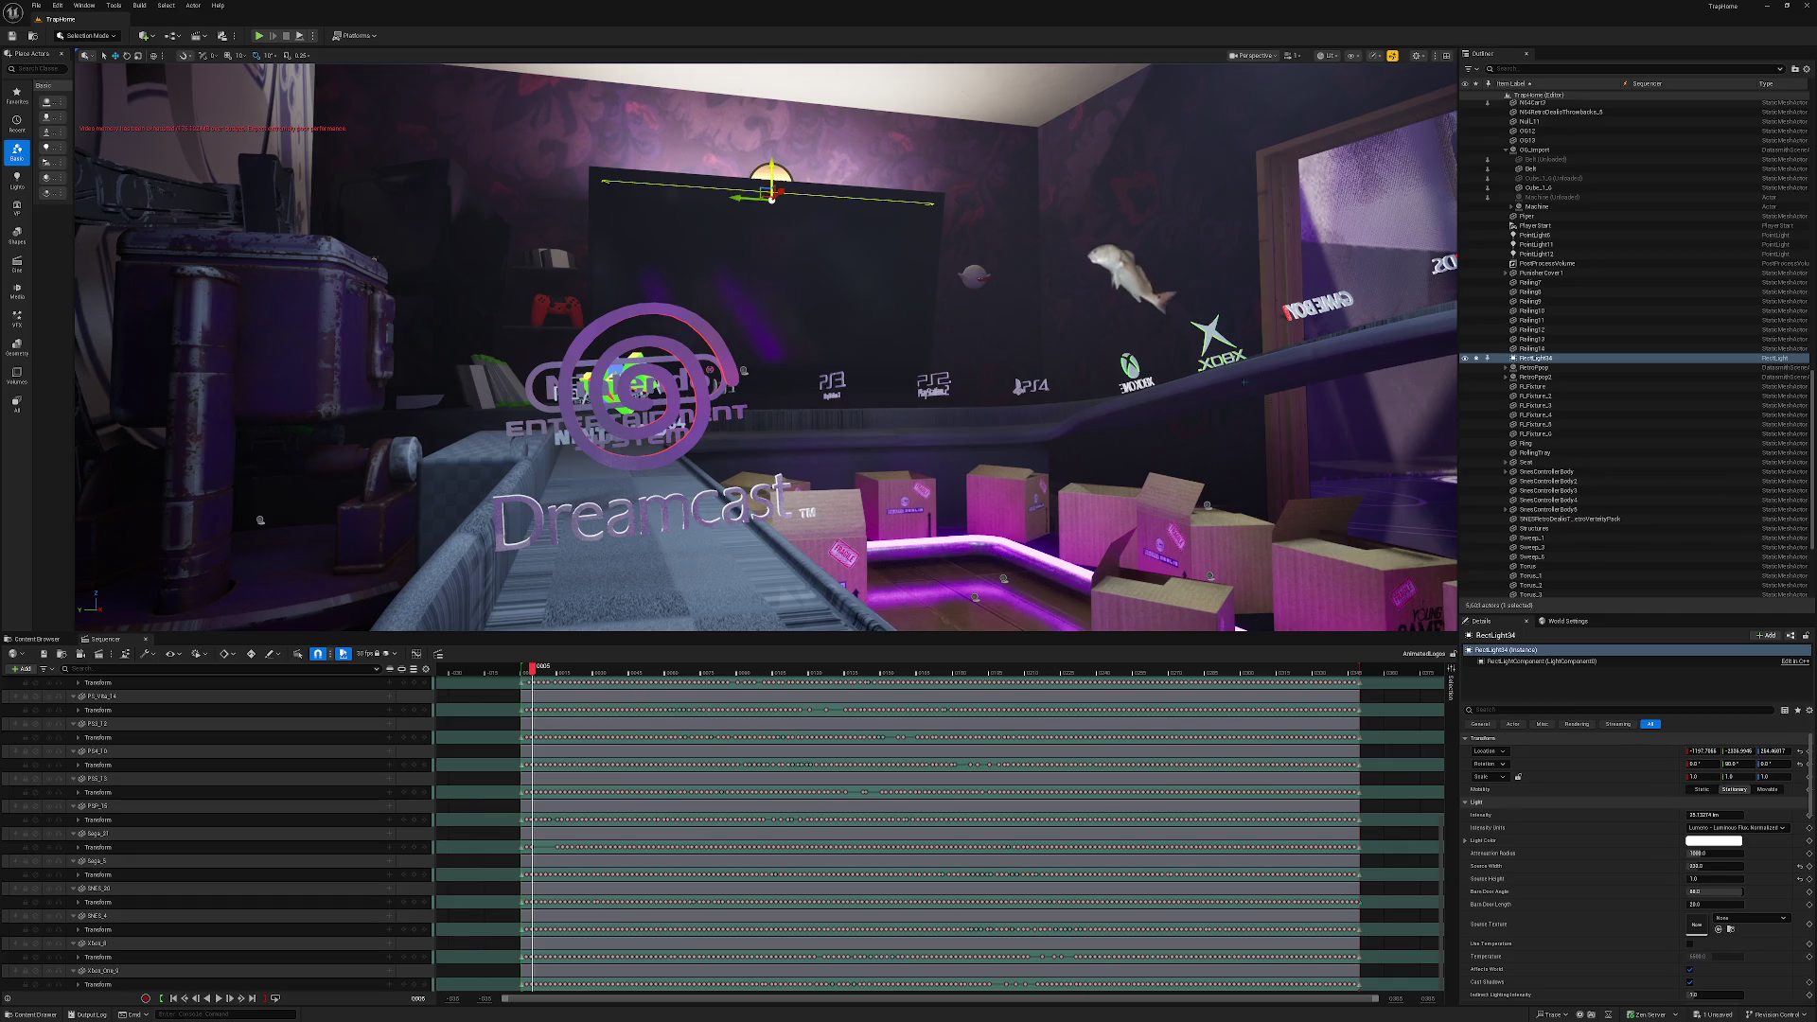
pyautogui.click(1696, 842)
pyautogui.moveTo(1545, 807); pyautogui.dragTo(1533, 788)
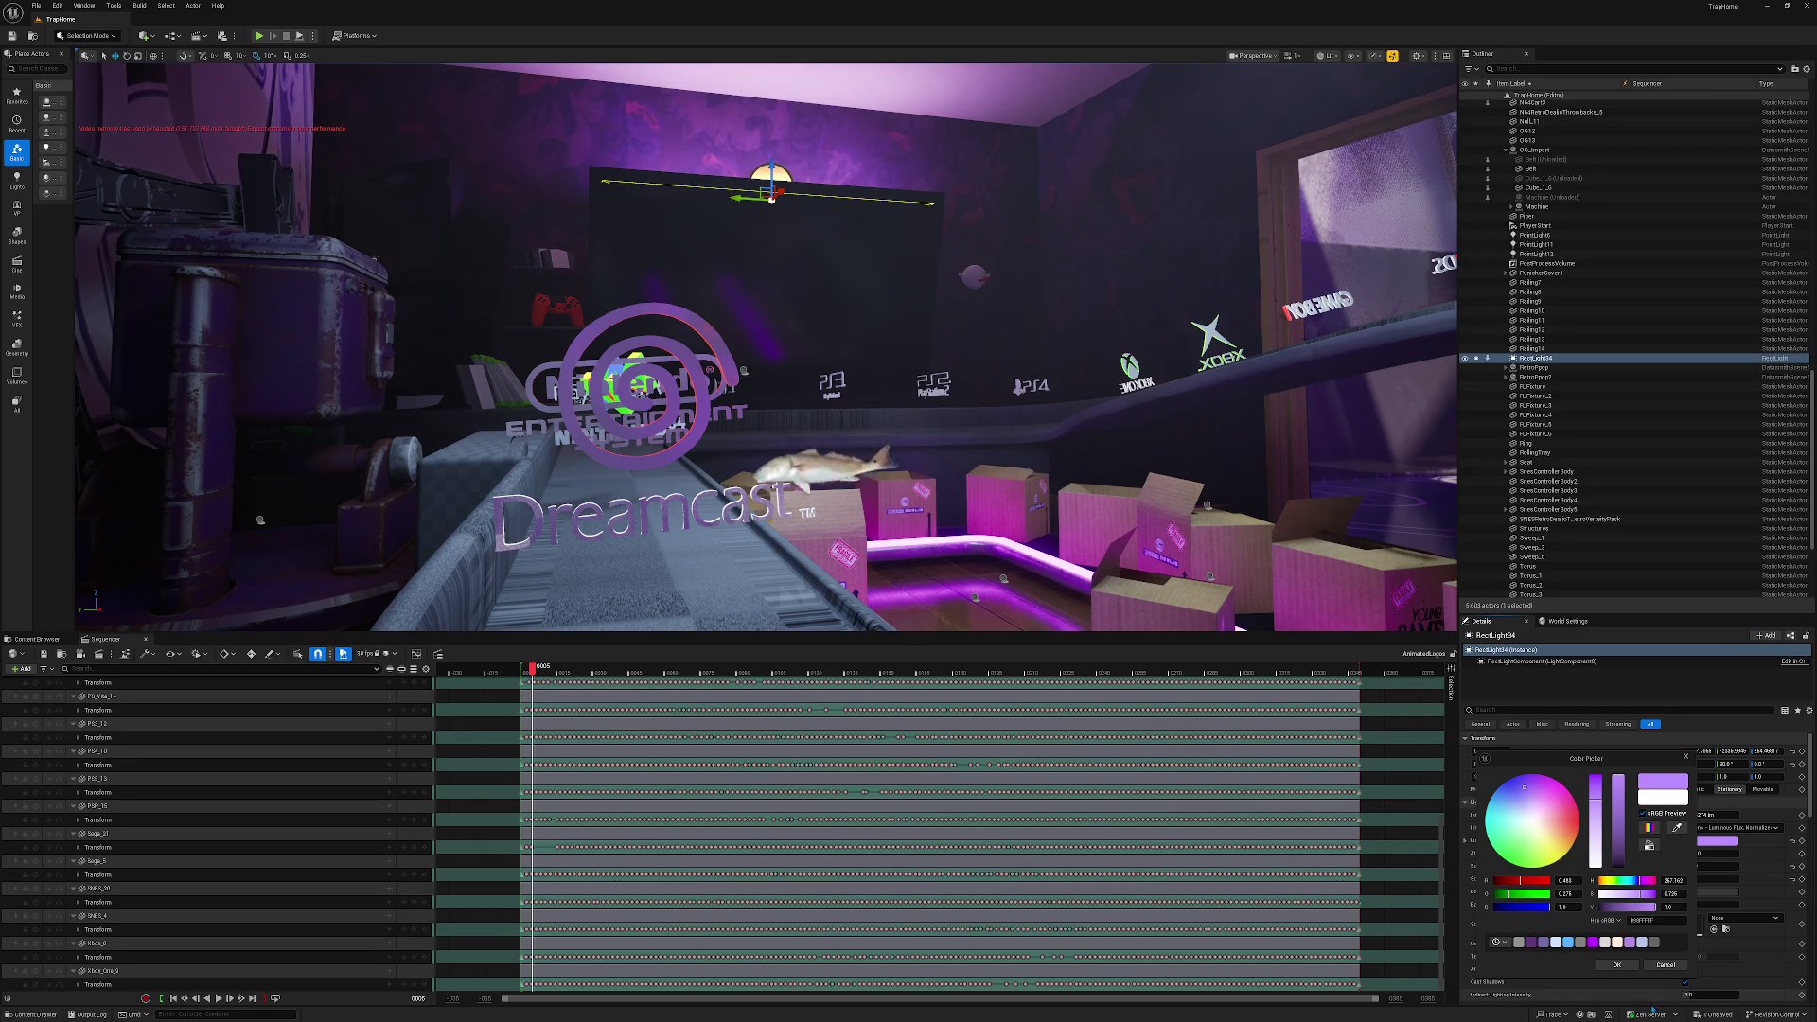
pyautogui.click(1630, 966)
# Set the attenuation radius to 250 and Alt-drag a copy to the TV's lower edge.
pyautogui.press('s')
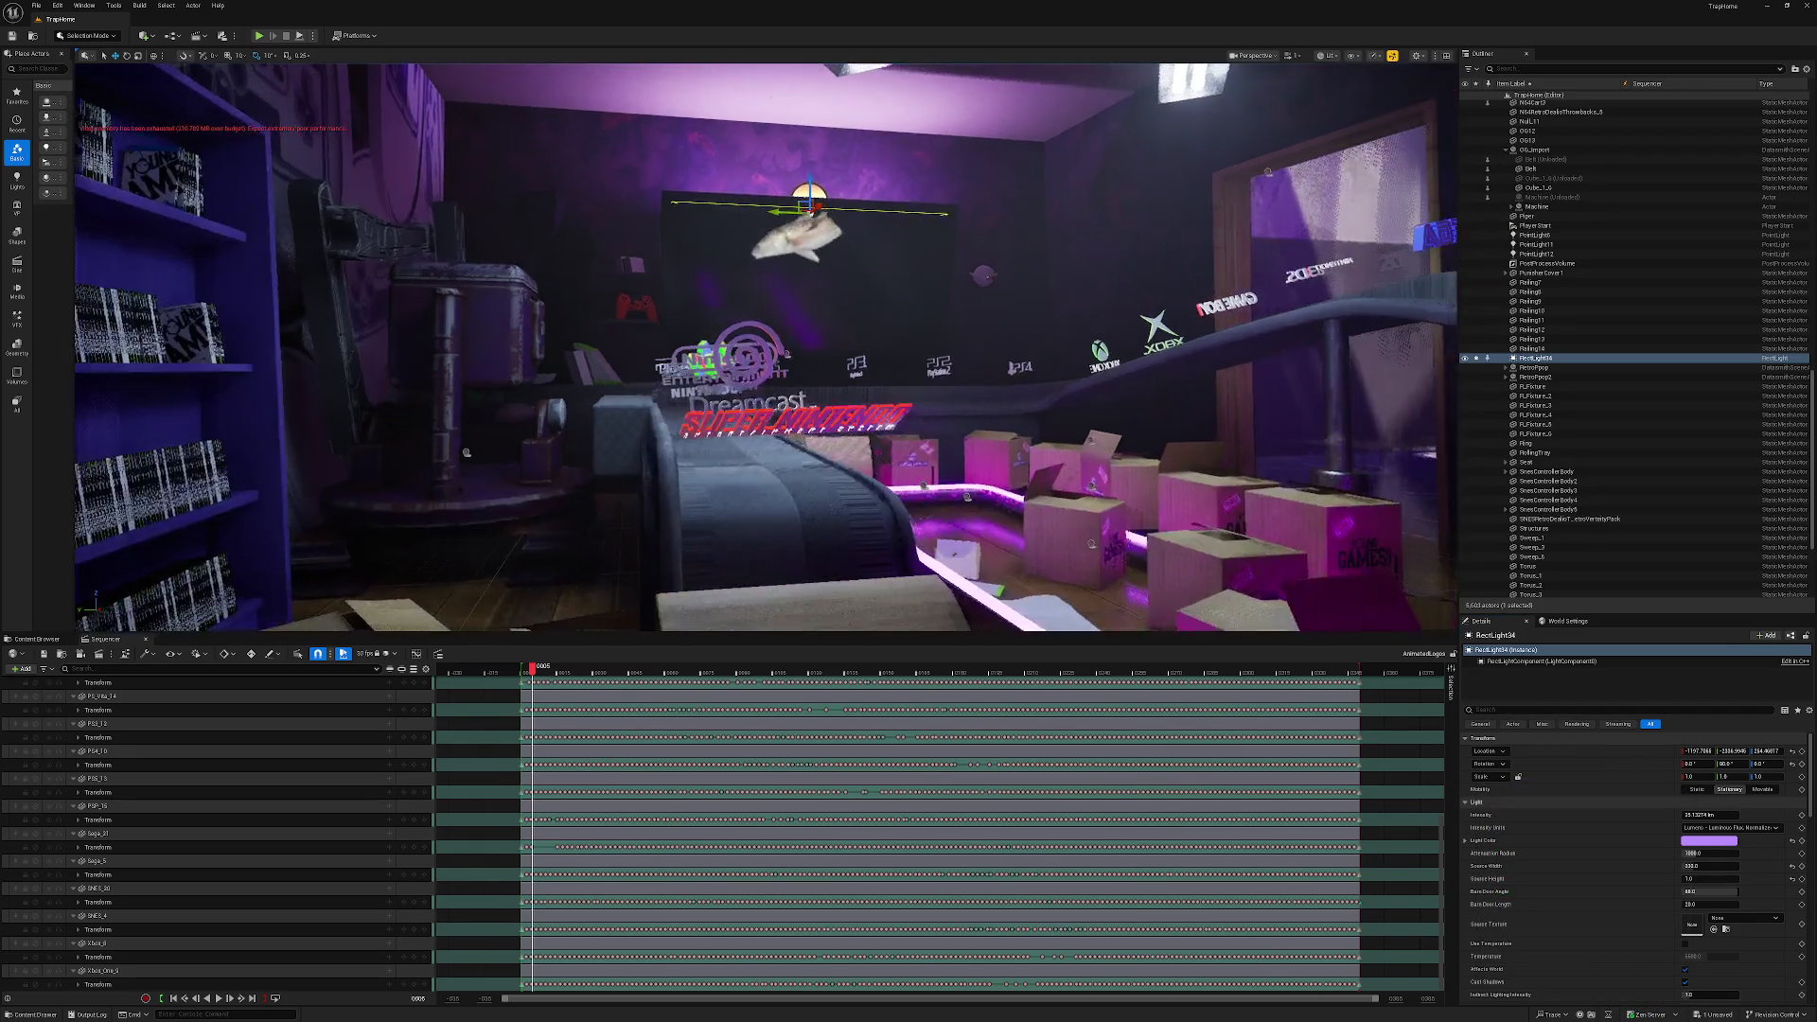
pyautogui.press('Up')
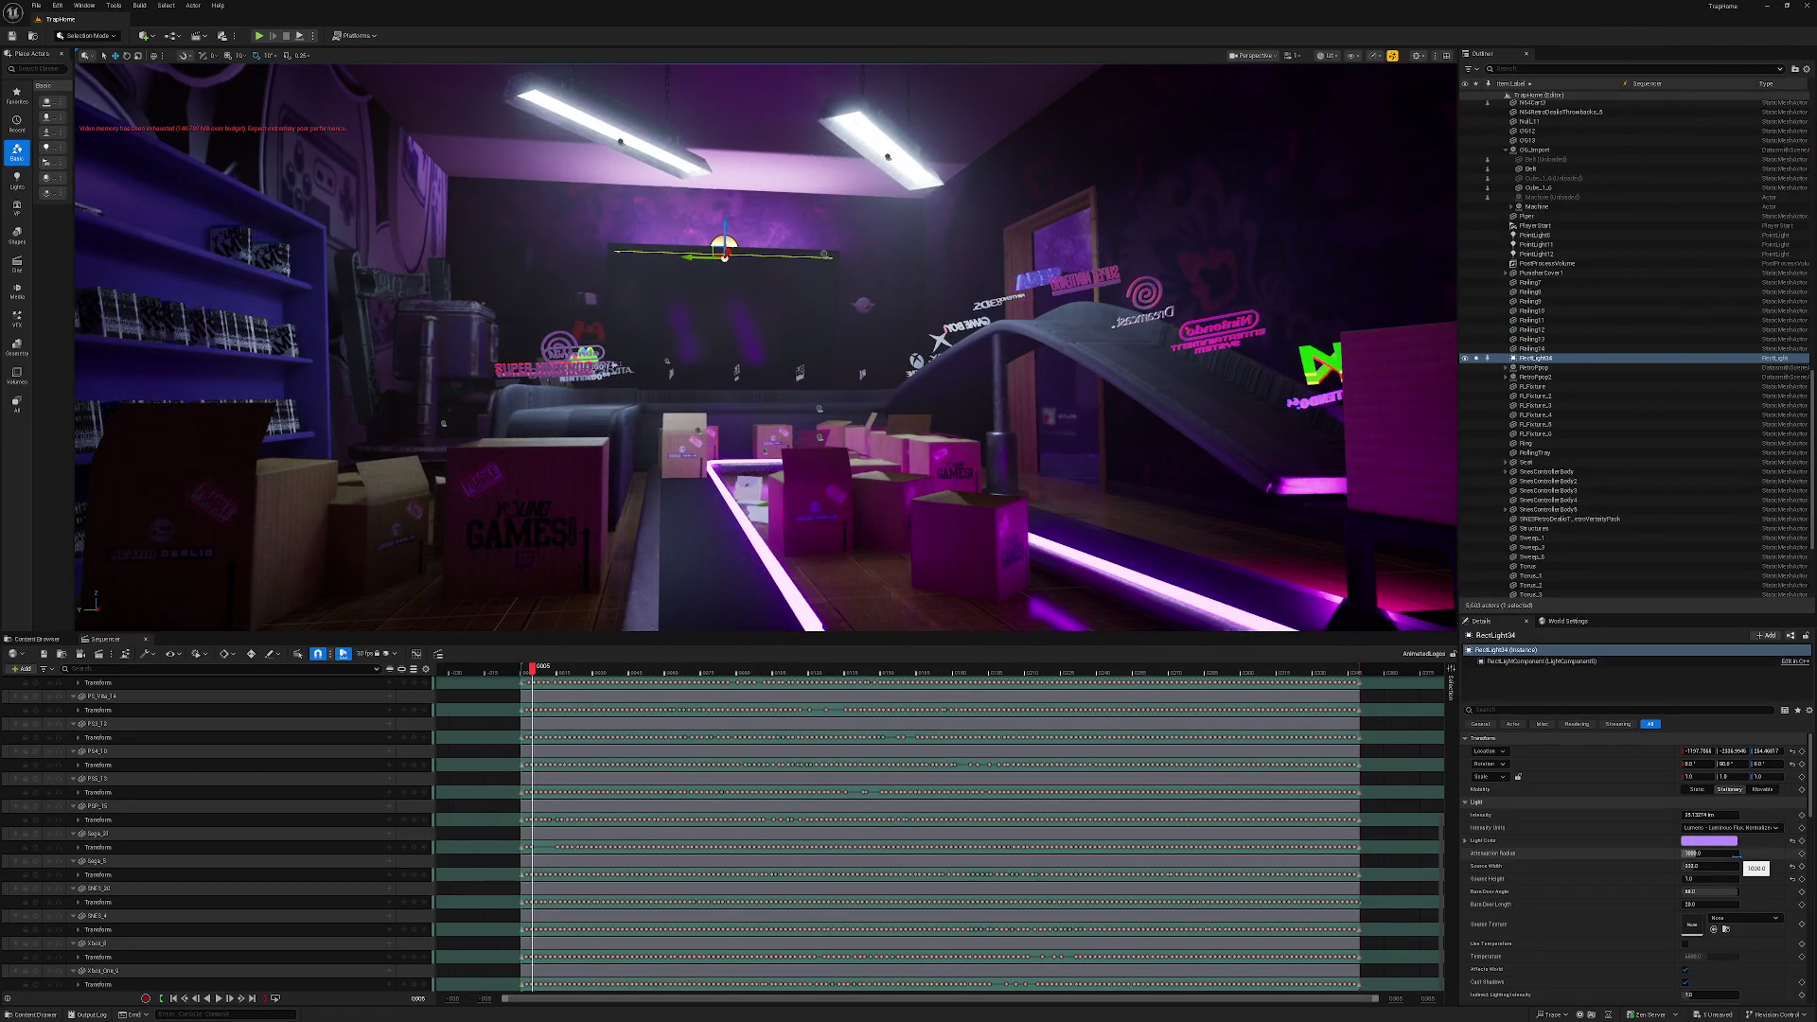
pyautogui.write('250')
pyautogui.press('Return')
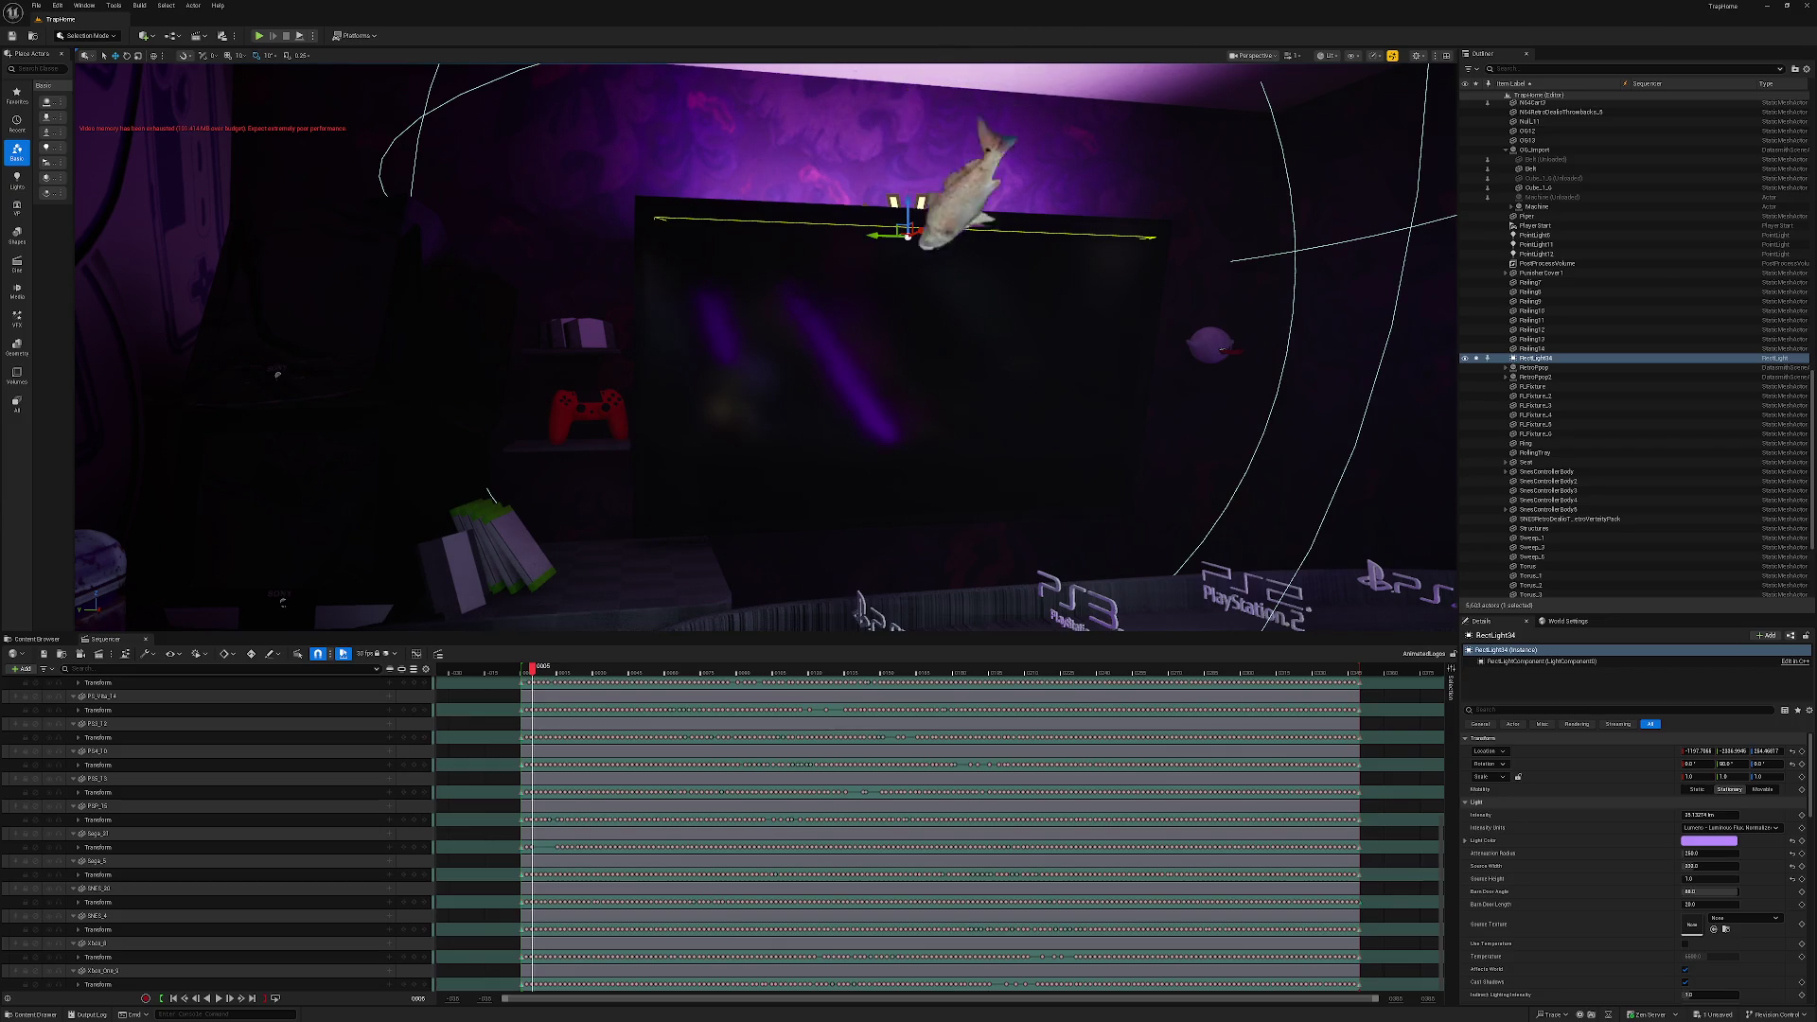
pyautogui.keyDown('alt'); pyautogui.moveTo(909, 213); pyautogui.dragTo(909, 516); pyautogui.keyUp('alt')
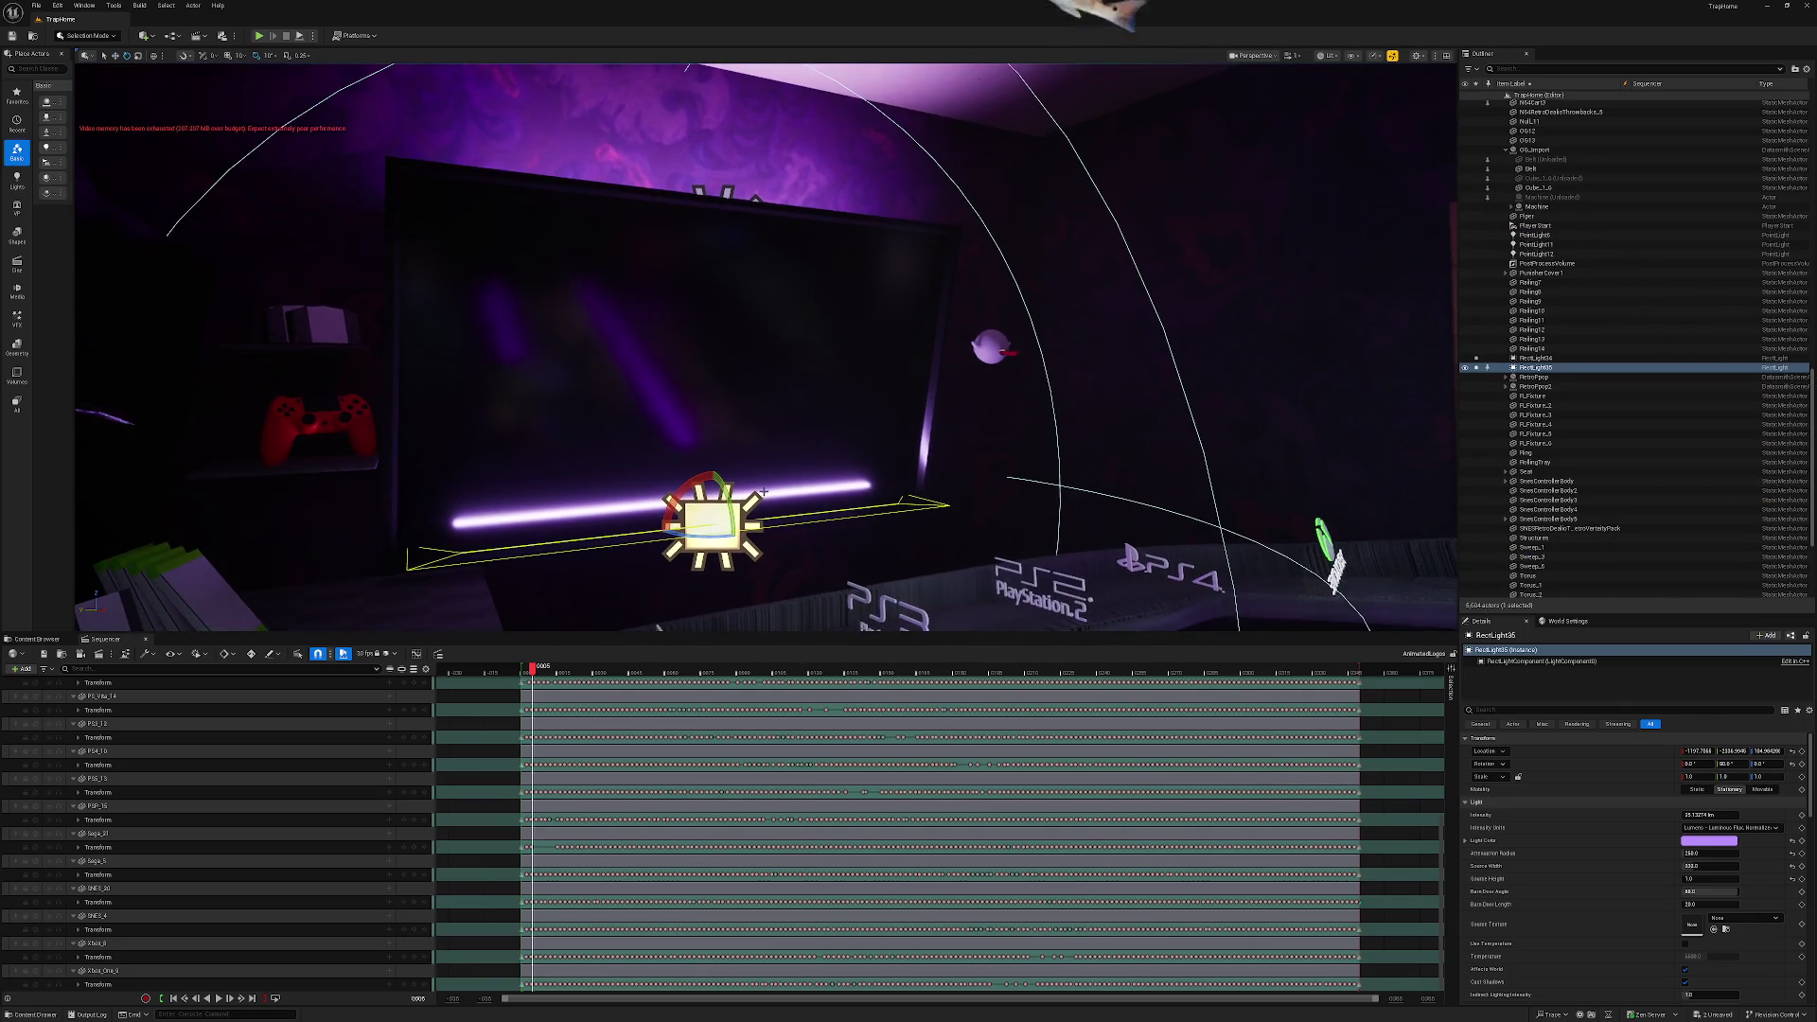
# Tilt the light under the TV about 50 degrees.
pyautogui.moveTo(711, 476); pyautogui.dragTo(752, 485)
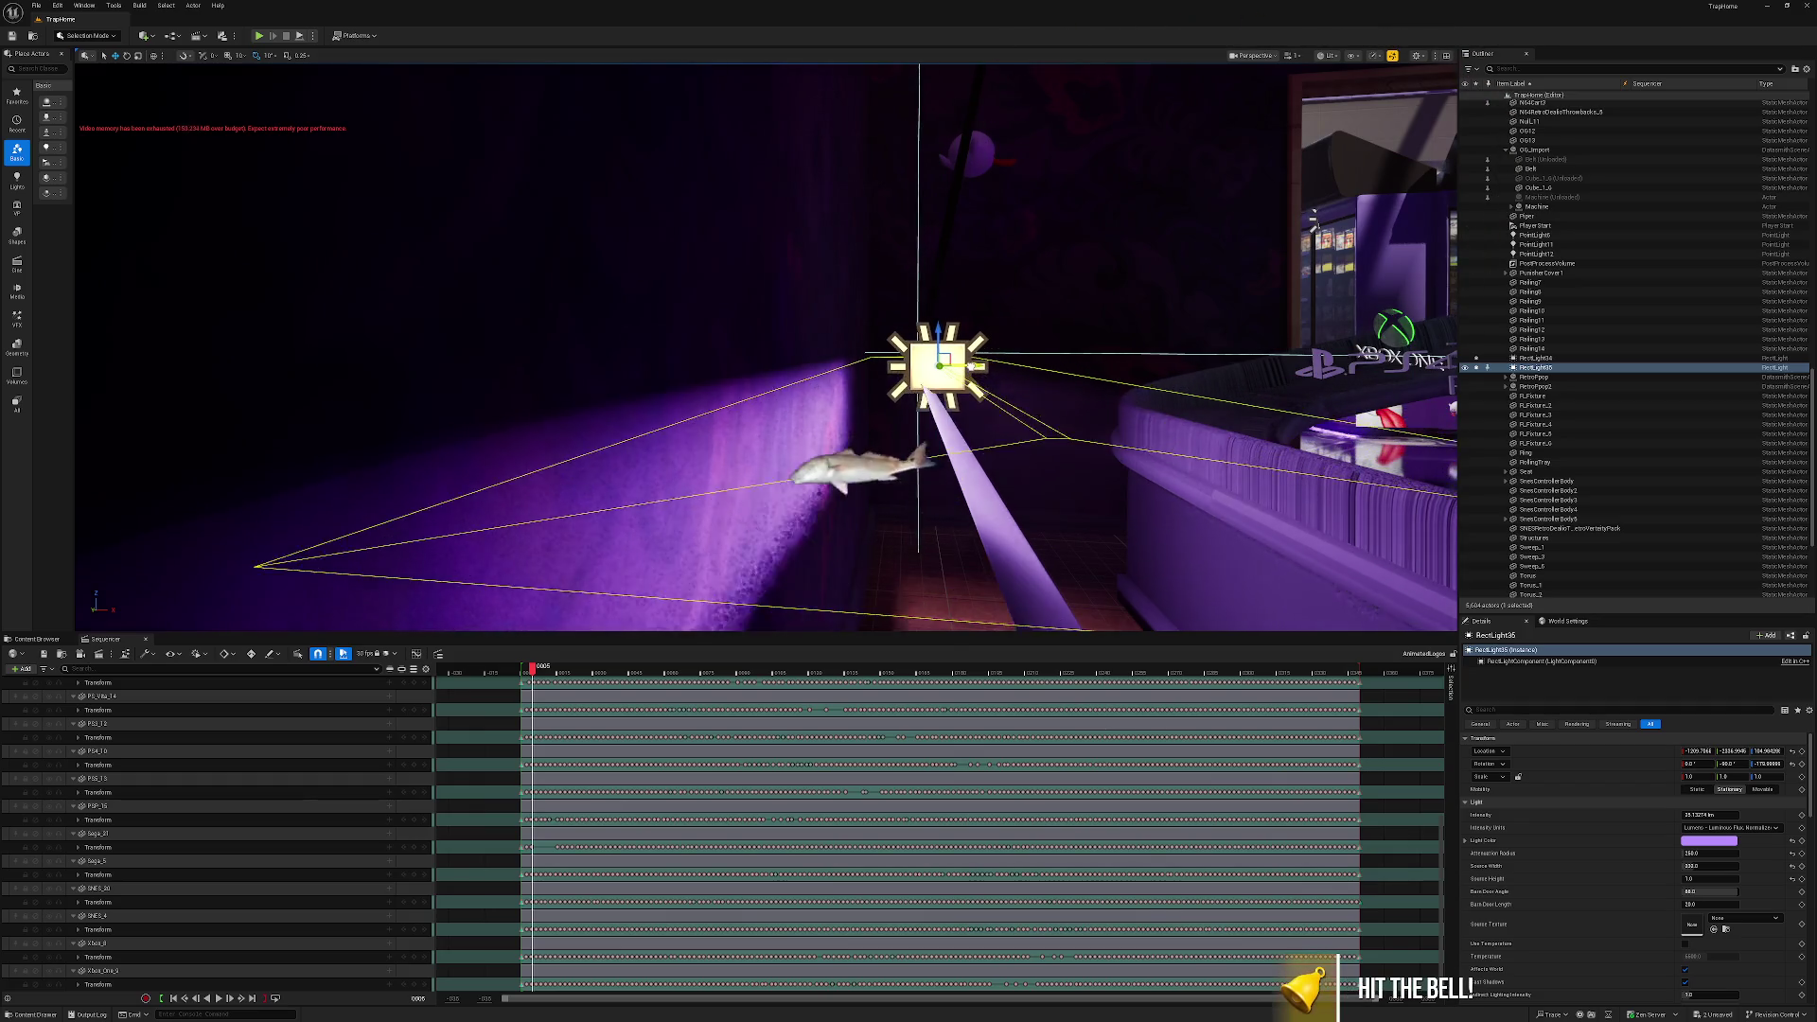
pyautogui.press('Escape')
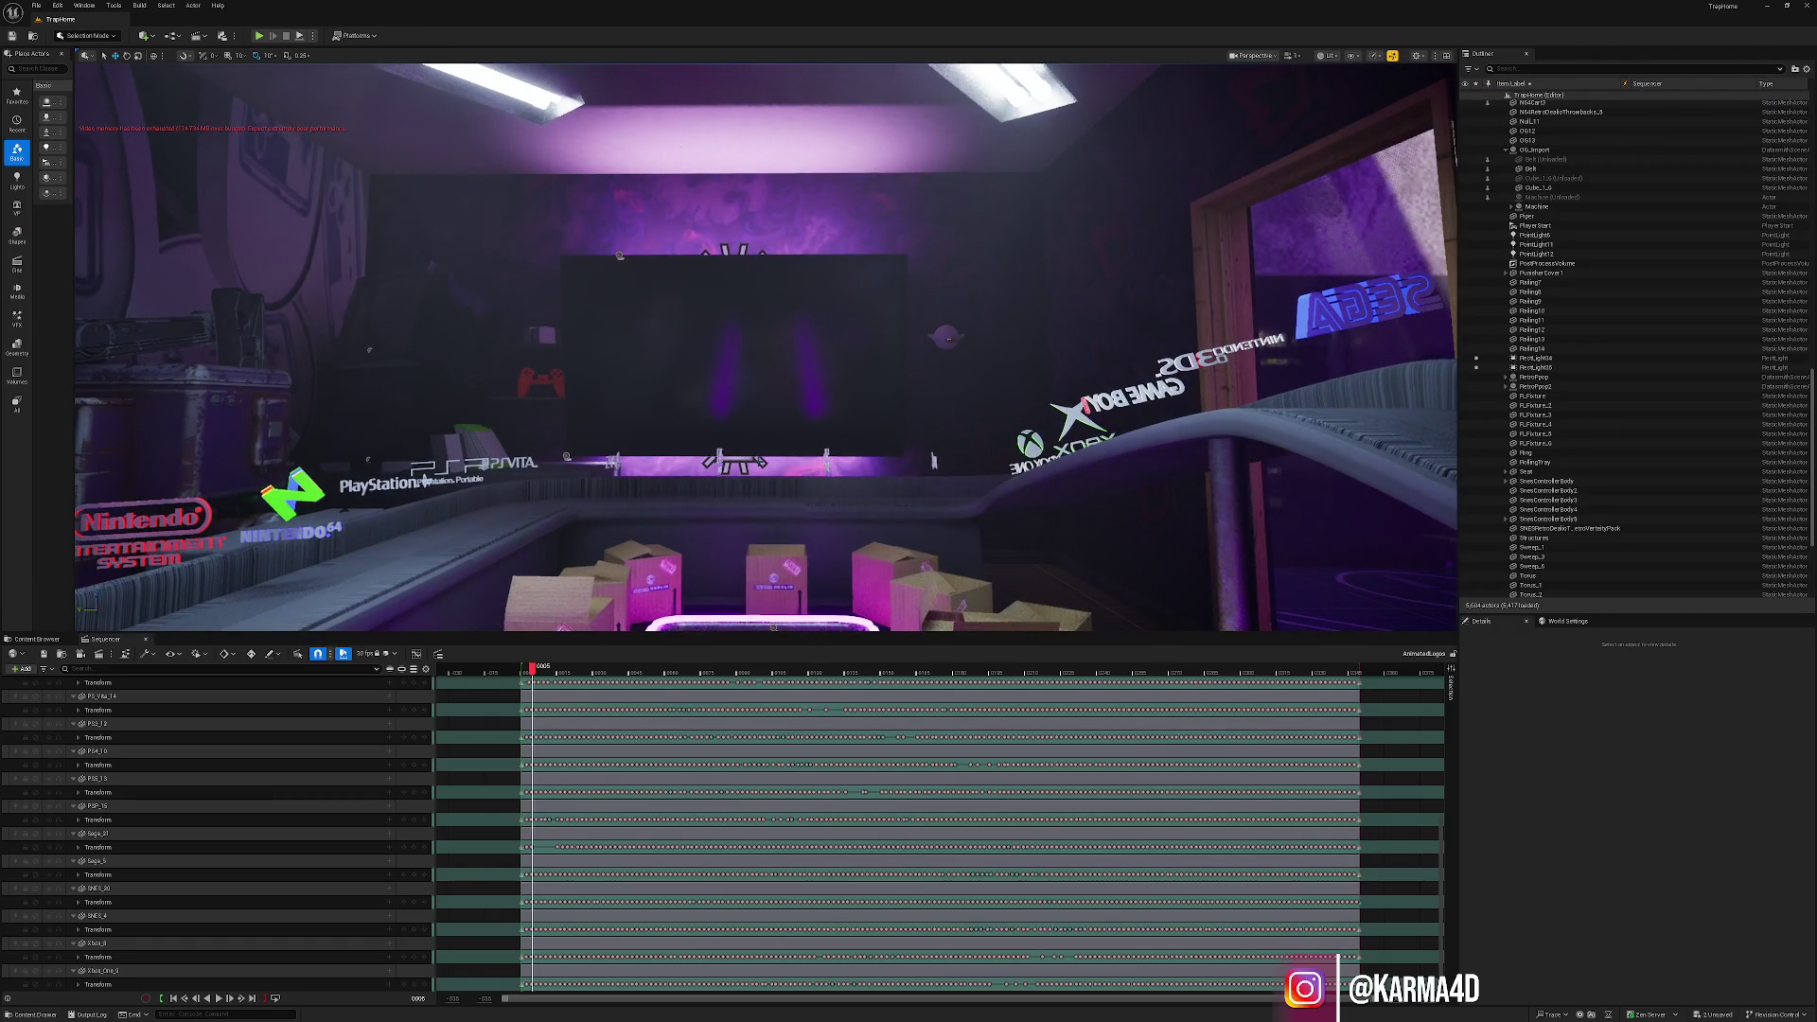
pyautogui.click(1535, 367)
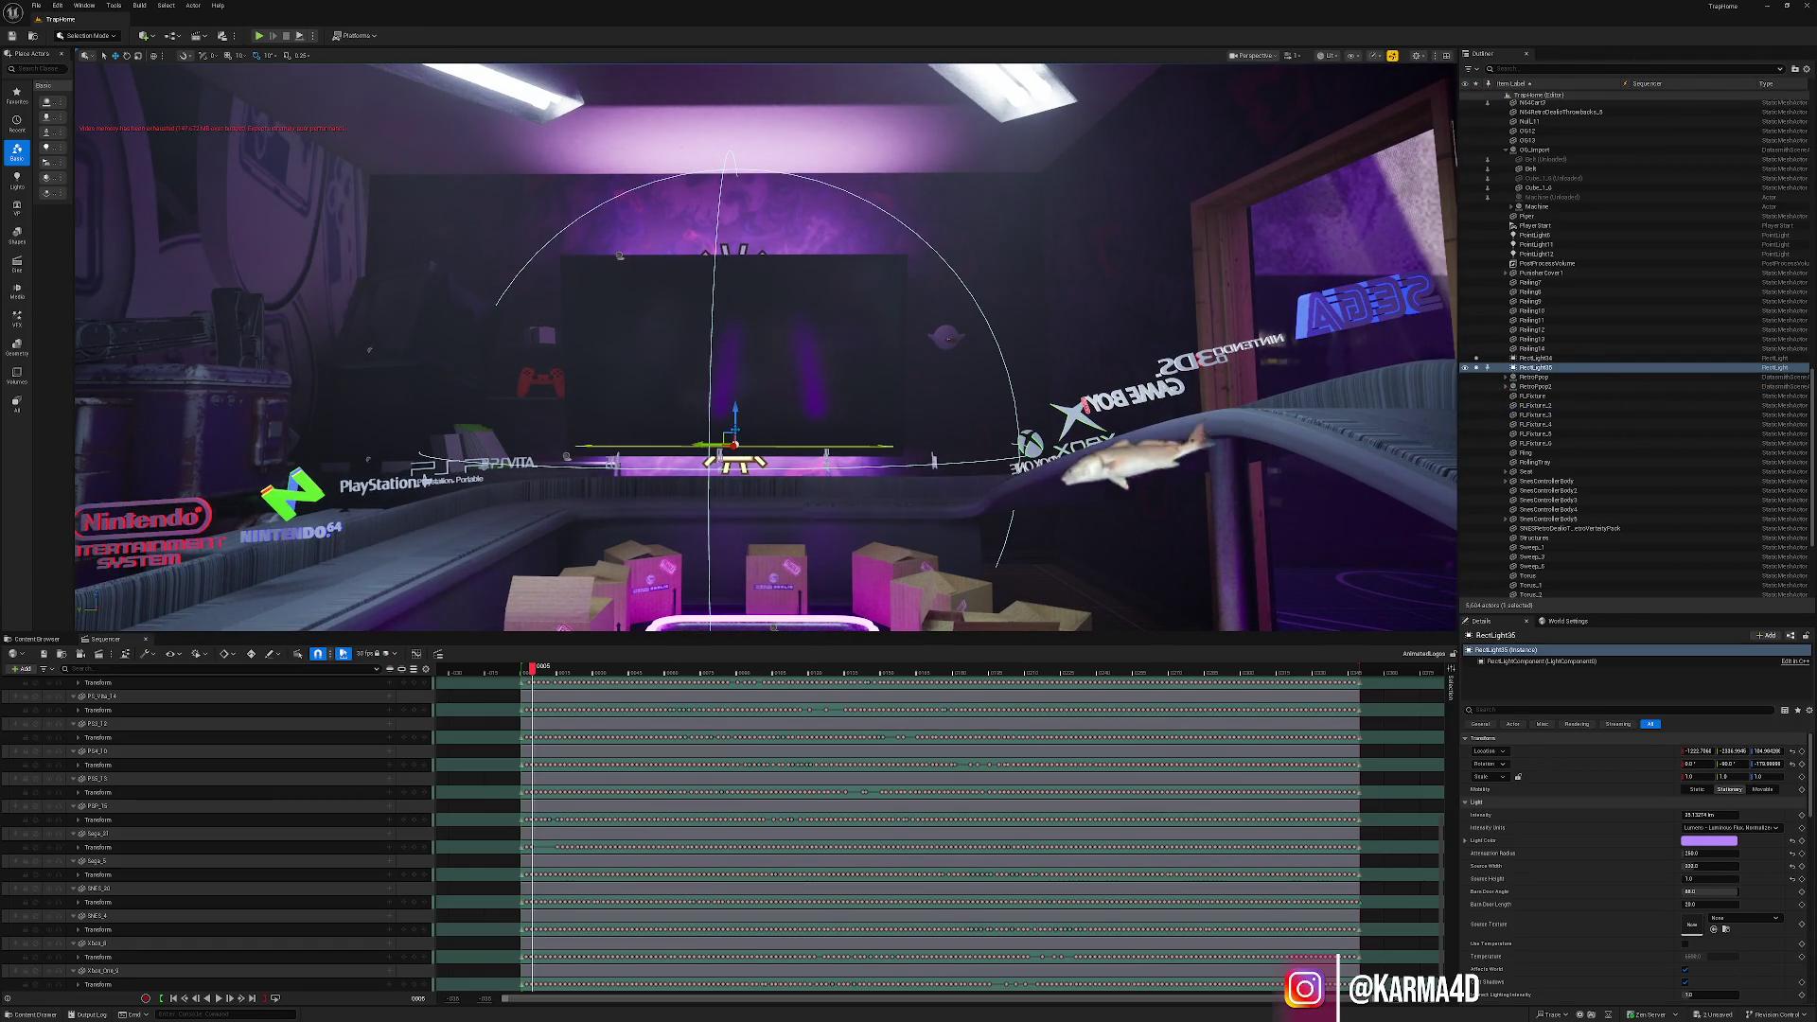
# Duplicate the light upward, keep its rotation level, and move it right across the TV.
pyautogui.keyDown('alt'); pyautogui.moveTo(735, 426); pyautogui.dragTo(737, 333); pyautogui.keyUp('alt')
pyautogui.press('e')
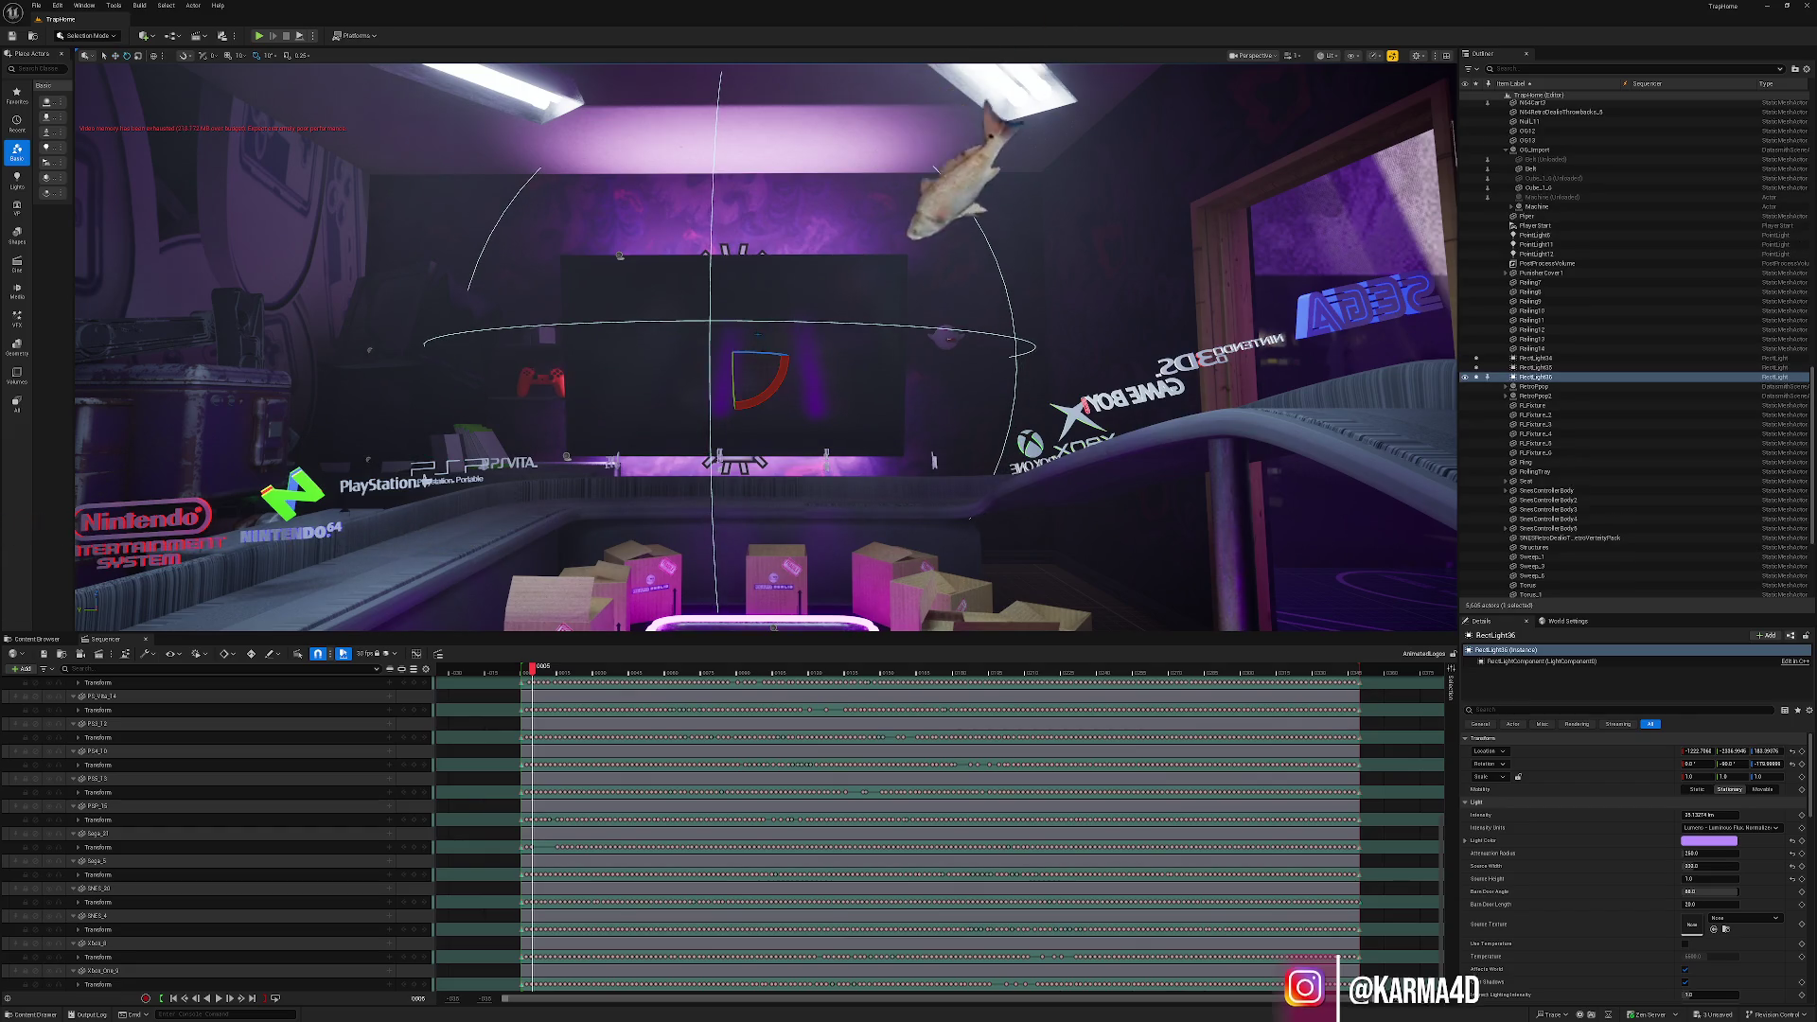
pyautogui.hotkey('ctrl', 'z')
pyautogui.press('w')
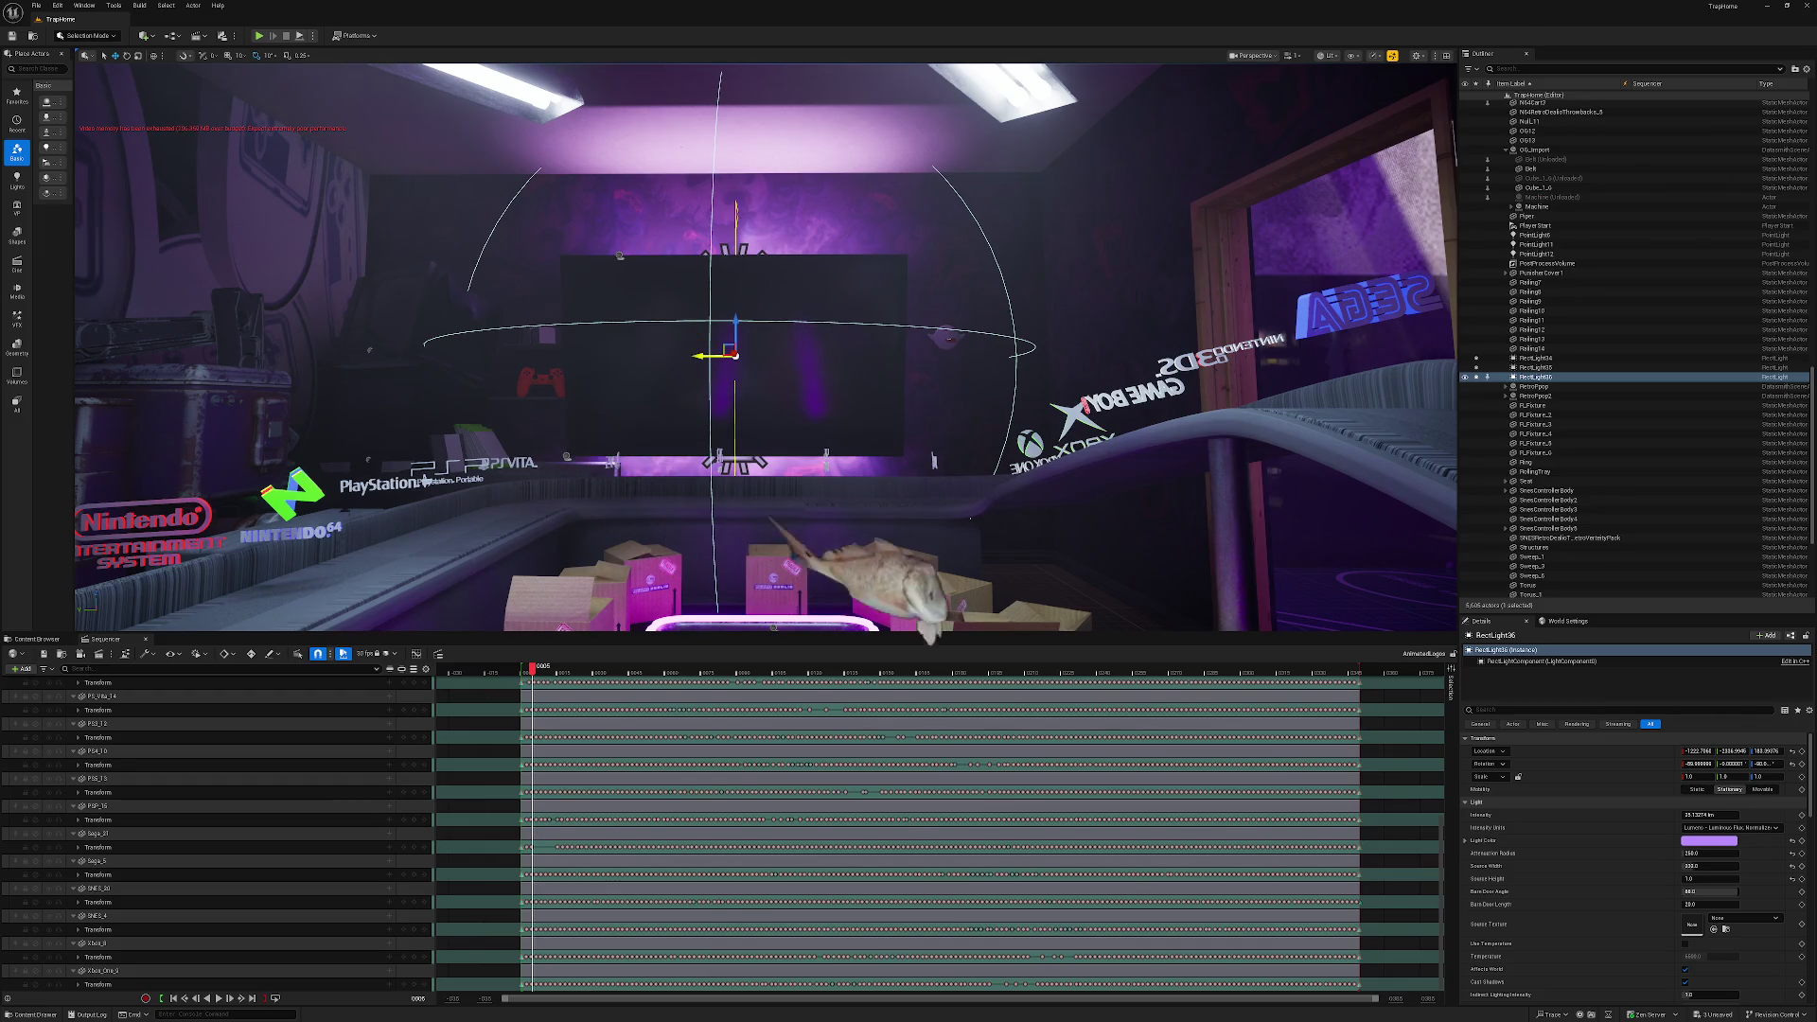
pyautogui.moveTo(706, 357); pyautogui.dragTo(855, 358)
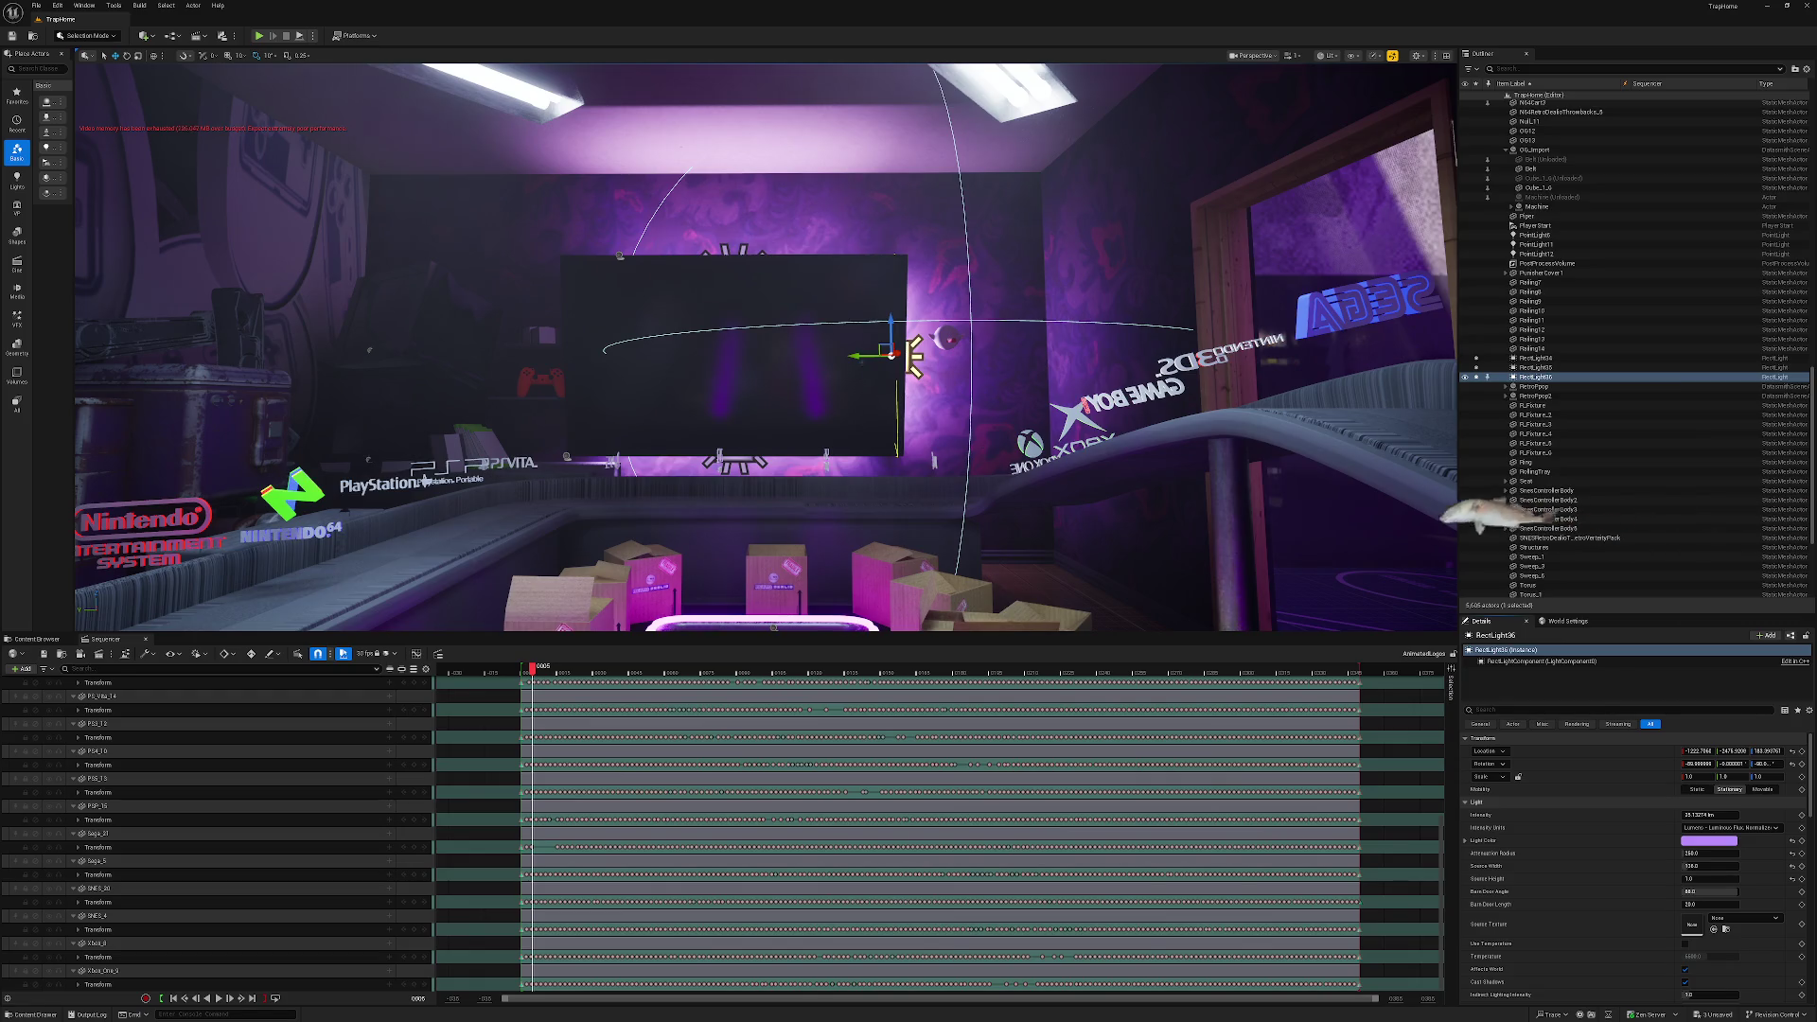
# Duplicate another copy to the TV's left side and rotate it to about -120 degrees.
pyautogui.moveTo(855, 357); pyautogui.dragTo(670, 356)
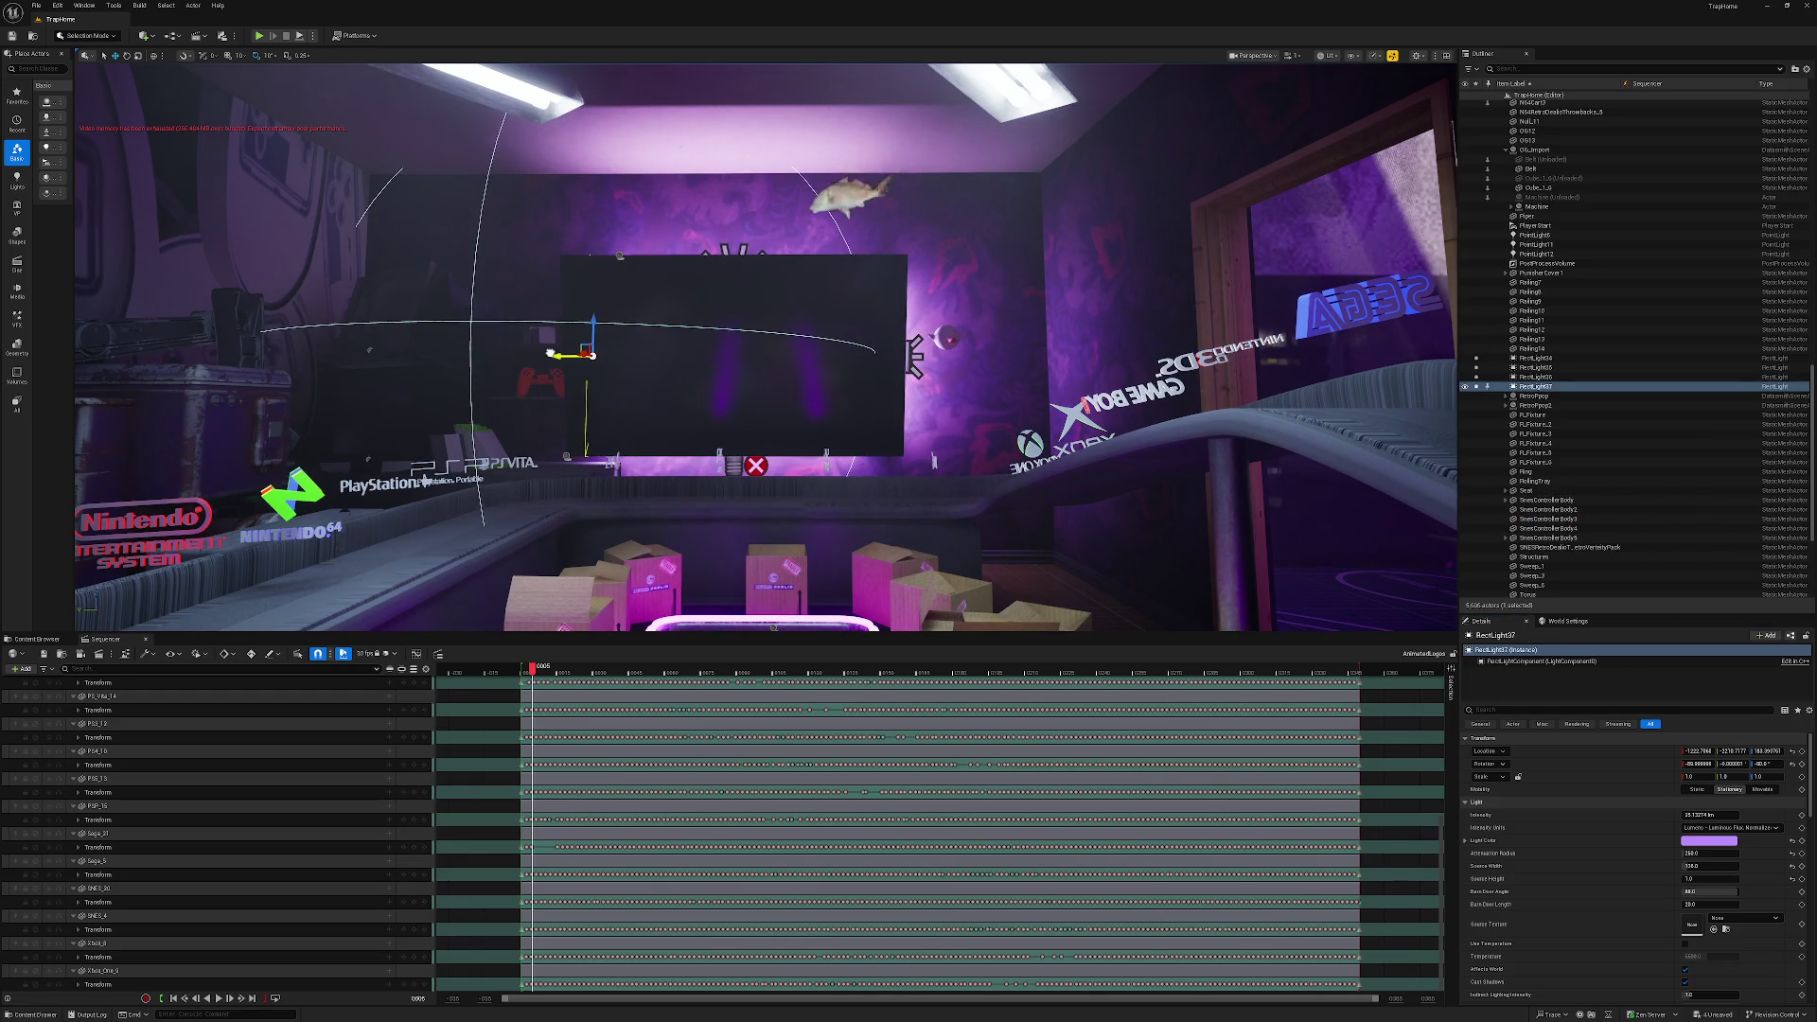
pyautogui.moveTo(632, 312)
pyautogui.mouseDown()
pyautogui.moveTo(1074, 60)
pyautogui.moveTo(1505, 114)
pyautogui.mouseUp()
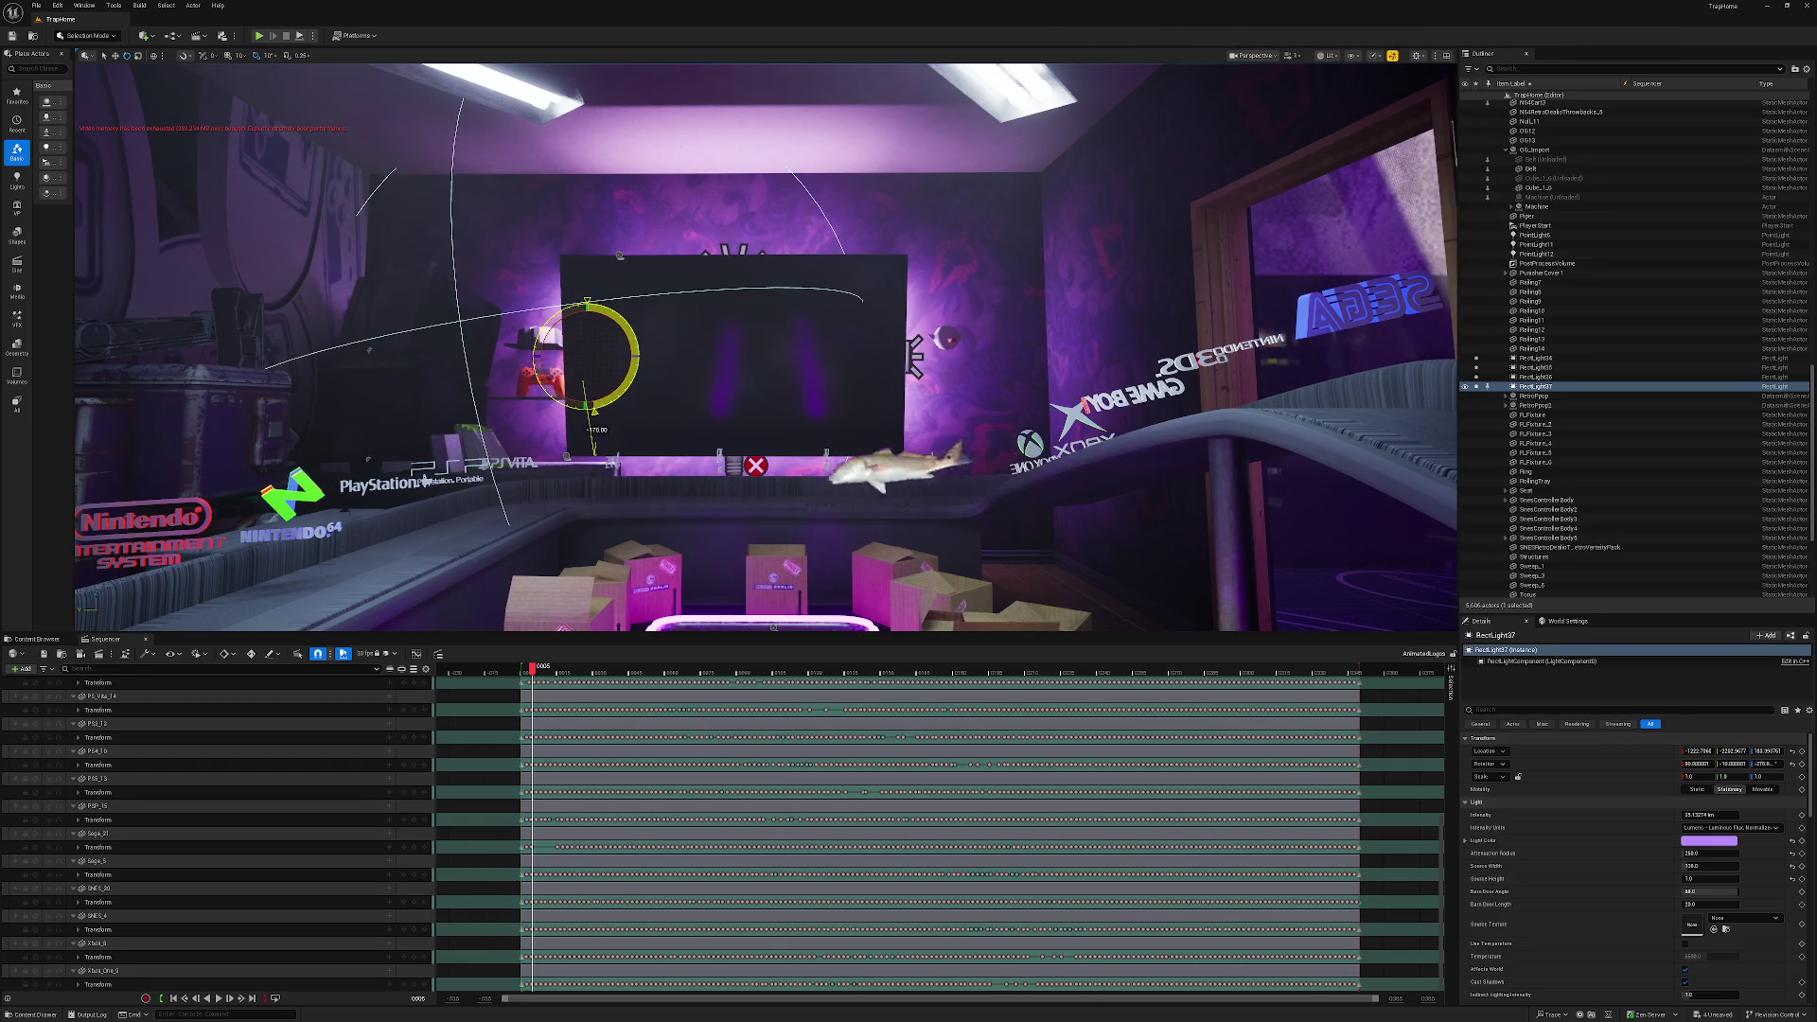
pyautogui.press('Escape')
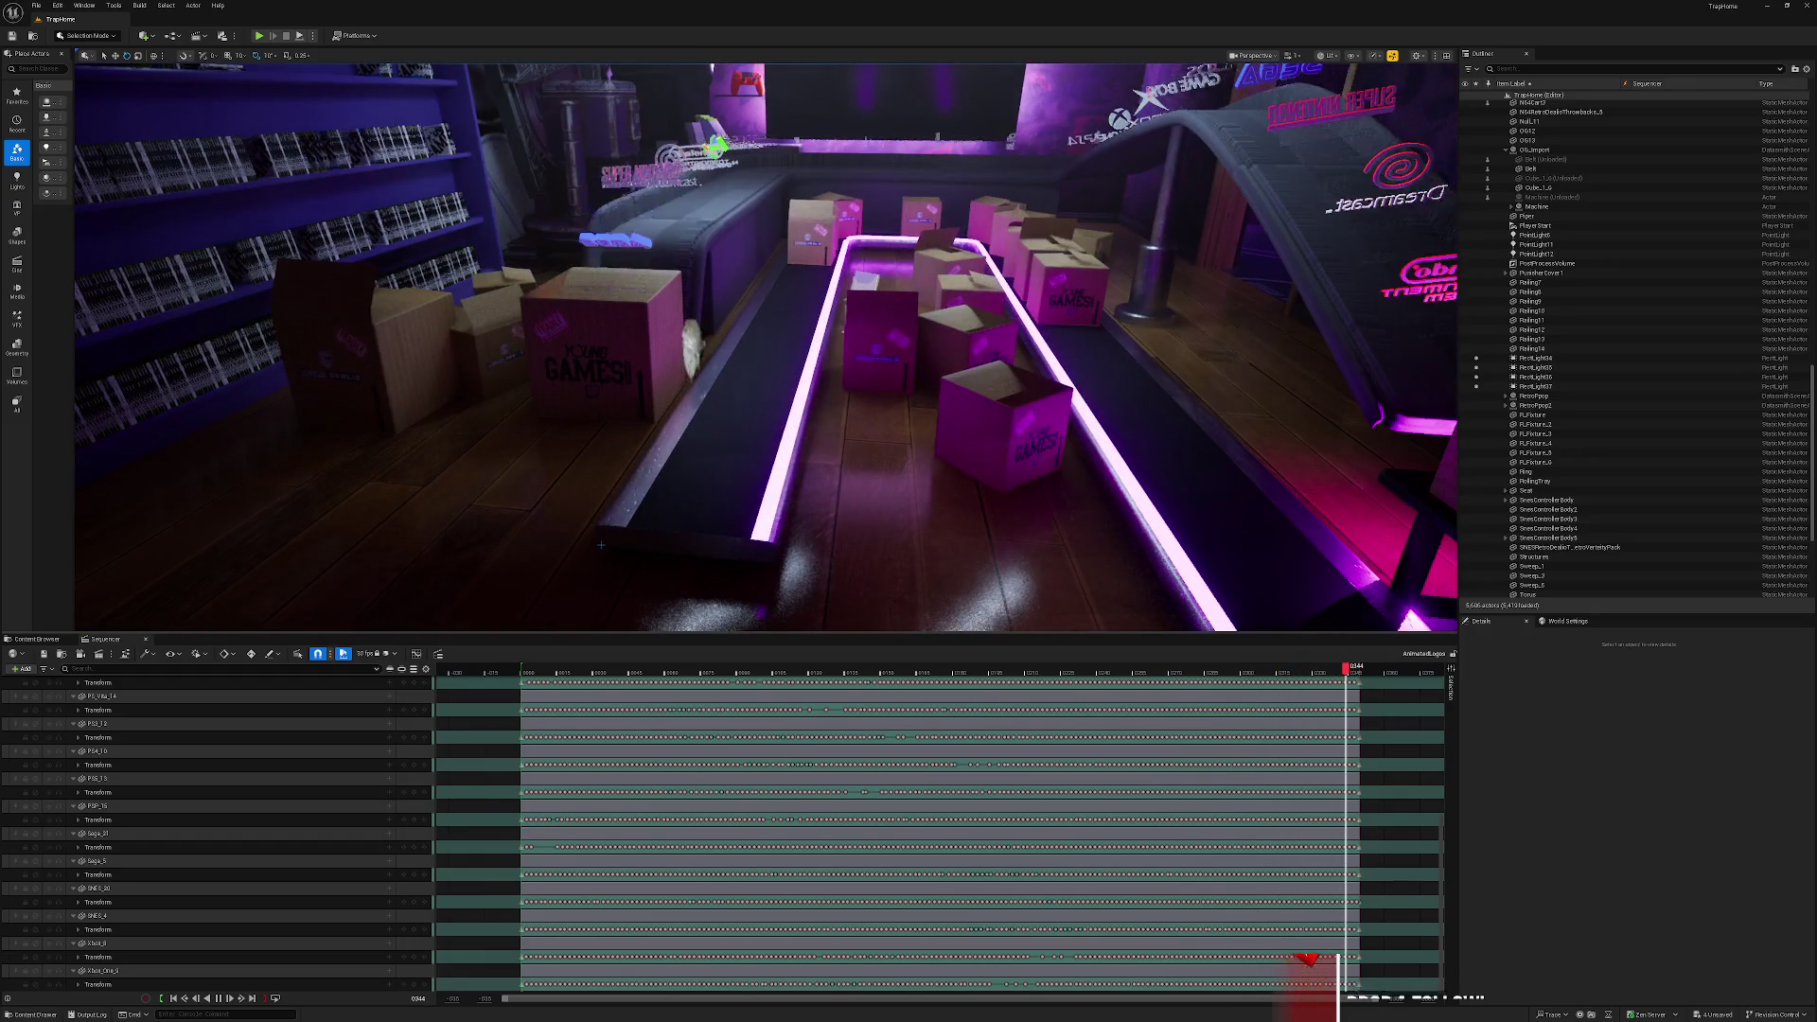
# Apply Mat_5_3 to the inner conveyor belt and Mat_6_3 to the outer belt.
pyautogui.click(681, 473)
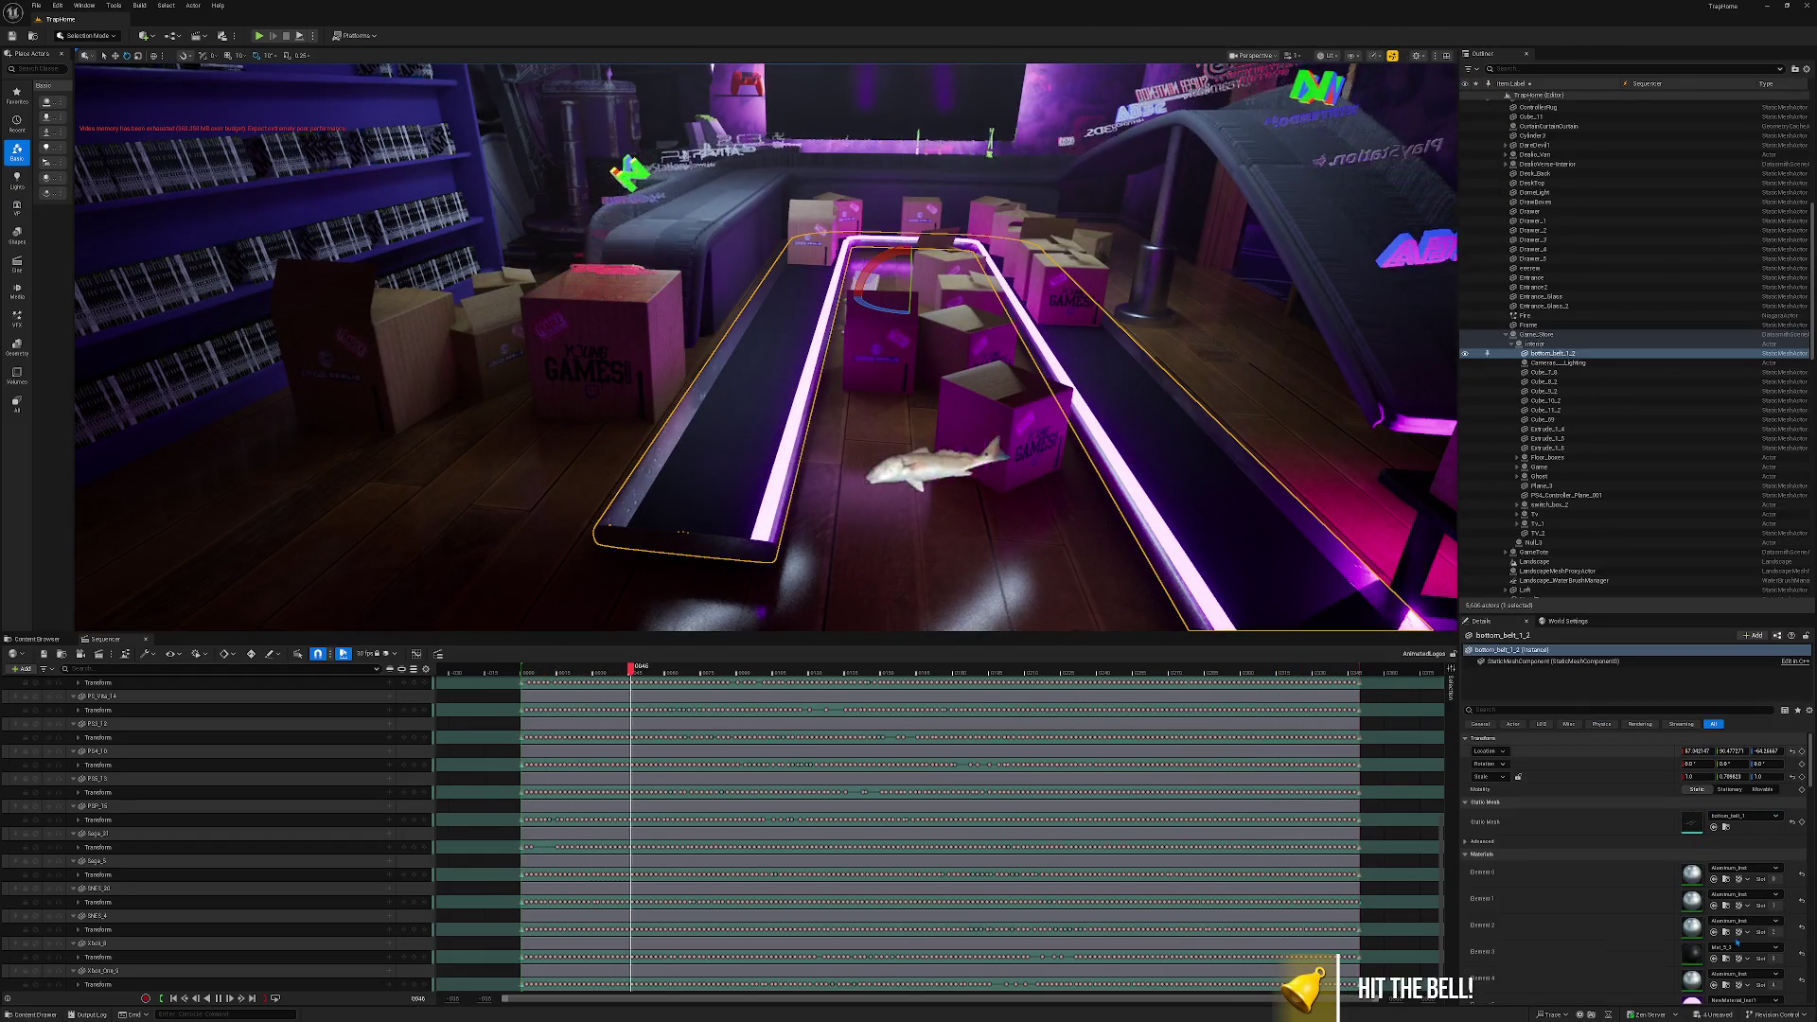
pyautogui.click(1728, 958)
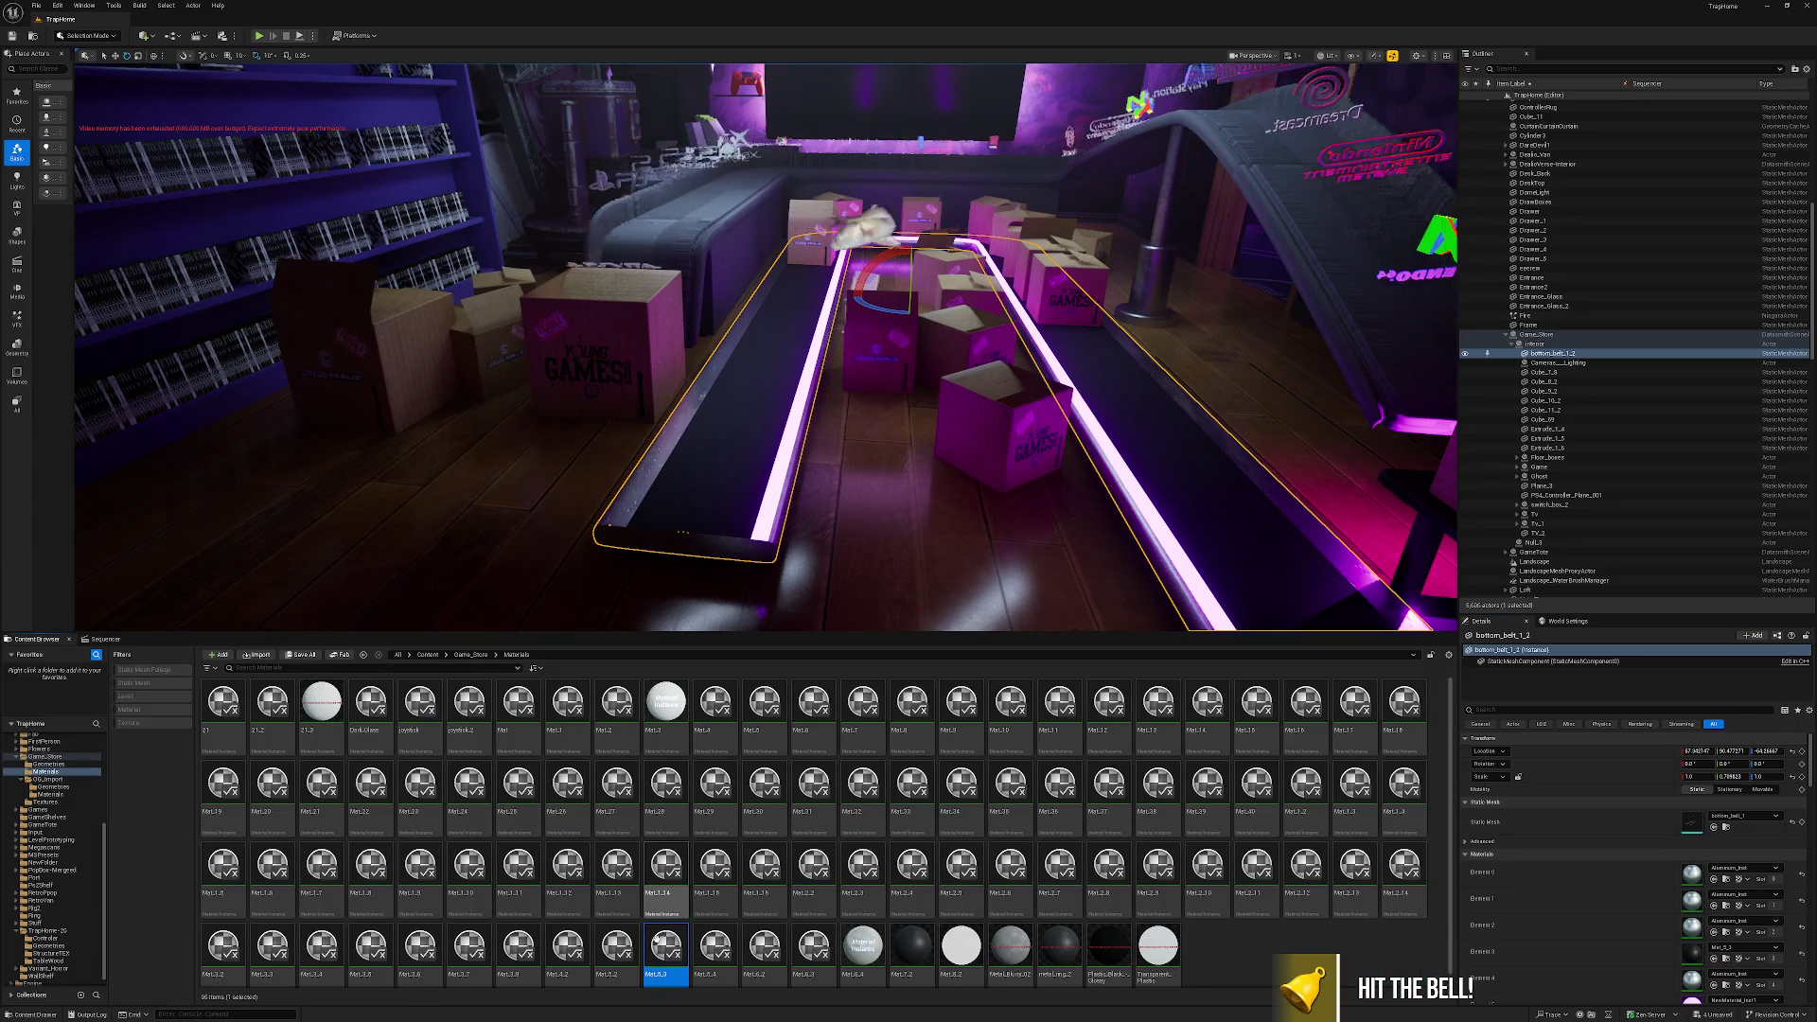
pyautogui.moveTo(658, 937); pyautogui.dragTo(679, 230)
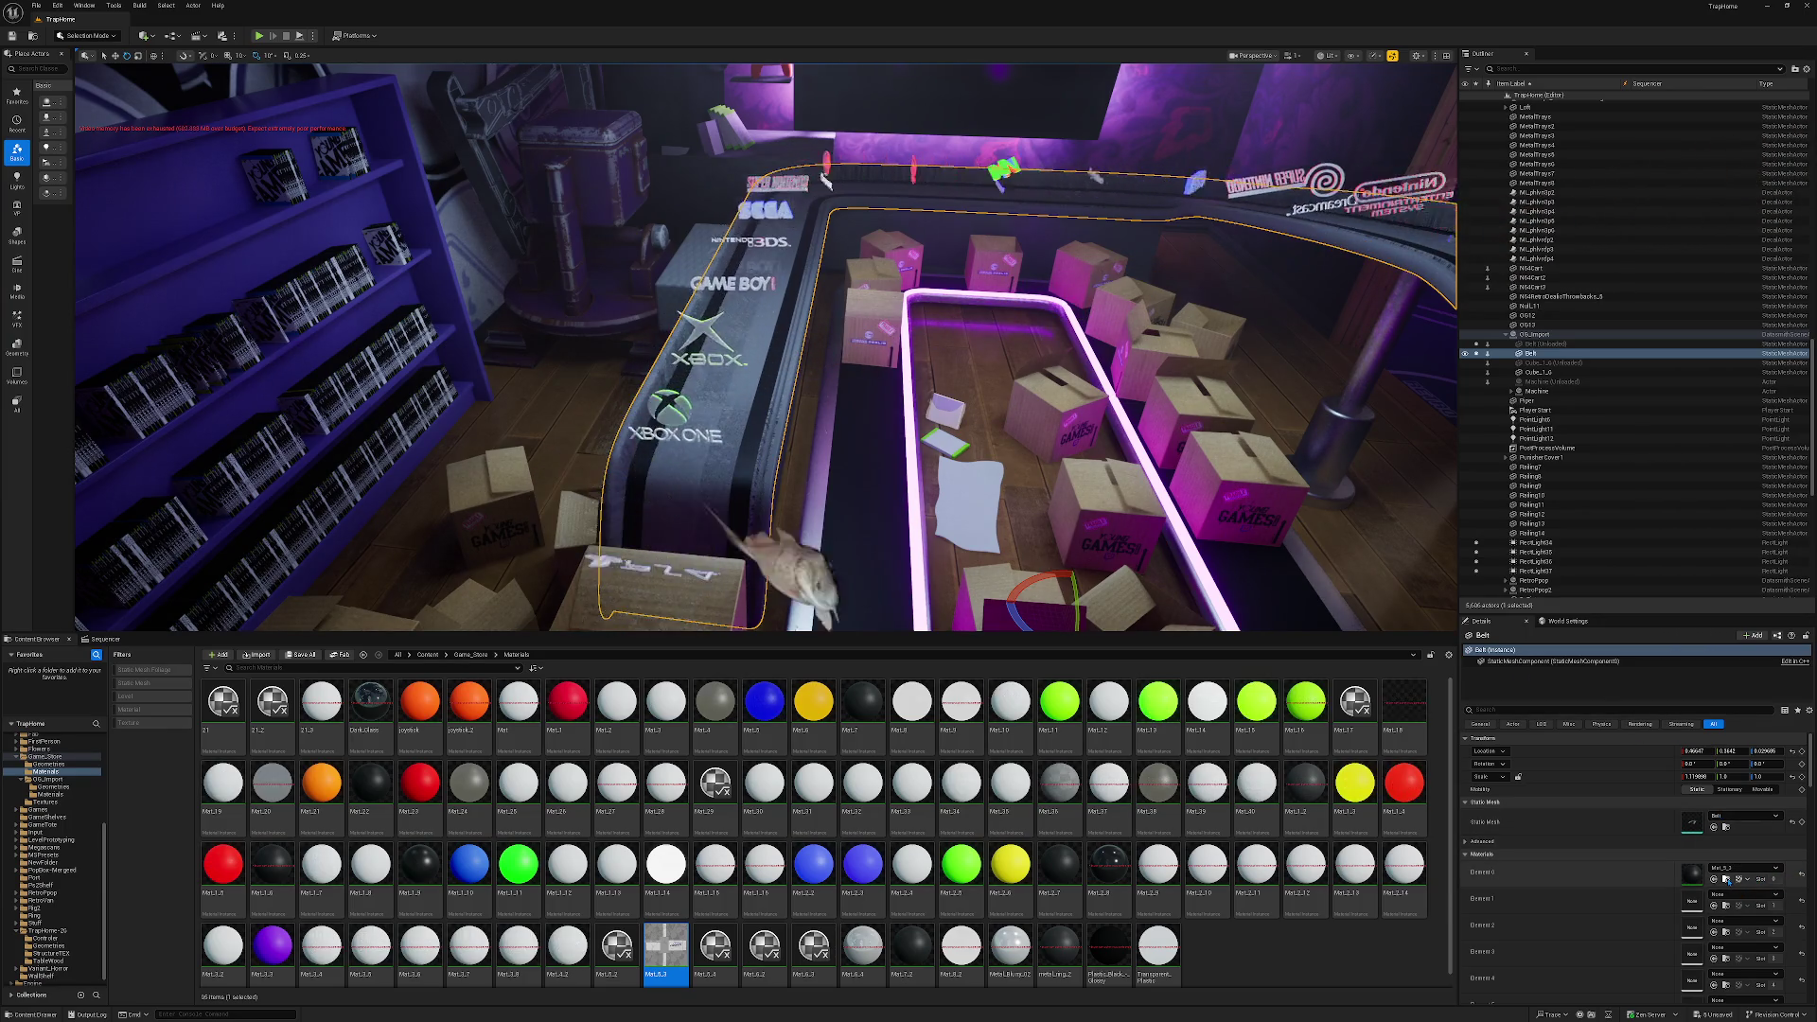
pyautogui.moveTo(688, 730); pyautogui.dragTo(717, 471)
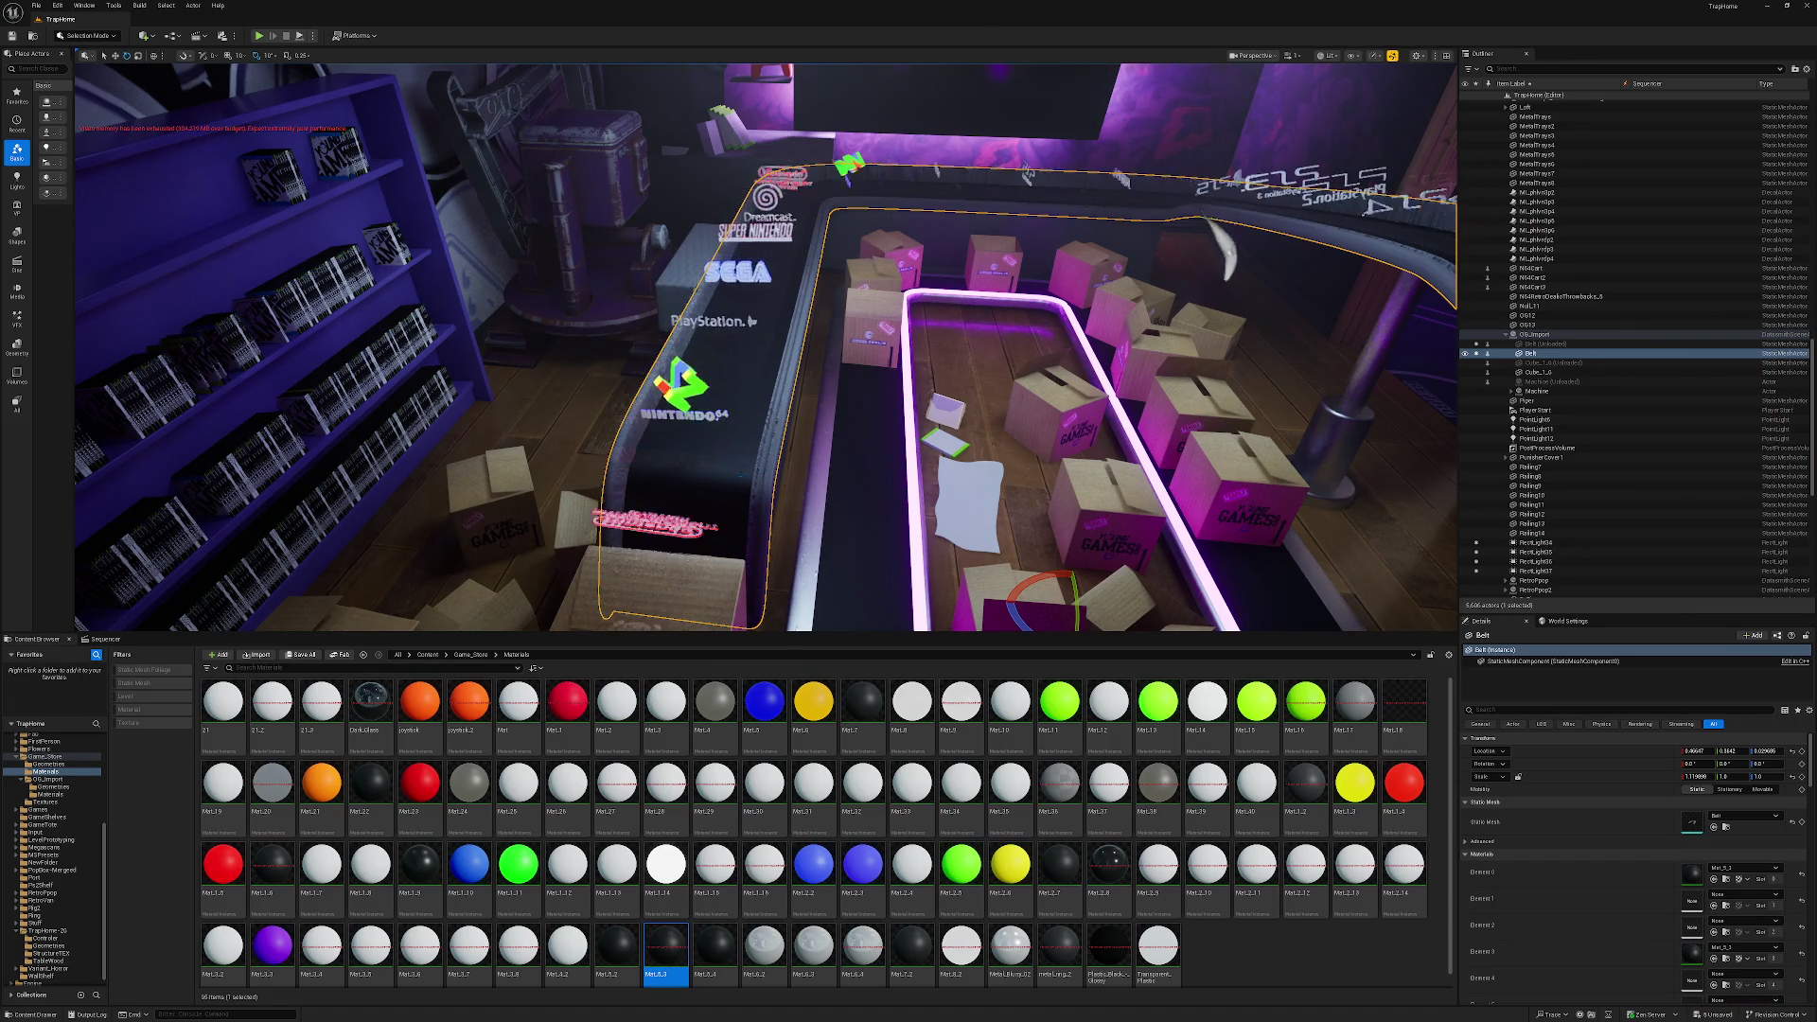
# Select bottom_belt_1_2 and browse to its glowing NewMaterial_Inst1 material.
pyautogui.click(921, 511)
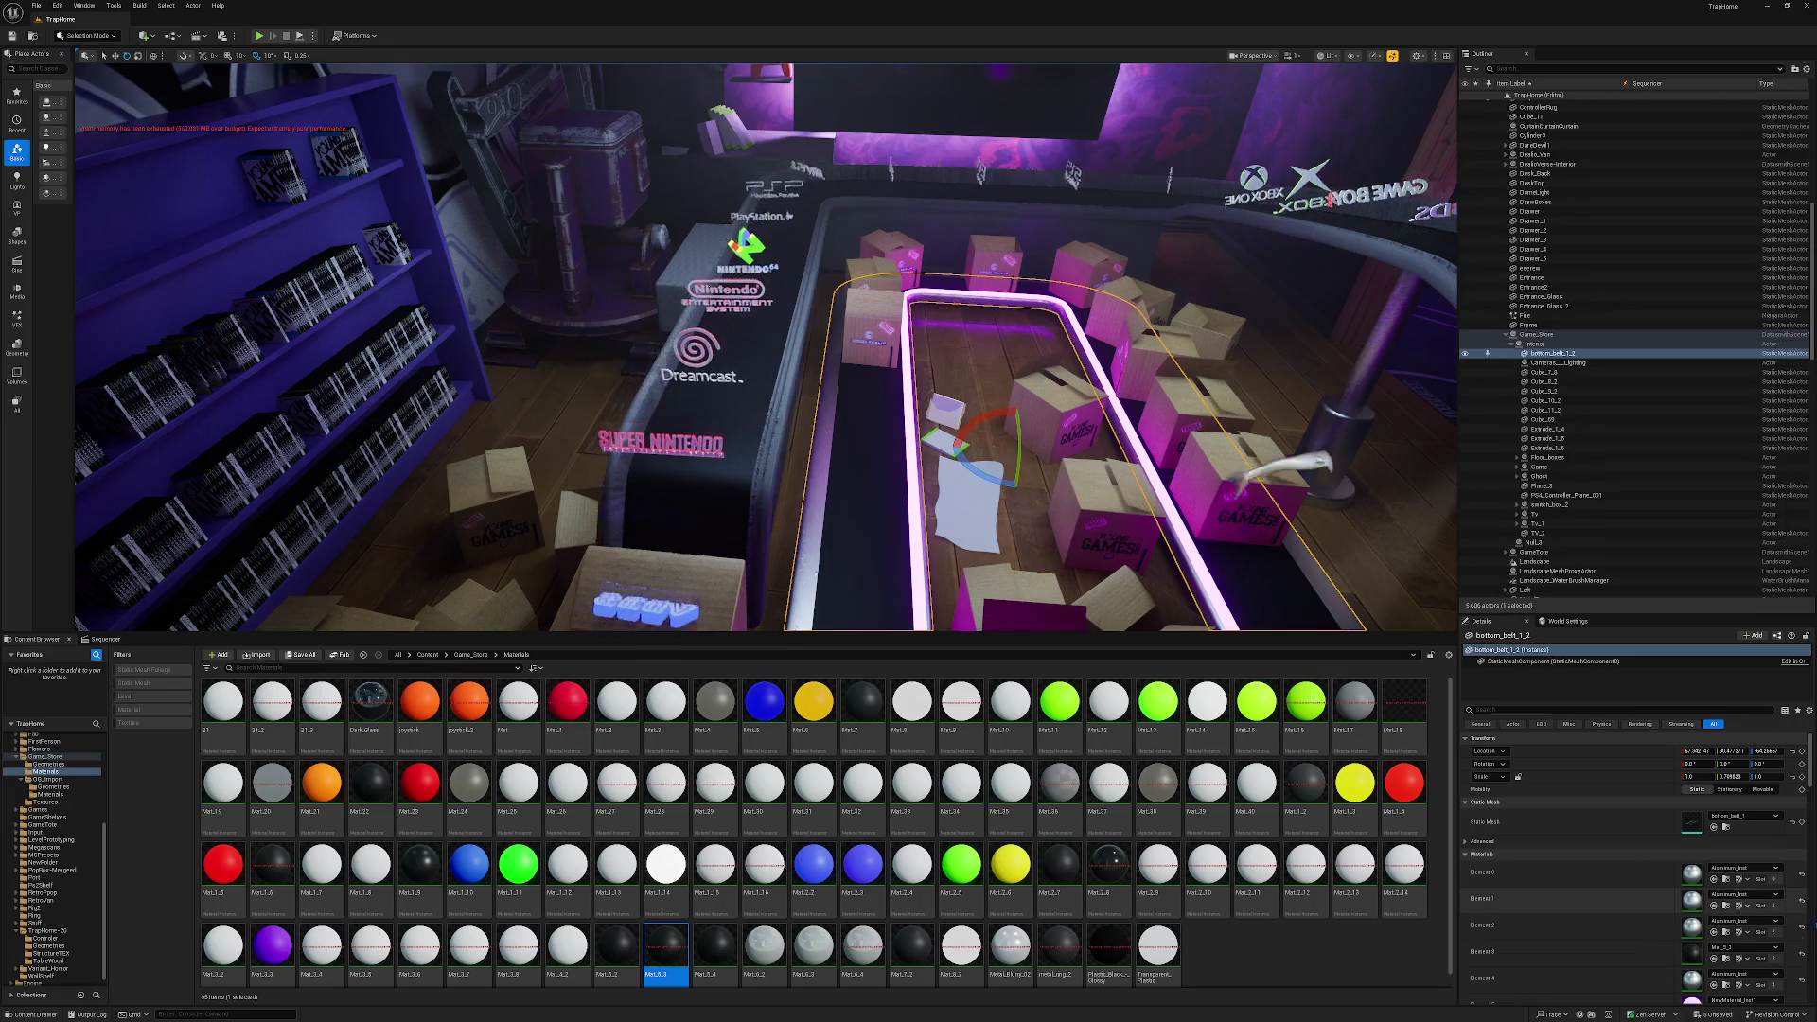
pyautogui.scroll(-1, 1728, 980)
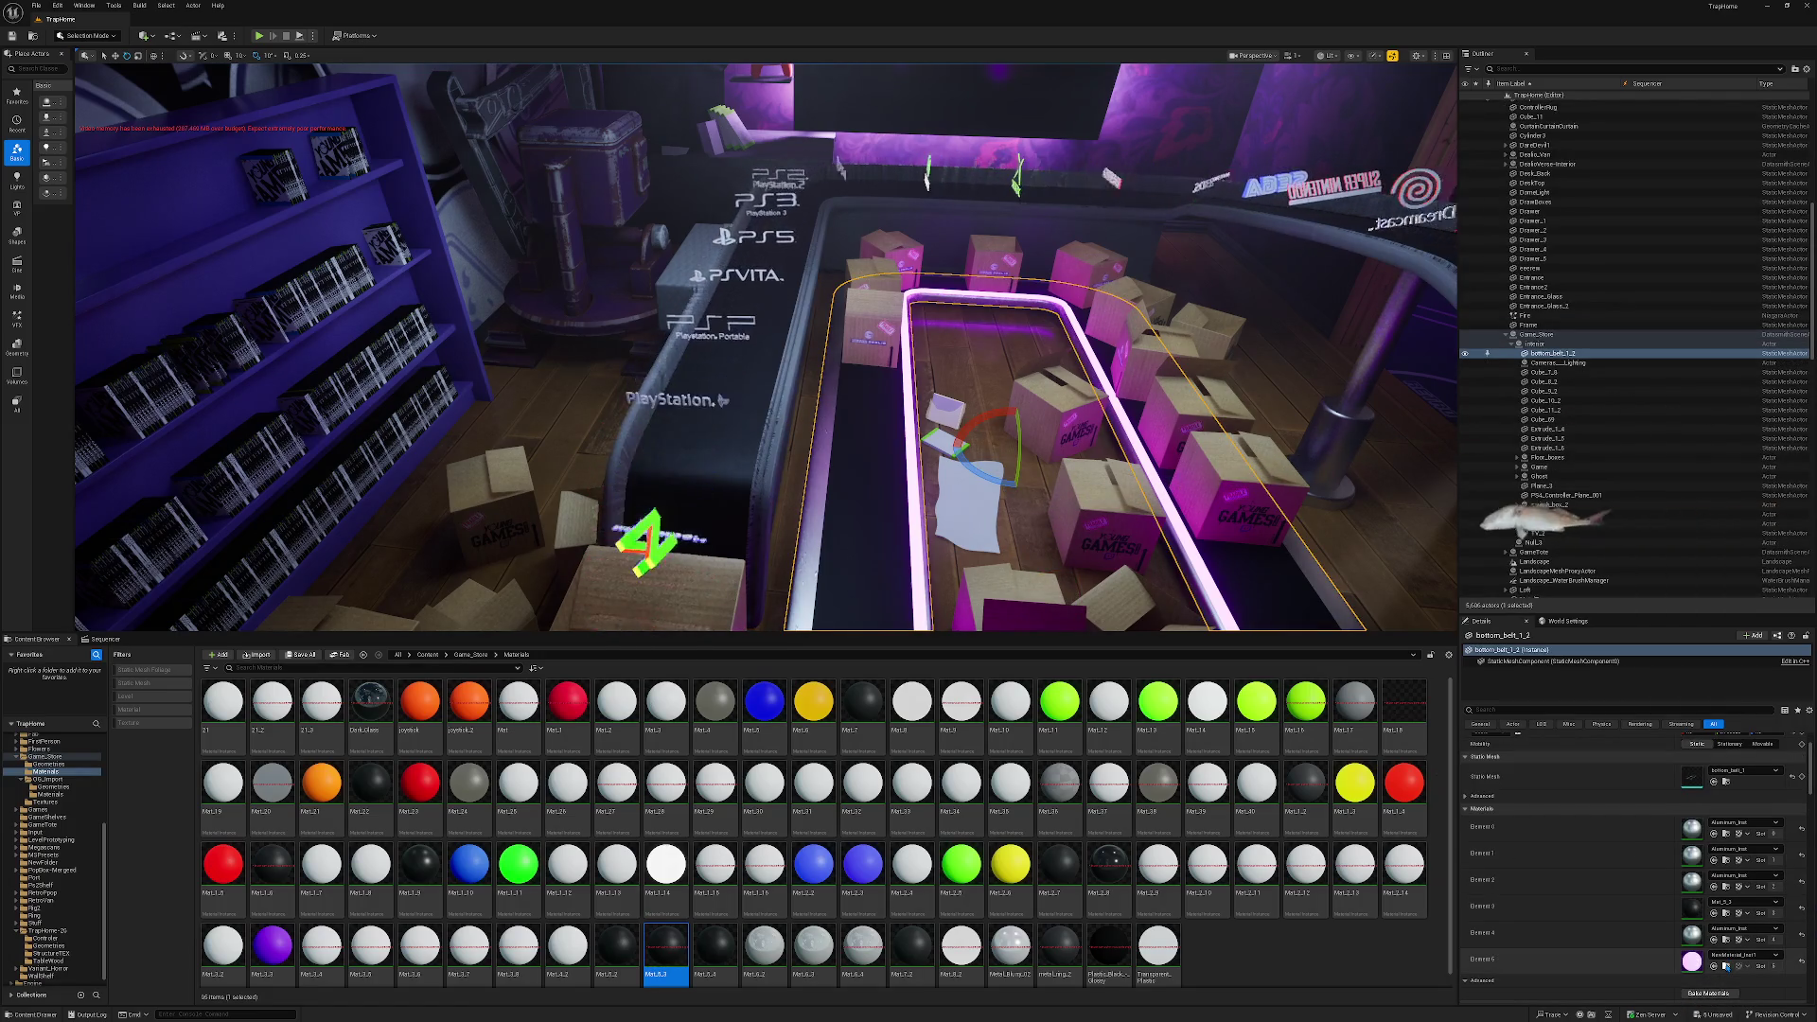
pyautogui.click(1726, 967)
pyautogui.press('super+Down')
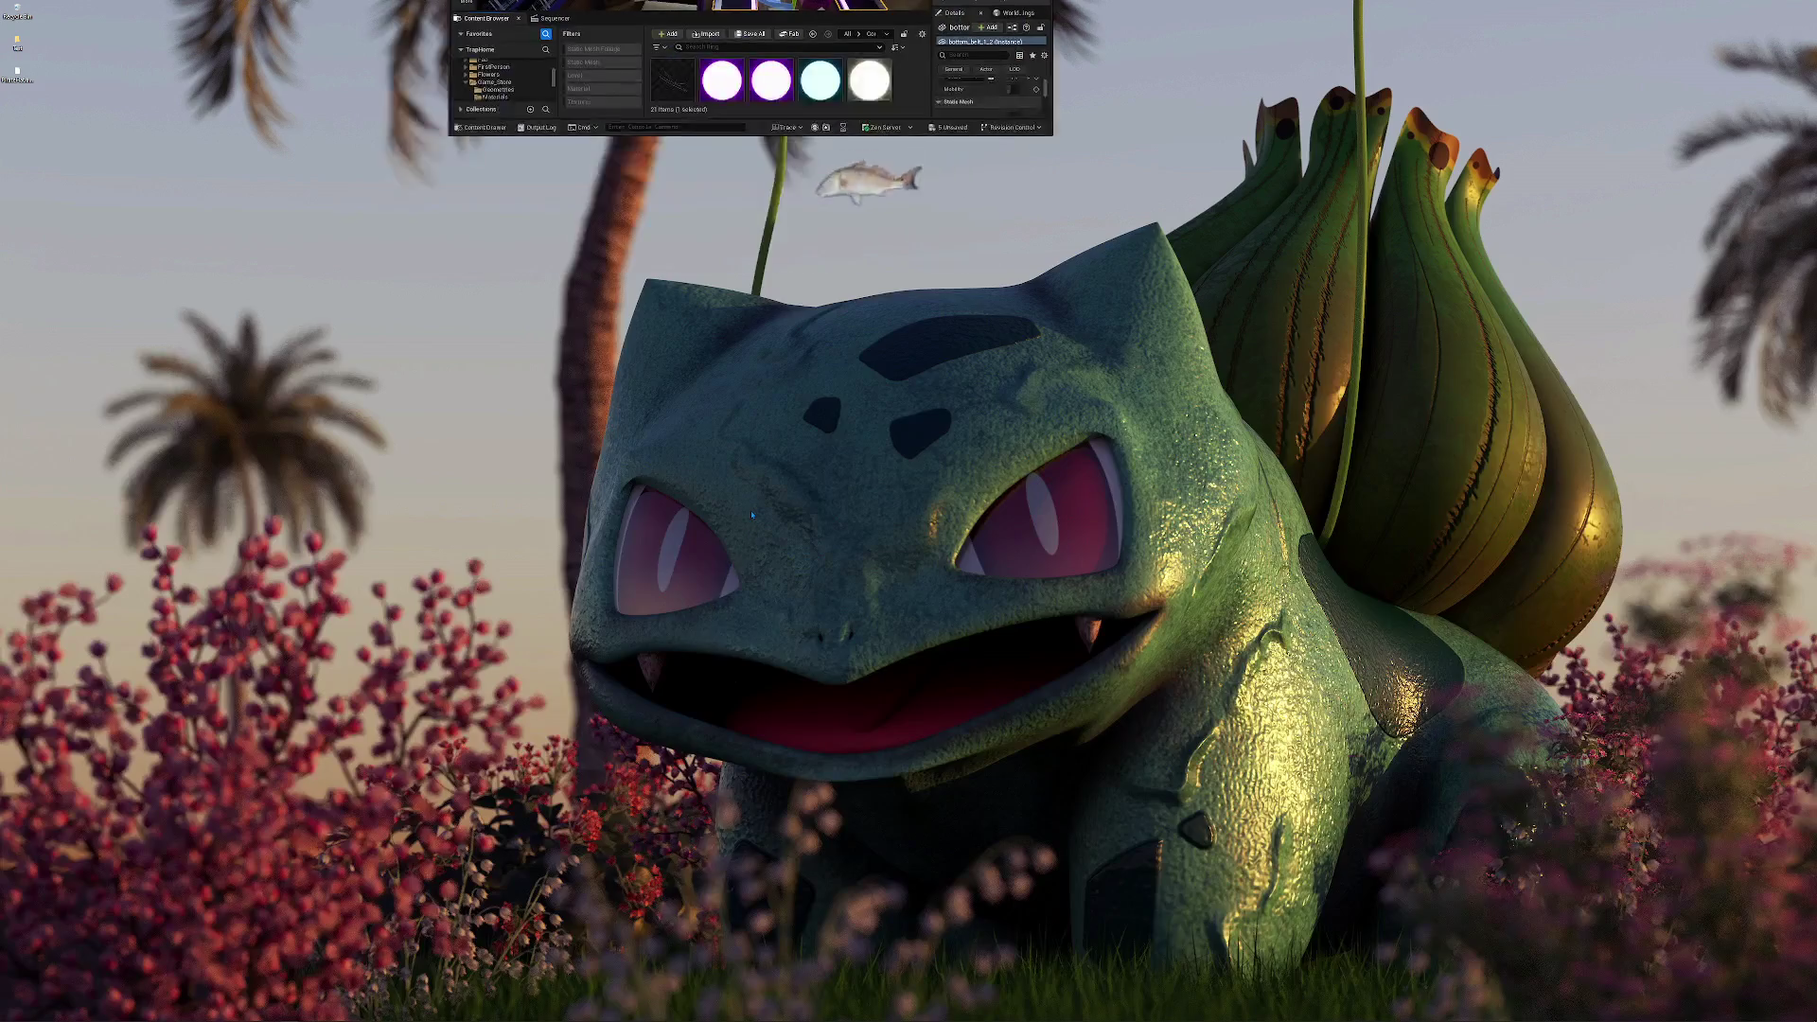
# Maximise the editor and give the outer belt the glowing NewMaterial_Inst1.
pyautogui.click(995, 134)
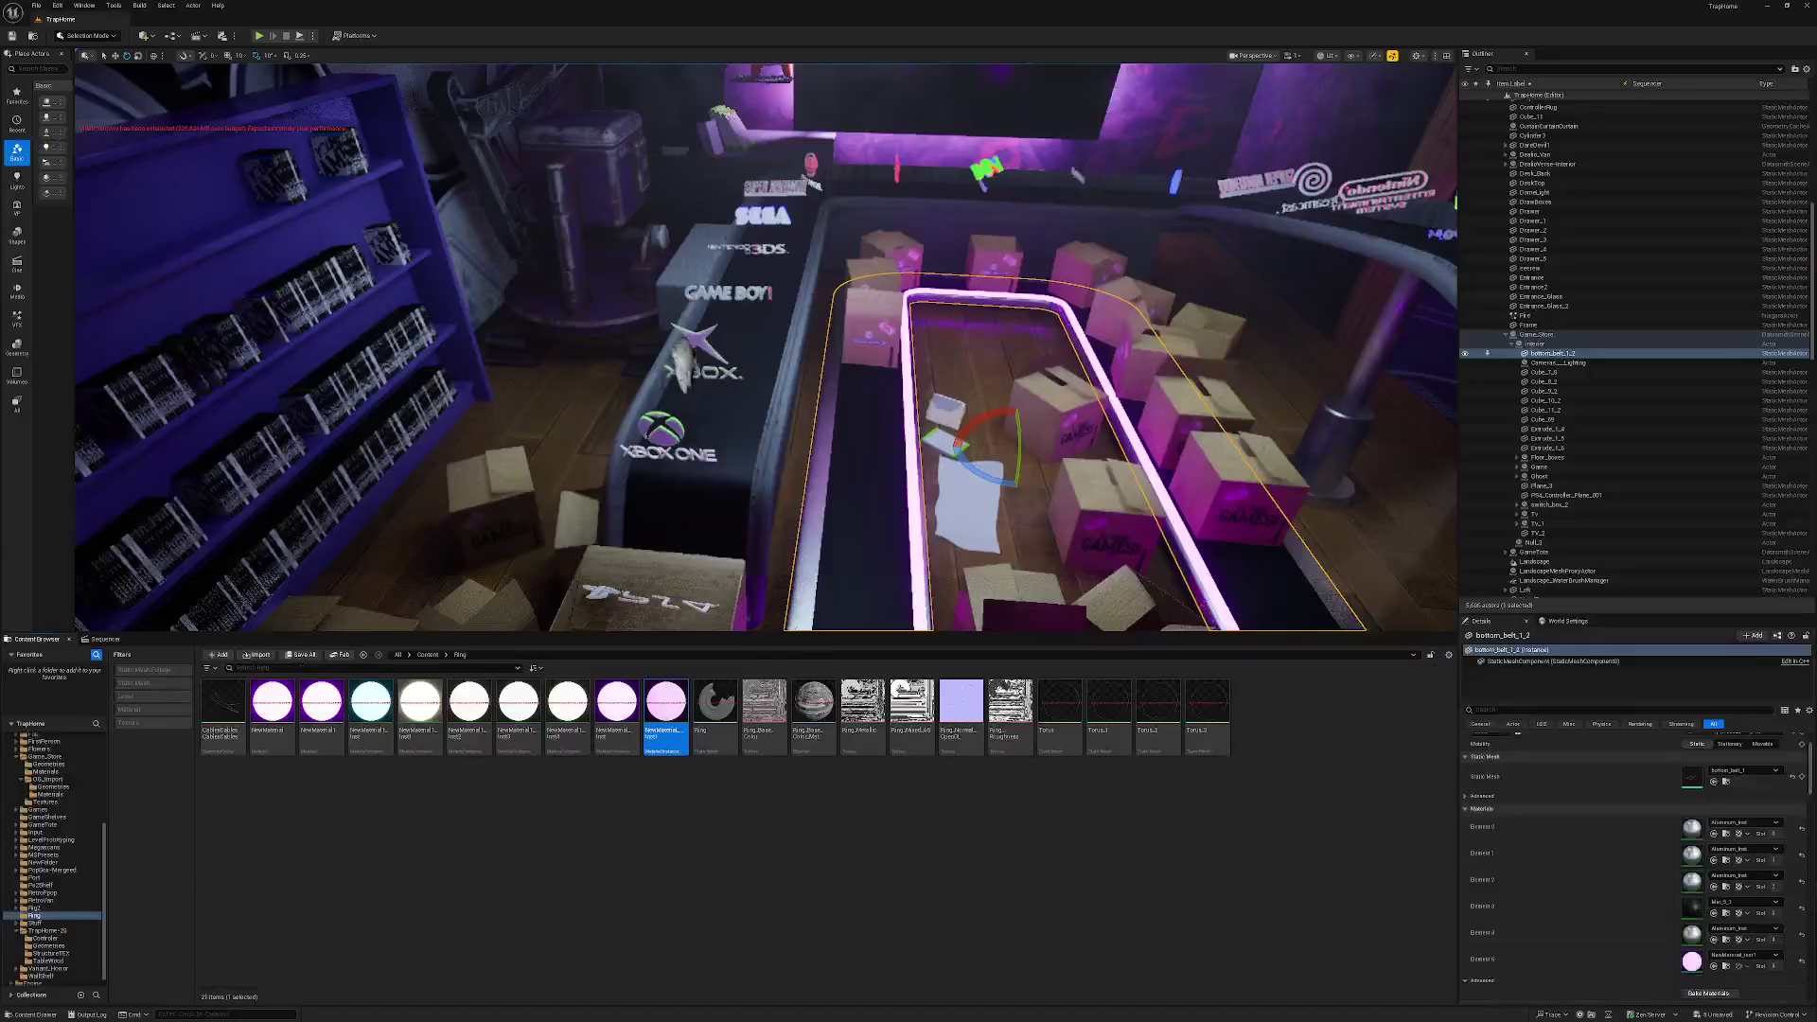
pyautogui.moveTo(710, 610); pyautogui.dragTo(745, 505)
pyautogui.moveTo(946, 527); pyautogui.dragTo(926, 566)
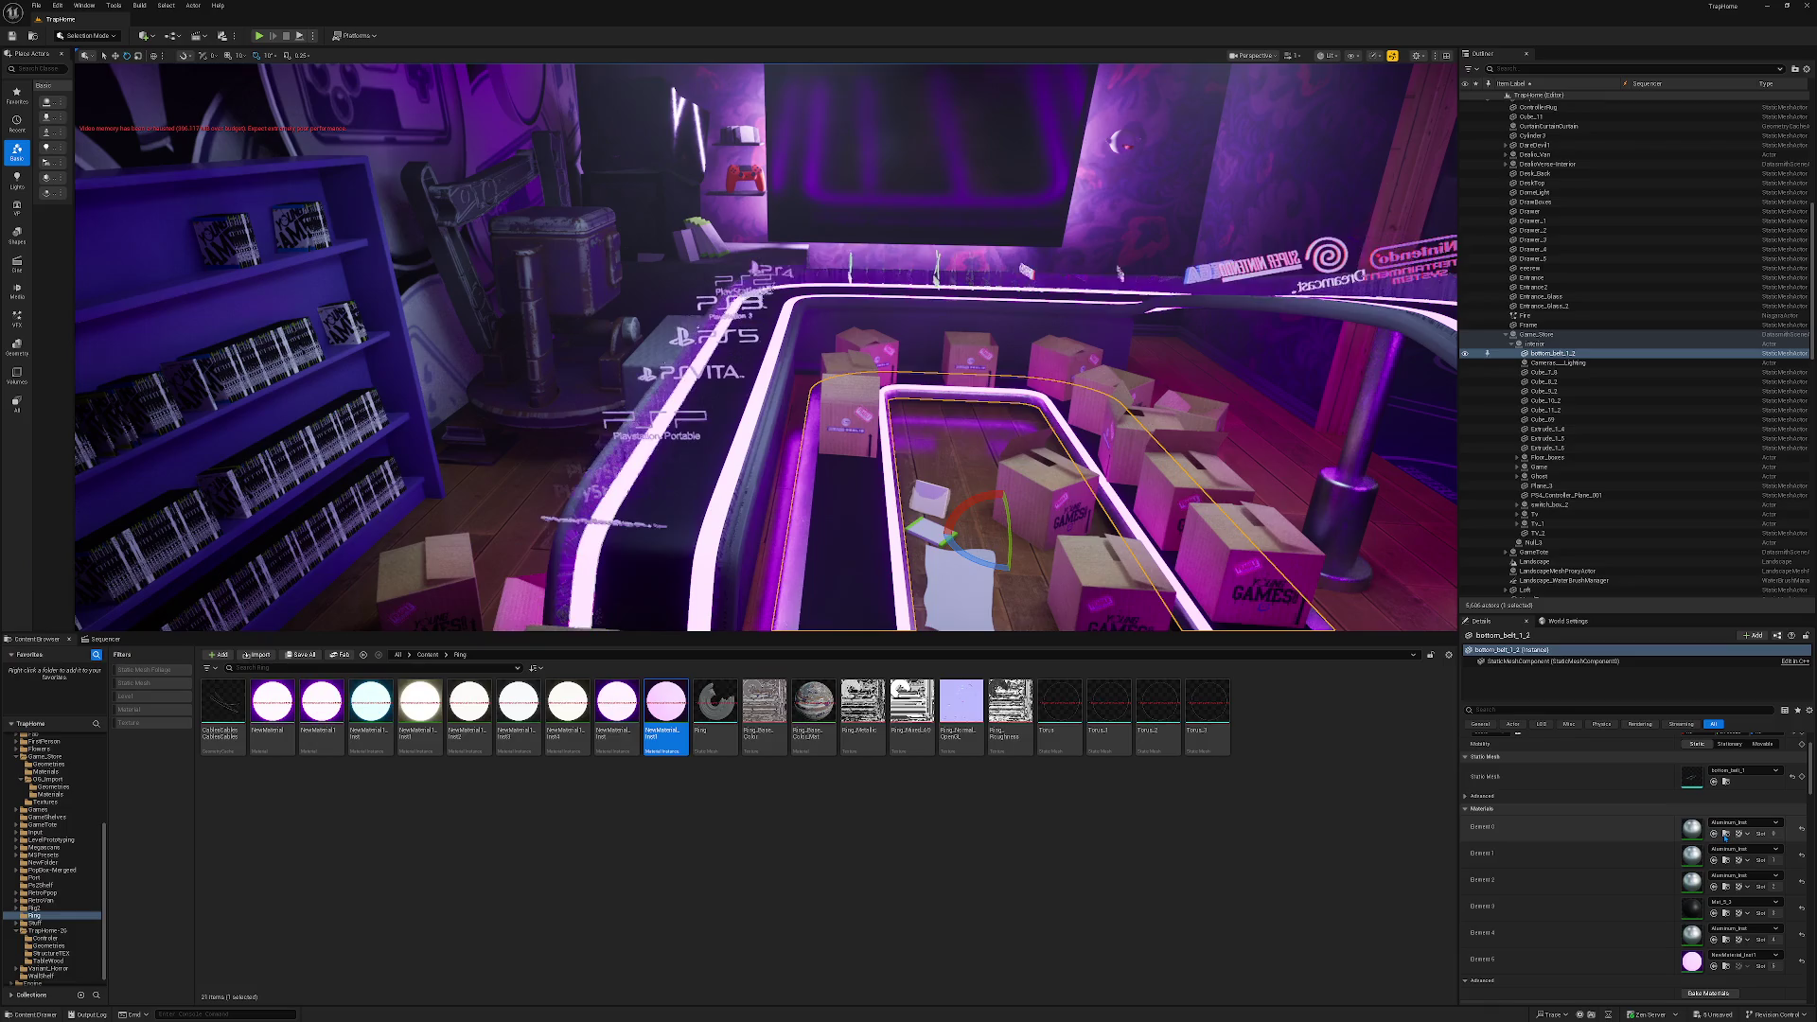
# Apply the Aluminum_Inst material to parts of the conveyor belt.
pyautogui.click(1725, 837)
pyautogui.moveTo(272, 703)
pyautogui.mouseDown()
pyautogui.moveTo(562, 560)
pyautogui.moveTo(627, 582)
pyautogui.mouseUp()
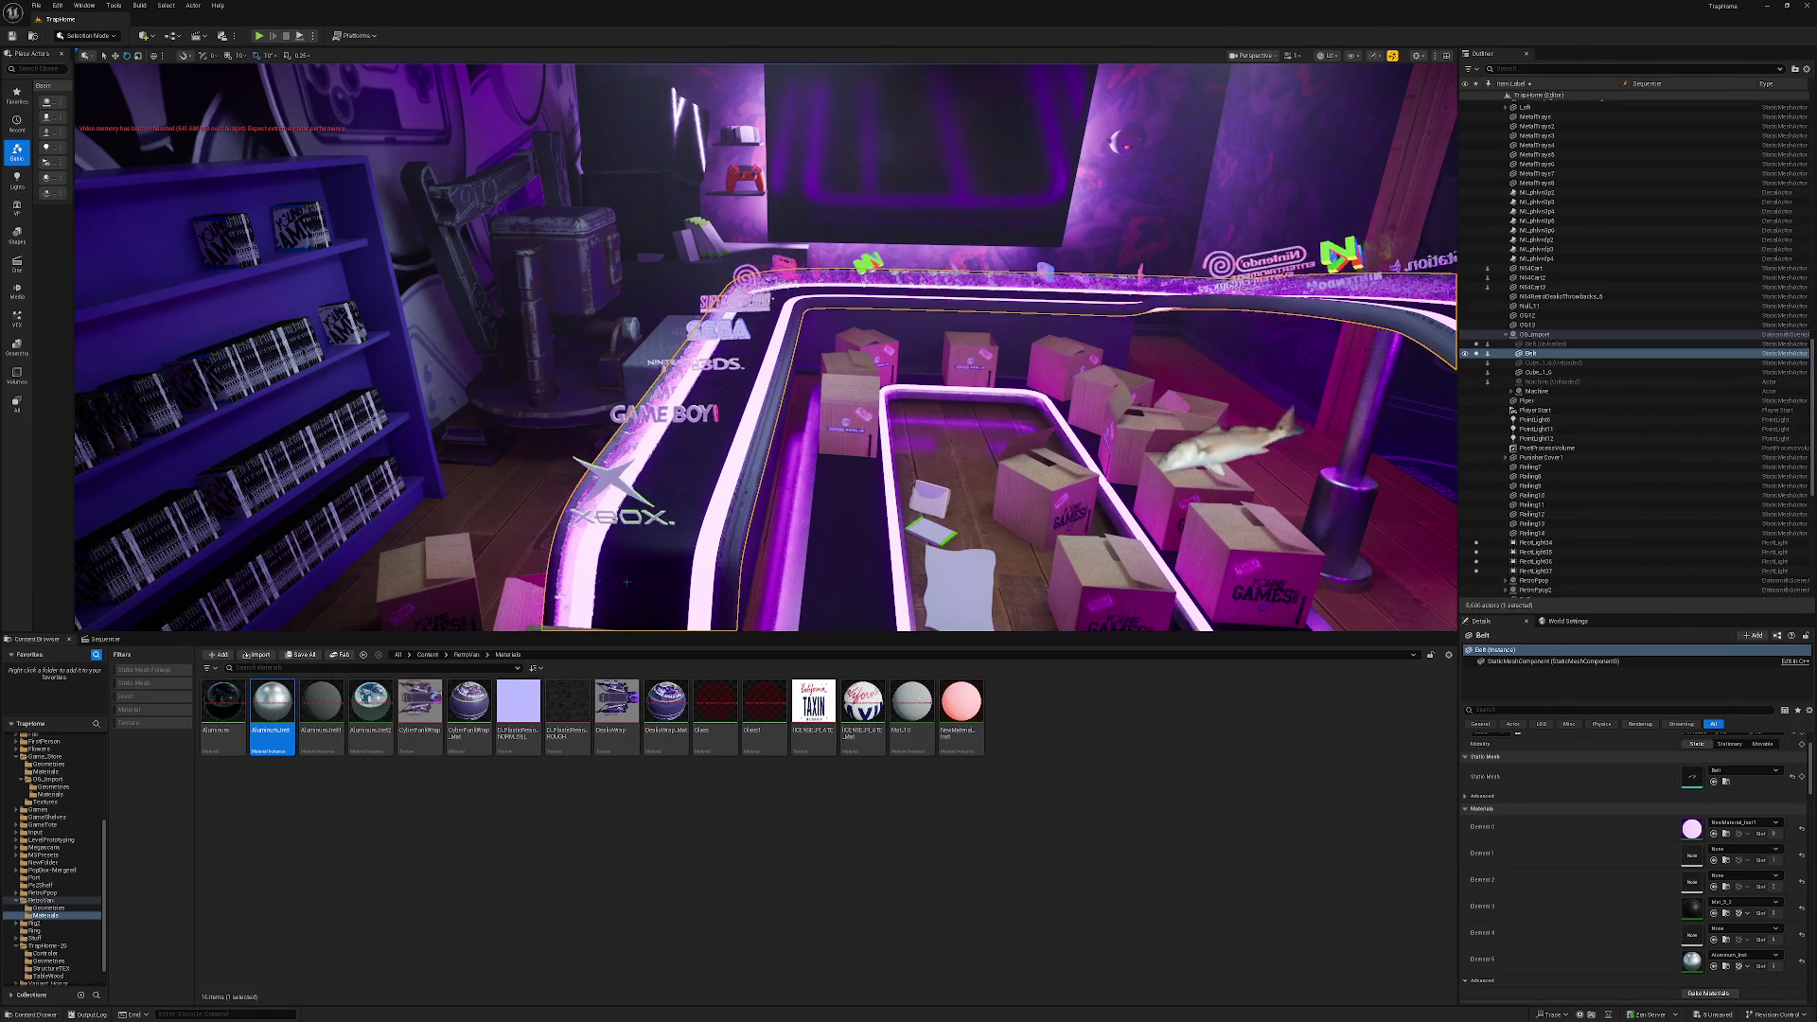
pyautogui.moveTo(273, 702); pyautogui.dragTo(736, 557)
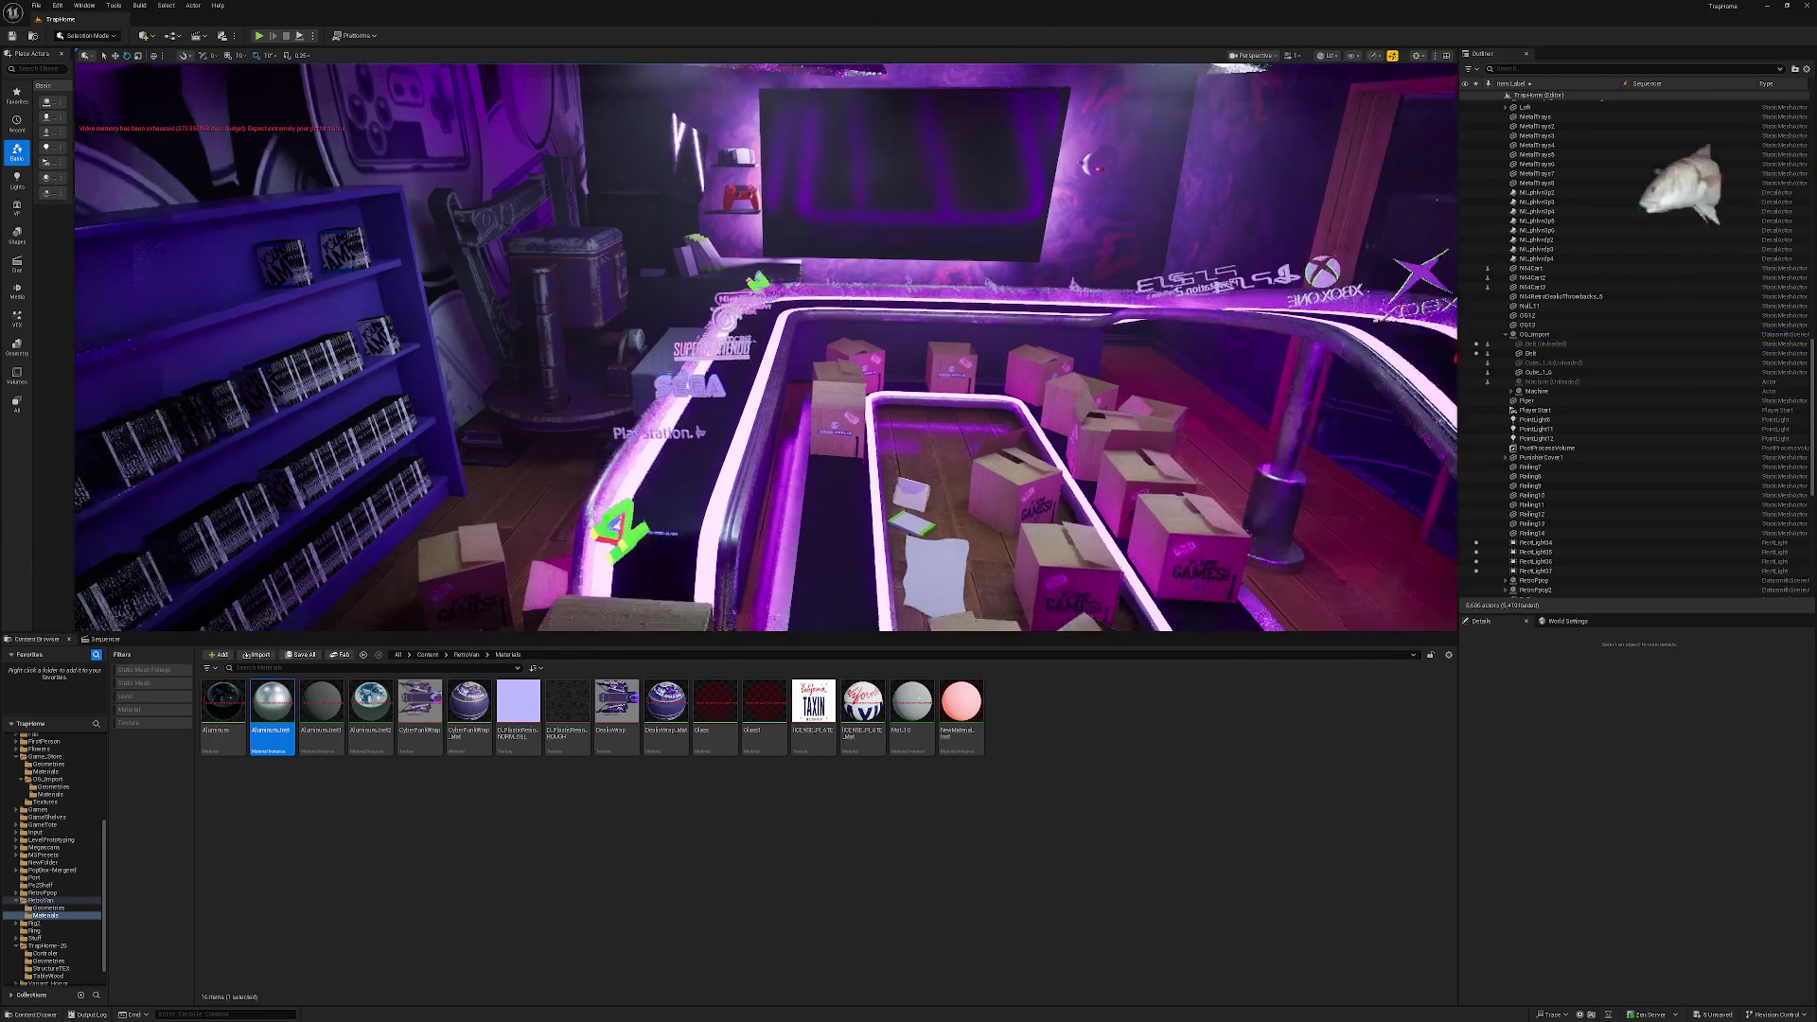
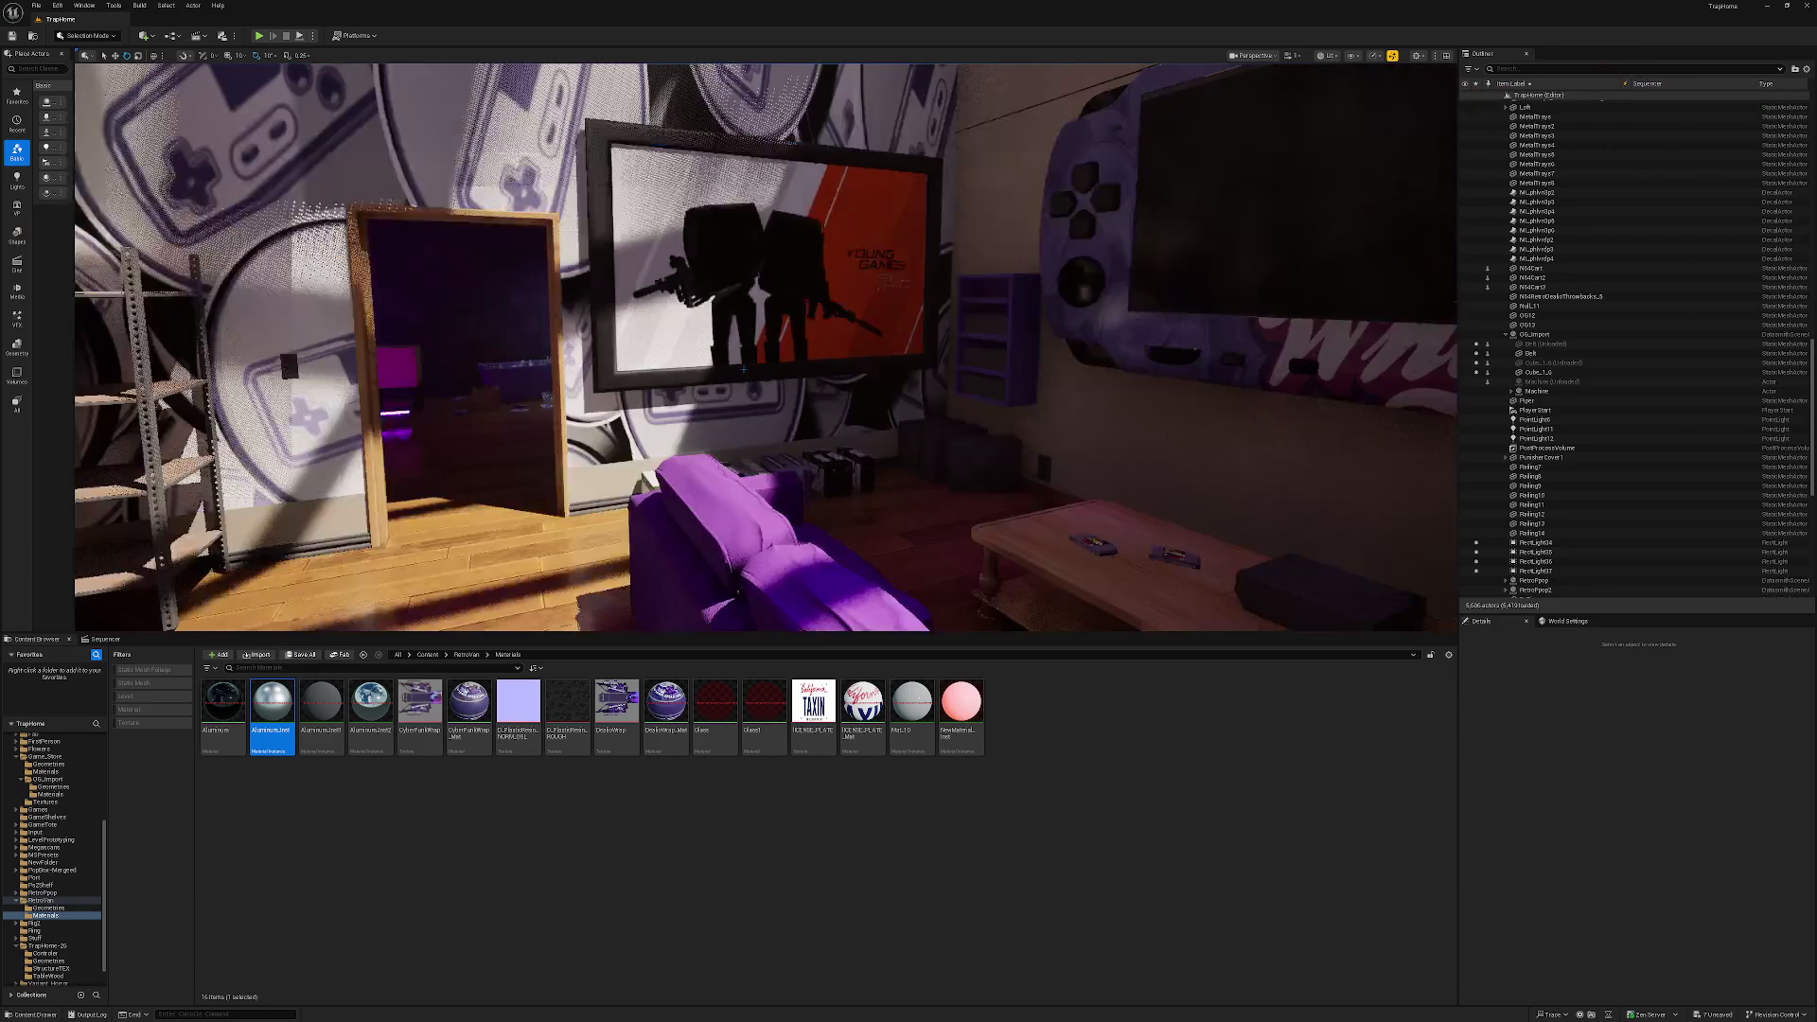
# Inspect the framed wall picture up close, then select items on the large purple bookcase.
pyautogui.click(748, 360)
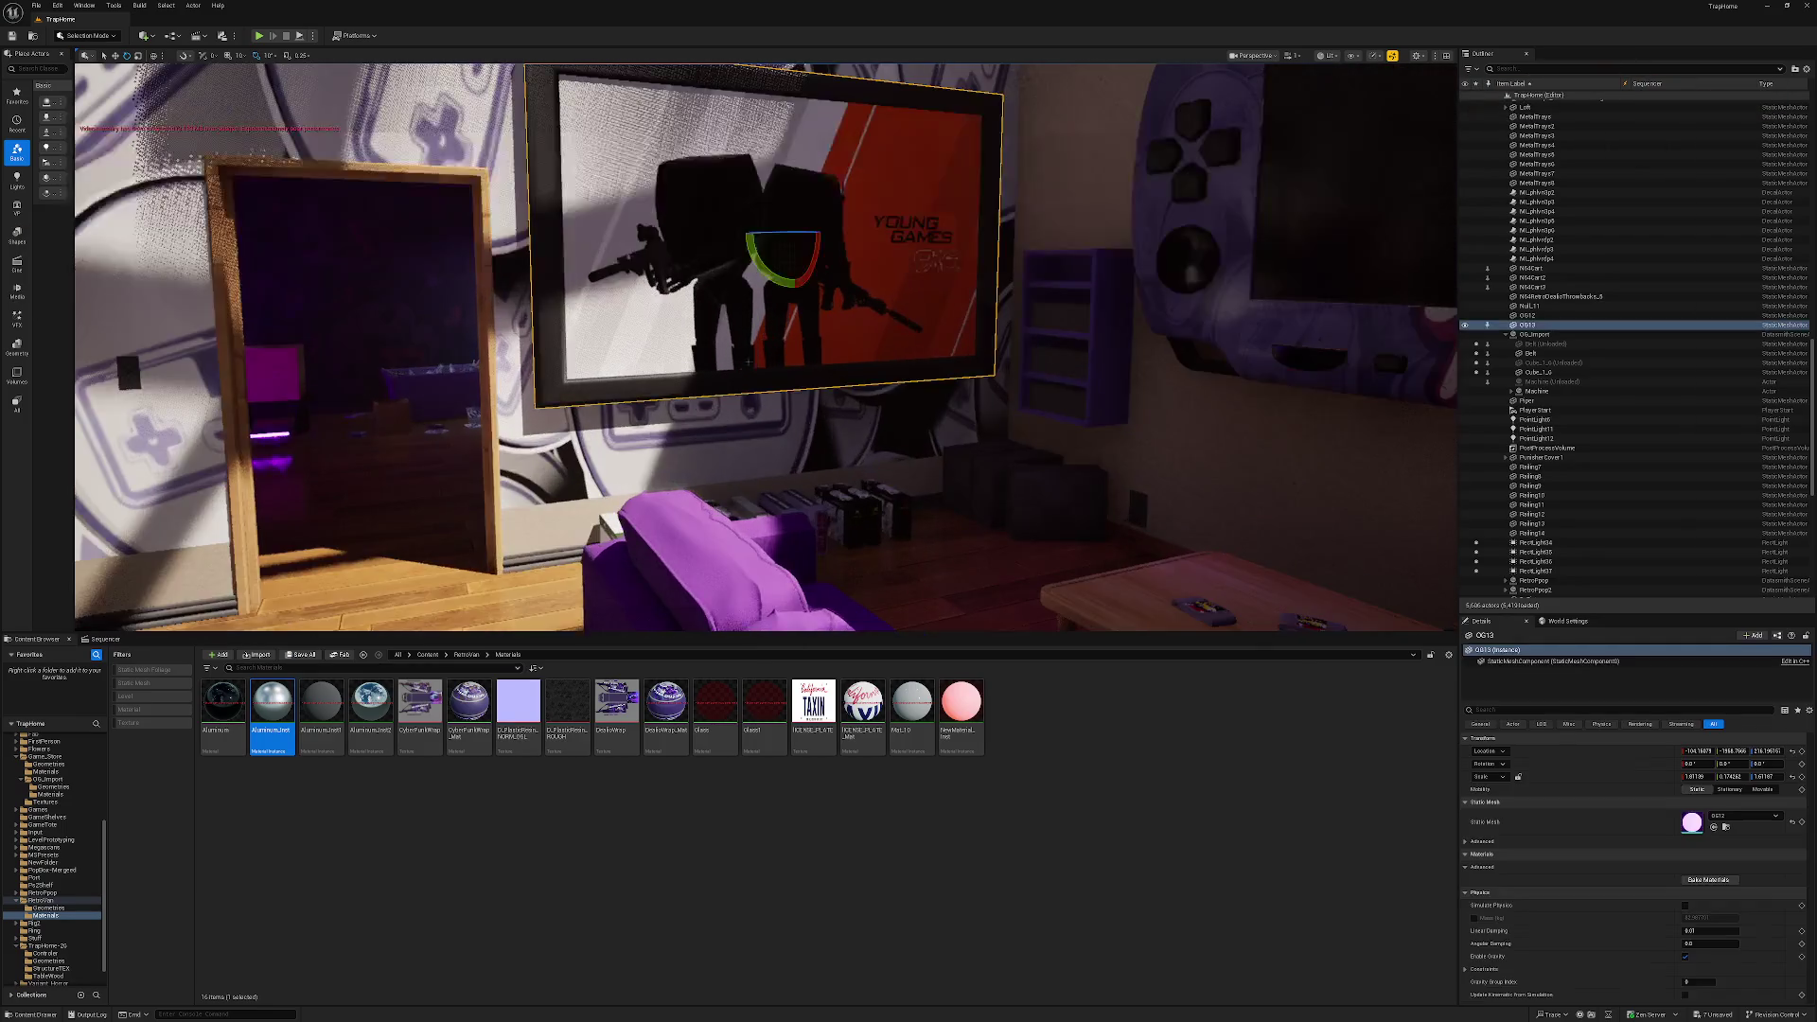
pyautogui.press('f')
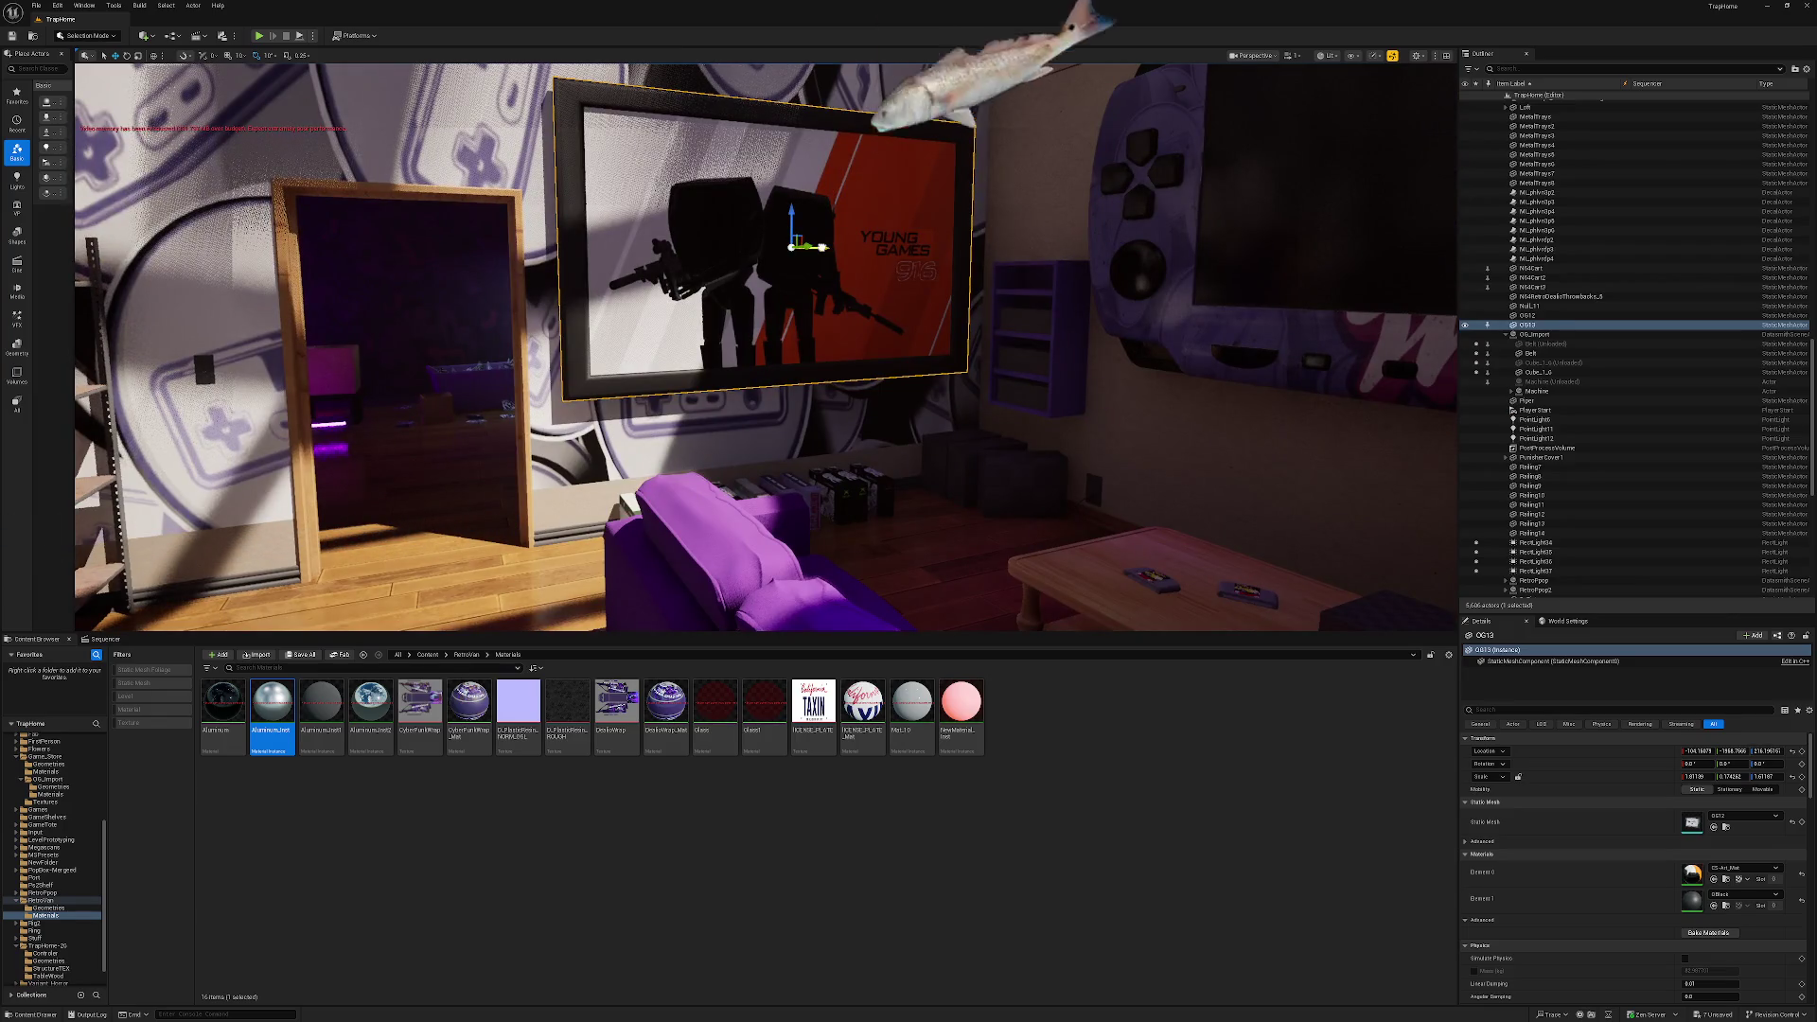
pyautogui.press('Escape')
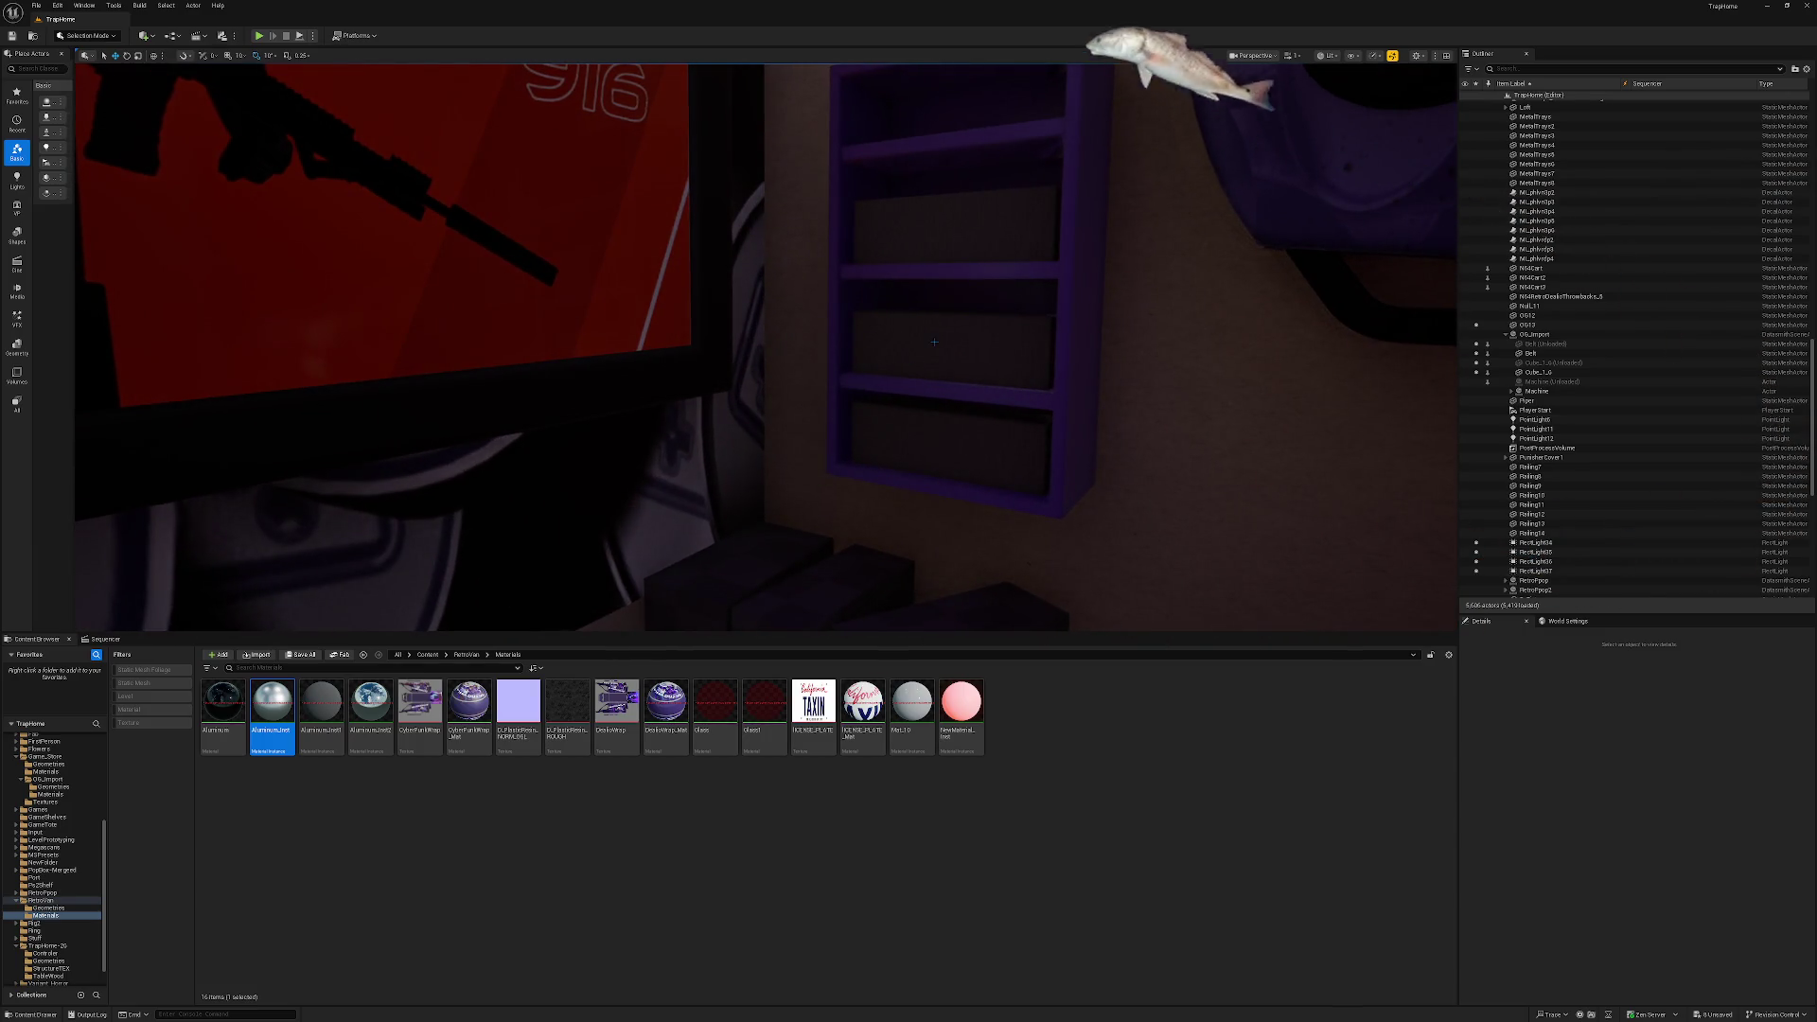
pyautogui.click(942, 345)
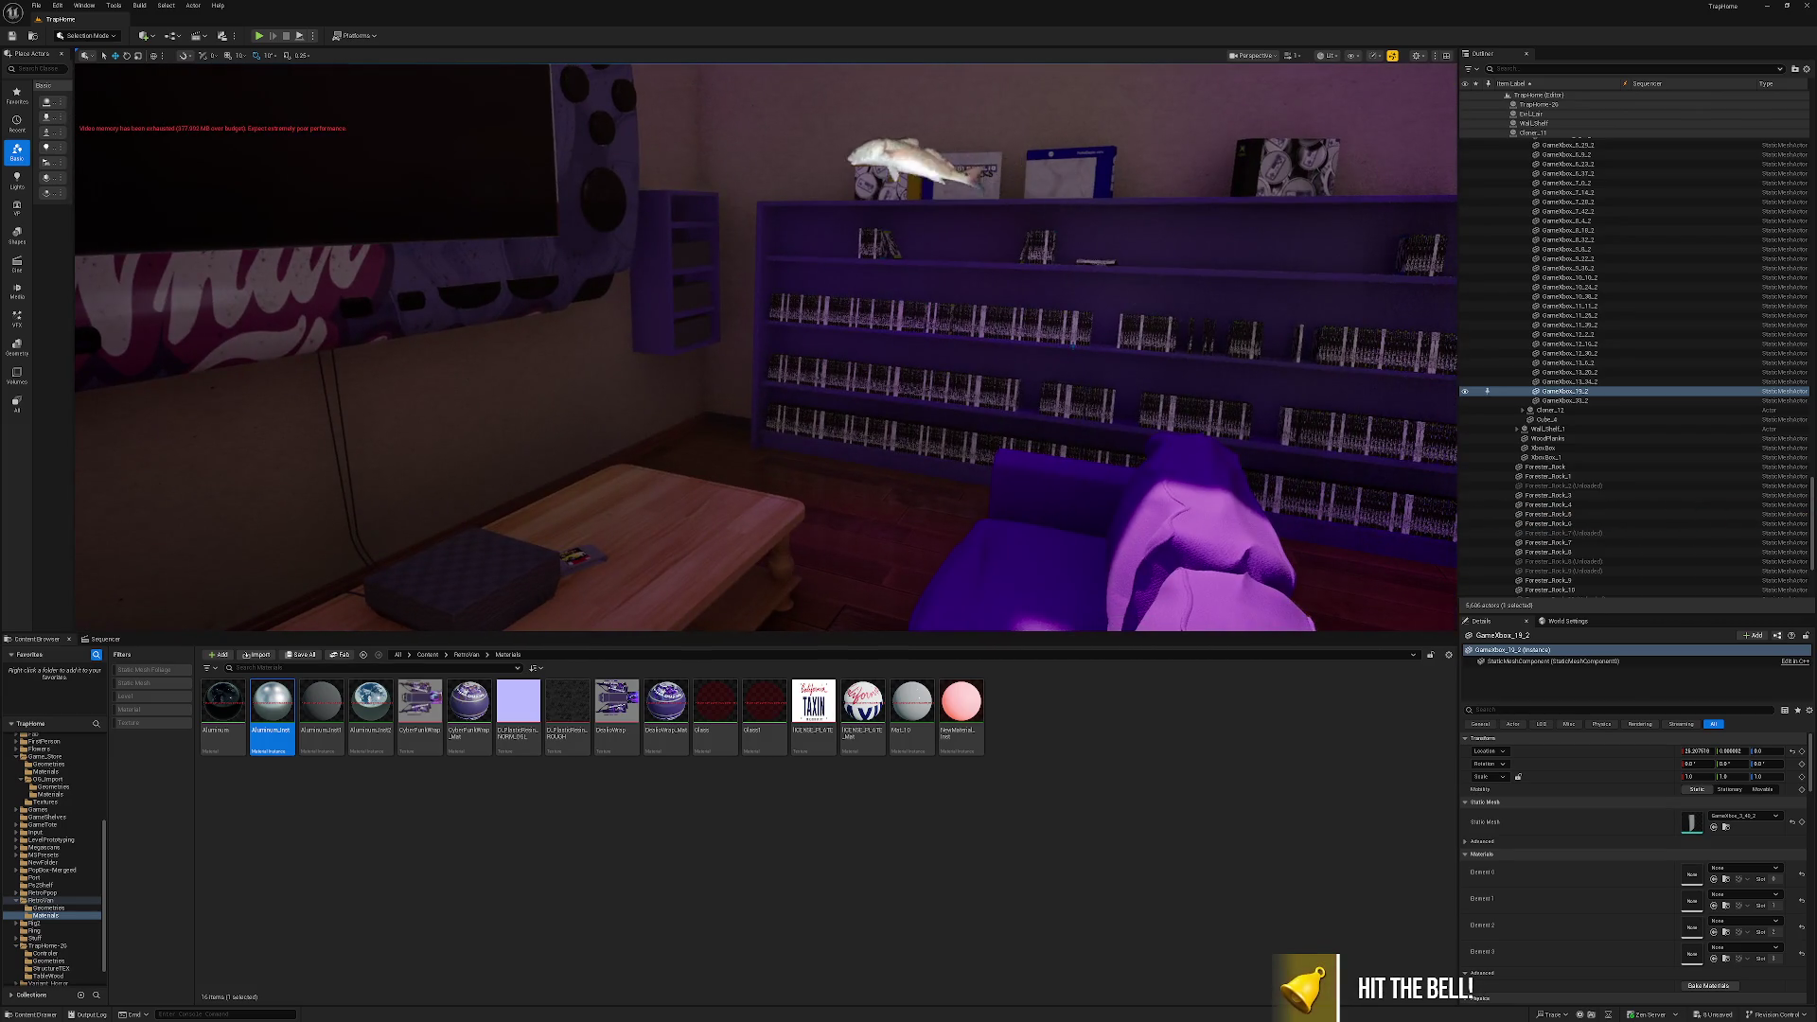
pyautogui.click(1098, 345)
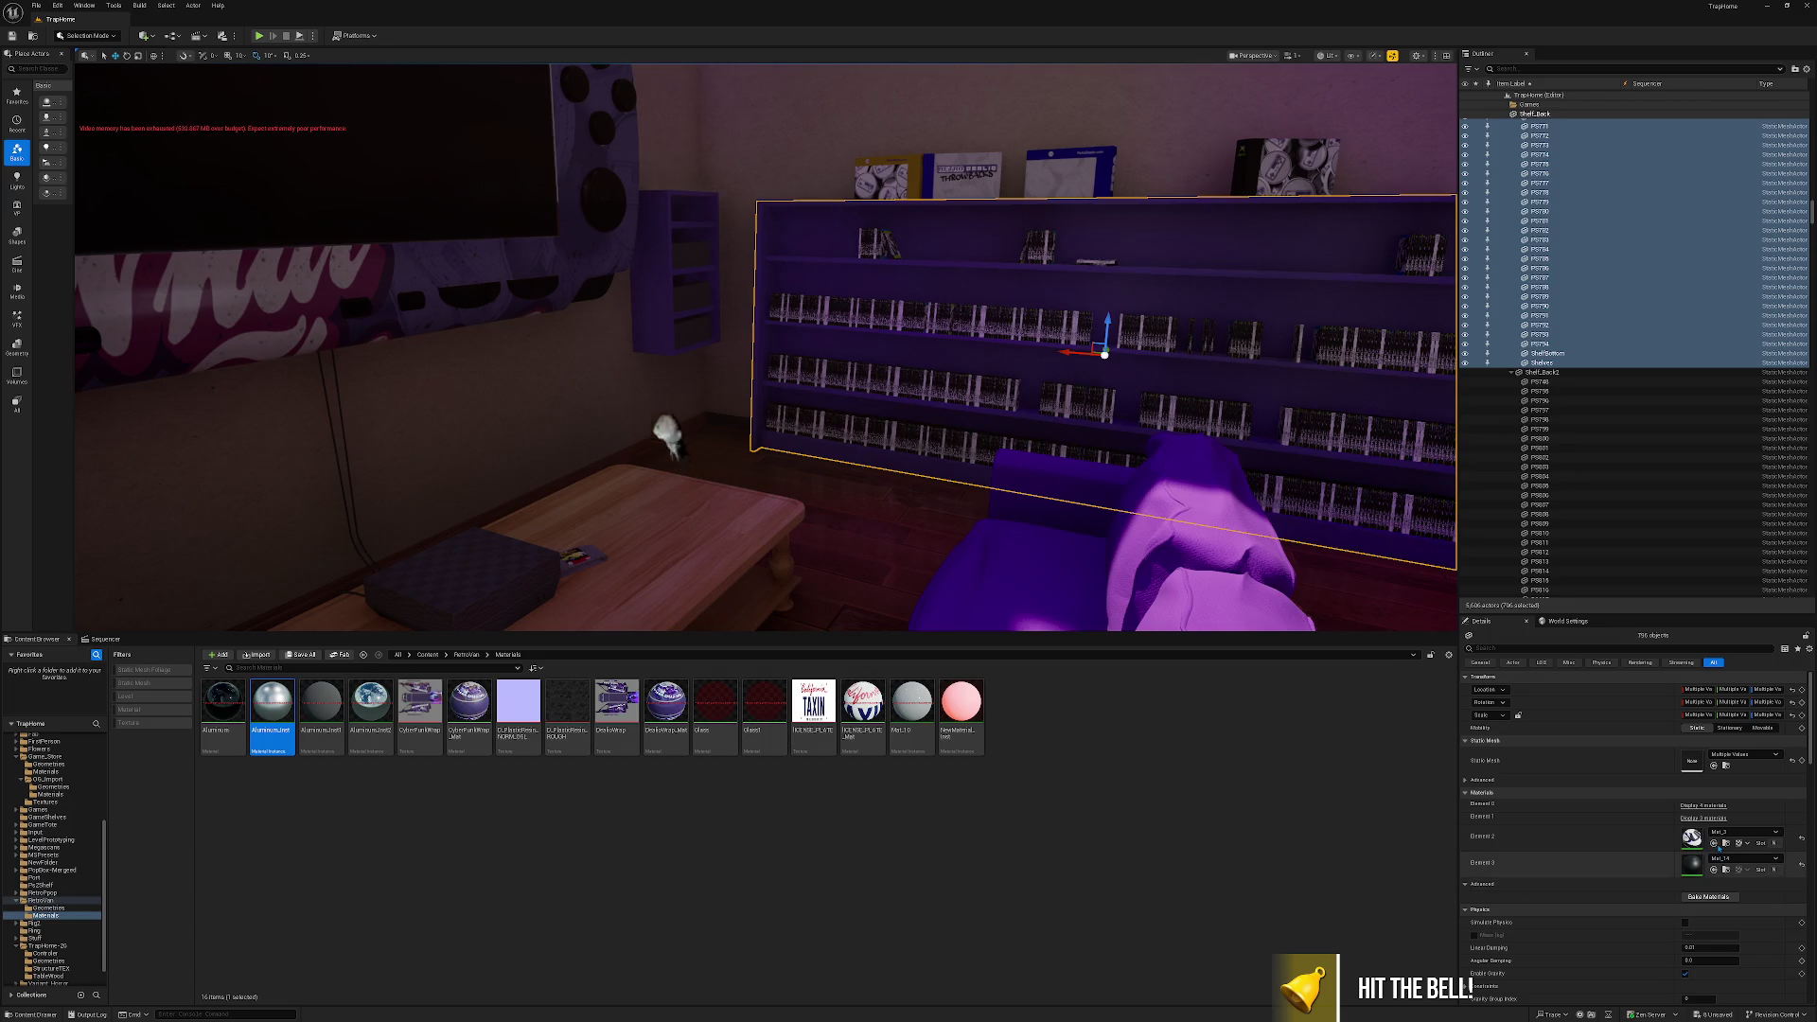
# Select all 43 game boxes on the small wall shelf and assign Mat_3 to Elements 0, 1 and 2.
pyautogui.click(1726, 844)
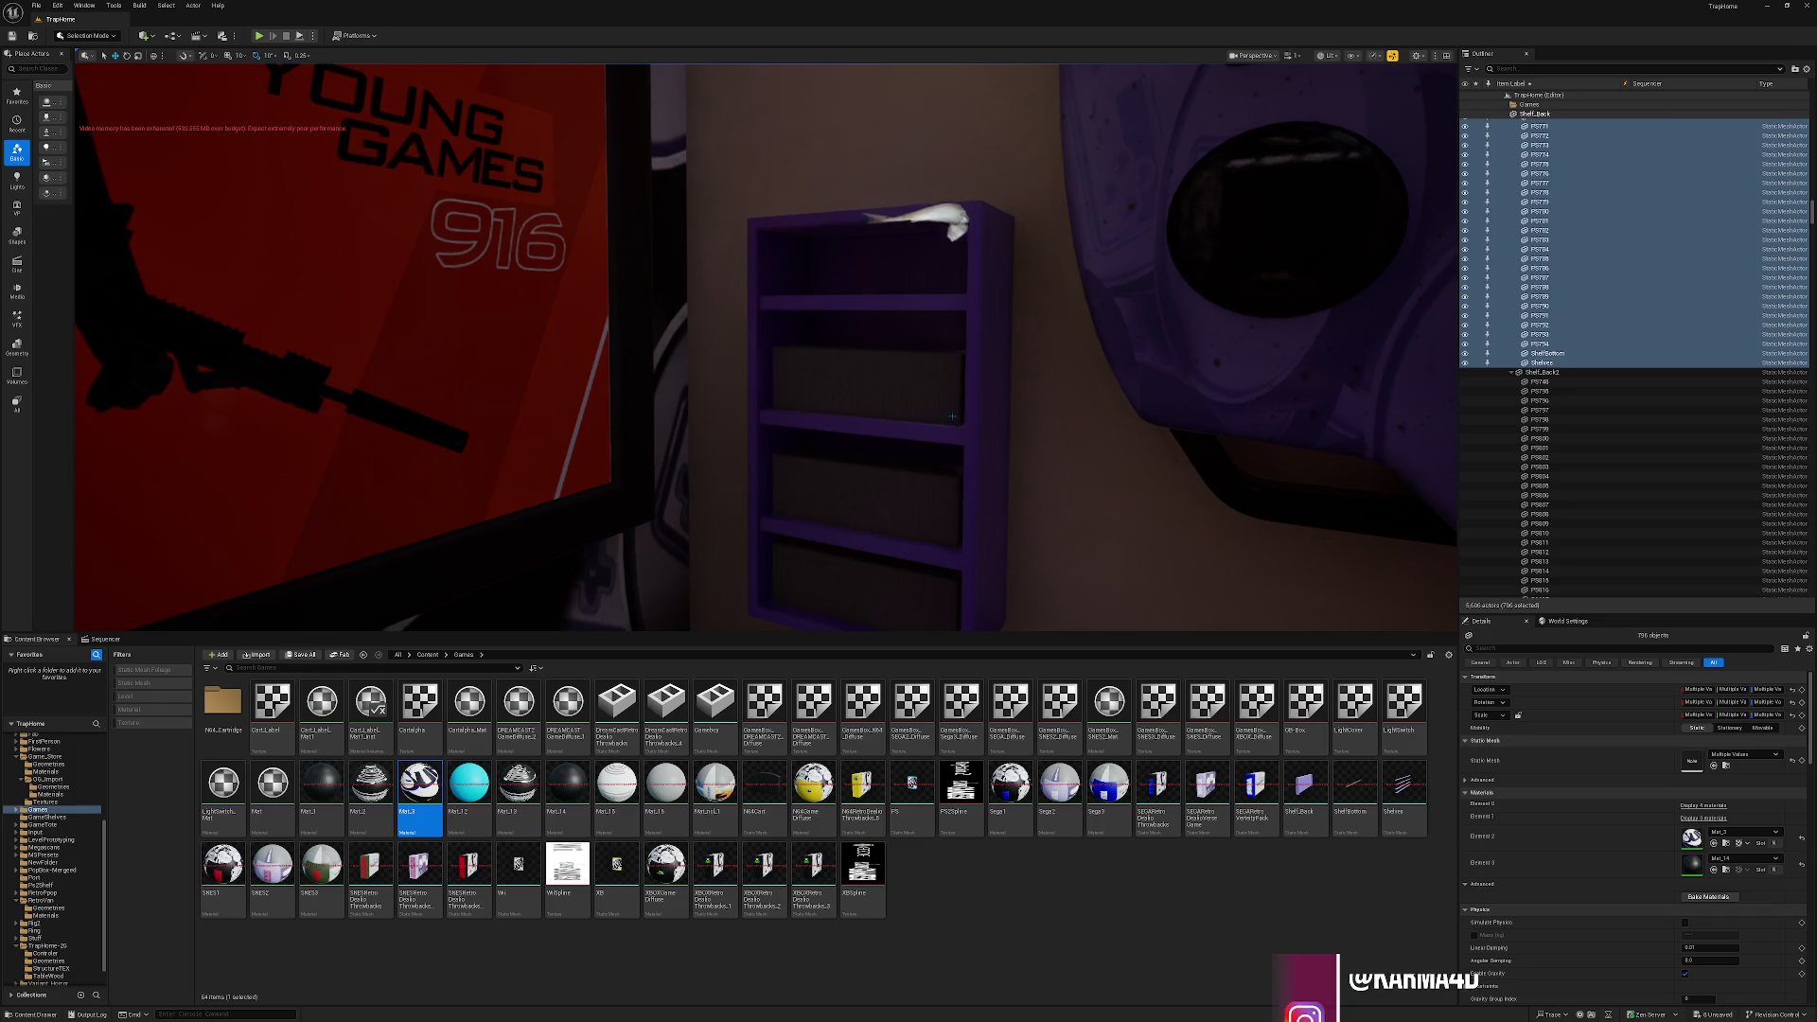
pyautogui.click(959, 411)
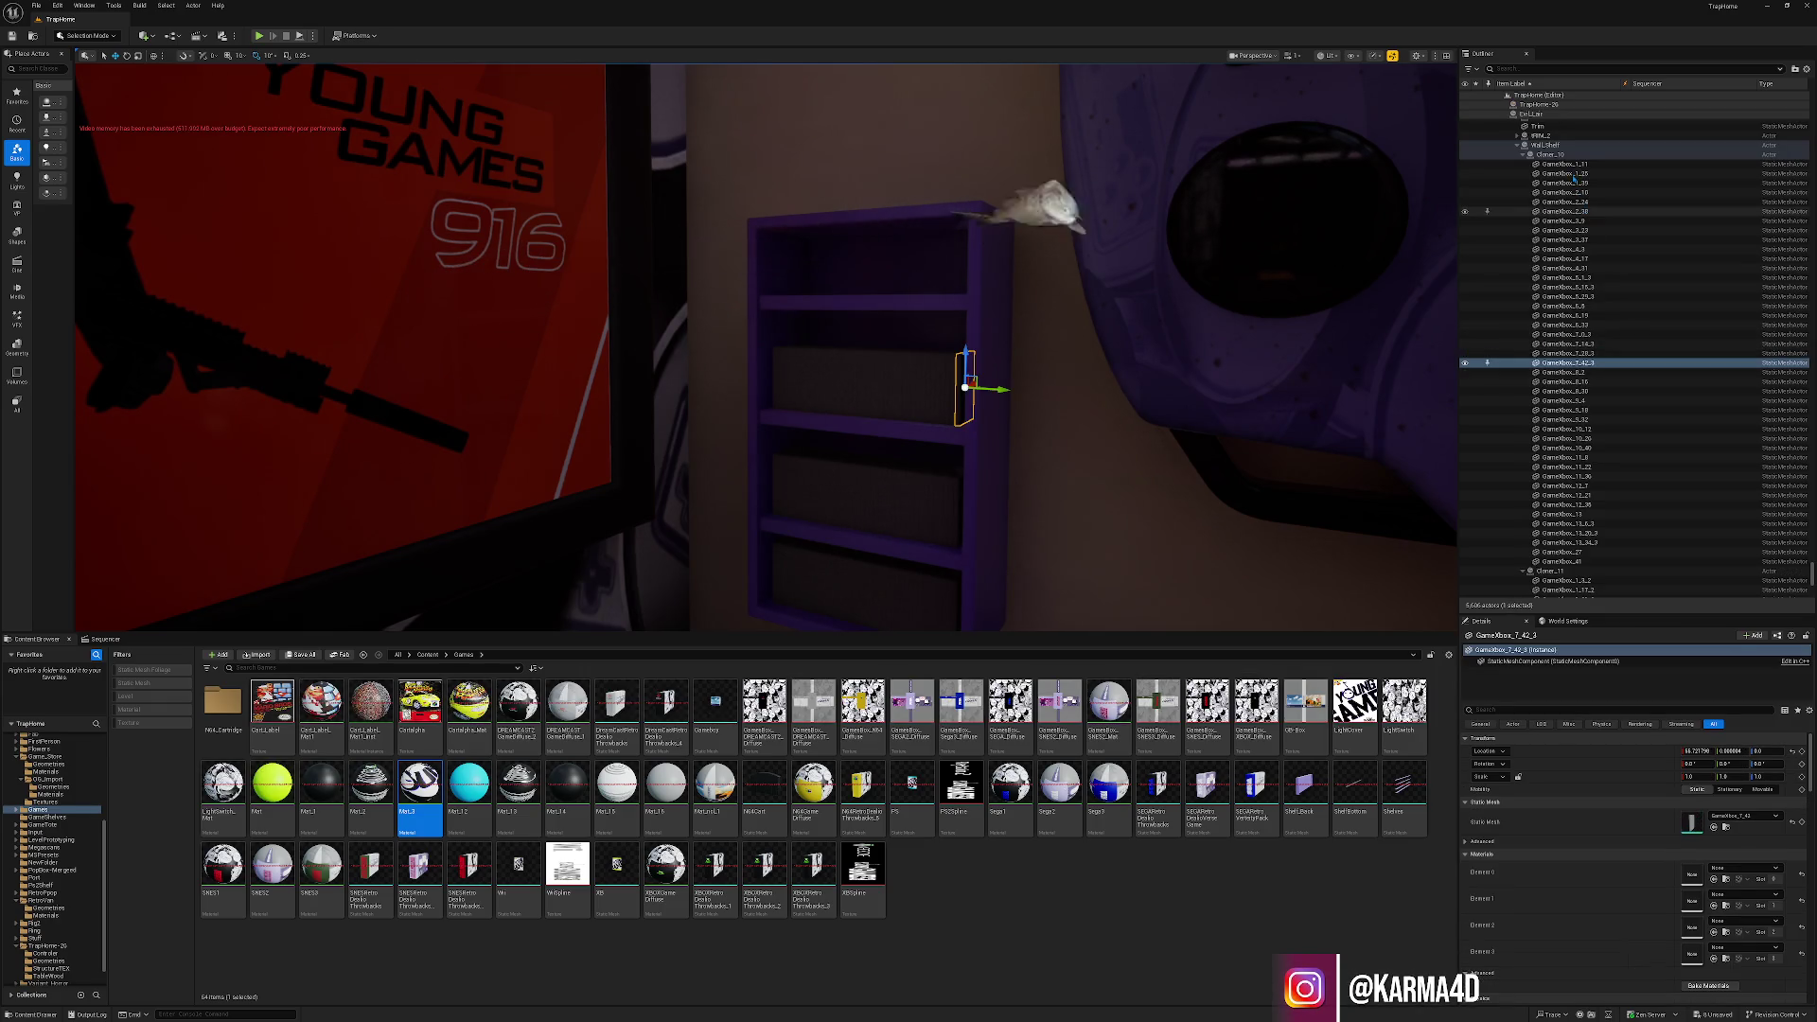
pyautogui.click(1567, 163)
pyautogui.keyDown('shift'); pyautogui.click(1563, 562); pyautogui.keyUp('shift')
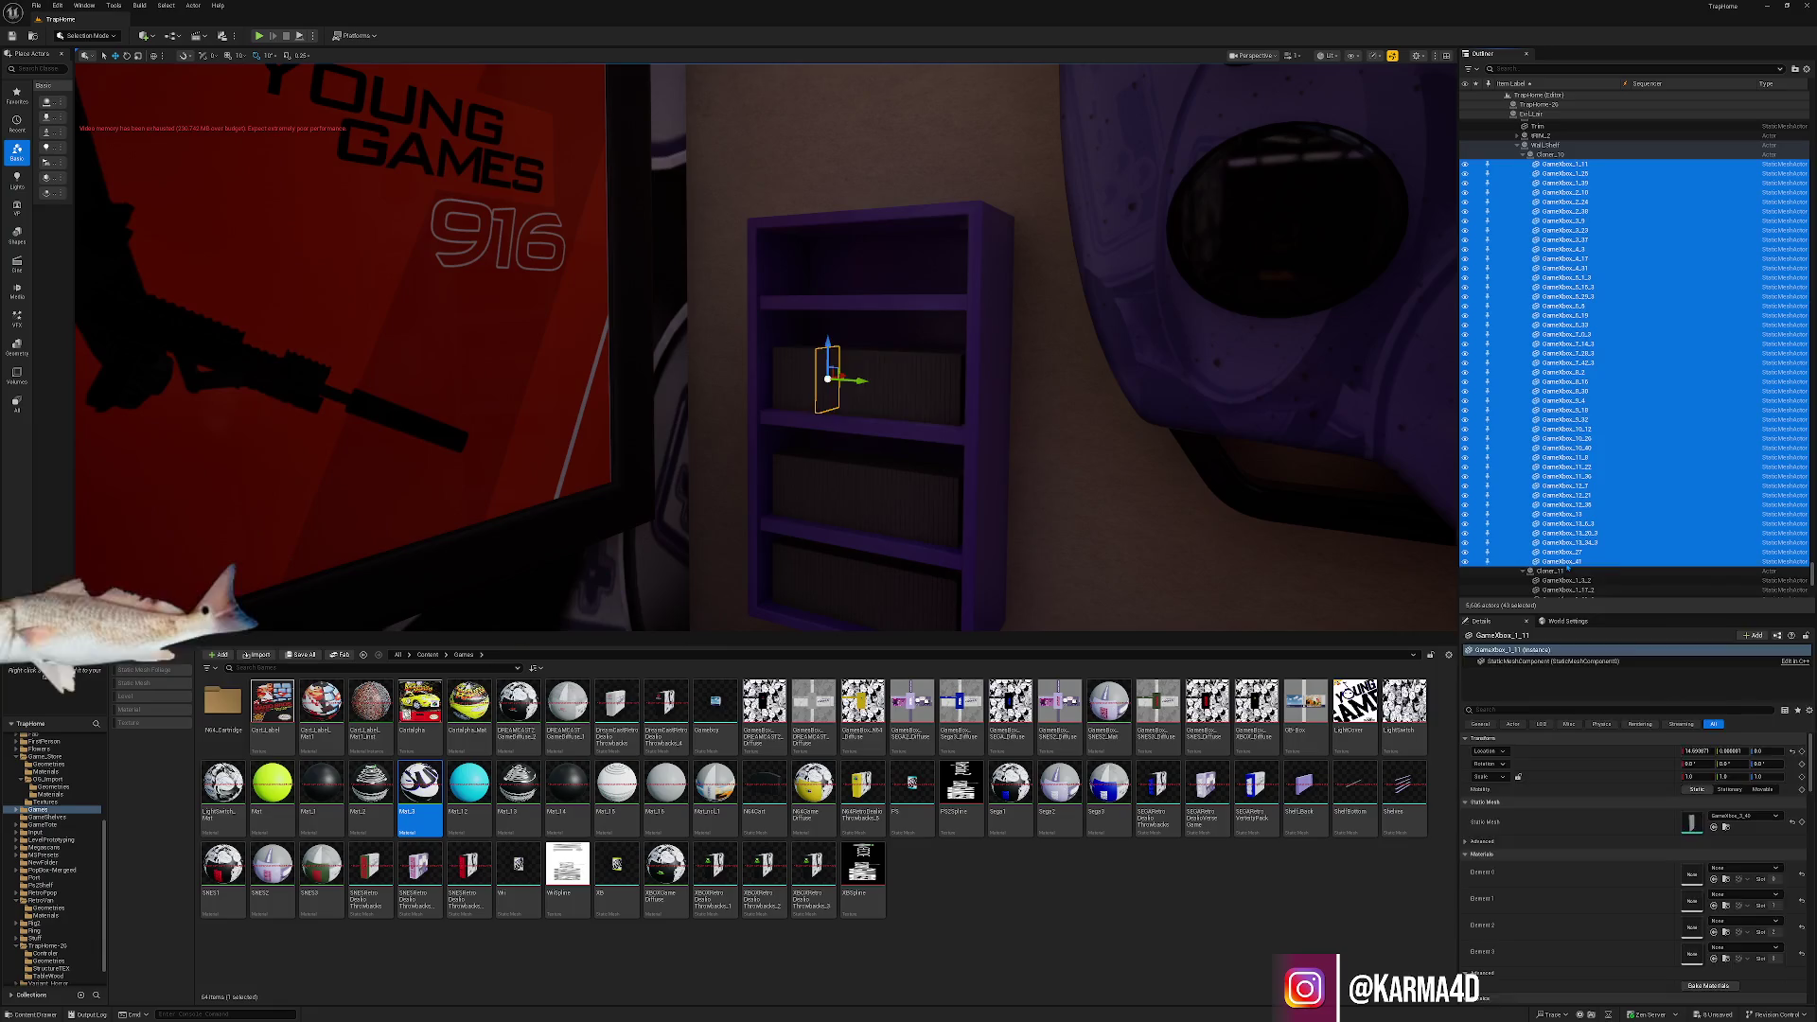
pyautogui.click(1714, 817)
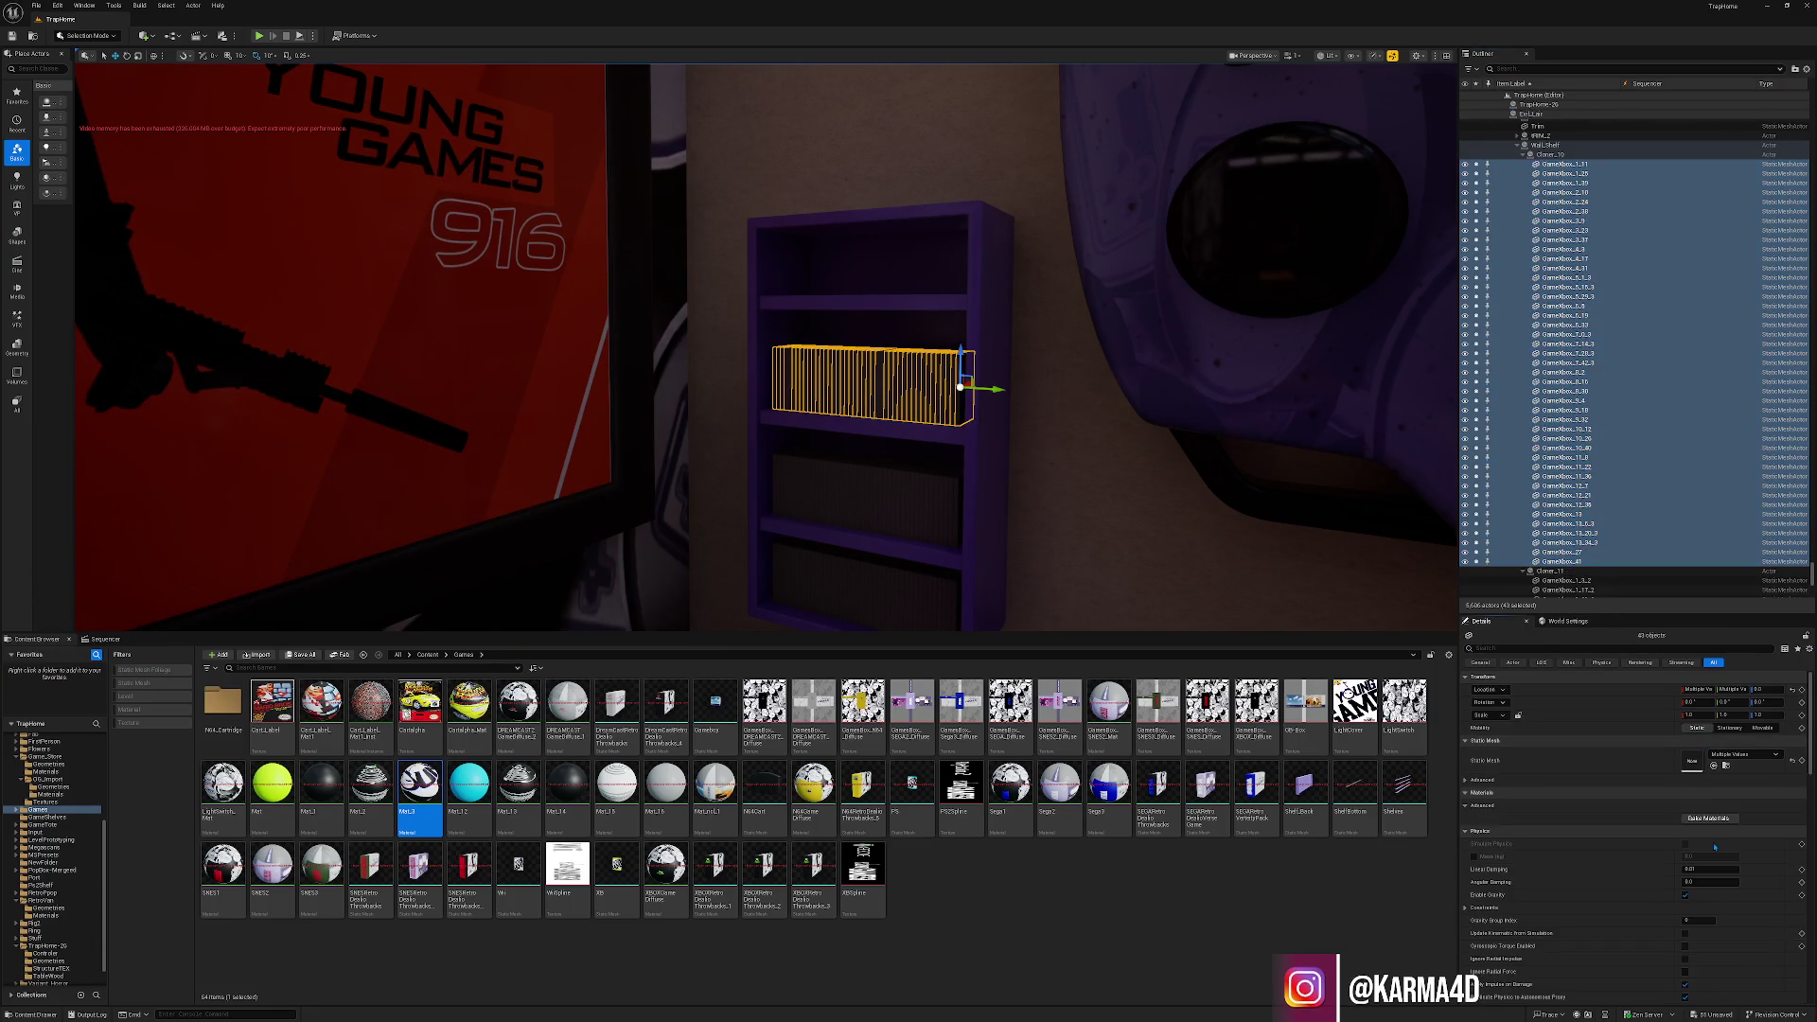
pyautogui.click(1714, 845)
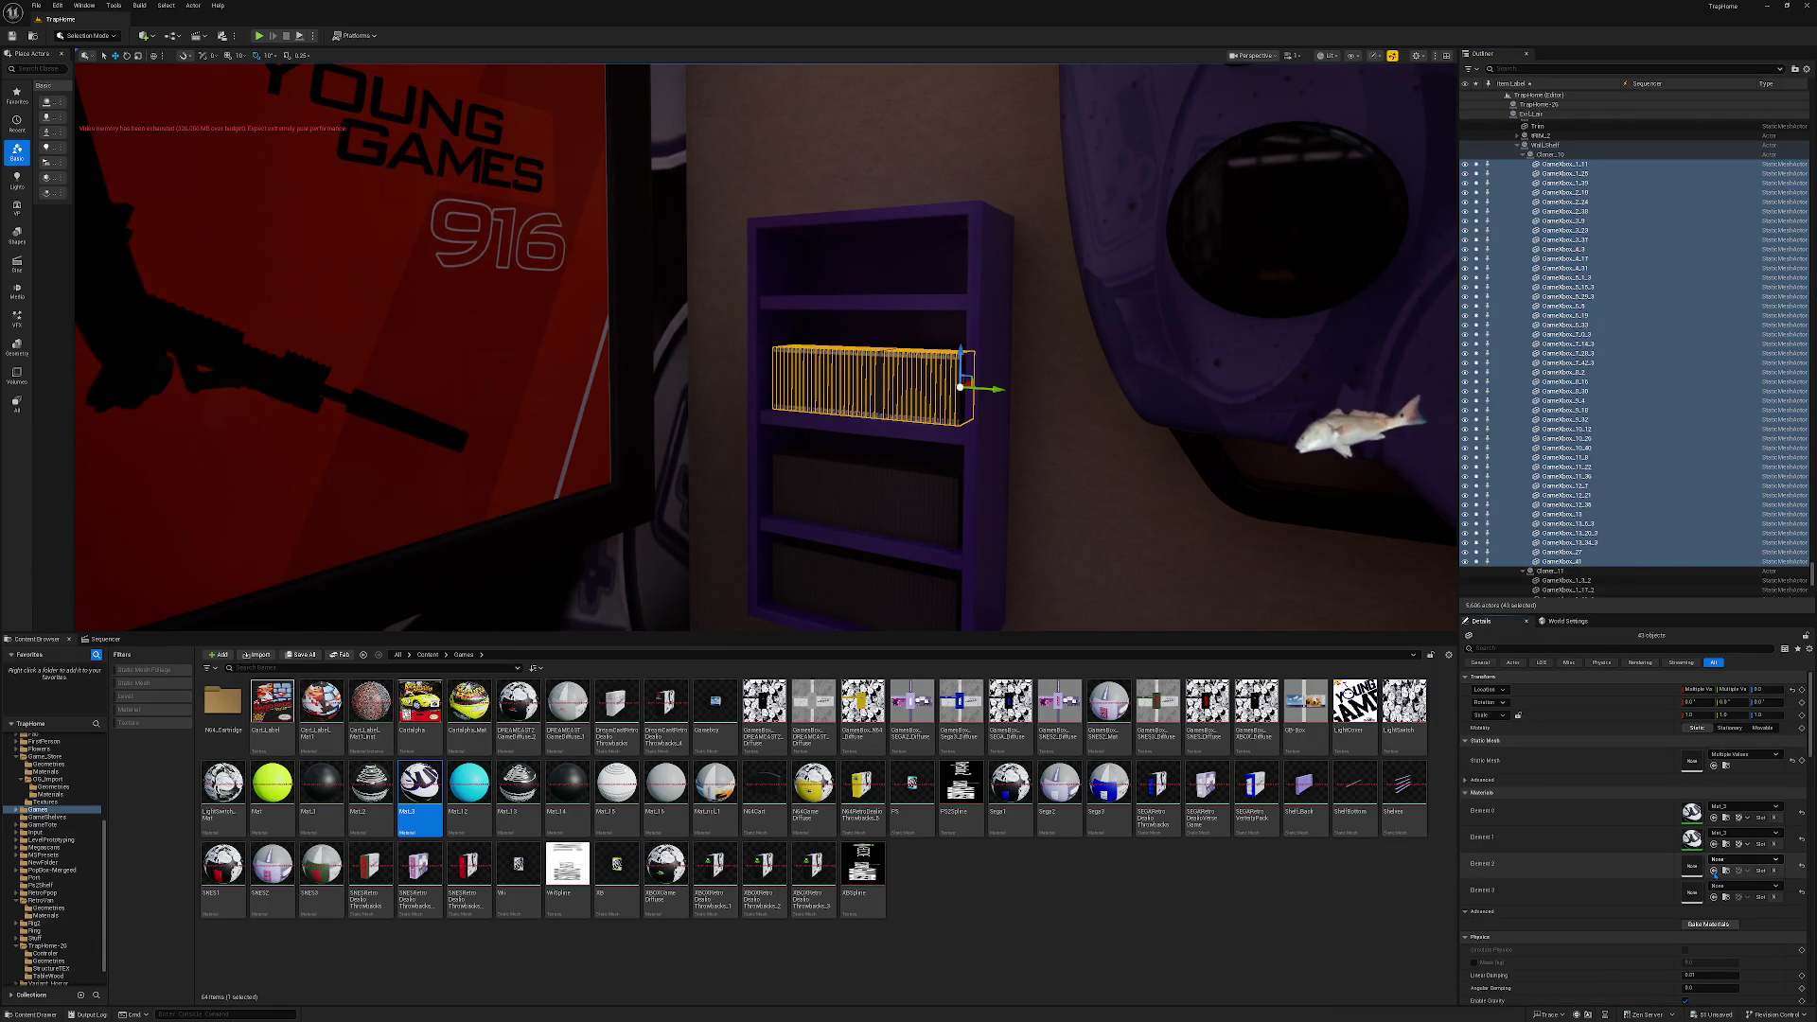
pyautogui.click(1714, 871)
pyautogui.press('Escape')
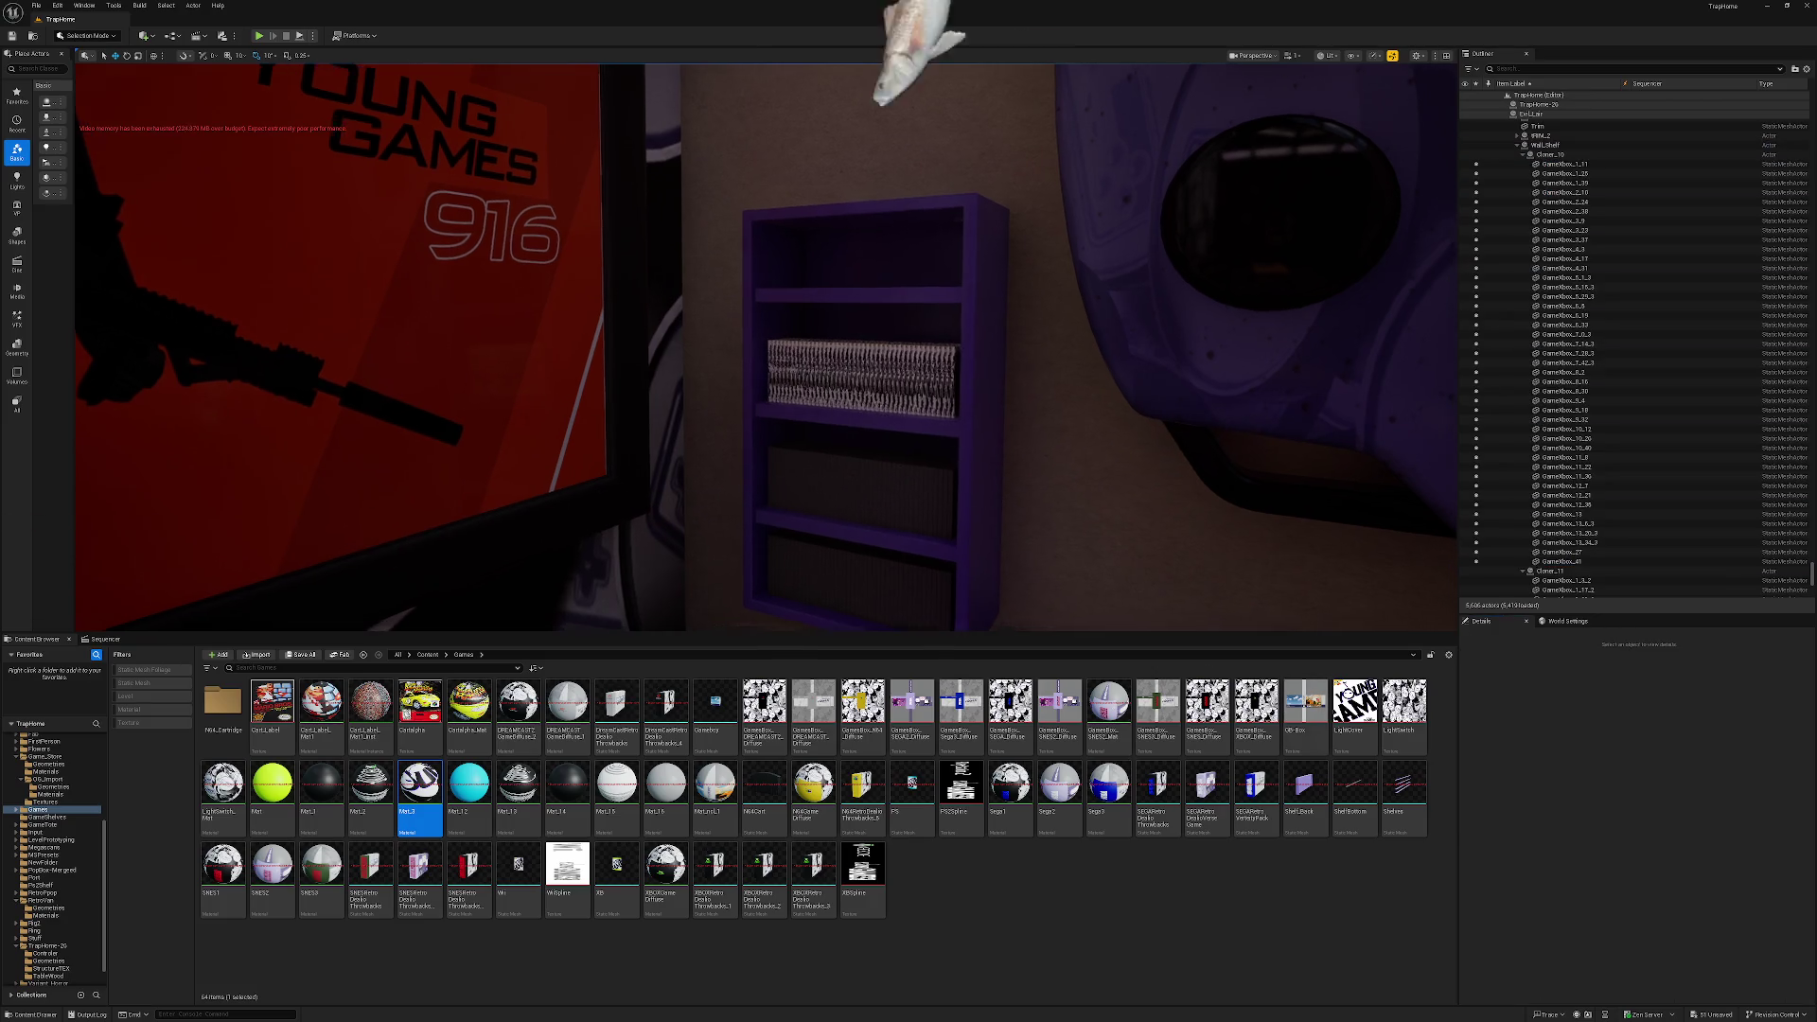
pyautogui.press('Up')
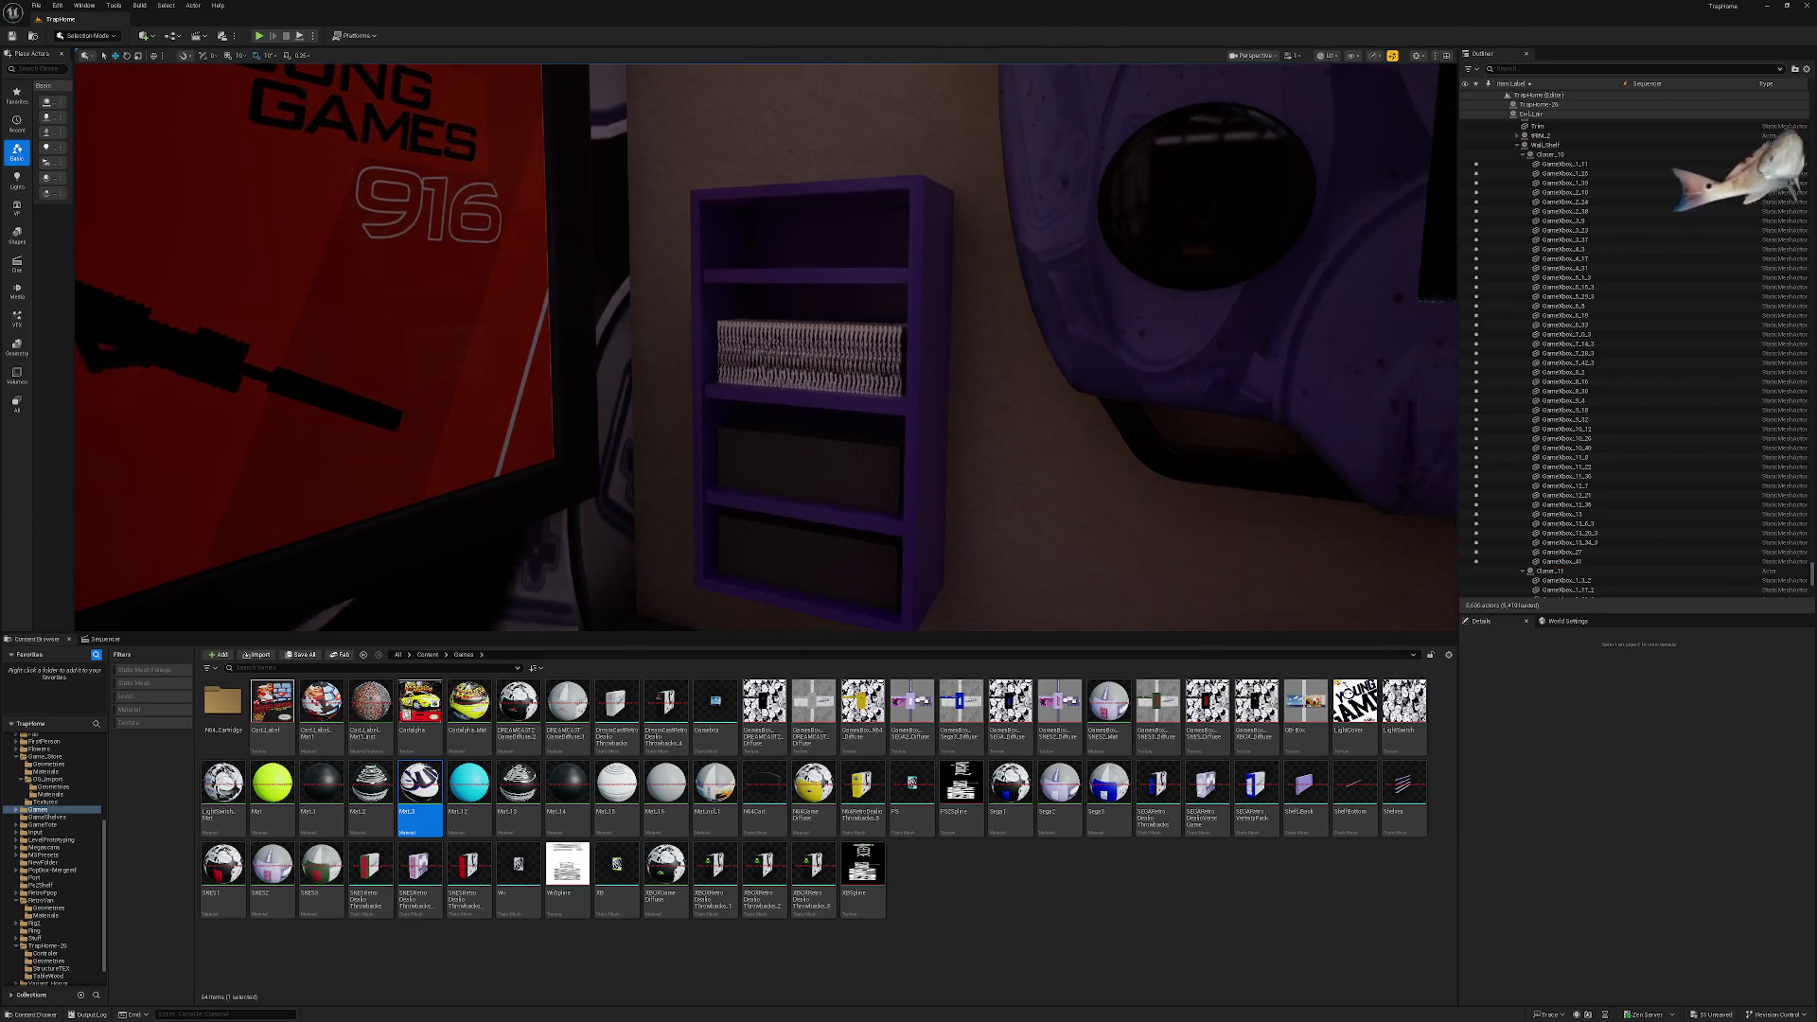
pyautogui.press('Down')
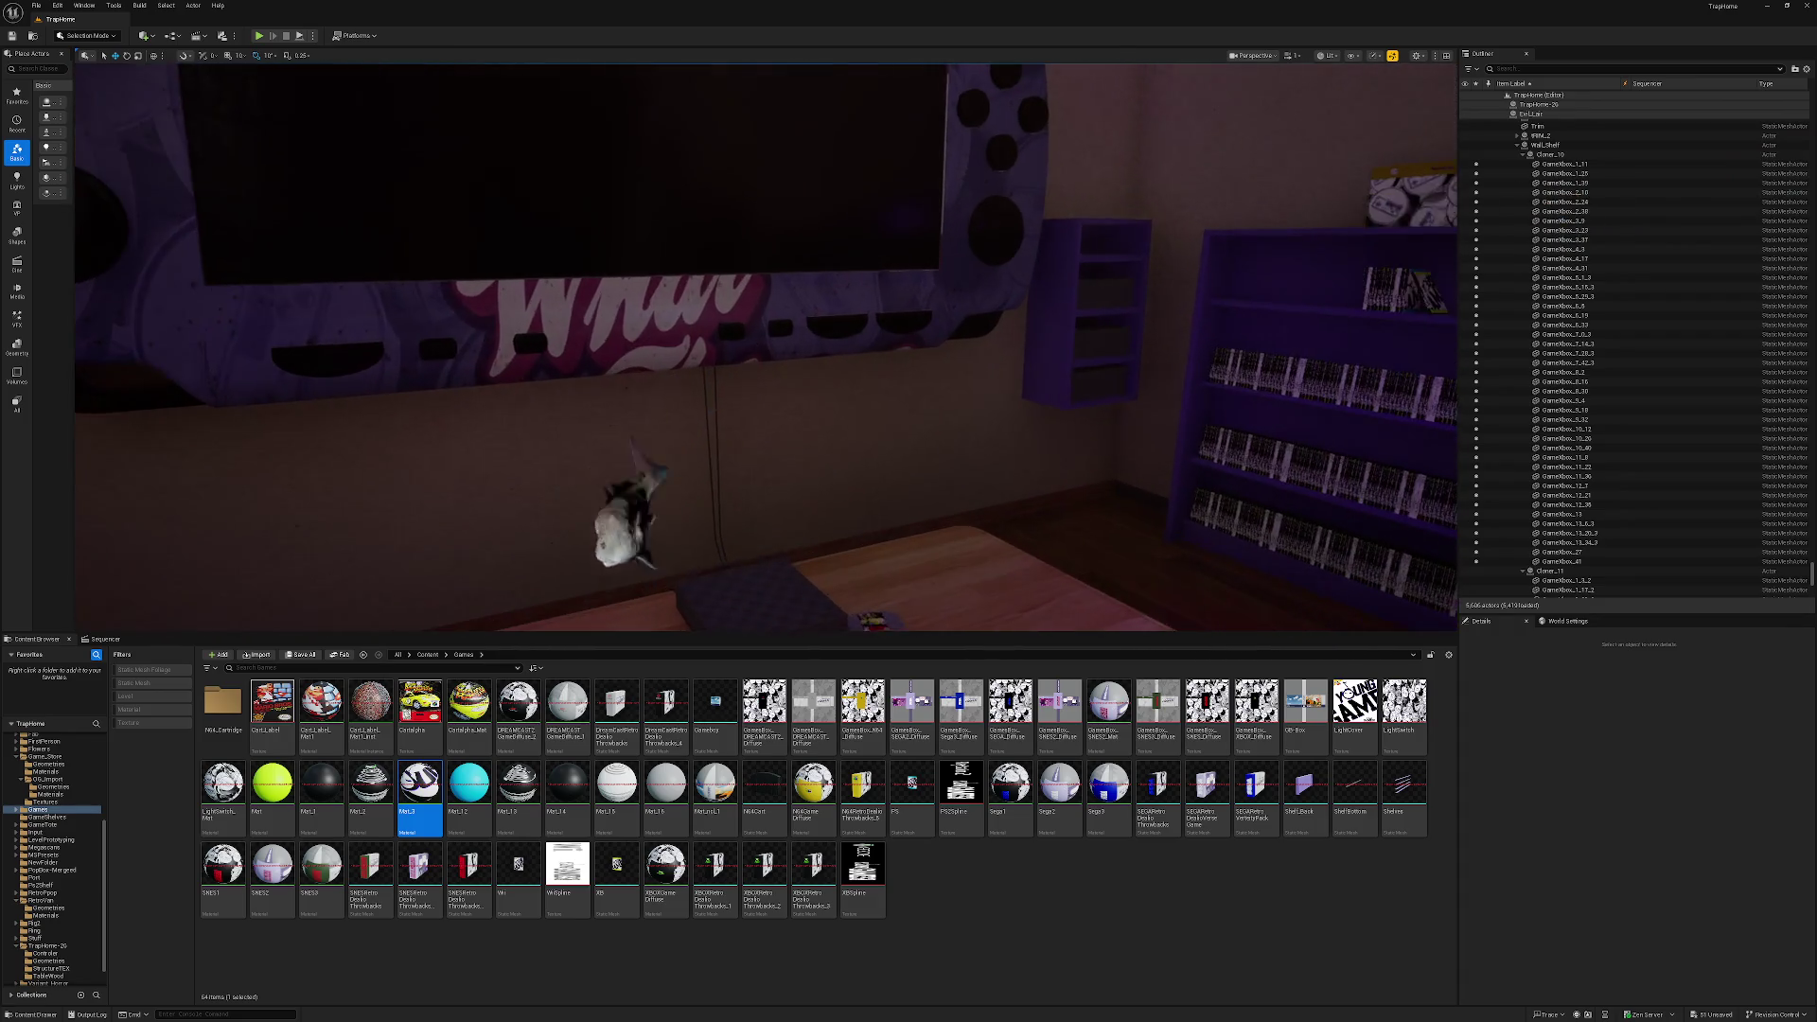
pyautogui.press('Up')
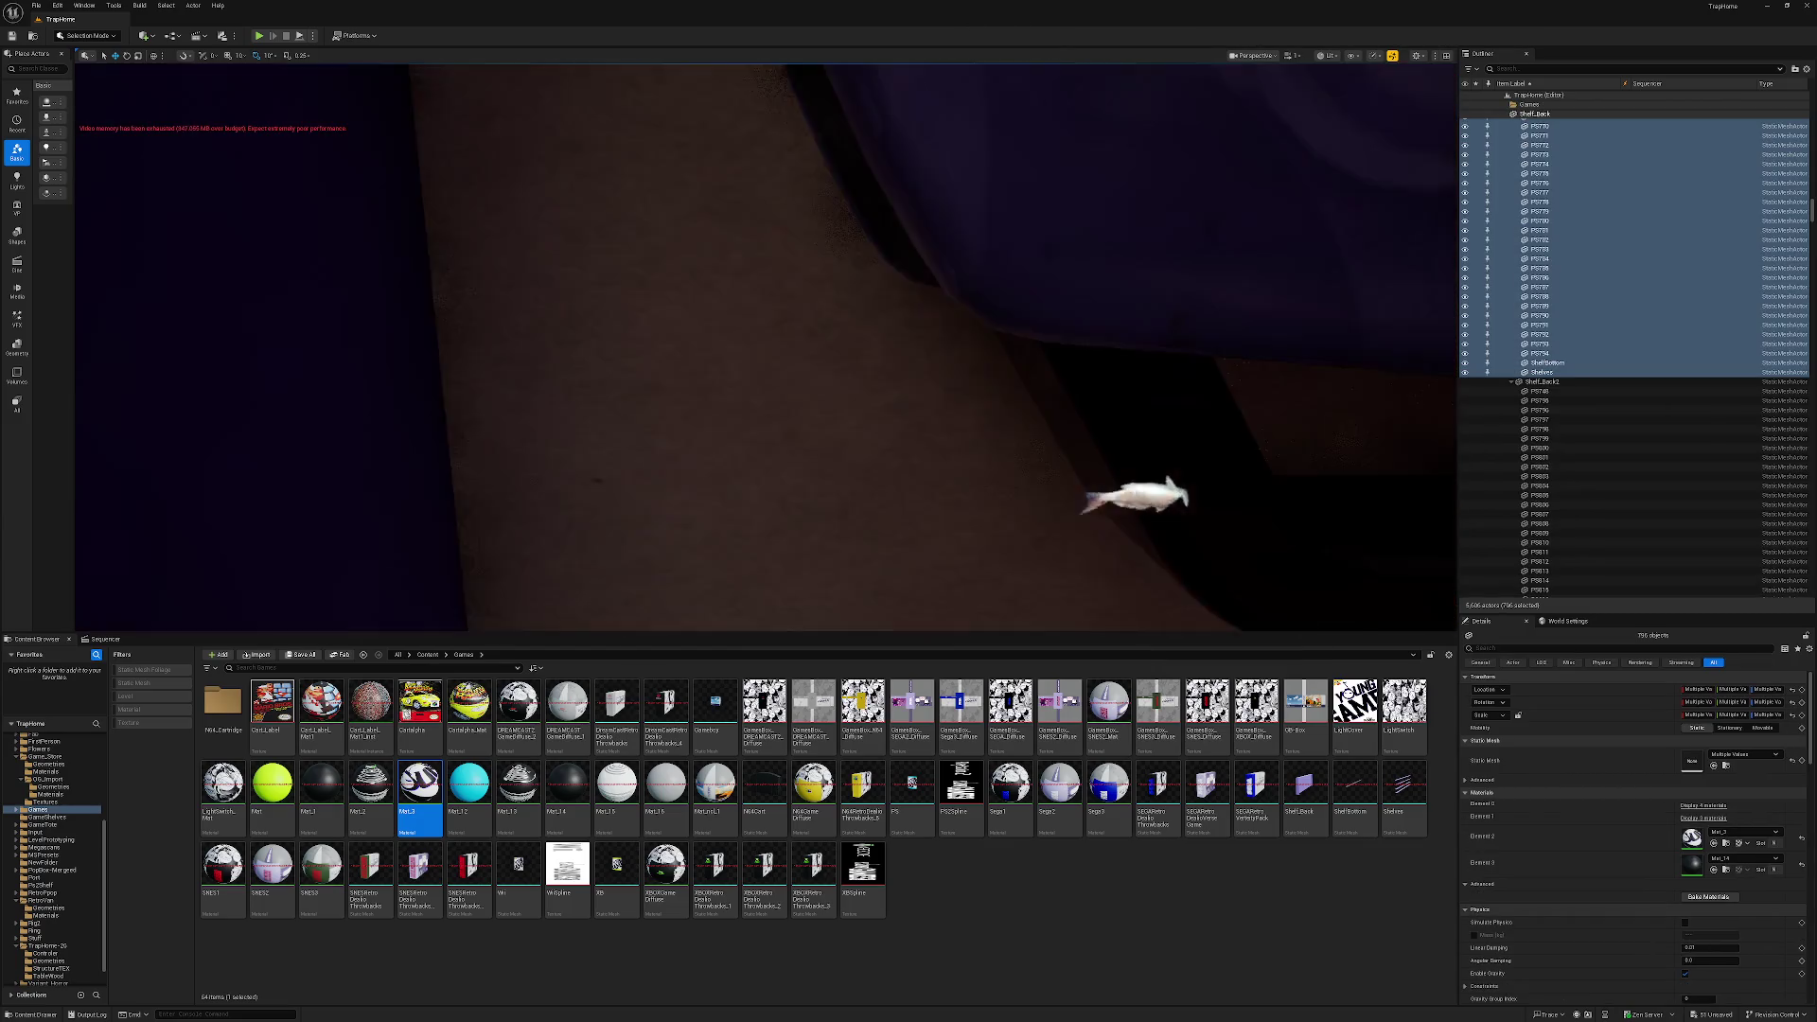
pyautogui.press('Left')
# Drop Mat_14 onto the boxes' material slots, then undo it and the earlier slot assignments.
pyautogui.press('Up')
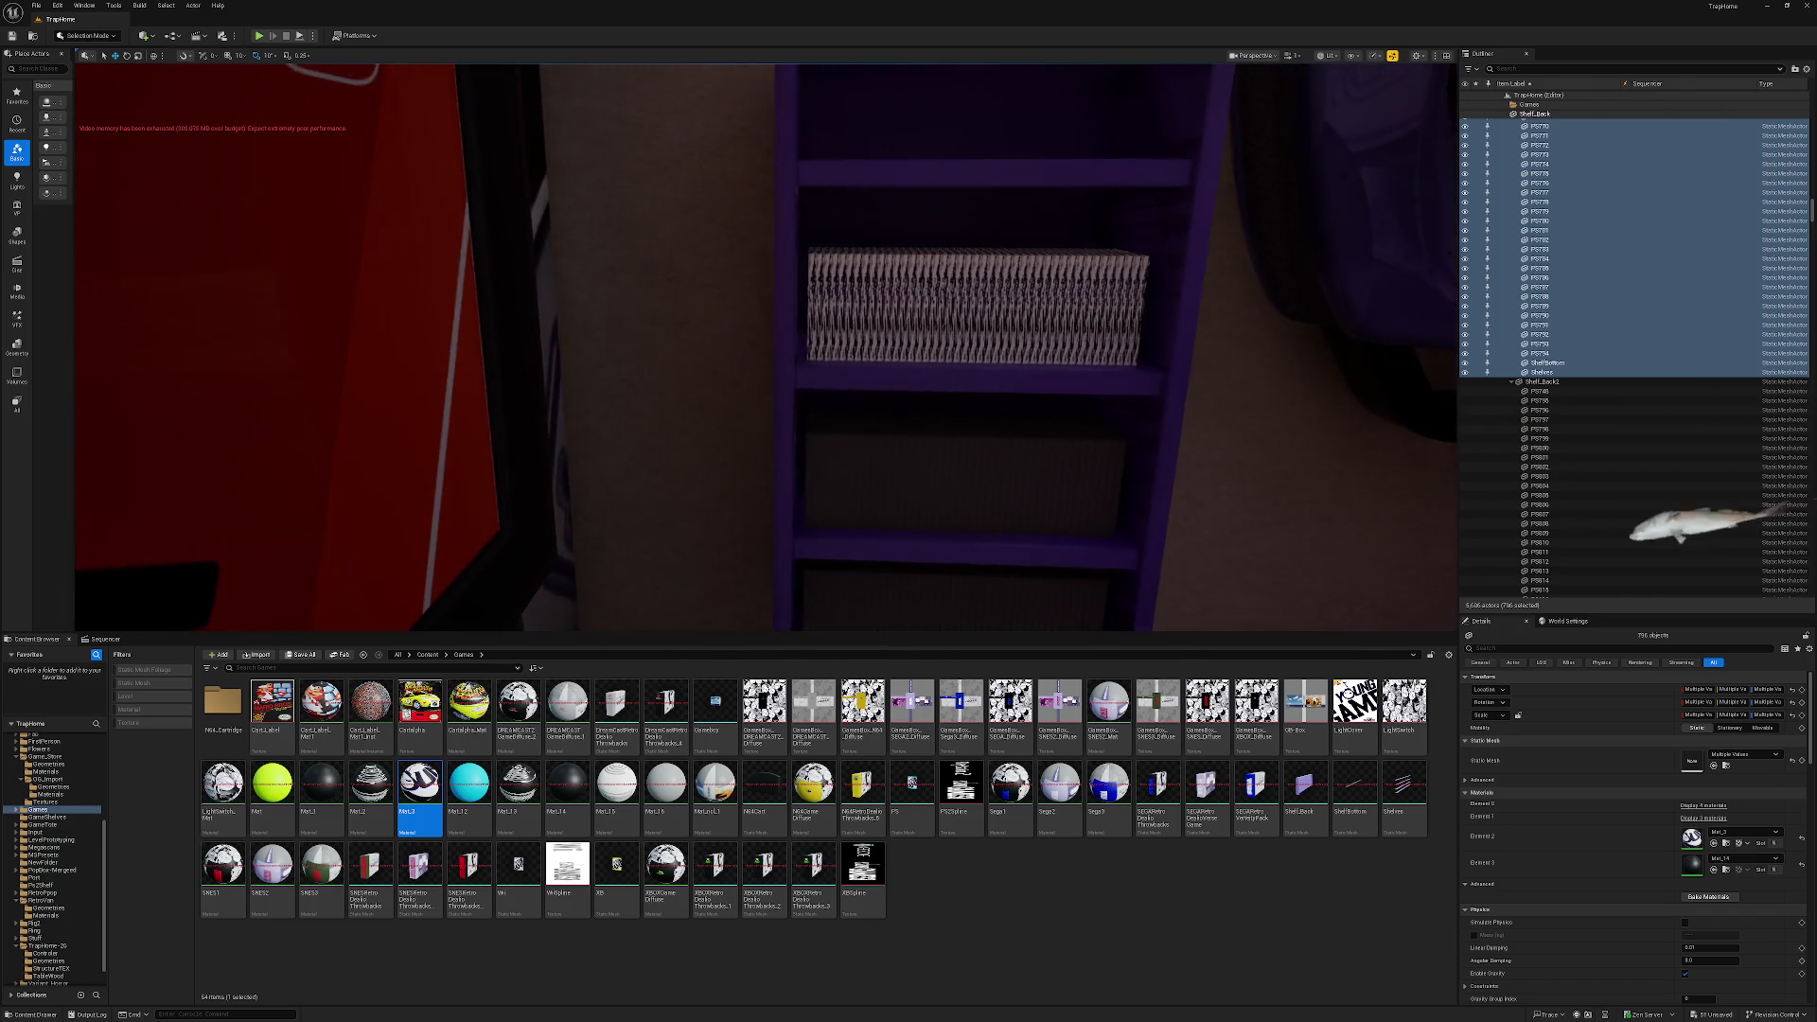
pyautogui.press('Up')
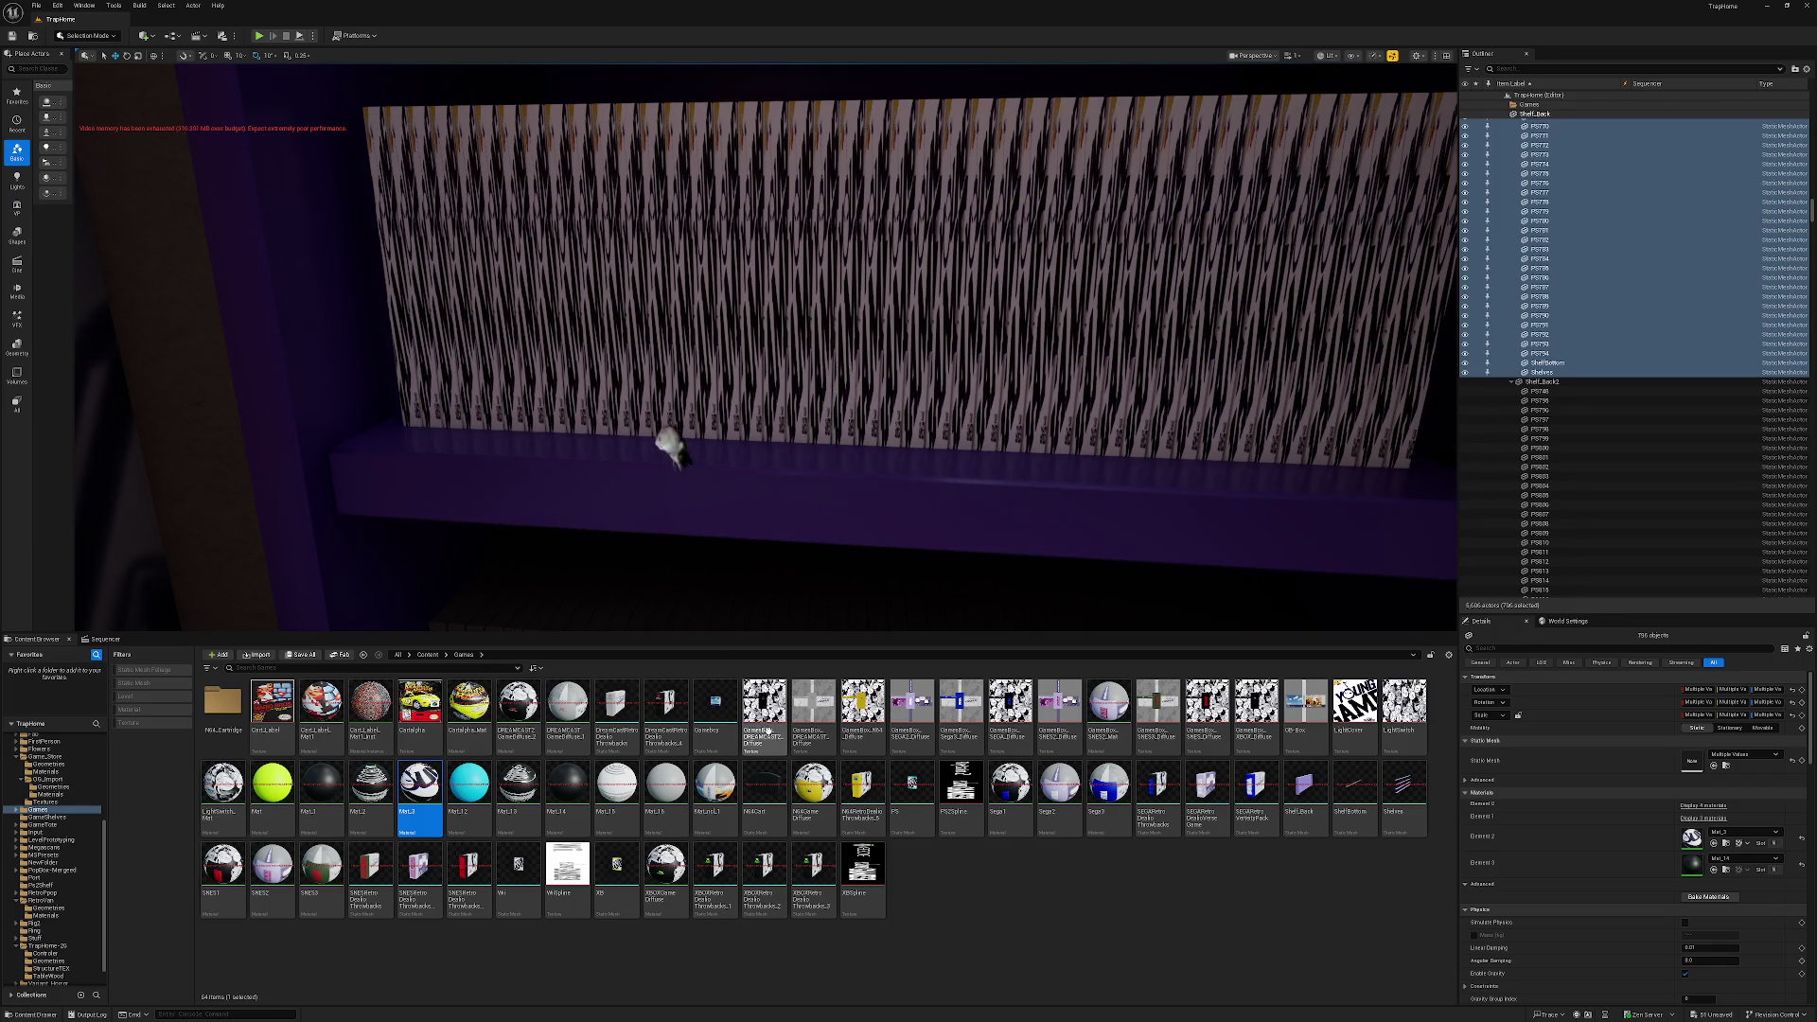
pyautogui.moveTo(567, 786); pyautogui.dragTo(1699, 845)
pyautogui.hotkey('ctrl', 'z')
pyautogui.hotkey('ctrl', 'z')
pyautogui.hotkey('ctrl', 'z')
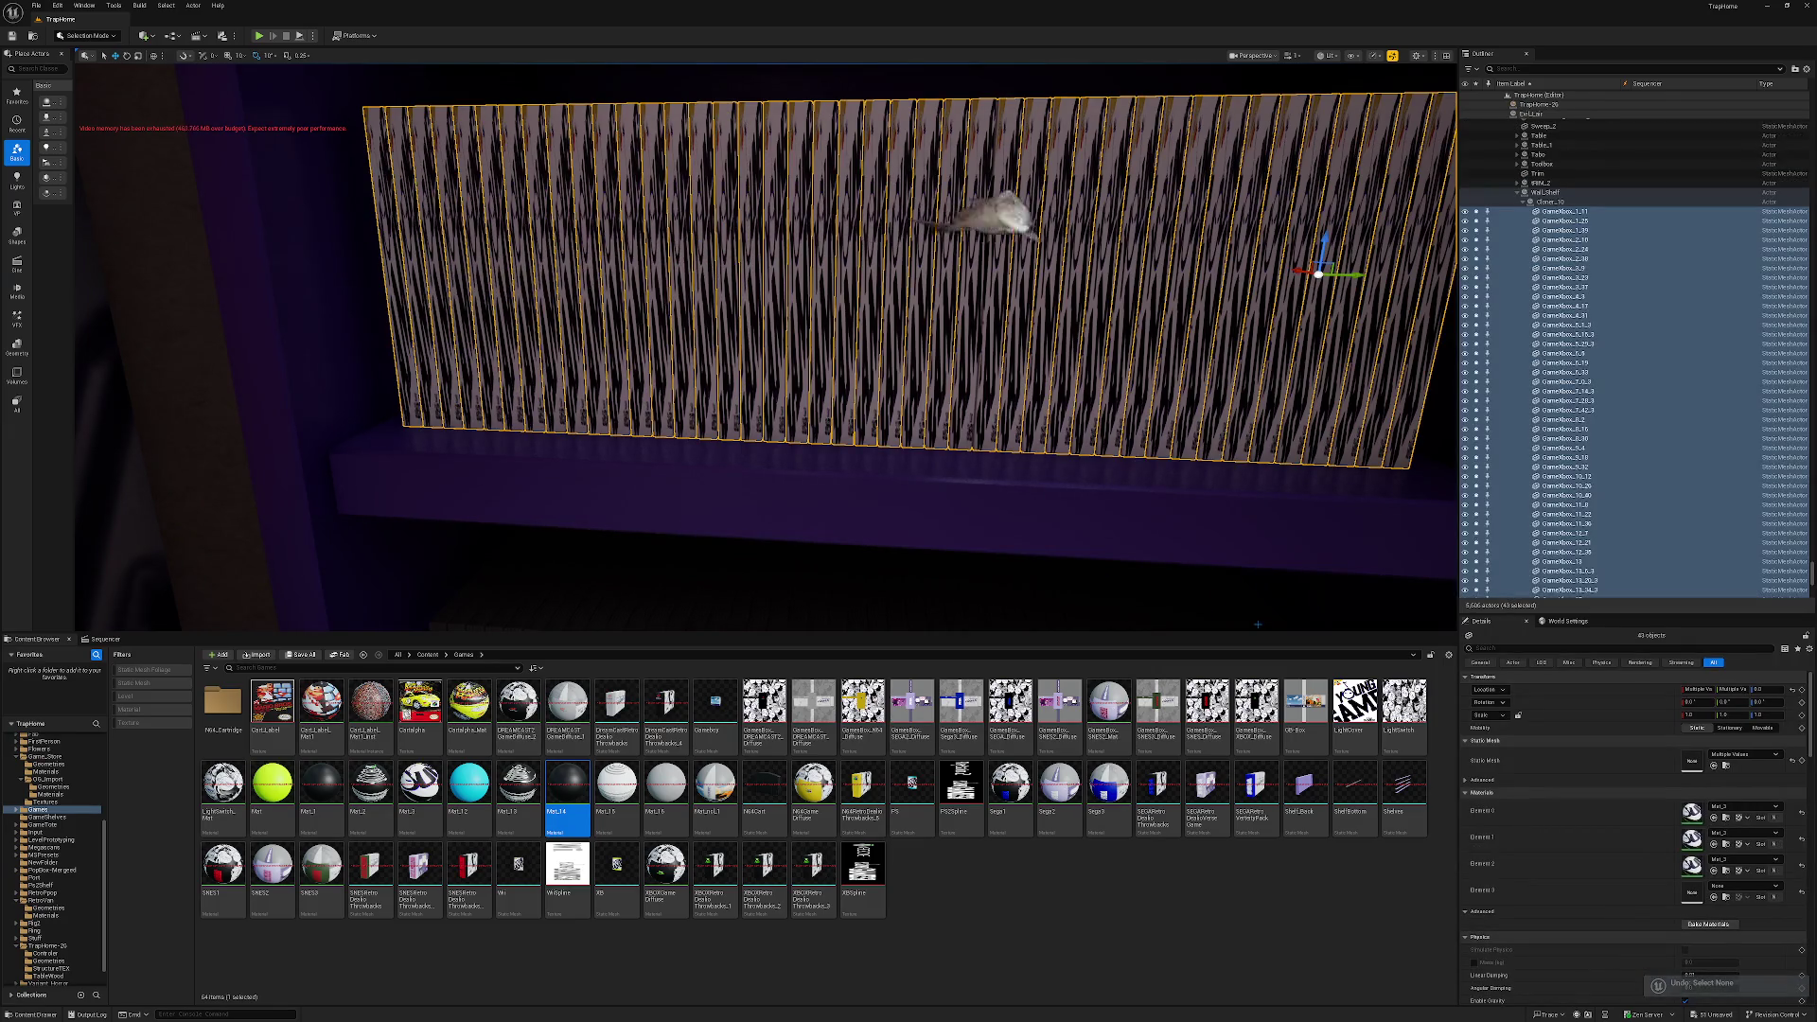
pyautogui.hotkey('ctrl', 'z')
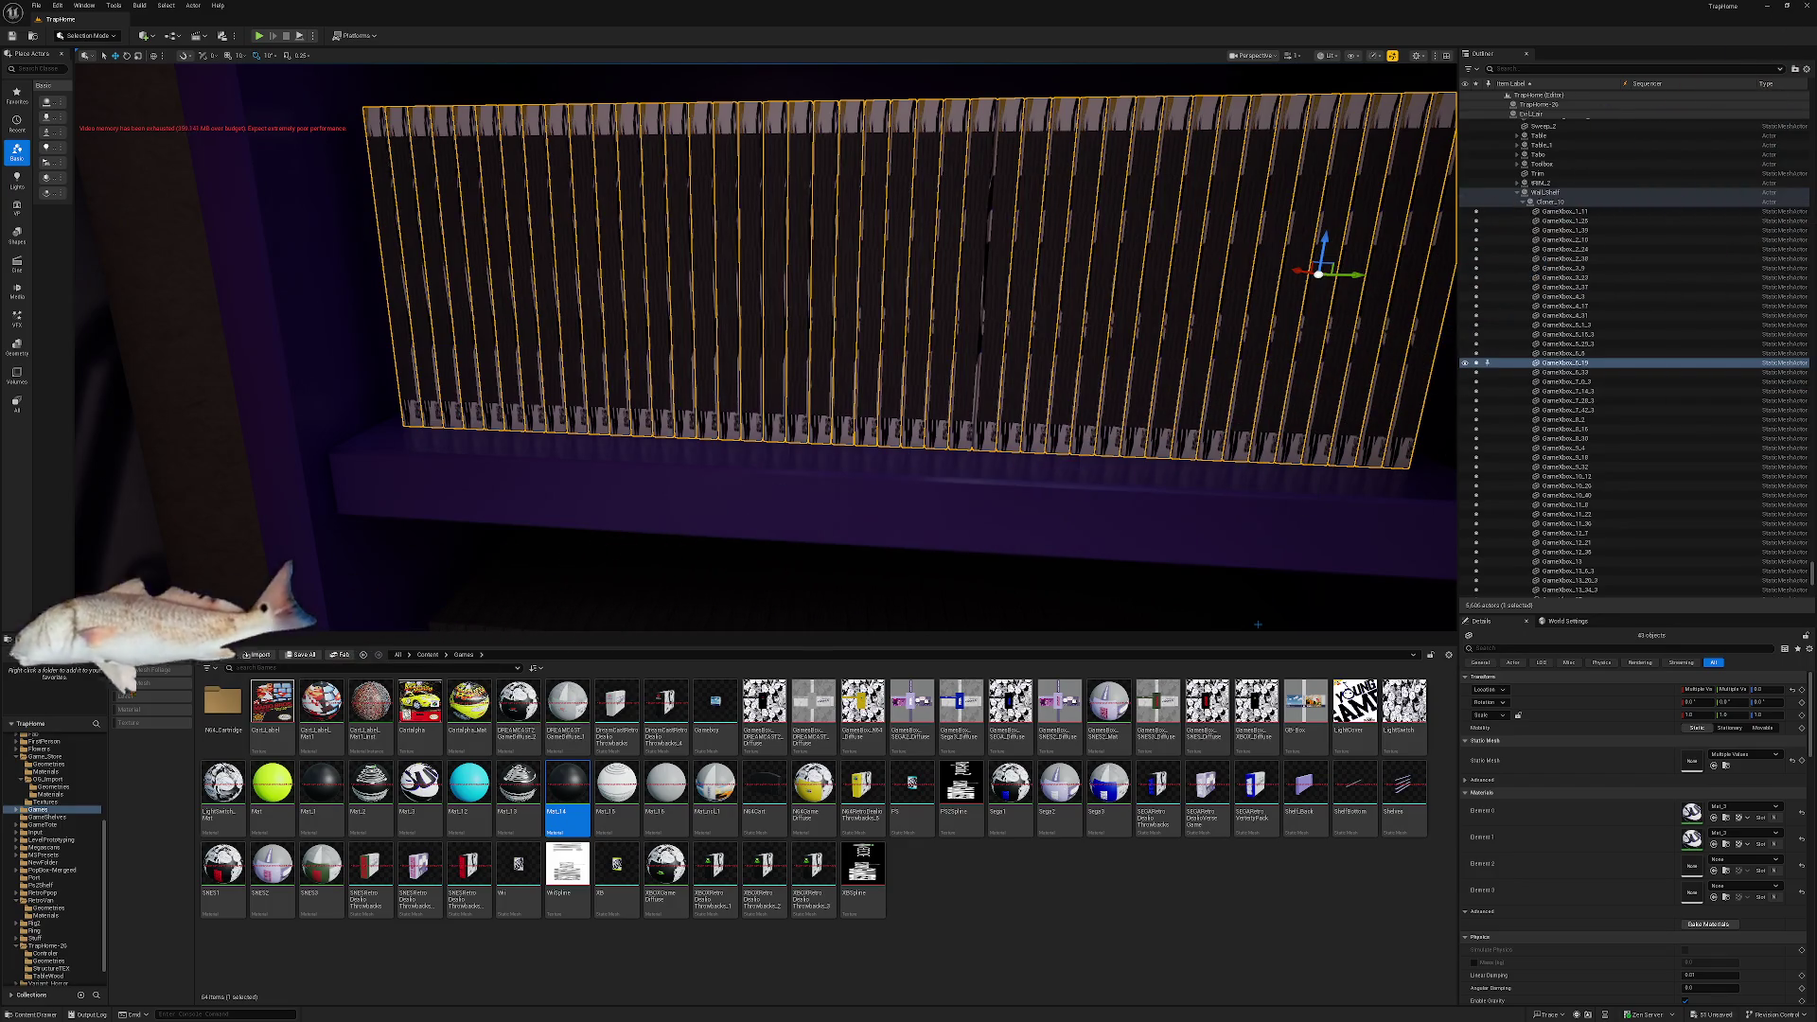
pyautogui.hotkey('ctrl', 'z')
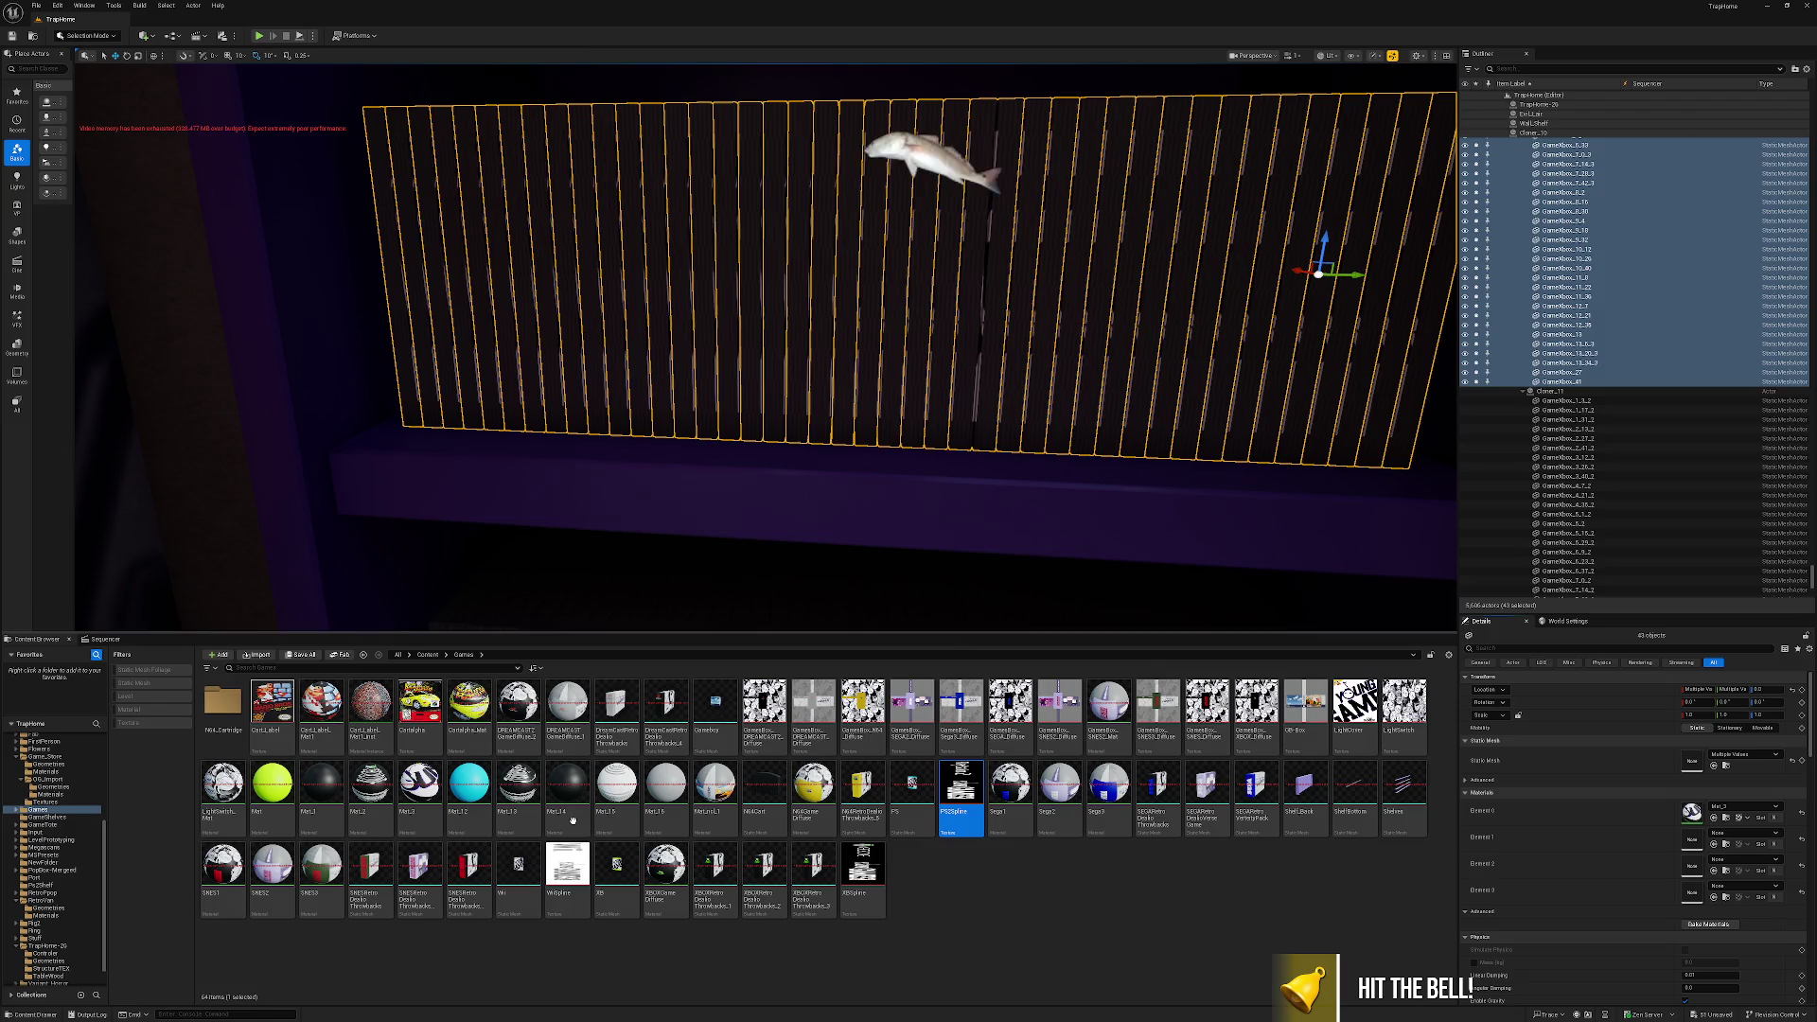
pyautogui.click(519, 863)
# Check the Wii box mesh's materials, then put Mat_15 on the boxes' material slots, including the third.
pyautogui.doubleClick(518, 863)
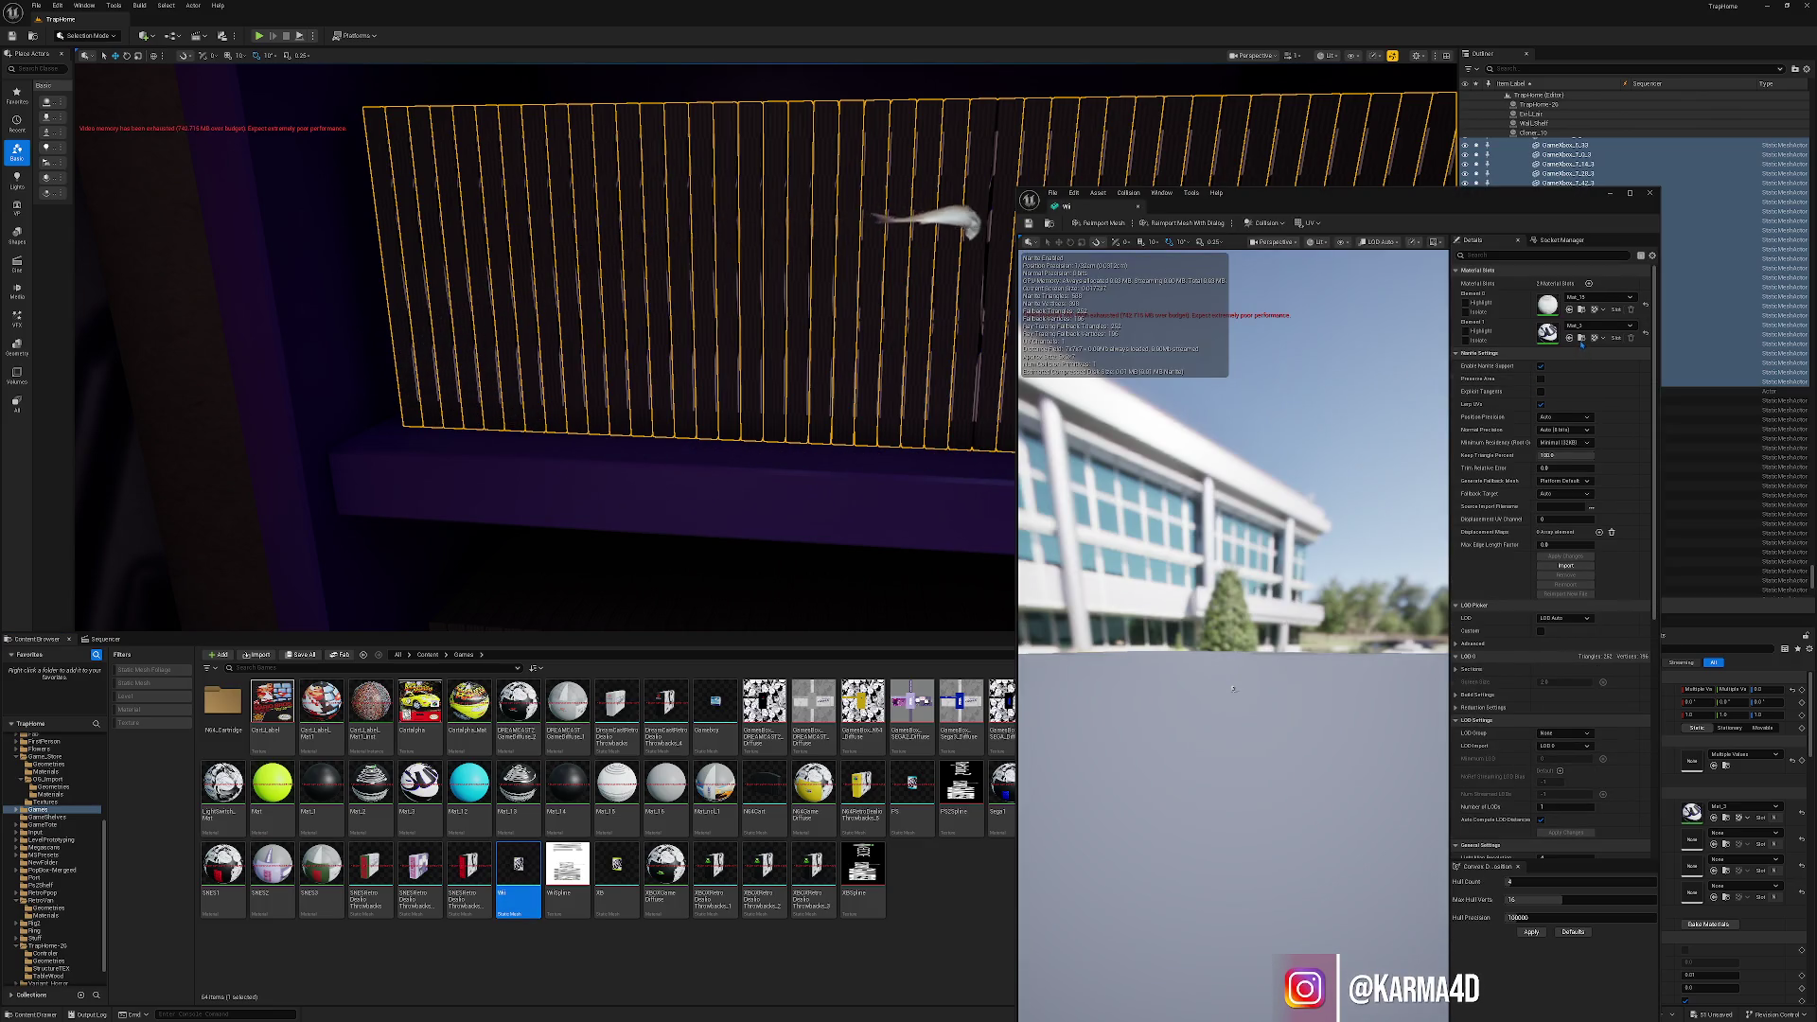
pyautogui.click(1582, 338)
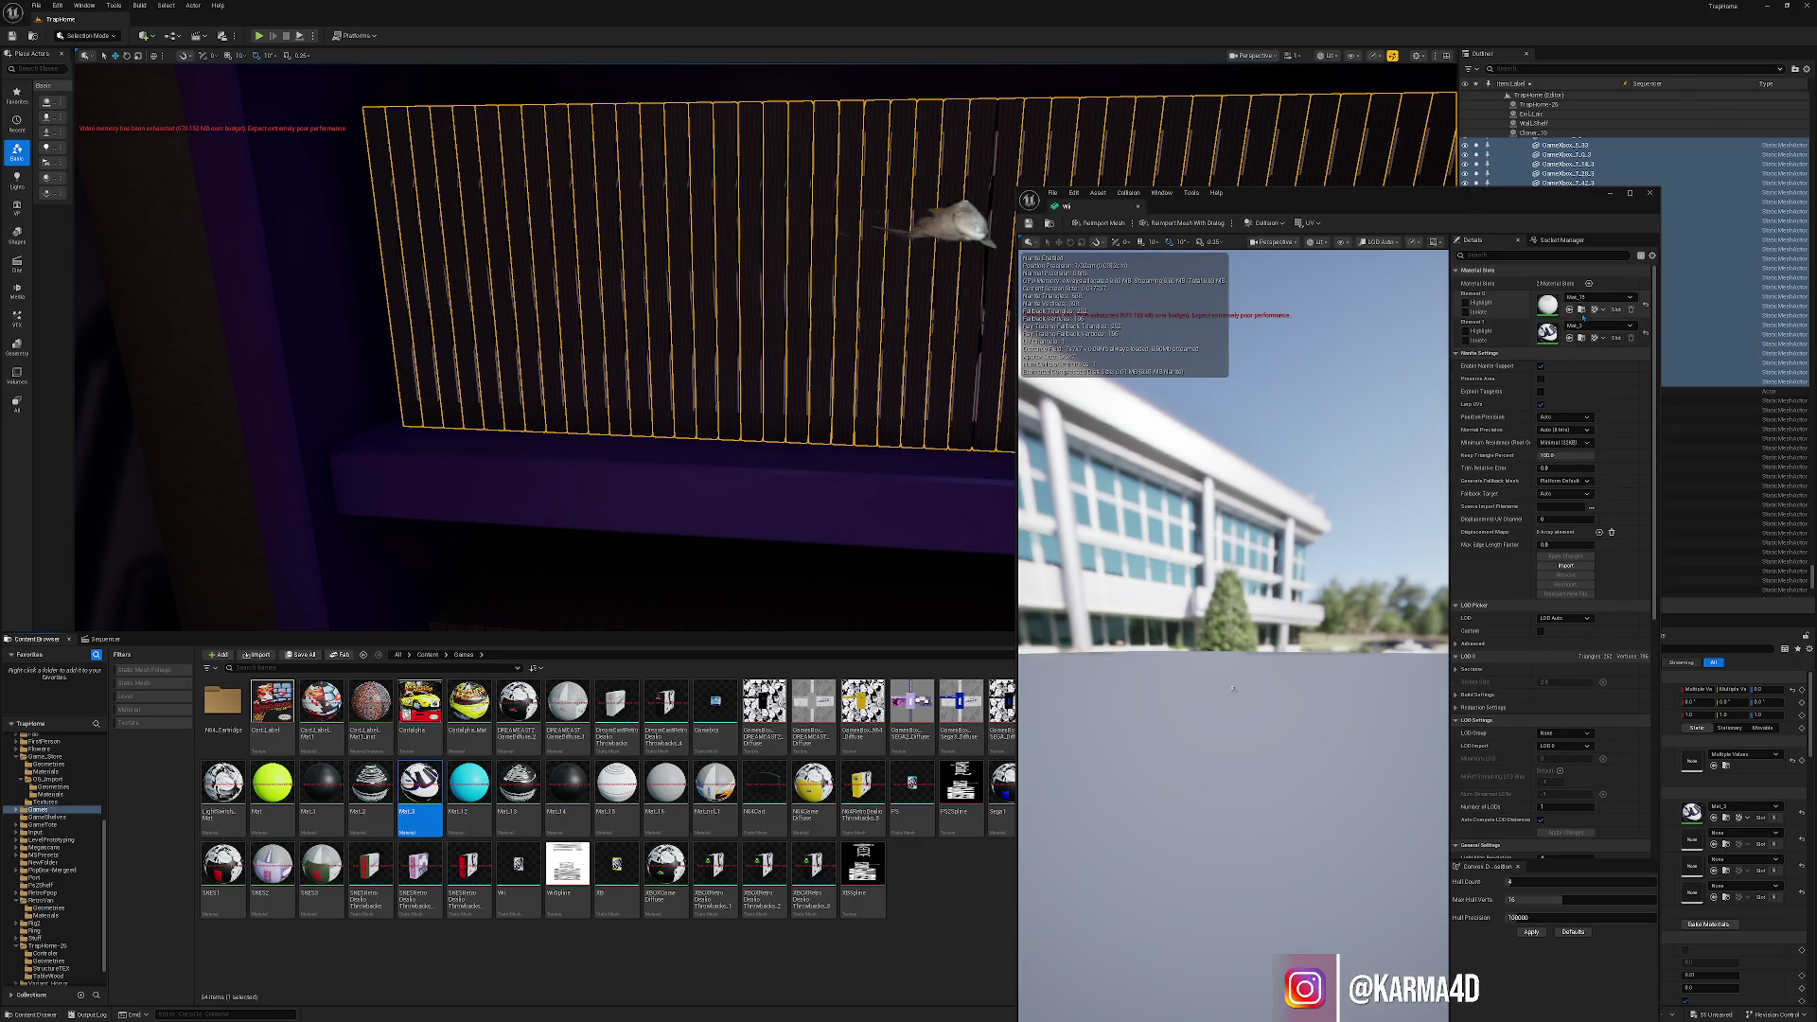
pyautogui.click(1583, 312)
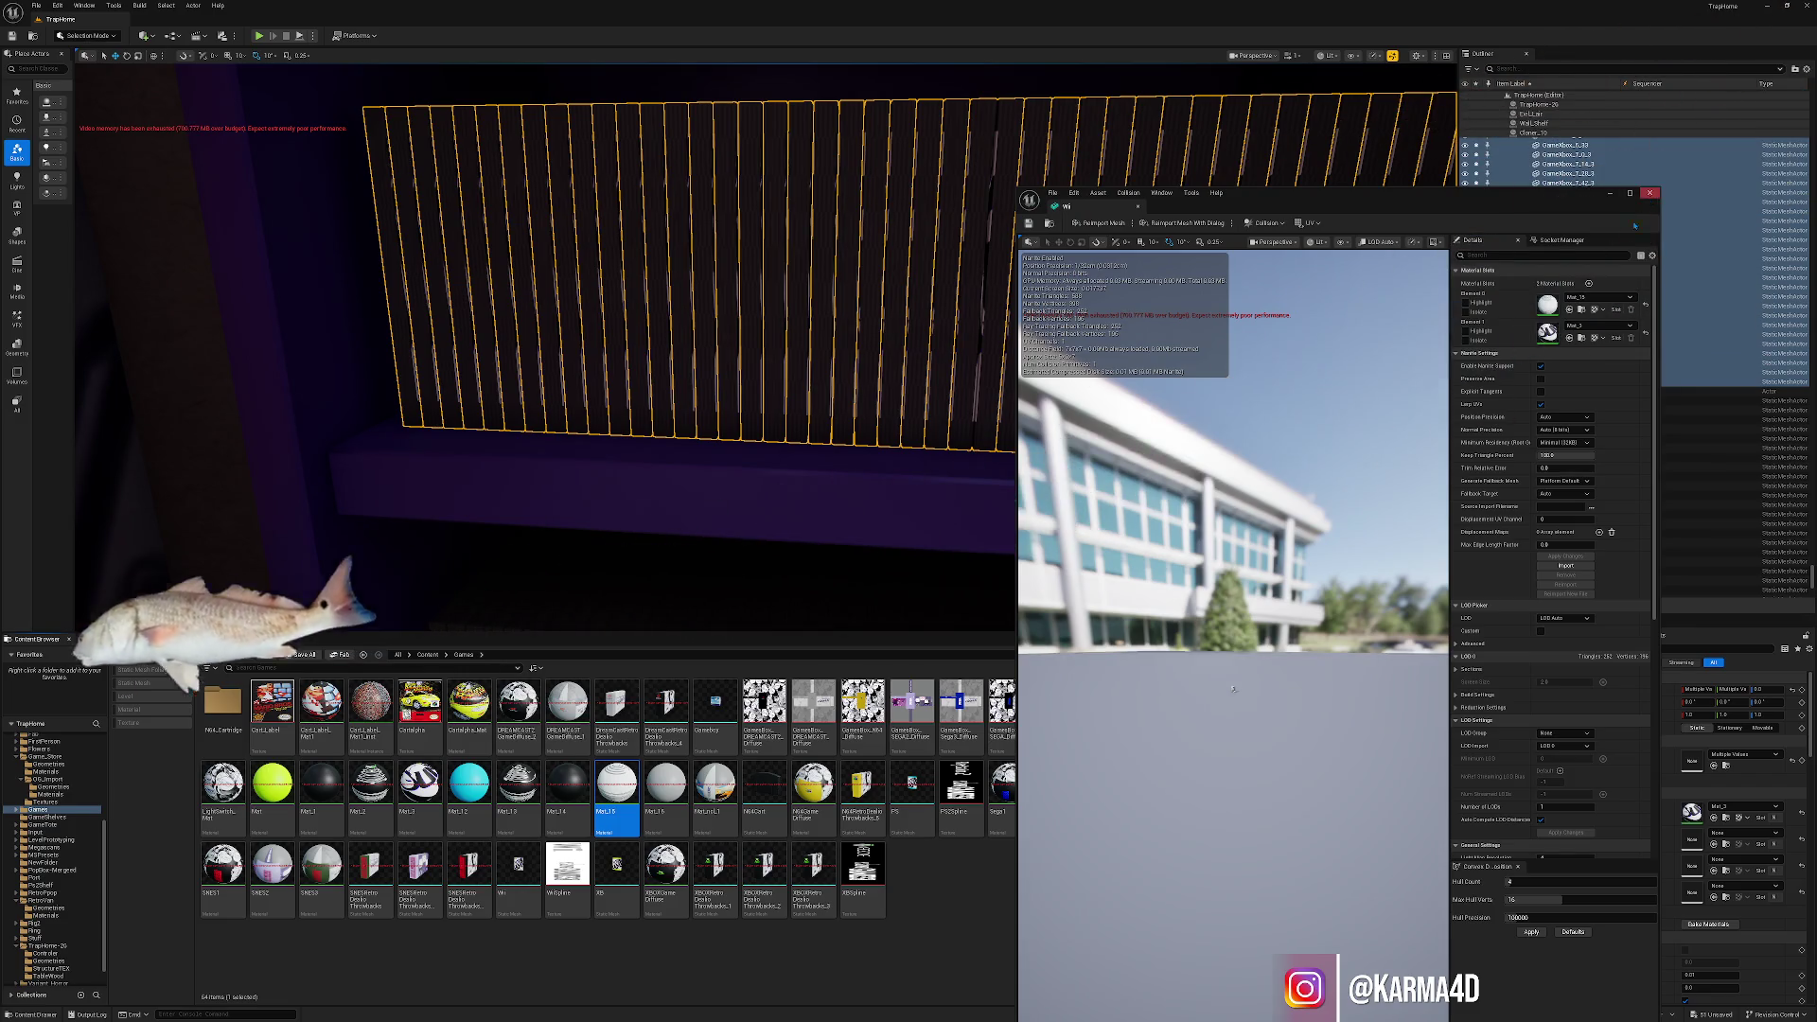
pyautogui.click(1650, 192)
pyautogui.moveTo(616, 785)
pyautogui.mouseDown()
pyautogui.moveTo(1666, 811)
pyautogui.moveTo(1699, 837)
pyautogui.mouseUp()
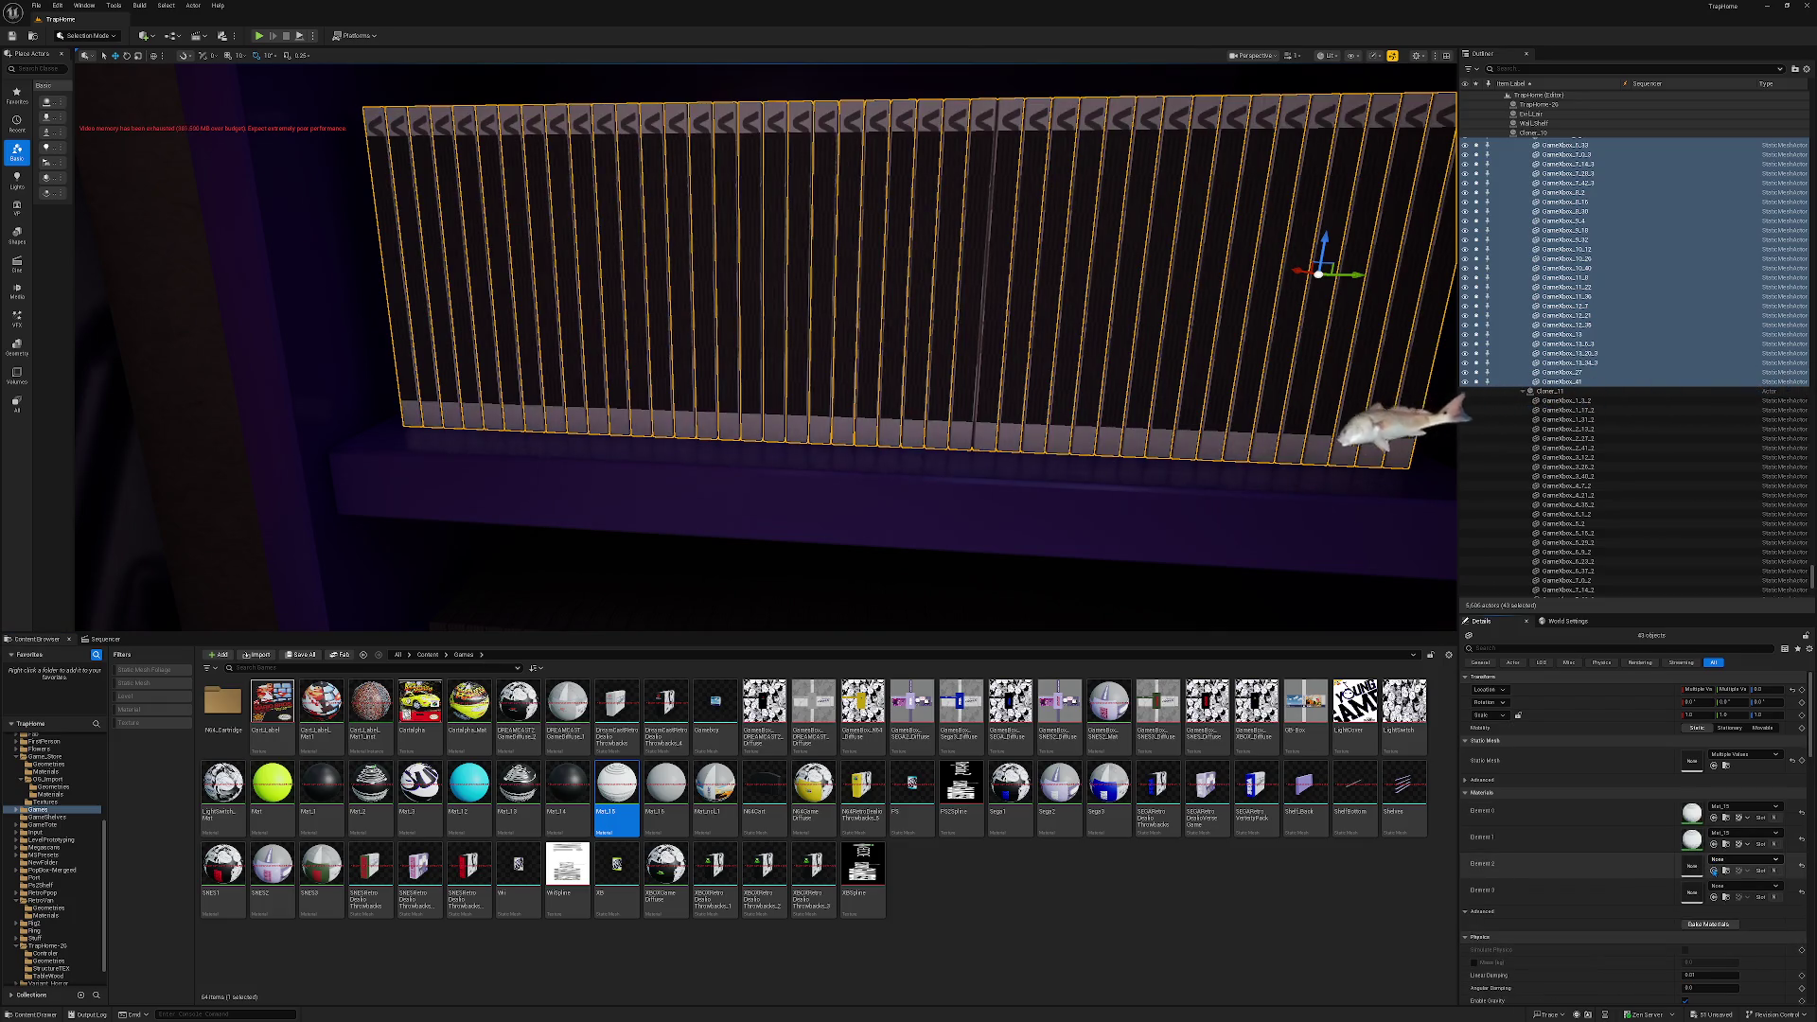
pyautogui.click(1715, 871)
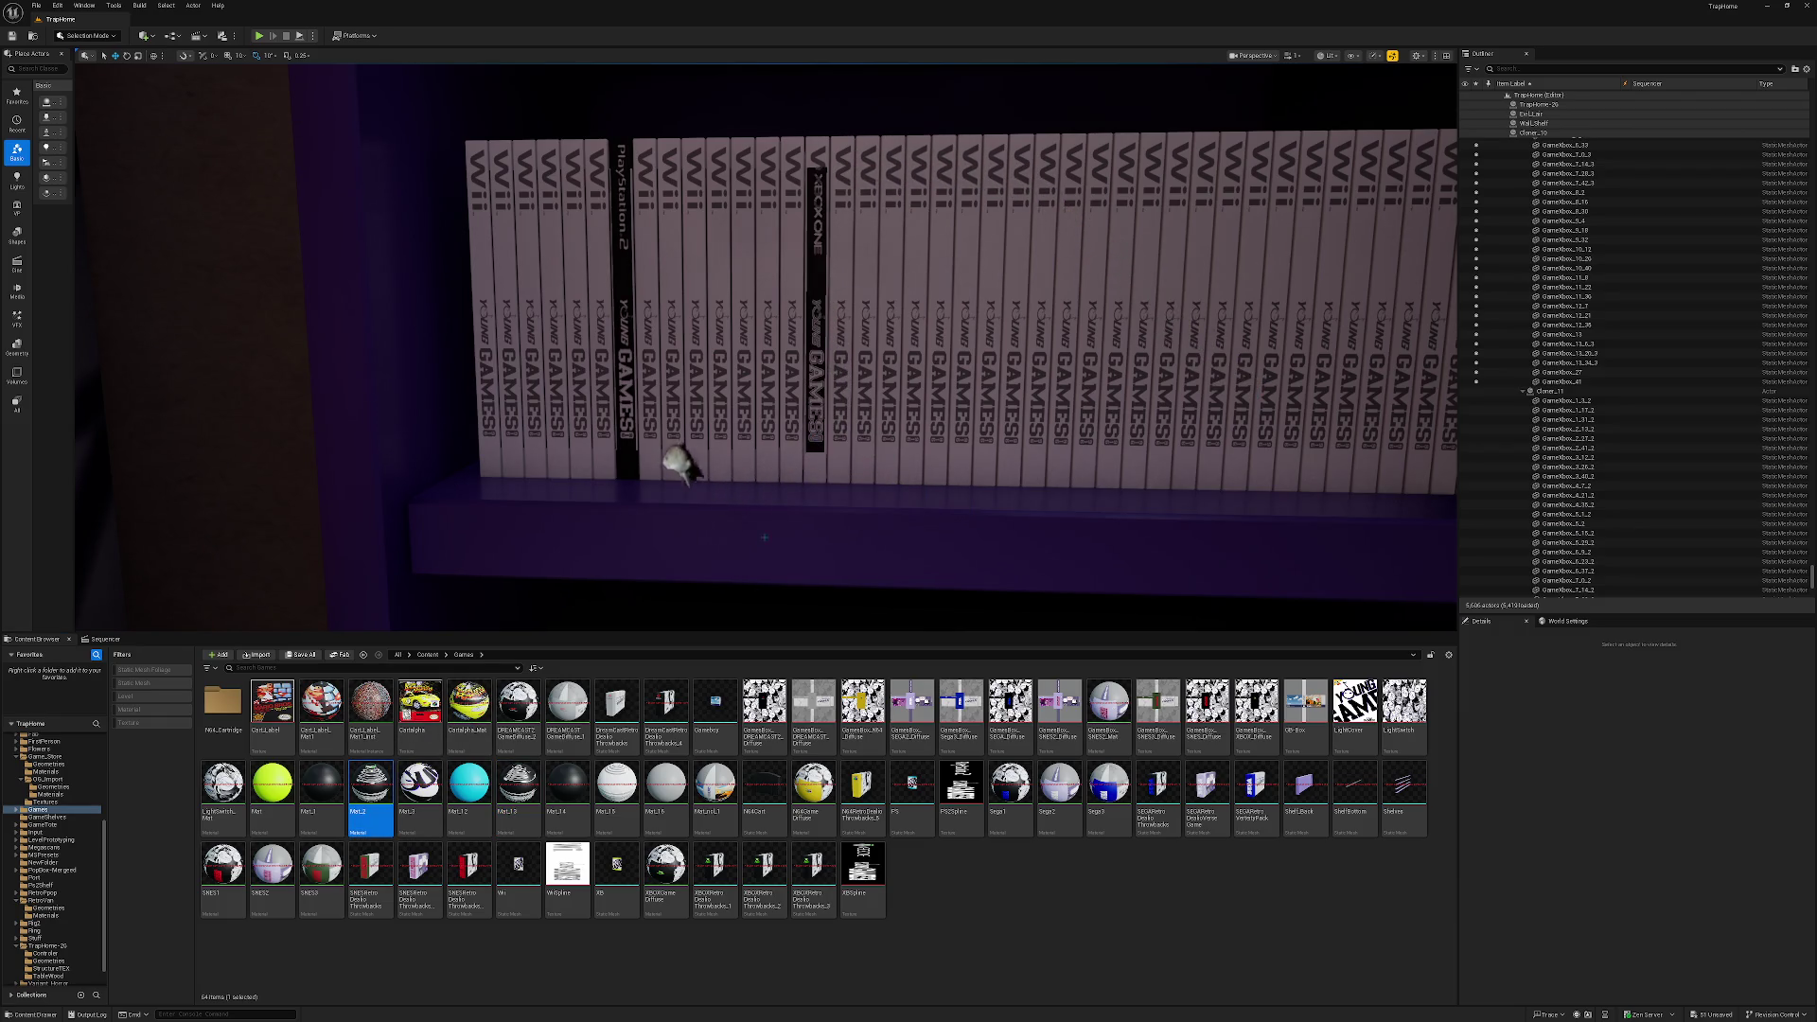
# Try Mat_2 on the shelf and undo it, then frame the XBOX ONE game box.
pyautogui.moveTo(826, 480); pyautogui.dragTo(815, 468)
pyautogui.hotkey('ctrl', 'z')
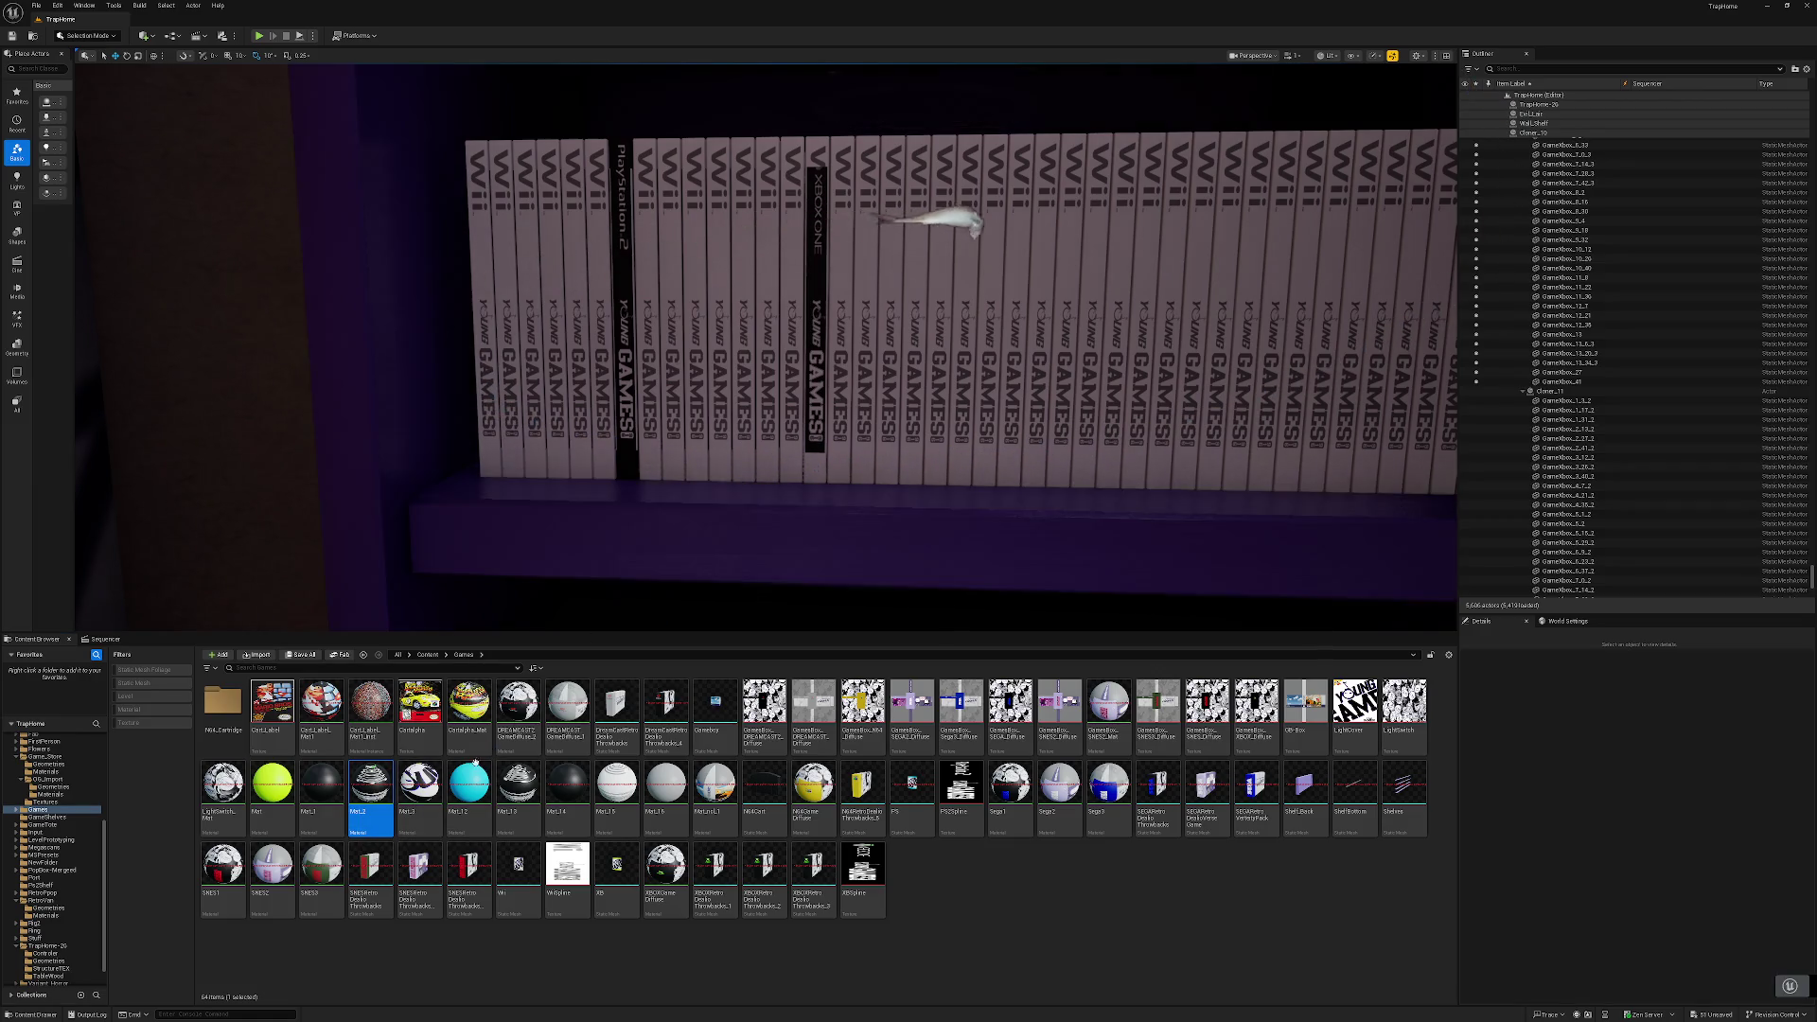
pyautogui.click(818, 455)
pyautogui.press('f')
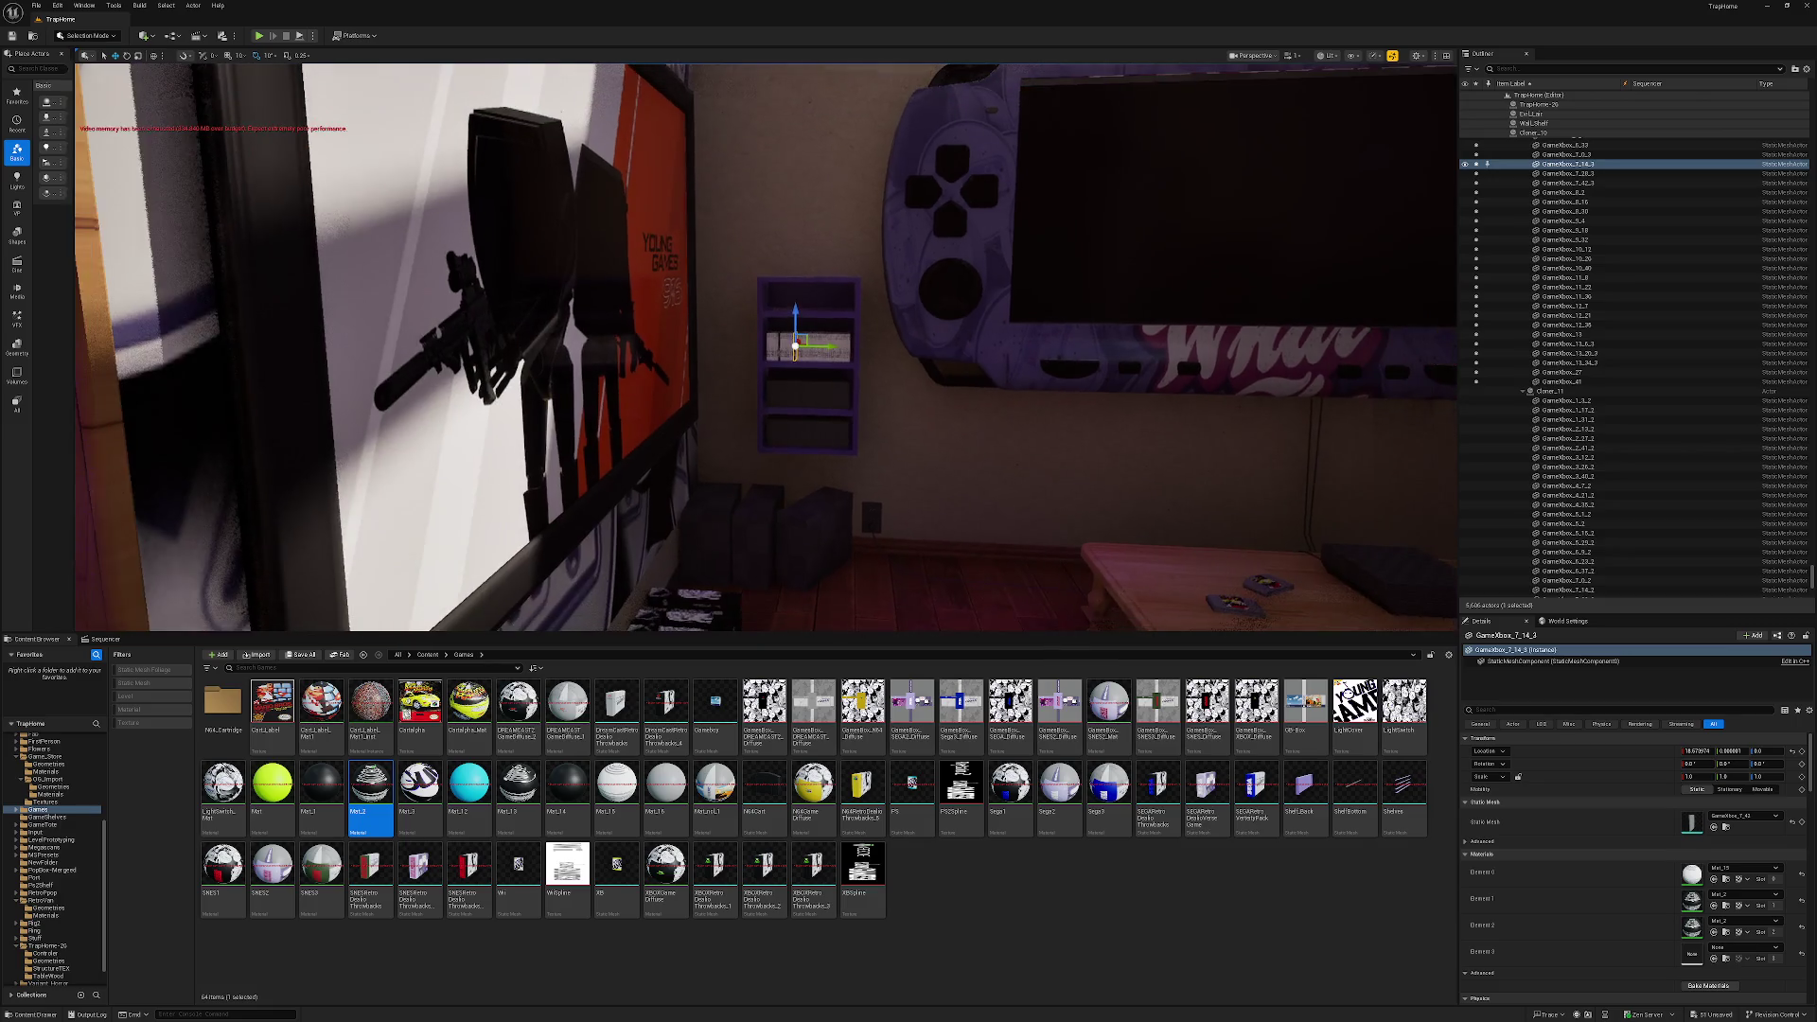
pyautogui.scroll(10, 795, 345)
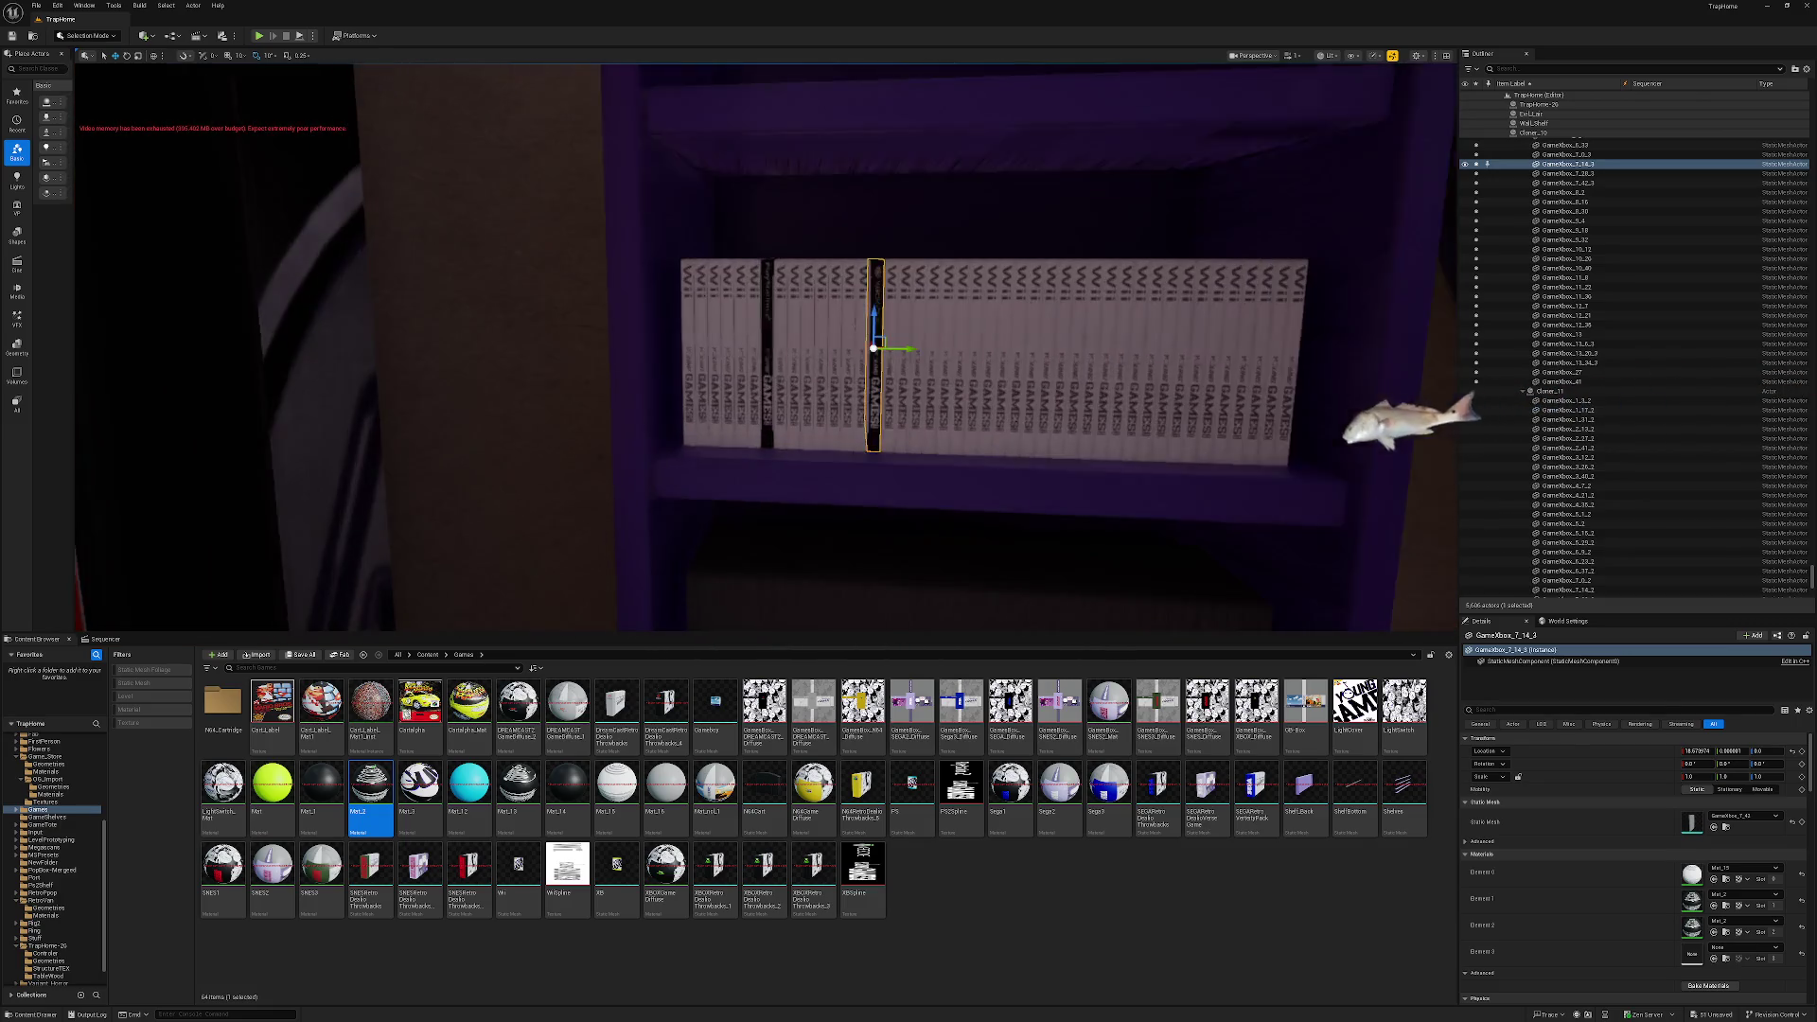
pyautogui.press('d')
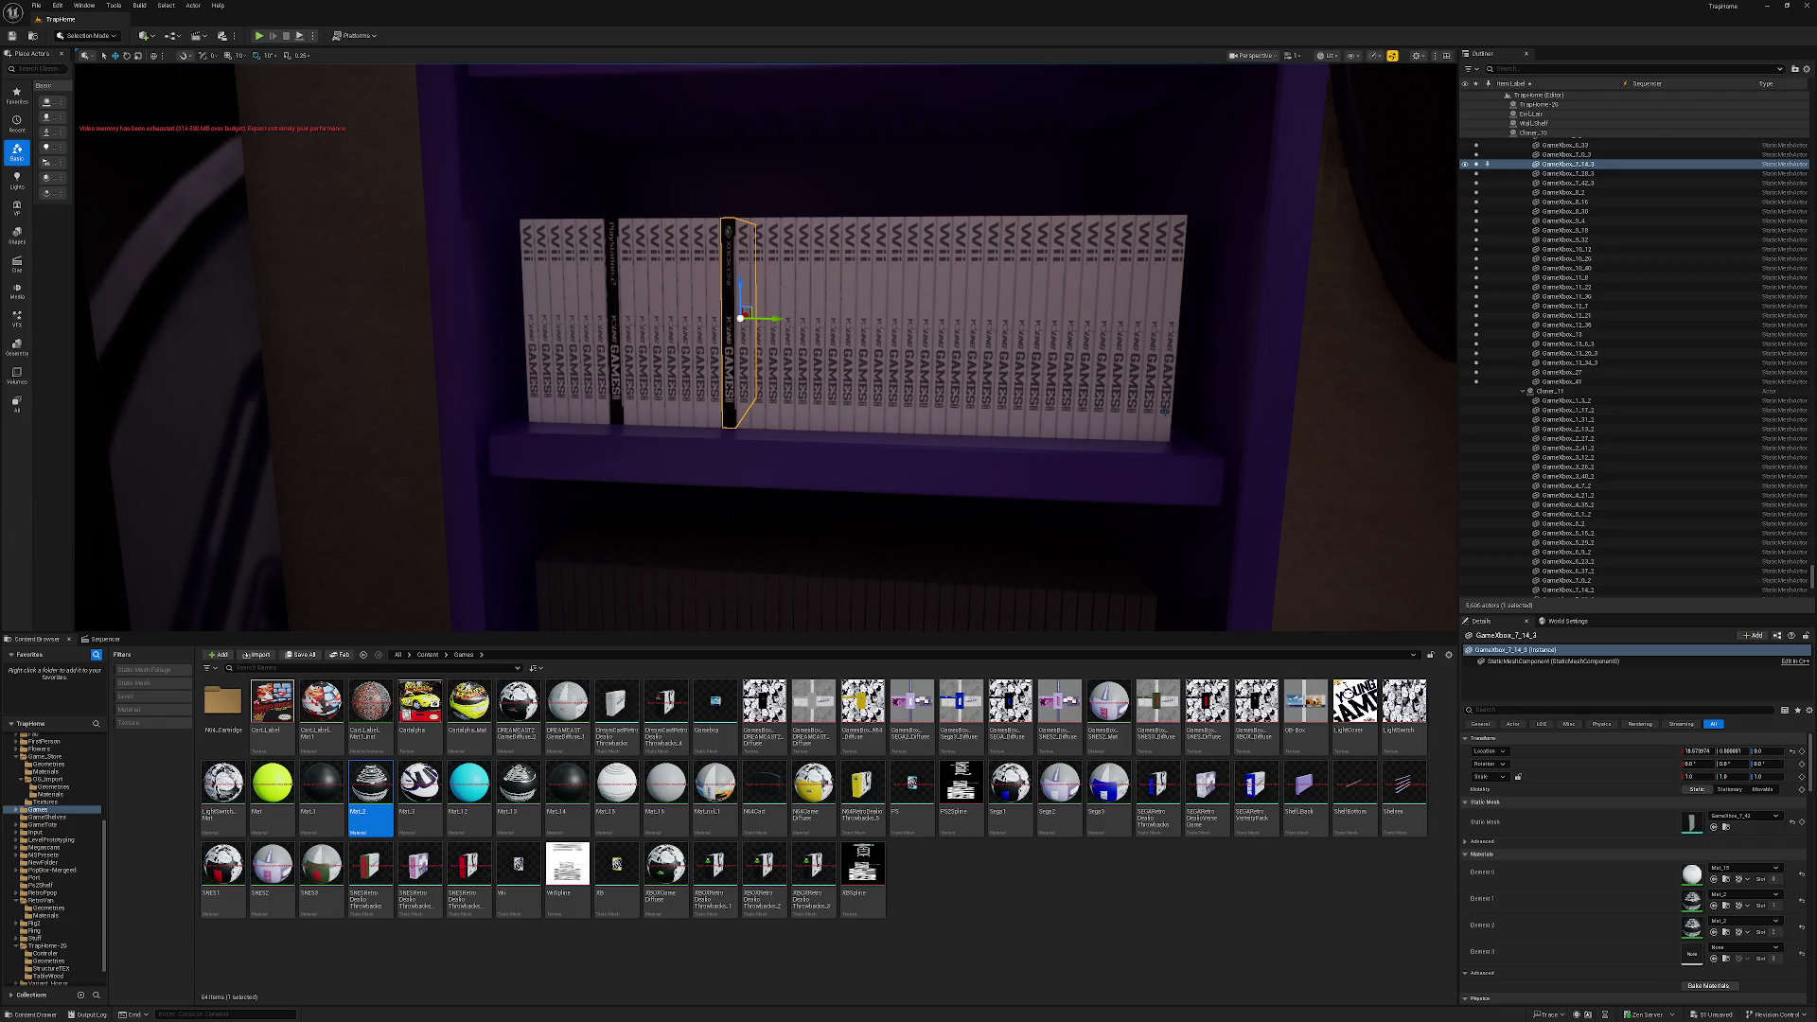
# Select every game box in the row, through the last one at the right end, and delete them.
pyautogui.click(1131, 284)
pyautogui.scroll(5, 1571, 187)
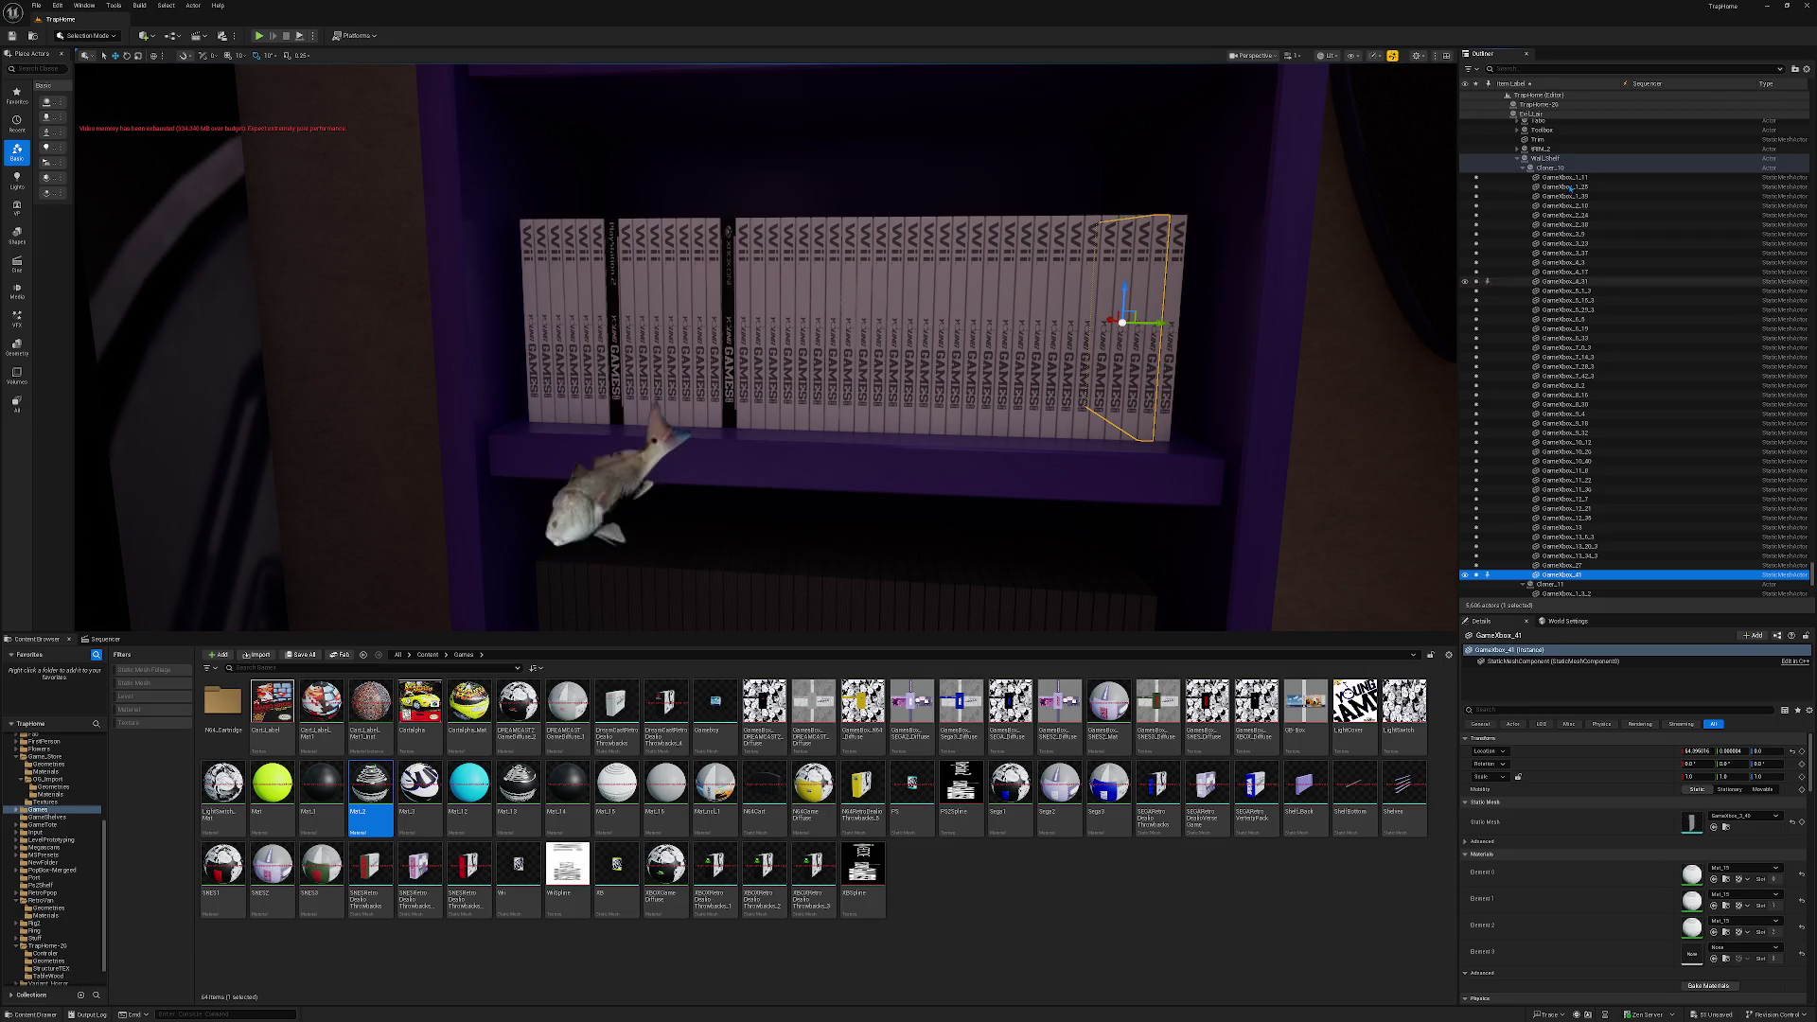
pyautogui.keyDown('shift'); pyautogui.click(1573, 178); pyautogui.keyUp('shift')
pyautogui.press('Delete')
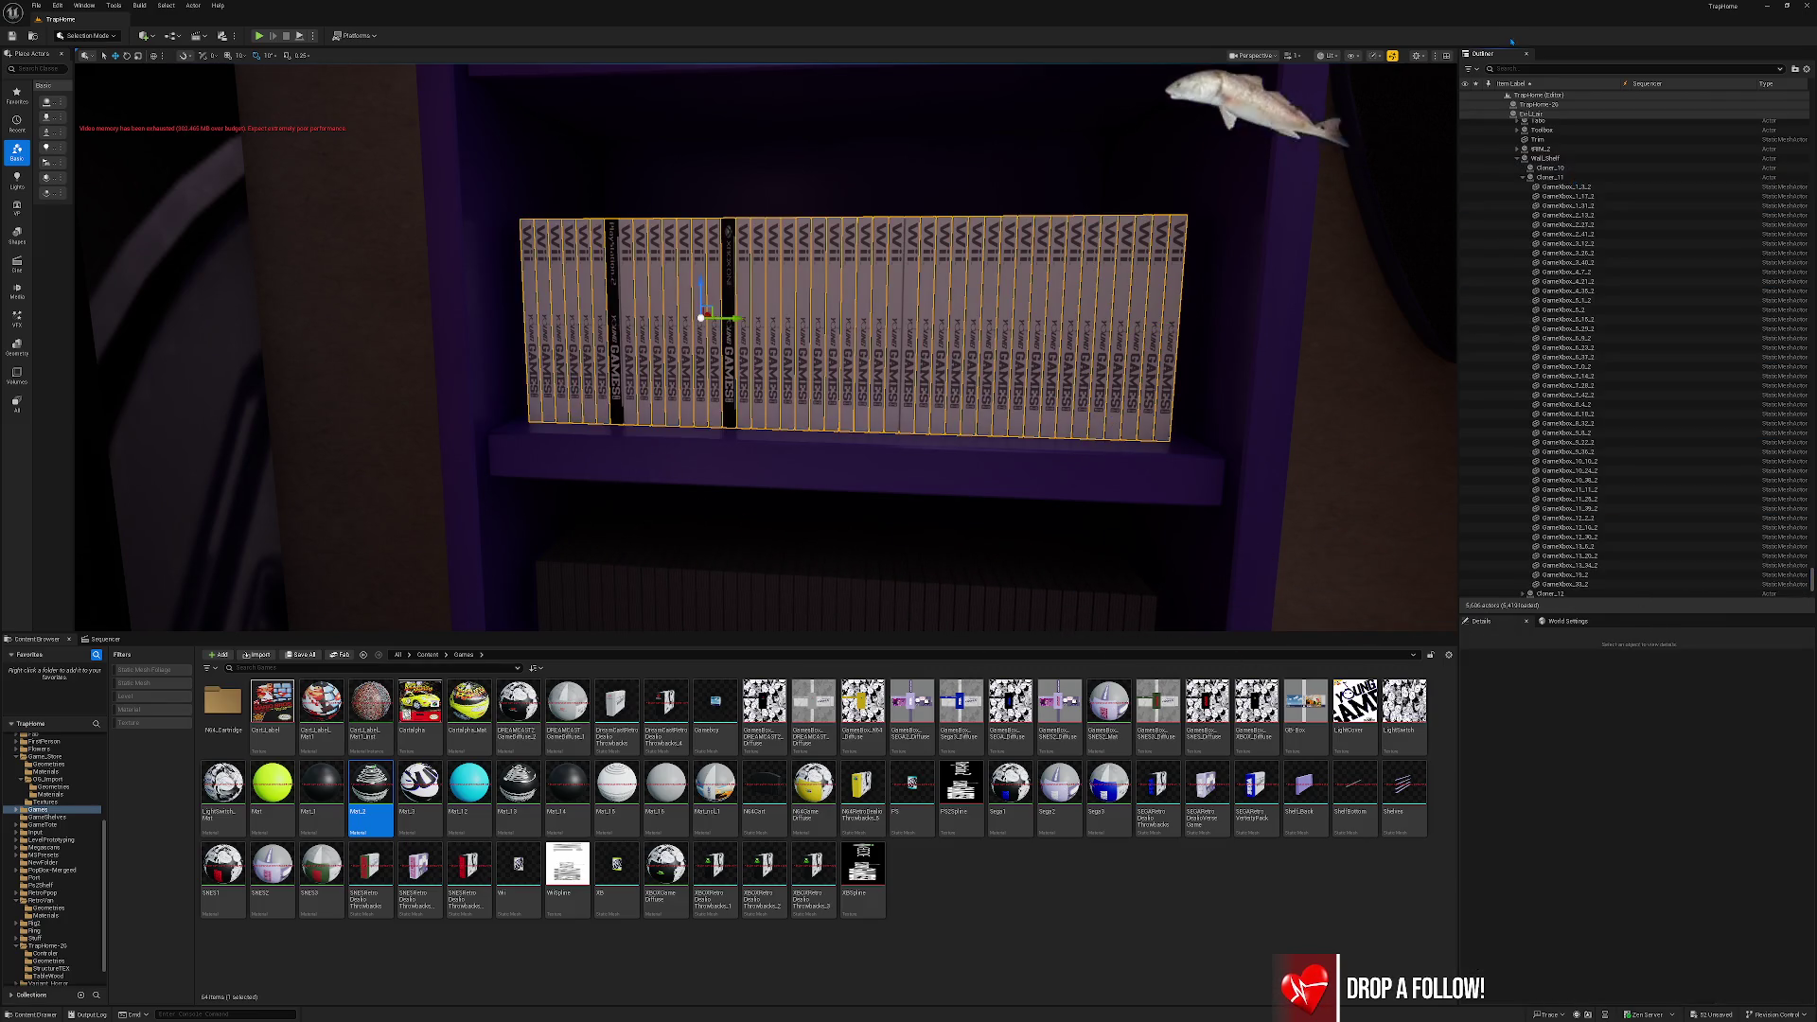
pyautogui.click(1336, 57)
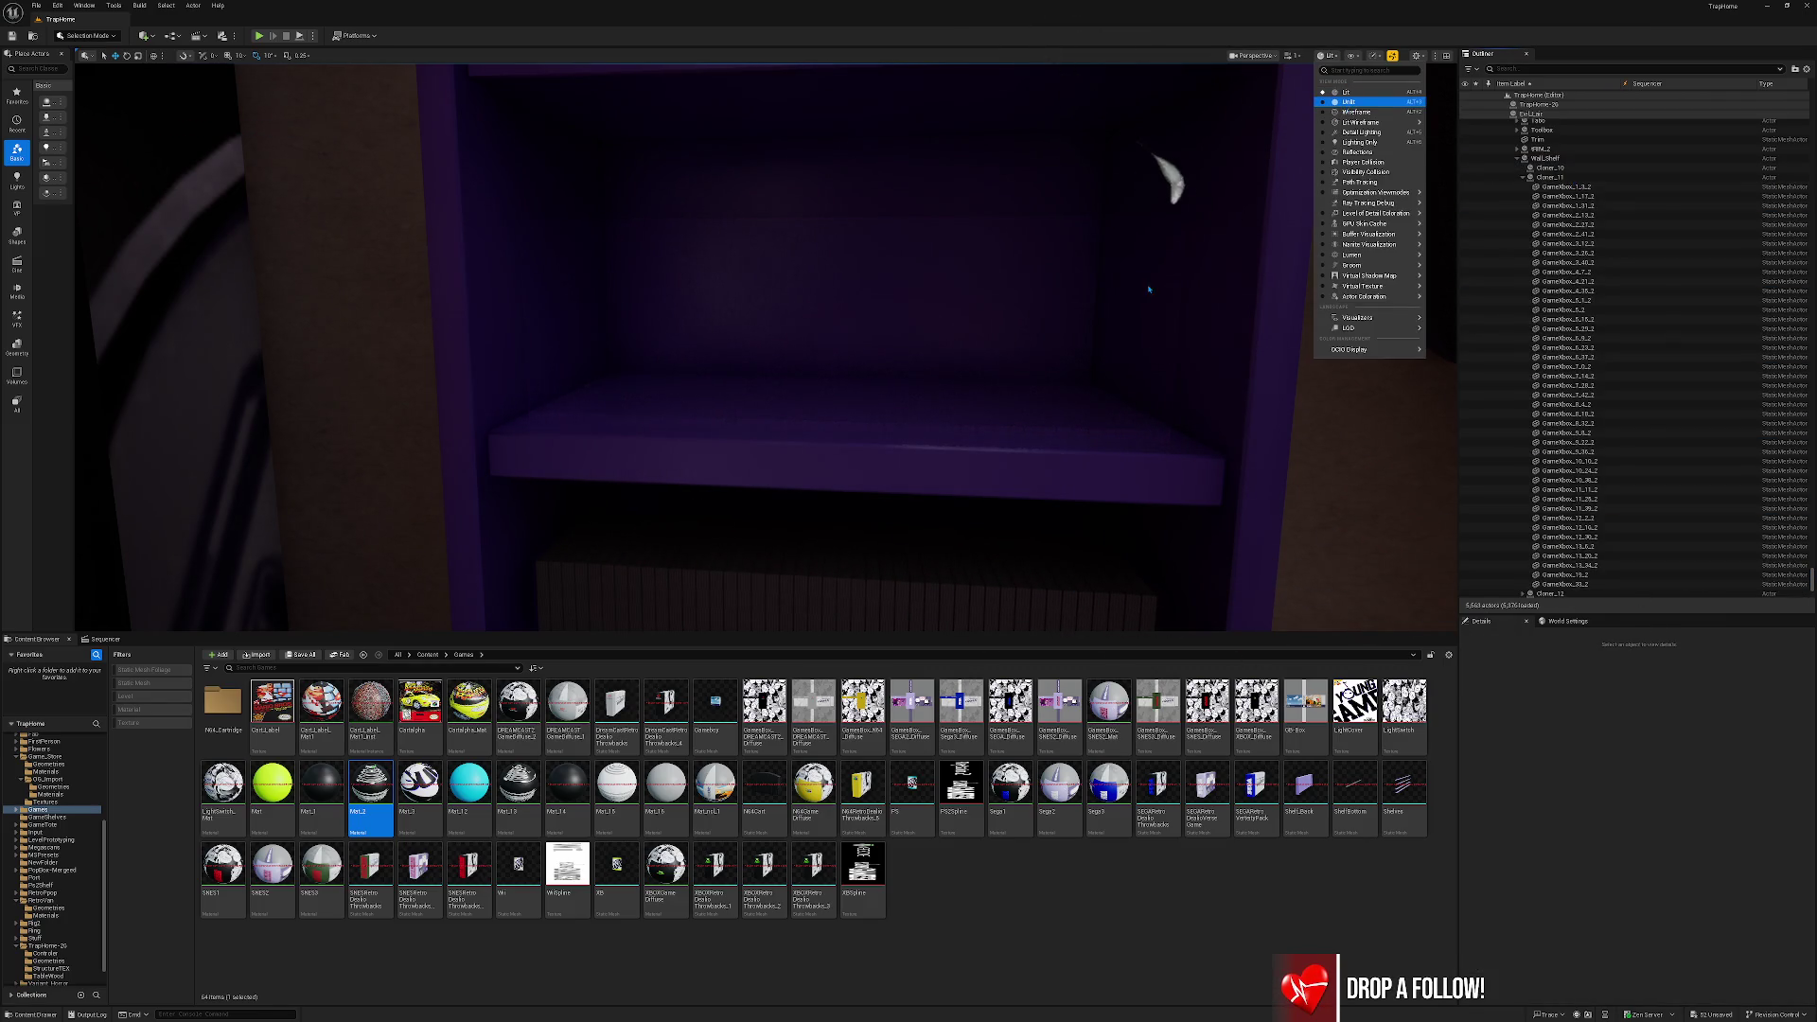
# Switch to Unlit shading and delete Cloner_10 through Cloner_12, confirming the referenced-actor deletion.
pyautogui.click(1349, 101)
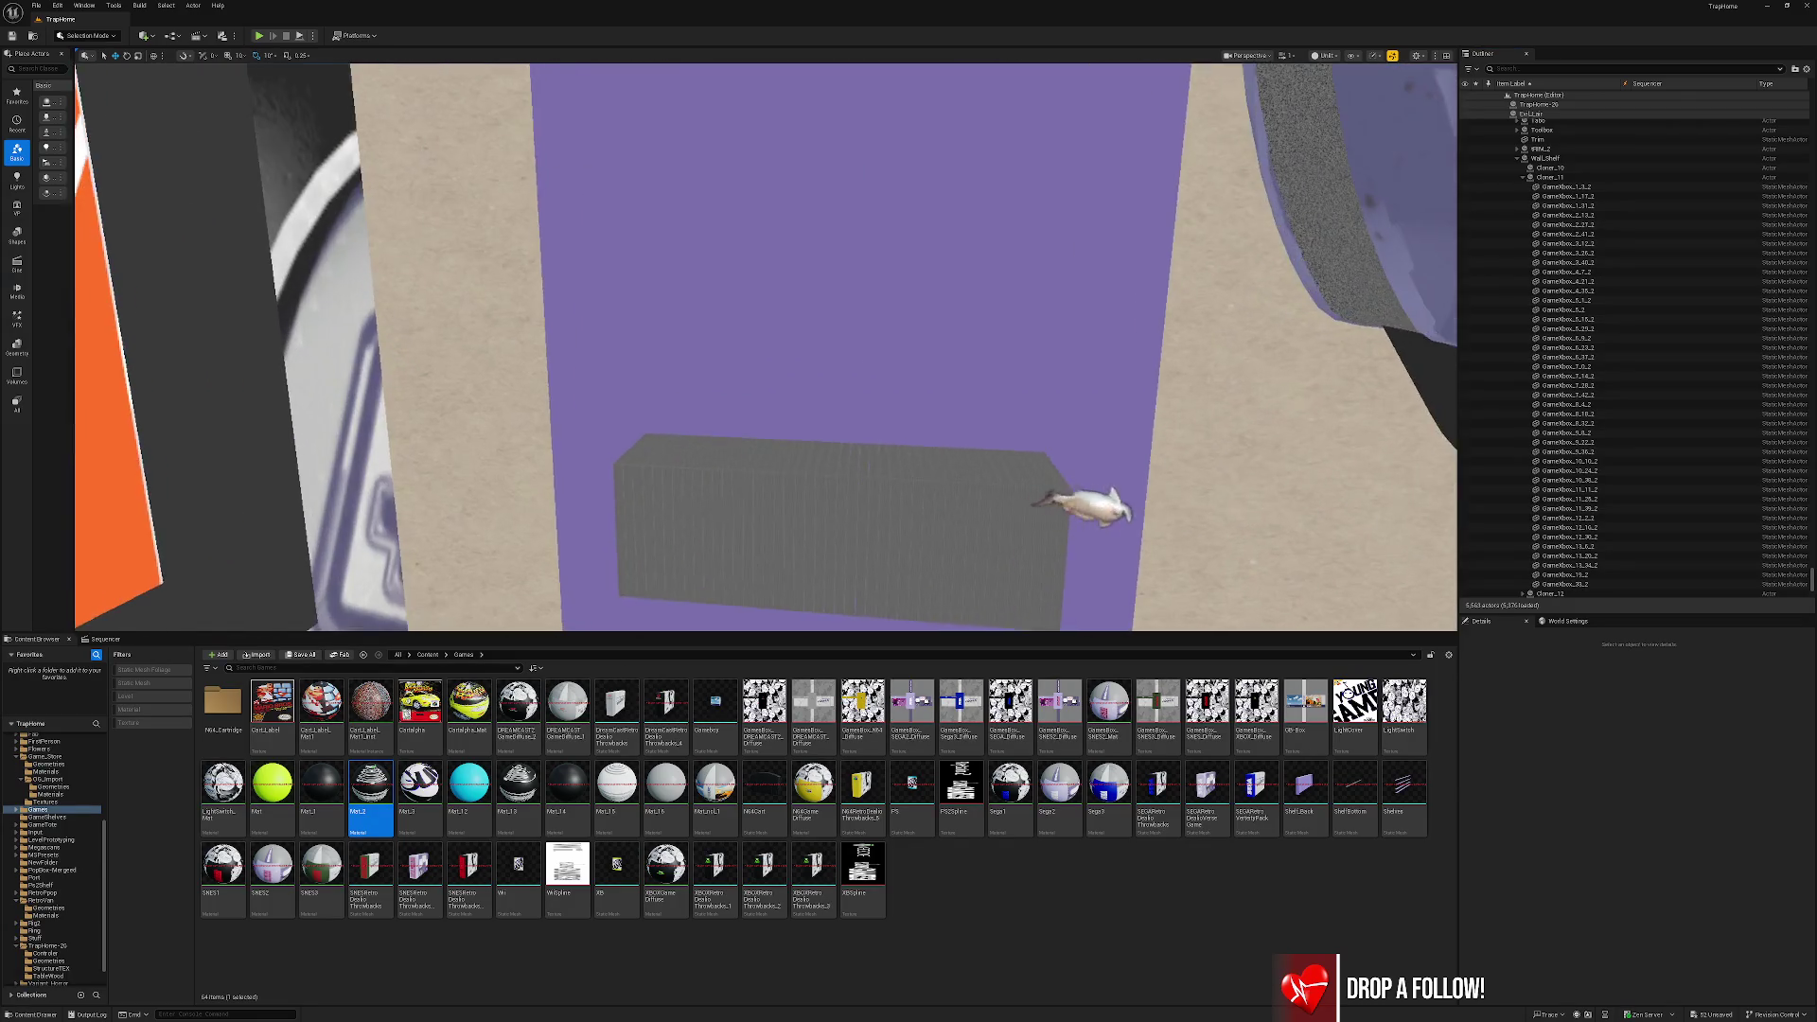
pyautogui.moveTo(989, 367); pyautogui.dragTo(989, 366)
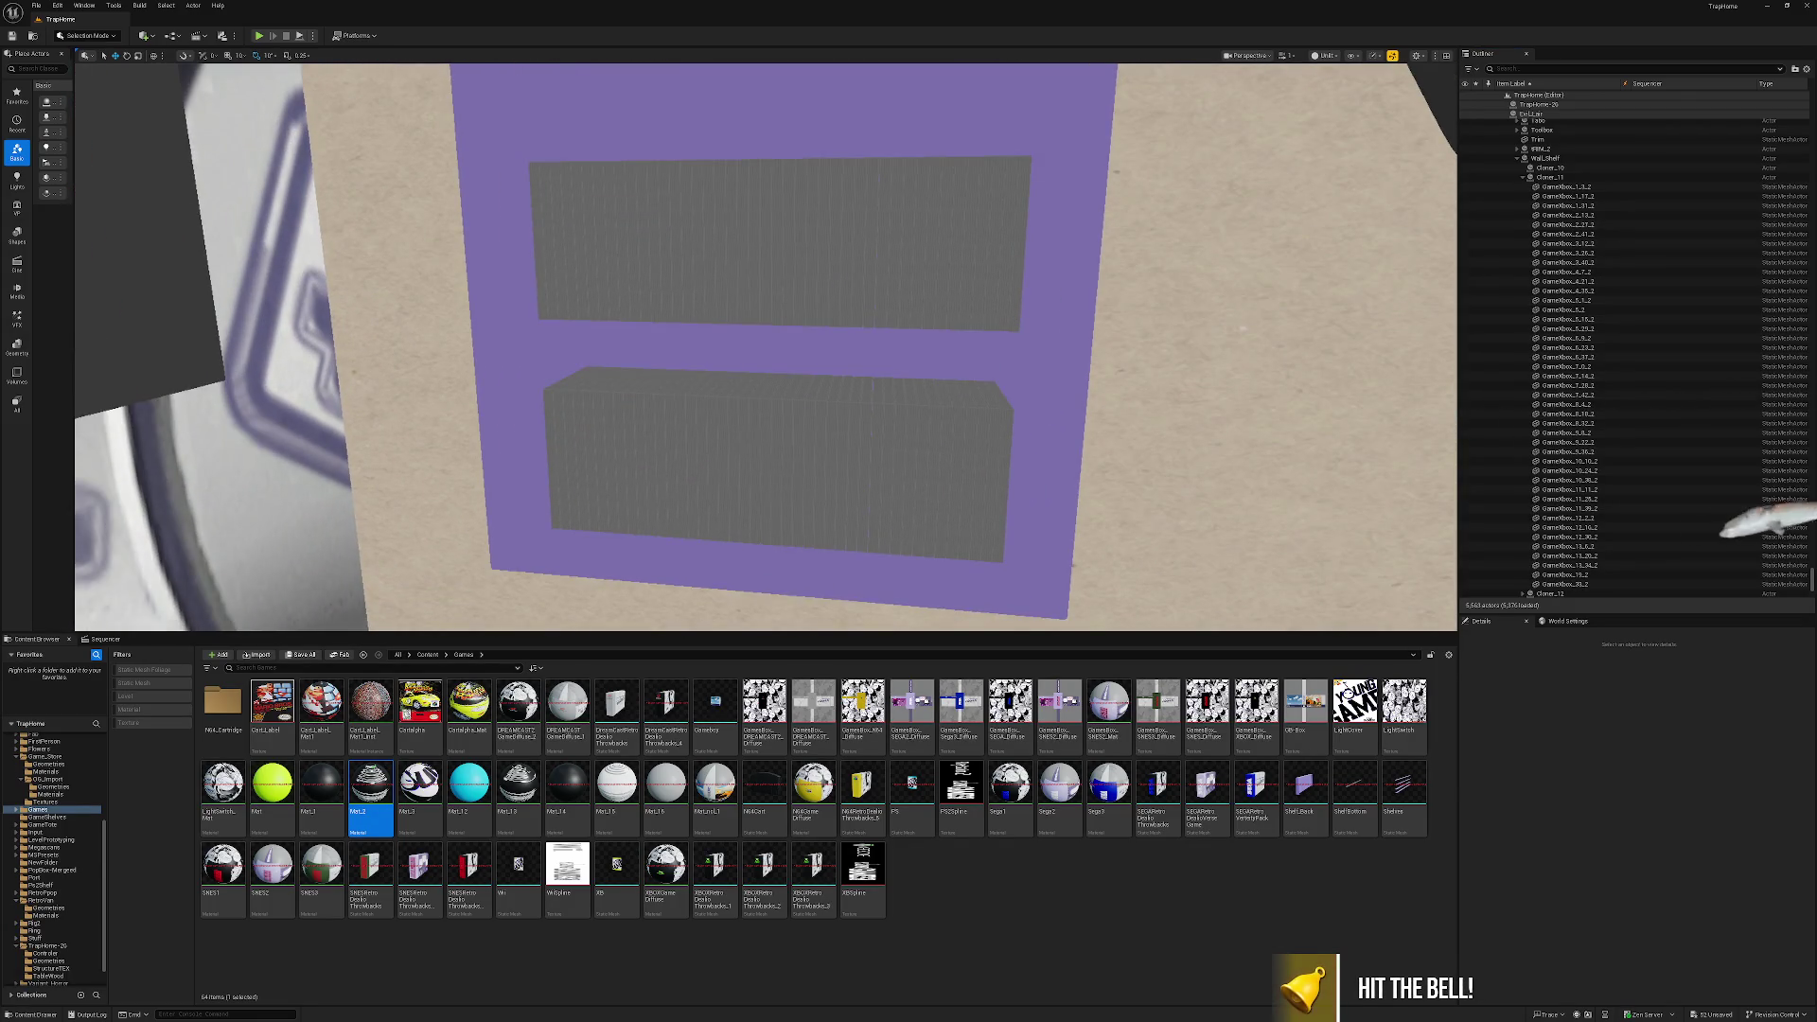
pyautogui.click(1571, 395)
pyautogui.click(1551, 167)
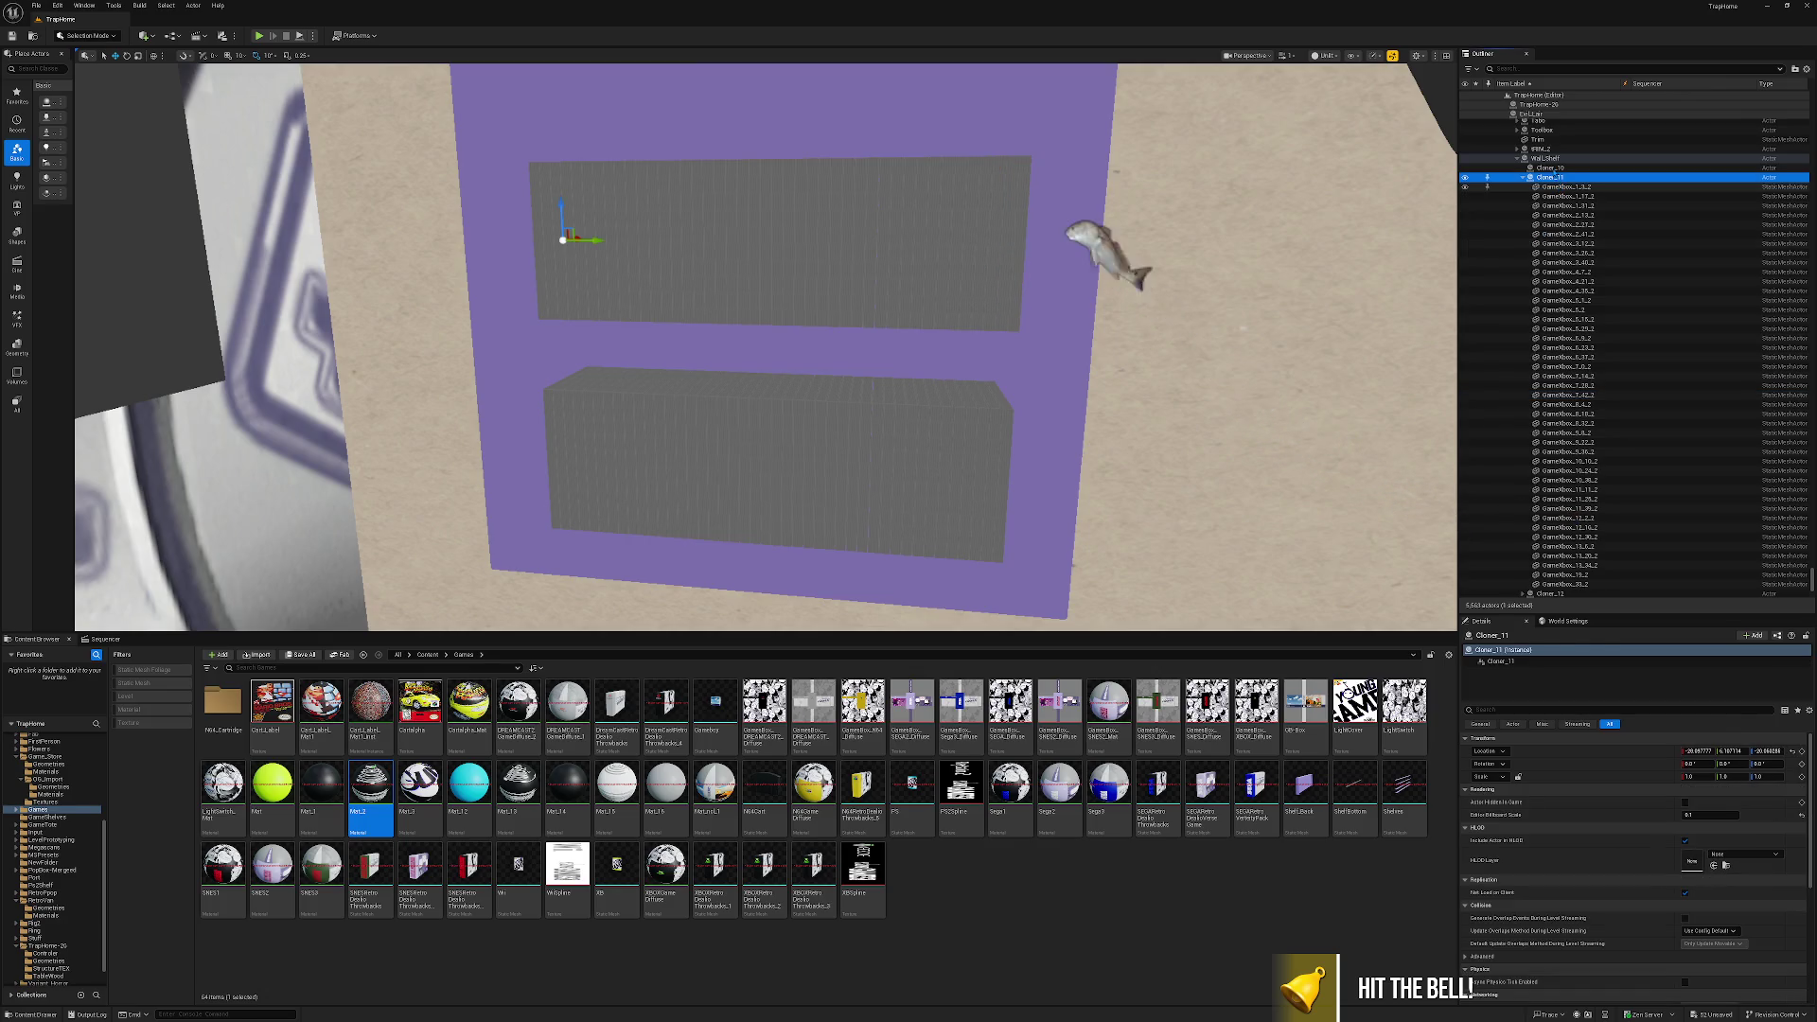
pyautogui.click(1524, 177)
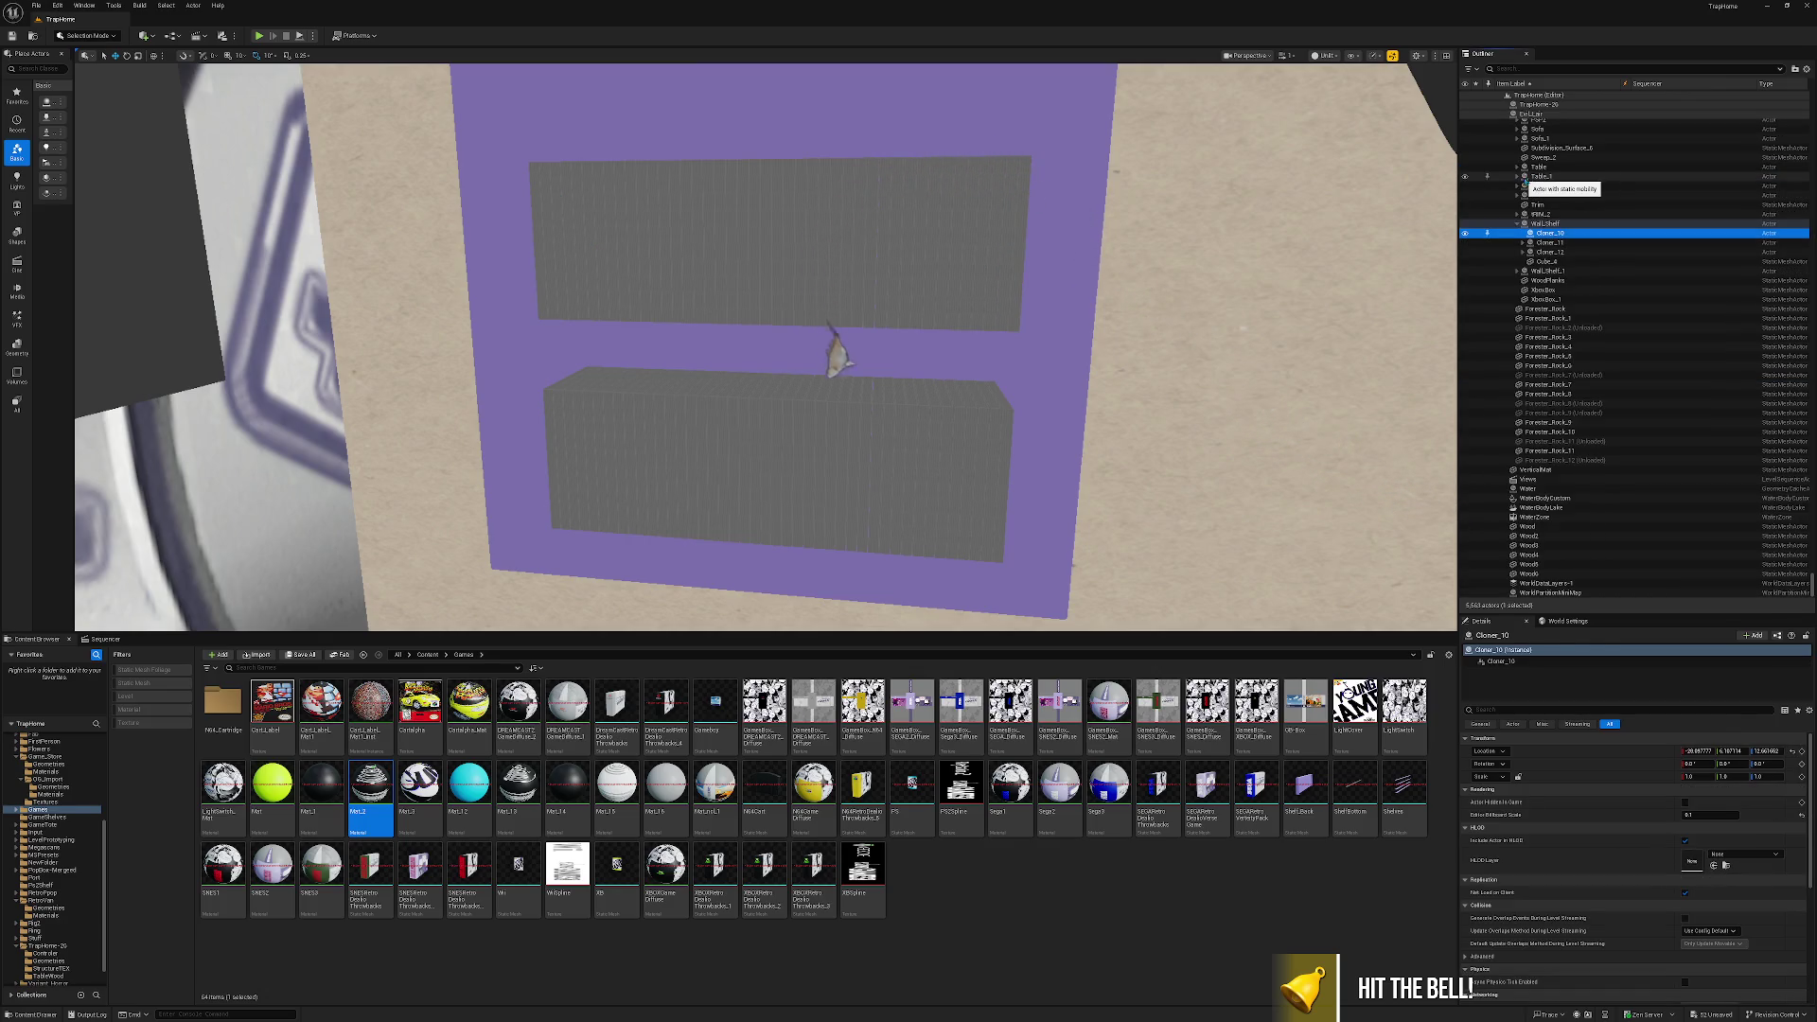
pyautogui.keyDown('shift'); pyautogui.click(1550, 253); pyautogui.keyUp('shift')
pyautogui.press('Delete')
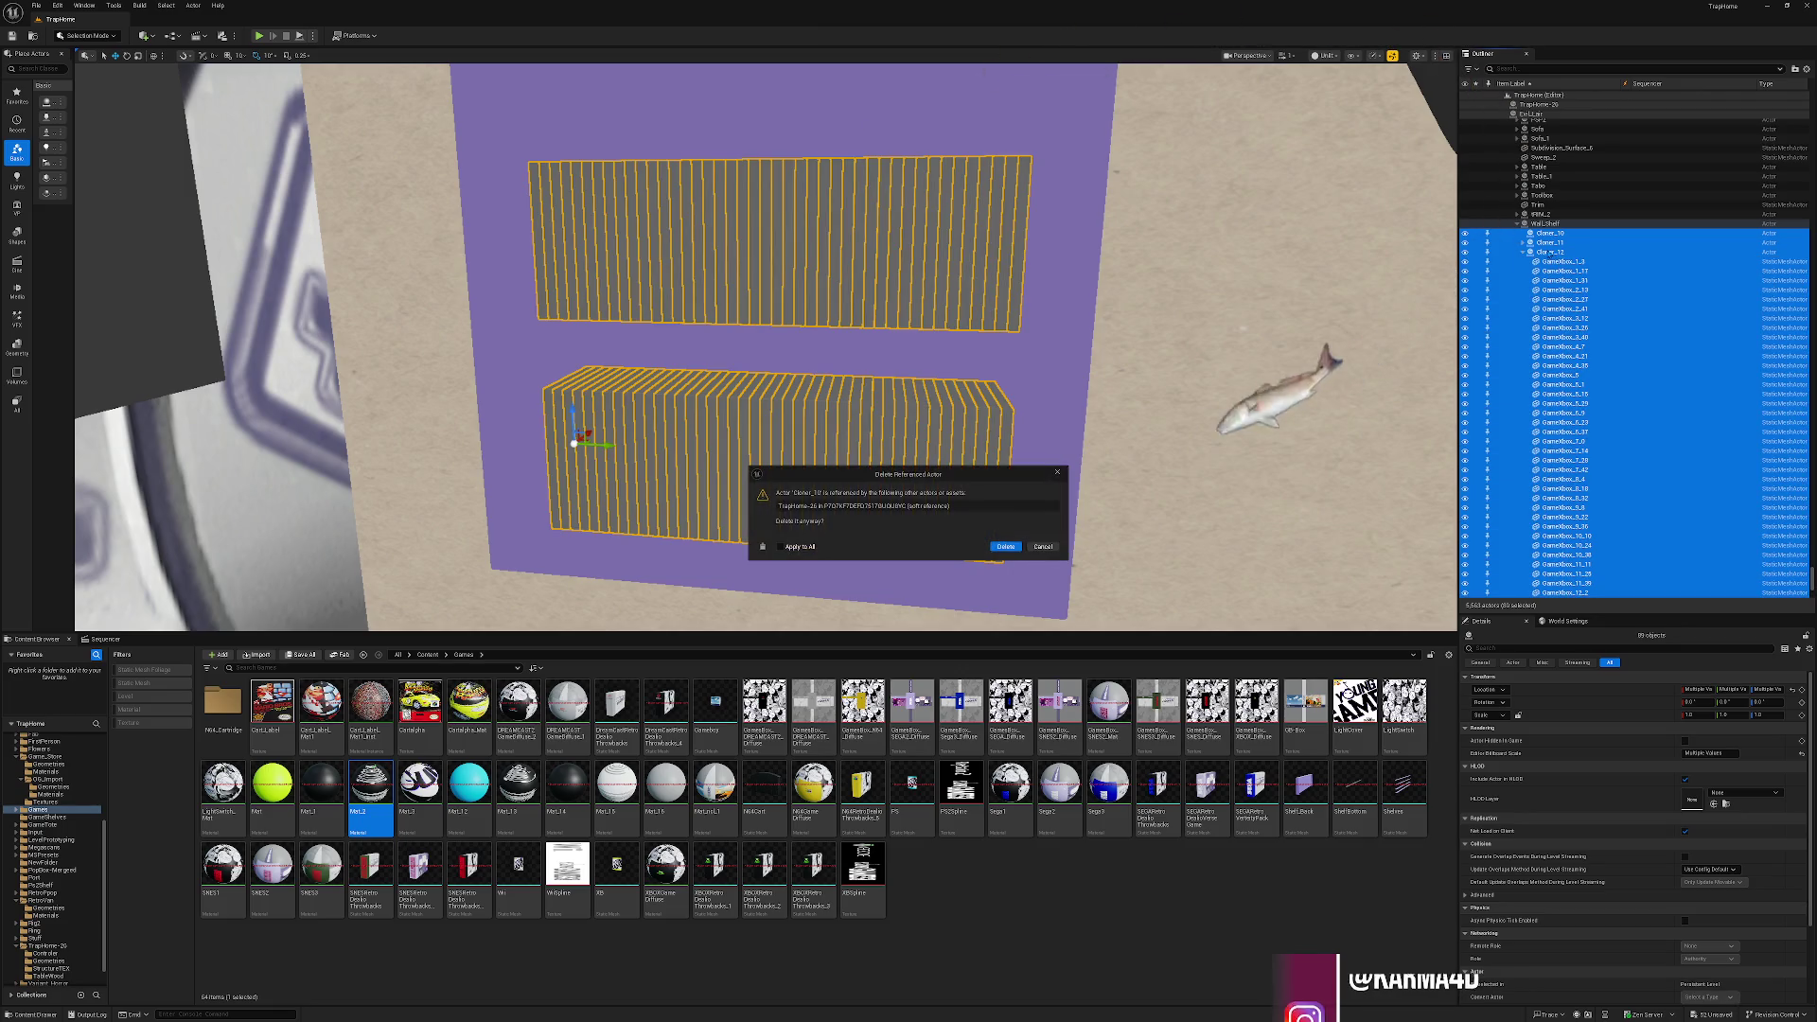
pyautogui.click(1005, 547)
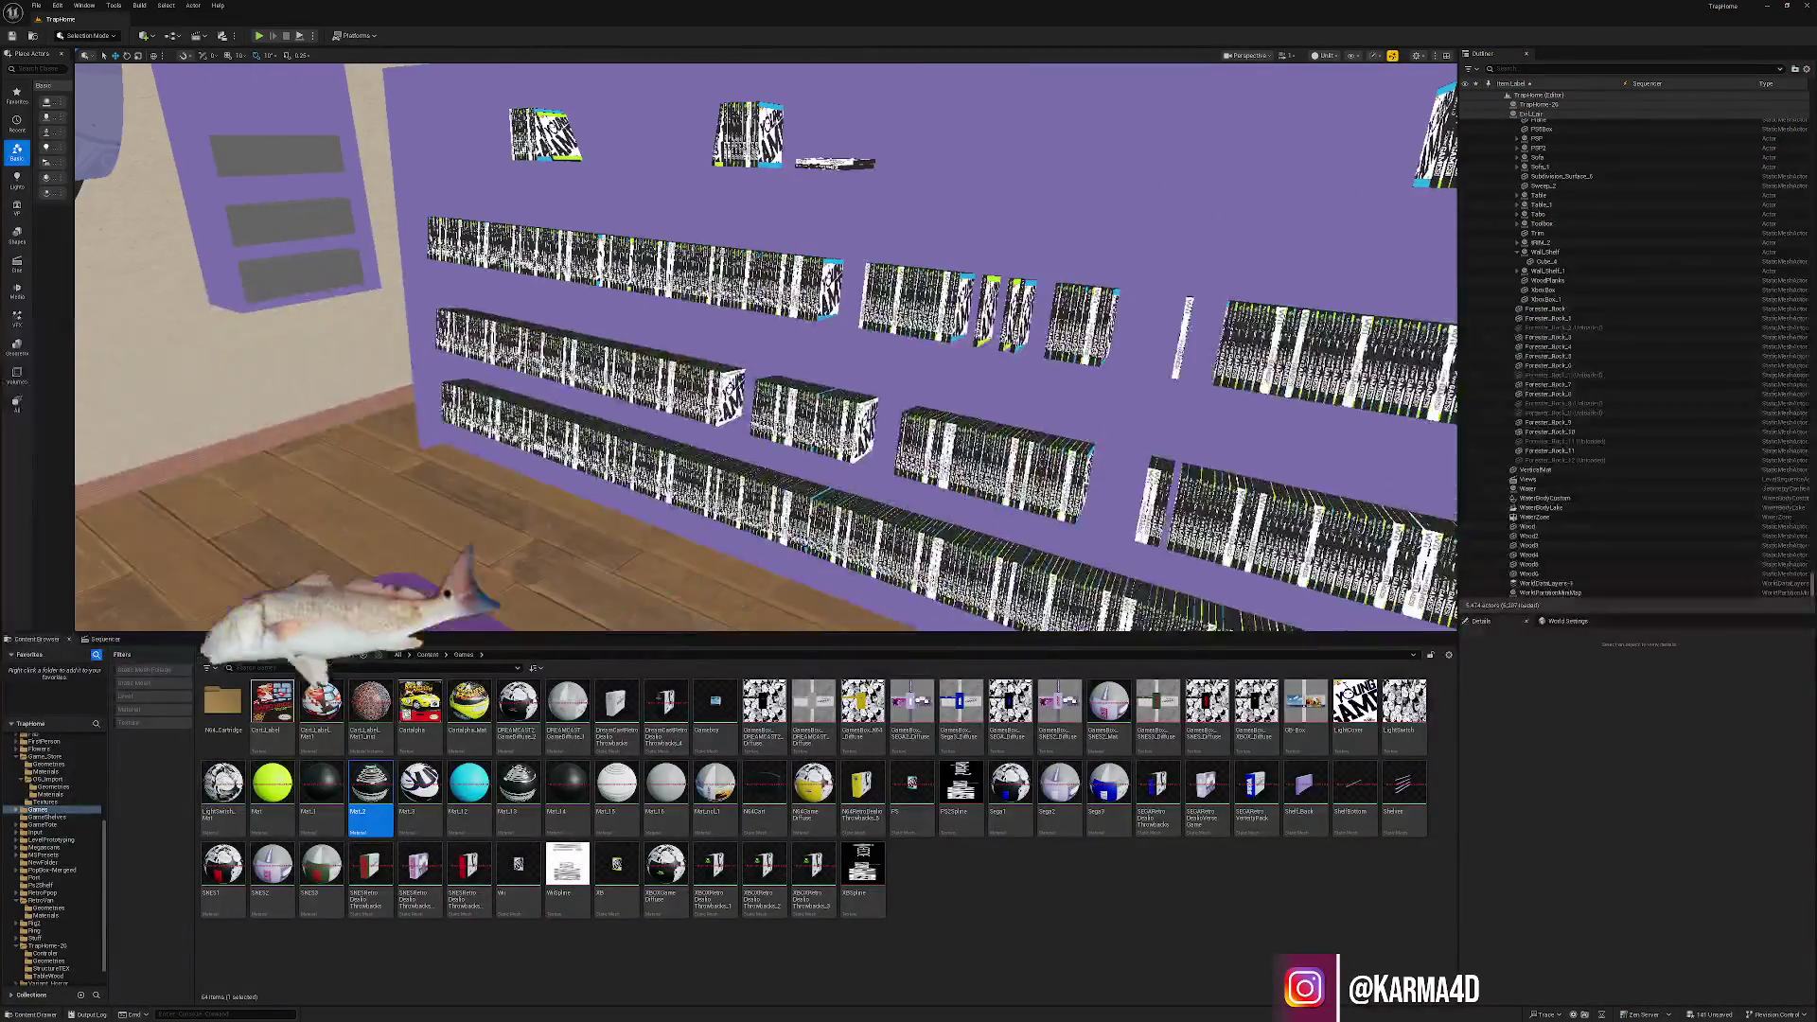
pyautogui.click(848, 334)
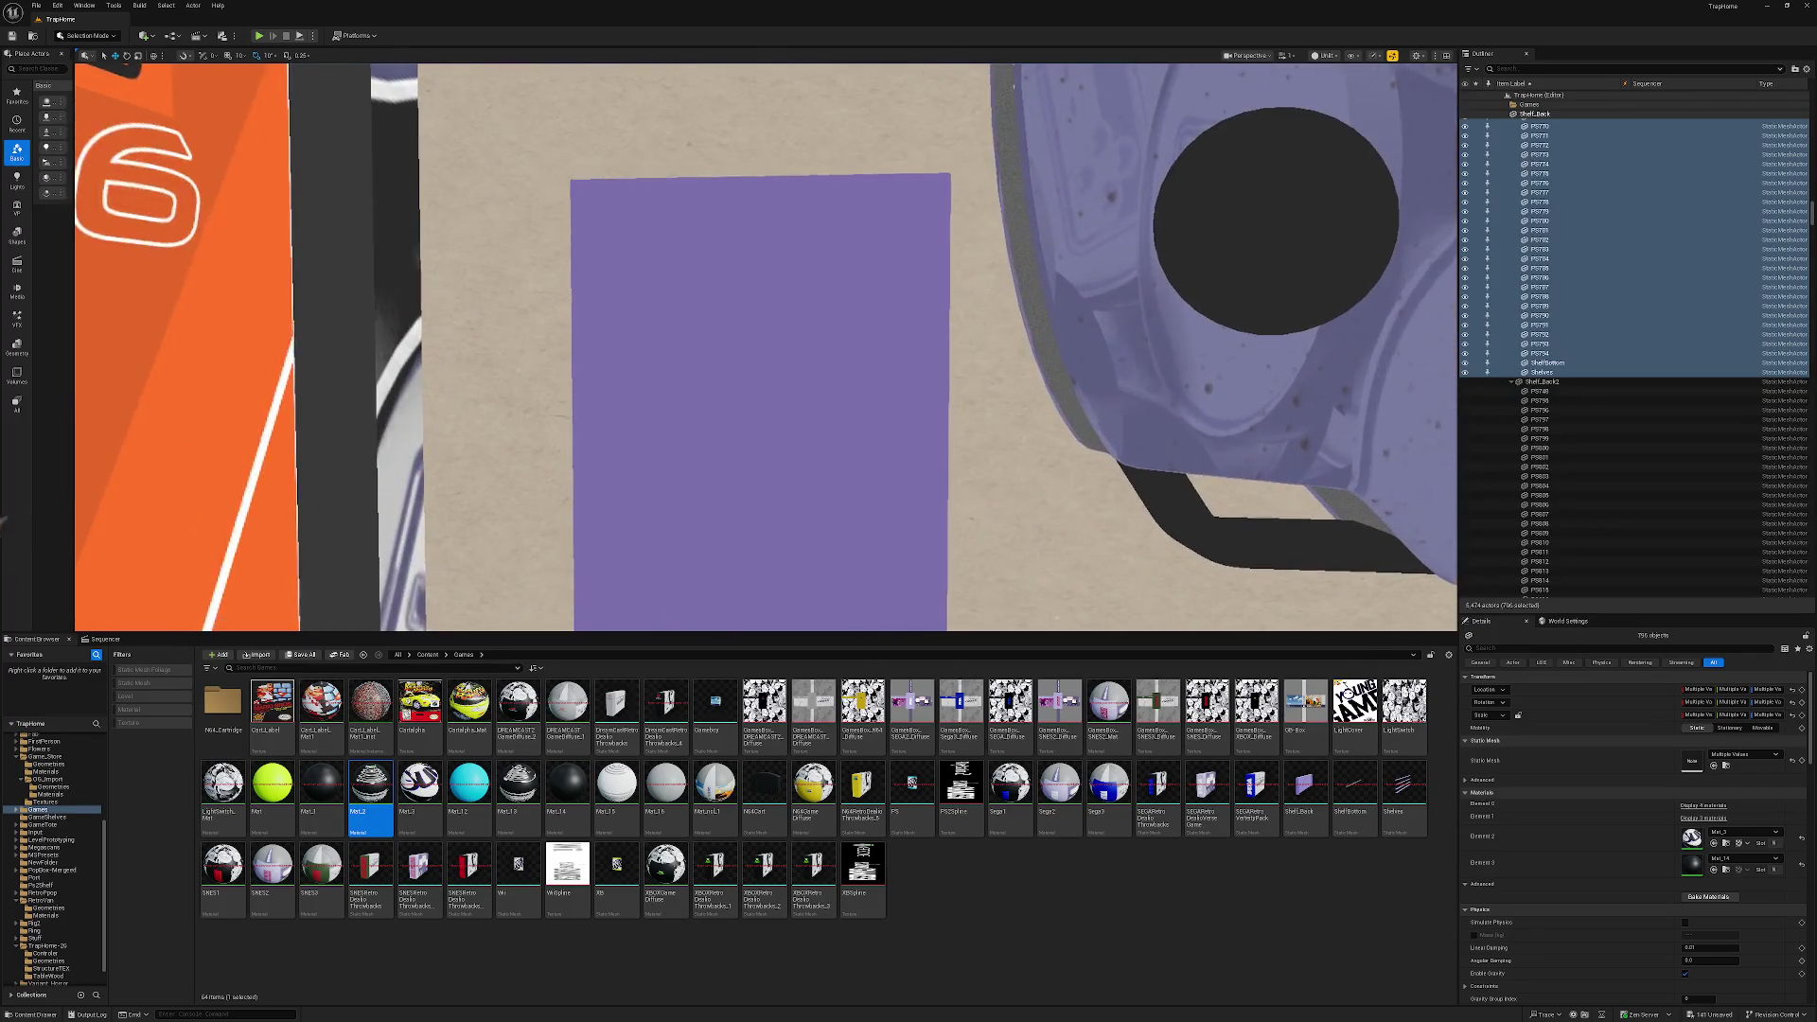
# Return to Lit shading and place the Wii, XB and PS box meshes into the scene.
pyautogui.click(1327, 56)
pyautogui.click(1344, 96)
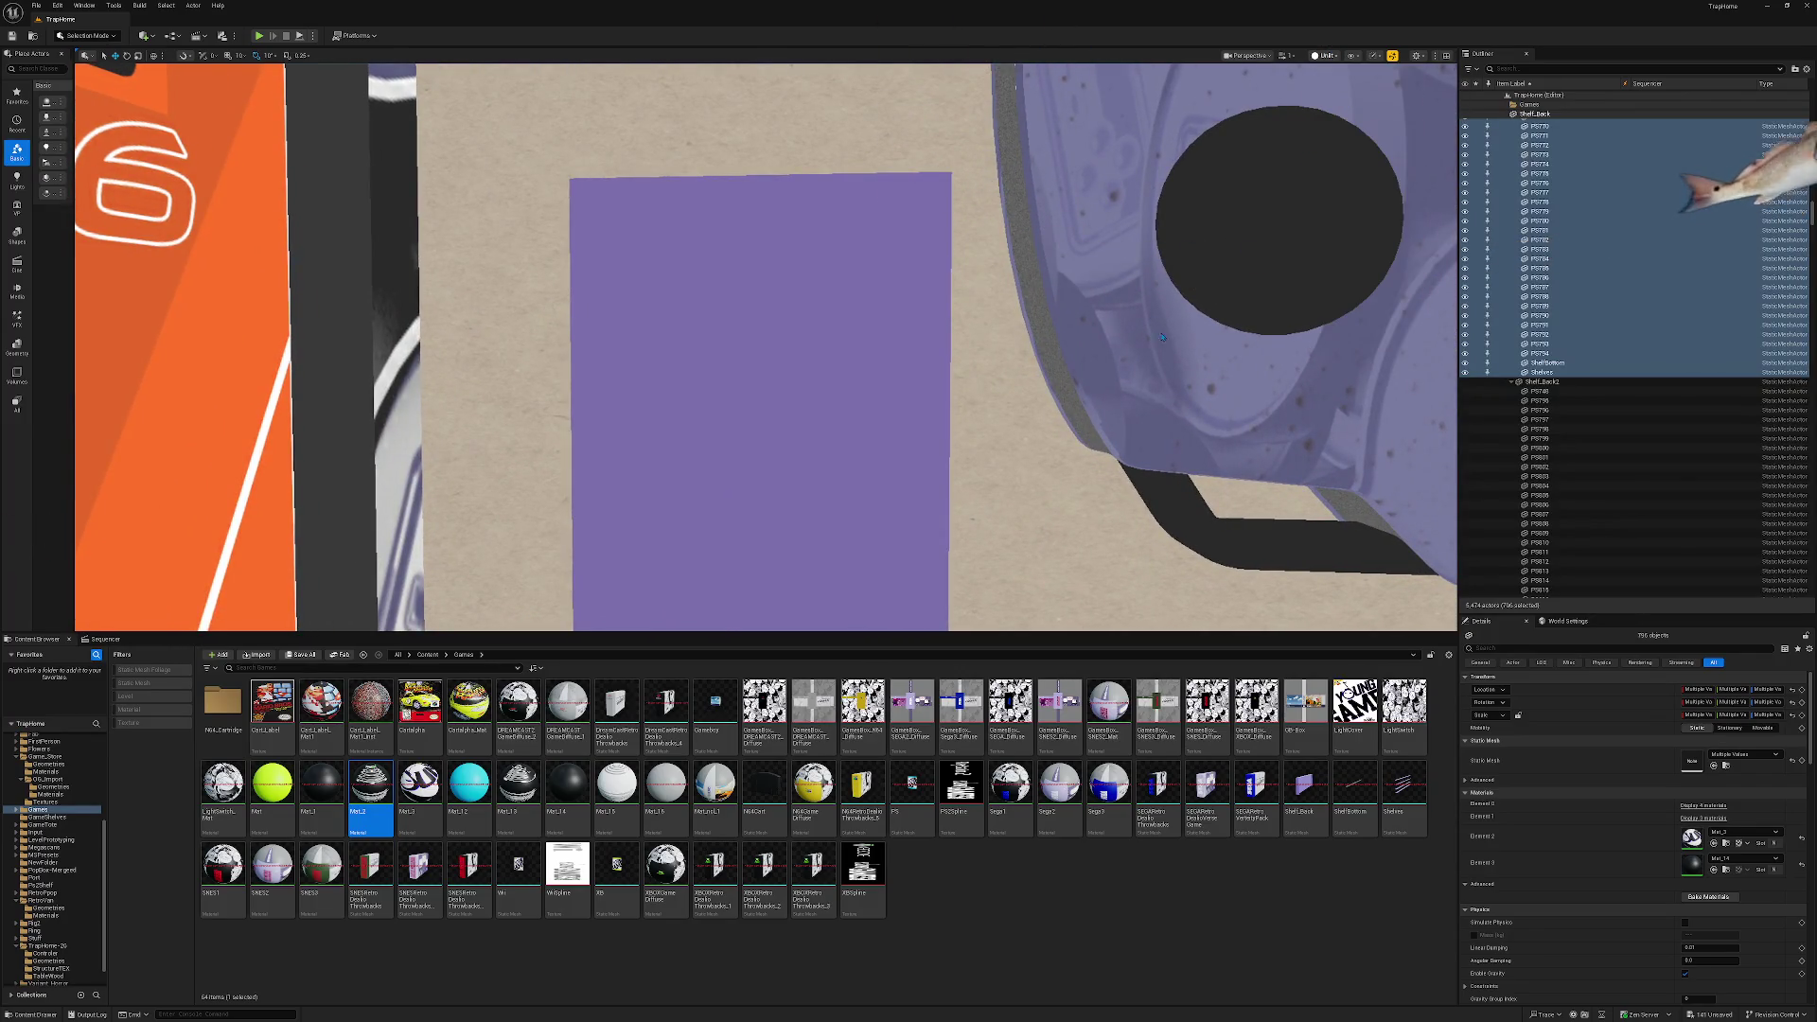
pyautogui.click(617, 879)
pyautogui.click(467, 867)
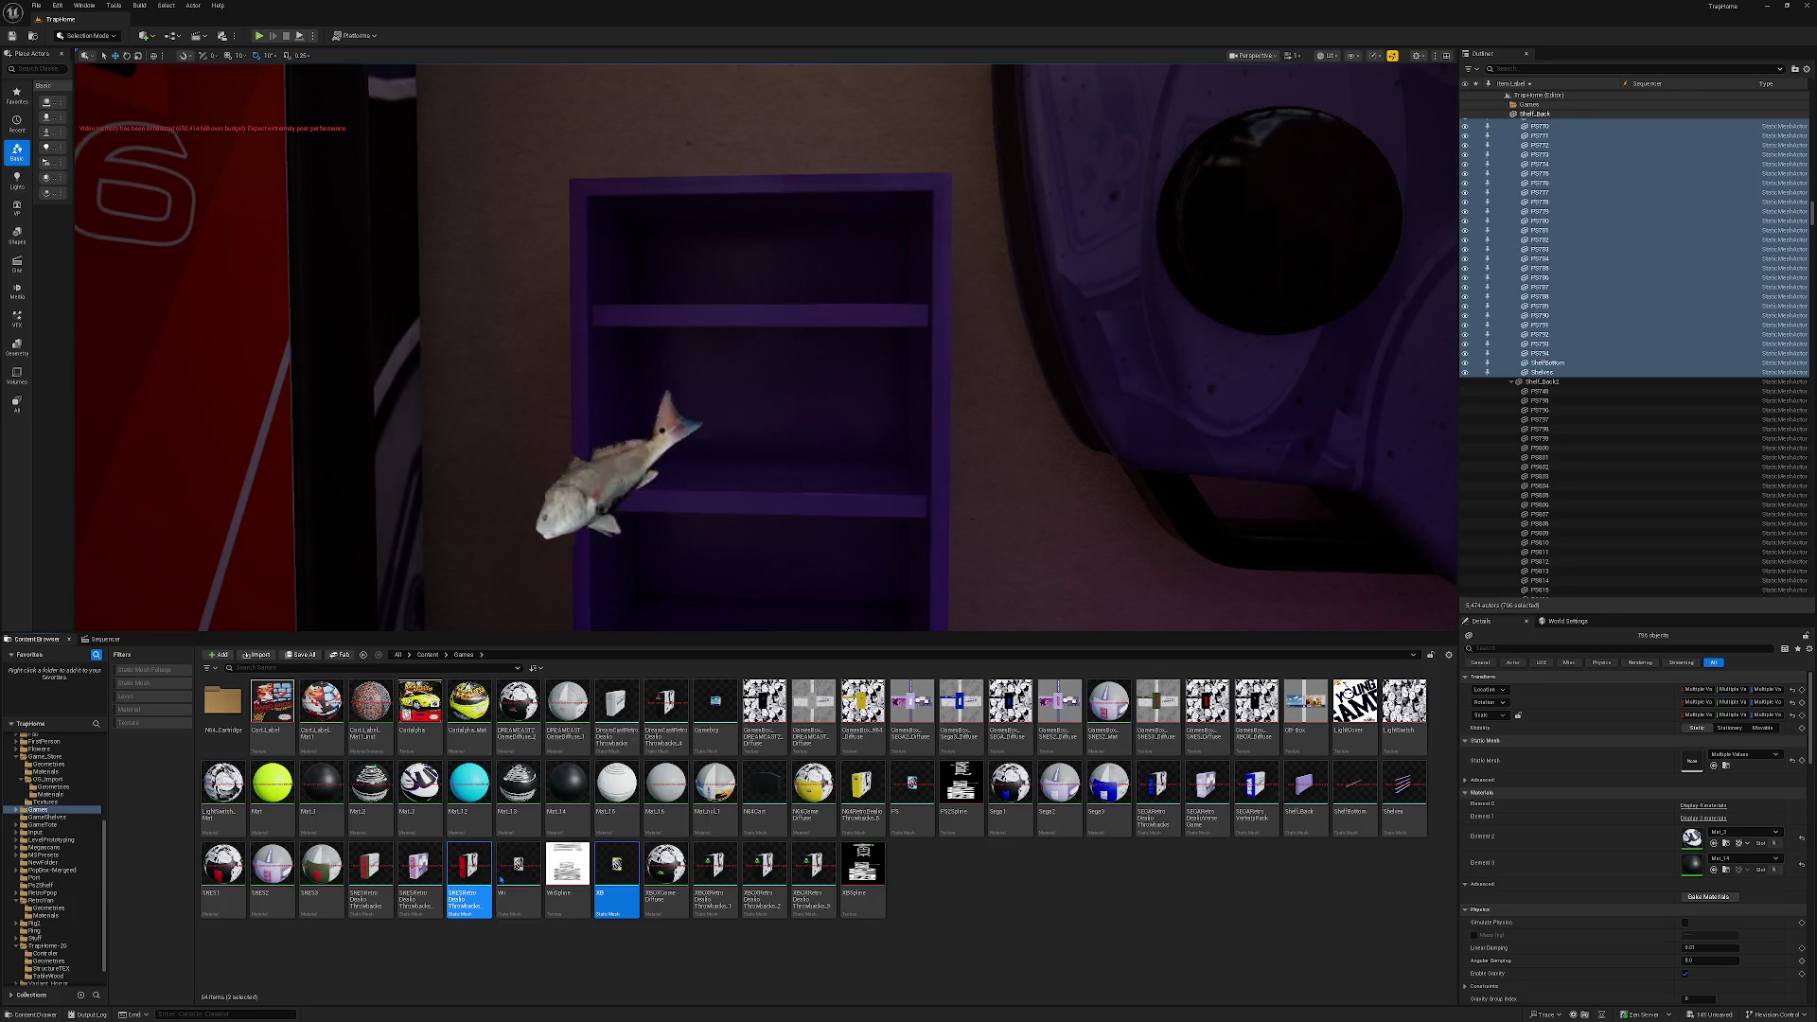
pyautogui.moveTo(518, 866); pyautogui.dragTo(617, 866)
pyautogui.keyDown('ctrl'); pyautogui.click(911, 790); pyautogui.keyUp('ctrl')
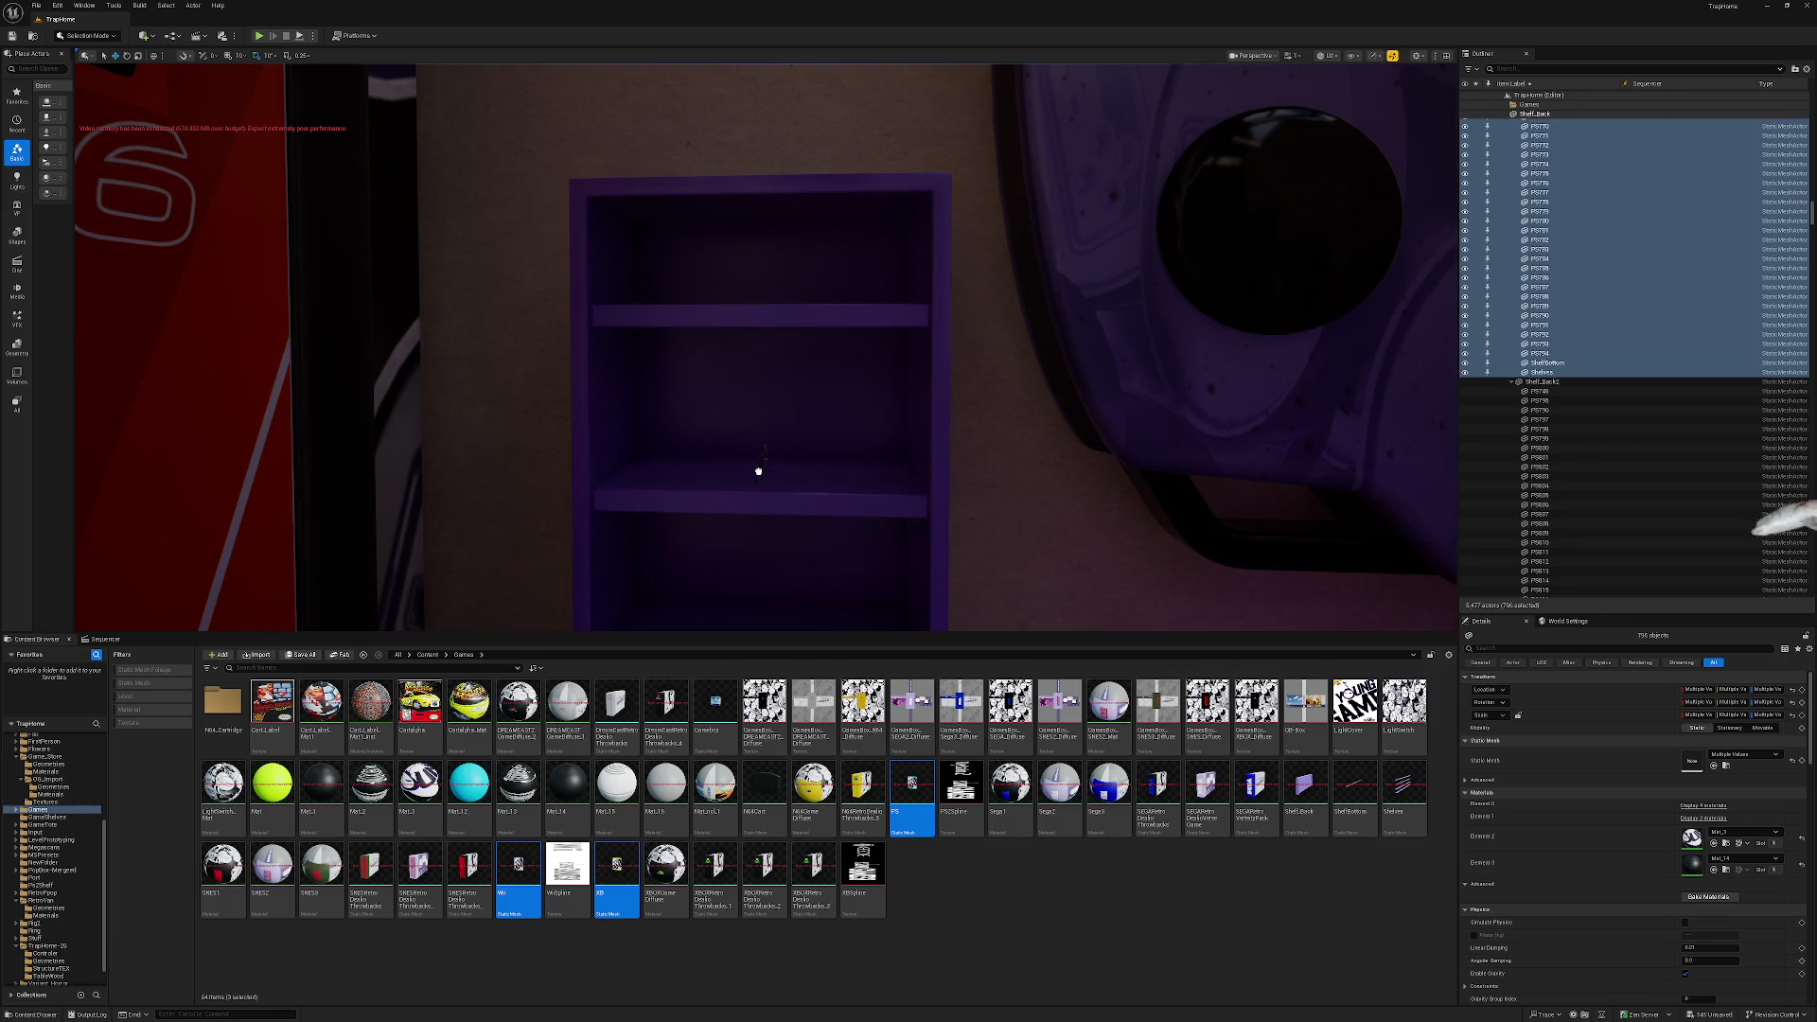
pyautogui.moveTo(784, 441); pyautogui.dragTo(785, 442)
# Raise the three boxes onto the shelf and turn them -10° around the vertical axis.
pyautogui.press('e')
pyautogui.press('f')
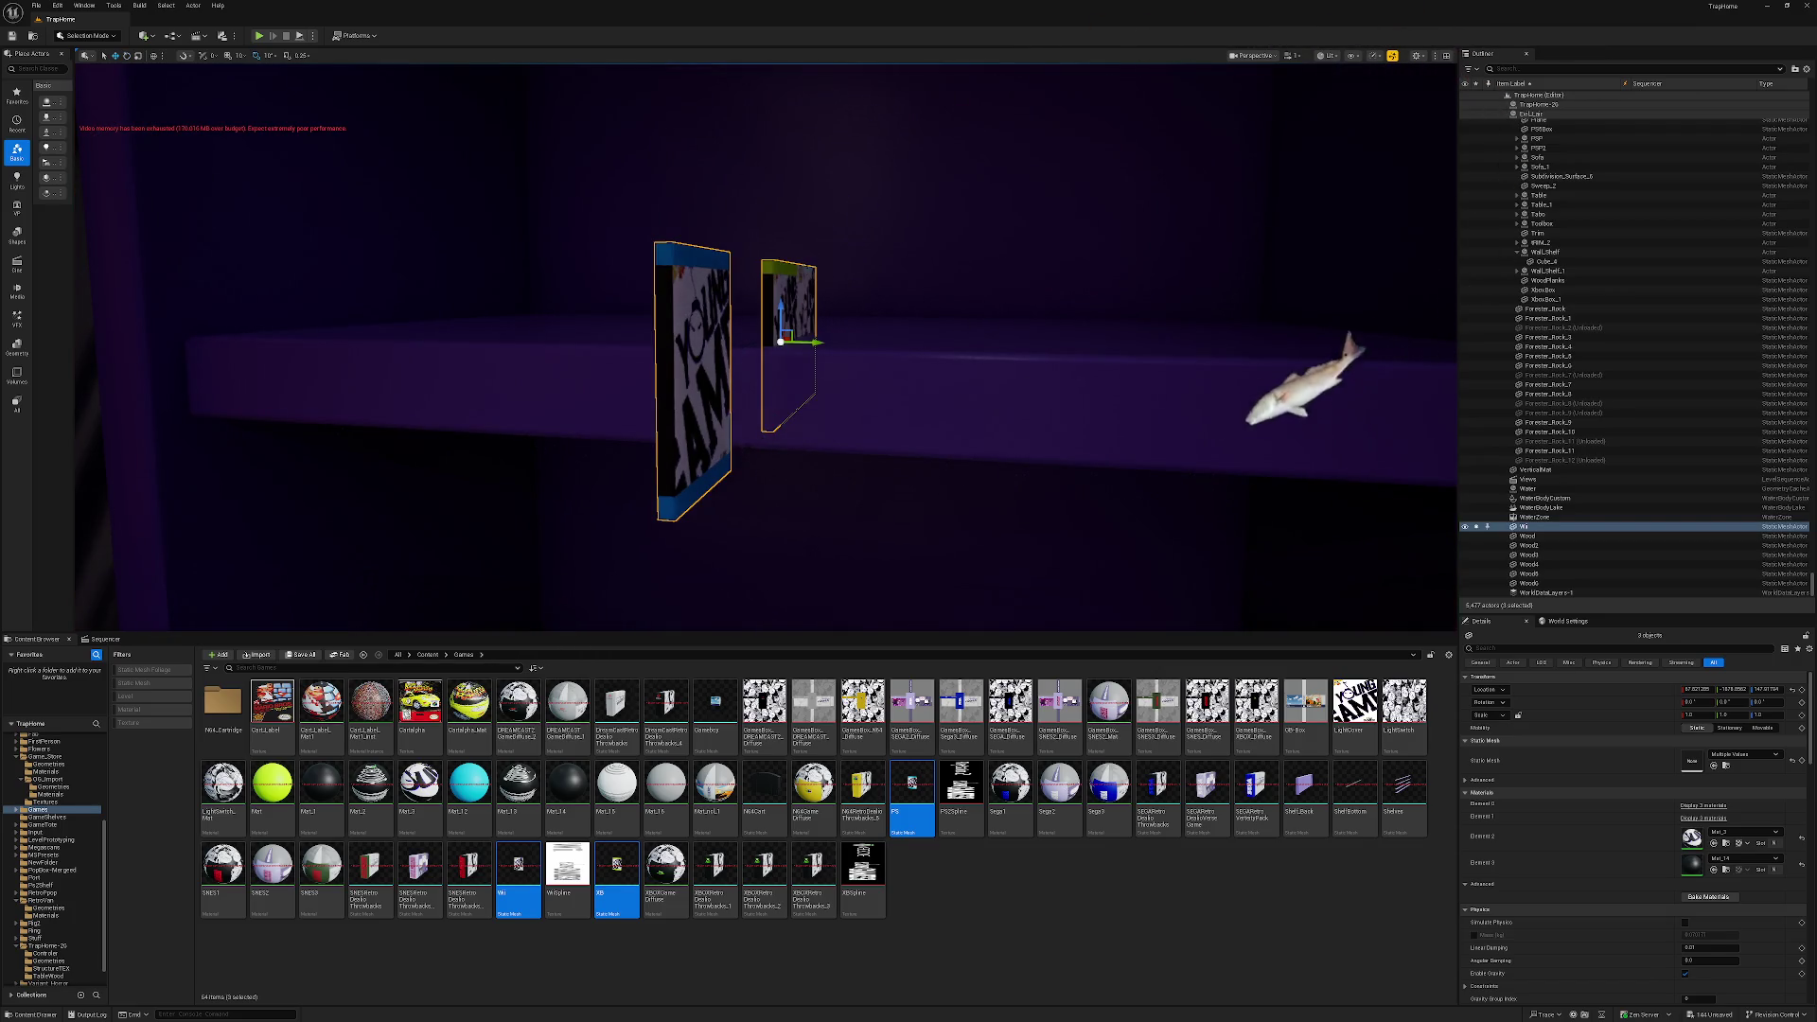
pyautogui.moveTo(779, 304)
pyautogui.mouseDown()
pyautogui.moveTo(789, 224)
pyautogui.moveTo(793, 265)
pyautogui.moveTo(738, 265)
pyautogui.moveTo(765, 263)
pyautogui.moveTo(776, 199)
pyautogui.mouseUp()
pyautogui.press('e')
pyautogui.click(764, 263)
pyautogui.moveTo(816, 409)
pyautogui.mouseDown()
pyautogui.moveTo(795, 402)
pyautogui.moveTo(816, 409)
pyautogui.moveTo(805, 373)
pyautogui.mouseUp()
pyautogui.press('w')
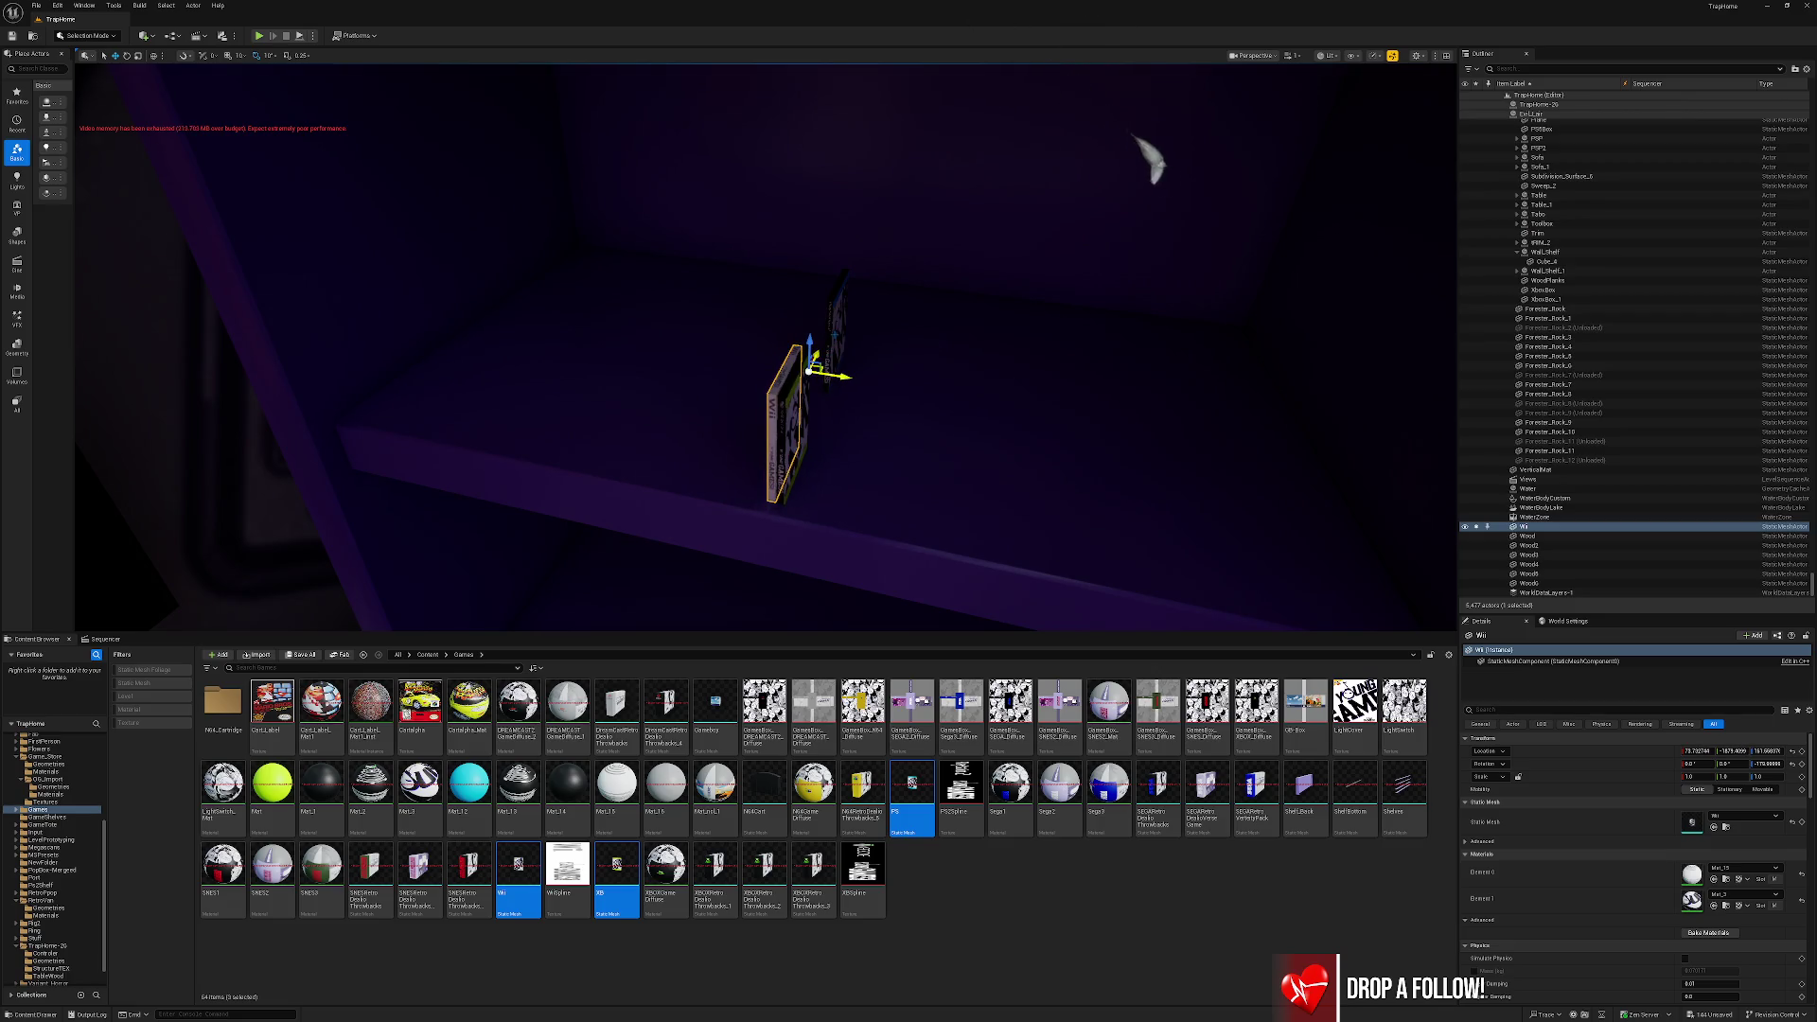
# Move the PS3182 box beside the others and slide all three boxes left along the shelf.
pyautogui.click(831, 360)
pyautogui.moveTo(808, 422); pyautogui.dragTo(817, 448)
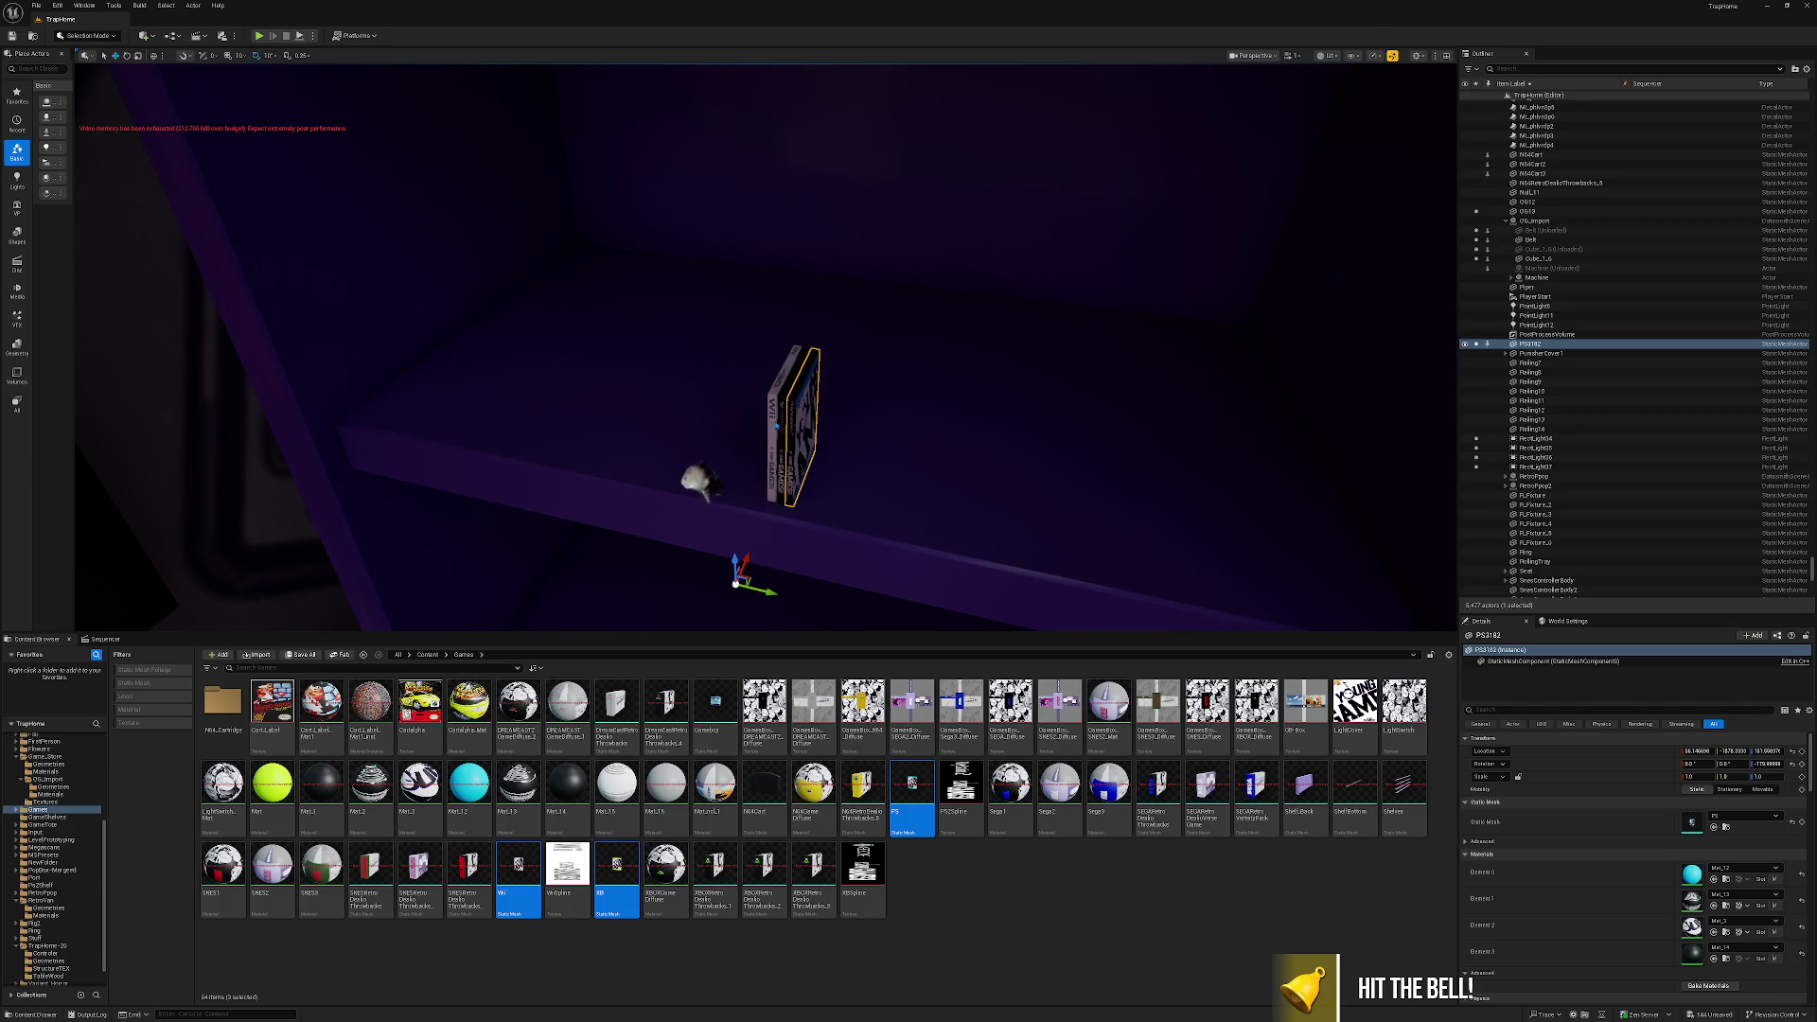
pyautogui.keyDown('ctrl'); pyautogui.click(778, 426); pyautogui.keyUp('ctrl')
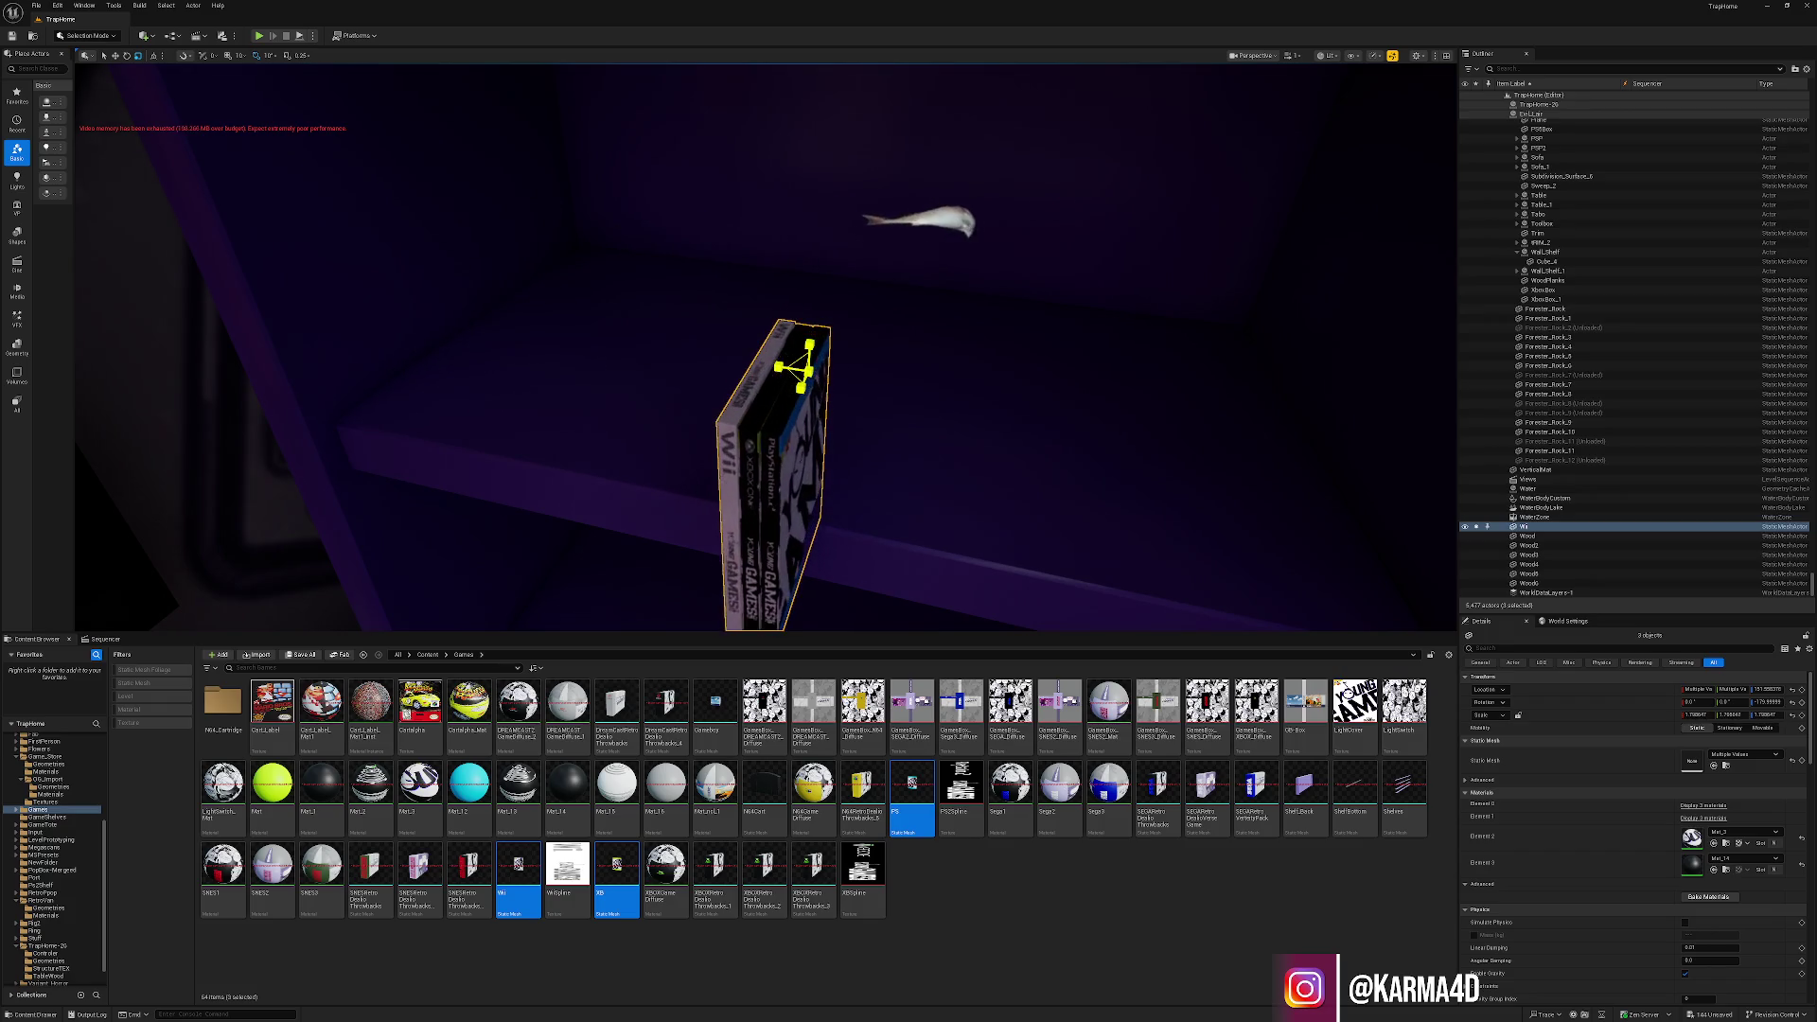
pyautogui.scroll(-5, 822, 382)
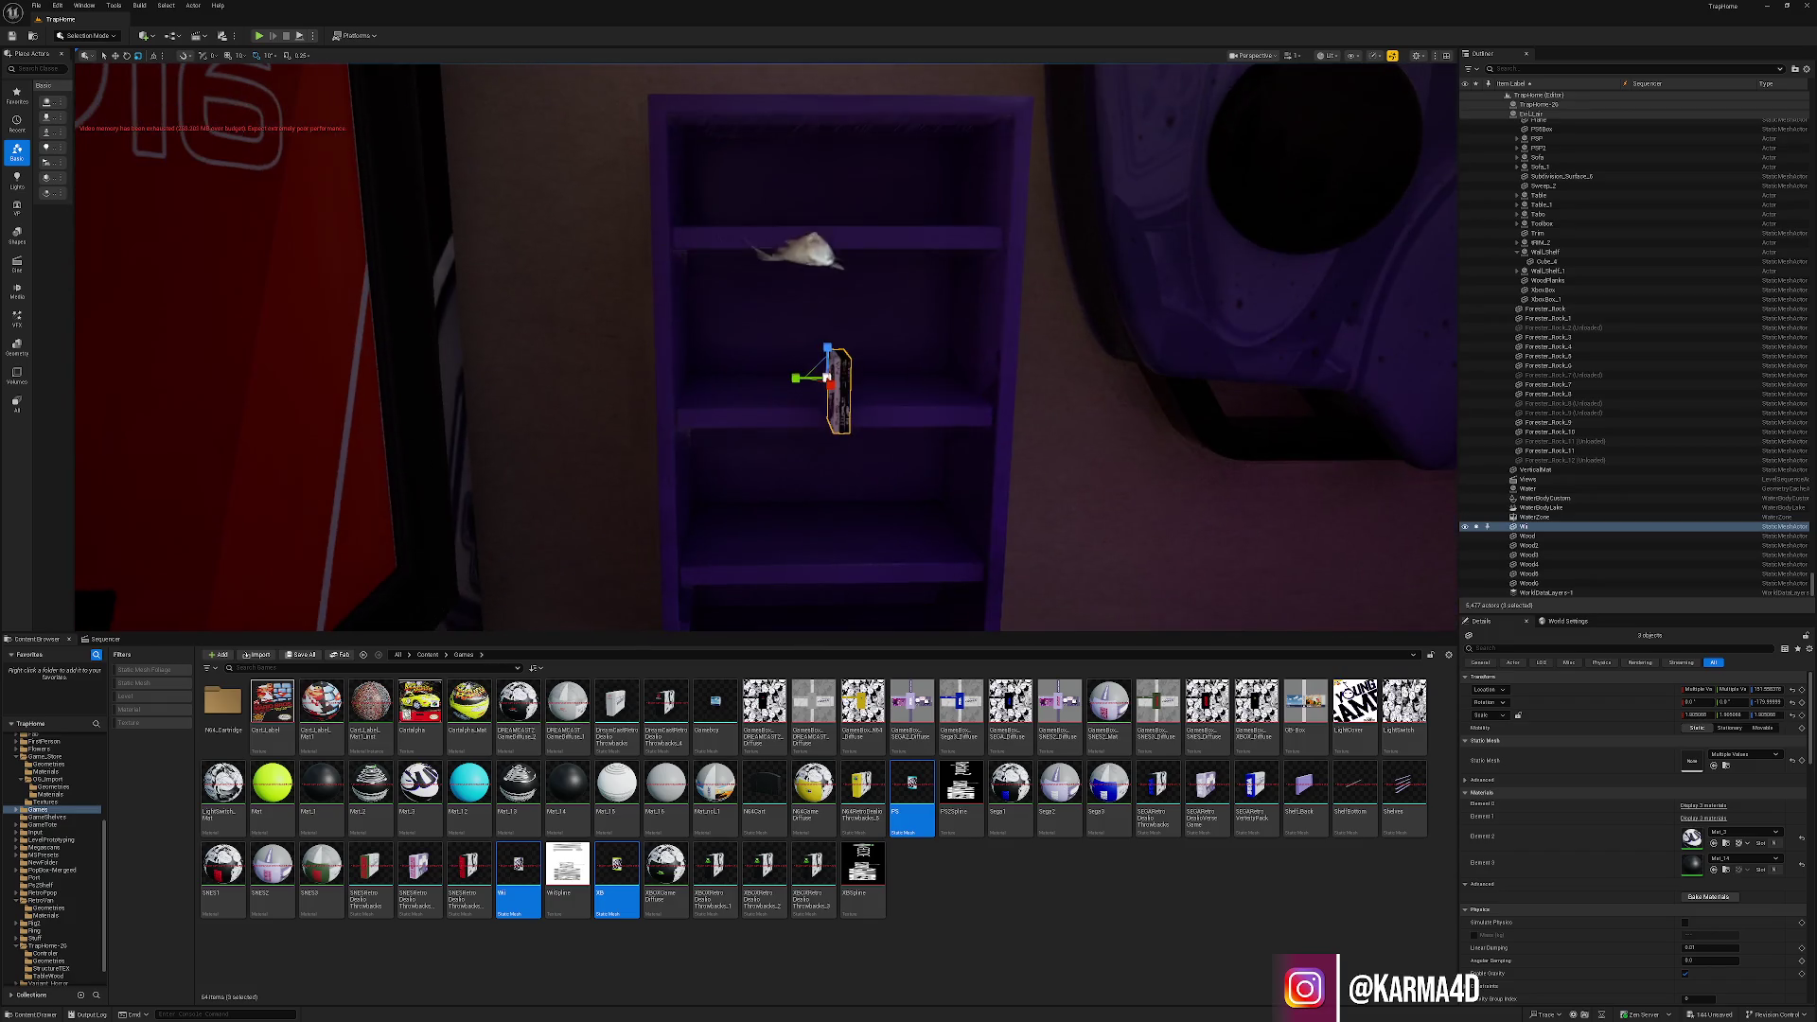
pyautogui.moveTo(850, 377); pyautogui.dragTo(743, 376)
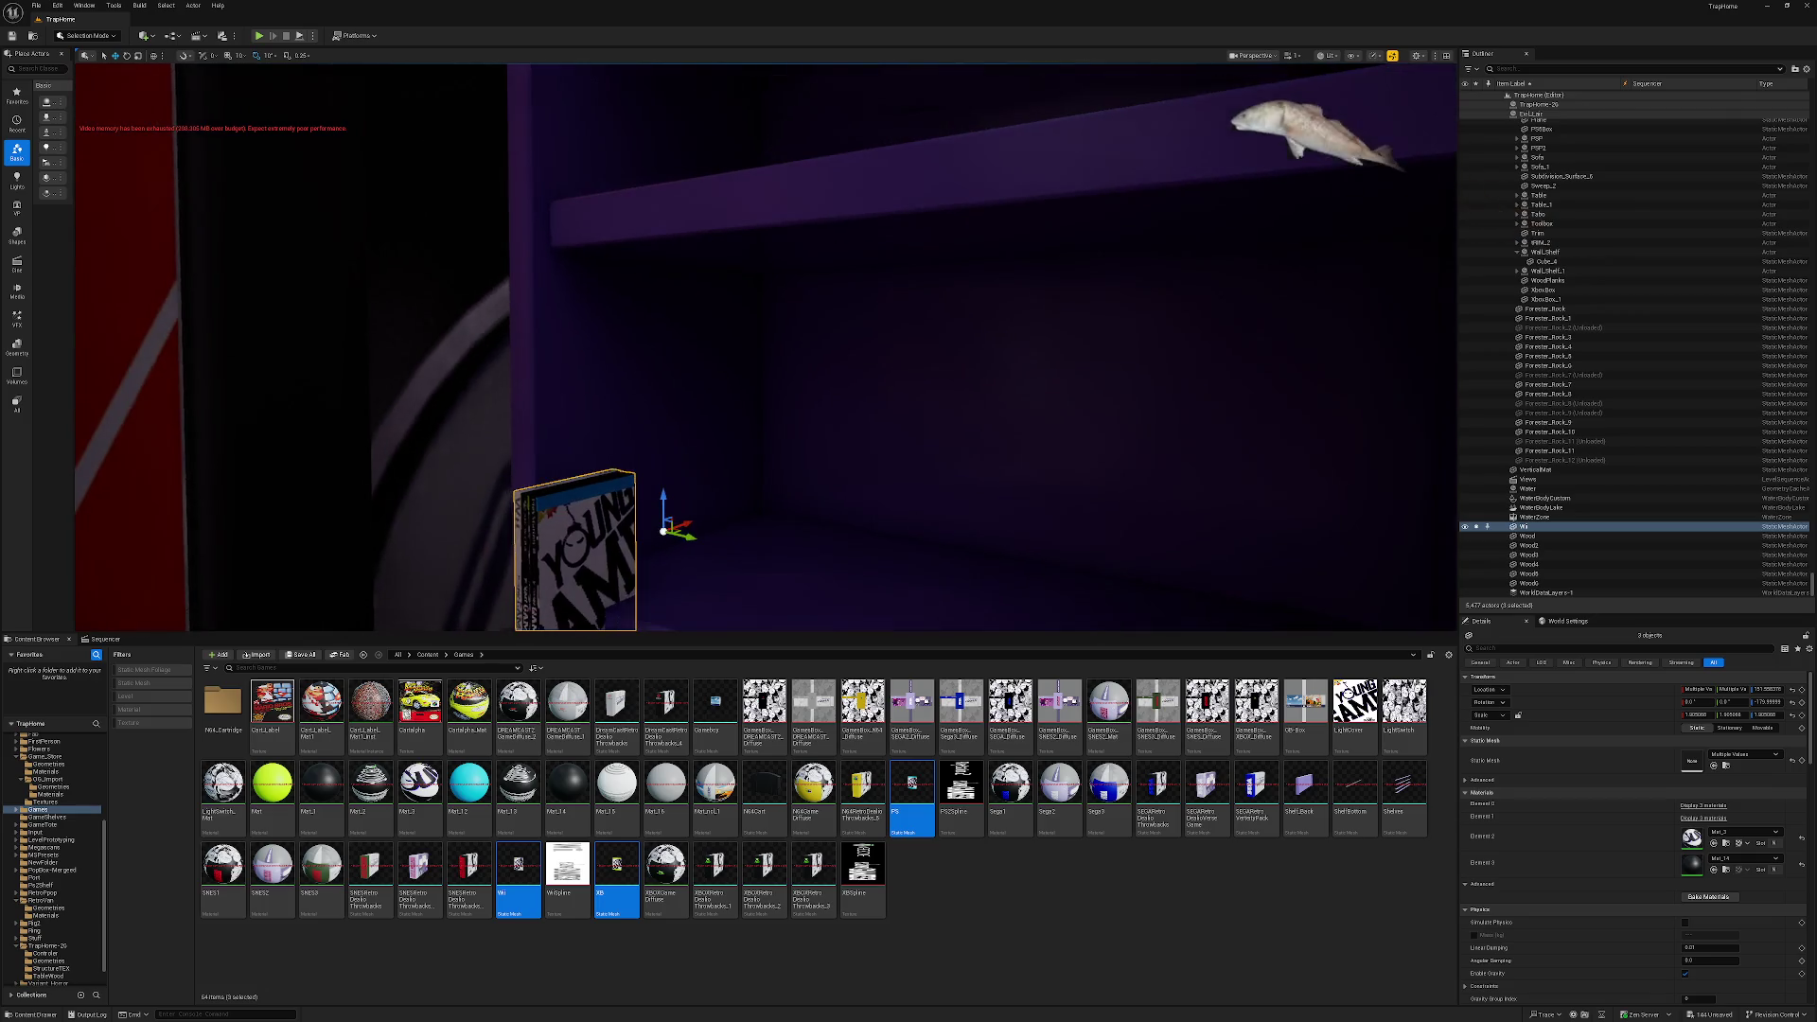
pyautogui.click(1337, 56)
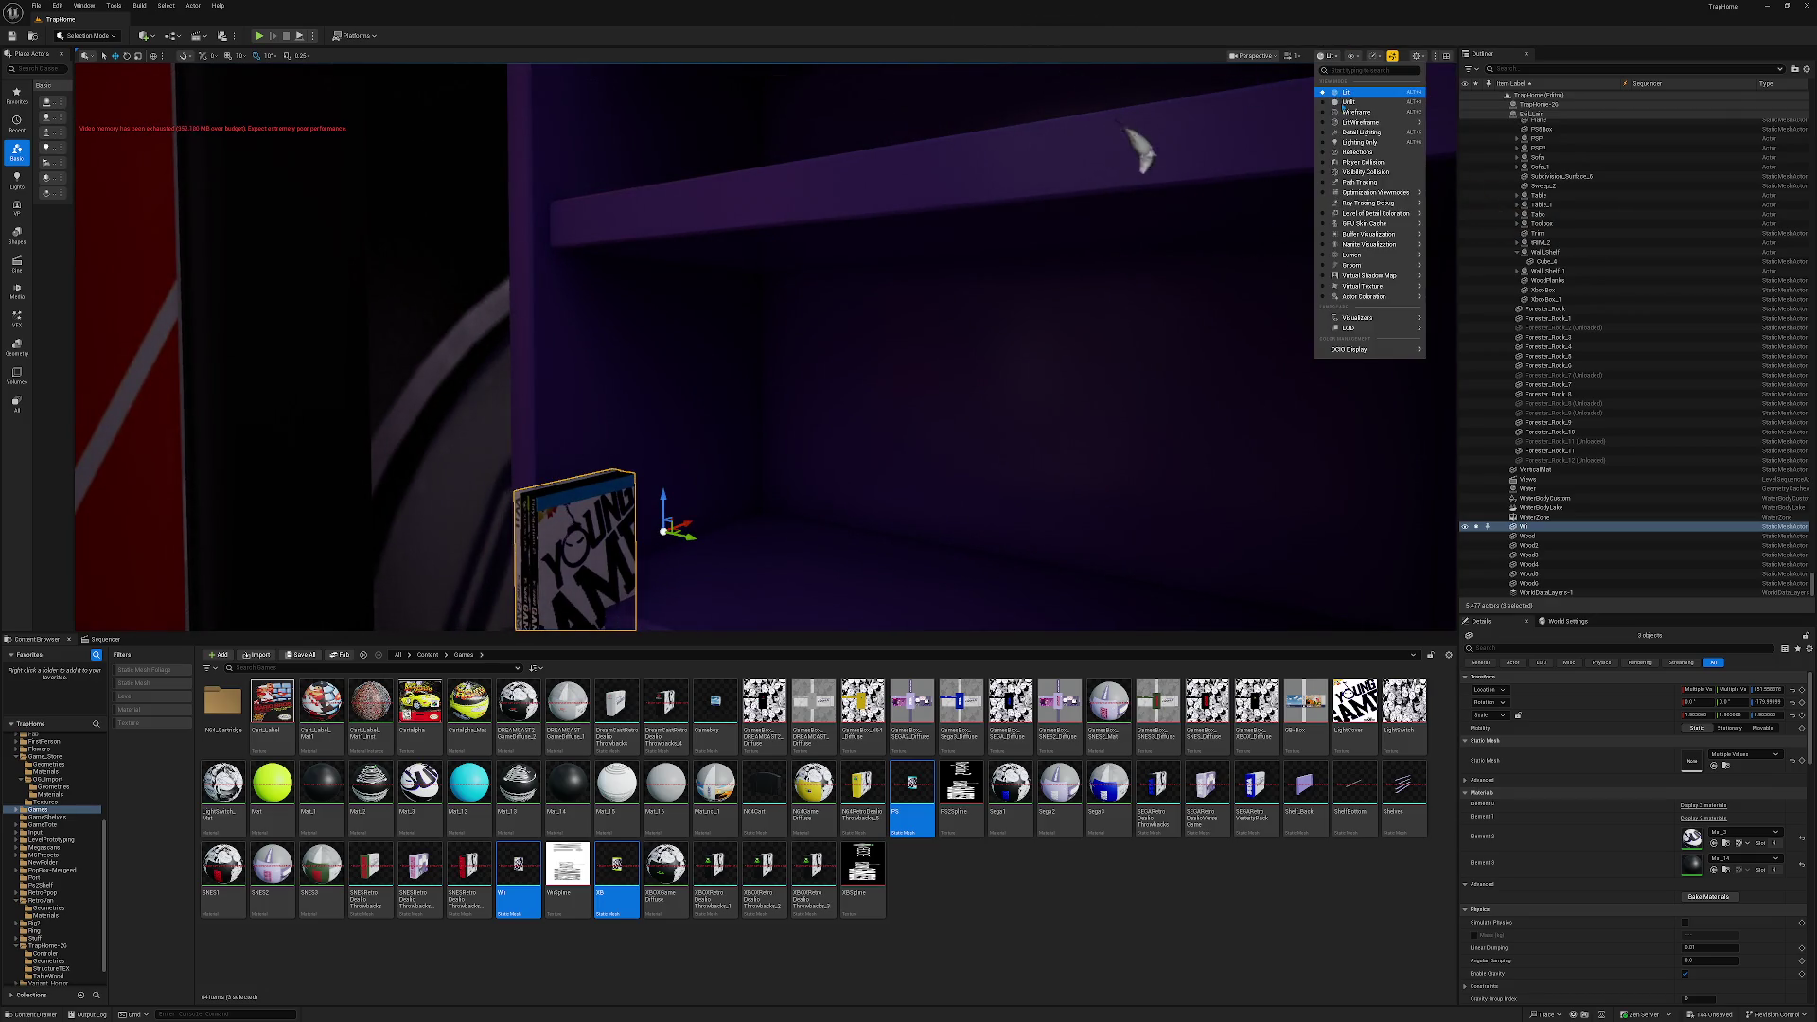
# In Unlit view, duplicate the game boxes rightward with Alt-drags, undoing and redoing to correct placement.
pyautogui.click(1345, 103)
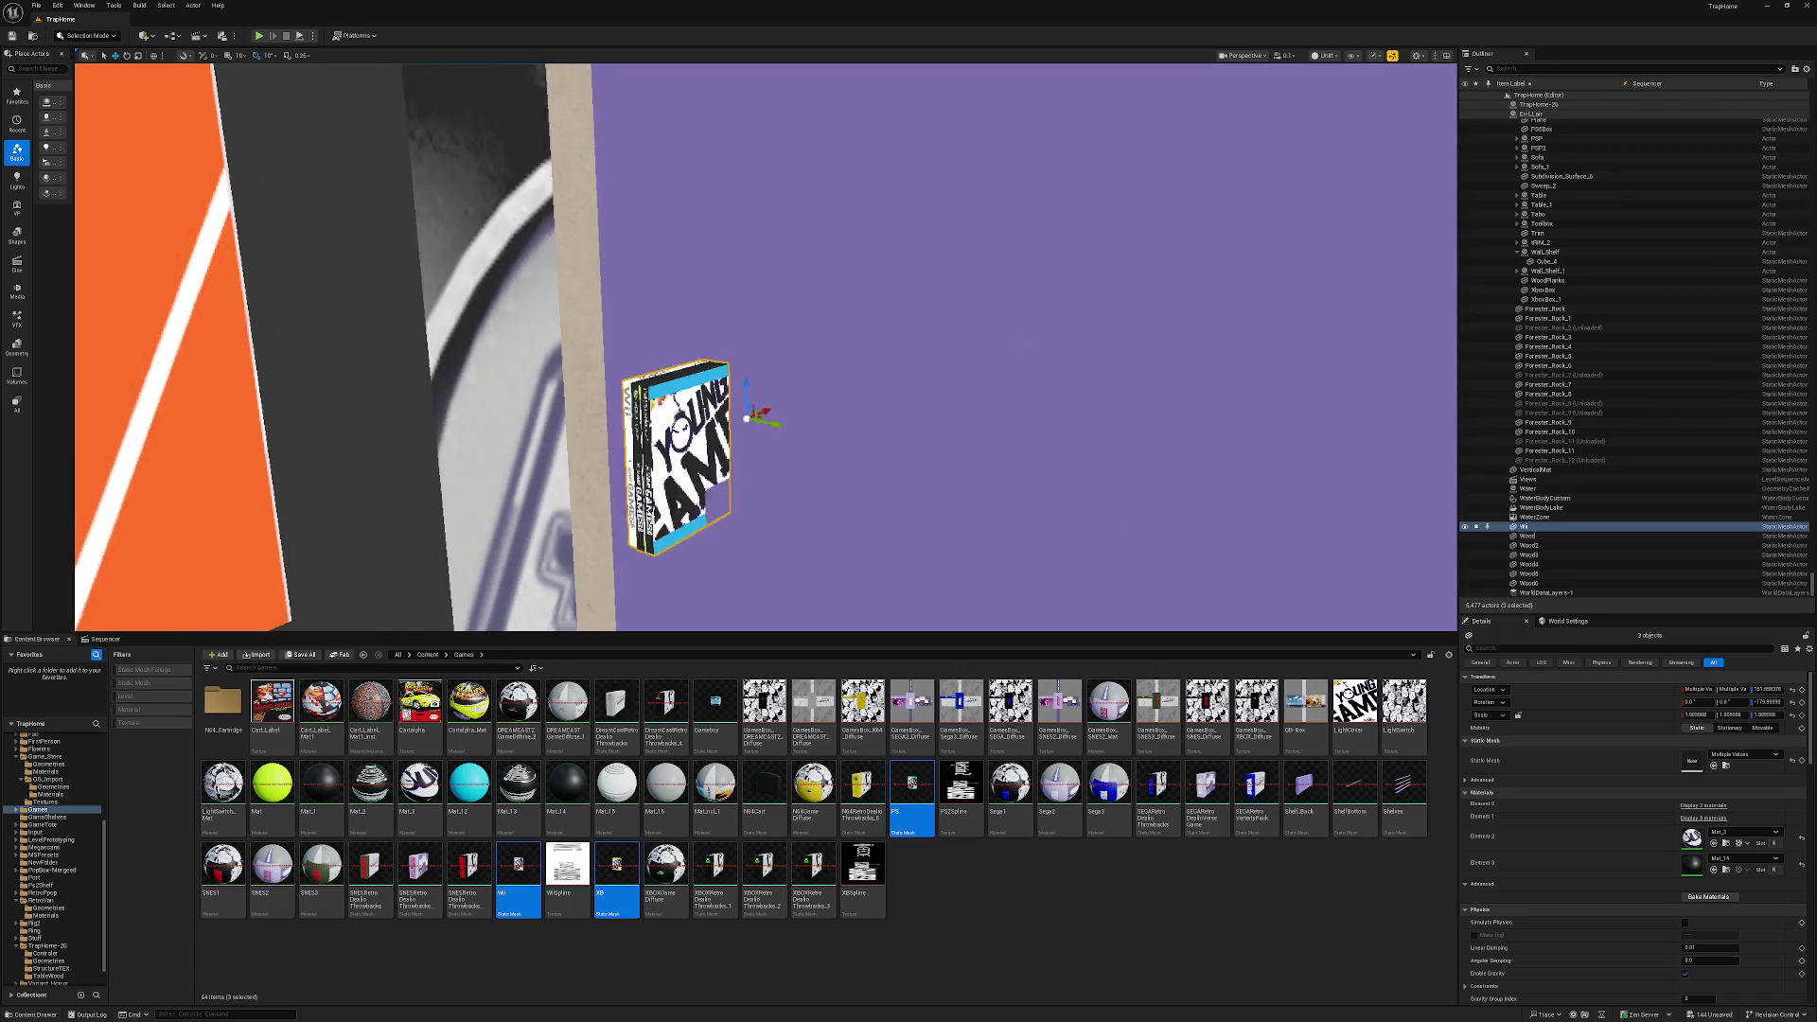
pyautogui.moveTo(731, 325)
pyautogui.mouseDown()
pyautogui.moveTo(726, 292)
pyautogui.moveTo(778, 297)
pyautogui.mouseUp()
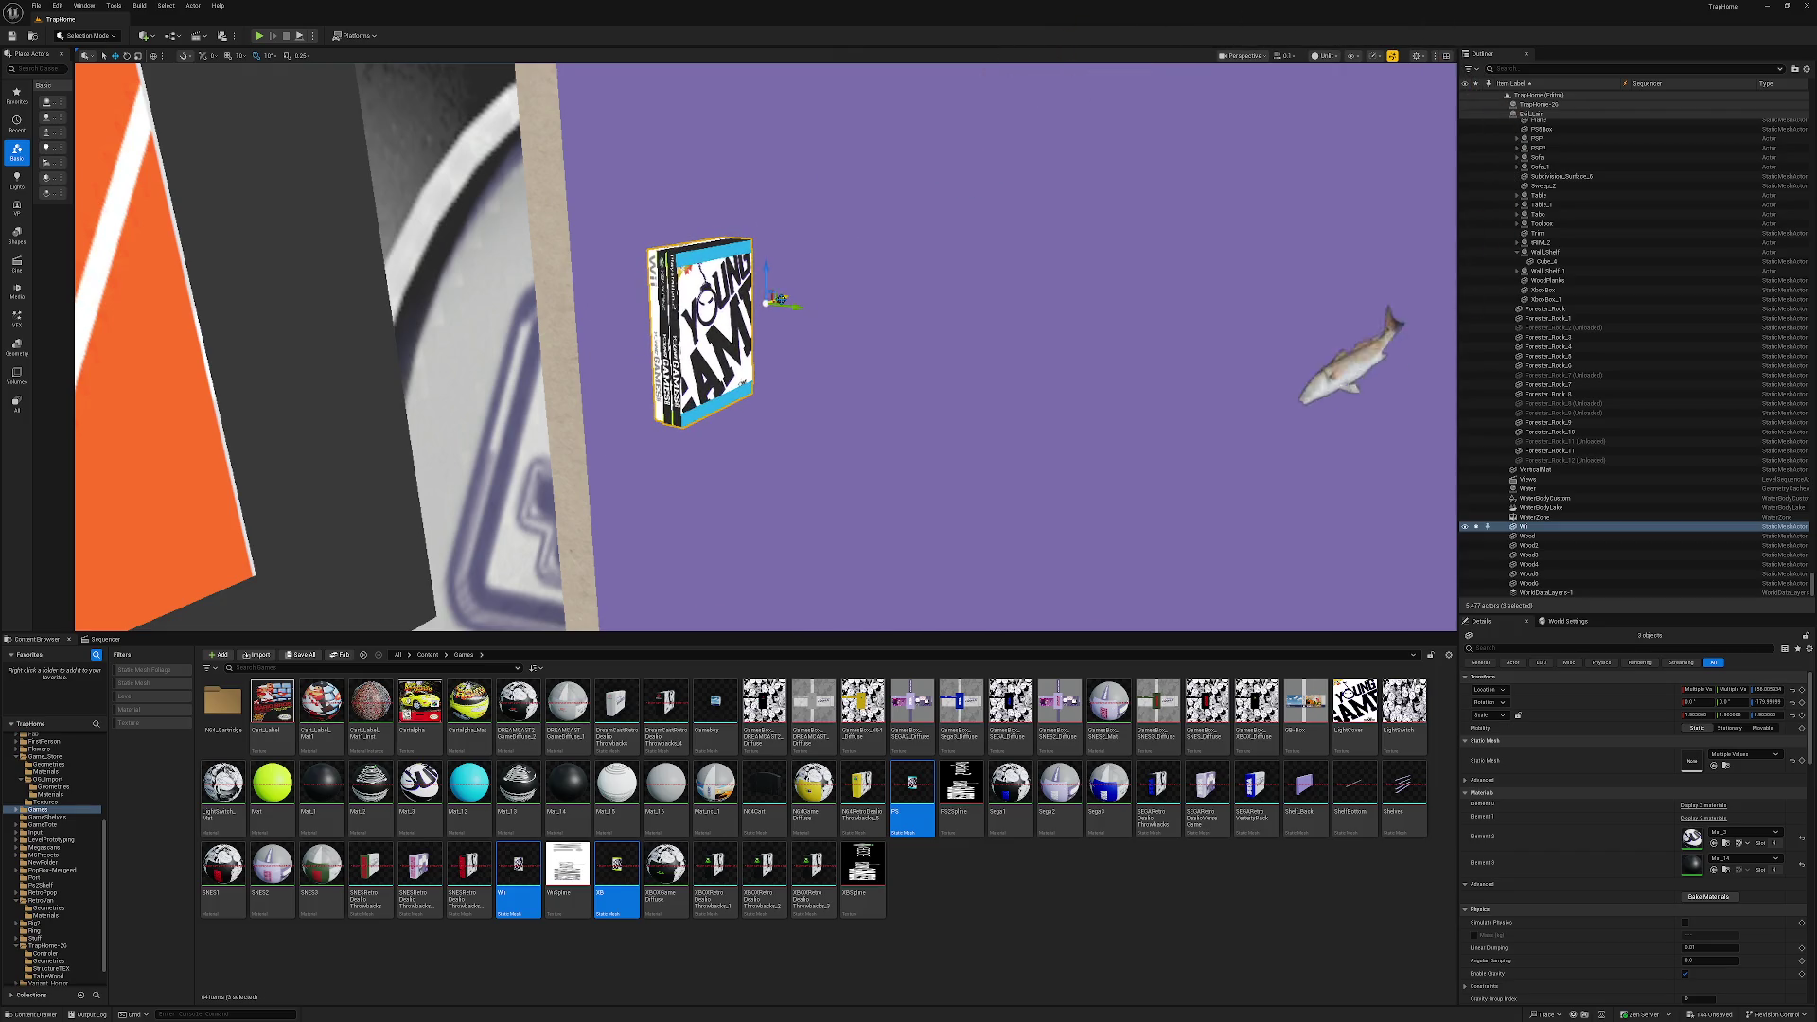
pyautogui.hotkey('ctrl', 'z')
pyautogui.hotkey('ctrl', 'z')
pyautogui.hotkey('ctrl', 'z')
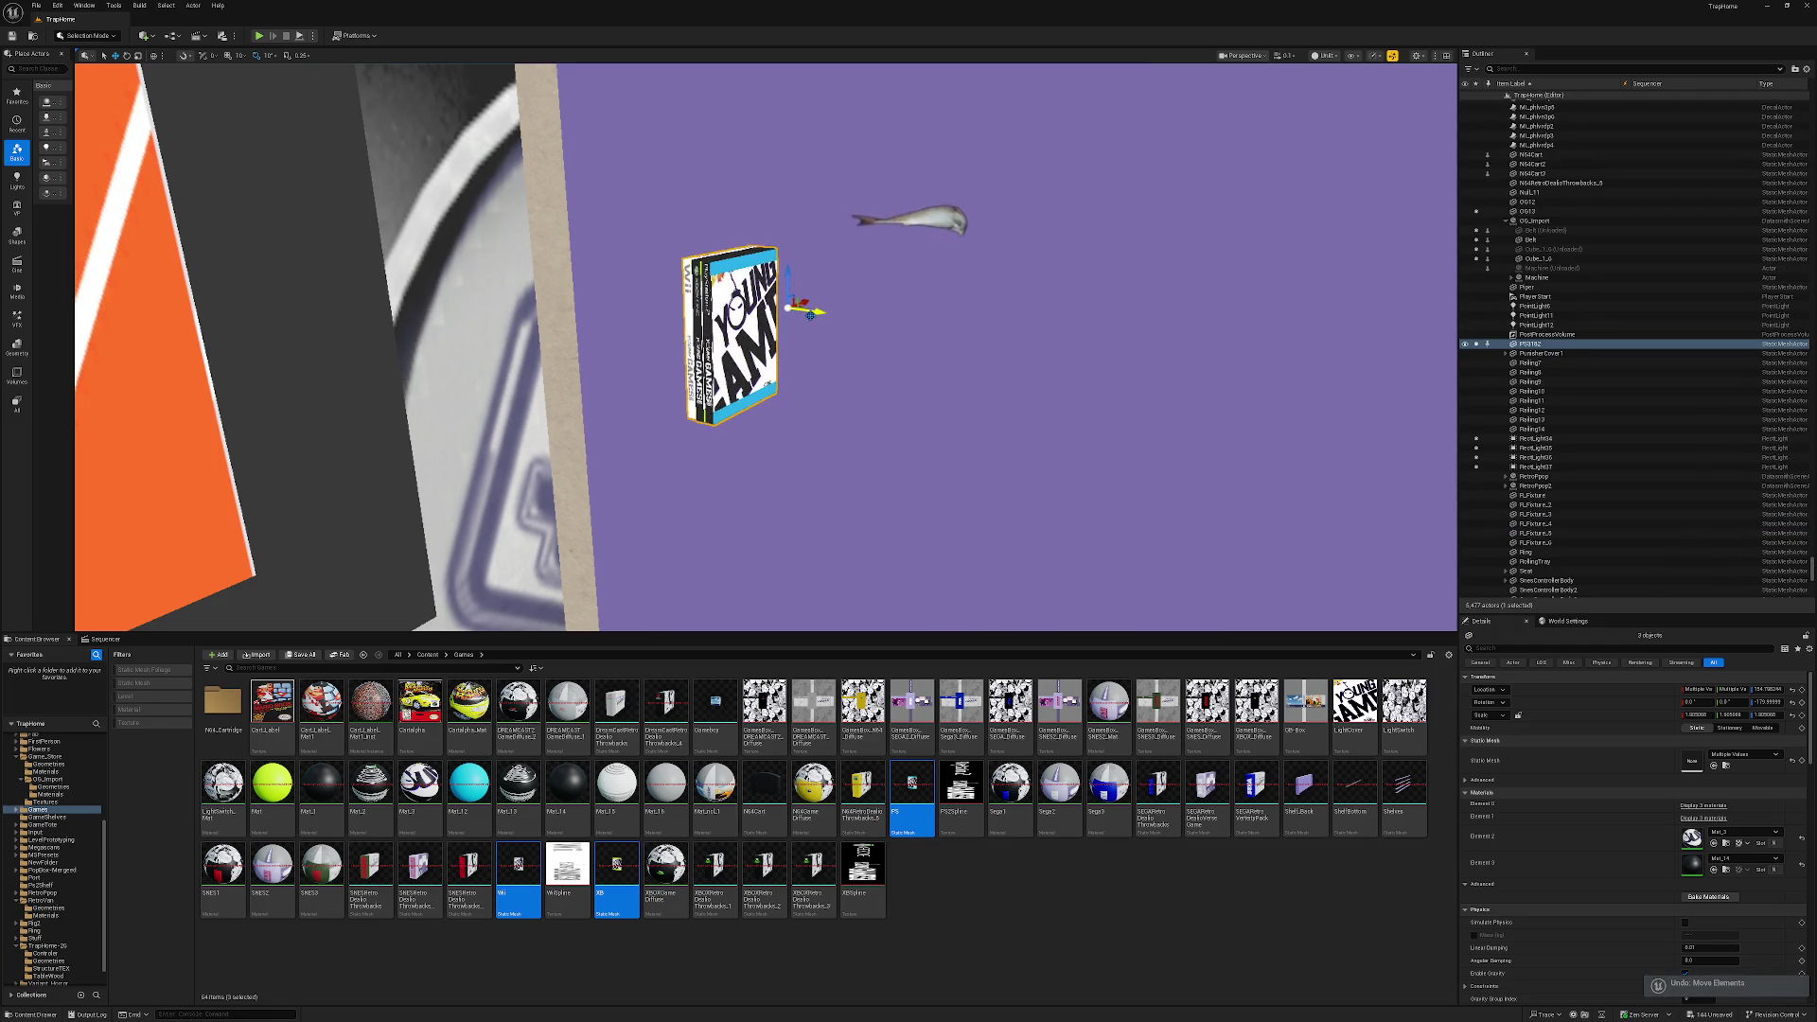
pyautogui.keyDown('alt'); pyautogui.moveTo(819, 313); pyautogui.dragTo(845, 319); pyautogui.keyUp('alt')
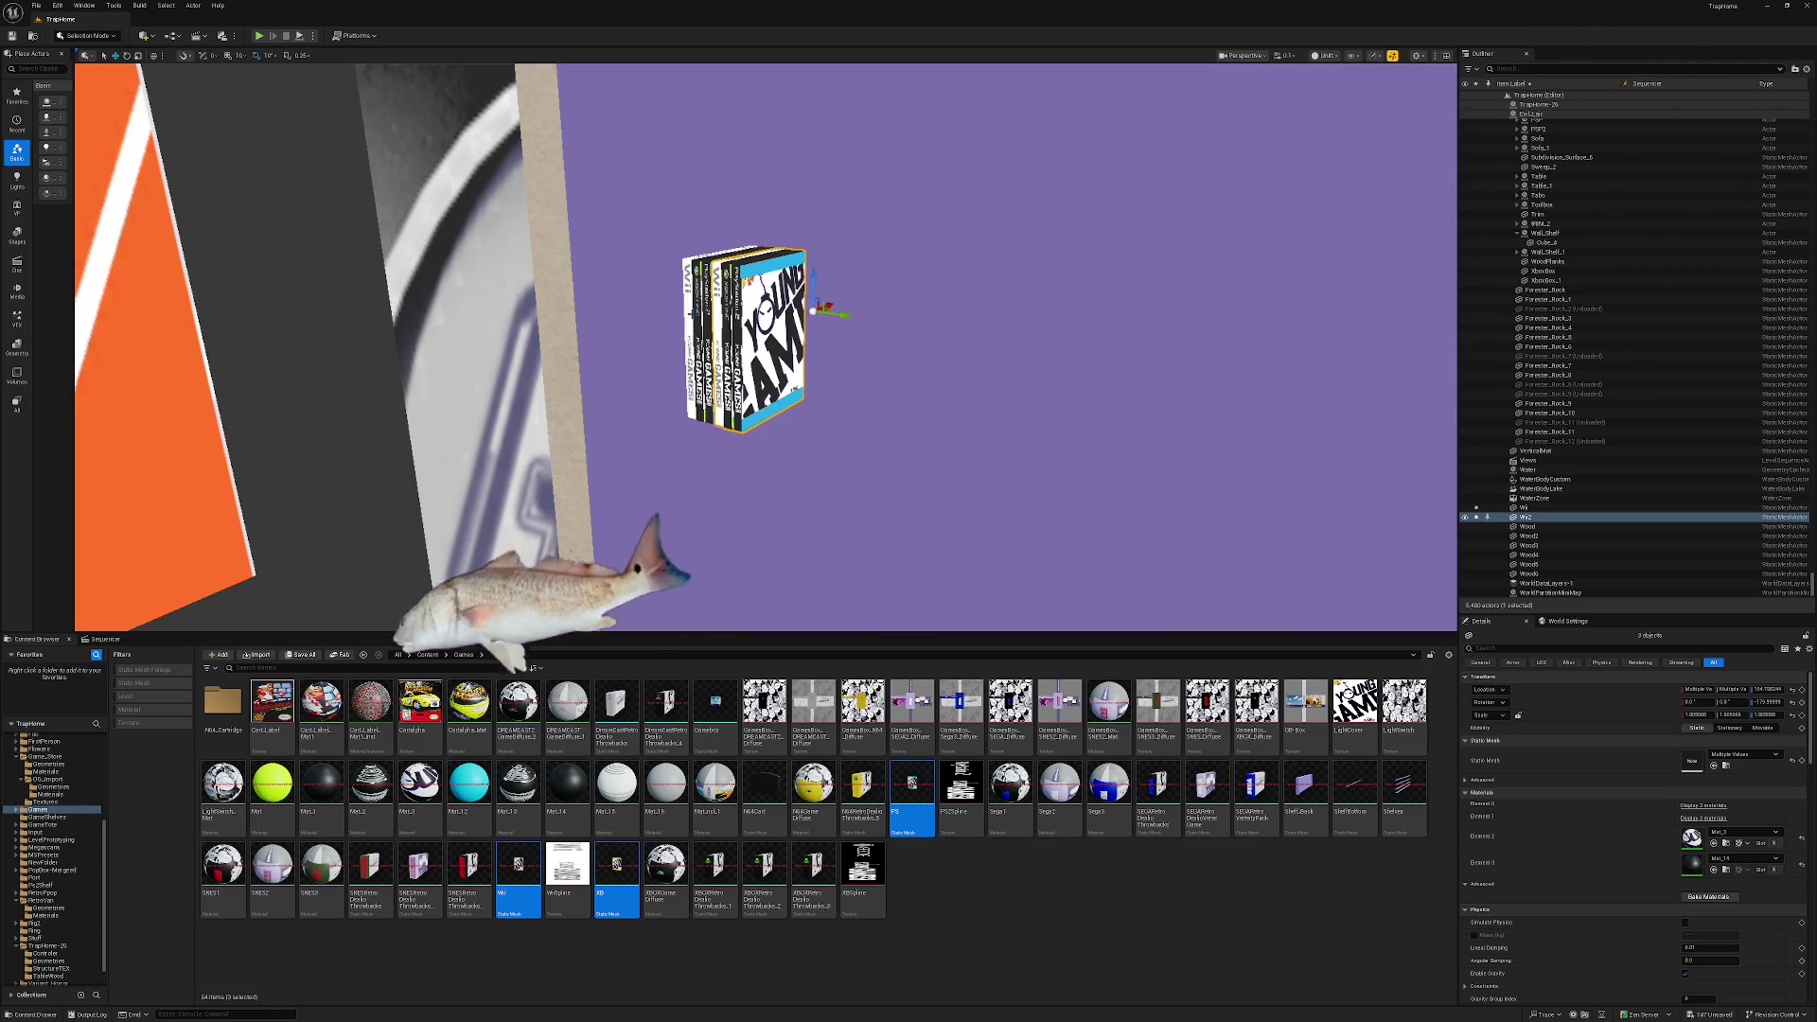
pyautogui.hotkey('ctrl', 'z')
pyautogui.hotkey('ctrl', 'z')
pyautogui.hotkey('ctrl', 'z')
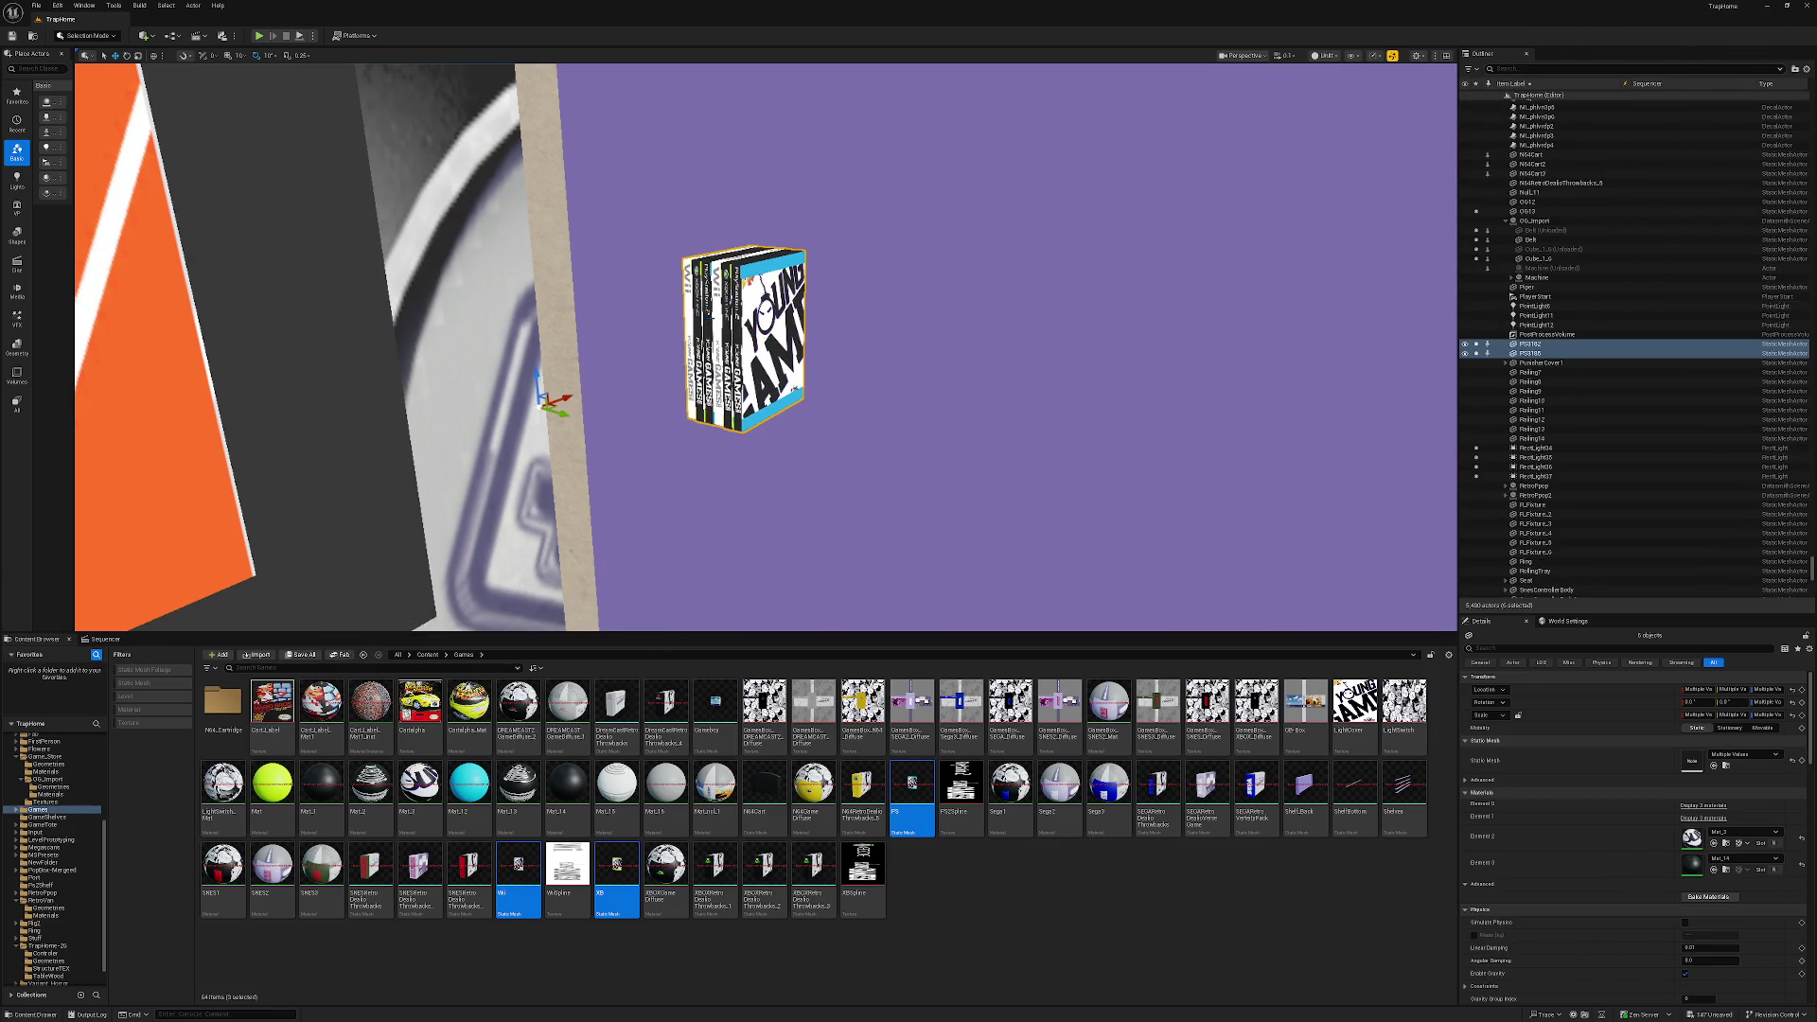
pyautogui.hotkey('ctrl', 'y')
pyautogui.hotkey('ctrl', 'y')
pyautogui.hotkey('ctrl', 'y')
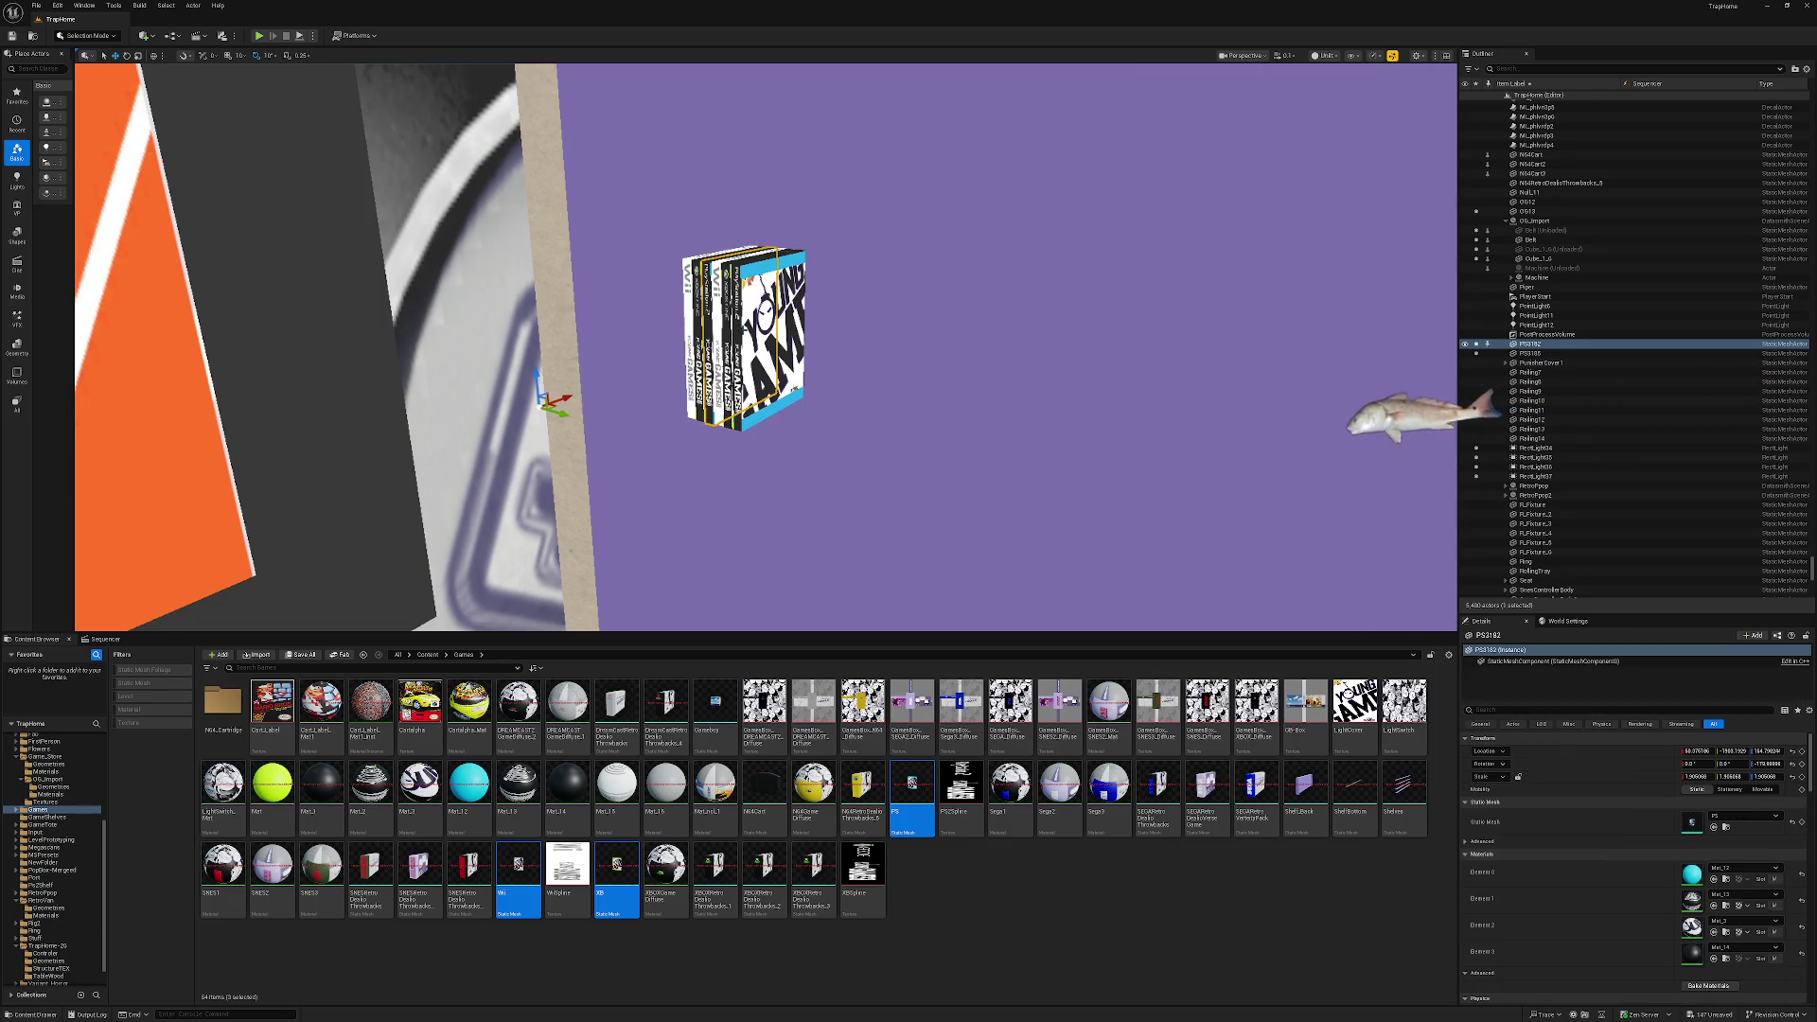
pyautogui.hotkey('ctrl', 'y')
pyautogui.hotkey('ctrl', 'y')
pyautogui.hotkey('ctrl', 'y')
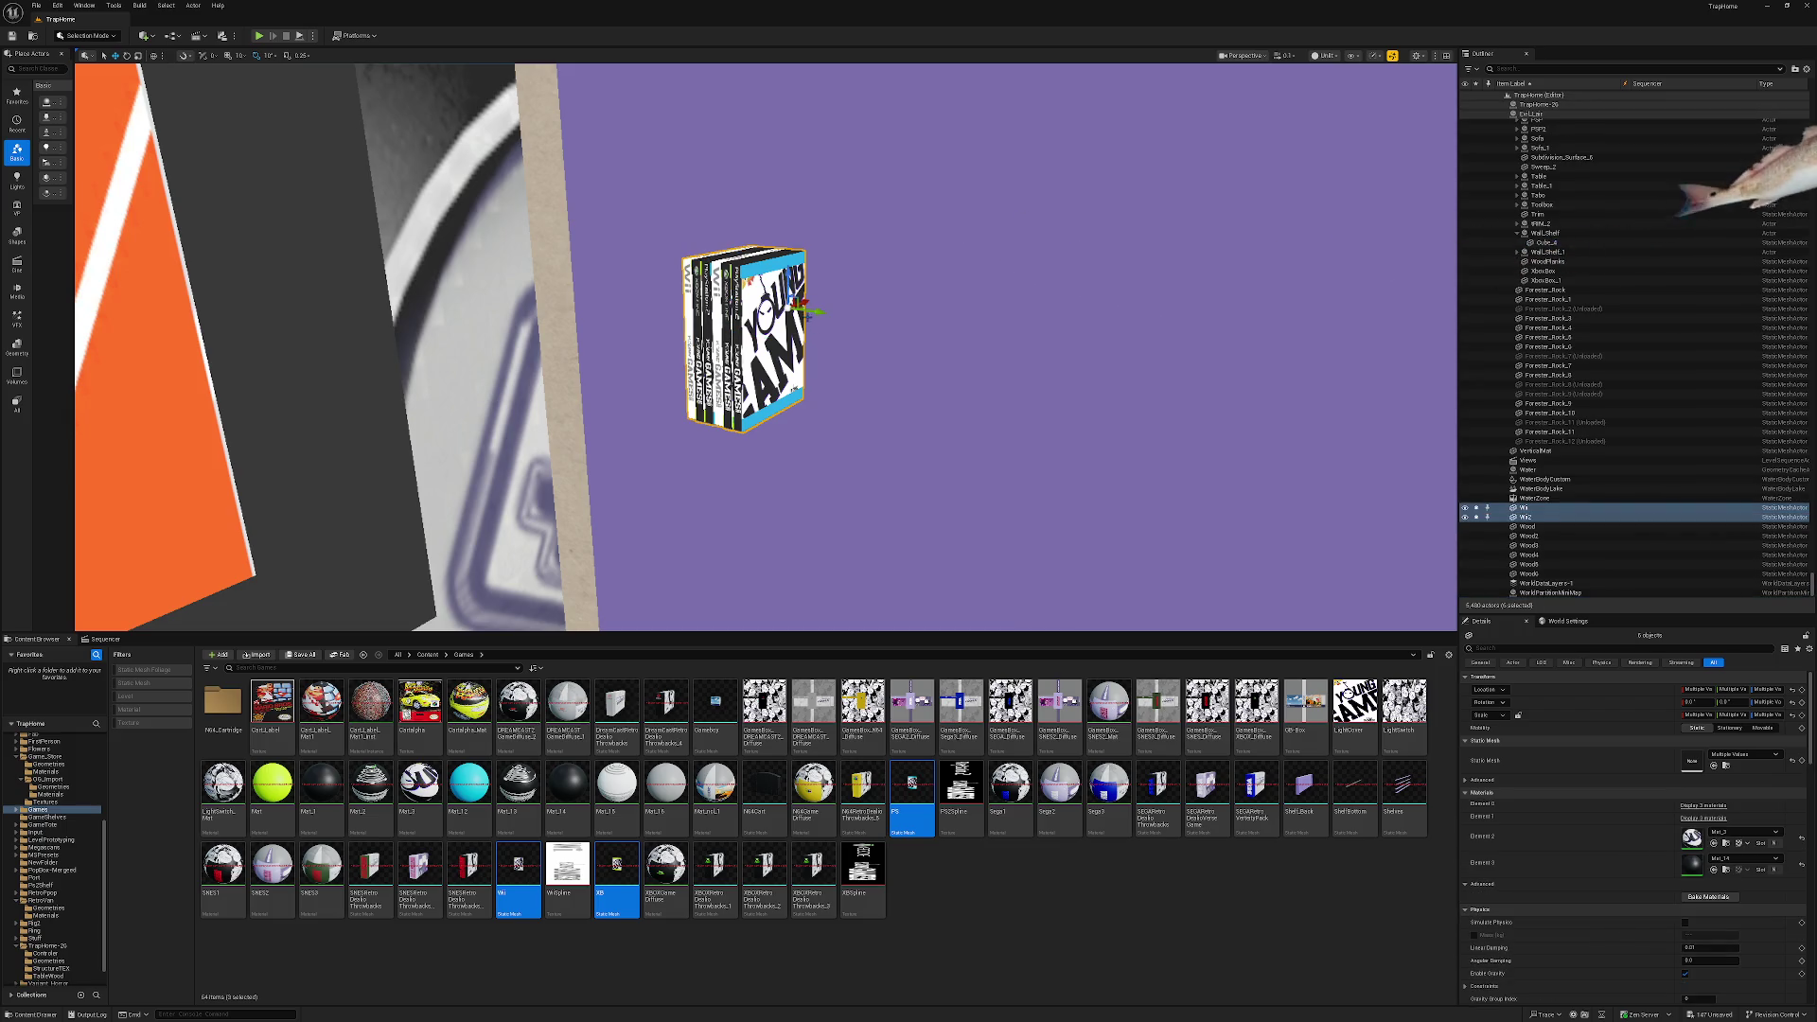
pyautogui.hotkey('ctrl', 'z')
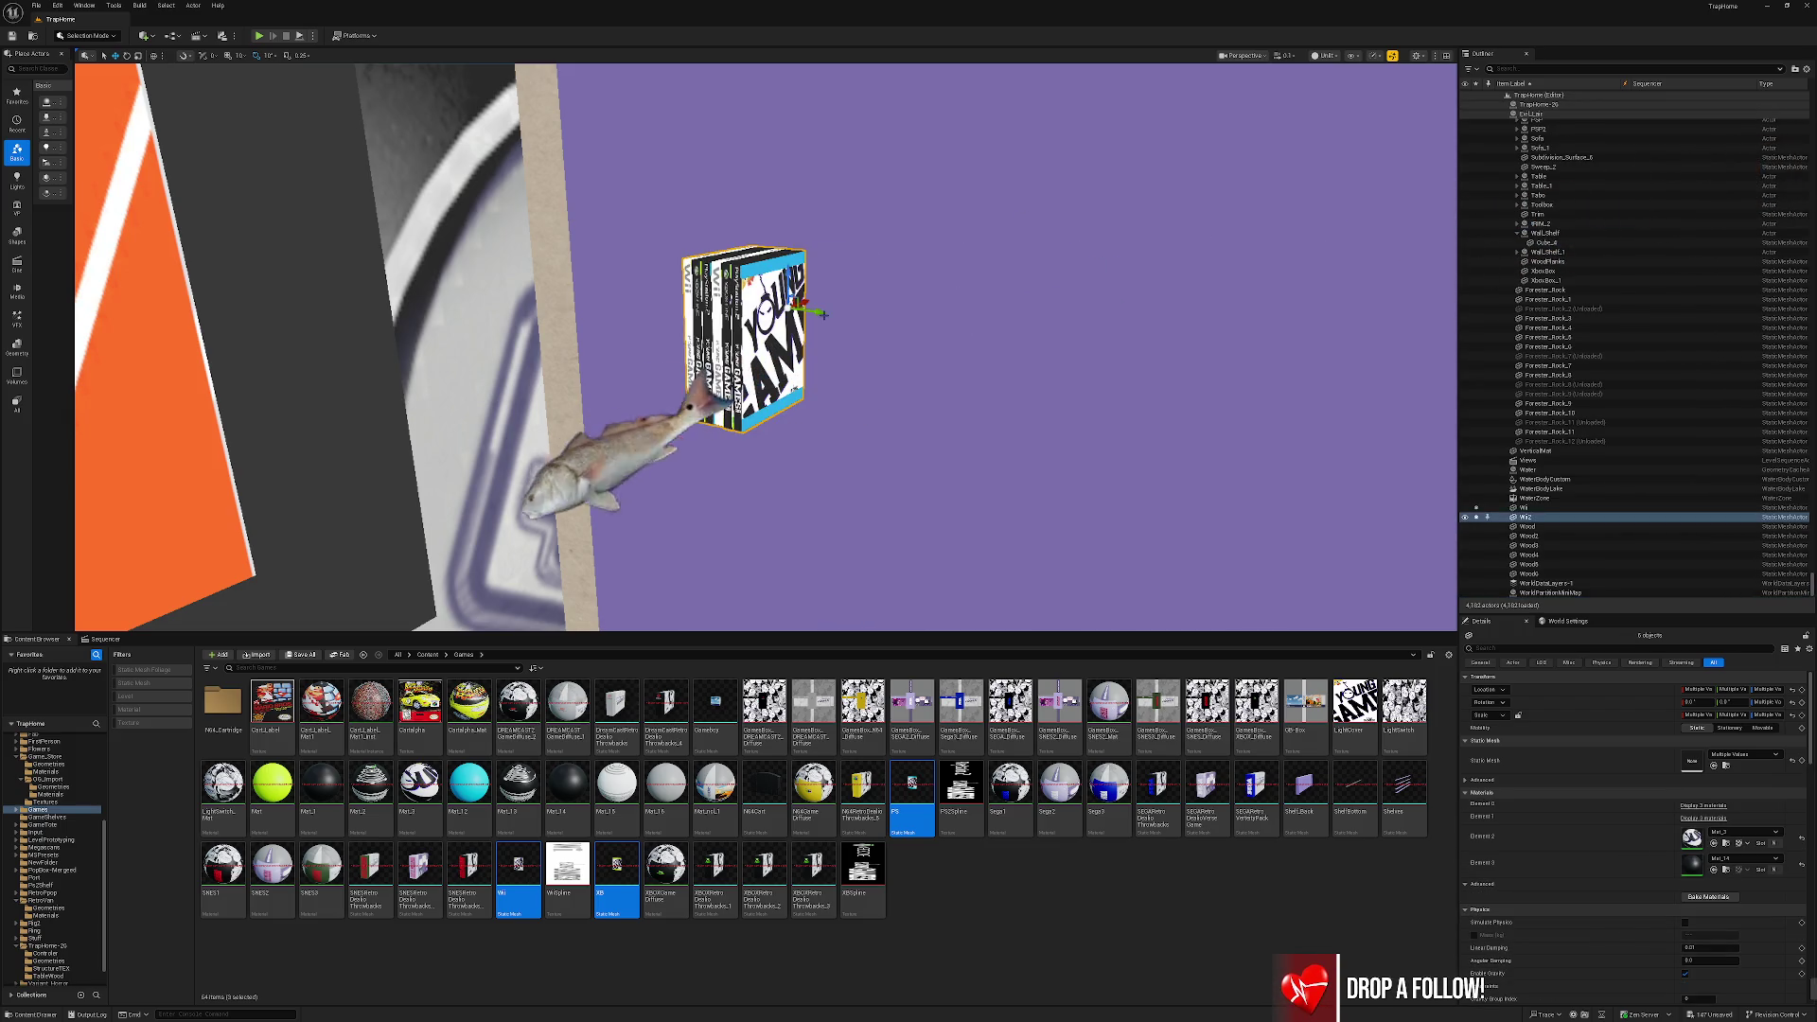
pyautogui.hotkey('ctrl', 'z')
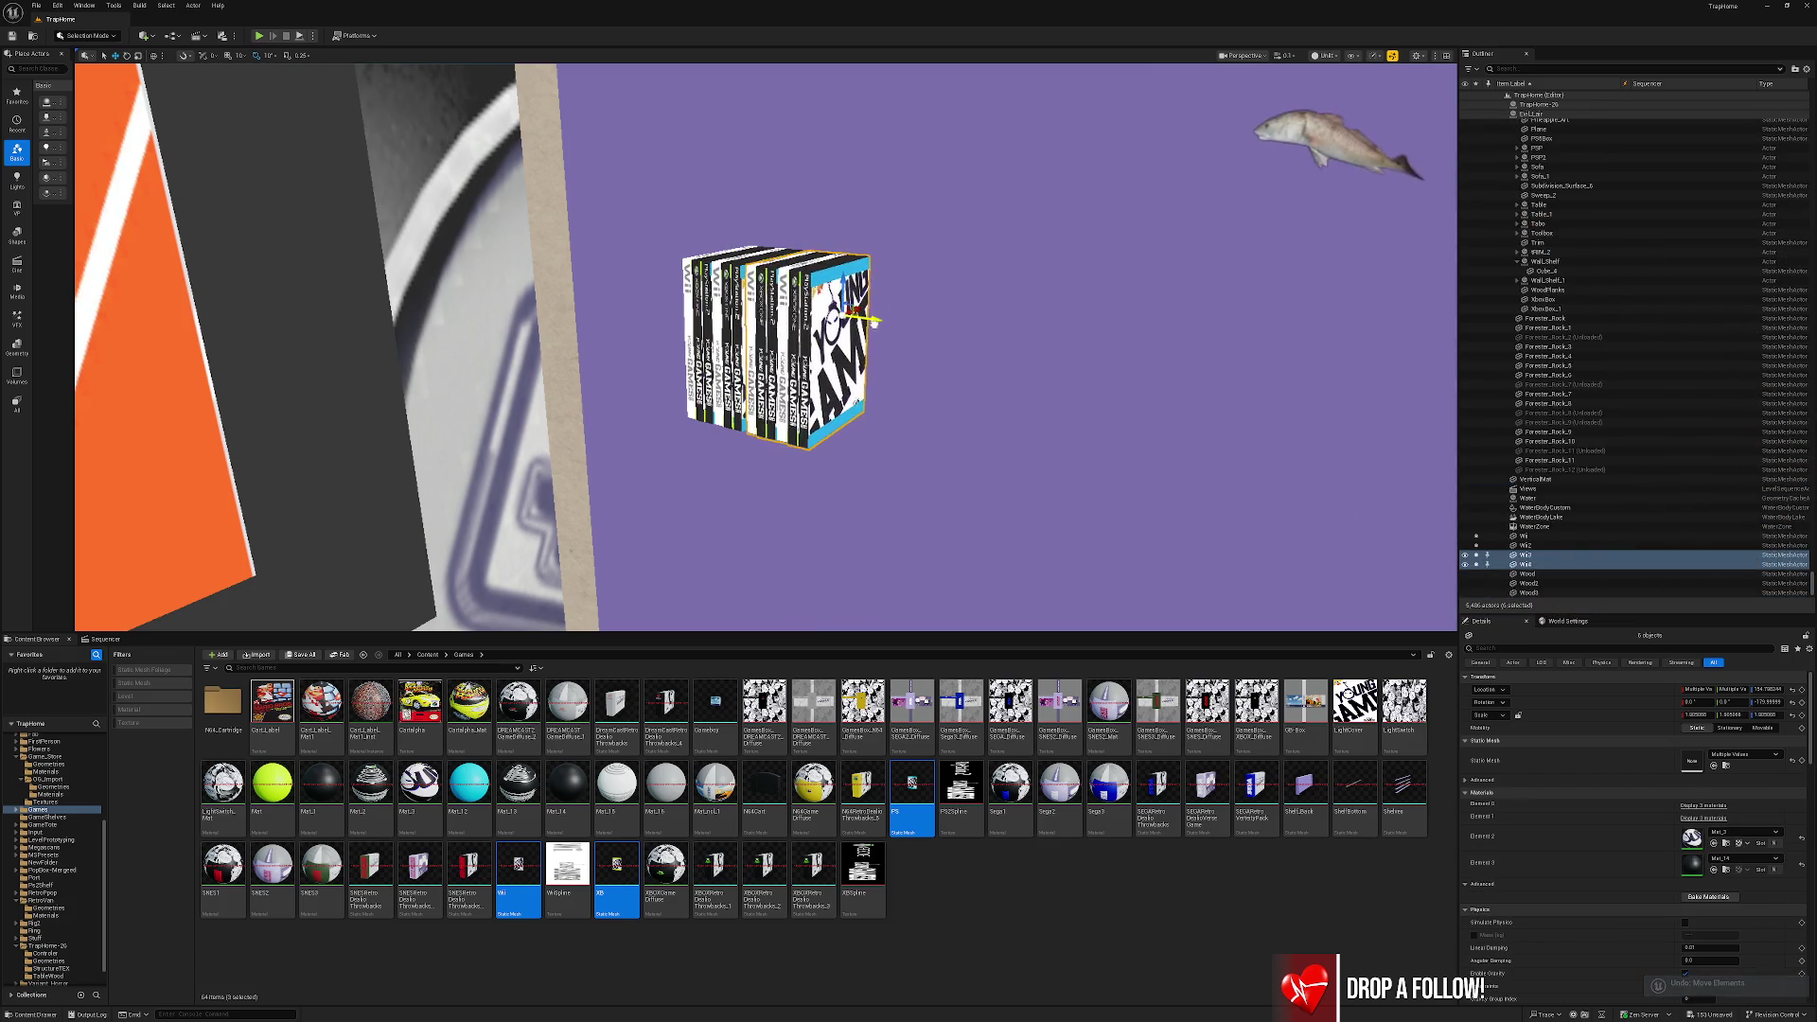